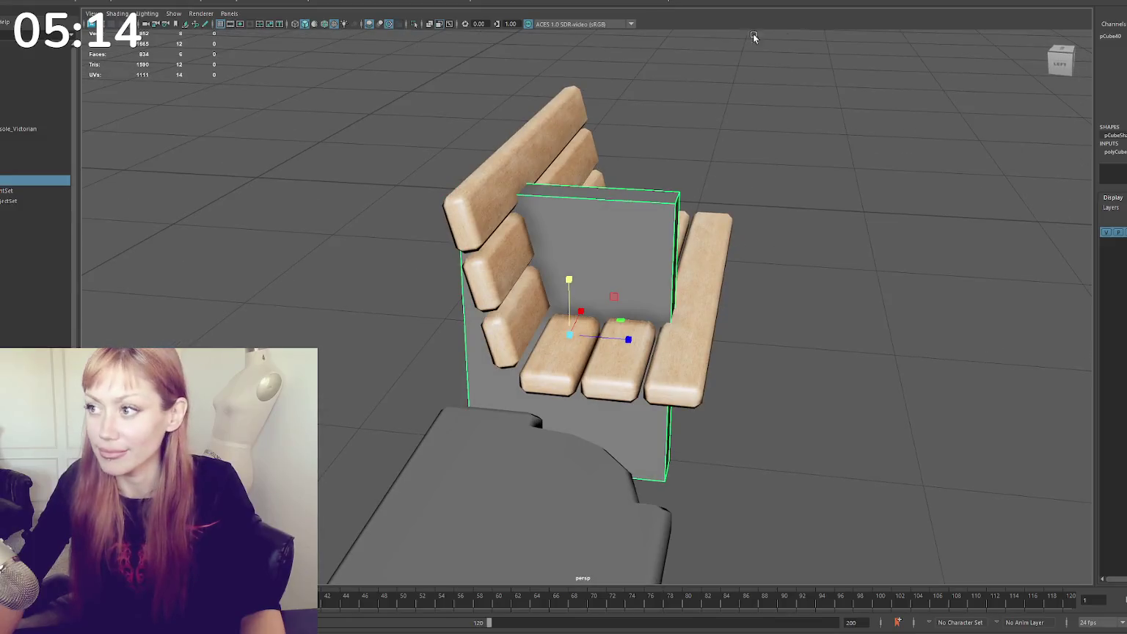
Multi-Cut new edge loops into the grey block and delete its large upper face
left_click(632, 192, "ctrl")
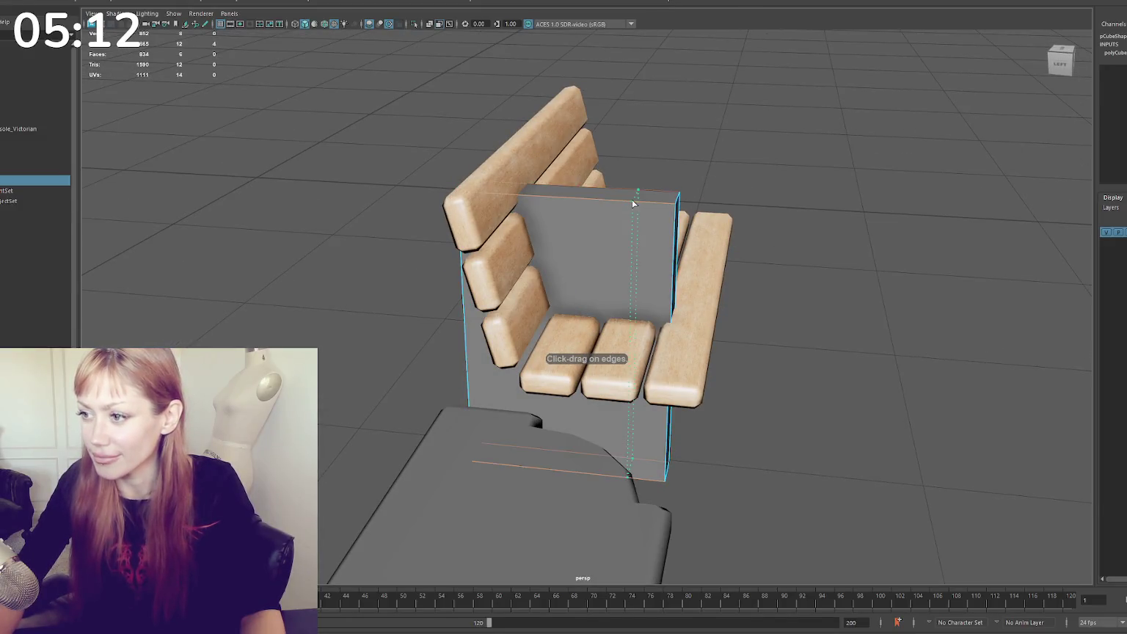
left_click(531, 197, "ctrl")
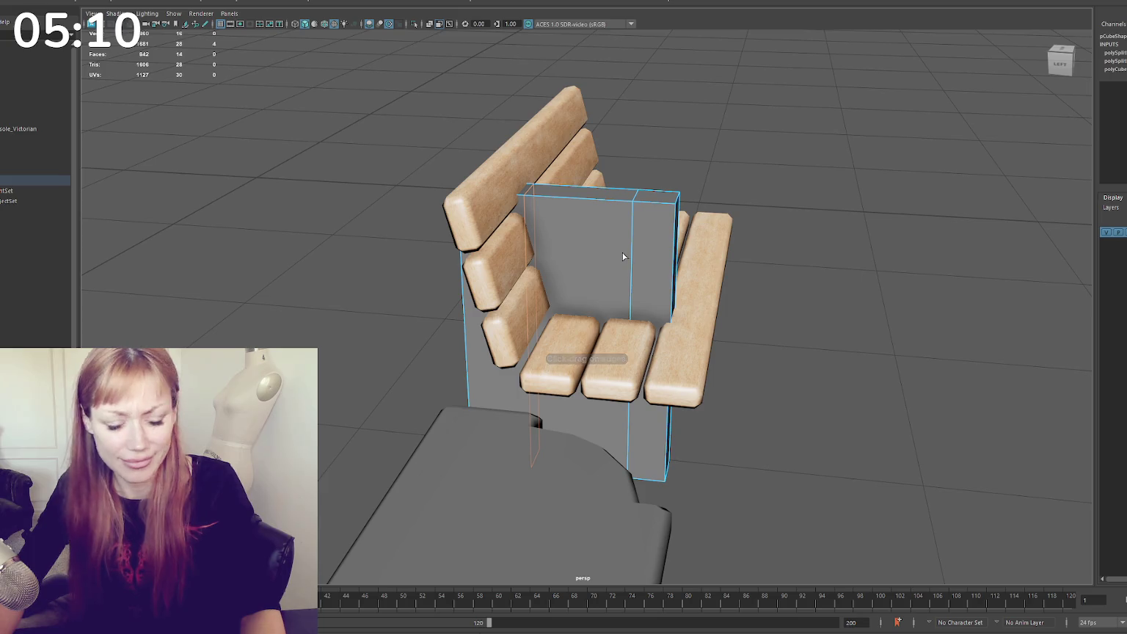
left_click(632, 280, "ctrl")
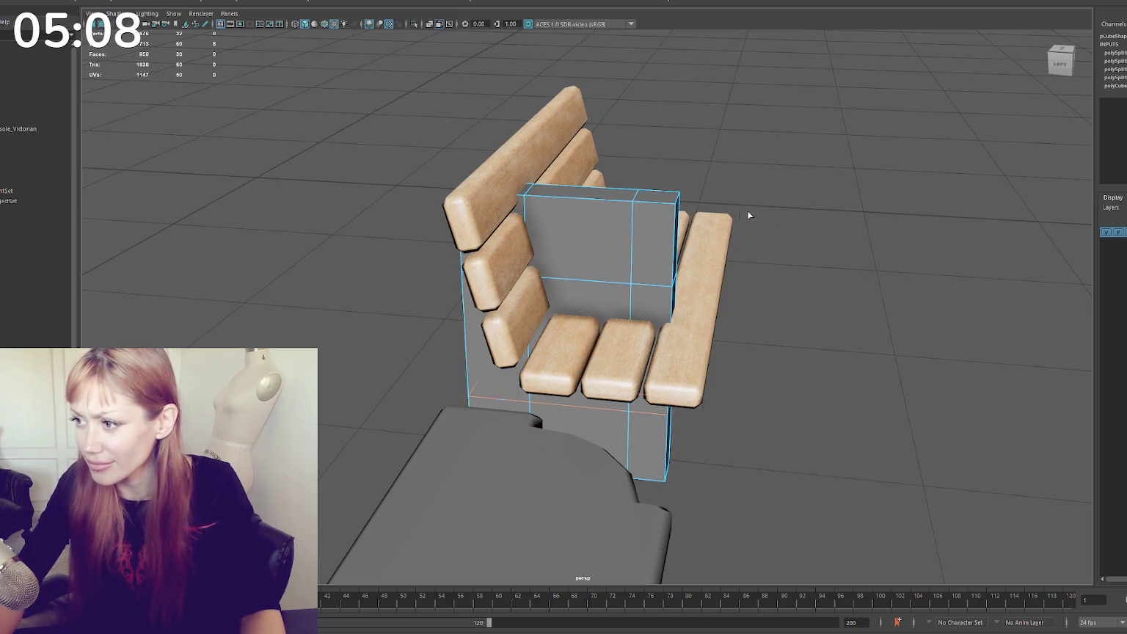
left_click(604, 216)
key("Delete")
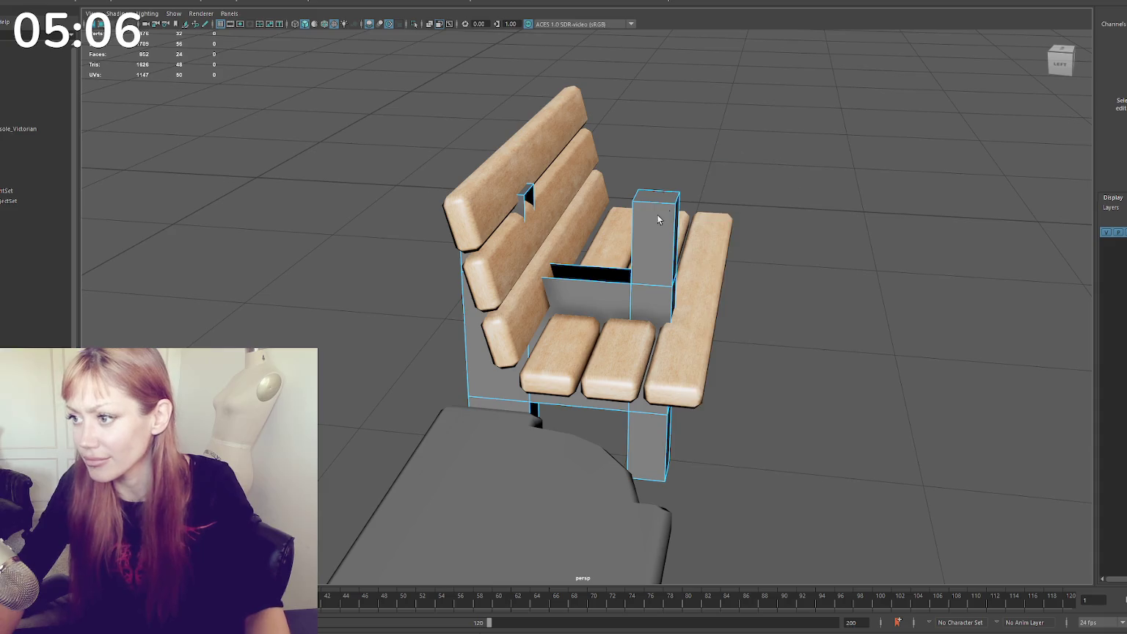
Bridge the opening's border edges, then fill the top hole and the gap under the armrest
left_click(563, 218)
right_click_drag(557, 163, 627, 242, "shift")
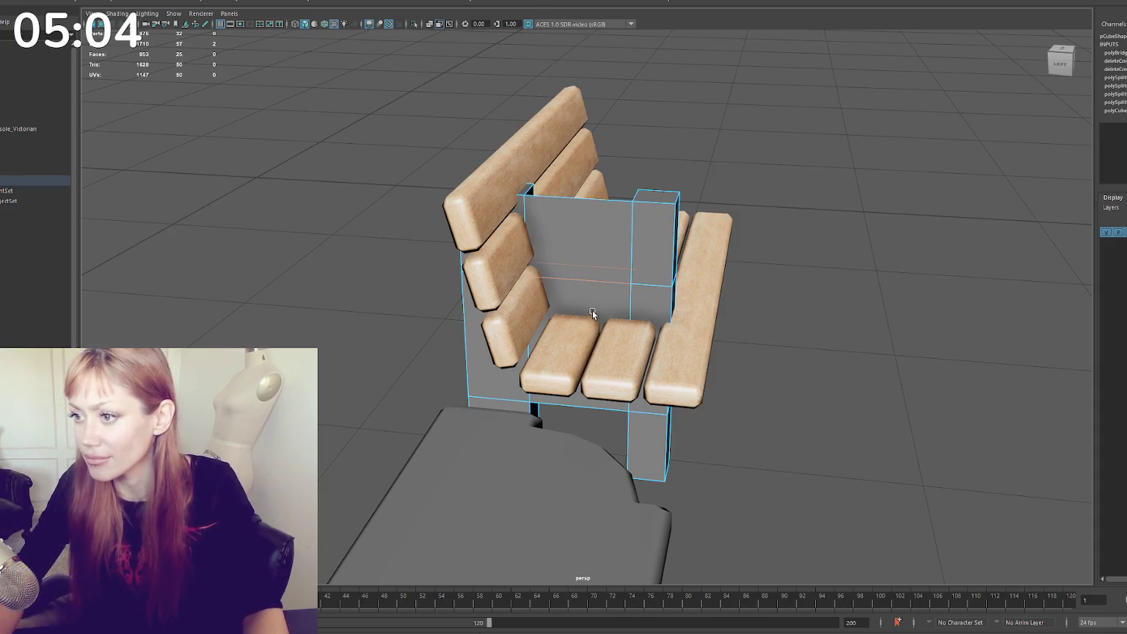
left_click_drag(513, 183, 522, 237, "alt")
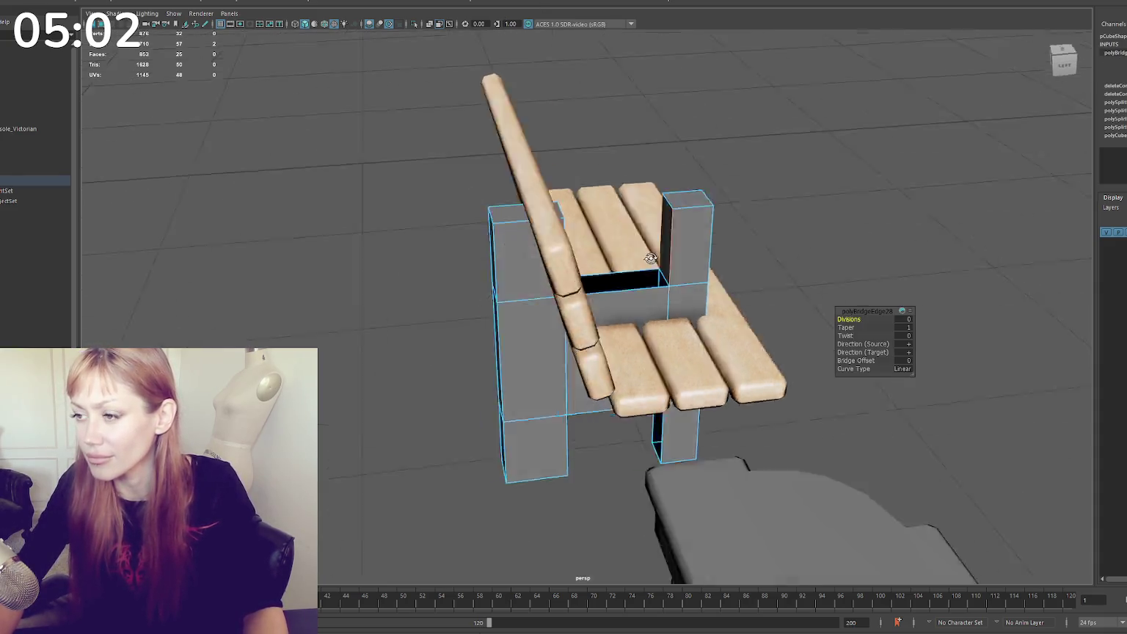
mouse_move(521, 235)
right_mouse_down("shift")
mouse_move(565, 236)
mouse_move(593, 253)
right_mouse_up("shift")
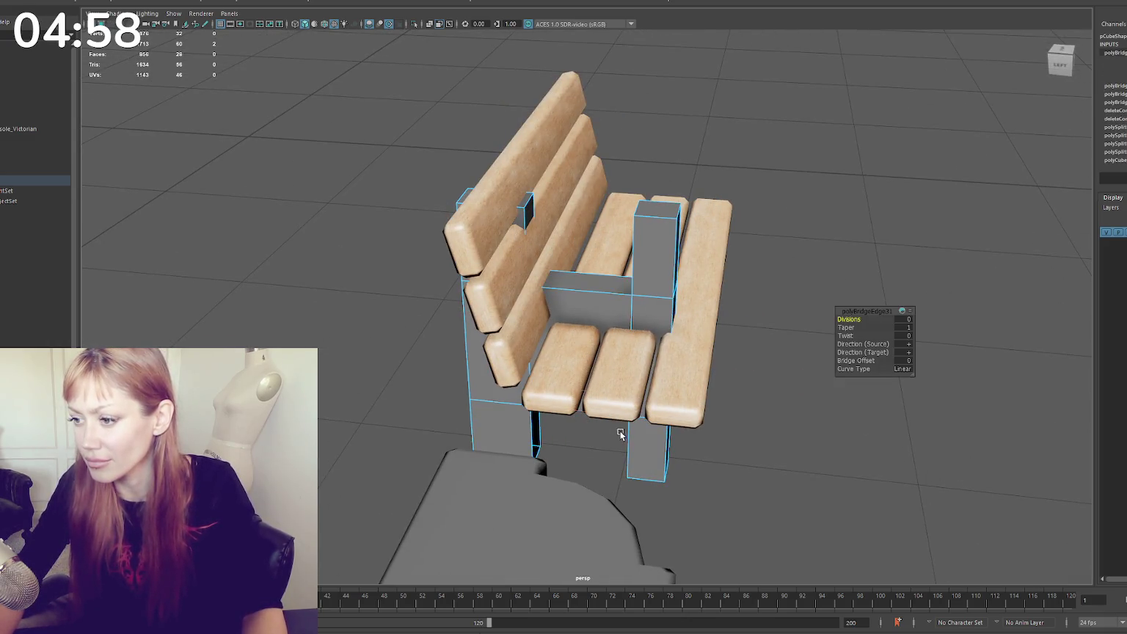
left_click(732, 214)
left_click_drag(732, 214, 609, 265, "alt")
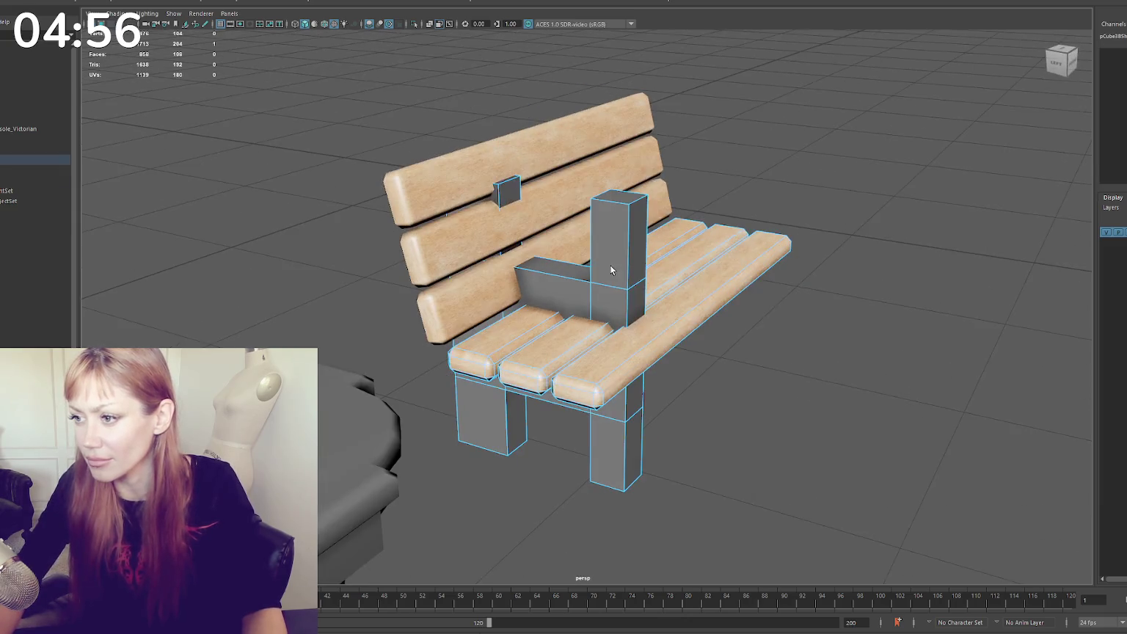
left_click_drag(761, 141, 647, 210, "alt")
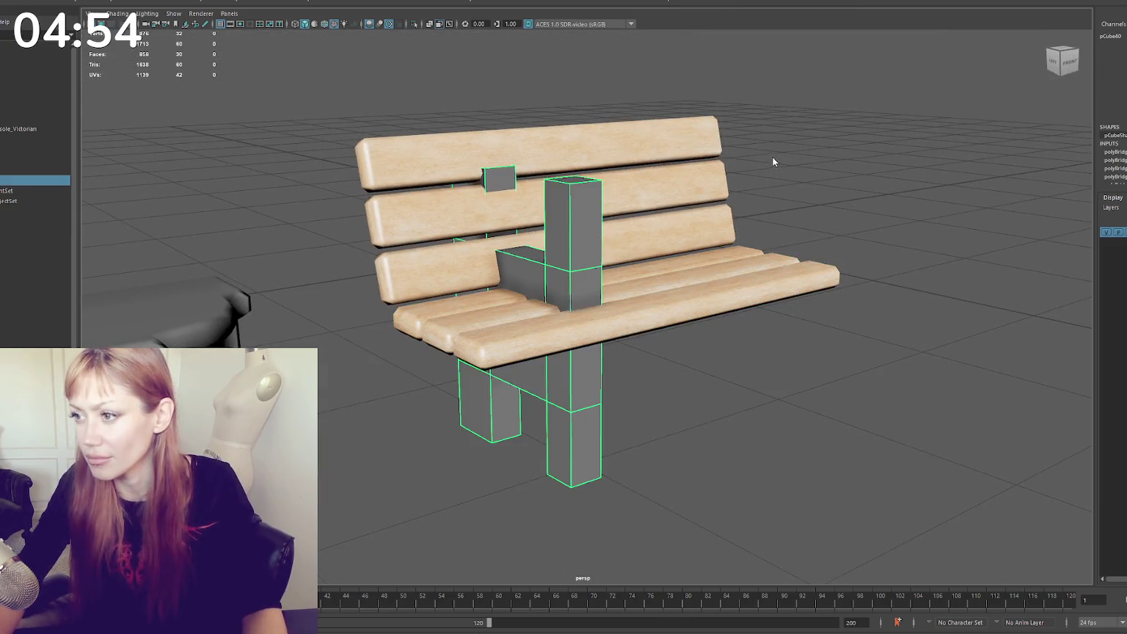
In wireframe, move the legs' top vertices in Y to reset the leg height
key("4")
mouse_move(650, 83)
left_mouse_down()
mouse_move(398, 400)
mouse_move(499, 273)
left_mouse_up()
left_click_drag(518, 237, 518, 289)
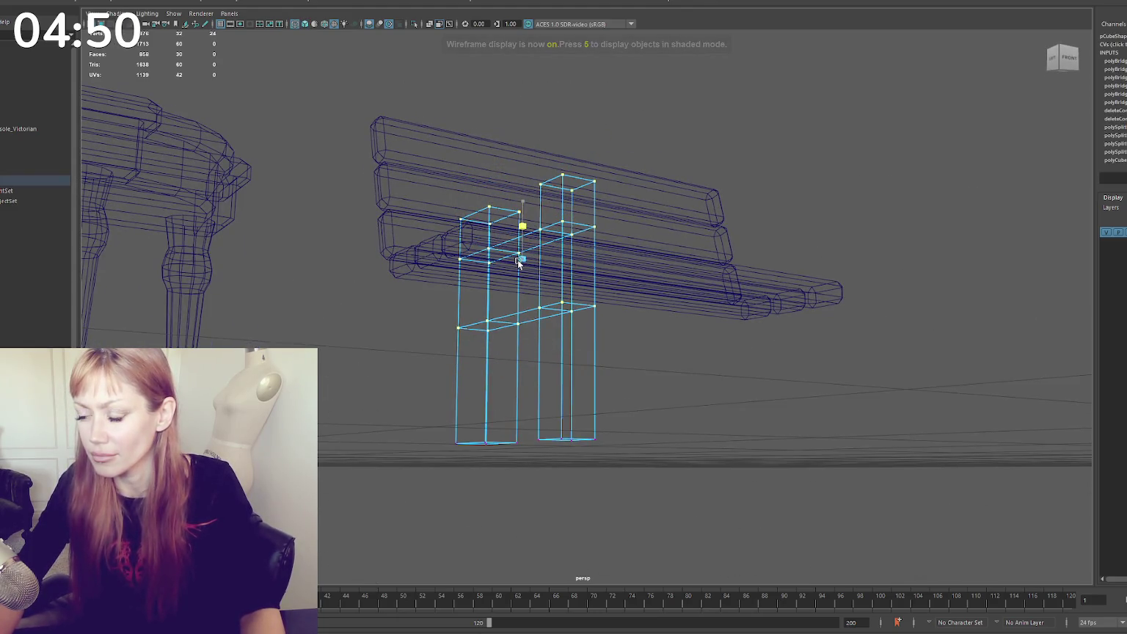
mouse_move(529, 239)
left_mouse_down()
mouse_move(606, 268)
mouse_move(493, 287)
left_mouse_up()
left_click_drag(529, 242, 530, 138)
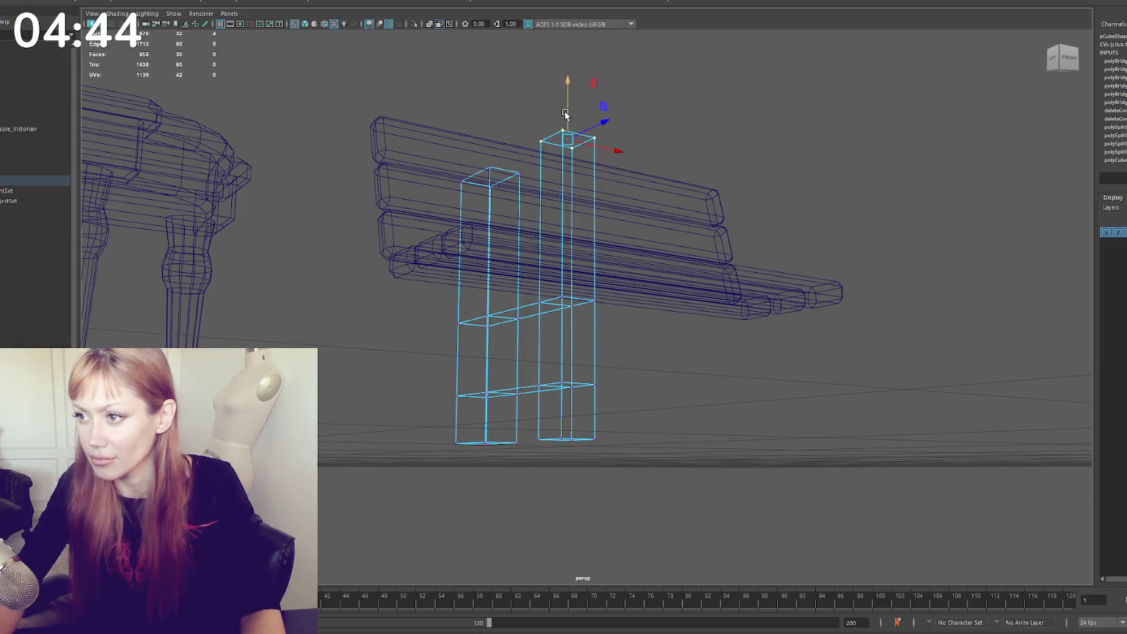
Isolate the bench pieces and frame them in the four-view layout
left_click_drag(659, 176, 634, 134, "alt")
left_click(630, 84)
left_click_drag(630, 84, 652, 245)
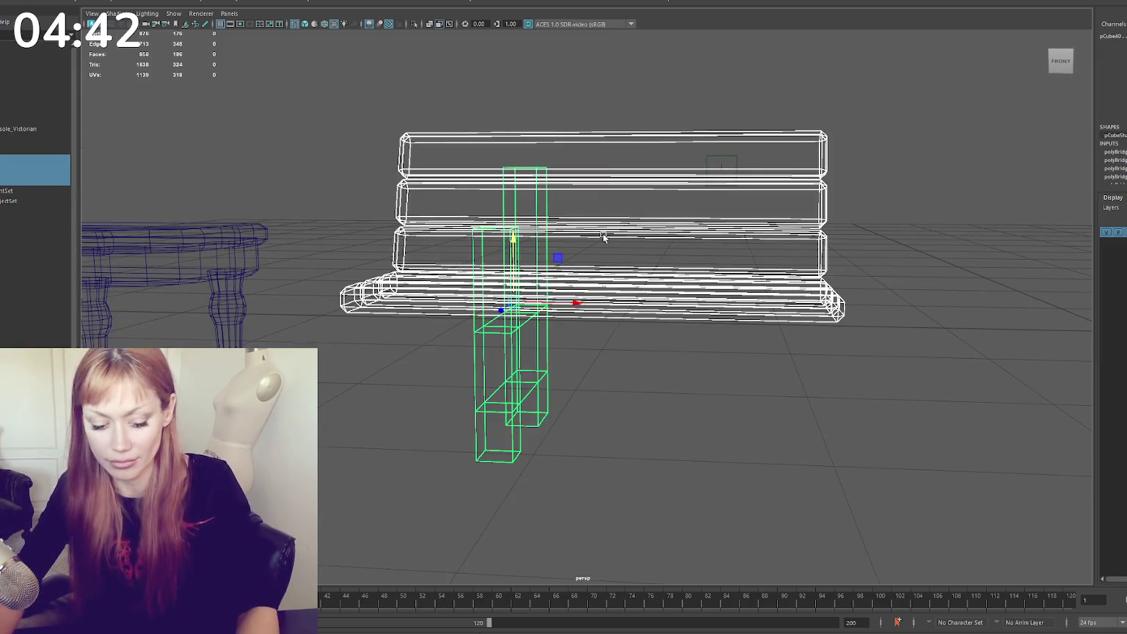
key("ctrl+1")
key("space")
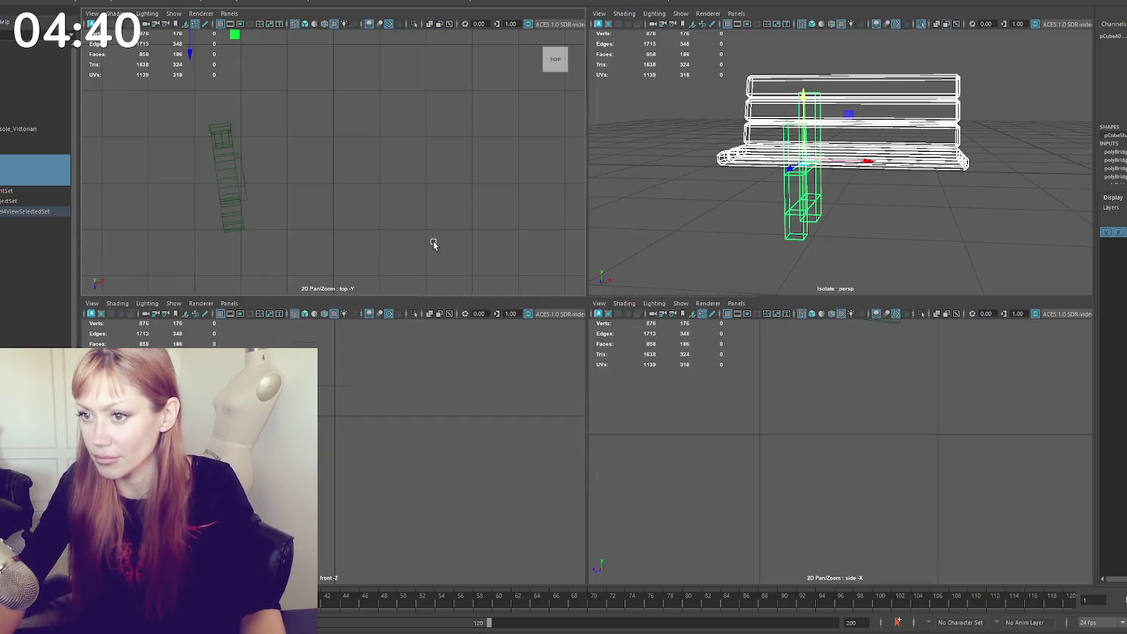
key("f")
key("f")
left_click(326, 465)
key("f")
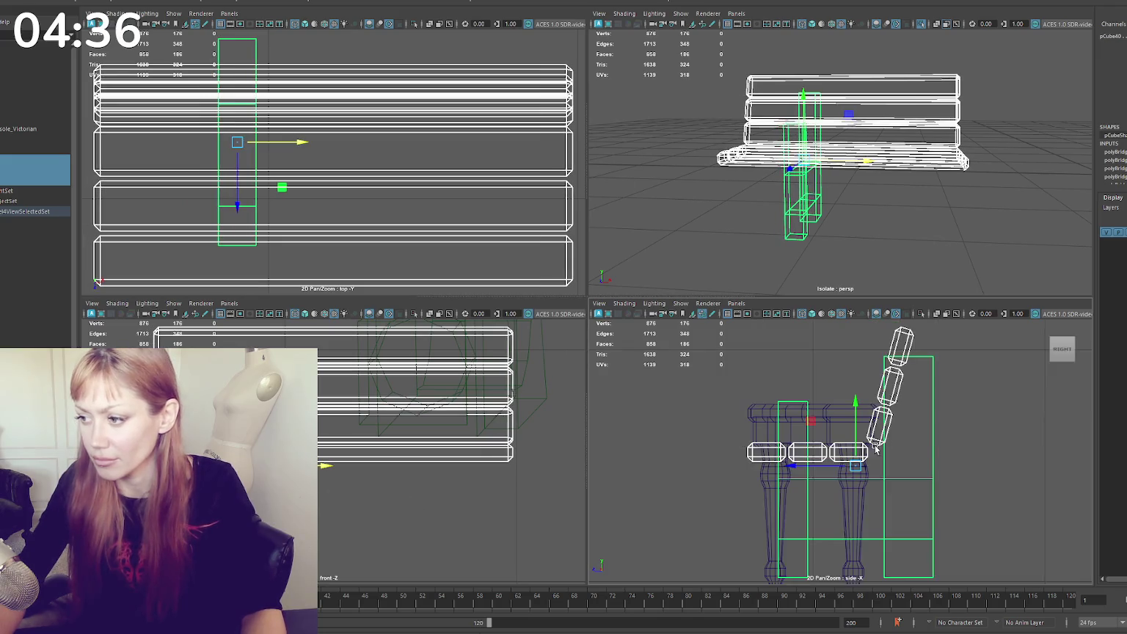
Maximise the side view and reselect the bench and leg pieces there
left_click(929, 464)
left_click(932, 460)
key("space")
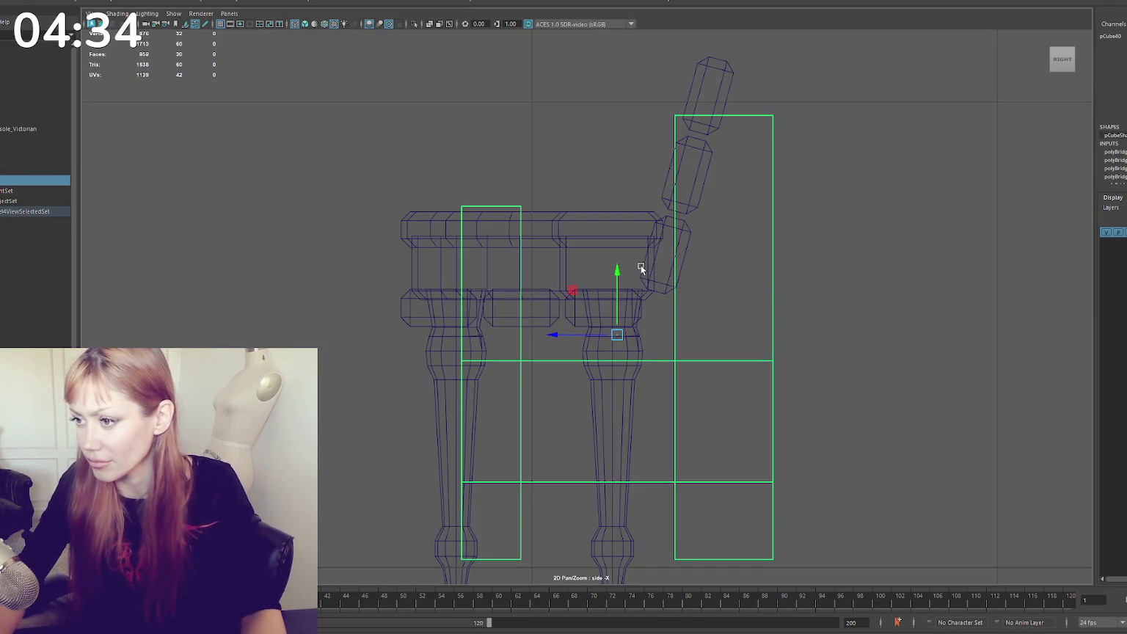
left_click(648, 281)
left_click(588, 241)
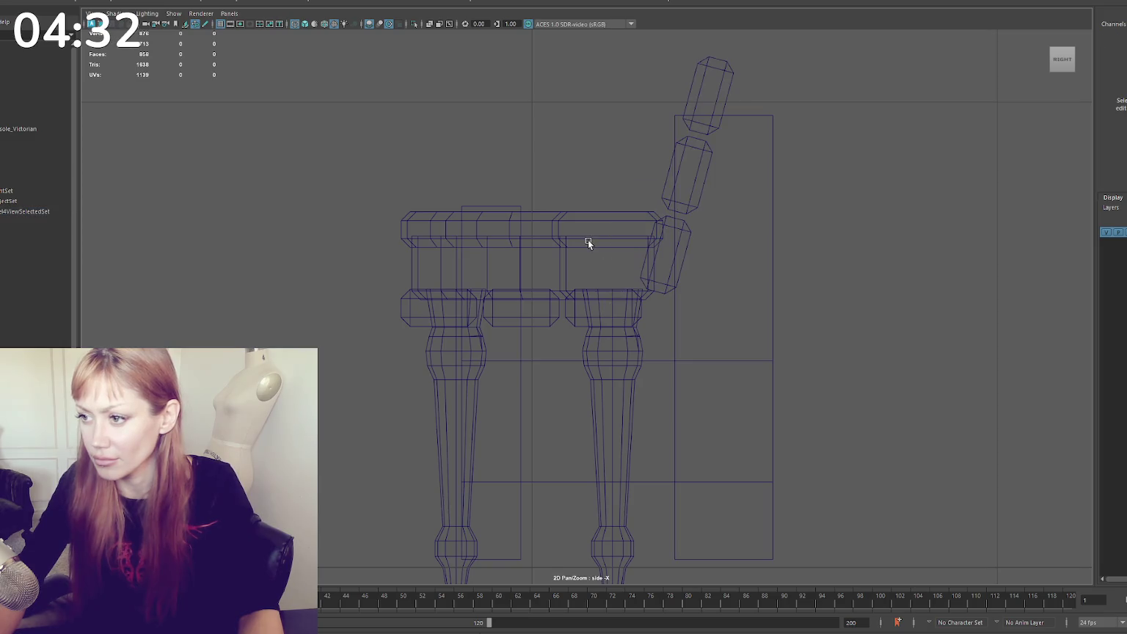
left_click(587, 233)
key("Delete")
scroll(636, 311, "down", 5)
Centre the bench in the side view and lower the rear post's top vertex
scroll(631, 328, "up", 2)
scroll(633, 327, "up", 2)
middle_click_drag(635, 335, 607, 303, "alt")
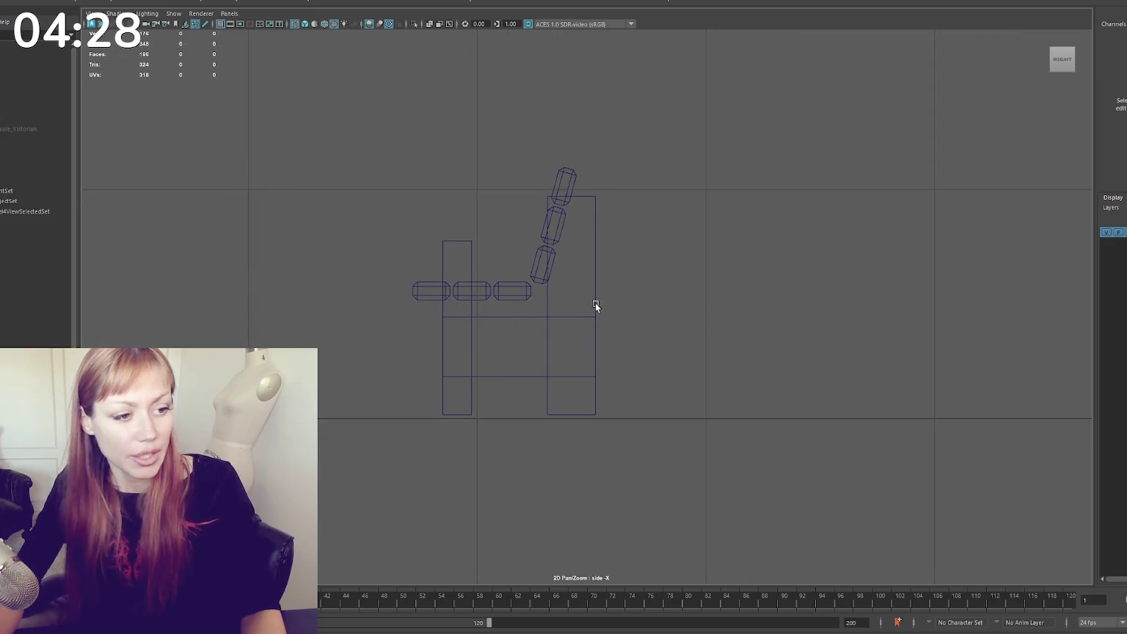
left_click_drag(593, 306, 533, 386)
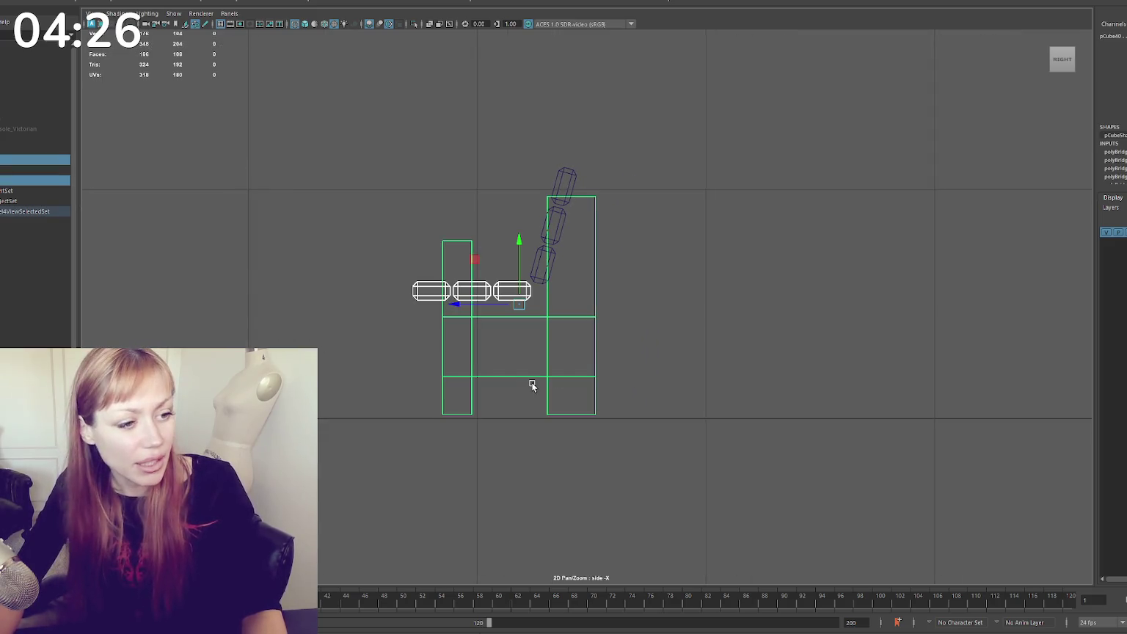
right_click_drag(572, 174, 525, 140)
left_click(547, 197)
left_click_drag(549, 173, 551, 225)
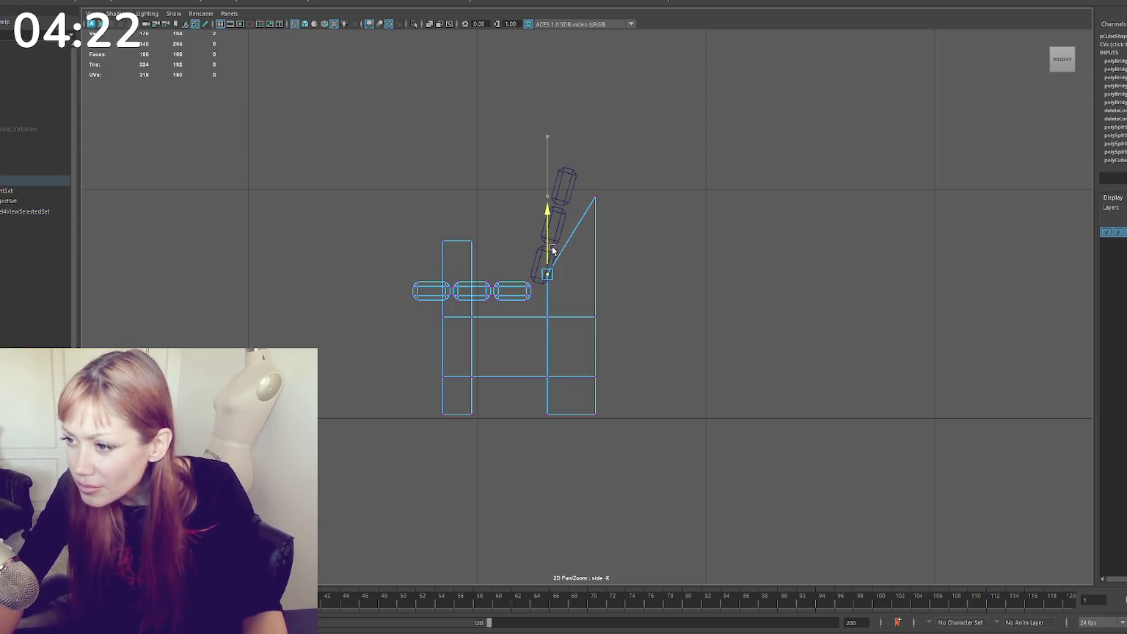
Slide the rear post's vertices toward the backrest and lower the front leg's top
left_click_drag(636, 164, 576, 435)
left_click_drag(573, 309, 551, 311)
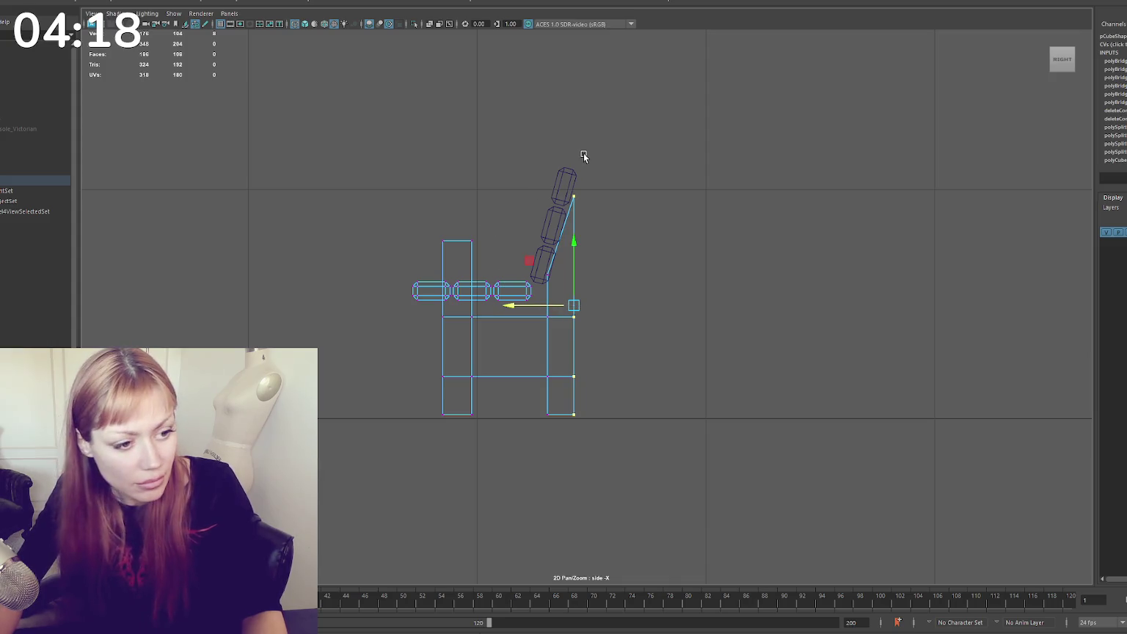
left_click_drag(508, 192, 419, 262)
left_click_drag(455, 211, 453, 271)
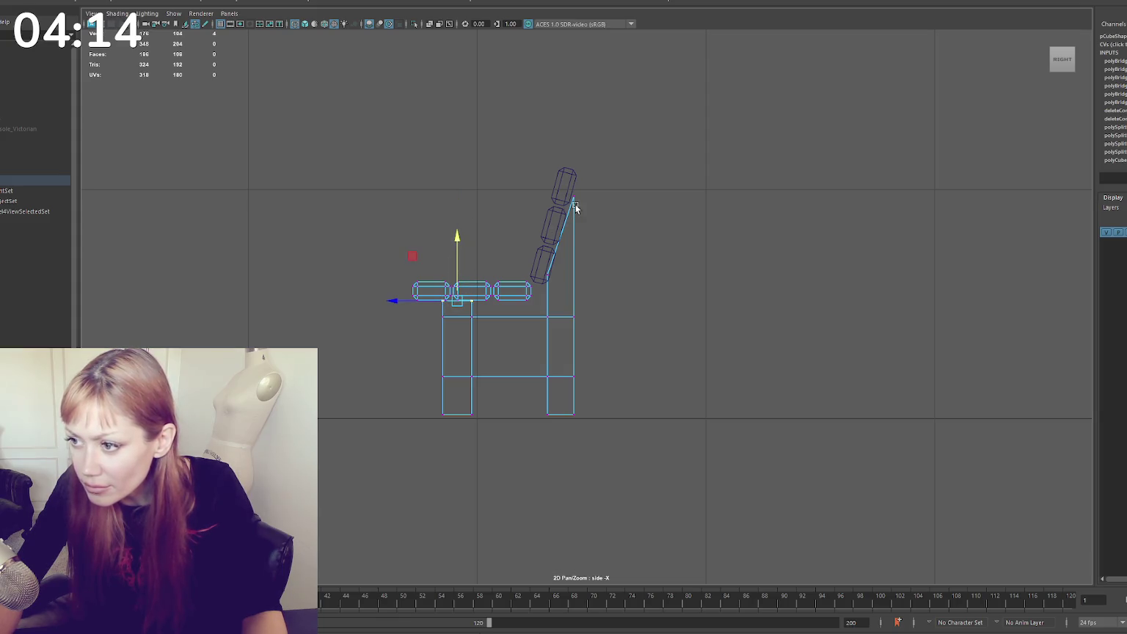
left_click_drag(539, 292, 538, 290)
left_click_drag(590, 173, 569, 420)
left_click_drag(546, 308, 539, 309)
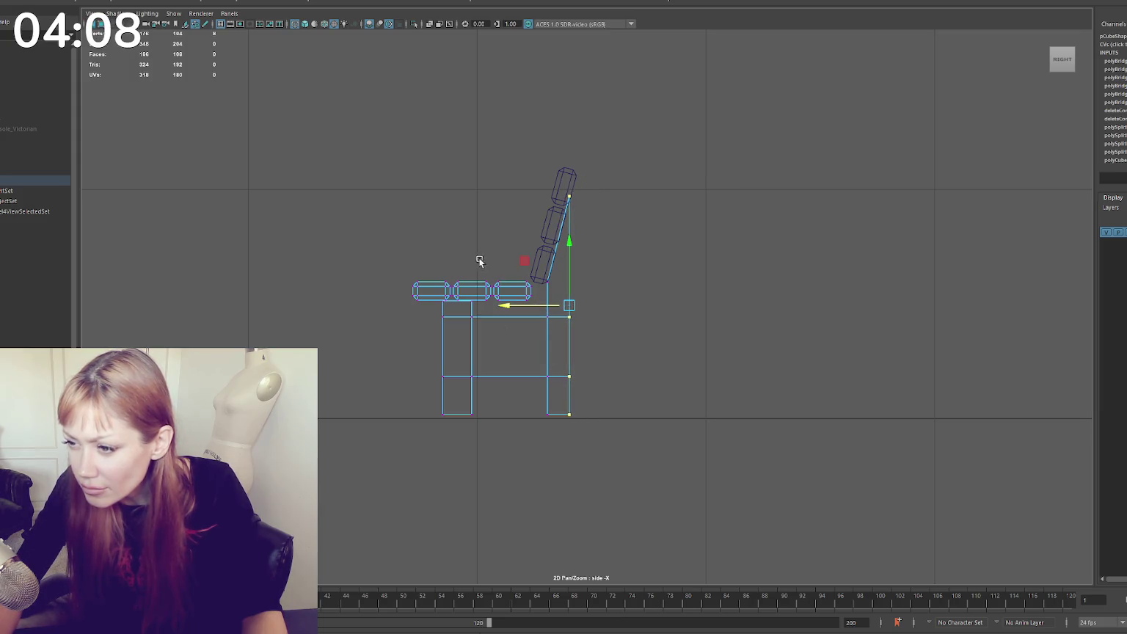
Thin the front leg, raise the middle crossbar row, and set Insert Edge Loop to 2 loops
left_click_drag(469, 286, 479, 413)
mouse_move(462, 358)
left_mouse_down()
mouse_move(452, 359)
mouse_move(588, 310)
left_mouse_up()
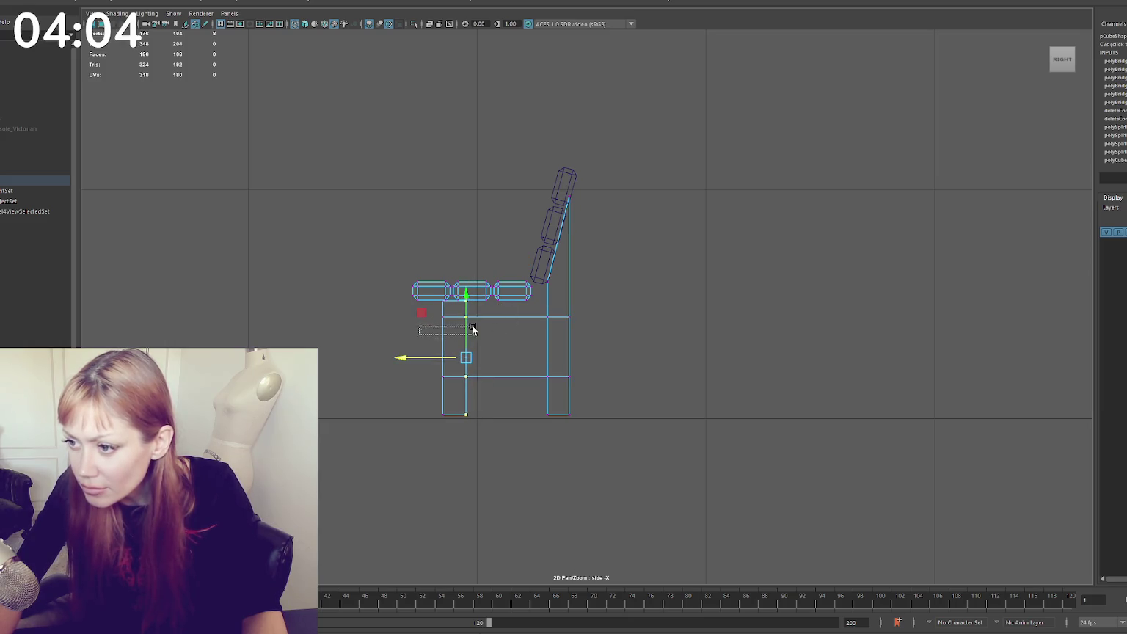
left_click_drag(501, 299, 500, 303)
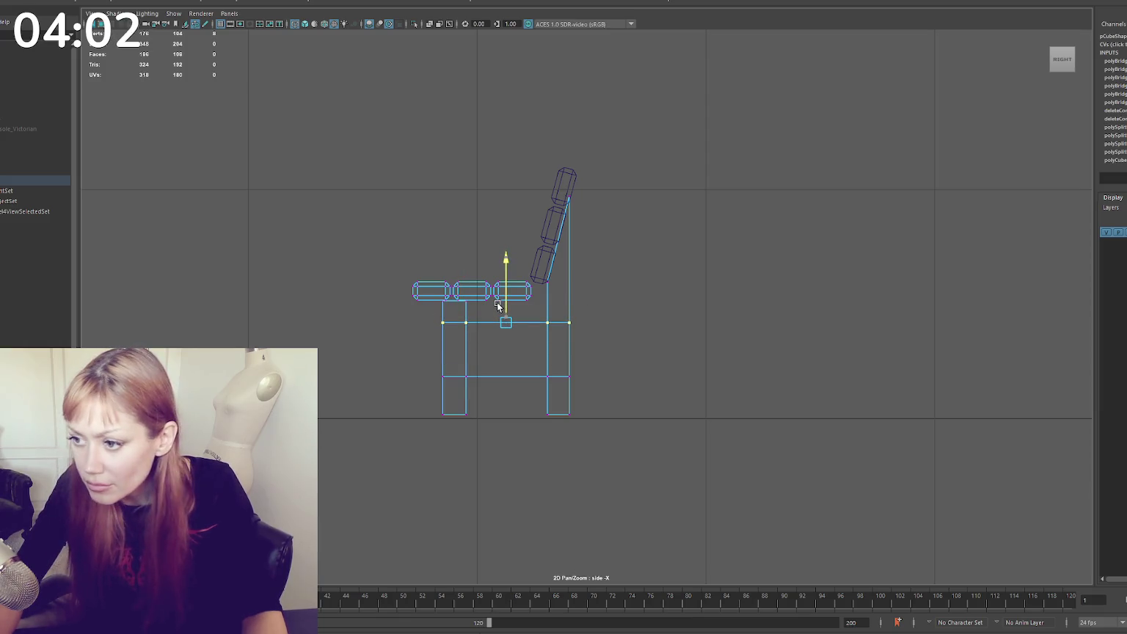
left_click_drag(604, 358, 432, 390)
left_click_drag(503, 337, 503, 320)
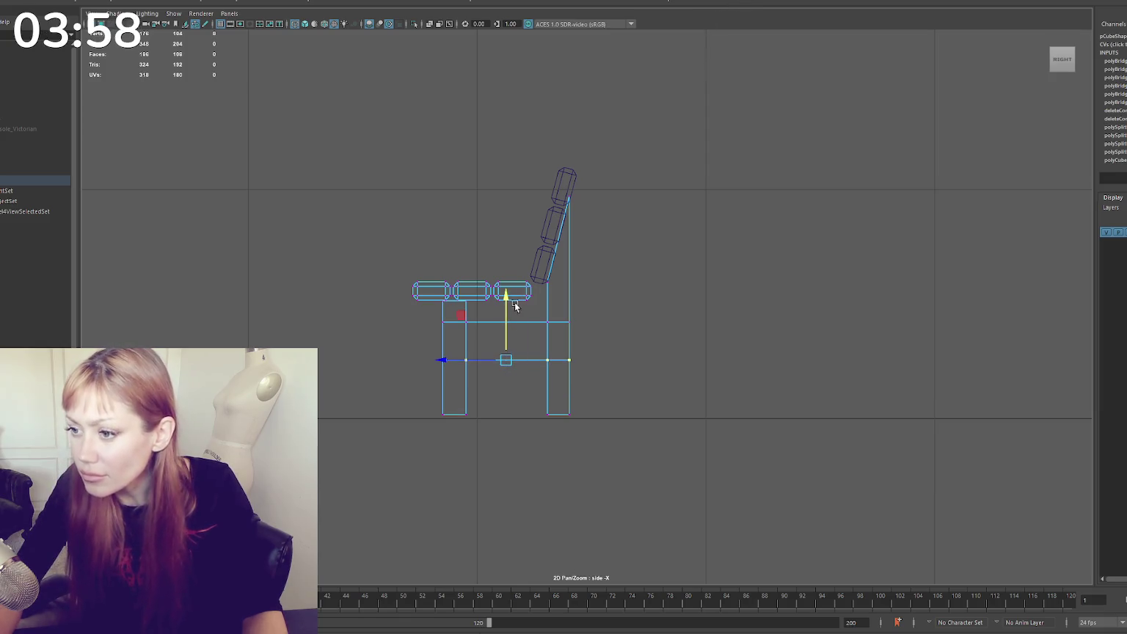
right_click_drag(516, 306, 493, 323, "shift")
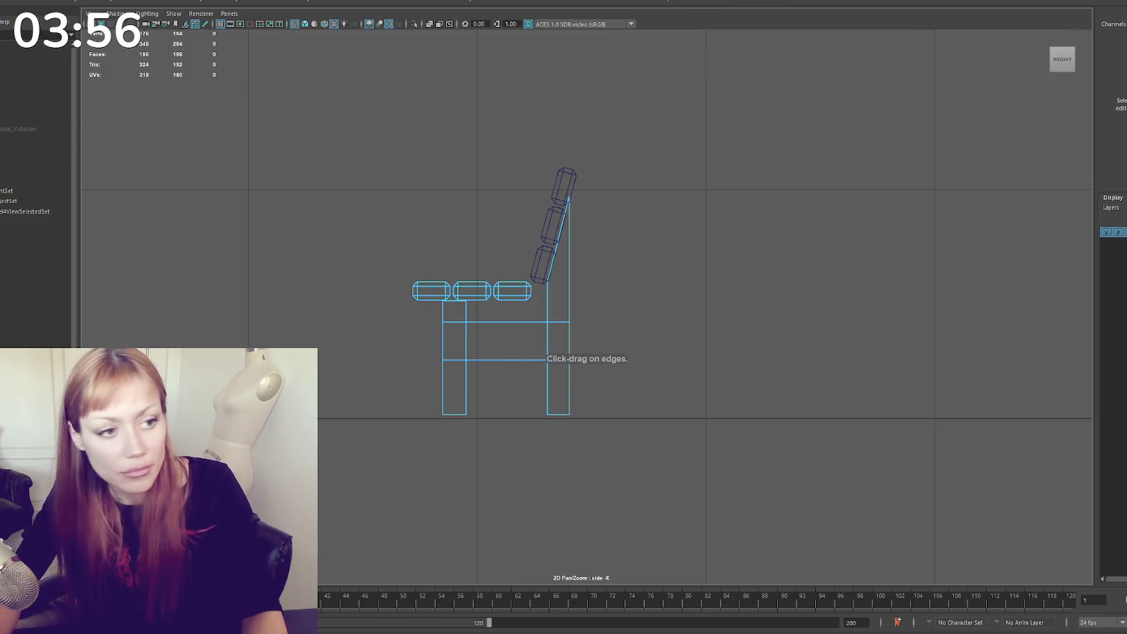
key("ctrl+shift+t")
Insert two edge loops into each leg and scale the face between them vertically
left_click(808, 153)
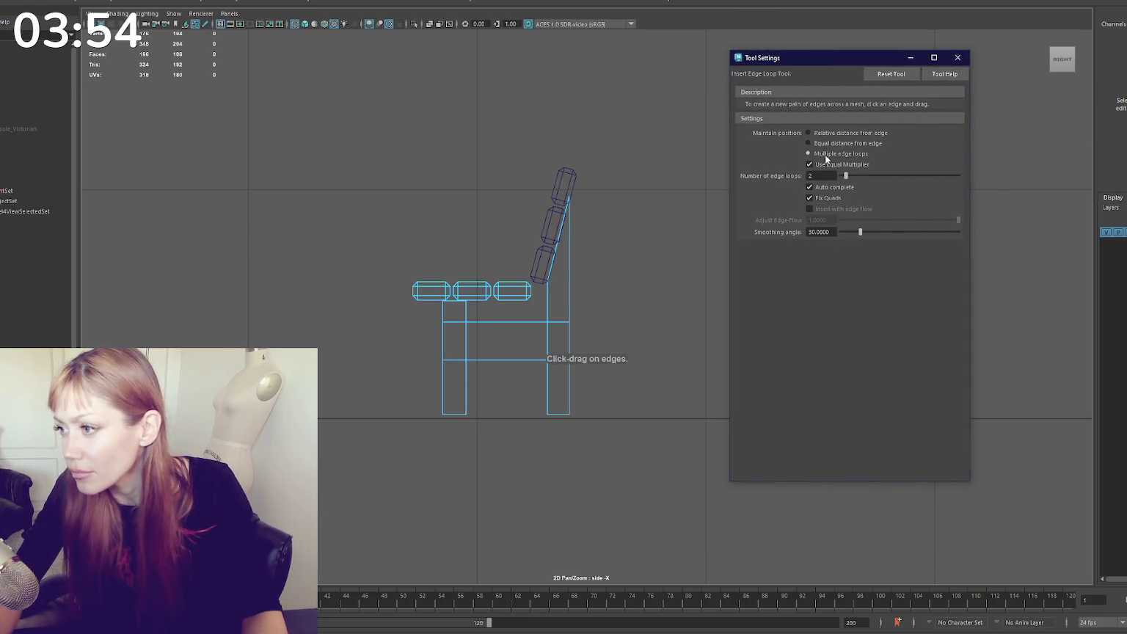
left_click(563, 322)
left_click(457, 323)
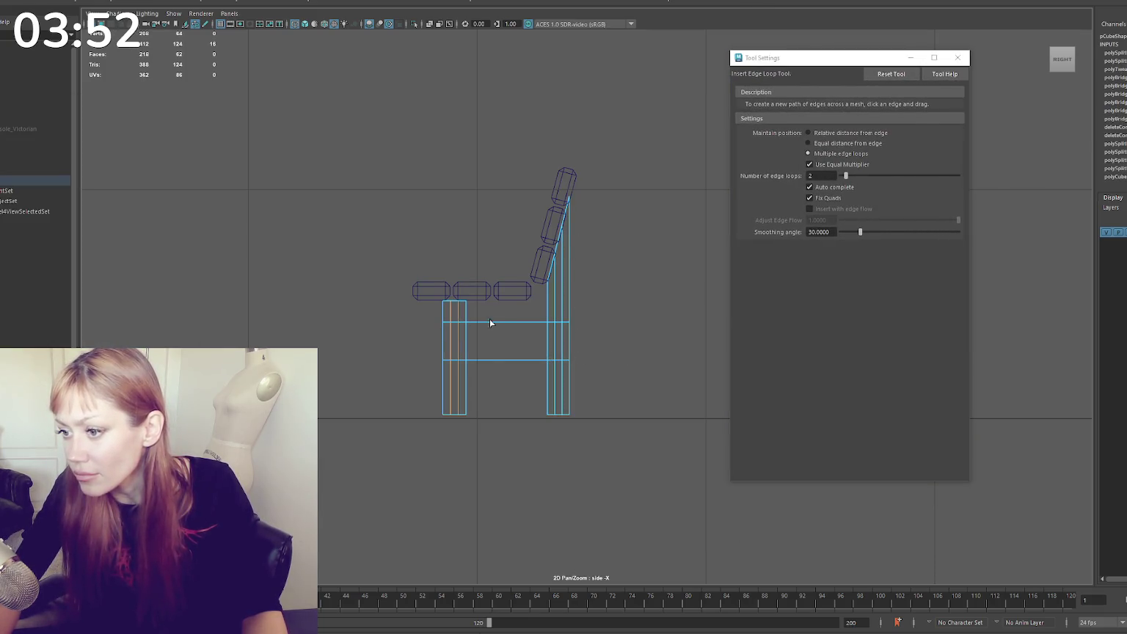
key("q")
left_click(500, 343)
key("r")
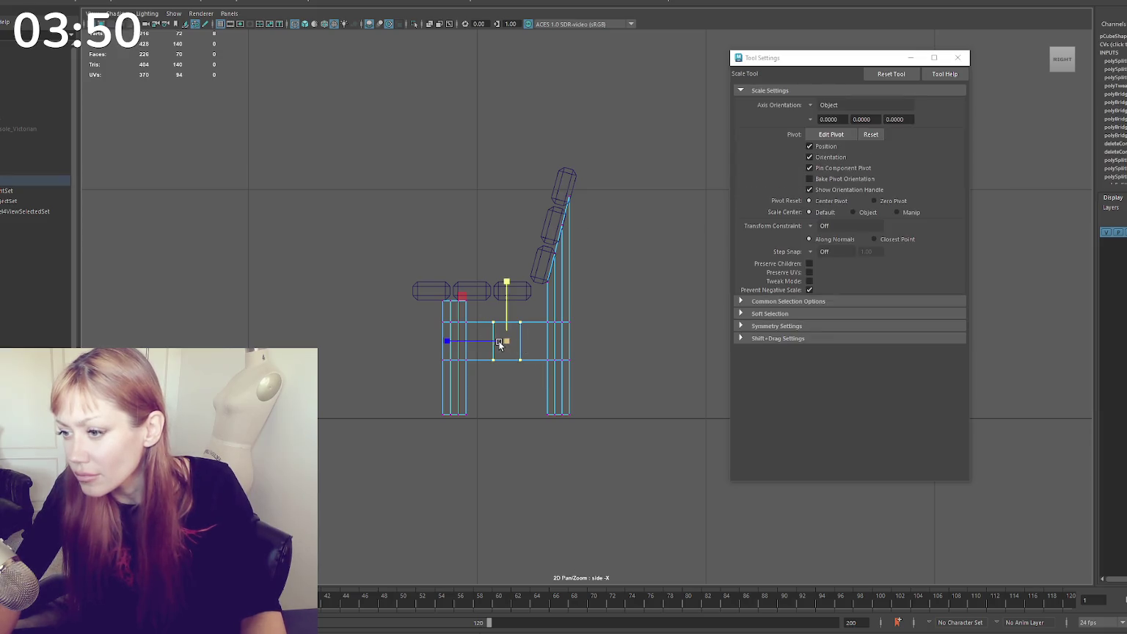
mouse_move(508, 323)
left_mouse_down()
mouse_move(504, 351)
mouse_move(403, 354)
left_mouse_up()
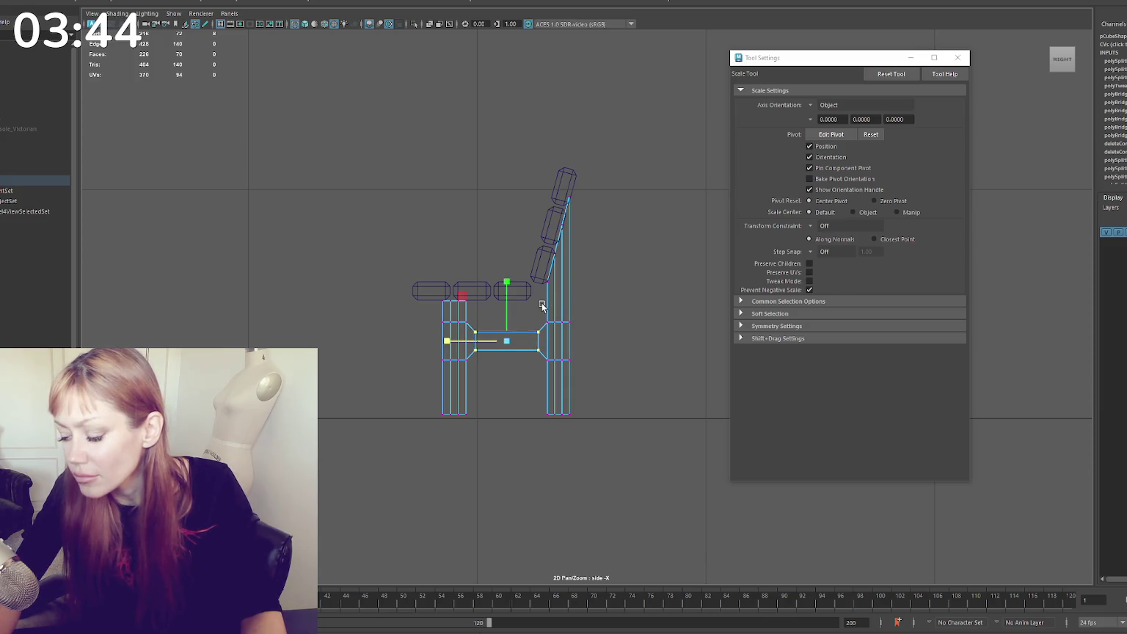
right_click_drag(591, 291, 607, 275)
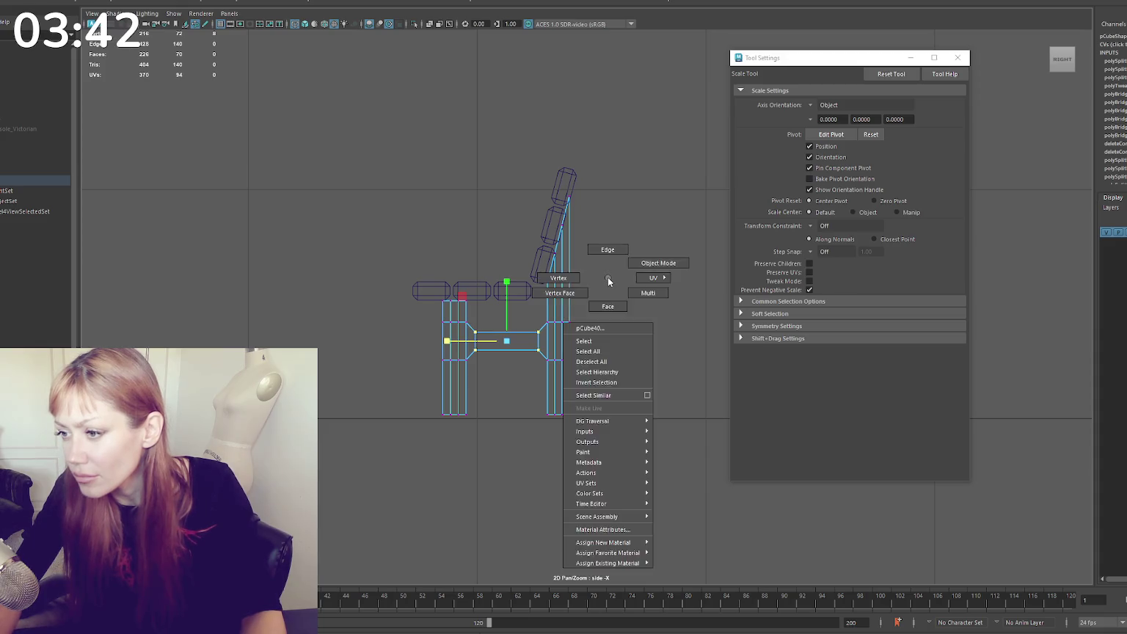
key("ctrl+z")
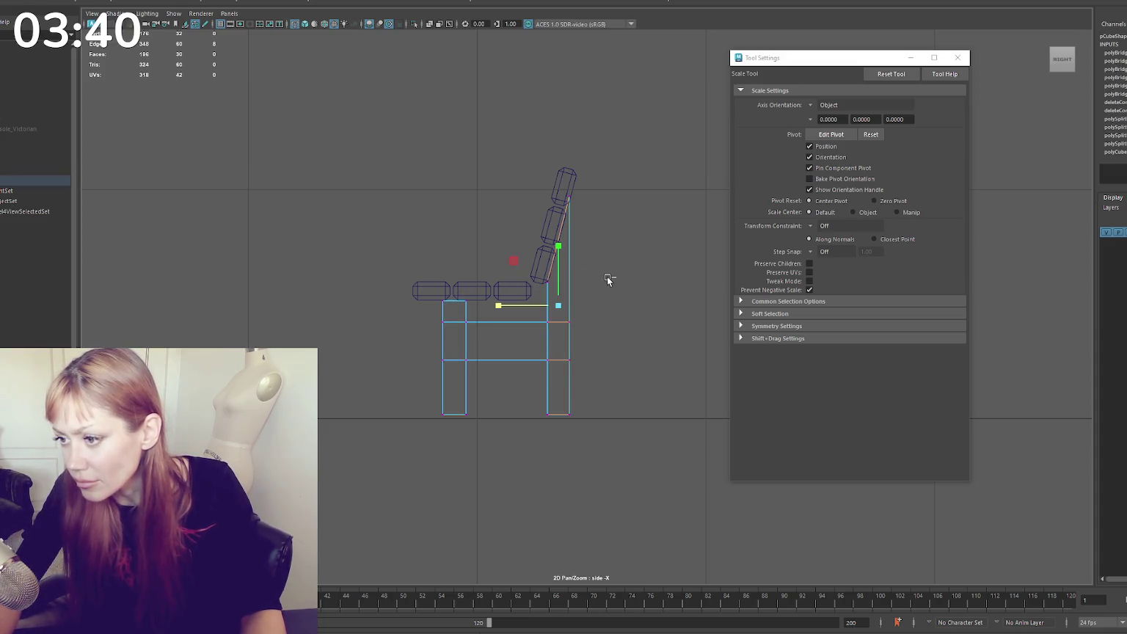
Add edge loops across the crossbar and scale them to narrow its middle
left_click(742, 3)
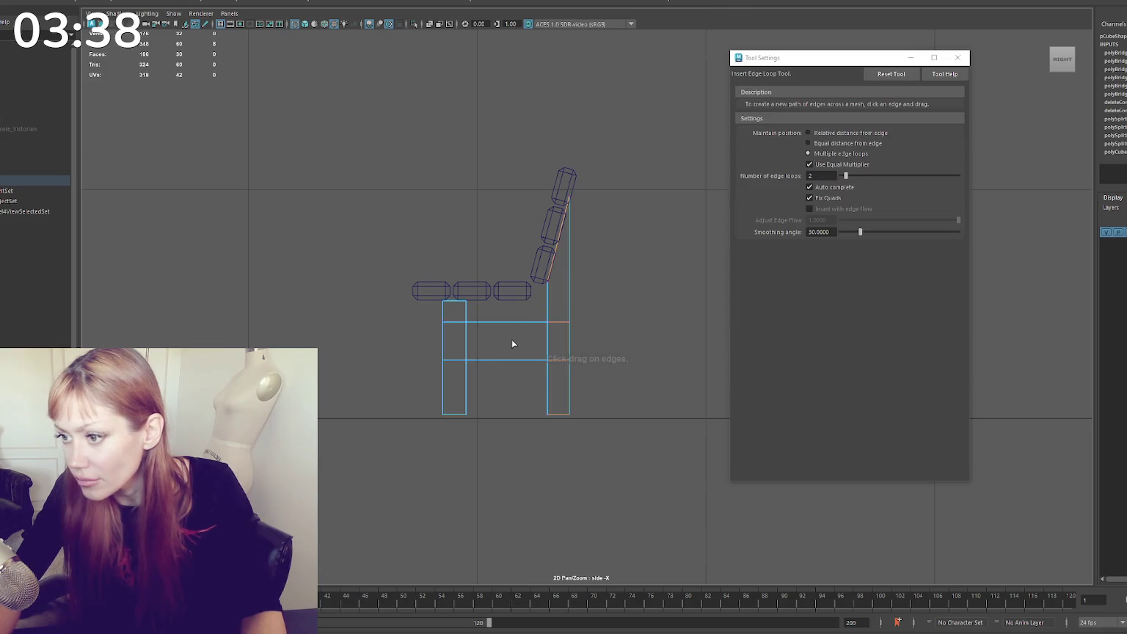
left_click(520, 339)
key("r")
left_click_drag(513, 342, 400, 343)
Insert edge loops on the back post and scale its edges near the base and backrest
key("g")
left_click(569, 271)
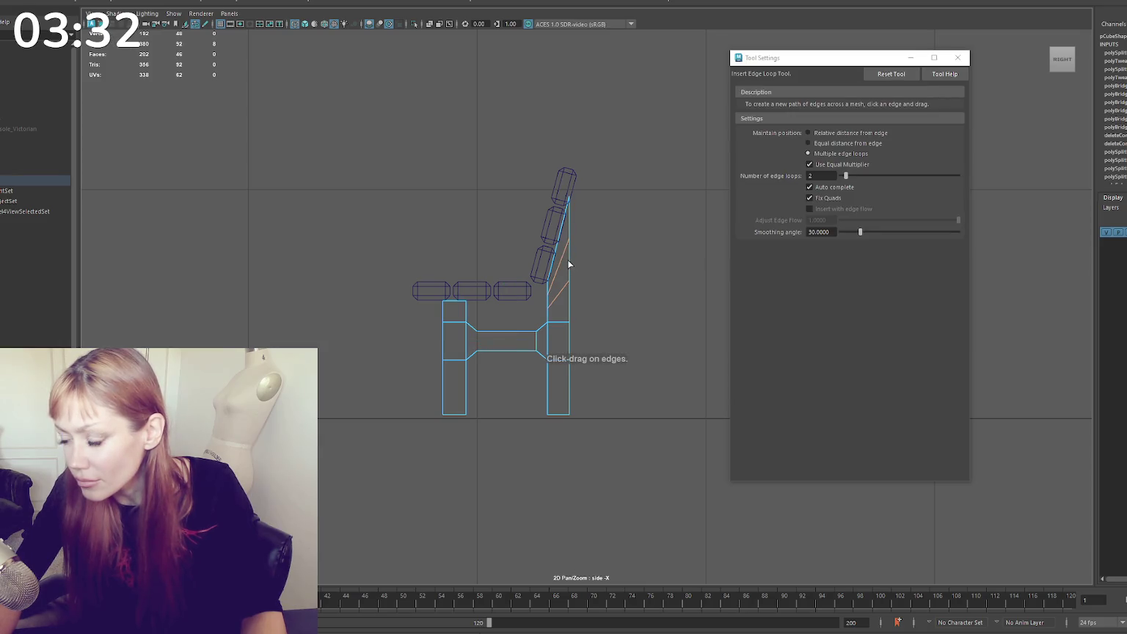
key("r")
key("q")
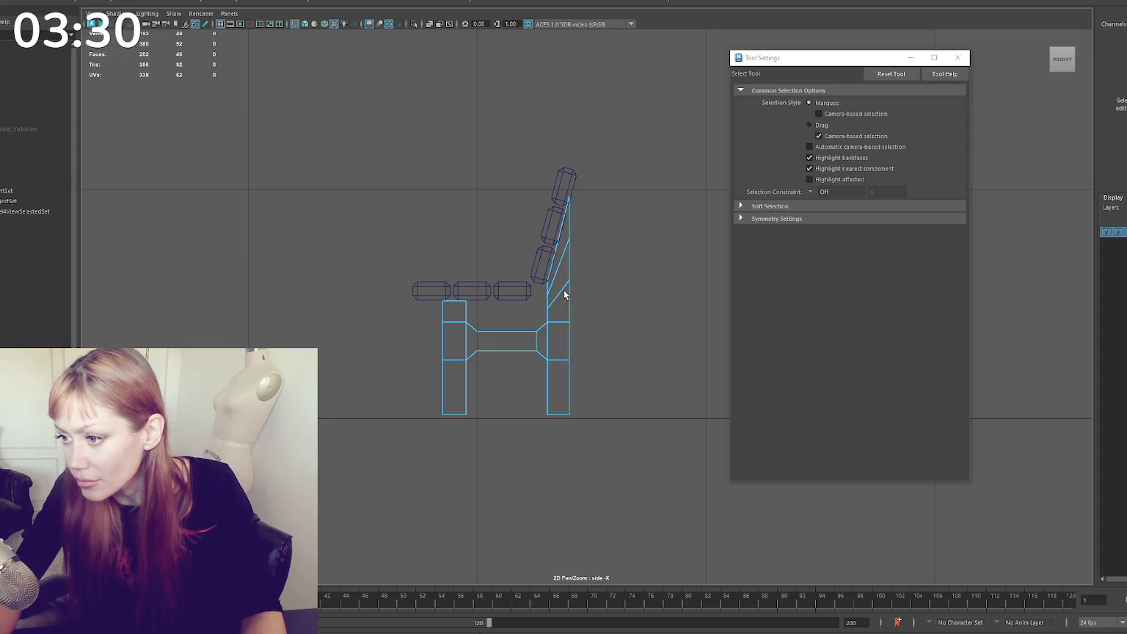
left_click(563, 291)
key("r")
key("w")
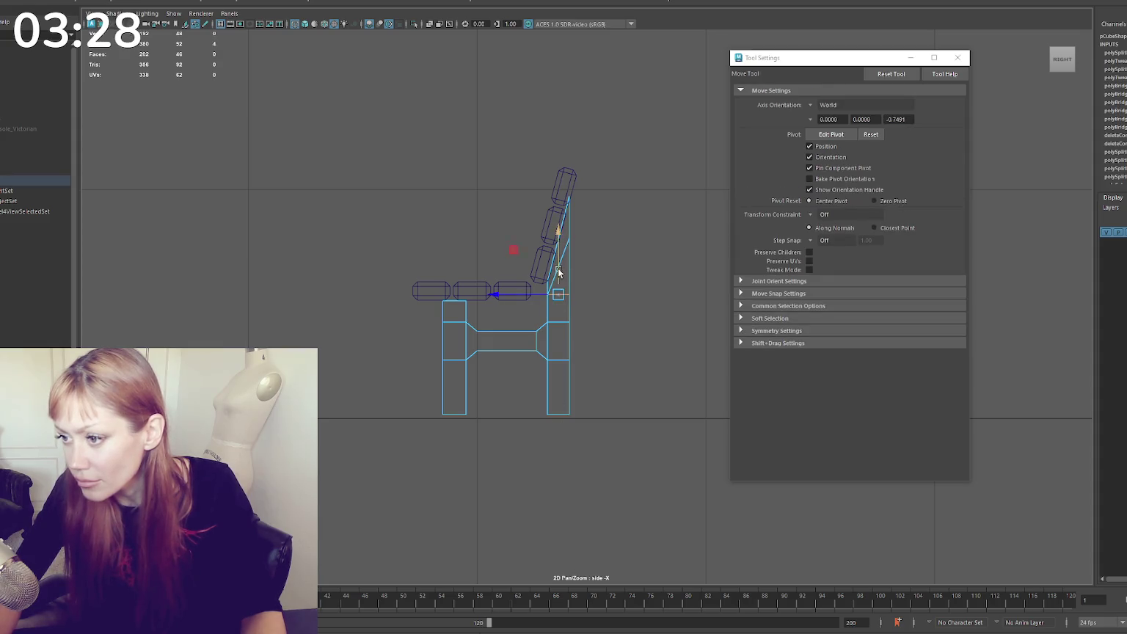
key("r")
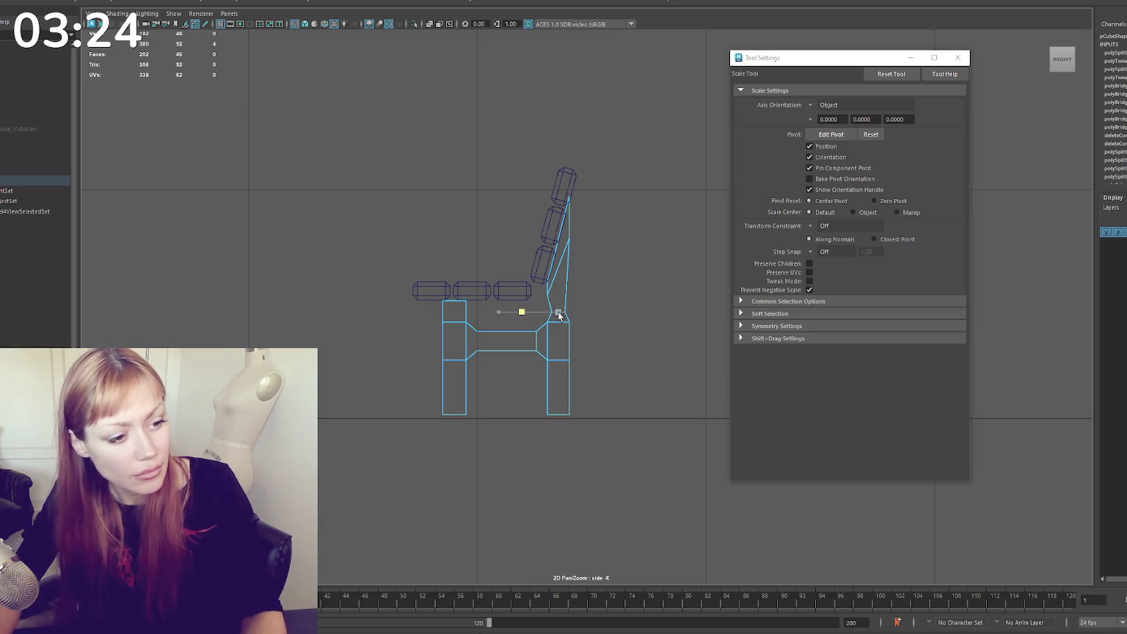
left_click_drag(559, 315, 561, 314)
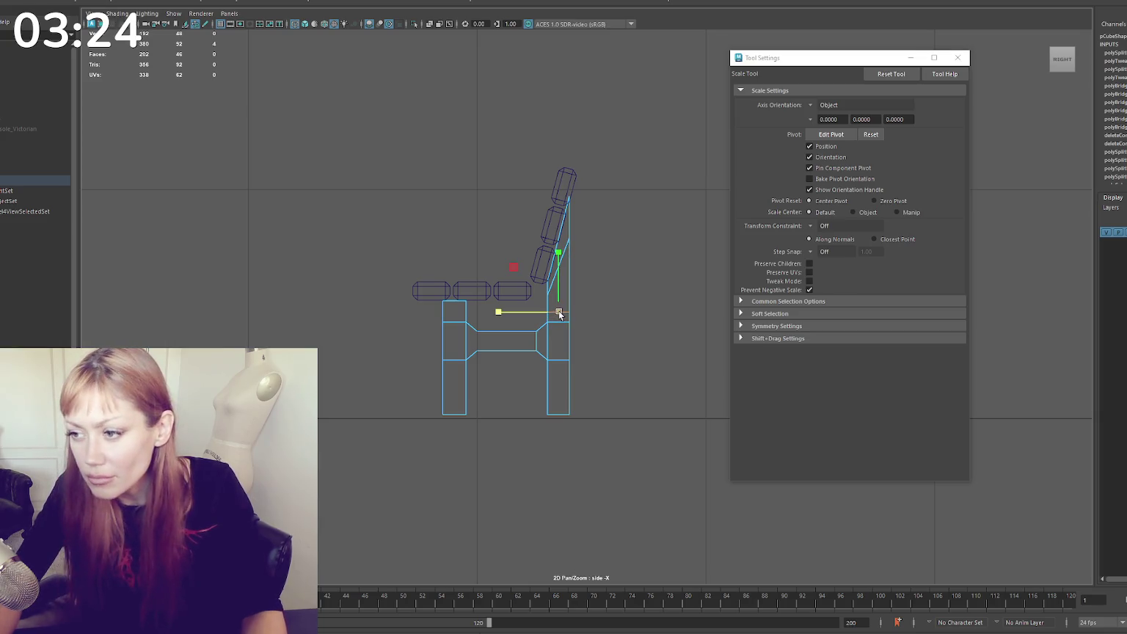
left_click(565, 249)
key("q")
key("r")
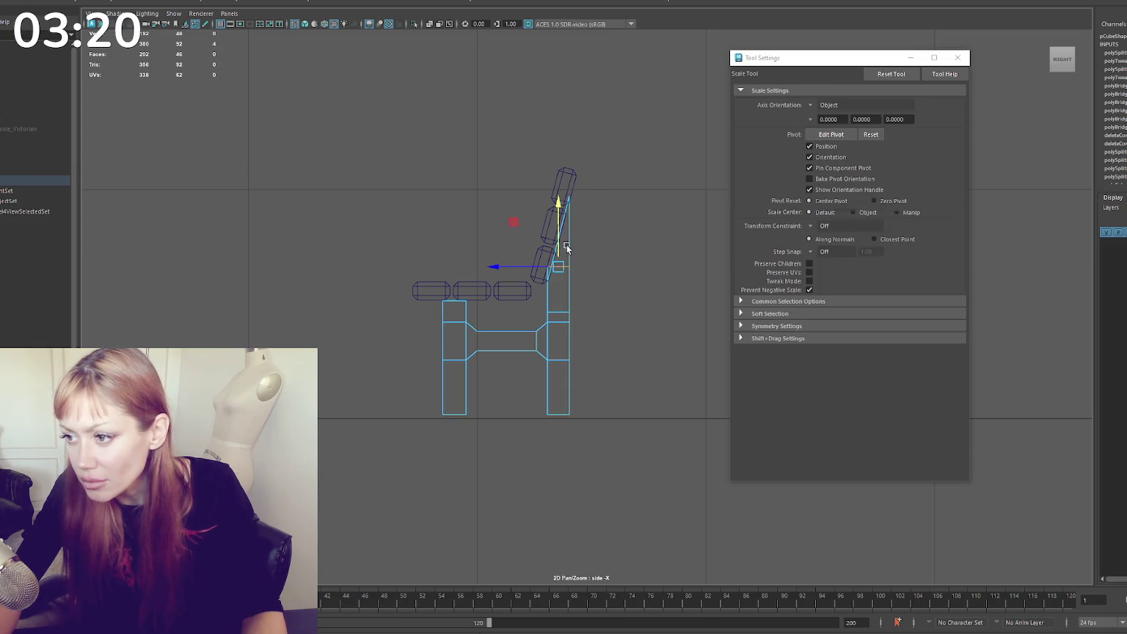
key("q")
Reset Insert Edge Loop to one loop, cut one near the back leg's foot, and delete a stray loop
left_click_drag(593, 294, 550, 406)
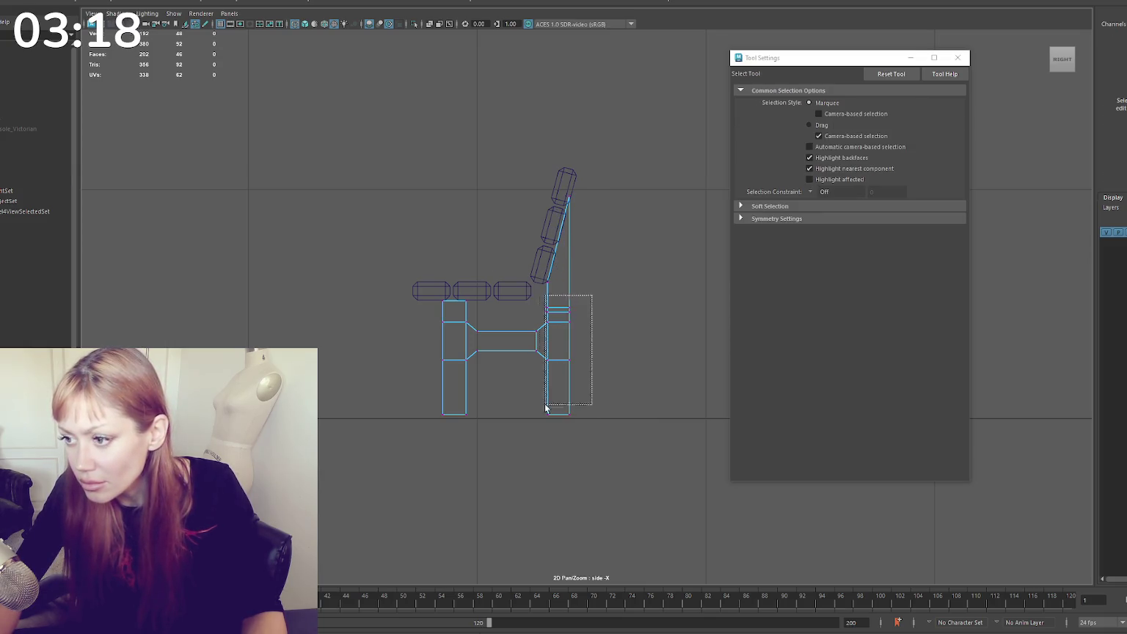
key("w")
key("q")
left_click(610, 236)
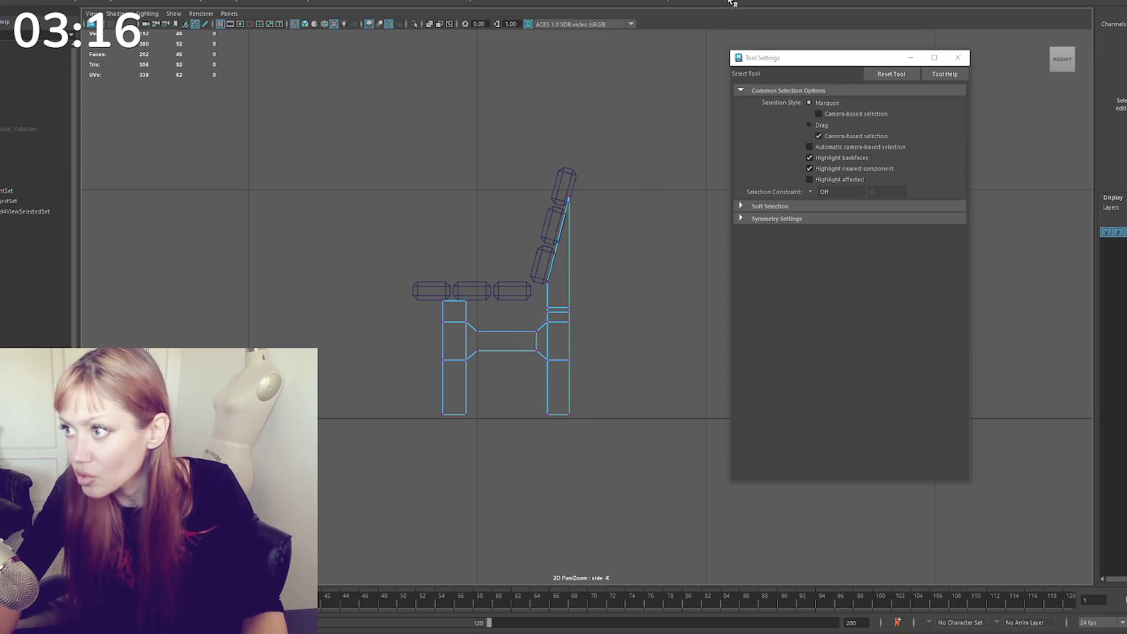
right_click_drag(582, 375, 570, 408, "shift")
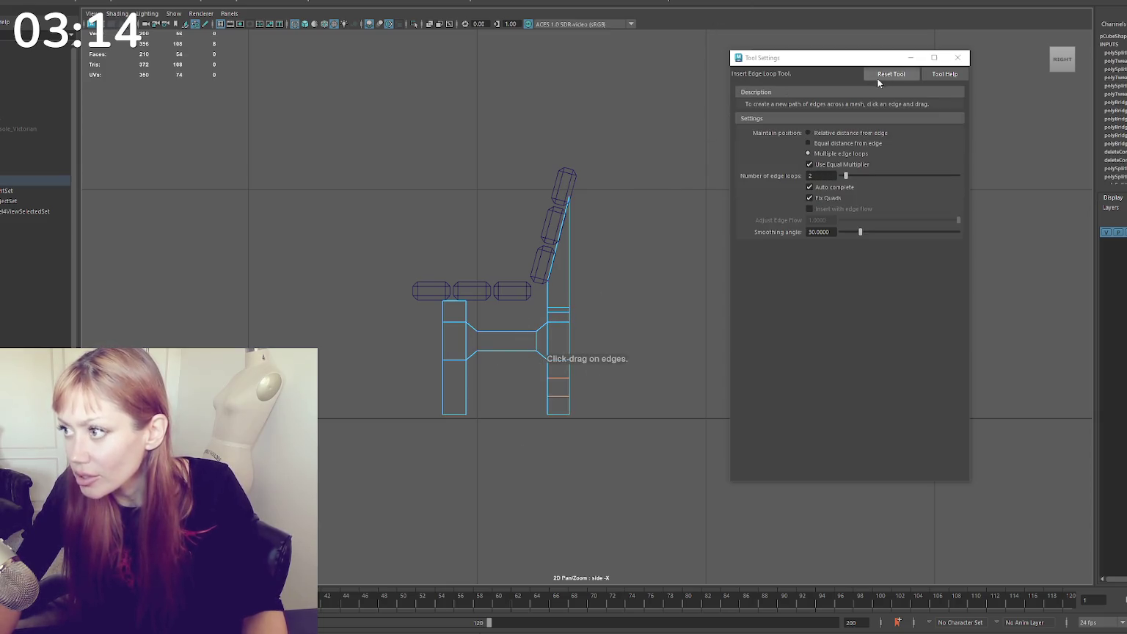
left_click(888, 74)
left_click(570, 409)
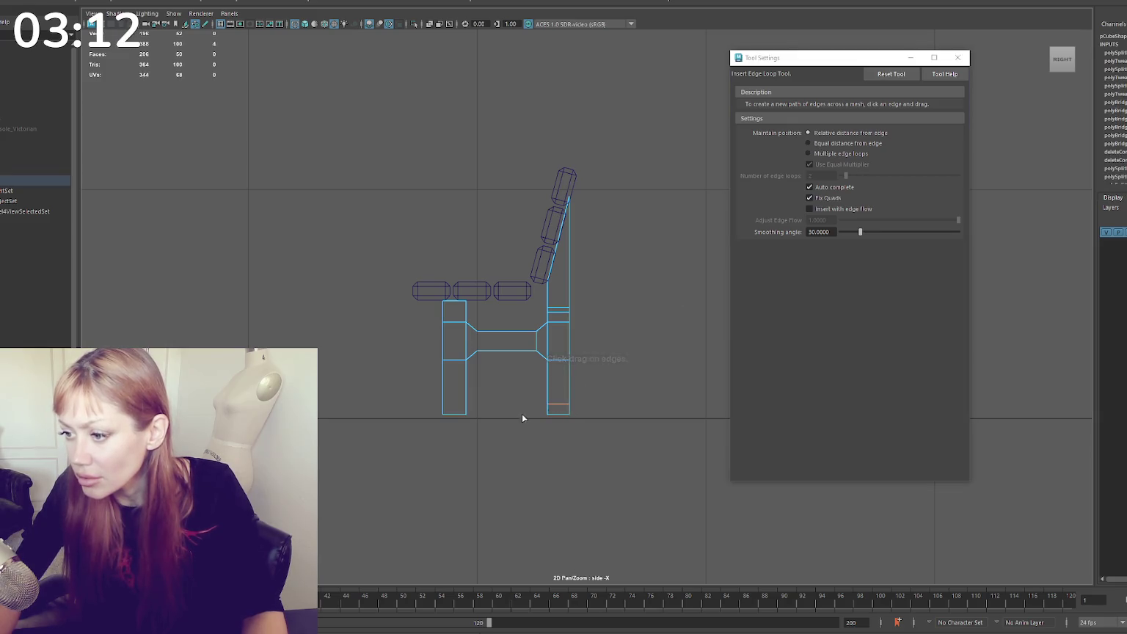
key("q")
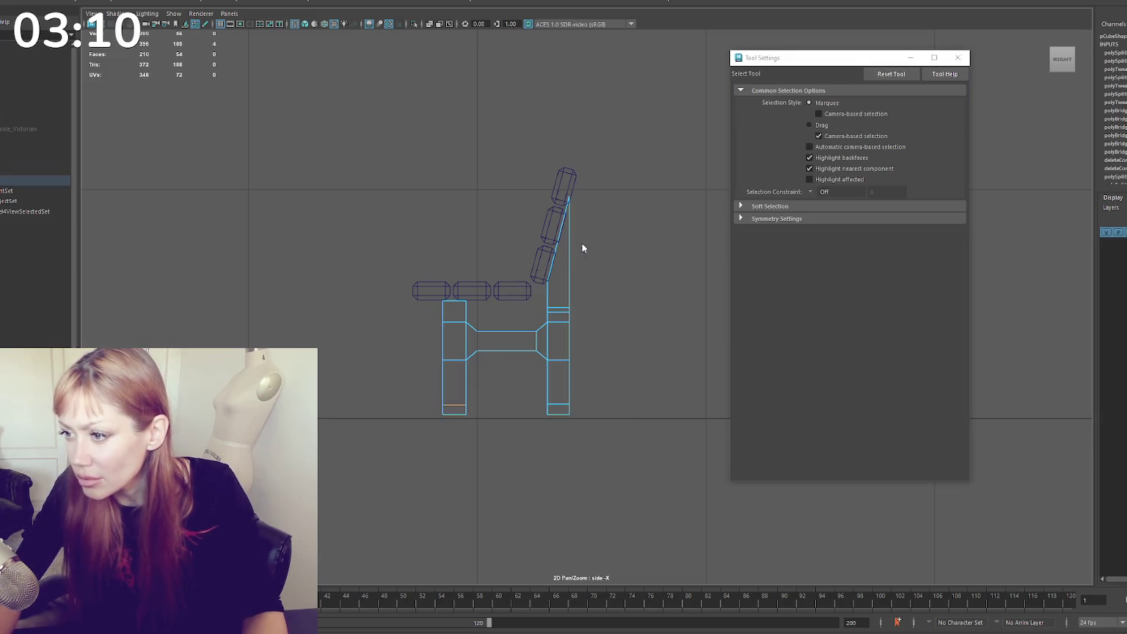
left_click(558, 297)
key("w")
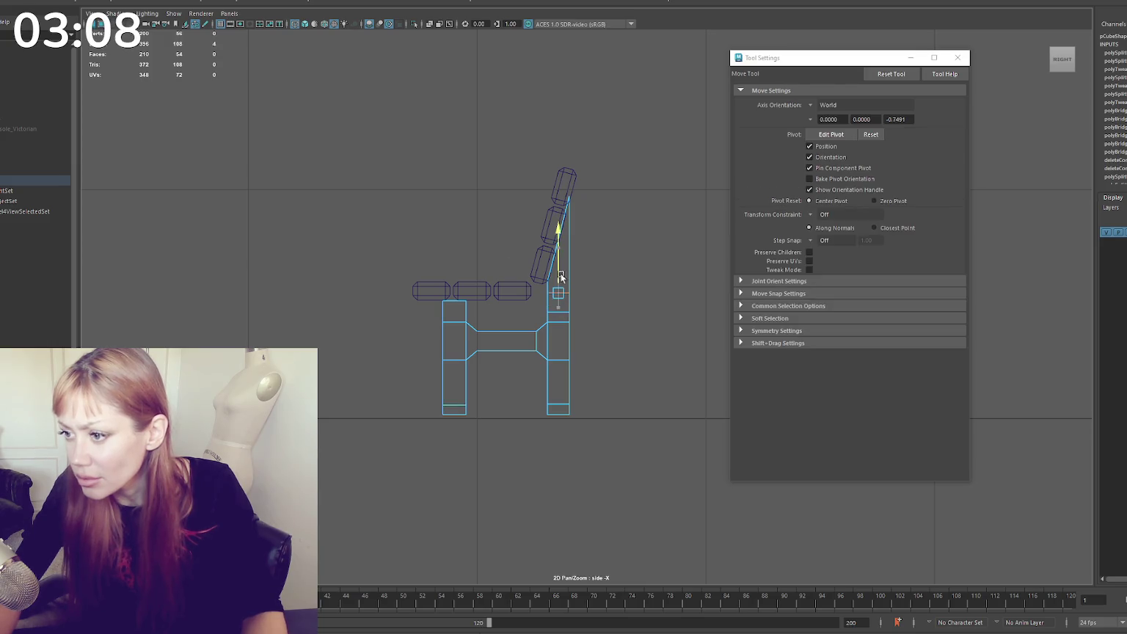
key("Delete")
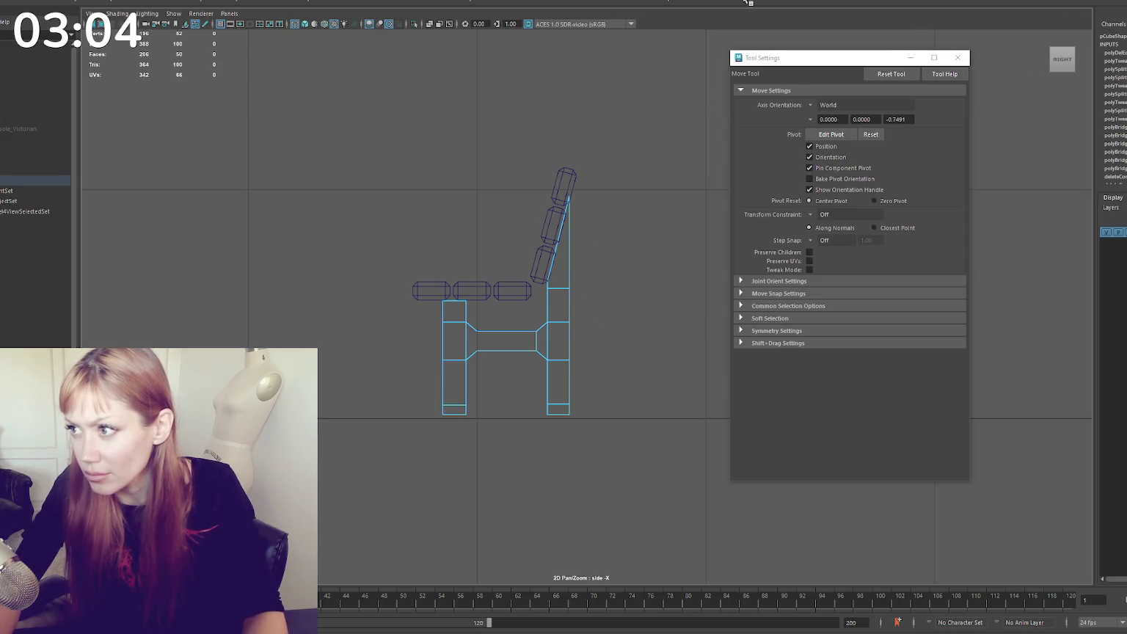
Add an edge loop near the front leg's top and marquee-select both legs
right_click_drag(474, 316, 478, 323, "shift")
left_click(465, 310)
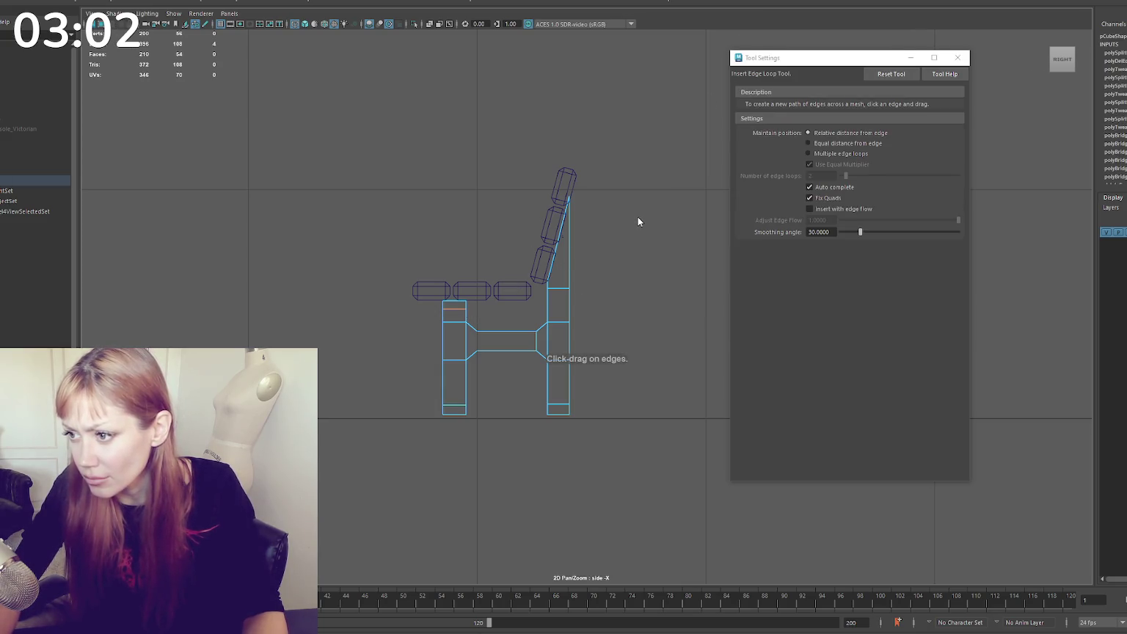
key("q")
left_click_drag(546, 305, 410, 388)
right_click_drag(650, 265, 594, 260)
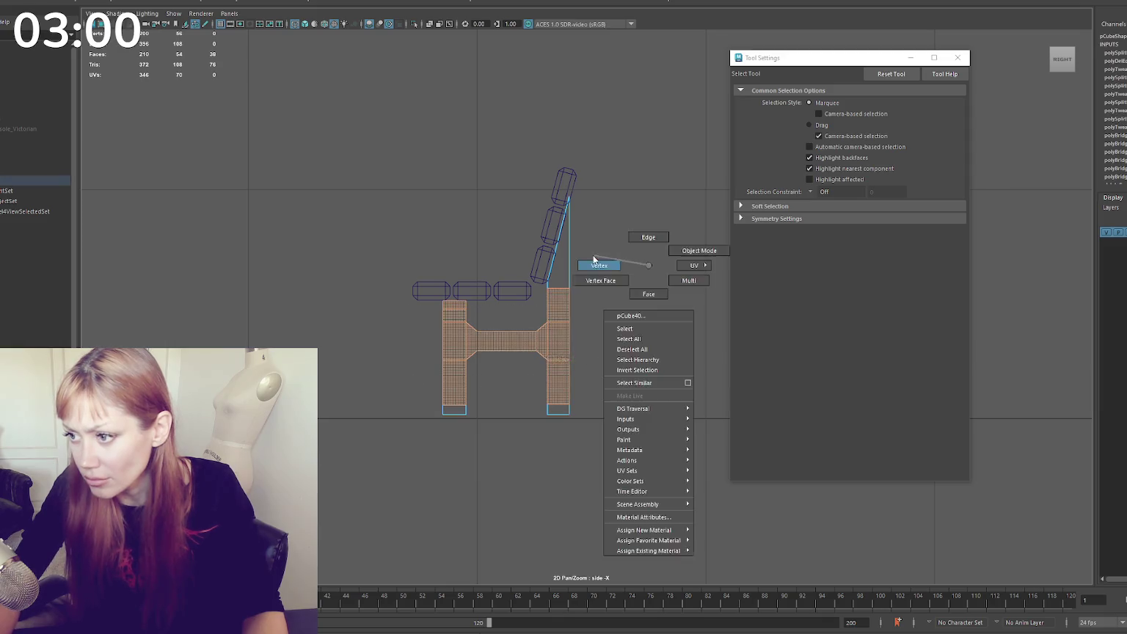
Scale and move the vertices of both legs into tapered profiles
left_click_drag(584, 312, 398, 387)
key("r")
key("q")
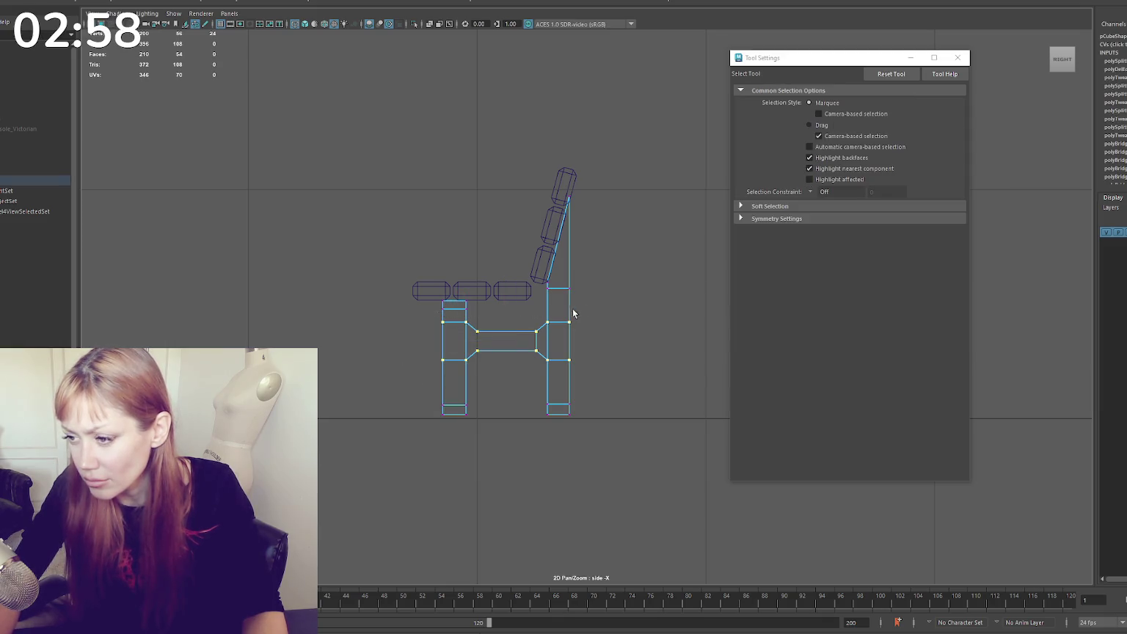
left_click_drag(533, 371, 530, 342)
key("w")
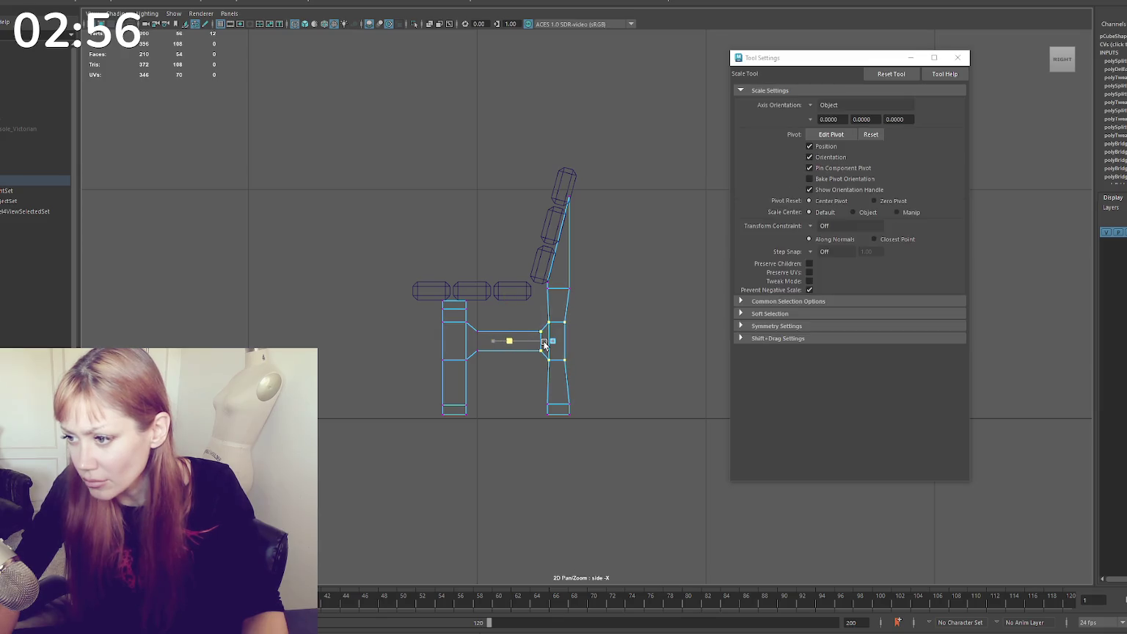
left_click_drag(587, 317, 553, 354)
key("r")
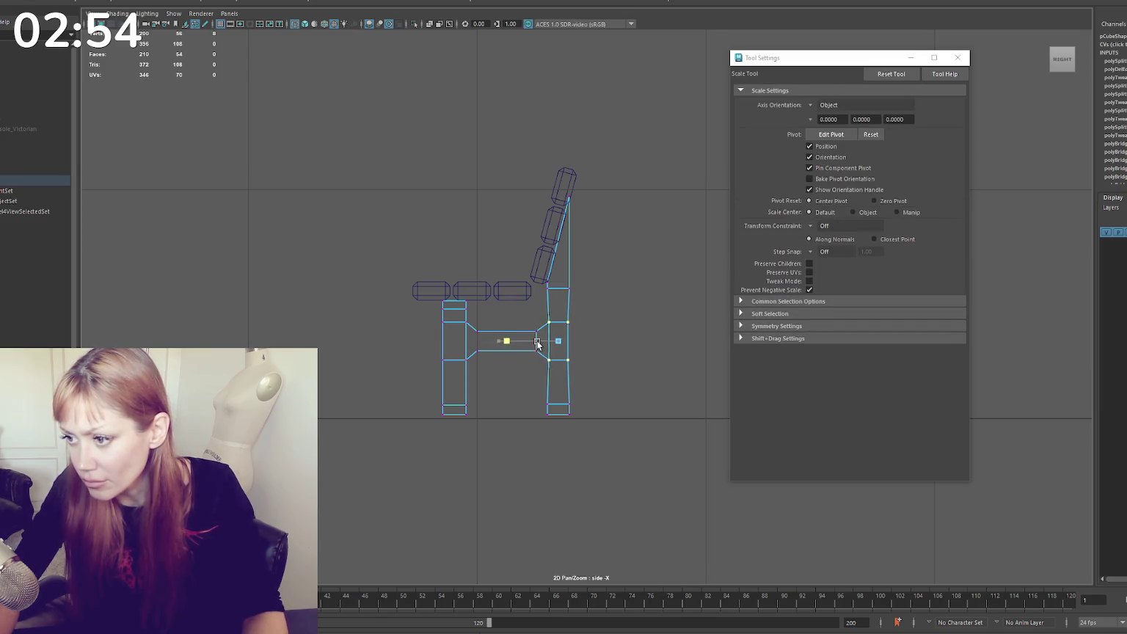
mouse_move(468, 319)
left_mouse_down()
mouse_move(431, 370)
mouse_move(456, 341)
mouse_move(540, 364)
left_mouse_up()
Resize the crossbar and scale edge loops at its ends into flared collars
key("q")
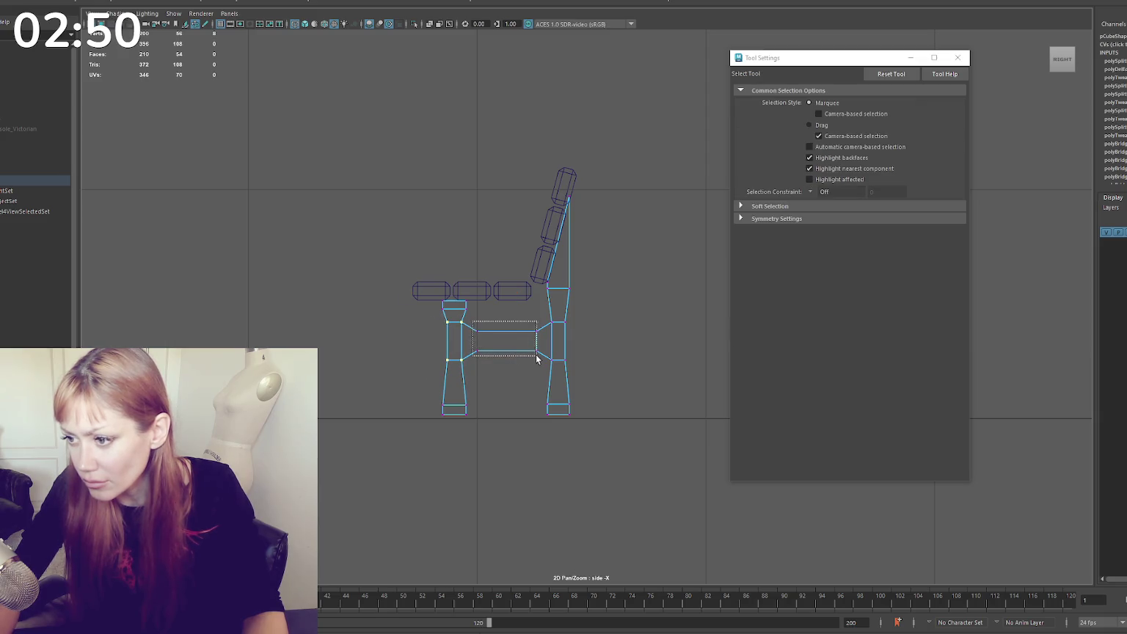
key("r")
left_click_drag(445, 341, 482, 341)
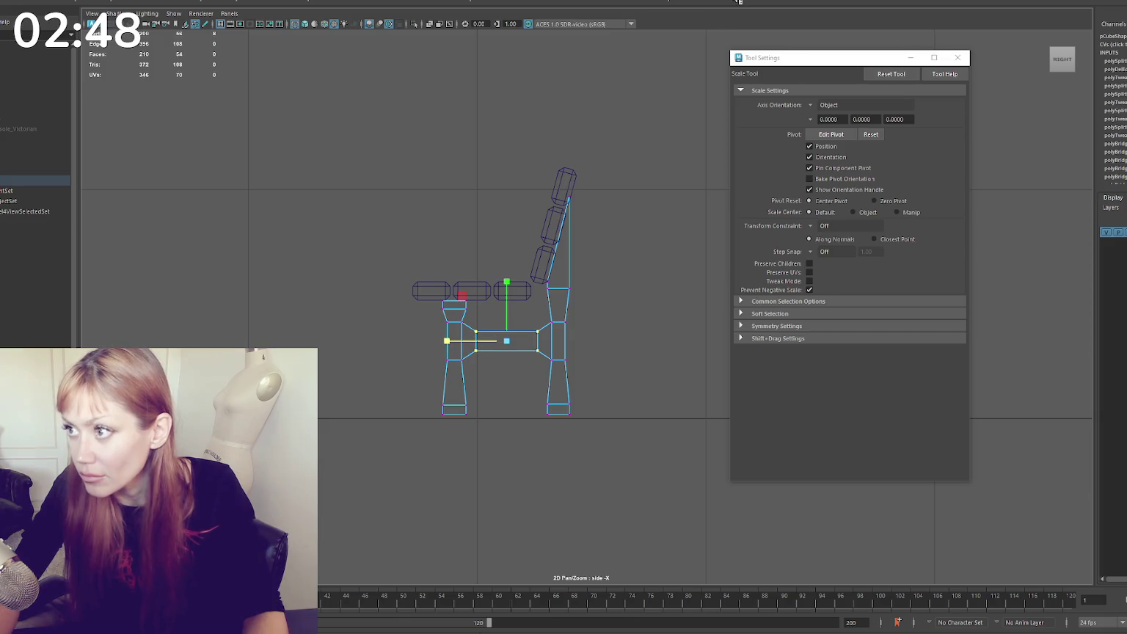
right_click_drag(692, 55, 566, 301, "shift")
left_click(545, 330)
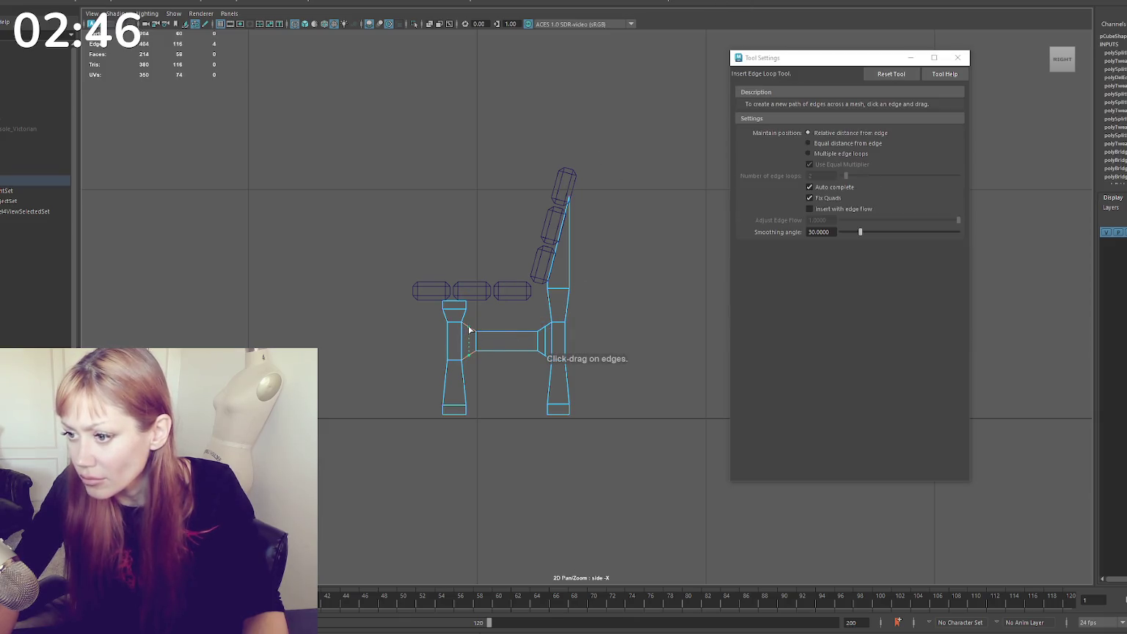
key("q")
right_click_drag(636, 259, 537, 339)
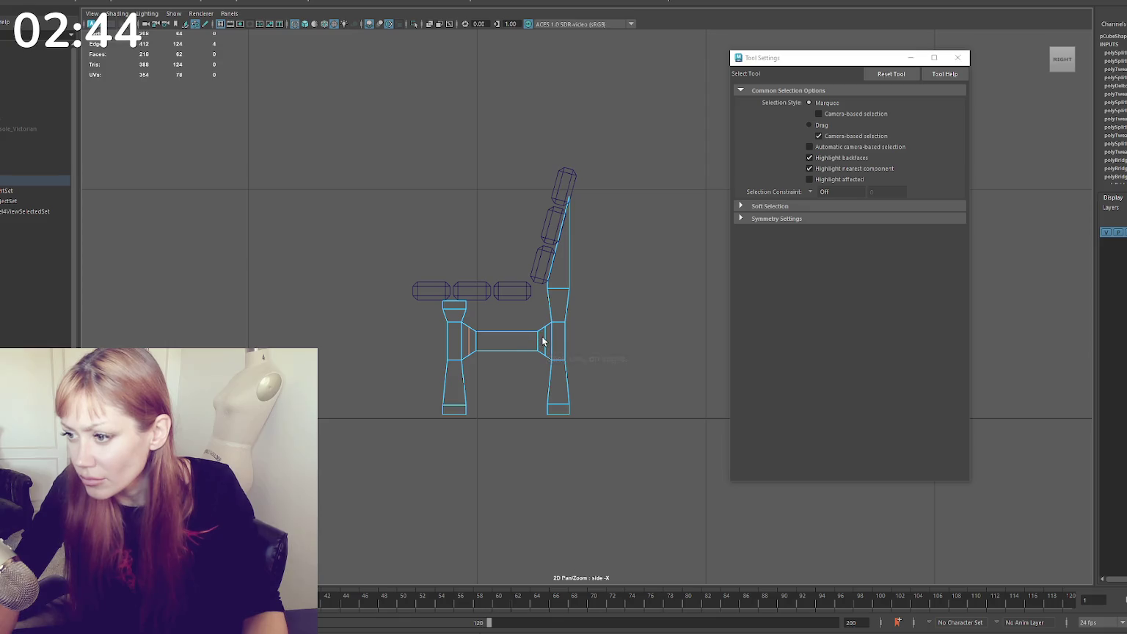
double_click(546, 340, "shift")
key("r")
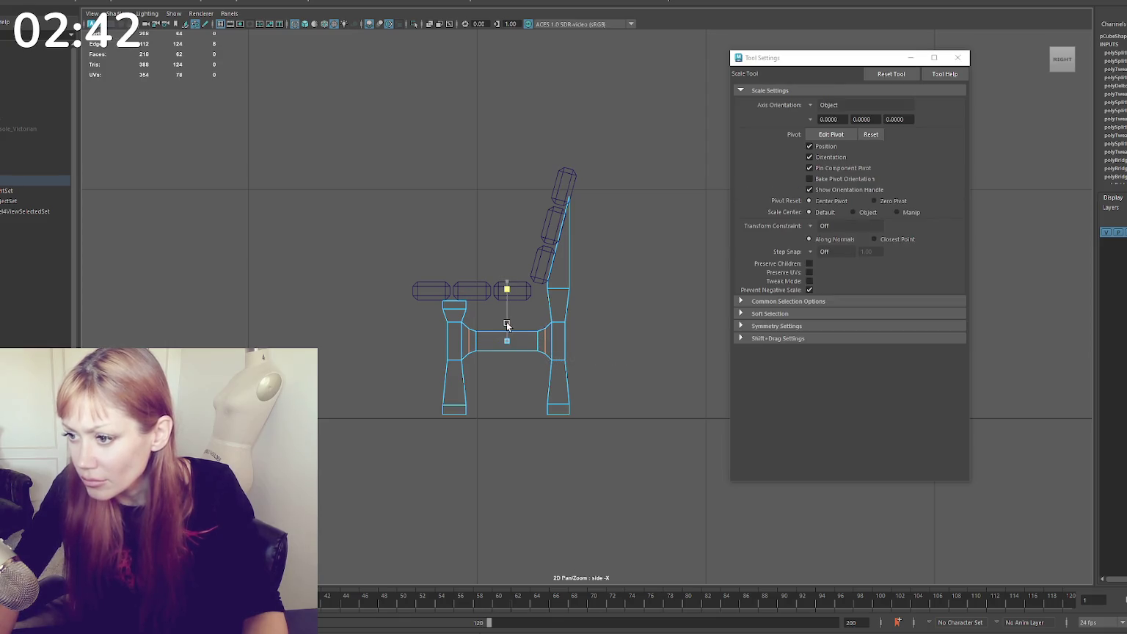
key("q")
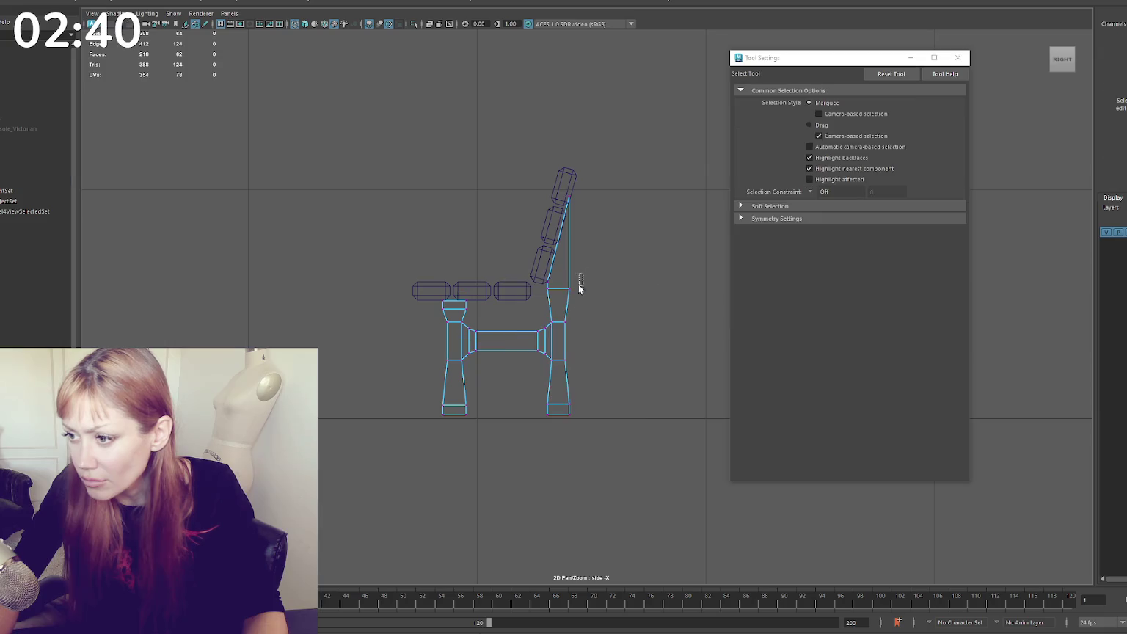
Raise the back post vertices so the rear post slants up to the backrest
left_click(569, 284)
key("w")
left_click_drag(569, 284, 571, 211)
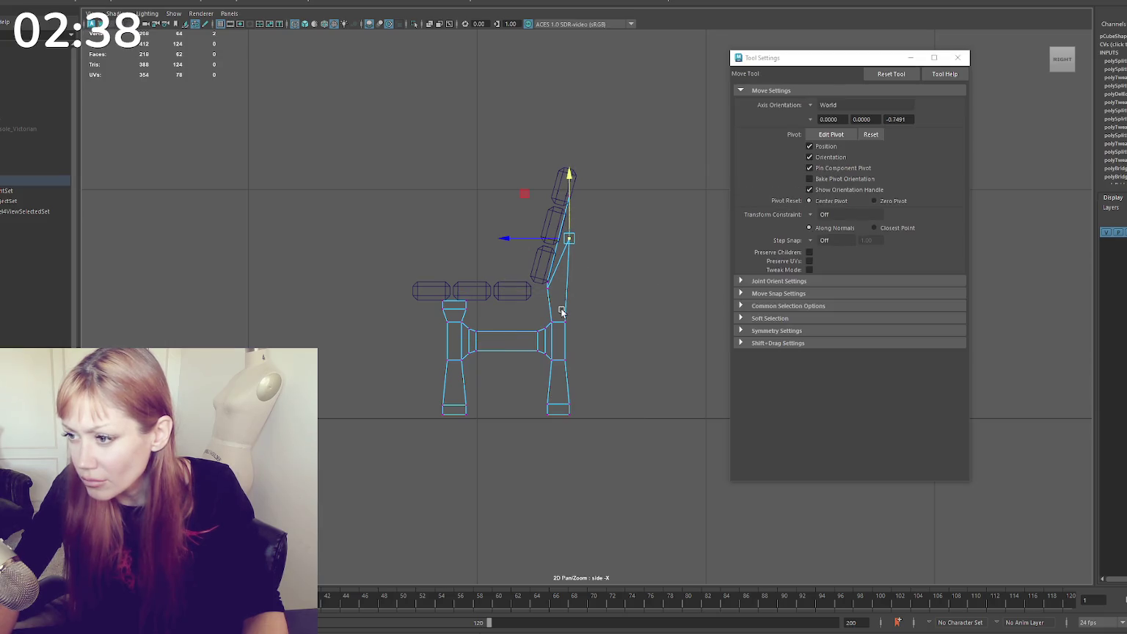
left_click(549, 267, "shift")
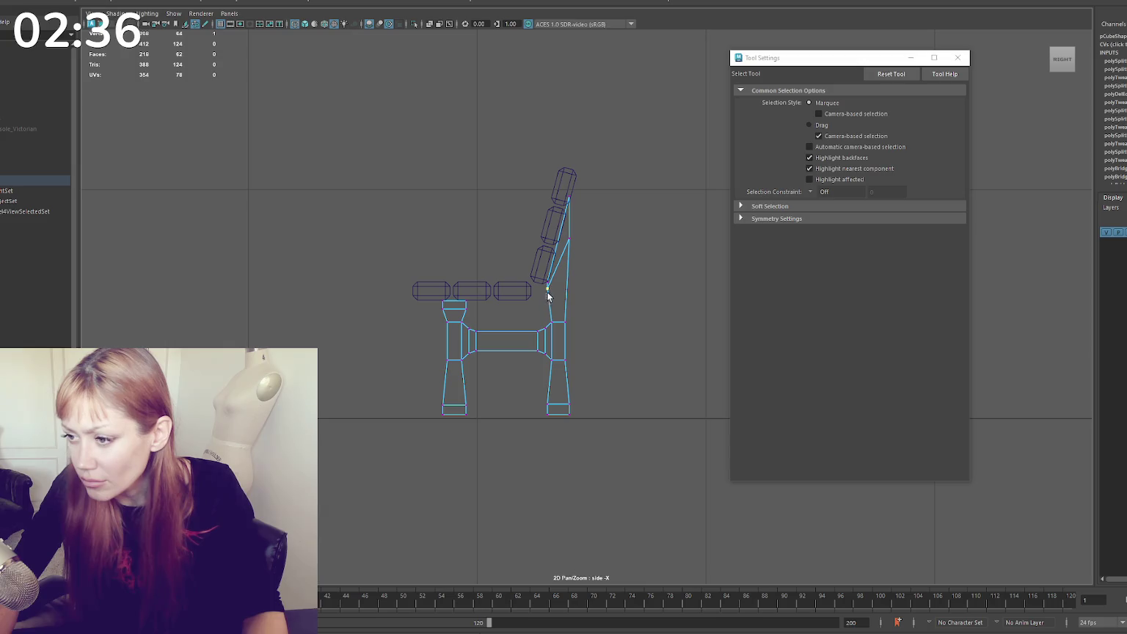
Insert an edge loop on the back post and narrow it horizontally
key("q")
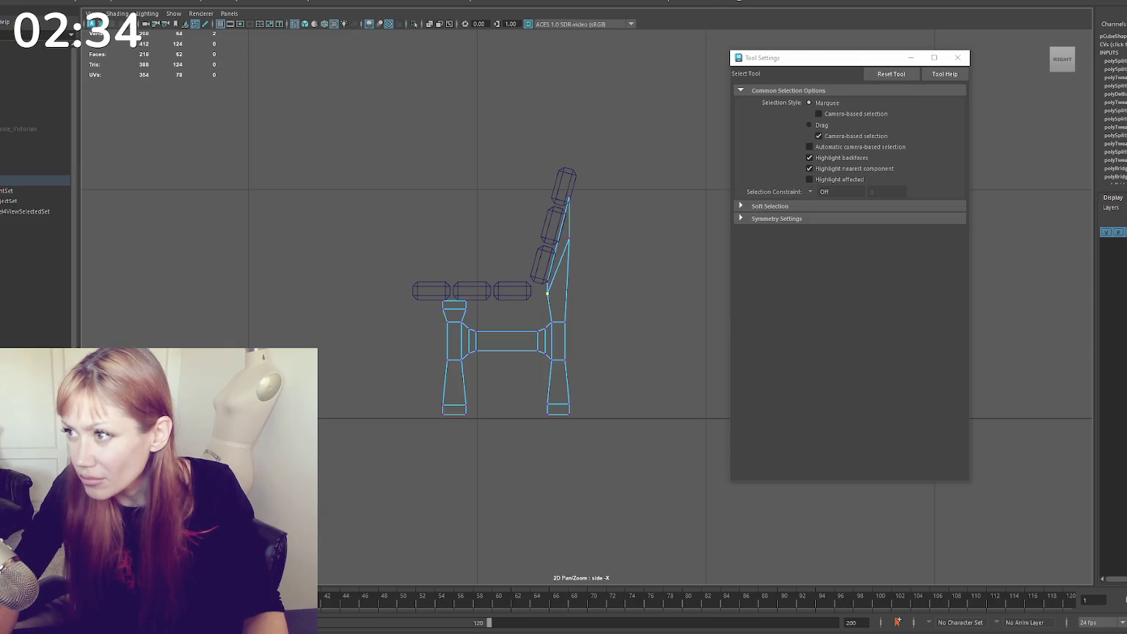
right_click_drag(587, 294, 569, 298, "shift")
left_click(569, 297)
key("r")
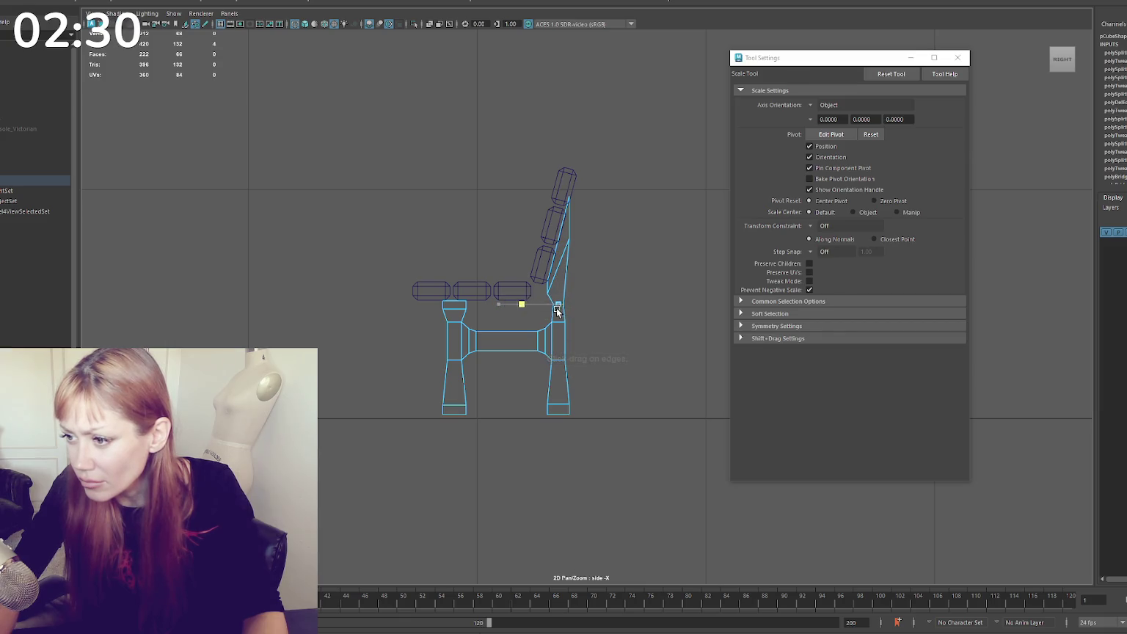
left_click_drag(557, 308, 525, 307)
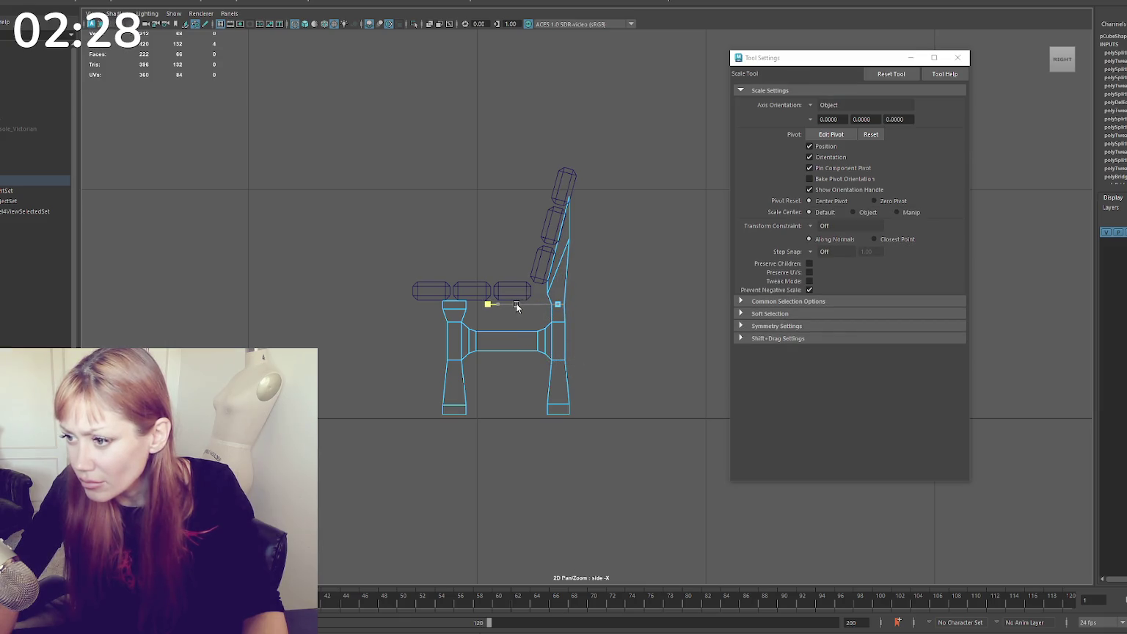
Box-select the leg vertices and move and scale them into line under the seat slats
key("q")
mouse_move(585, 292)
left_mouse_down()
mouse_move(563, 369)
mouse_move(579, 352)
left_mouse_up()
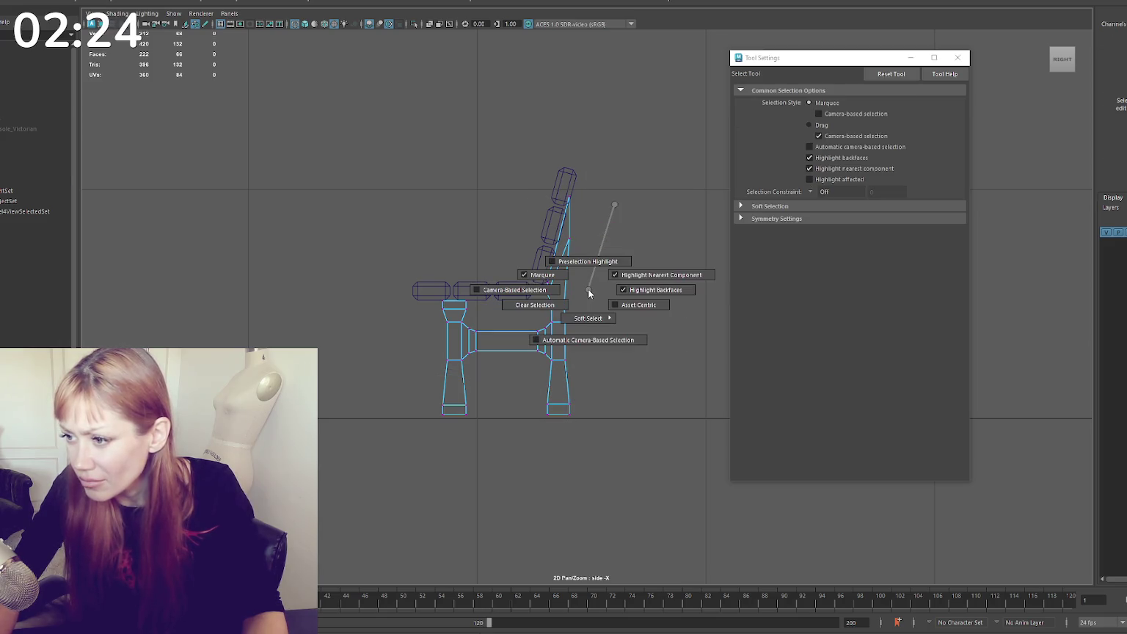
key("w")
left_click_drag(582, 286, 567, 342)
key("r")
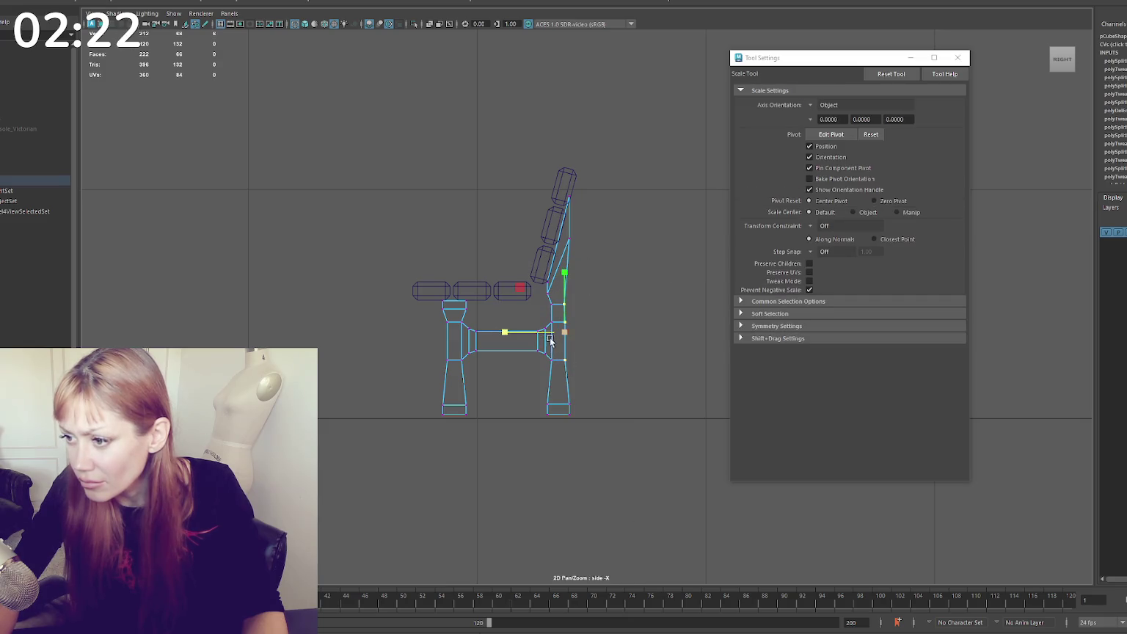
key("q")
mouse_move(549, 299)
left_mouse_down()
mouse_move(559, 365)
mouse_move(518, 345)
mouse_move(460, 360)
left_mouse_up()
key("w")
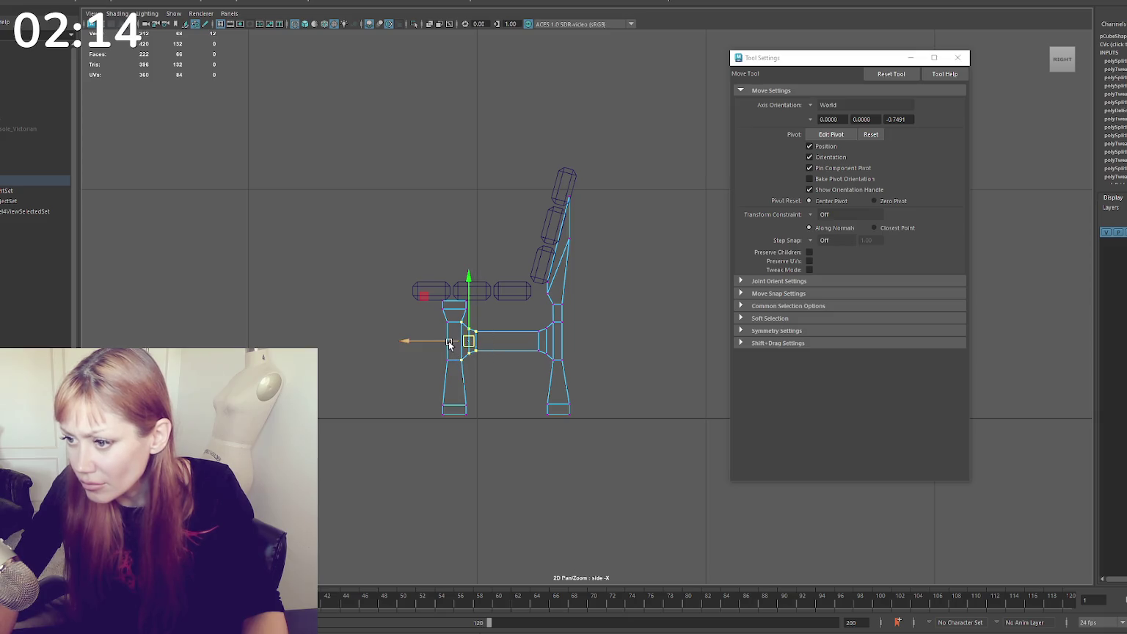
Reposition the left leg's top vertices and the vertices at the bench-back joint
left_click_drag(435, 315, 448, 372)
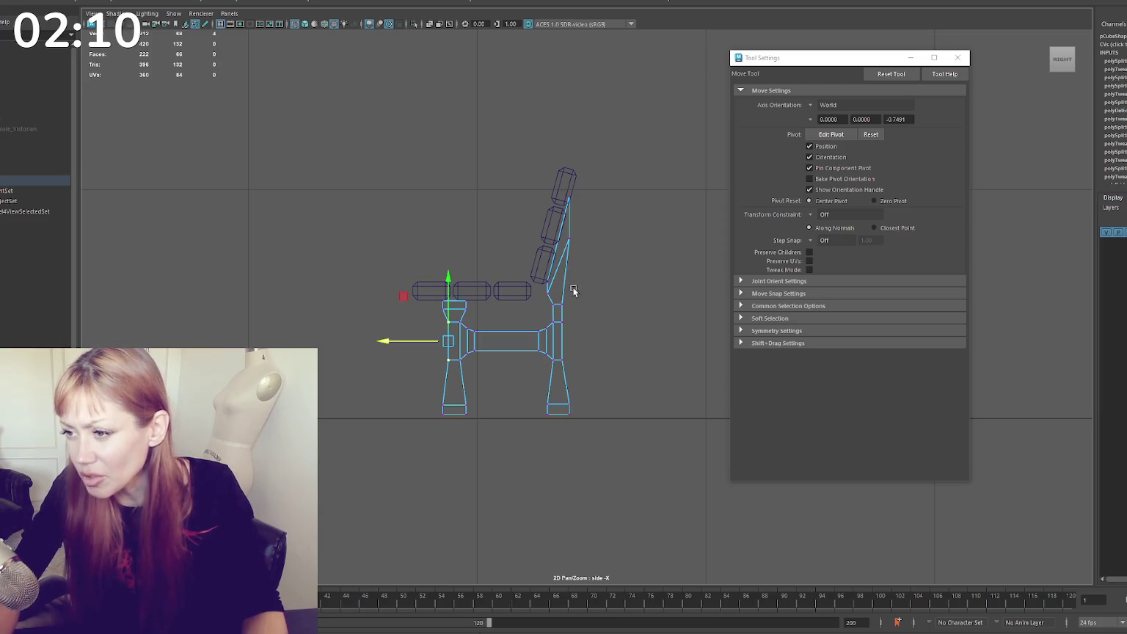
left_click_drag(544, 288, 553, 277)
key("q")
key("w")
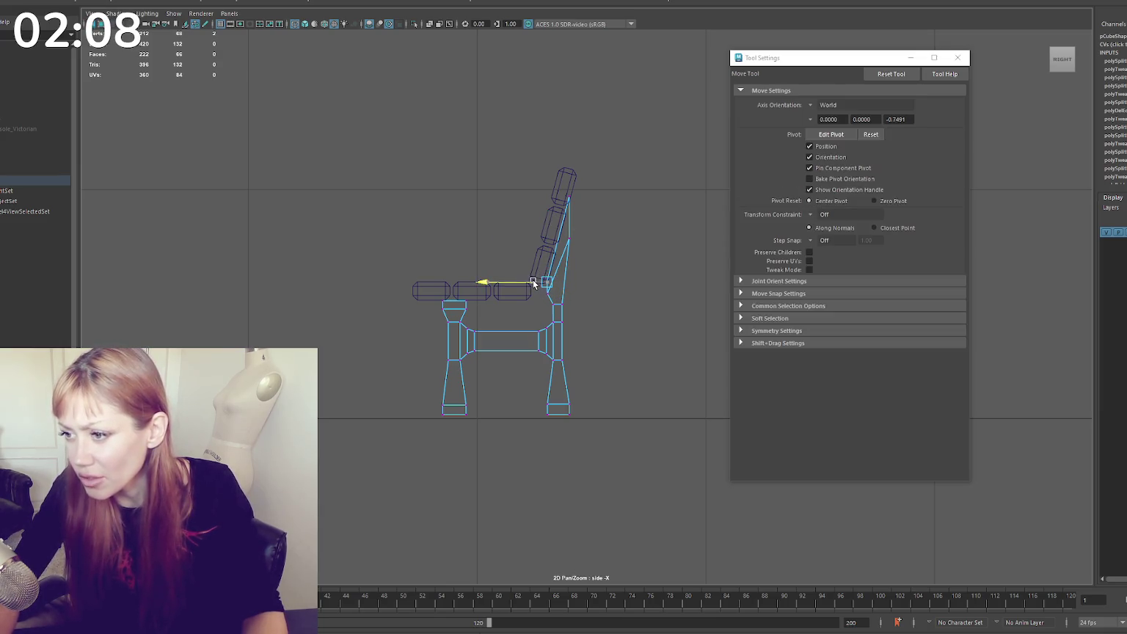
left_click_drag(558, 302, 544, 288)
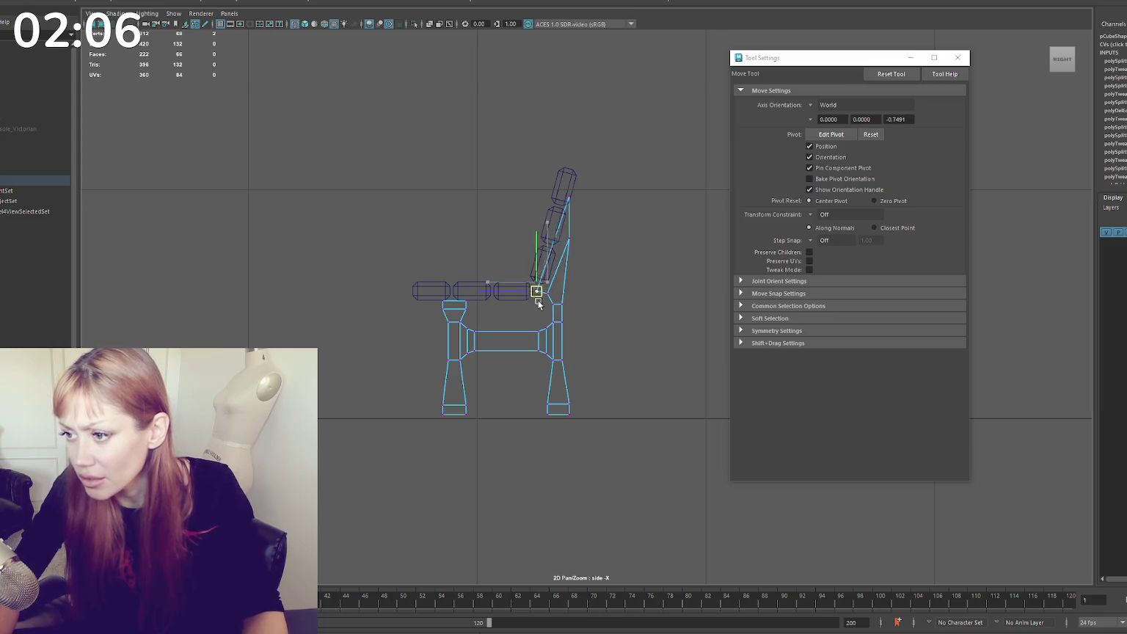
Switch the bench to textured shading and zoom in on it
key("q")
key("w")
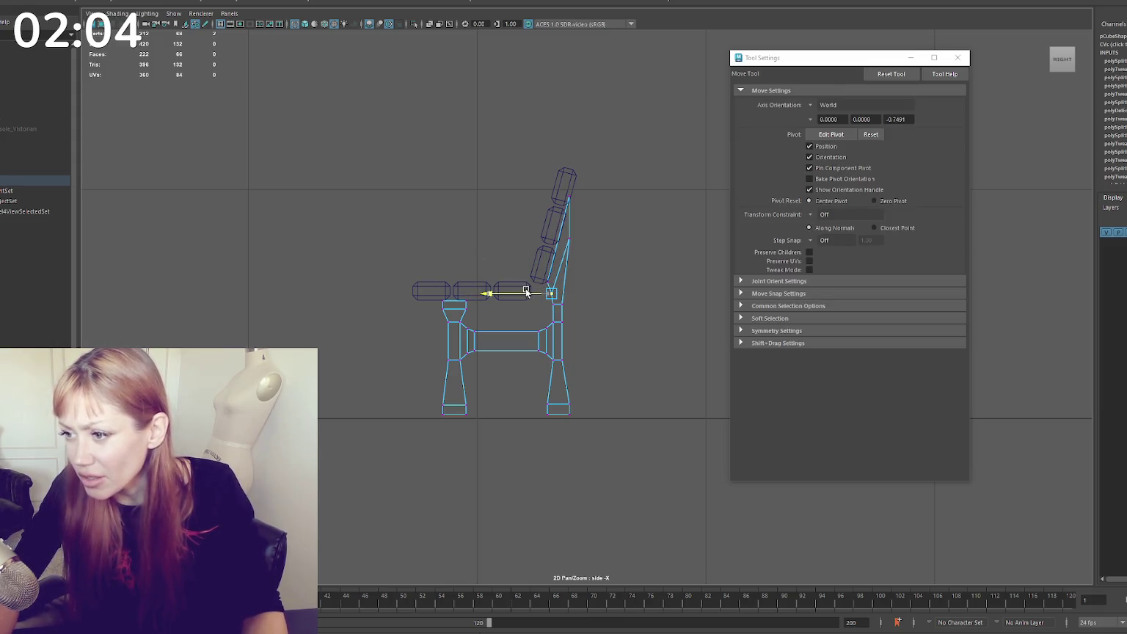
key("6")
scroll(554, 243, "down", 5)
scroll(606, 279, "up", 3)
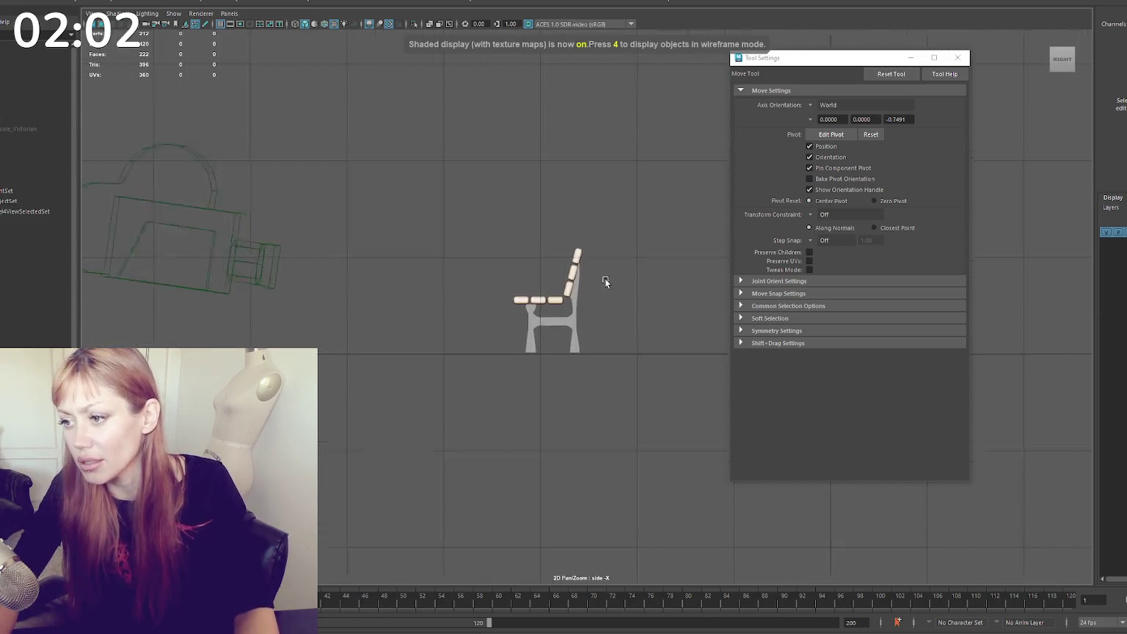
scroll(583, 289, "up", 4)
scroll(546, 305, "up", 2)
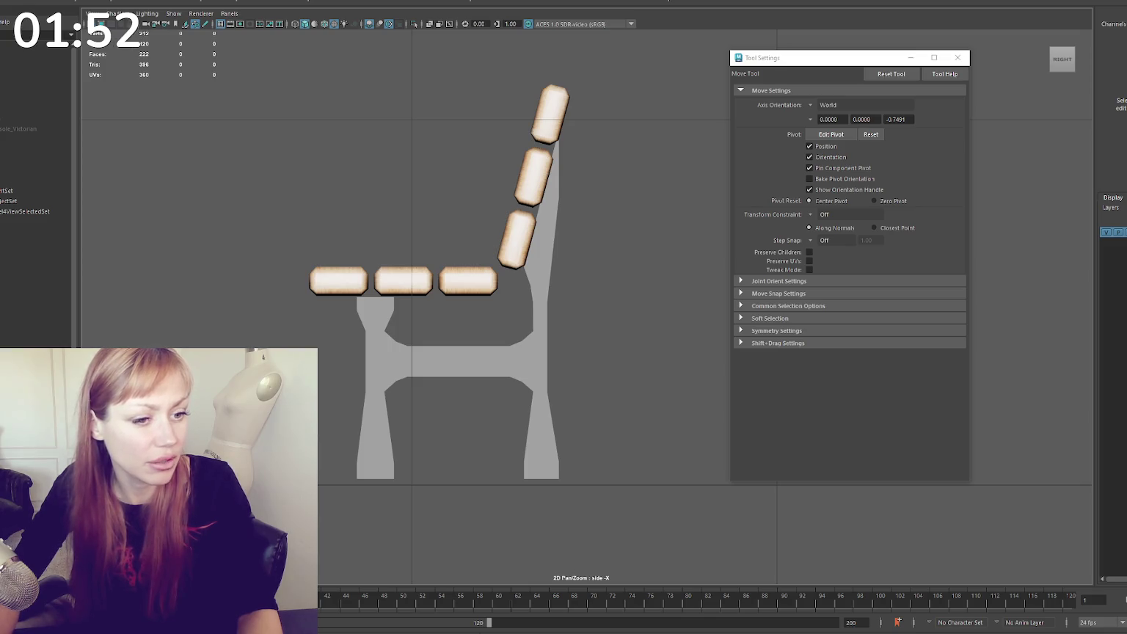
Delete the extra edge loops from the side frame's legs and back support
left_click(410, 353)
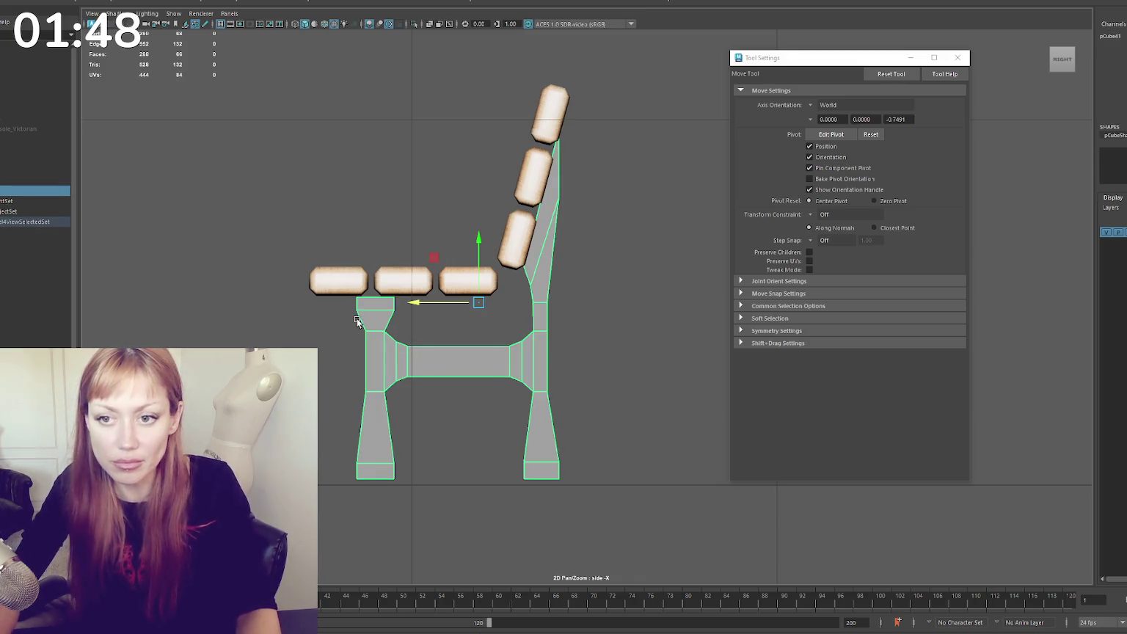
right_click(620, 265)
right_click_drag(620, 265, 544, 272)
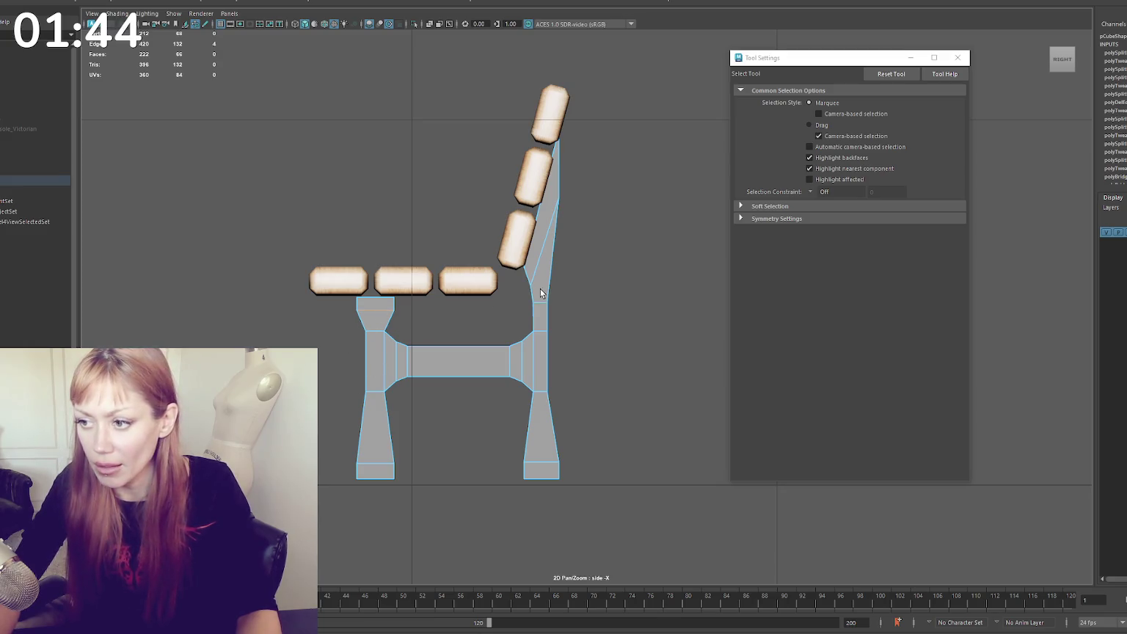
left_click(538, 259, "shift")
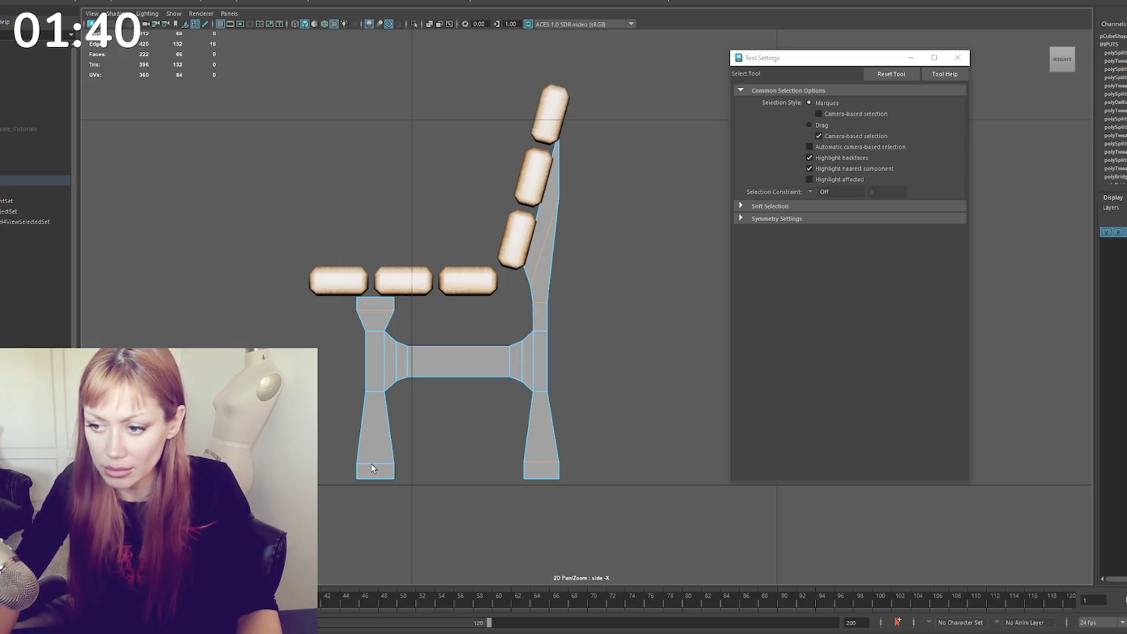
key("ctrl+Delete")
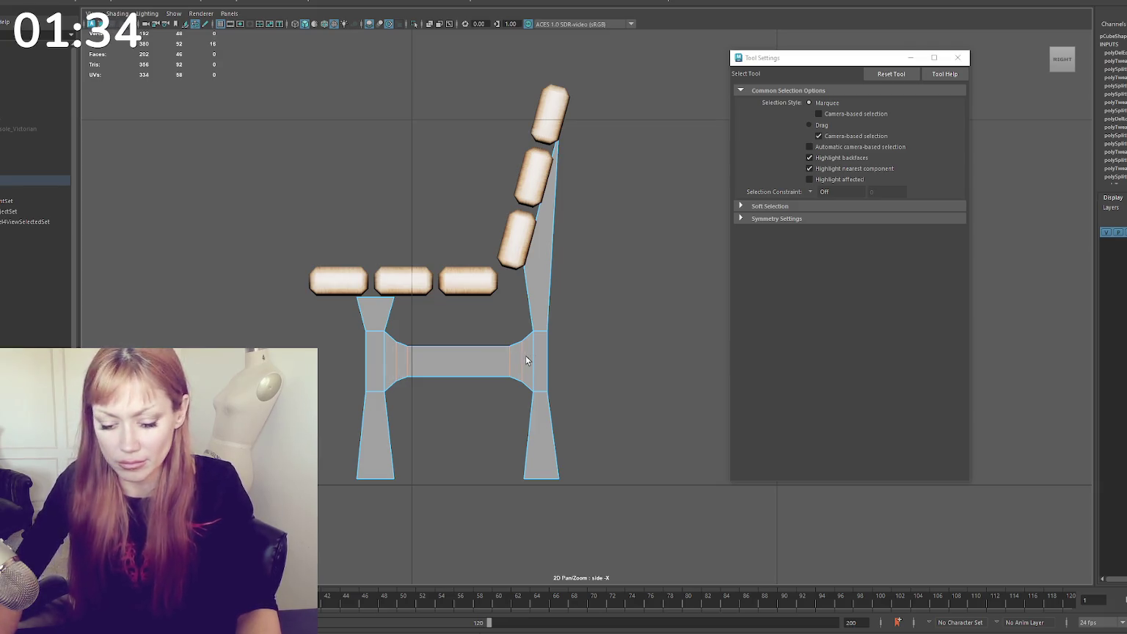
Delete the crossbar edges and shift the right leg's inner vertices under the backrest
key("ctrl+Delete")
right_click_drag(638, 271, 591, 268)
key("w")
left_click_drag(538, 317, 526, 386)
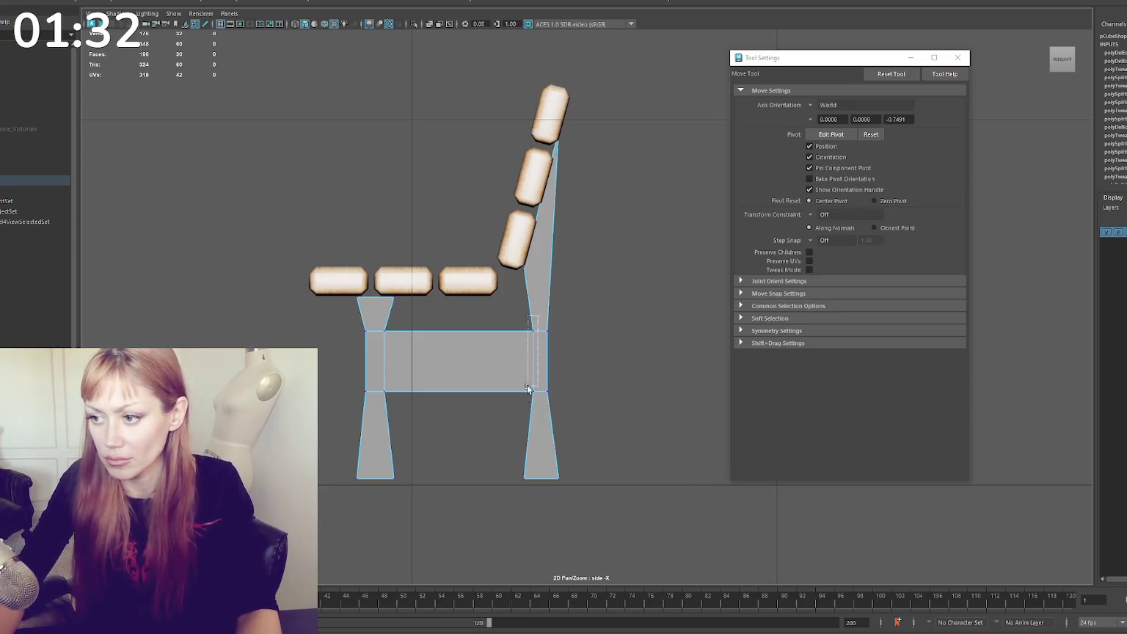
left_click_drag(485, 226, 528, 486)
key("t")
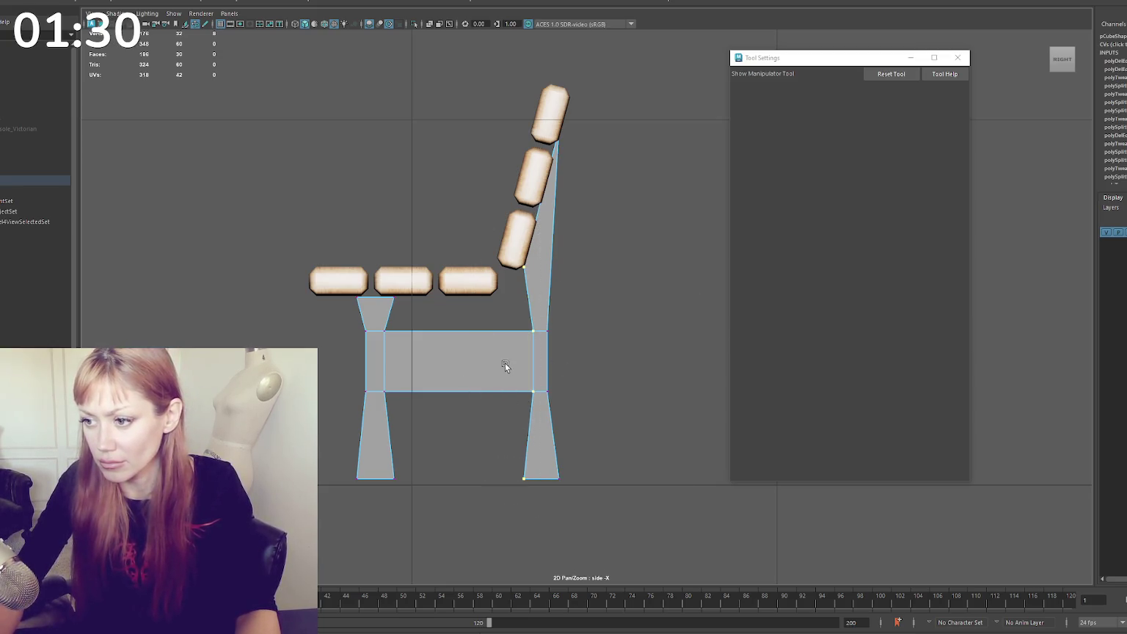
key("w")
left_click_drag(506, 364, 496, 365)
Scale the backrest and both legs' vertices flat into straight vertical posts
key("q")
left_click_drag(620, 85, 579, 516)
key("r")
mouse_move(500, 304)
left_mouse_down()
mouse_move(576, 298)
mouse_move(538, 302)
left_mouse_up()
key("w")
left_click_drag(408, 298, 378, 484)
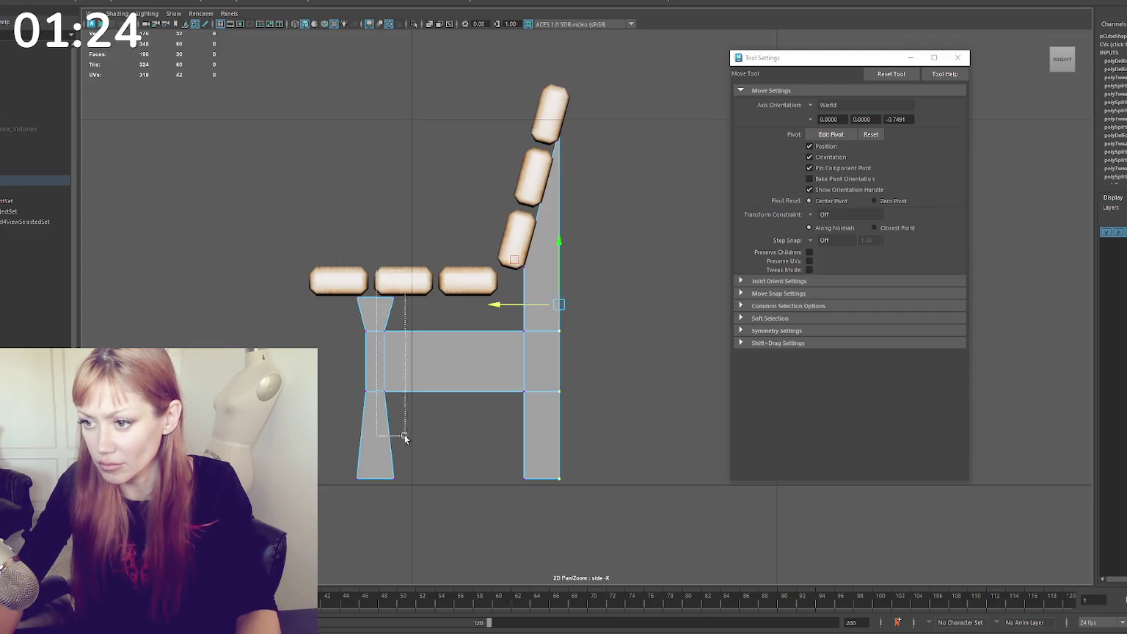
key("r")
left_click_drag(353, 387, 496, 372)
left_click_drag(315, 275, 363, 497)
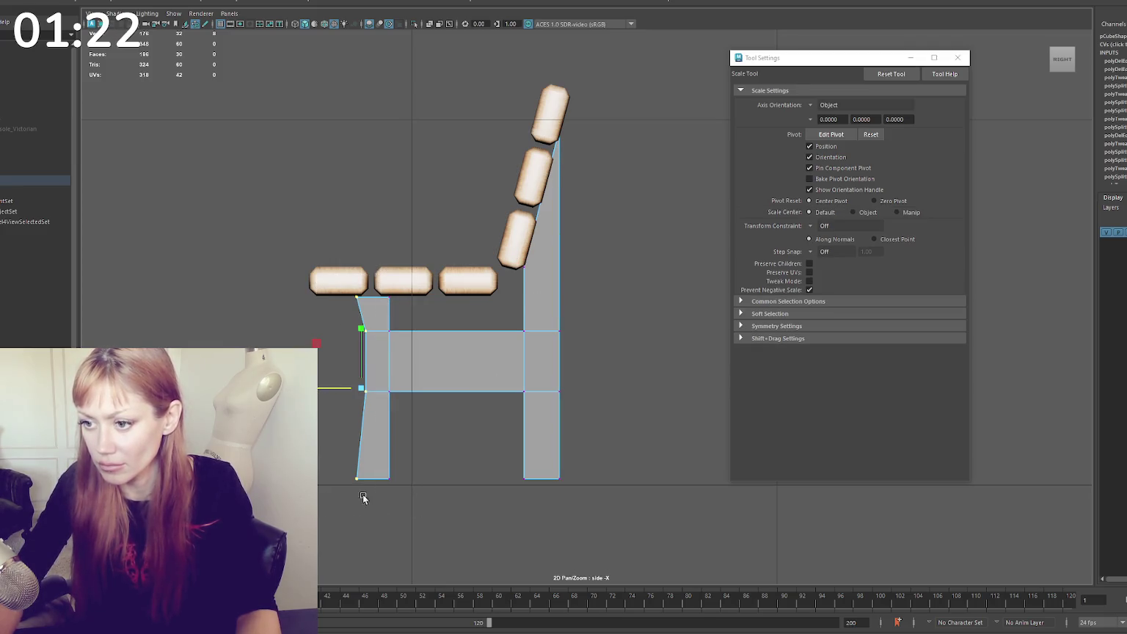
left_click_drag(471, 375, 530, 370)
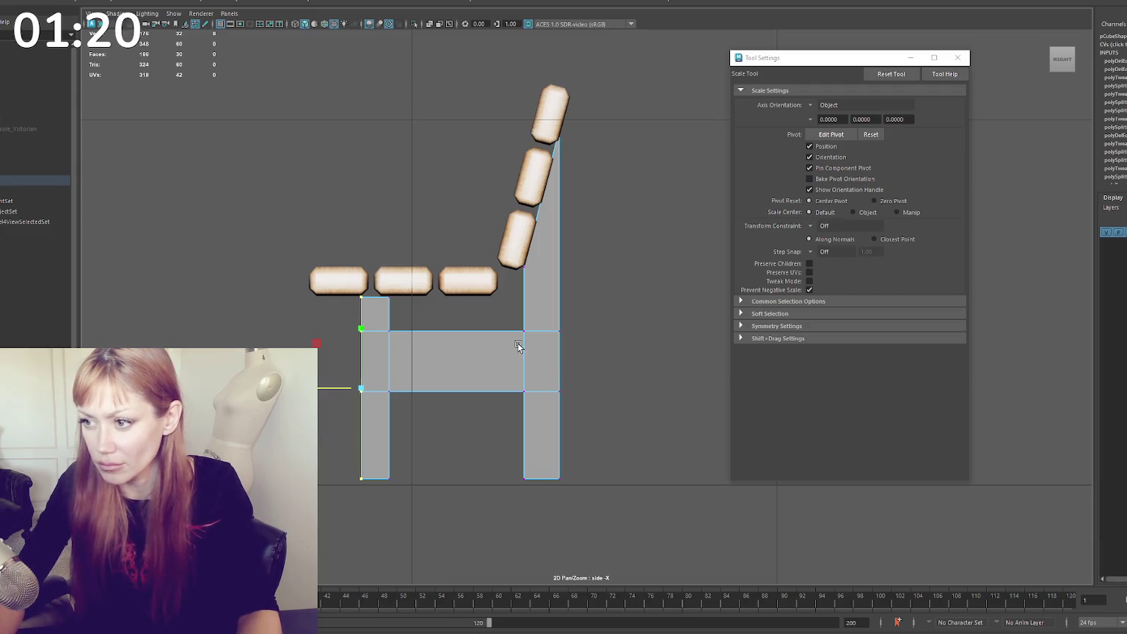
Return to a single enlarged perspective view with textured shading
left_click(581, 285)
key("space")
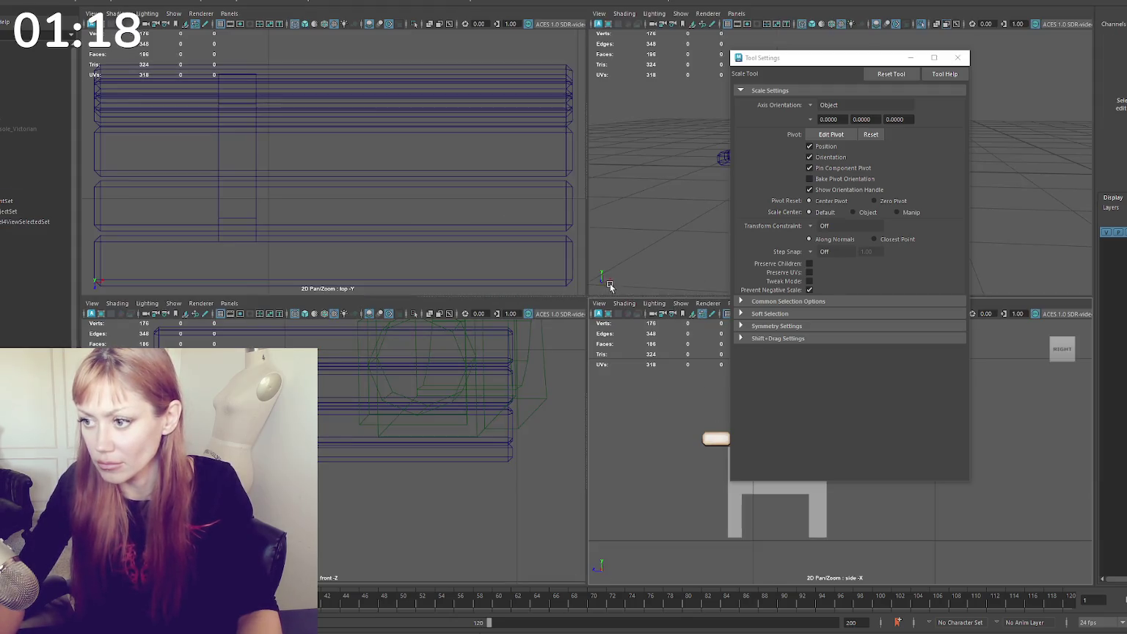
key("space")
key("6")
scroll(613, 242, "down", 5)
Raise the leg's vertices and lower its bottom eight vertices
mouse_move(519, 339)
left_mouse_down("alt")
mouse_move(577, 330)
mouse_move(623, 259)
left_mouse_up("alt")
left_click(577, 330)
right_click_drag(622, 259, 633, 318)
key("q")
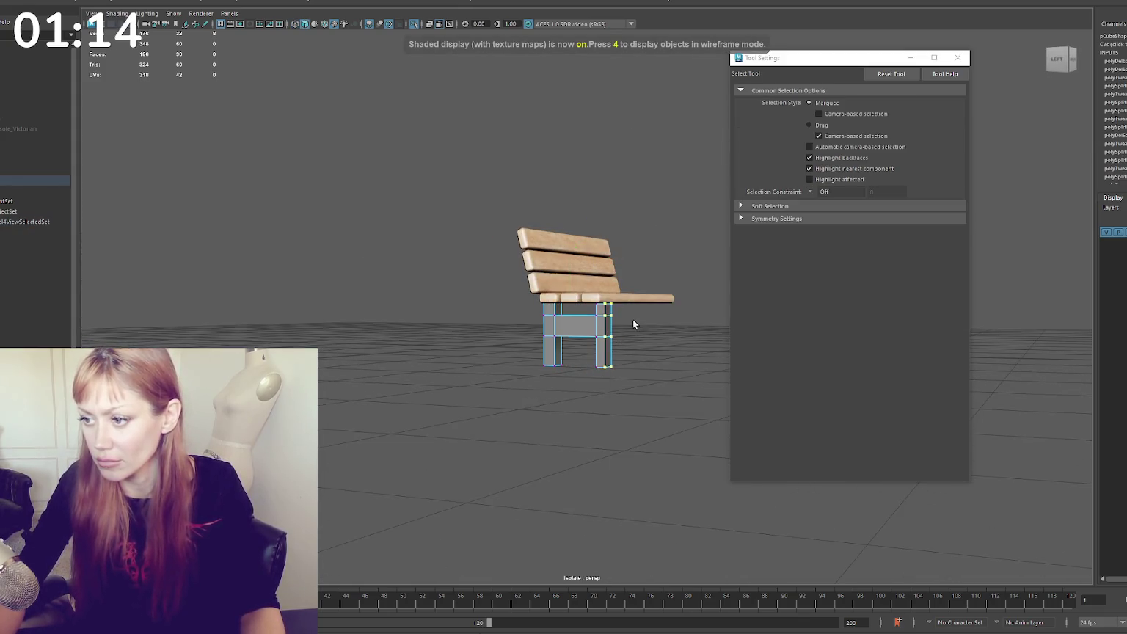
key("w")
left_click_drag(577, 323, 576, 314)
key("q")
key("w")
key("q")
left_click_drag(627, 367, 543, 337)
key("w")
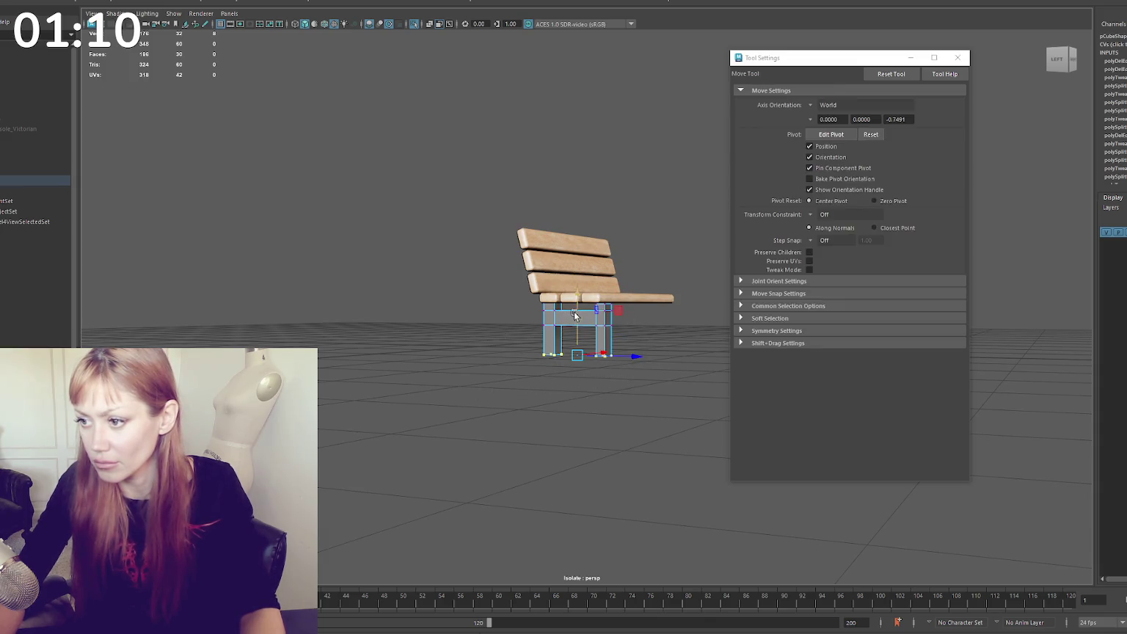
left_click_drag(582, 299, 579, 308)
Slide the legs to the seat's left and right ends
right_click_drag(659, 200, 658, 199)
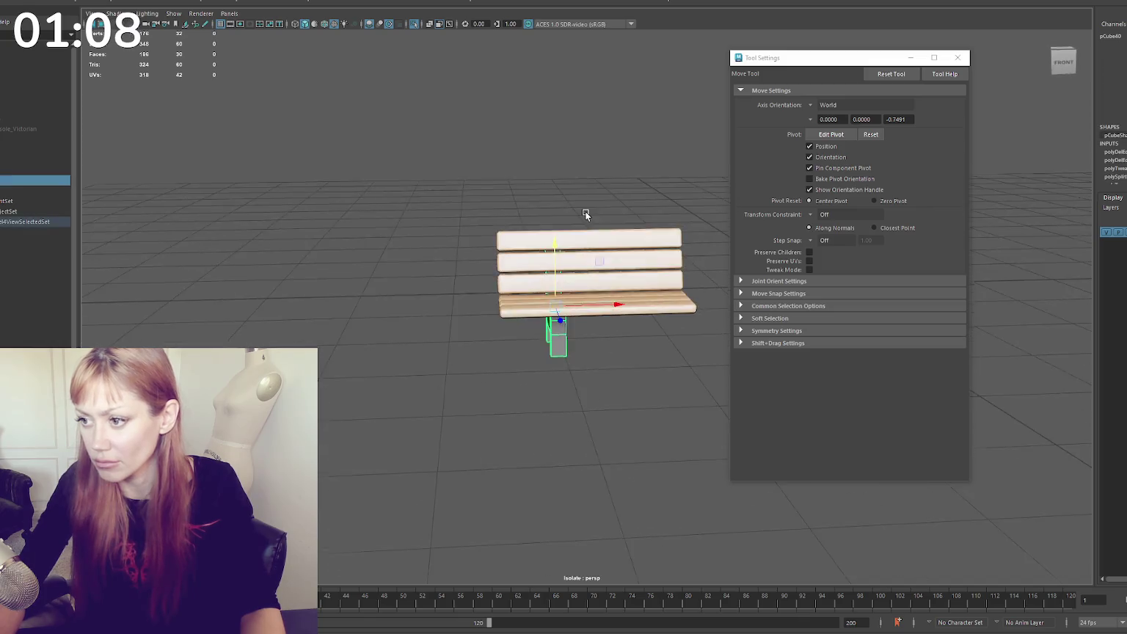
mouse_move(603, 306)
left_mouse_down()
mouse_move(572, 306)
mouse_move(698, 294)
mouse_move(646, 292)
mouse_move(535, 210)
mouse_move(559, 386)
left_mouse_up()
right_click(585, 203)
mouse_move(592, 311)
left_mouse_down()
mouse_move(626, 312)
mouse_move(500, 333)
left_mouse_up()
Duplicate the right leg as a test, then delete the middle copy
left_click(577, 336)
key("ctrl+d")
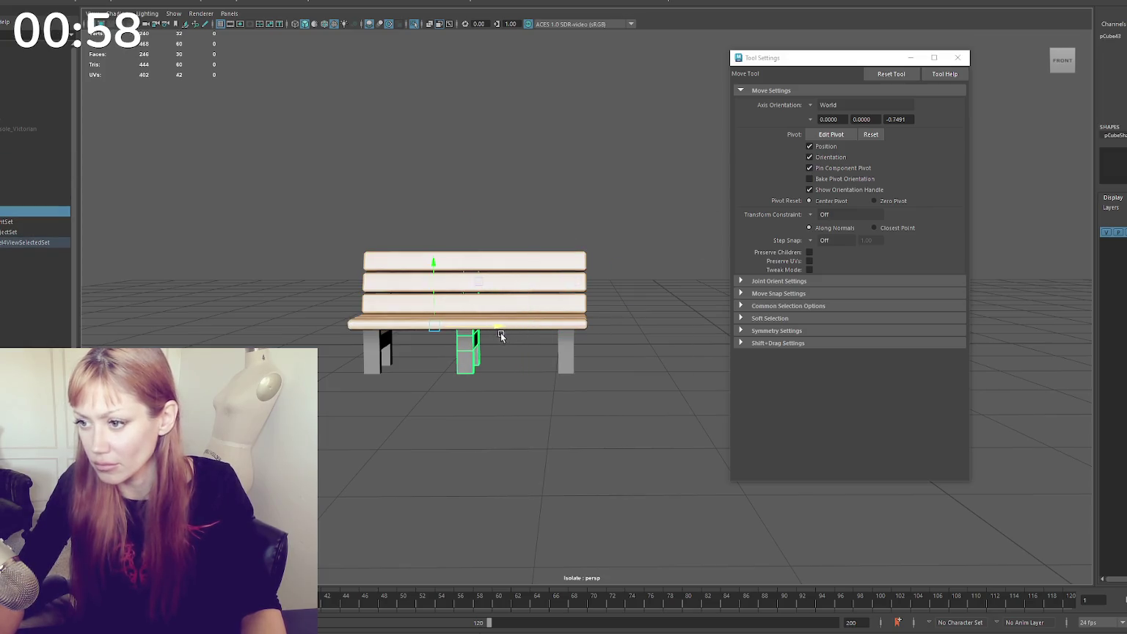
left_click(501, 333)
left_click(469, 339)
key("Delete")
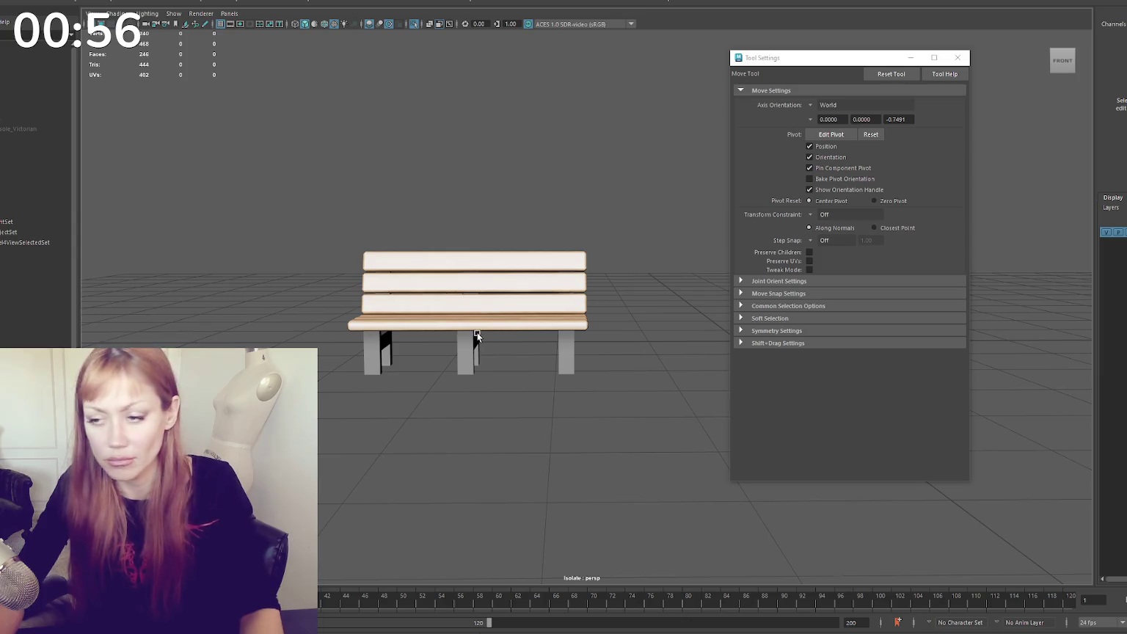
Check the legs and seat from another angle and undo the last change
left_click(382, 351)
mouse_move(545, 332)
left_mouse_down("alt")
mouse_move(586, 346)
mouse_move(629, 282)
left_mouse_up("alt")
left_click(585, 346)
left_click(497, 335)
key("ctrl+z")
key("ctrl+z")
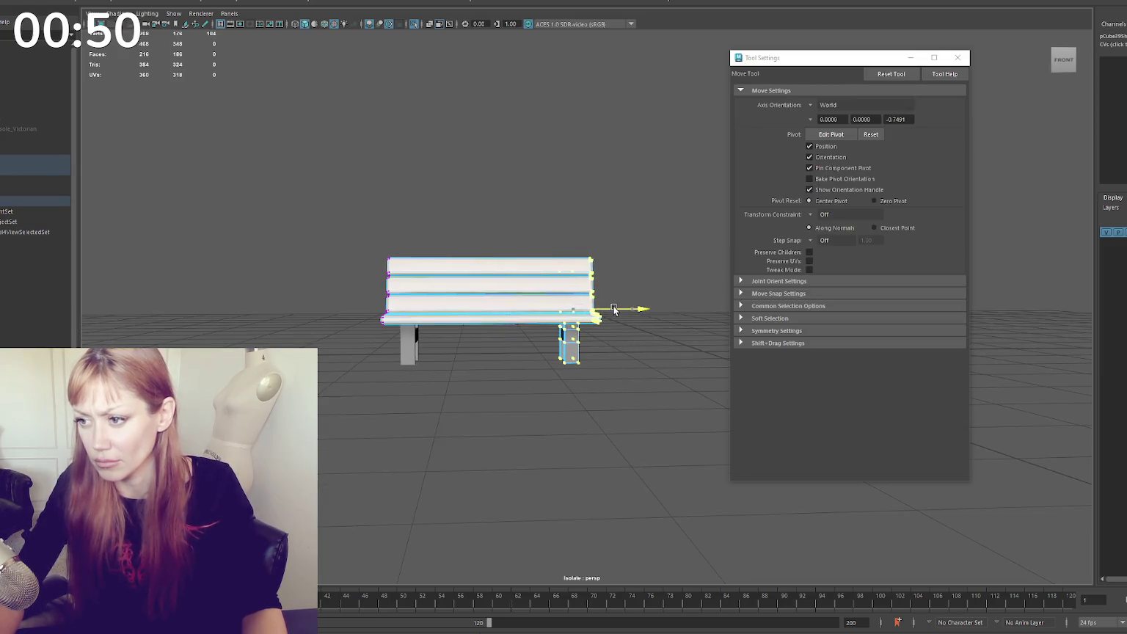
Undo, then select the bench frame and reposition two seat vertices from the side
key("ctrl+z")
left_click_drag(579, 219, 662, 216, "alt")
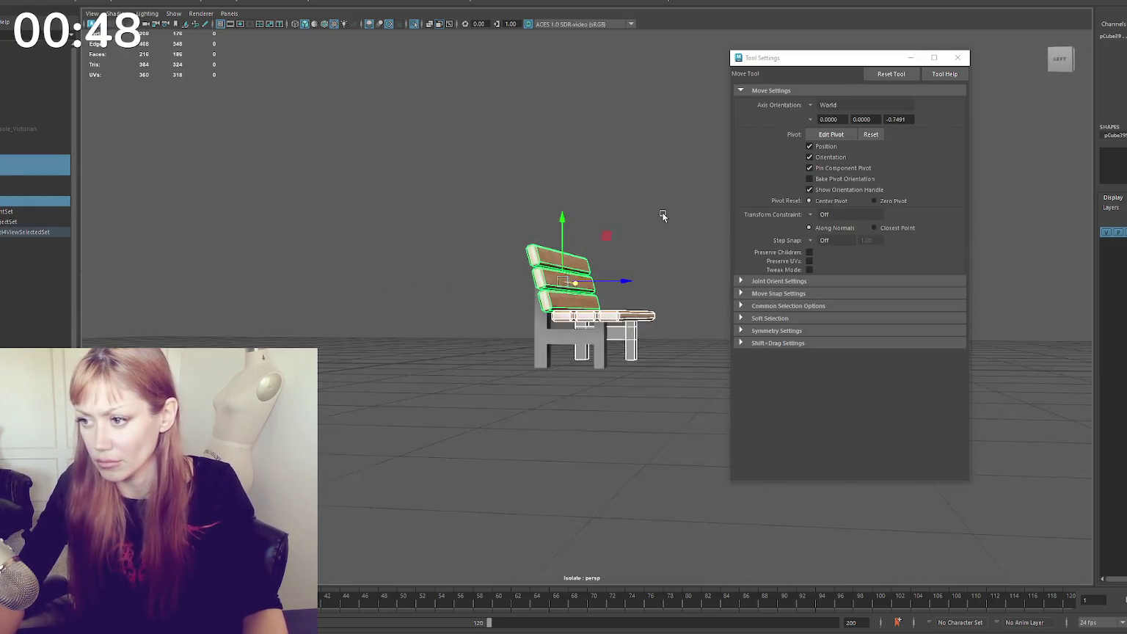
left_click_drag(613, 338, 557, 293, "alt")
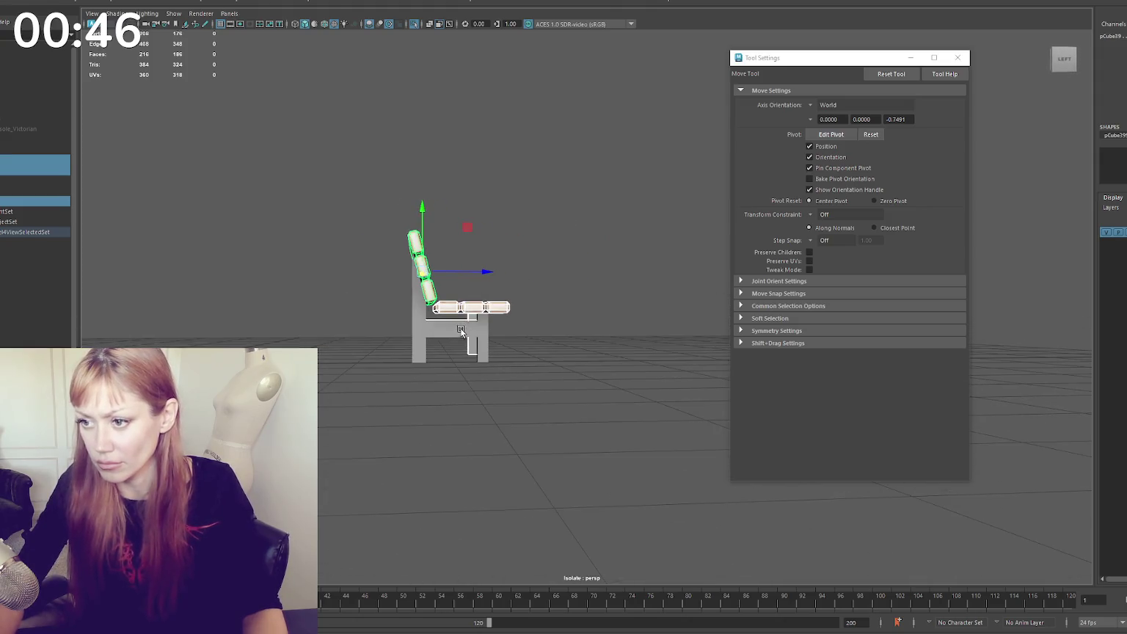
left_click(482, 326)
key("q")
left_click_drag(512, 331, 494, 387, "alt")
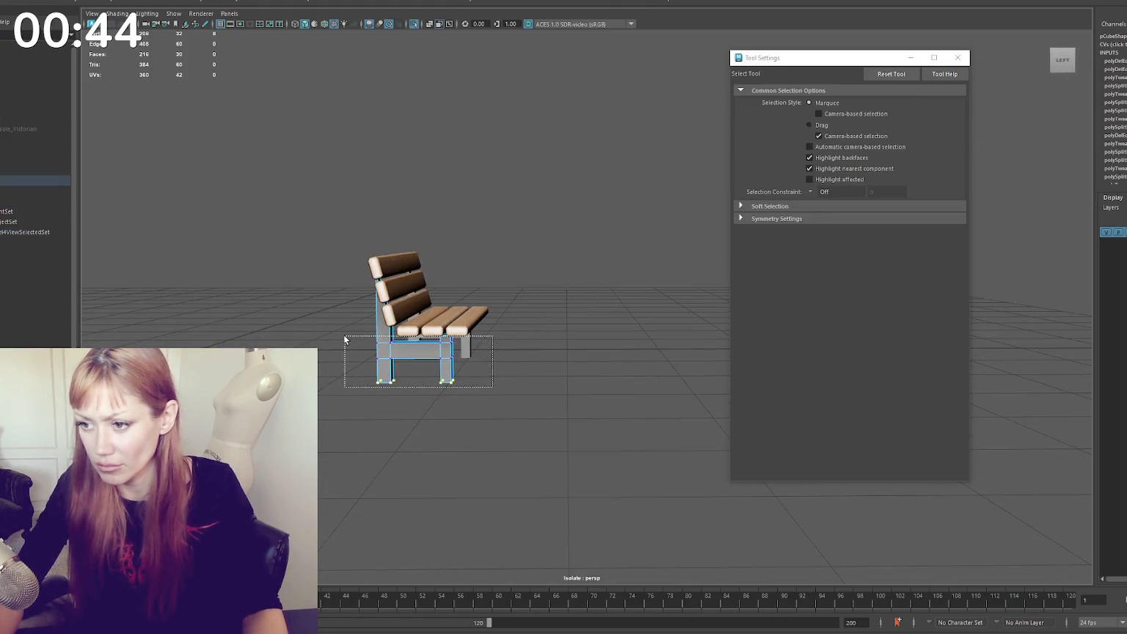
key("w")
left_click_drag(425, 359, 481, 356, "alt")
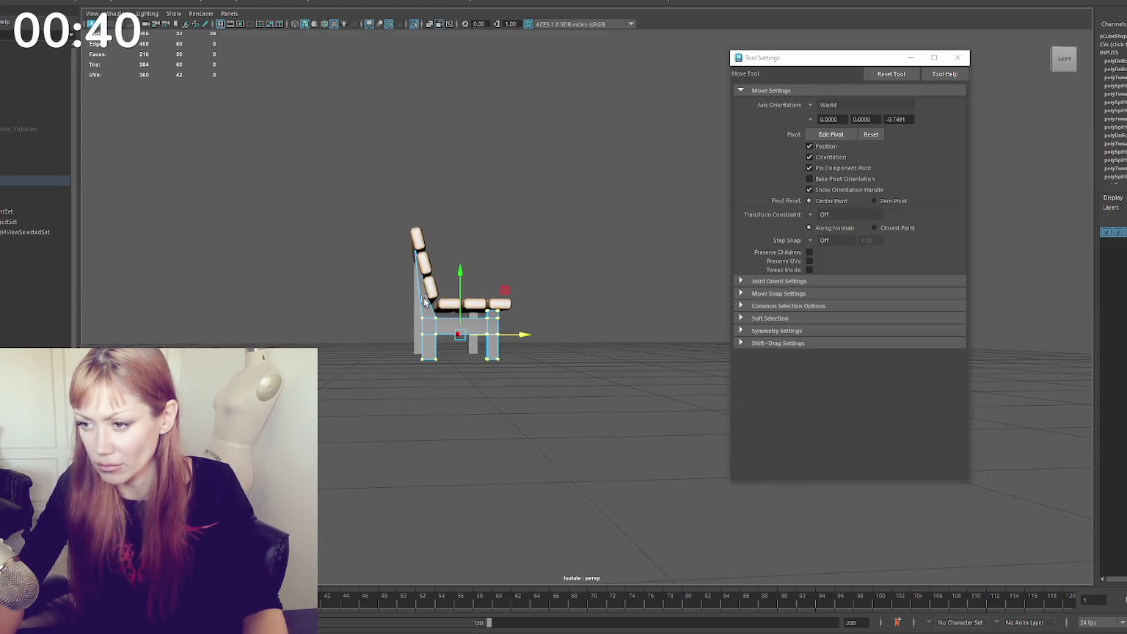
left_click(468, 302)
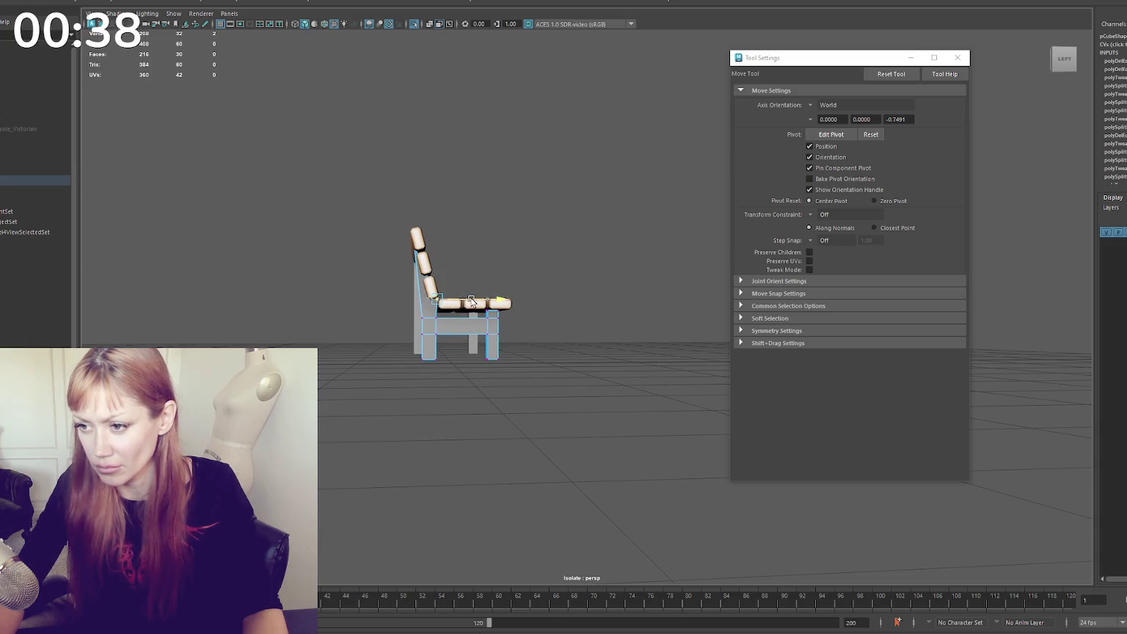
mouse_move(435, 289)
left_mouse_down()
mouse_move(427, 305)
mouse_move(514, 287)
left_mouse_up()
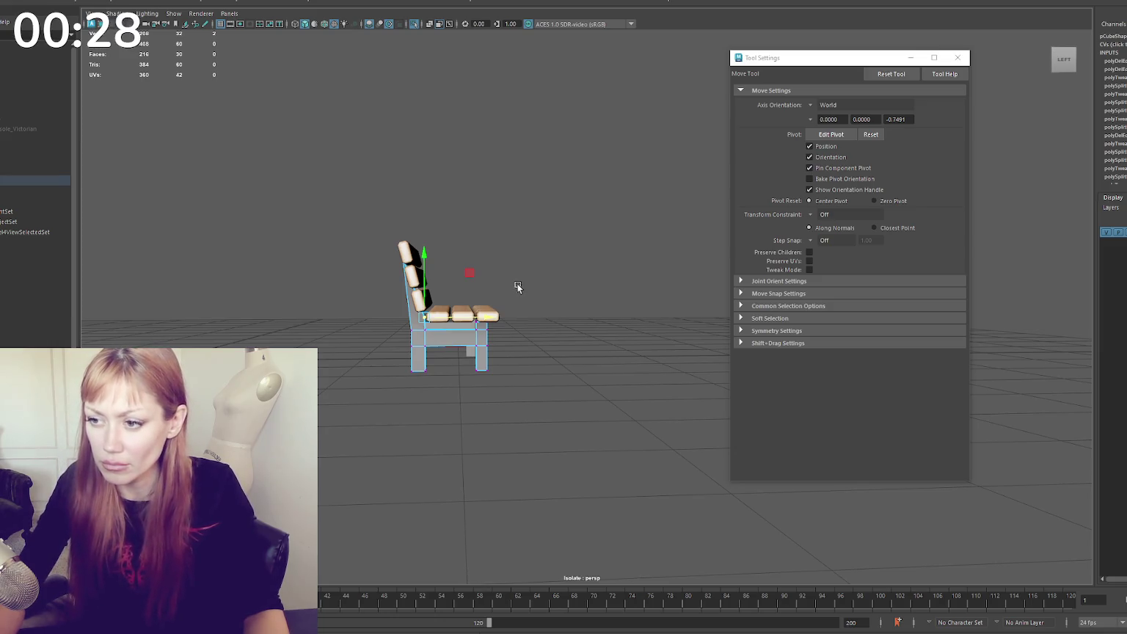
Select the side leg frame and enter its component editing
mouse_move(526, 284)
left_mouse_down("alt")
mouse_move(565, 285)
mouse_move(528, 288)
mouse_move(559, 277)
left_mouse_up("alt")
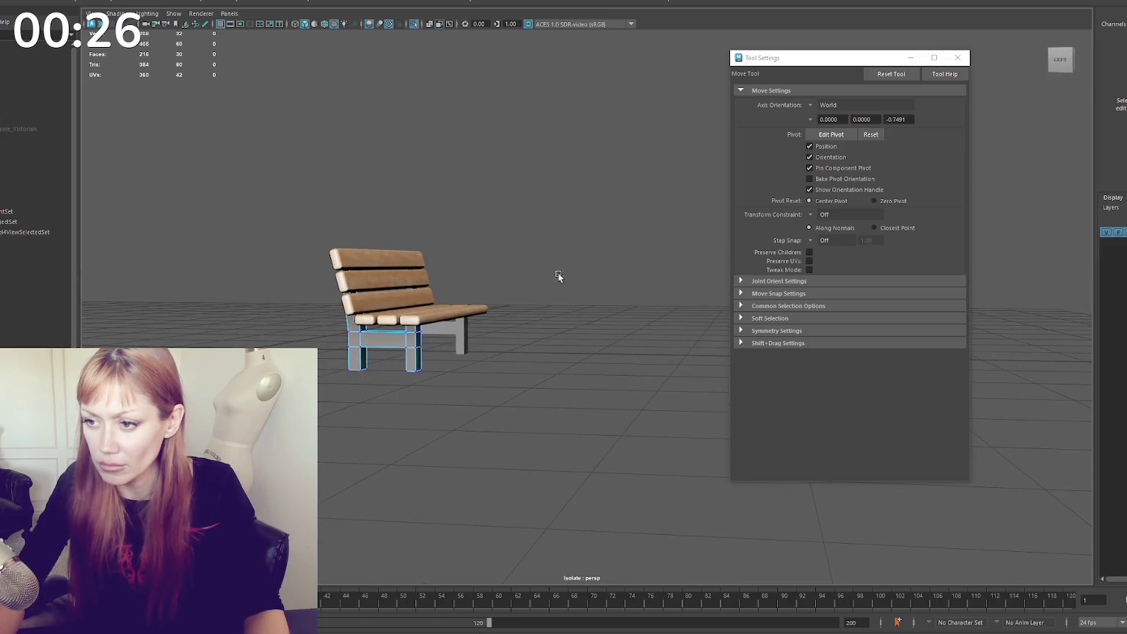
mouse_move(606, 227)
left_mouse_down("alt")
mouse_move(605, 241)
mouse_move(661, 236)
mouse_move(628, 236)
left_mouse_up("alt")
scroll(570, 275, "up", 4)
left_click_drag(438, 353, 488, 356, "alt")
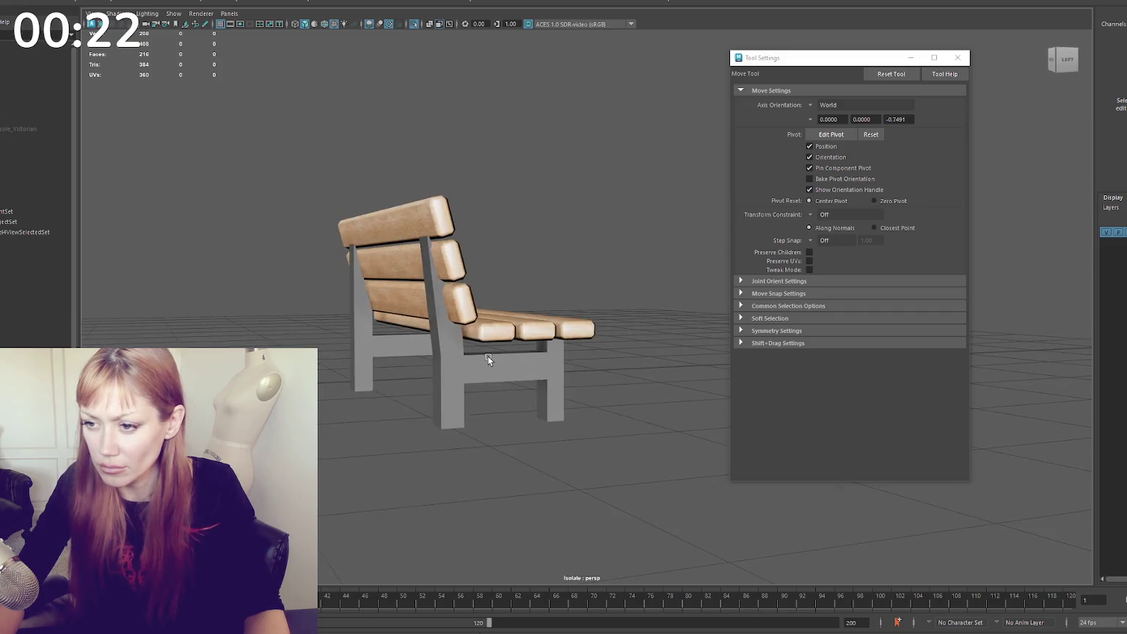
left_click(482, 364)
mouse_move(610, 275)
right_mouse_down()
mouse_move(580, 266)
mouse_move(614, 213)
right_mouse_up()
key("w")
left_click(435, 318)
Box-select the back legs' vertices and move them
left_click_drag(584, 216, 502, 362, "alt")
left_click(502, 365)
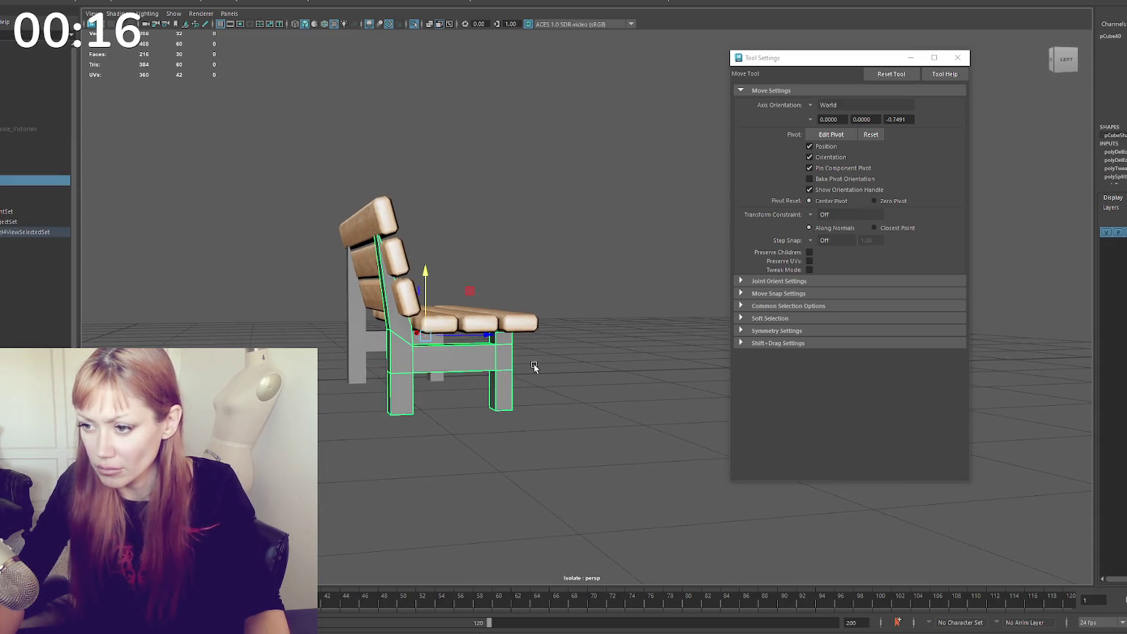
mouse_move(560, 270)
left_mouse_down("alt")
mouse_move(534, 261)
mouse_move(468, 280)
left_mouse_up("alt")
key("q")
left_click_drag(385, 283, 352, 406)
key("w")
mouse_move(510, 254)
left_mouse_down("alt")
mouse_move(563, 229)
mouse_move(548, 244)
left_mouse_up("alt")
left_click(401, 345)
mouse_move(401, 344)
left_mouse_down("alt")
mouse_move(558, 340)
mouse_move(522, 288)
left_mouse_up("alt")
Convert all side frame faces to edges, then drop the left and right leg edges
left_click(526, 337)
left_click(539, 270)
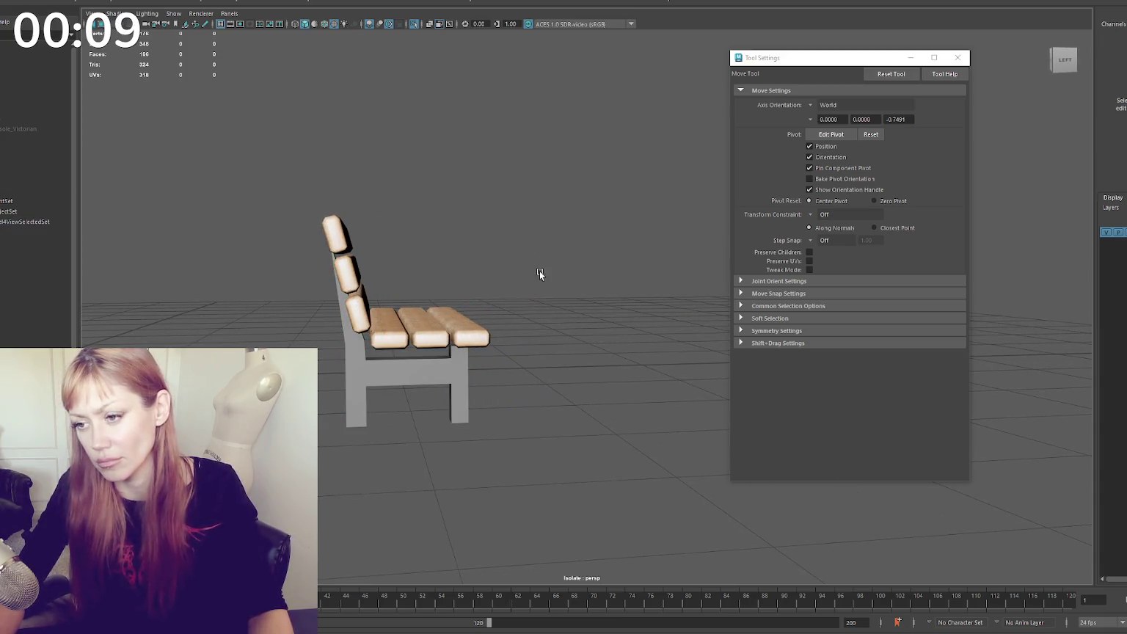
left_click(453, 355)
right_click_drag(521, 256, 520, 242)
left_click_drag(552, 188, 372, 377)
key("q")
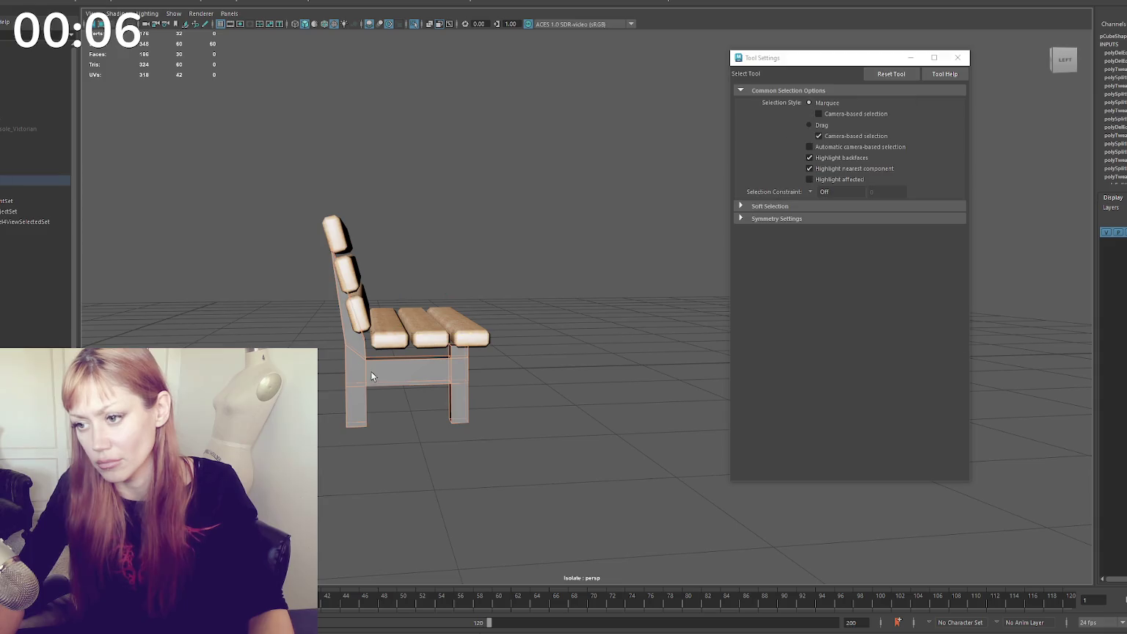
left_click(354, 339, "ctrl")
left_click(456, 396, "ctrl")
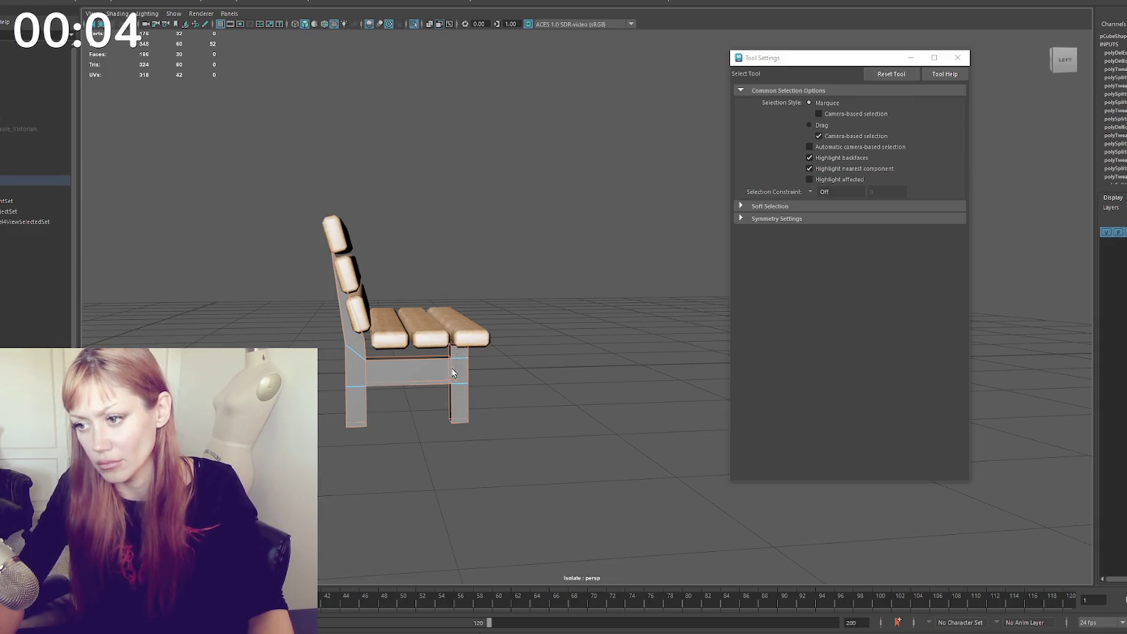
Inspect the bench from several angles and close the Tool Settings window
mouse_move(394, 361)
left_mouse_down("alt")
mouse_move(262, 356)
mouse_move(483, 361)
left_mouse_up("alt")
mouse_move(543, 380)
left_mouse_down("alt")
mouse_move(479, 235)
mouse_move(493, 253)
mouse_move(216, 307)
left_mouse_up("alt")
mouse_move(278, 335)
left_mouse_down("alt")
mouse_move(407, 350)
mouse_move(522, 419)
left_mouse_up("alt")
mouse_move(495, 376)
left_mouse_down("alt")
mouse_move(640, 385)
mouse_move(405, 342)
left_mouse_up("alt")
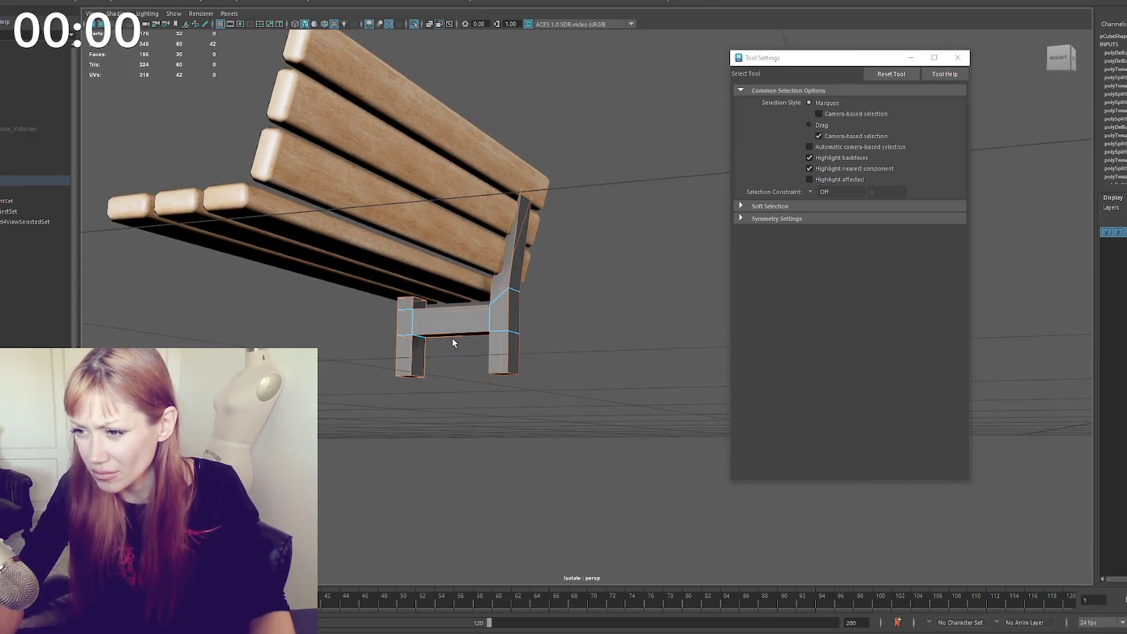
scroll(473, 334, "down", 5)
left_click_drag(473, 335, 389, 330, "alt")
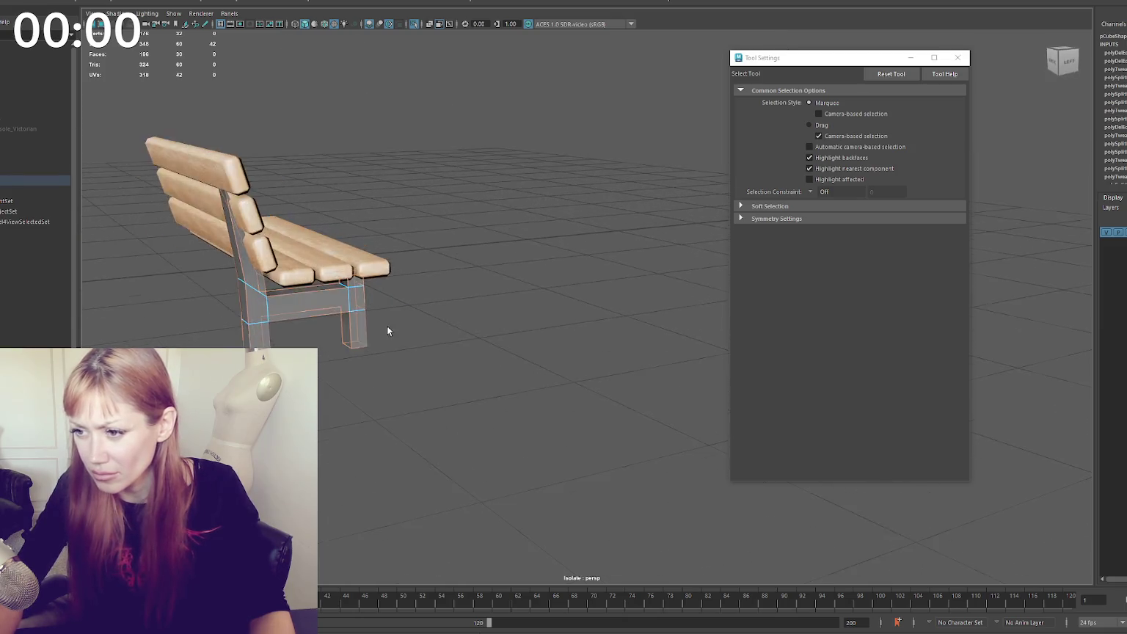
middle_click_drag(390, 329, 465, 353, "alt")
mouse_move(463, 353)
left_mouse_down("alt")
mouse_move(413, 354)
mouse_move(708, 280)
mouse_move(616, 353)
left_mouse_up("alt")
left_click(957, 58)
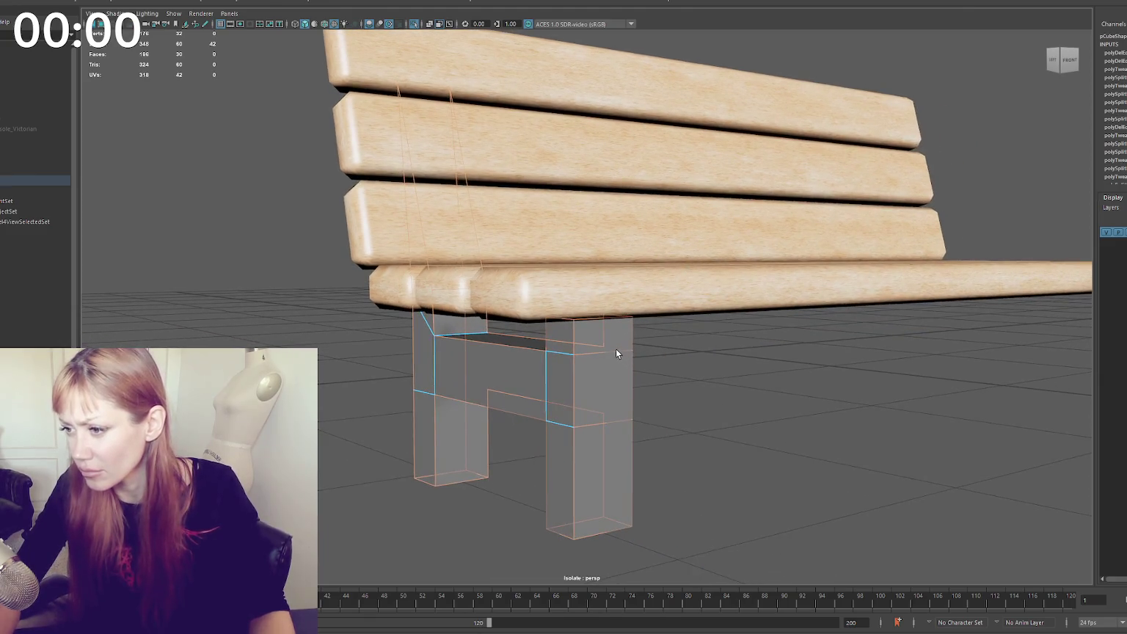
Check texture and wireframe display, then bevel the chosen frame edges at fraction 0.5
scroll(659, 404, "down", 2)
key("5")
key("6")
mouse_move(651, 376)
left_mouse_down("alt")
mouse_move(667, 352)
mouse_move(594, 354)
left_mouse_up("alt")
left_click(295, 24)
left_click(304, 24)
mouse_move(323, 82)
left_mouse_down("alt")
mouse_move(539, 201)
mouse_move(611, 207)
mouse_move(484, 286)
left_mouse_up("alt")
left_click_drag(627, 280, 703, 292, "alt")
key("ctrl+b")
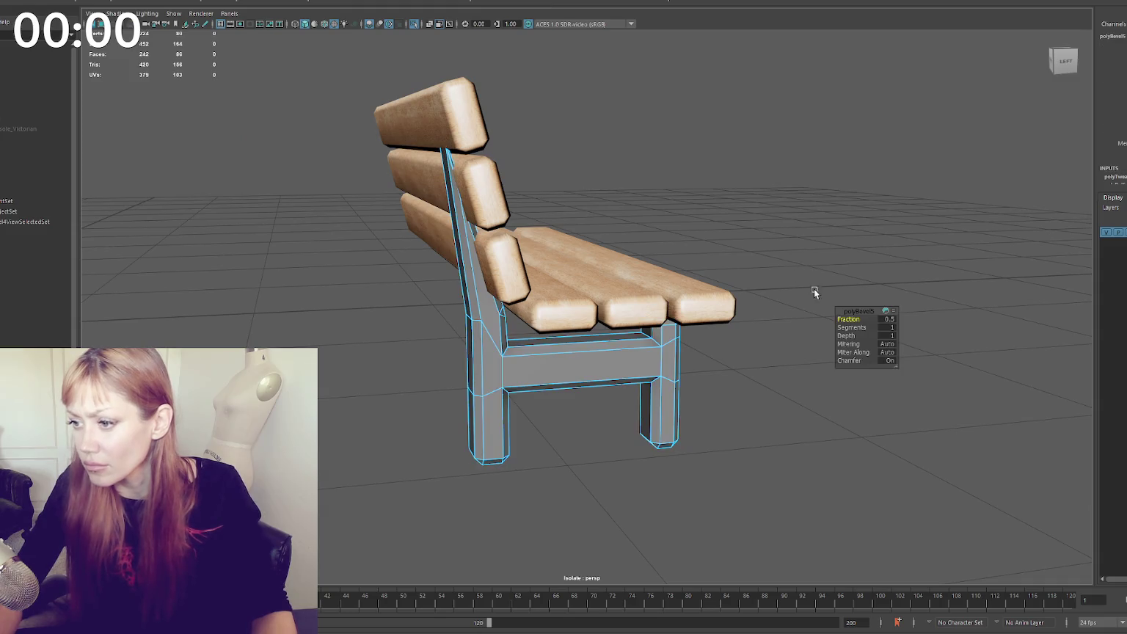
Apply Soften/Harden edge shading to the bench side frame
left_click(737, 195)
left_click_drag(737, 194, 554, 377, "alt")
left_click(554, 376)
right_click_drag(739, 213, 830, 248, "shift")
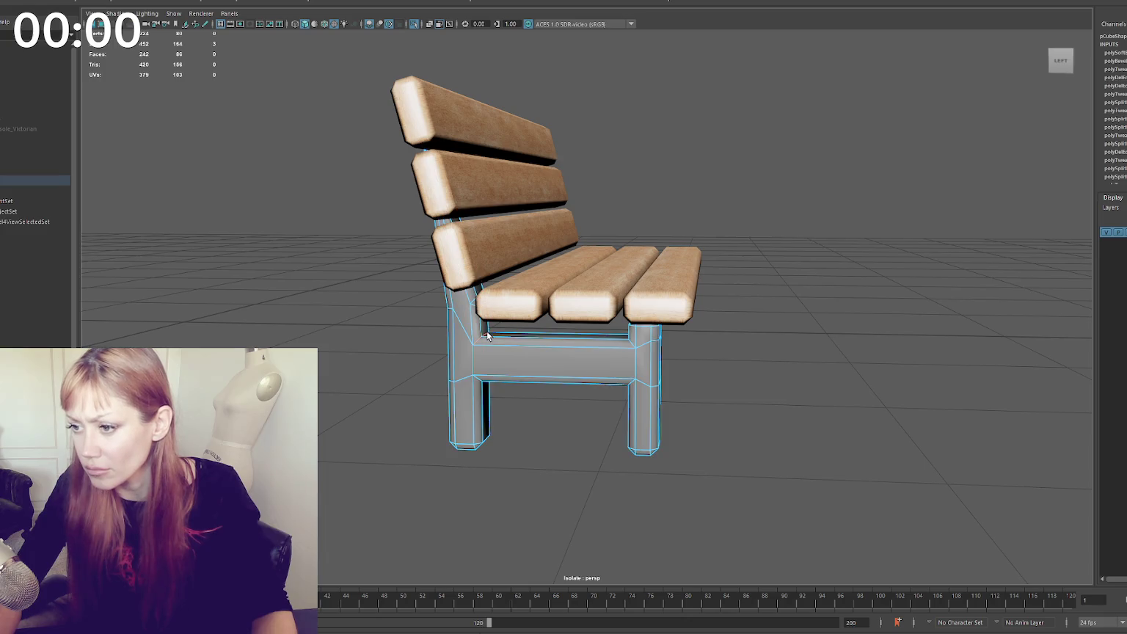
mouse_move(499, 357)
left_mouse_down("alt")
mouse_move(481, 358)
mouse_move(676, 355)
left_mouse_up("alt")
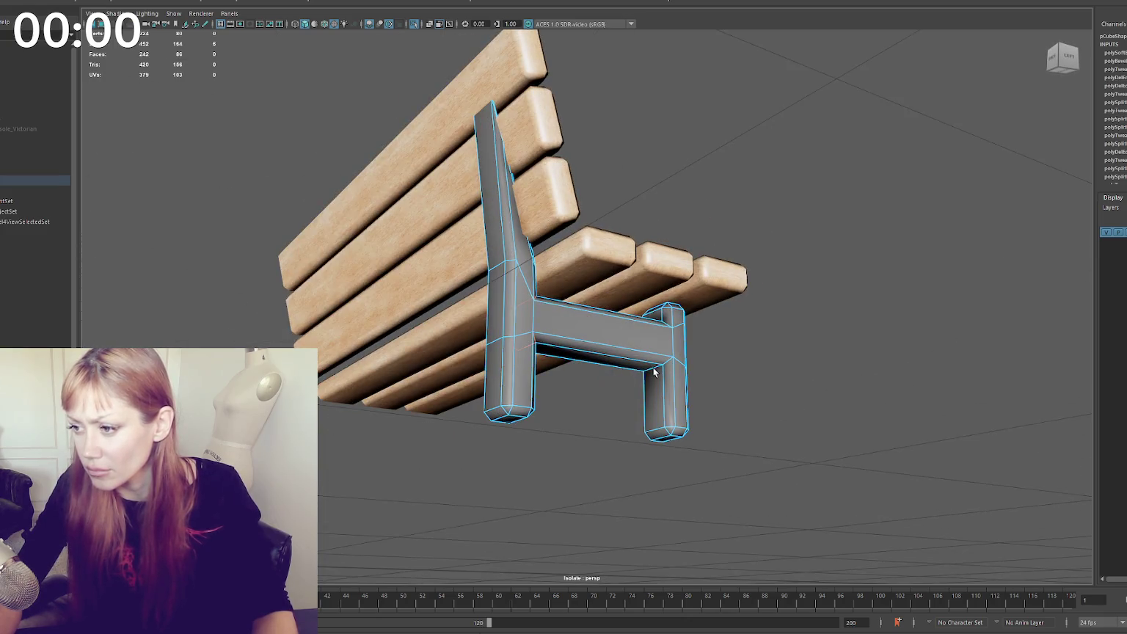
right_click_drag(818, 247, 885, 248, "shift")
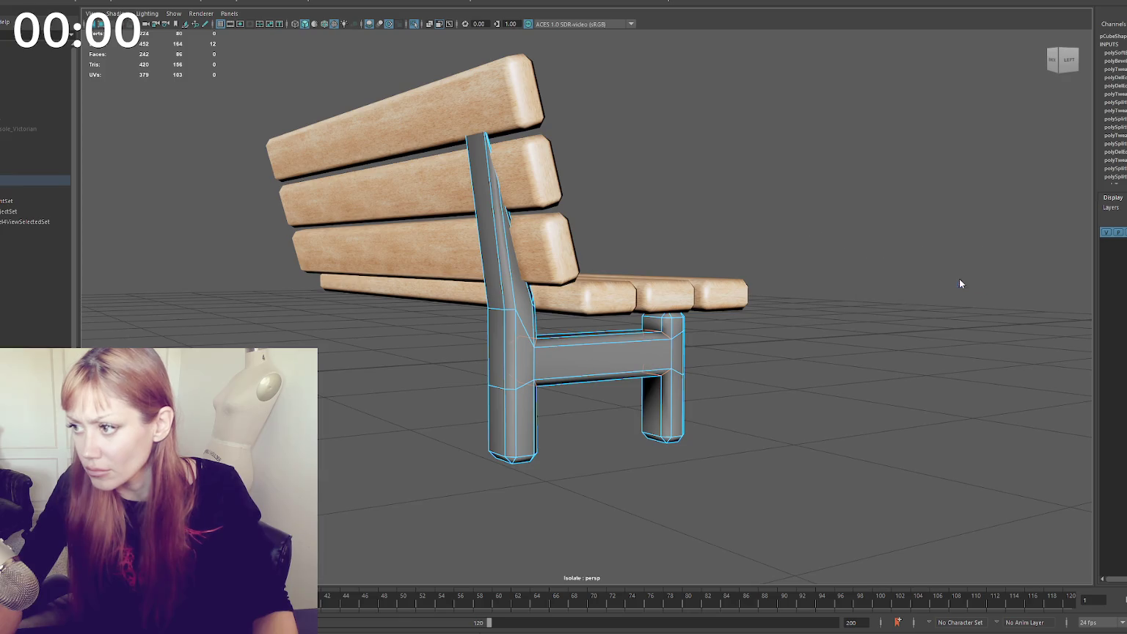
left_click(920, 179)
Place a copy of the side frame at the bench's left end
right_click_drag(920, 180, 638, 339, "alt")
left_click(636, 334)
left_click_drag(637, 334, 644, 344, "alt")
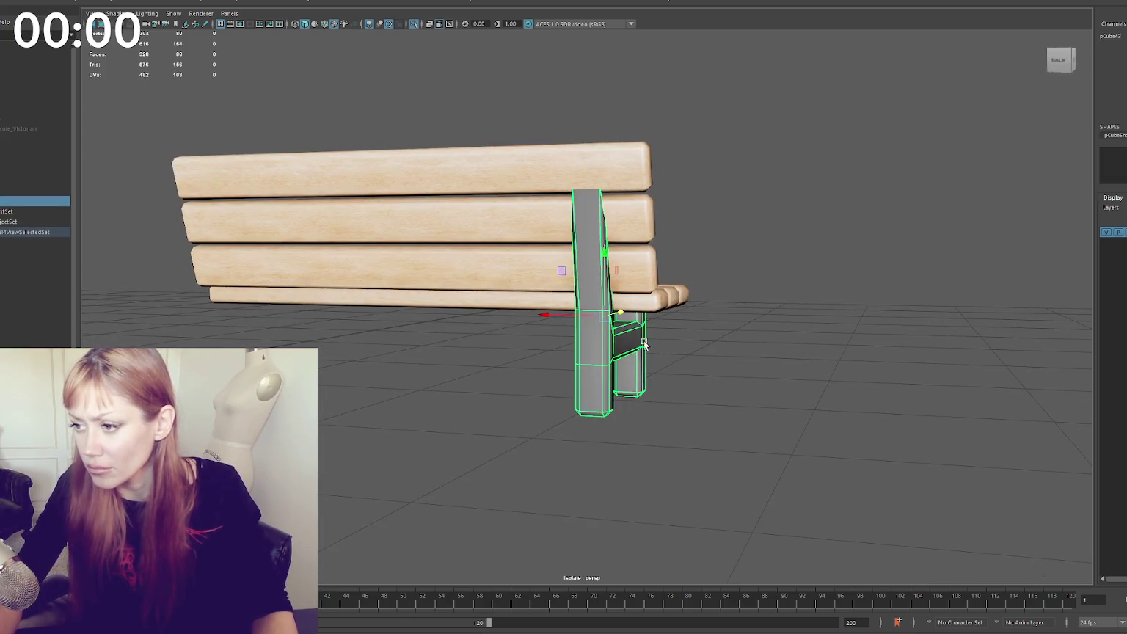
left_click_drag(578, 318, 230, 320)
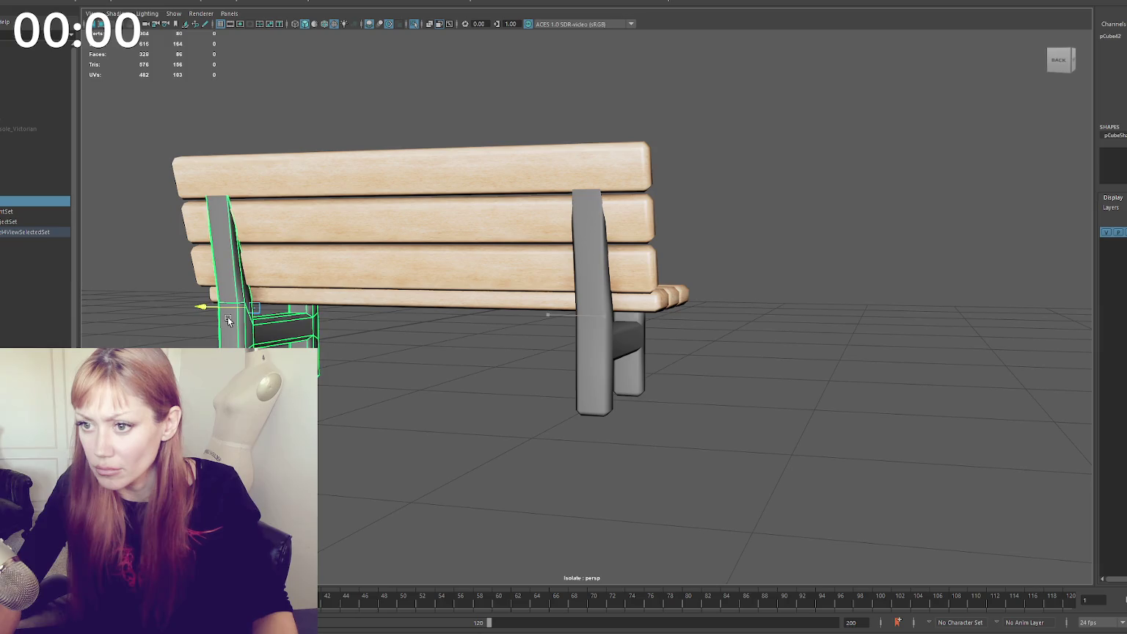
left_click_drag(345, 312, 403, 307, "alt")
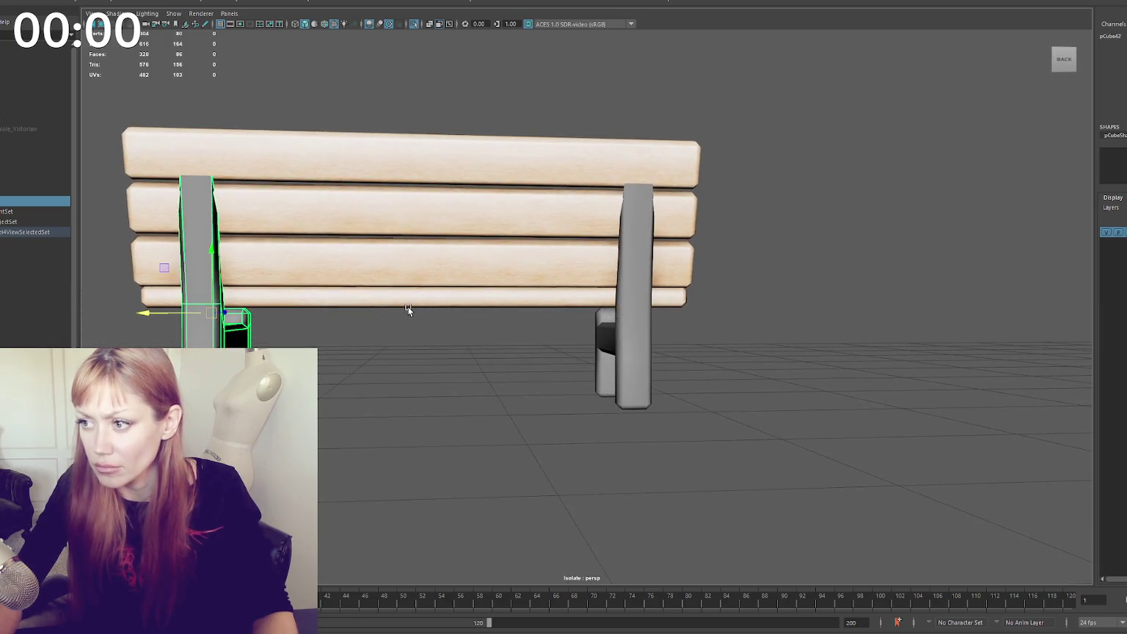
Combine both side frames into one object and delete its history
left_click(614, 361, "shift")
left_click(136, 20)
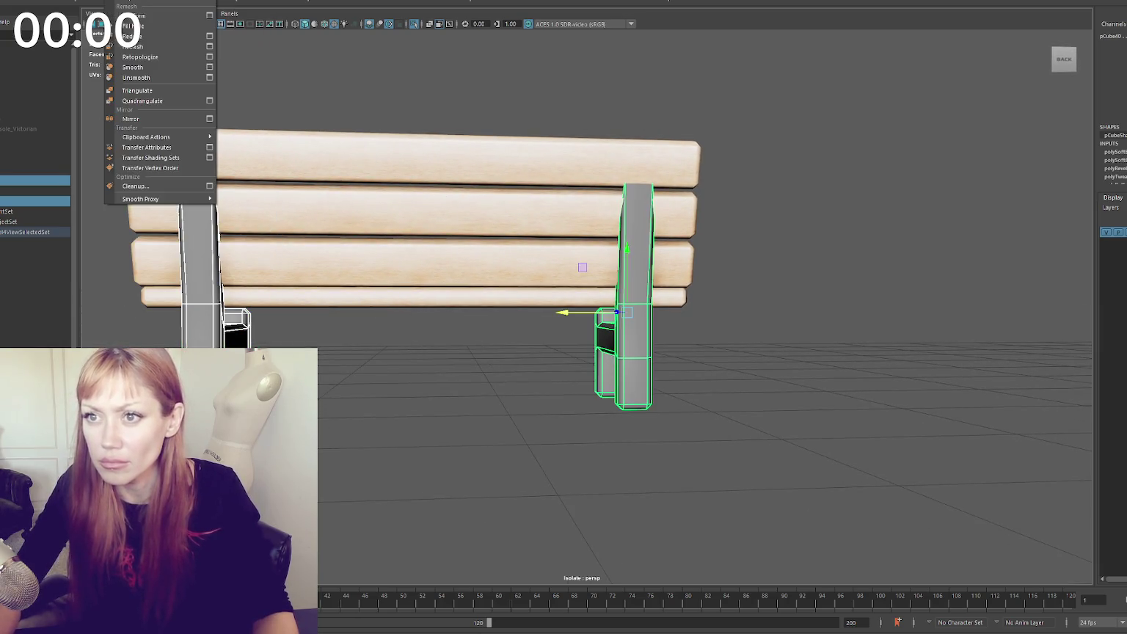
left_click(117, 33)
key("alt+shift+d")
scroll(493, 90, "down", 5)
left_click_drag(494, 90, 275, 108, "alt")
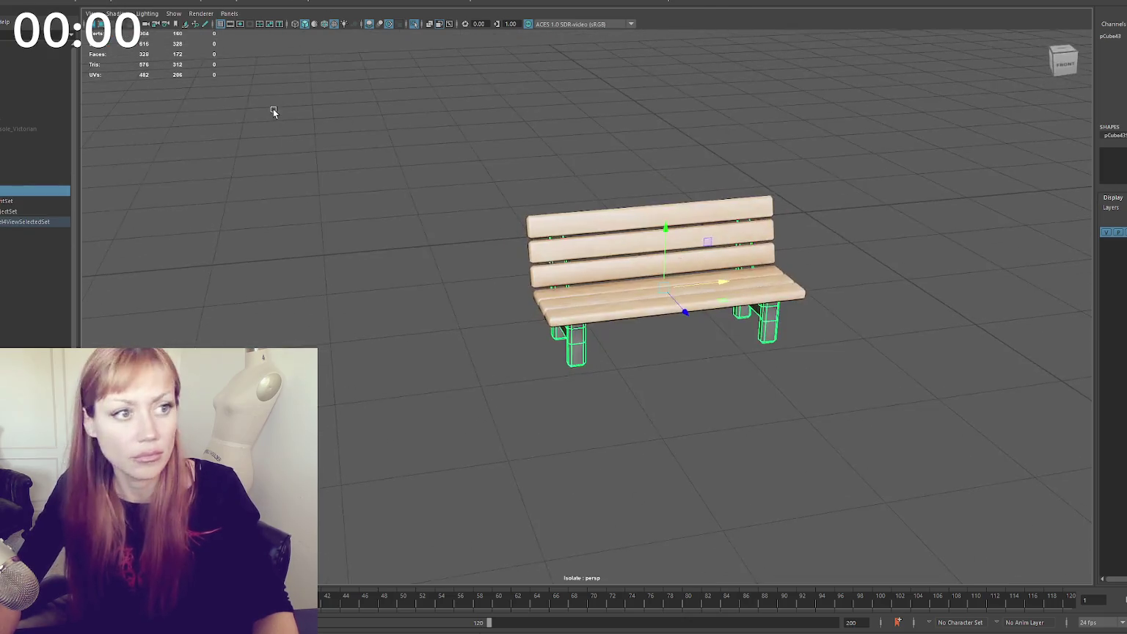
Combine the backrest slats, seat and legs into one mesh and rename it Park_Bench
left_click(645, 249)
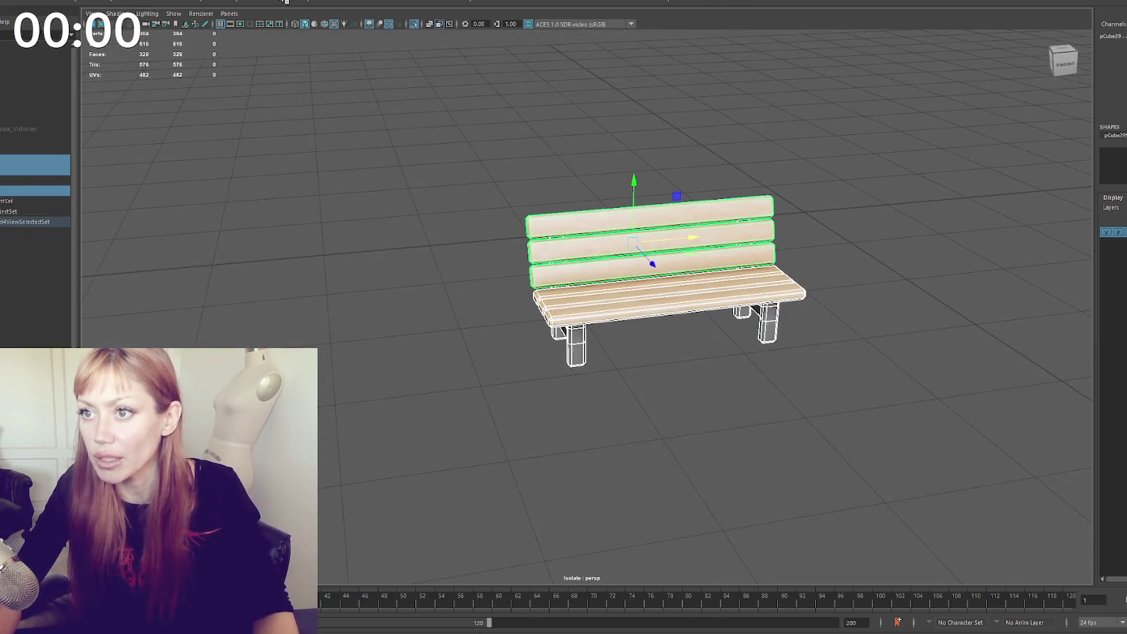
middle_click_drag(679, 239, 507, 248, "alt")
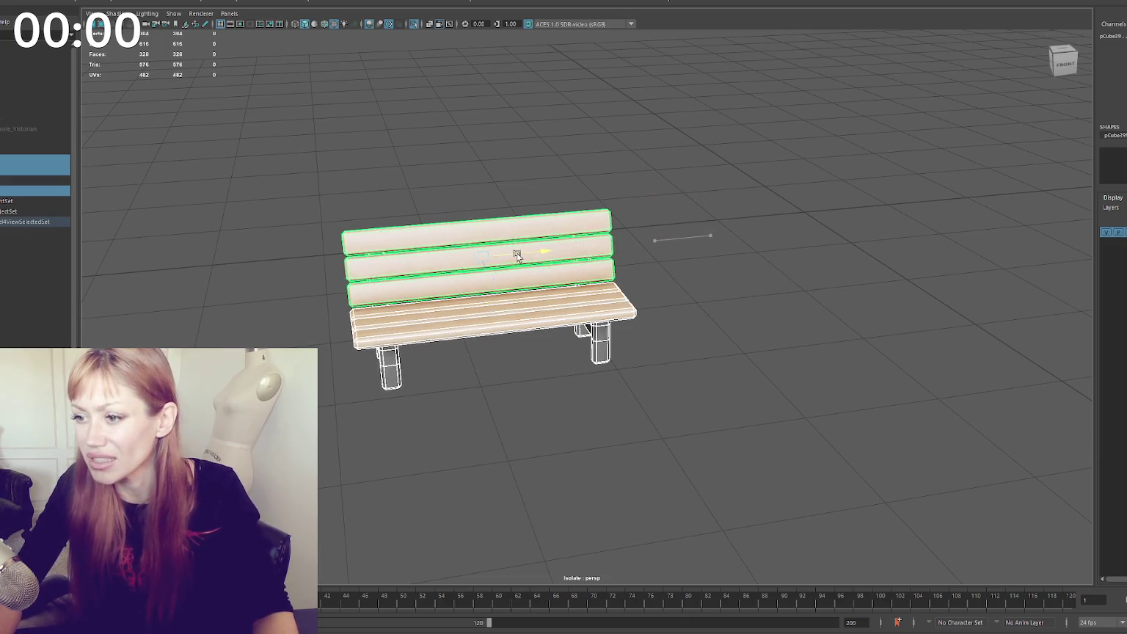
left_click(535, 161)
mouse_move(620, 127)
left_mouse_down("alt")
mouse_move(706, 110)
mouse_move(628, 113)
left_mouse_up("alt")
key("ctrl+1")
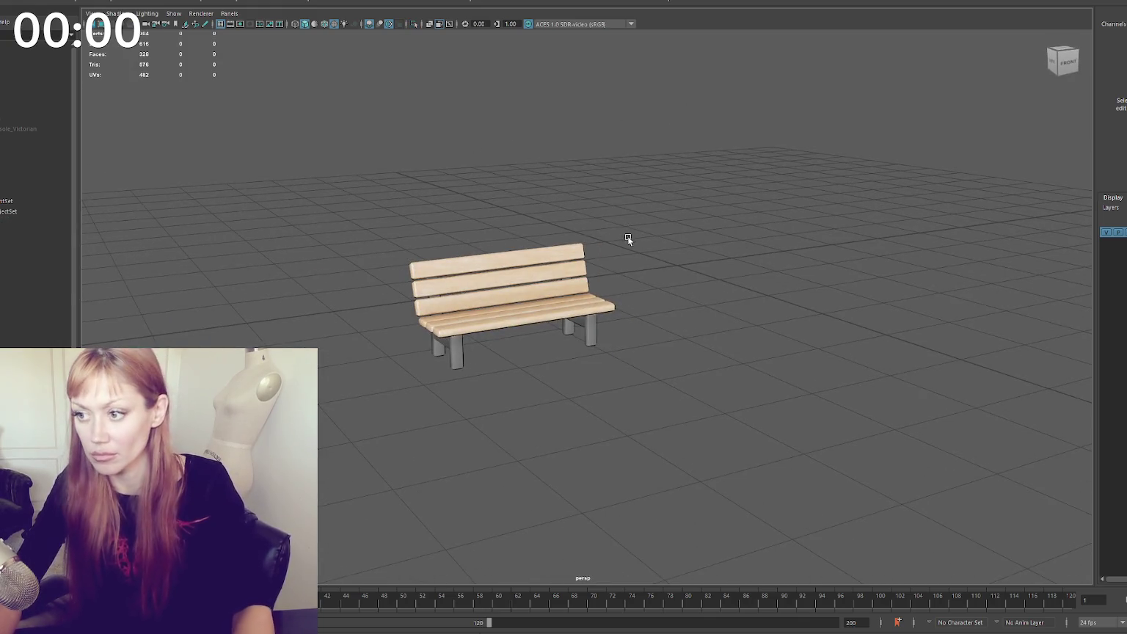
left_click(25, 170)
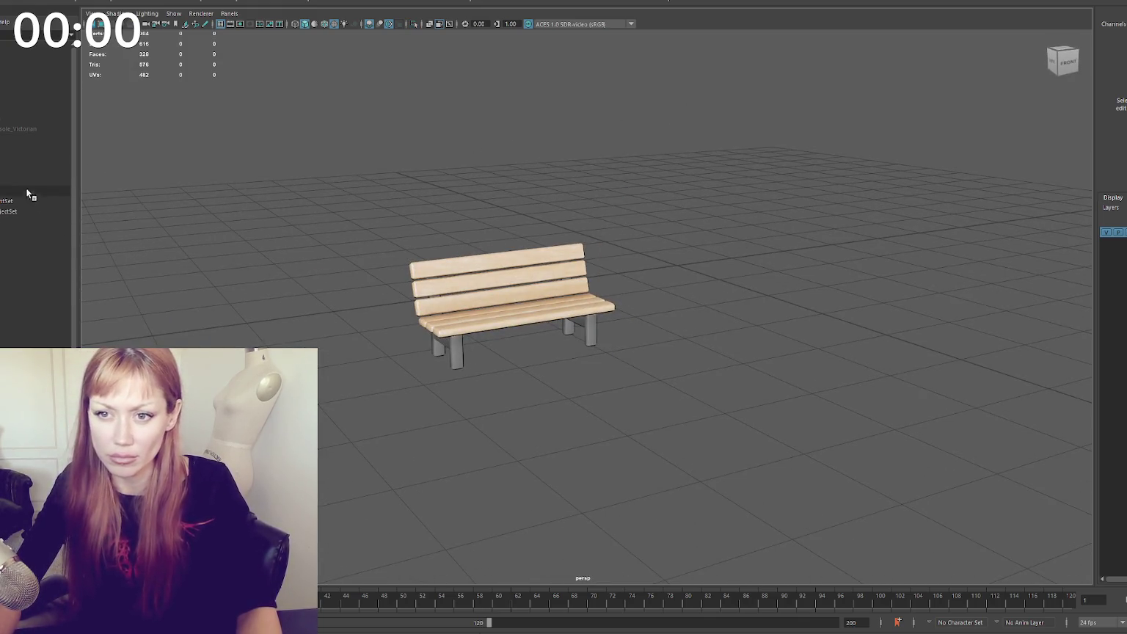
left_click(45, 190, "ctrl")
left_click(117, 2)
left_click(136, 22)
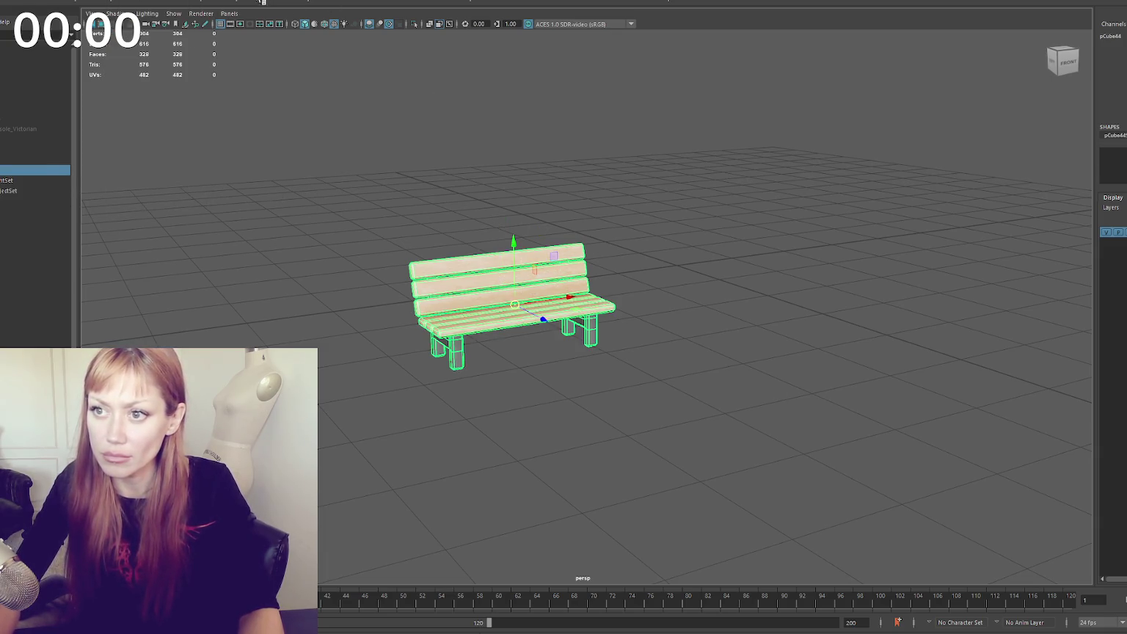
double_click(33, 169)
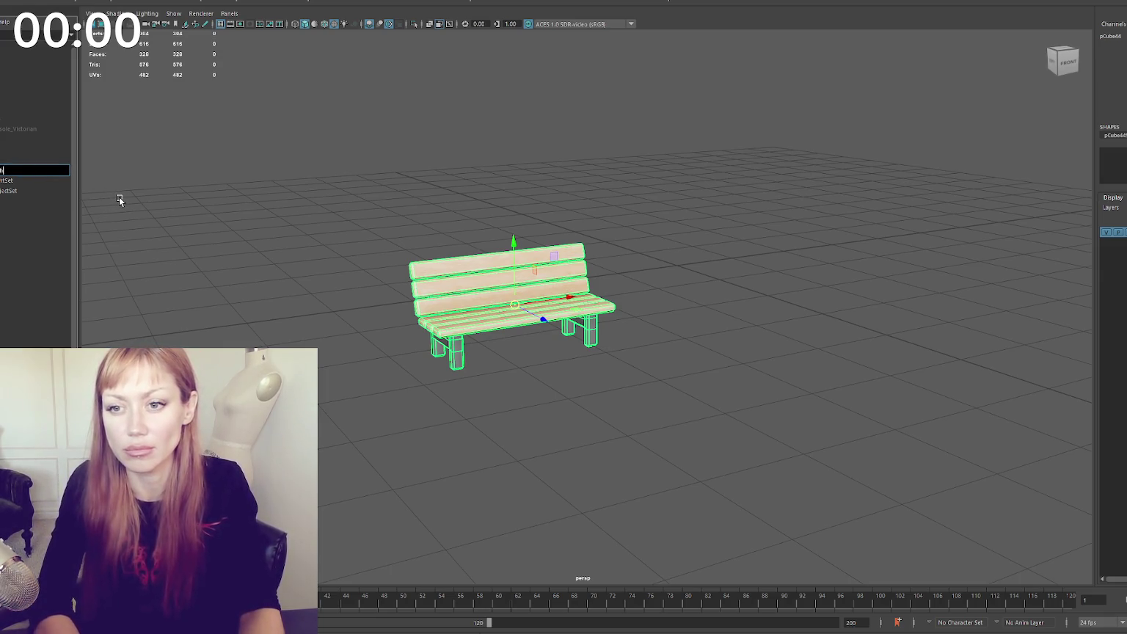
key("Return")
Move the Victorian console table to the left of the bench
left_click(57, 129)
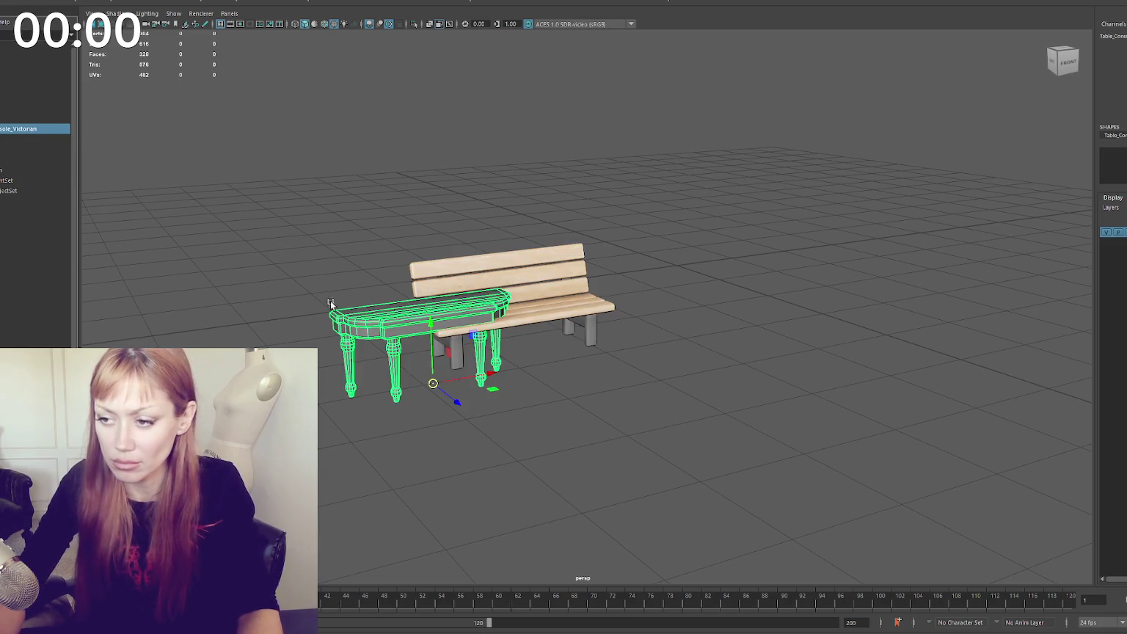
left_click_drag(479, 379, 356, 386)
left_click(523, 236)
left_click_drag(523, 236, 571, 195, "alt")
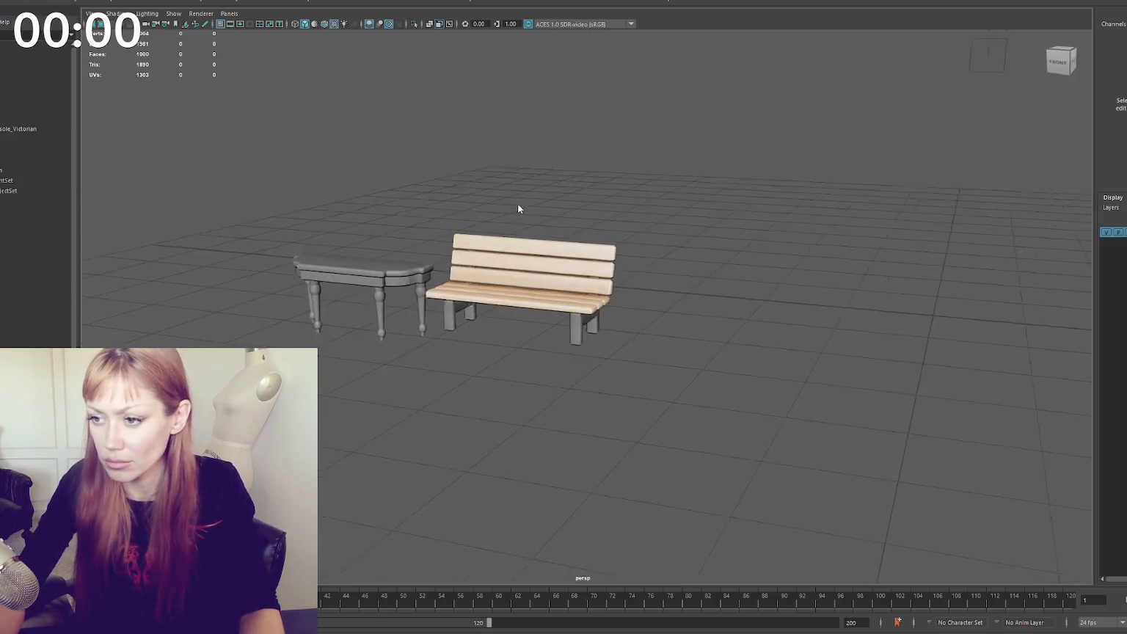
Lower the Park_Bench onto the floor grid beside the table
left_click(480, 260)
left_click_drag(512, 291, 512, 254)
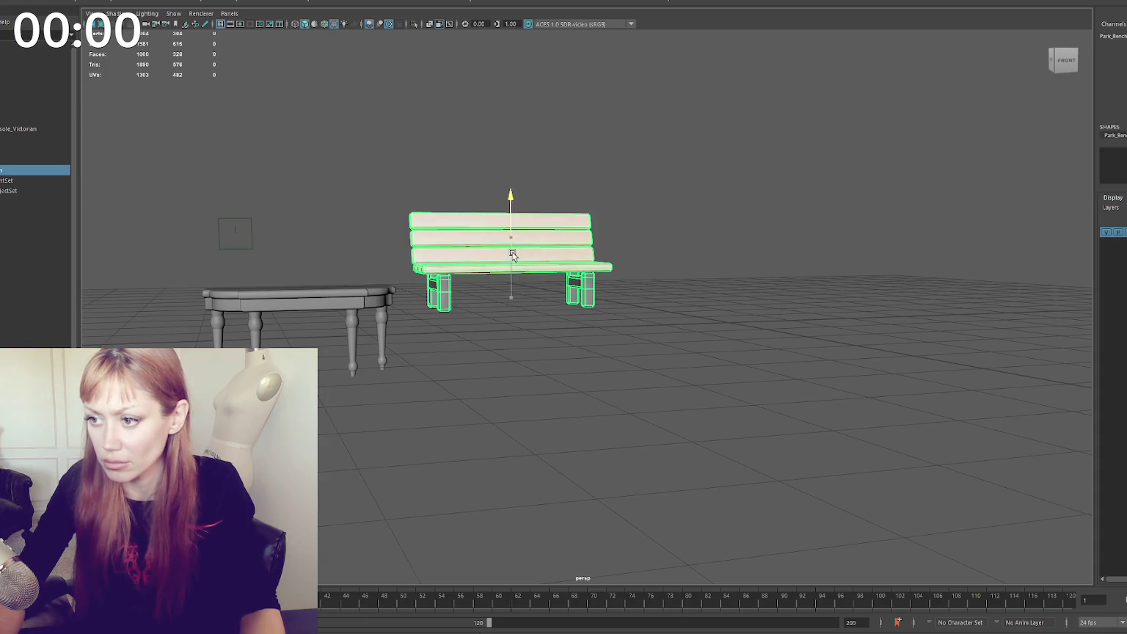
key("e")
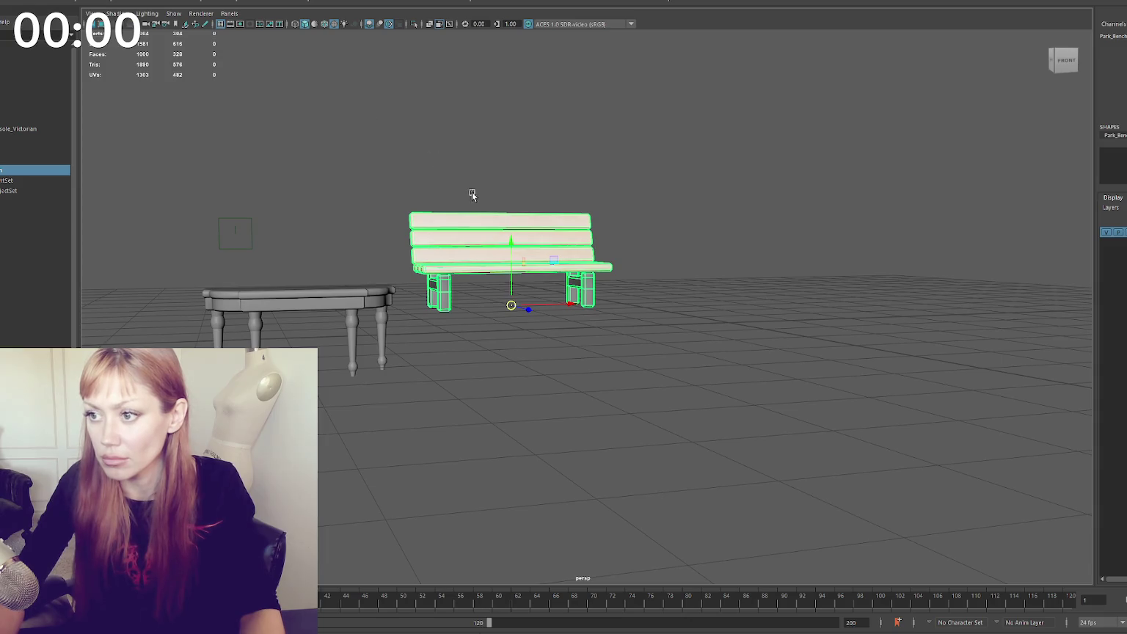
left_click_drag(513, 263, 512, 323)
left_click(526, 220)
left_click_drag(526, 220, 529, 213, "alt")
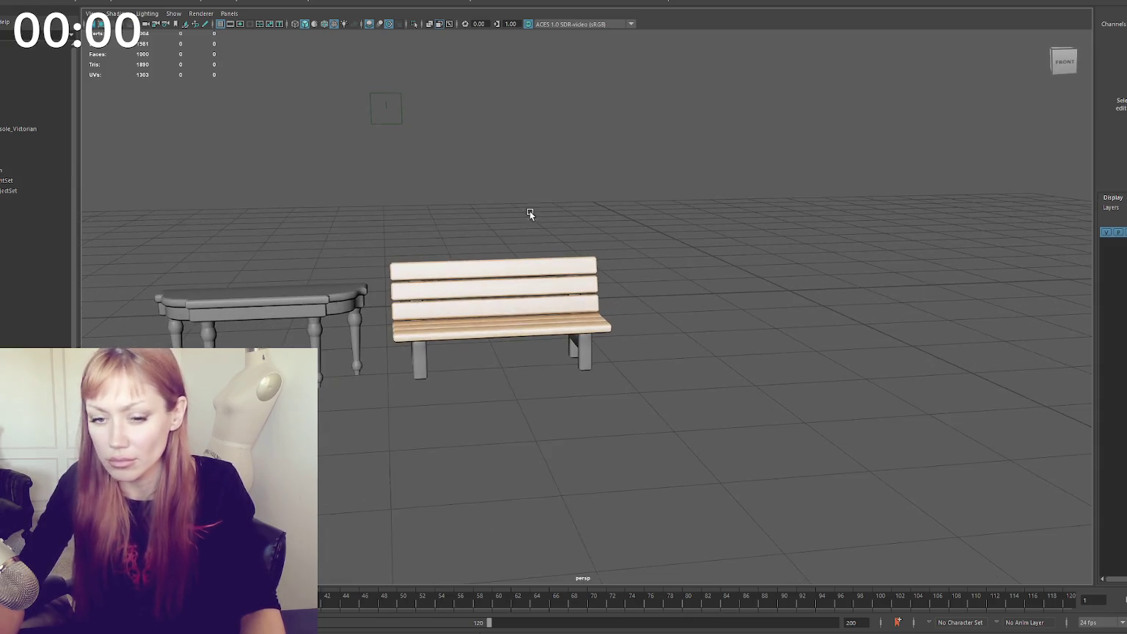
middle_click_drag(529, 213, 606, 164, "alt")
scroll(587, 152, "up", 2)
scroll(597, 148, "up", 3)
scroll(700, 129, "up", 2)
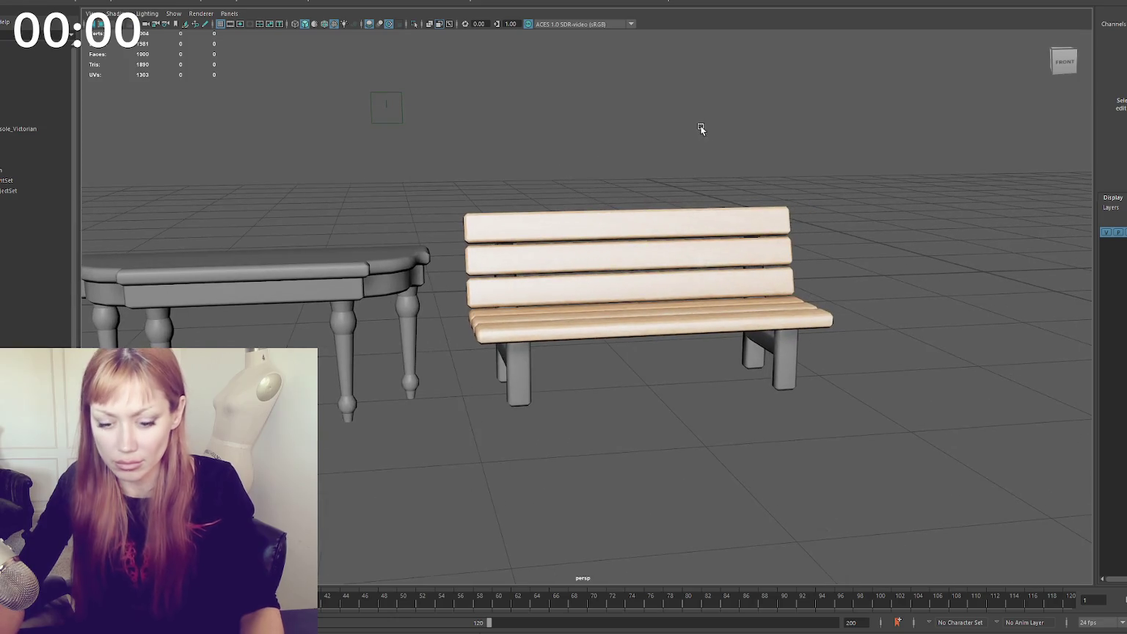
Capture an 894x547 screenshot region around the finished Park_Bench
key("Print")
left_click_drag(429, 160, 891, 443)
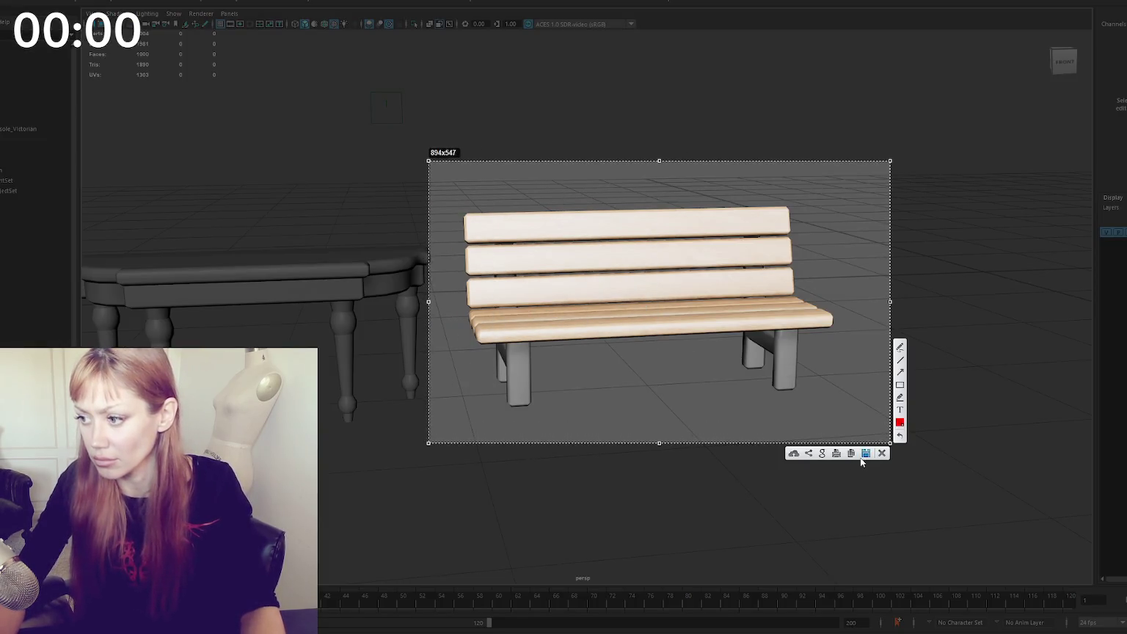
left_click(862, 457)
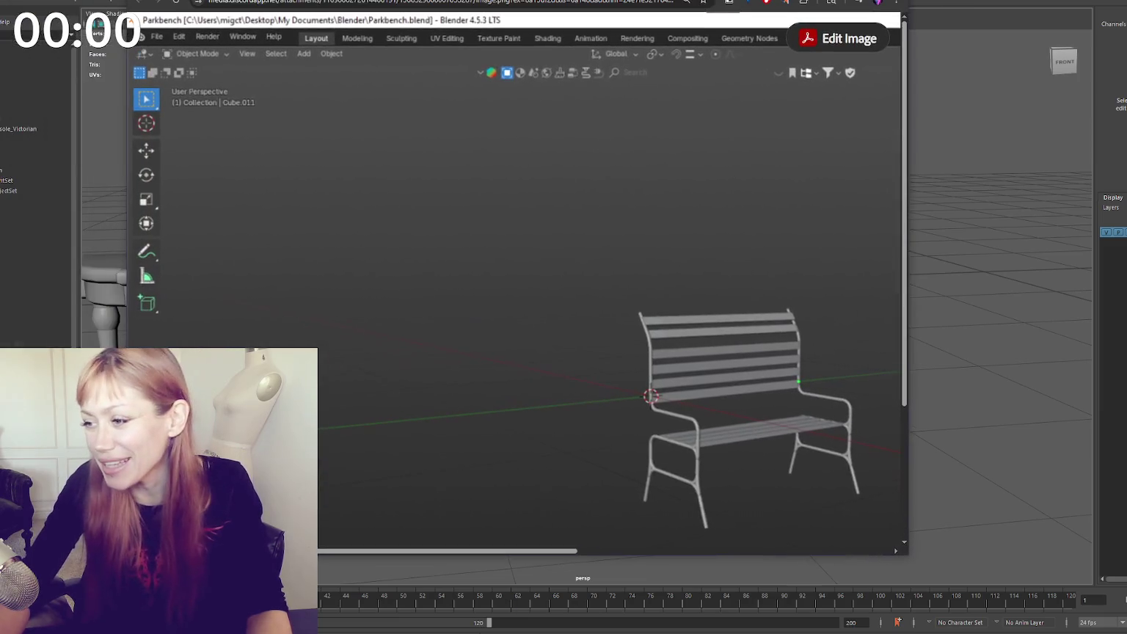
left_click_drag(907, 236, 1099, 235)
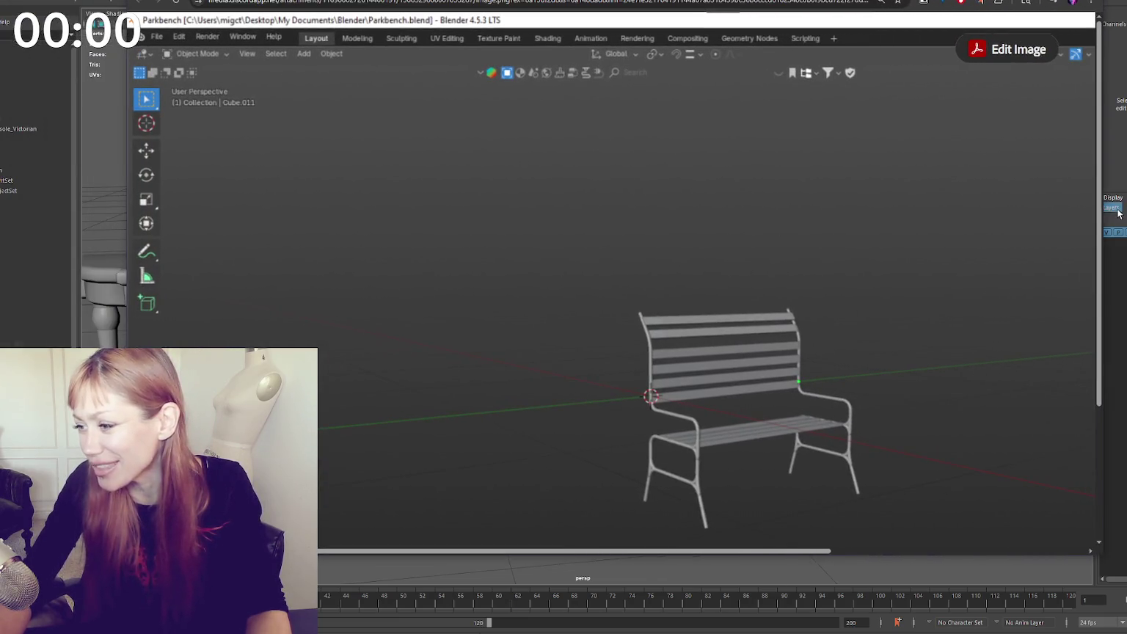
scroll(838, 300, "down", 1)
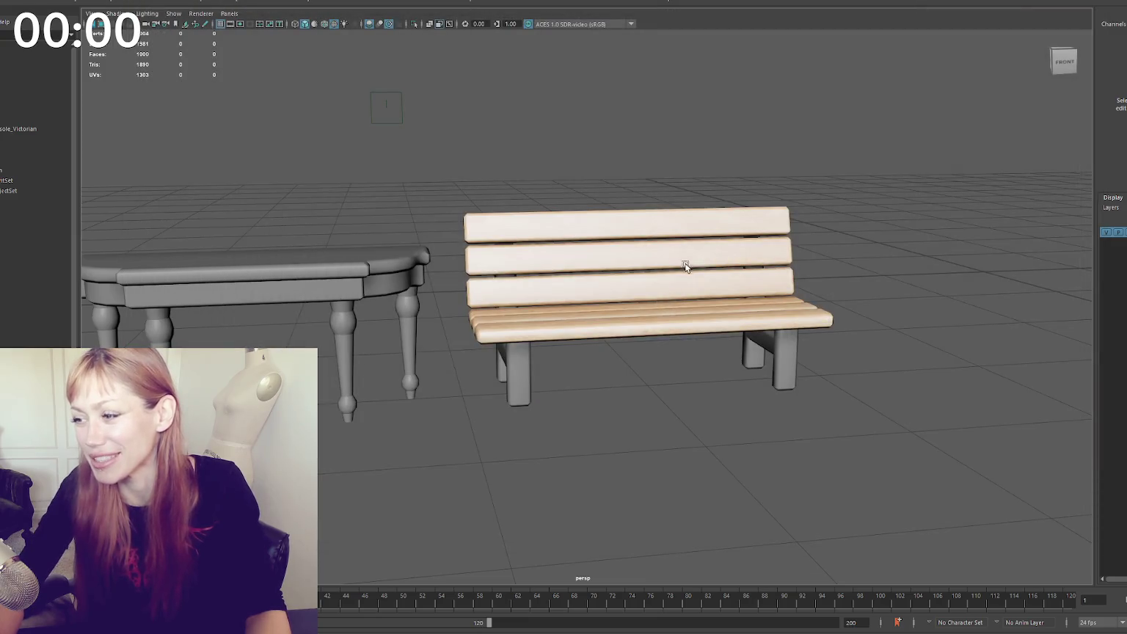
Raise the bottom faces of the bench legs to shorten them
mouse_move(534, 376)
left_mouse_down("alt")
mouse_move(599, 363)
mouse_move(534, 359)
mouse_move(568, 359)
mouse_move(497, 340)
mouse_move(550, 345)
left_mouse_up("alt")
right_click_drag(551, 345, 614, 350, "alt")
left_click_drag(615, 348, 663, 345, "alt")
left_click(663, 346)
right_click(686, 246)
left_click(686, 270)
left_click(646, 300)
left_click_drag(646, 300, 645, 205)
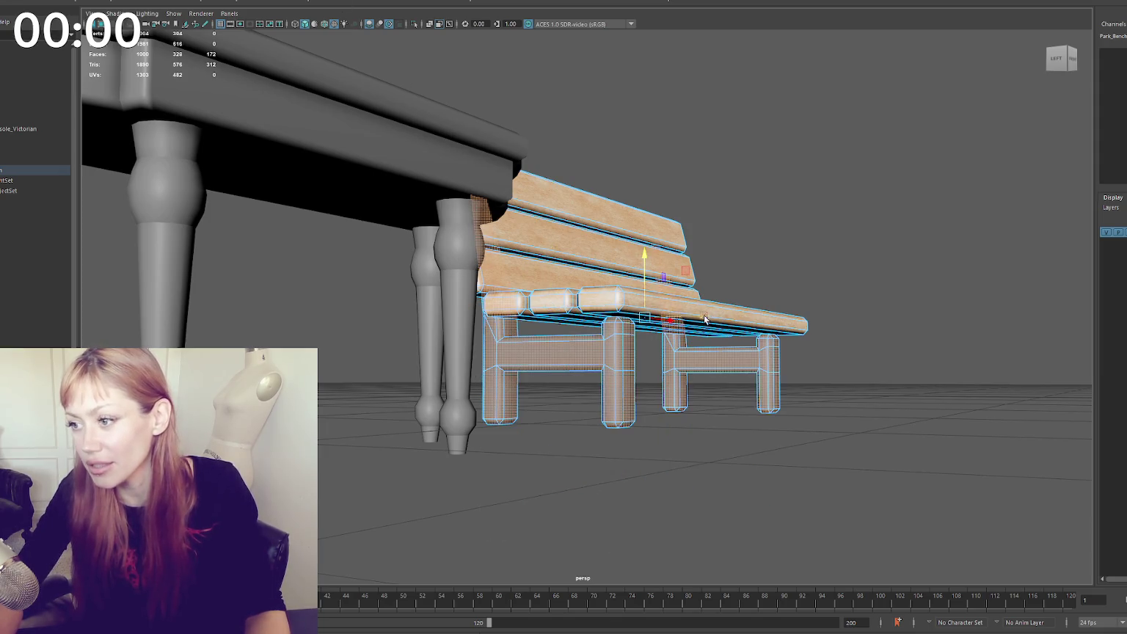
key("F8")
Set the bench back on the ground, then deselect it and frame the table and bench
mouse_move(646, 292)
left_mouse_down("alt")
mouse_move(901, 247)
mouse_move(697, 254)
mouse_move(632, 134)
mouse_move(626, 248)
left_mouse_up("alt")
left_click(626, 248)
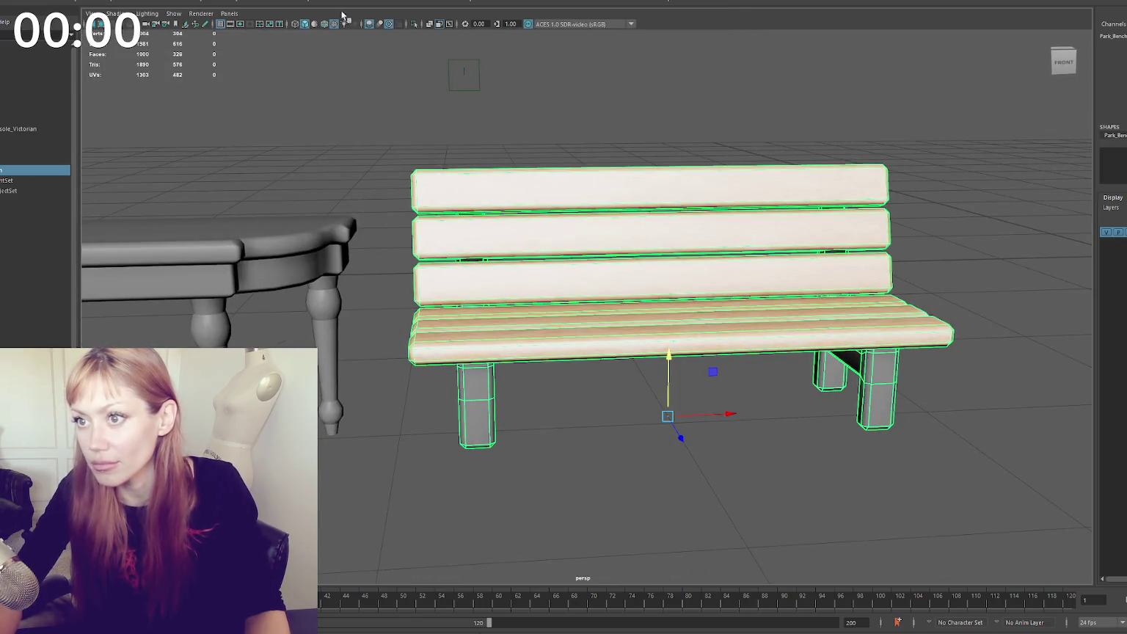
left_click_drag(668, 359, 669, 351)
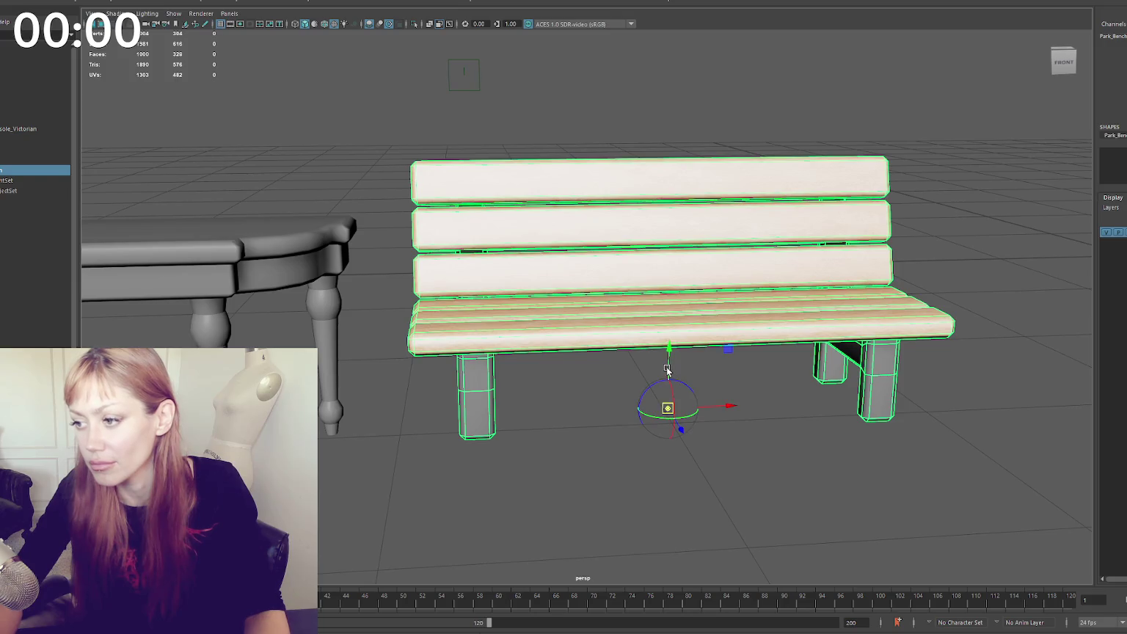
key("d")
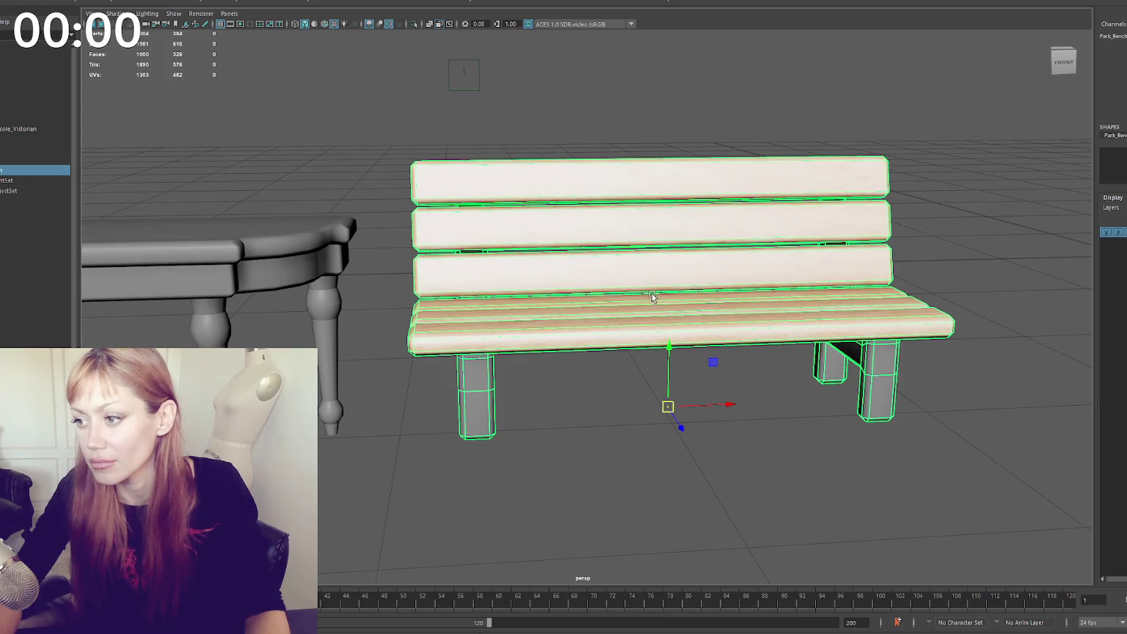
left_click_drag(668, 349, 668, 358)
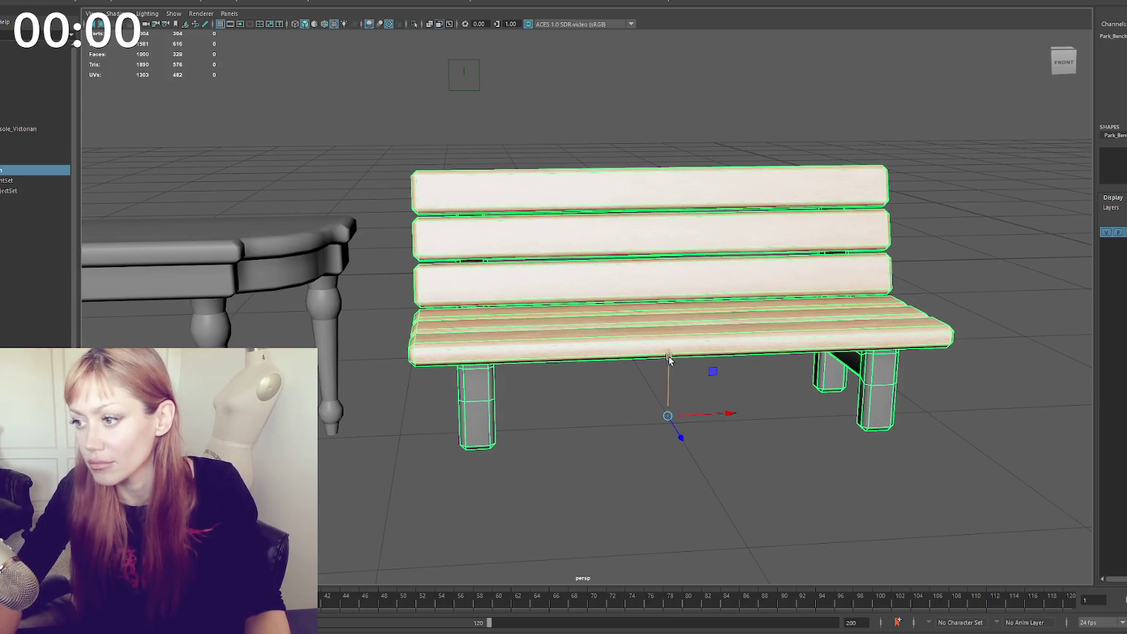
right_click(556, 73)
left_click(644, 176)
key("a")
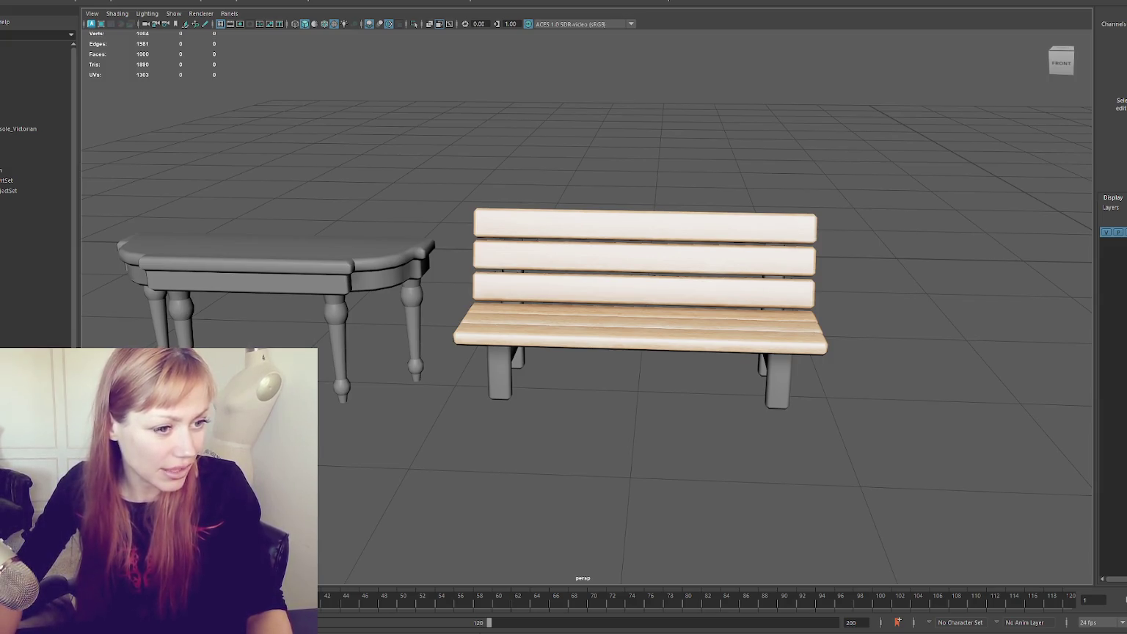
Scale a new polygon cylinder into a wide flat disc with 24 axis subdivisions
scroll(422, 183, "down", 3)
middle_click_drag(422, 184, 209, 168, "alt")
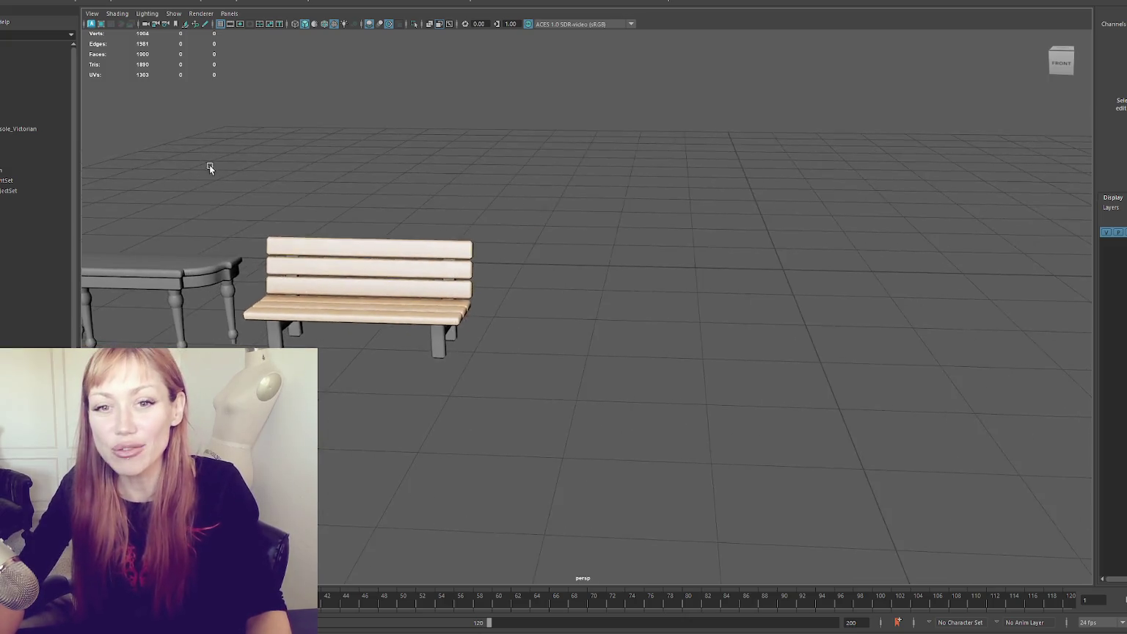
left_click_drag(210, 168, 240, 167, "alt")
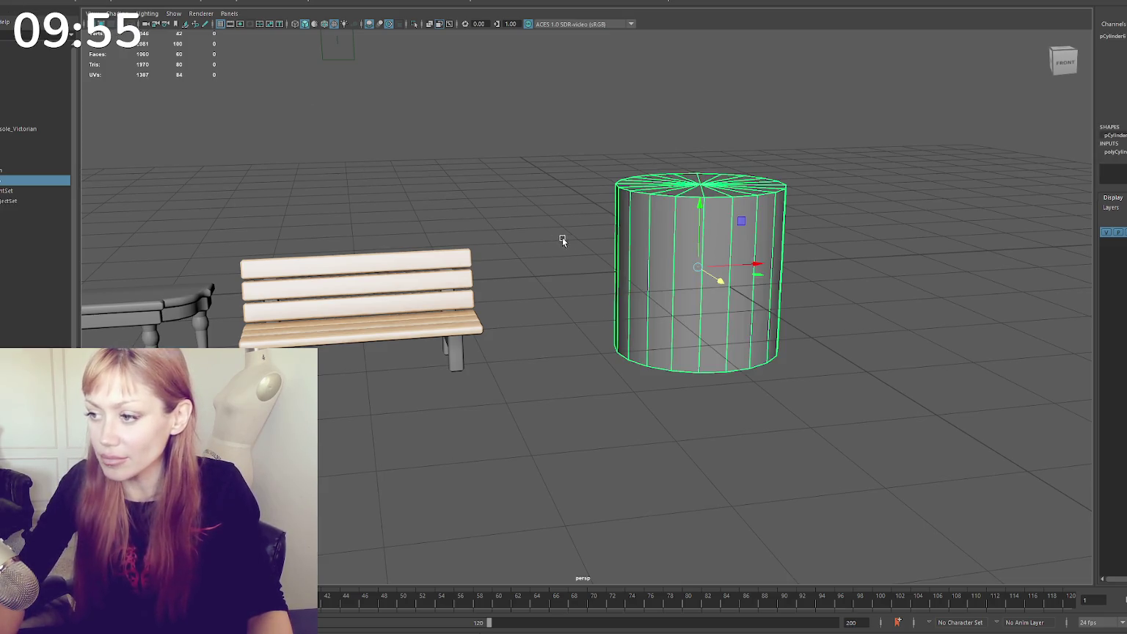
mouse_move(701, 265)
left_mouse_down()
mouse_move(737, 221)
mouse_move(707, 264)
left_mouse_up()
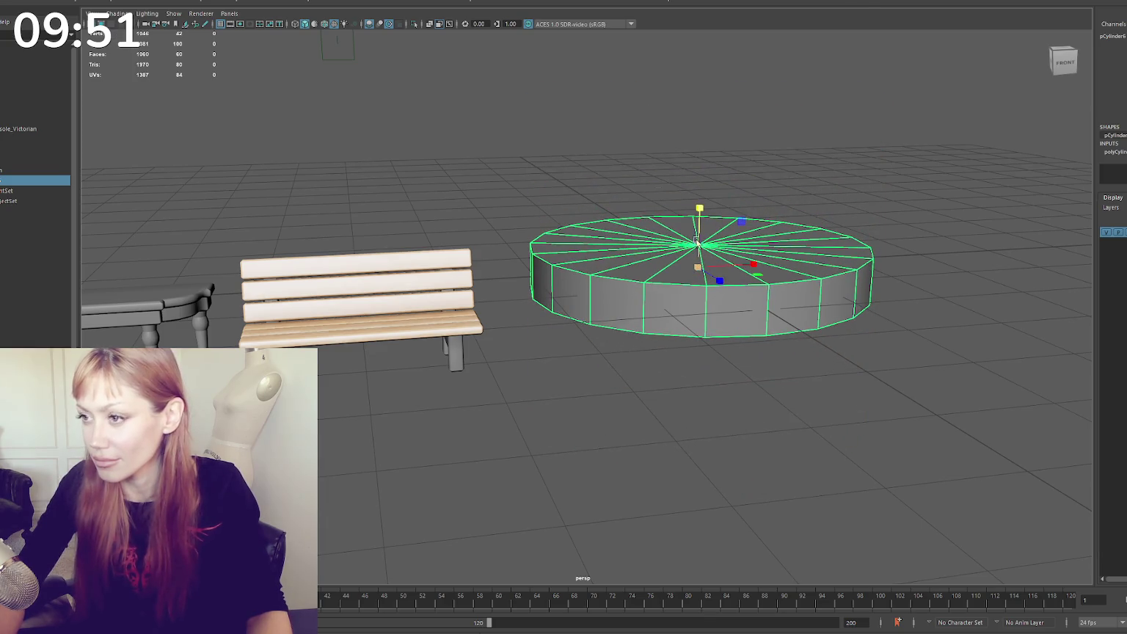
middle_click_drag(734, 161, 682, 161, "alt")
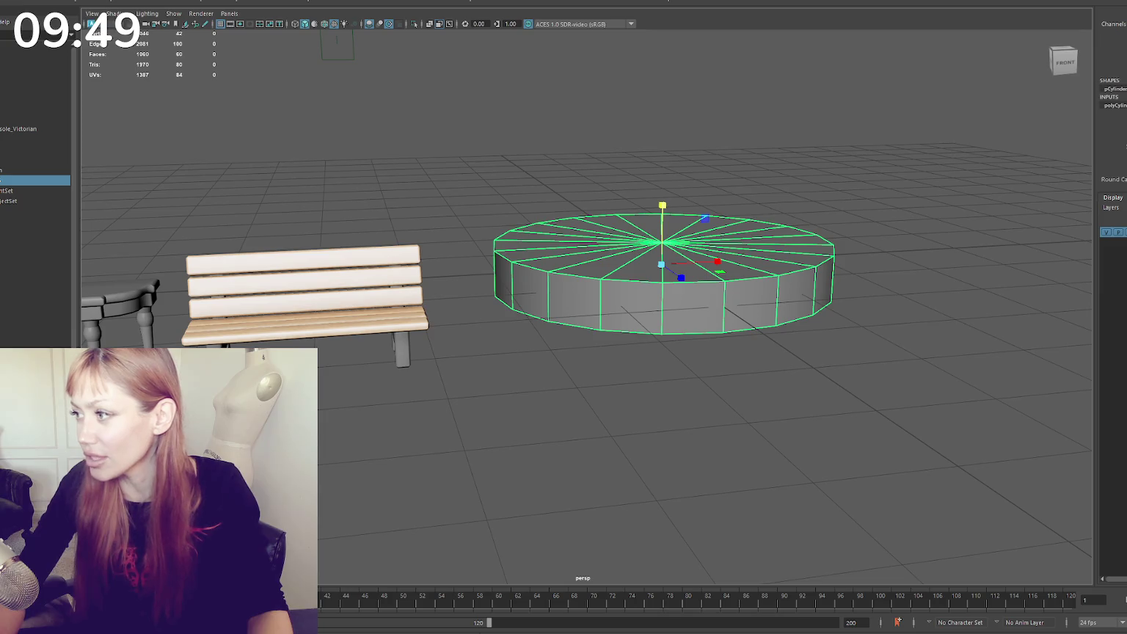
type("24")
key("Return")
mouse_move(820, 168)
left_mouse_down("alt")
mouse_move(690, 162)
mouse_move(720, 140)
mouse_move(680, 190)
mouse_move(448, 200)
left_mouse_up("alt")
left_click(448, 200)
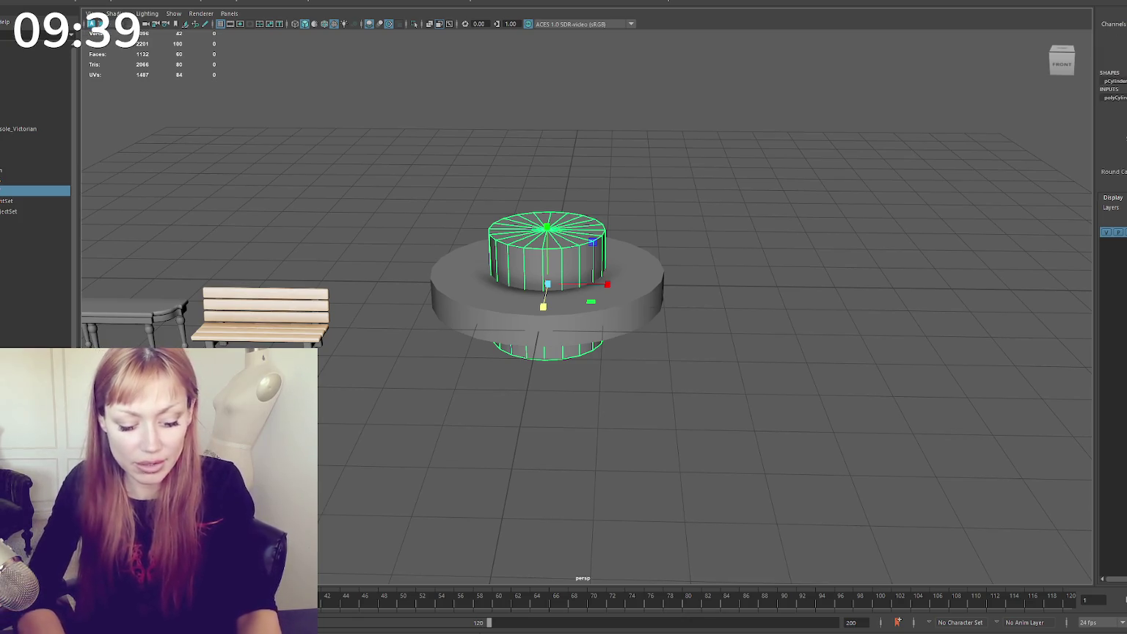
Extrude the disc's top faces, inset them into a rim and push the centre down
left_click(877, 136)
left_click(628, 292)
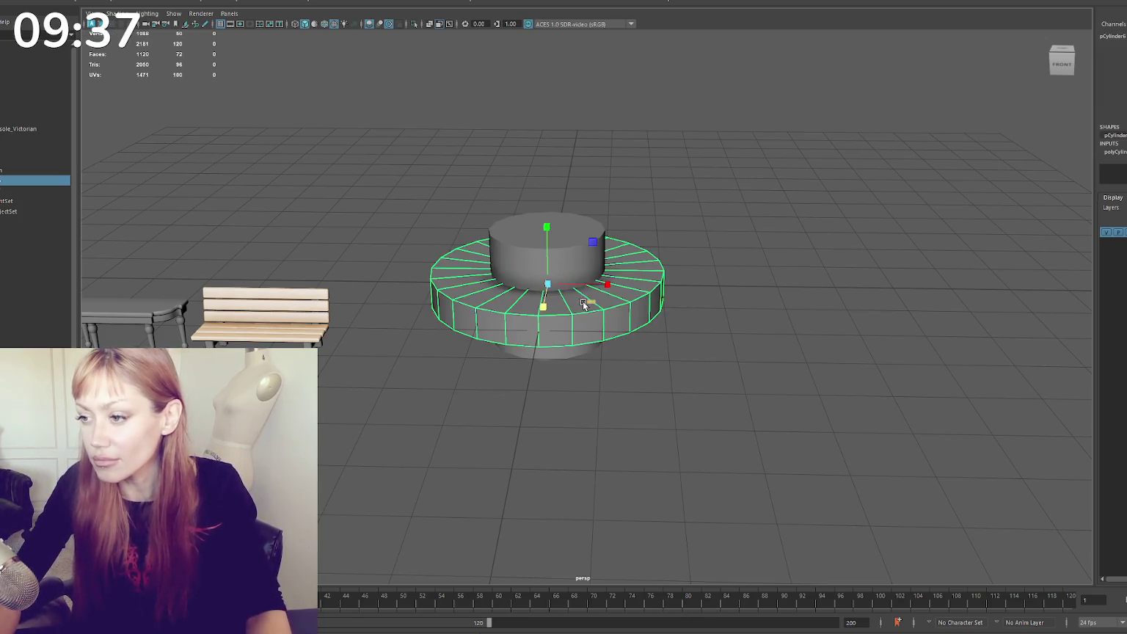
key("f")
right_click_drag(675, 176, 694, 160)
left_click_drag(695, 161, 795, 234, "alt")
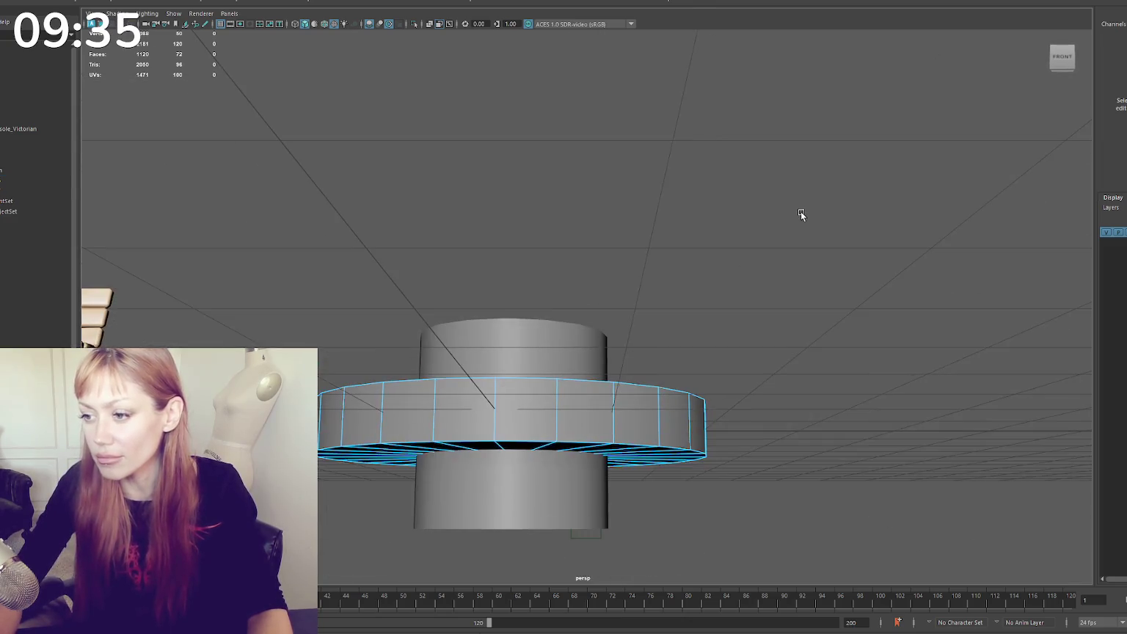
key("4")
mouse_move(823, 272)
left_mouse_down()
mouse_move(427, 364)
mouse_move(760, 334)
mouse_move(571, 223)
left_mouse_up()
key("5")
key("ctrl+e")
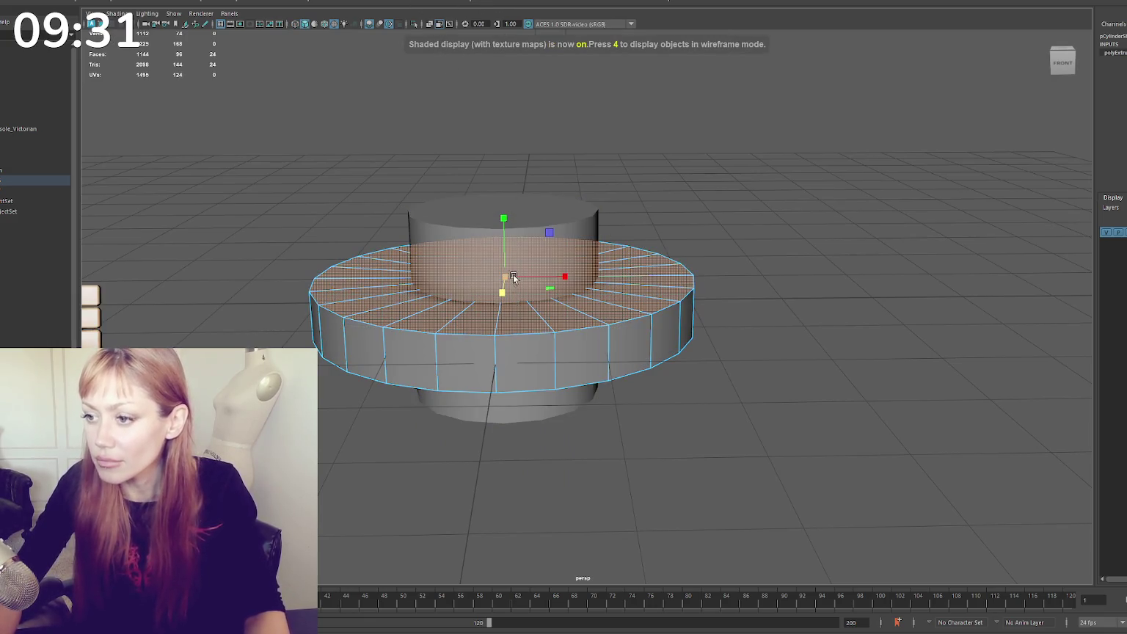
left_click_drag(505, 280, 472, 286)
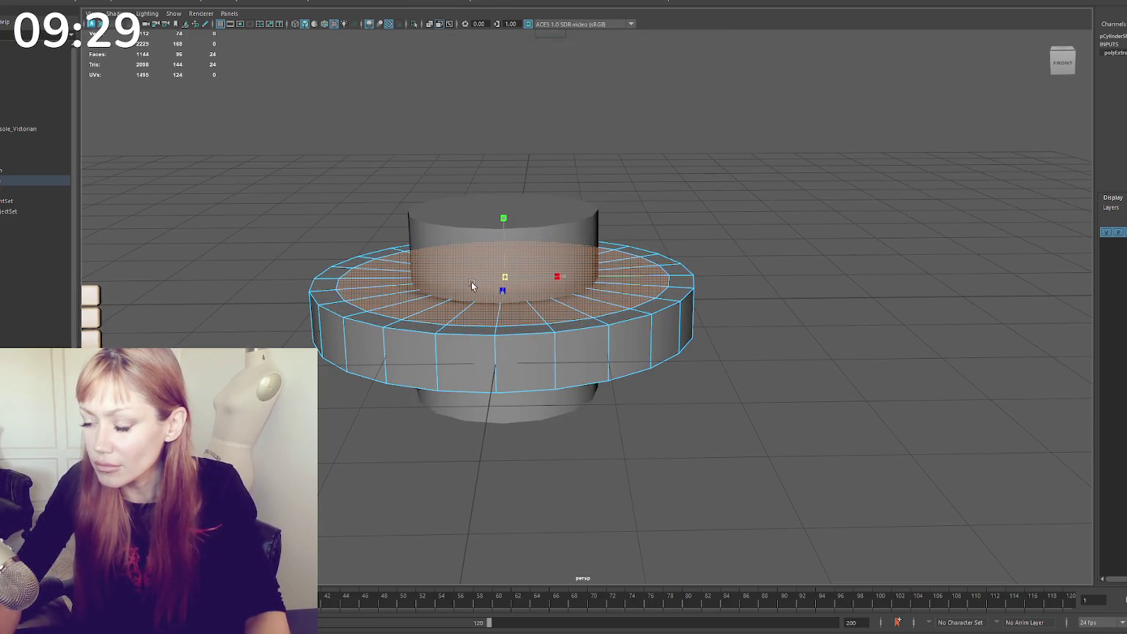
key("ctrl+z")
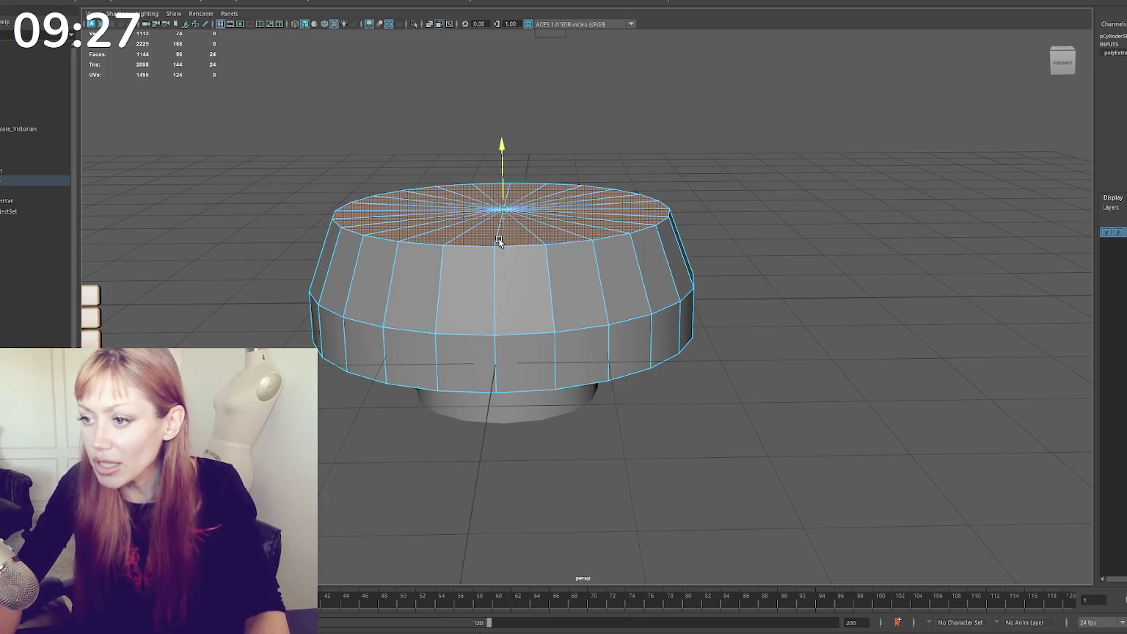
key("shift+z")
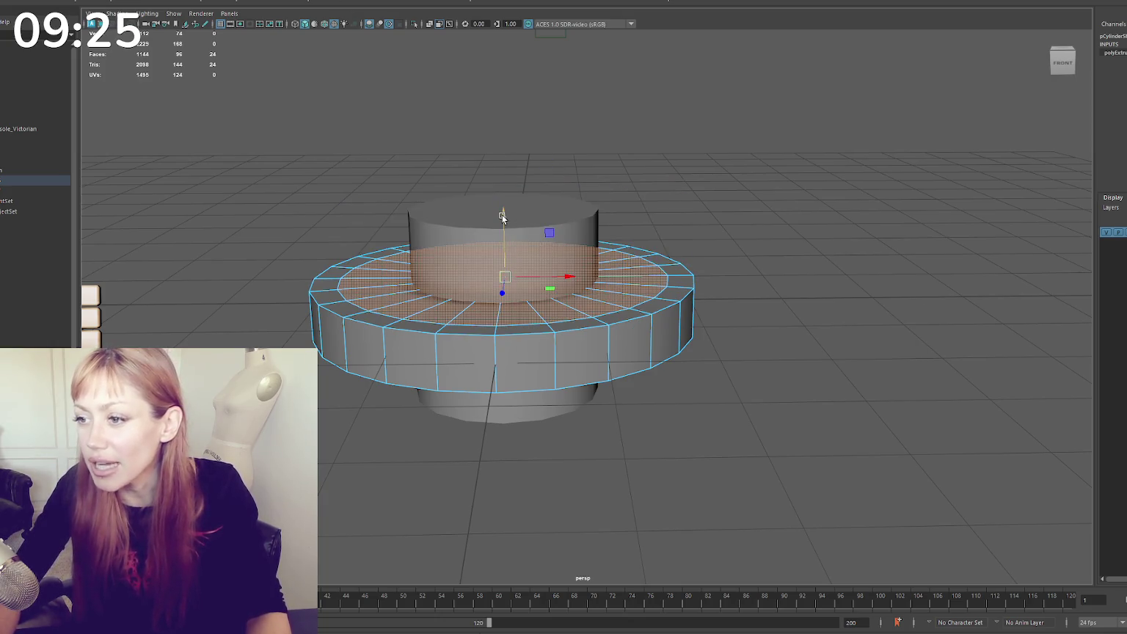
mouse_move(503, 217)
left_mouse_down()
mouse_move(504, 270)
mouse_move(510, 258)
left_mouse_up()
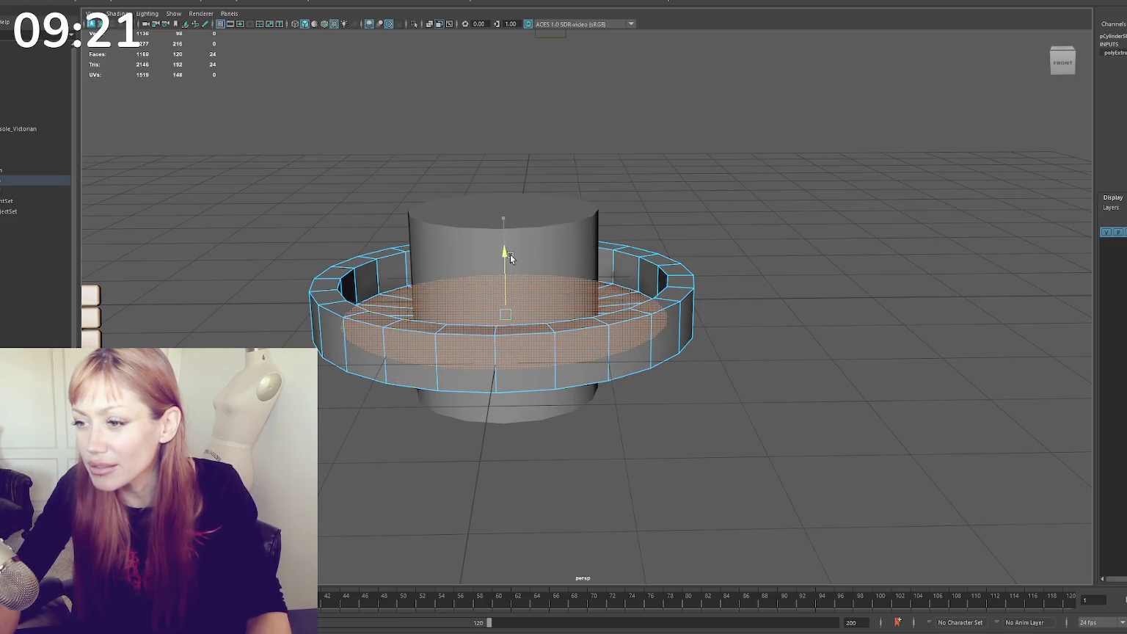
Bevel the two rim edge loops at a fraction of 0.3
left_click(659, 261)
right_click(649, 258)
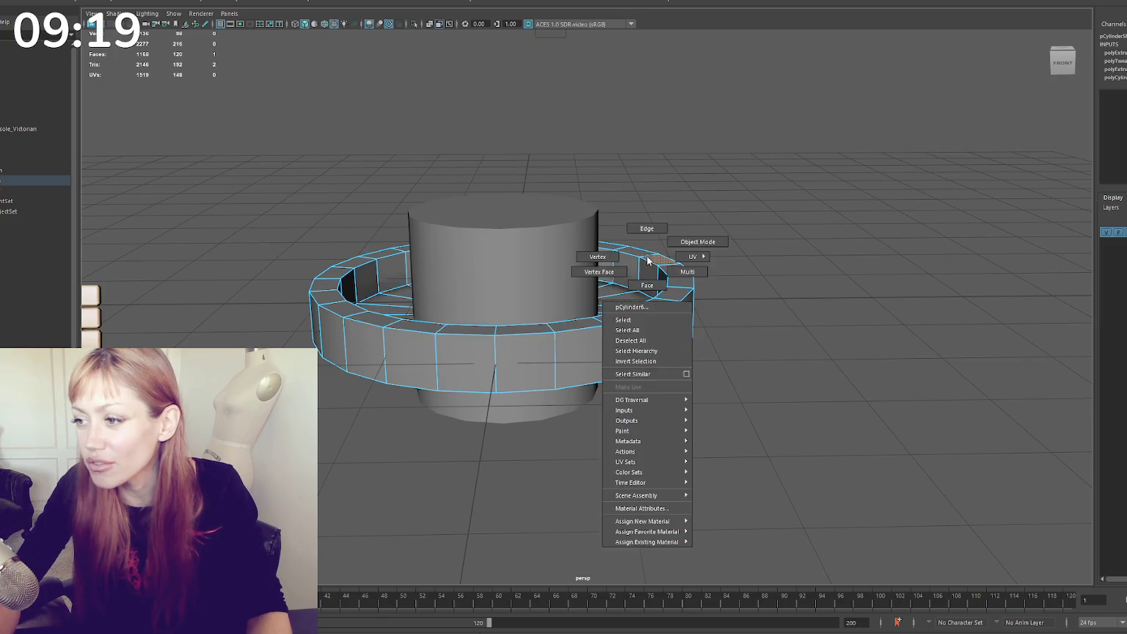
double_click(655, 262)
double_click(663, 258, "shift")
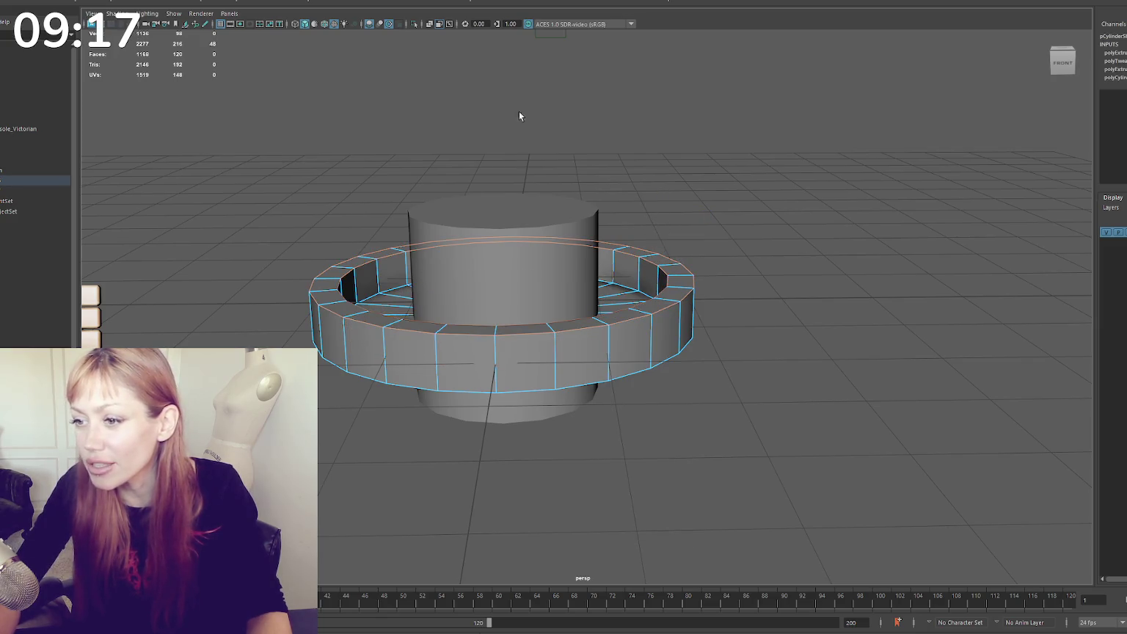
key("ctrl+b")
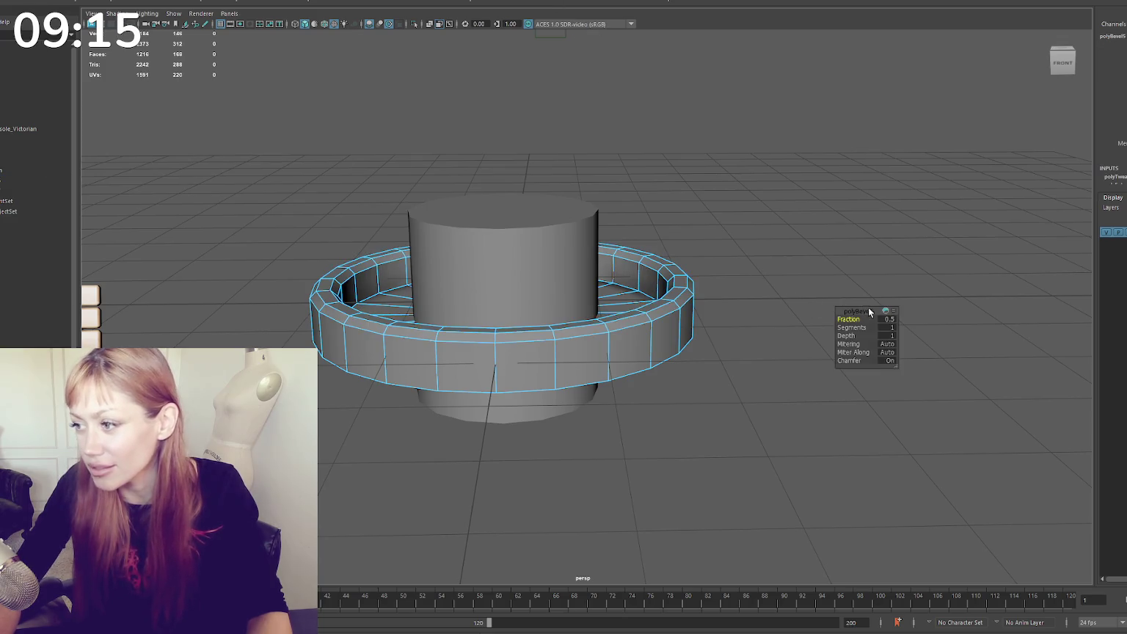
left_click_drag(853, 316, 852, 317)
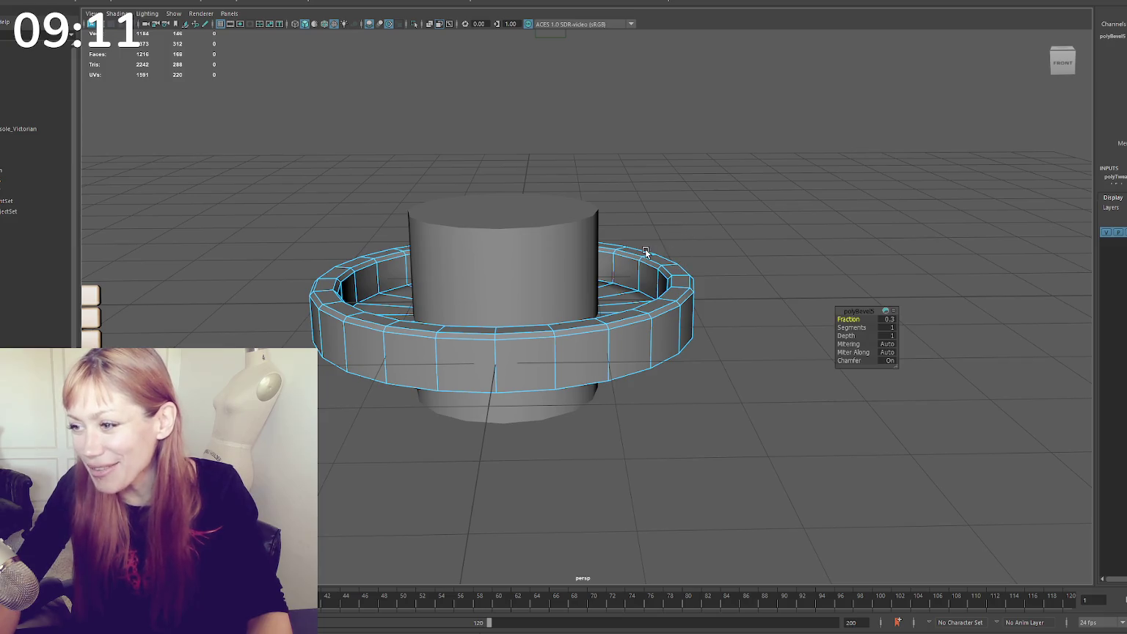
left_click(734, 158)
left_click(506, 265)
left_click_drag(507, 265, 487, 258, "alt")
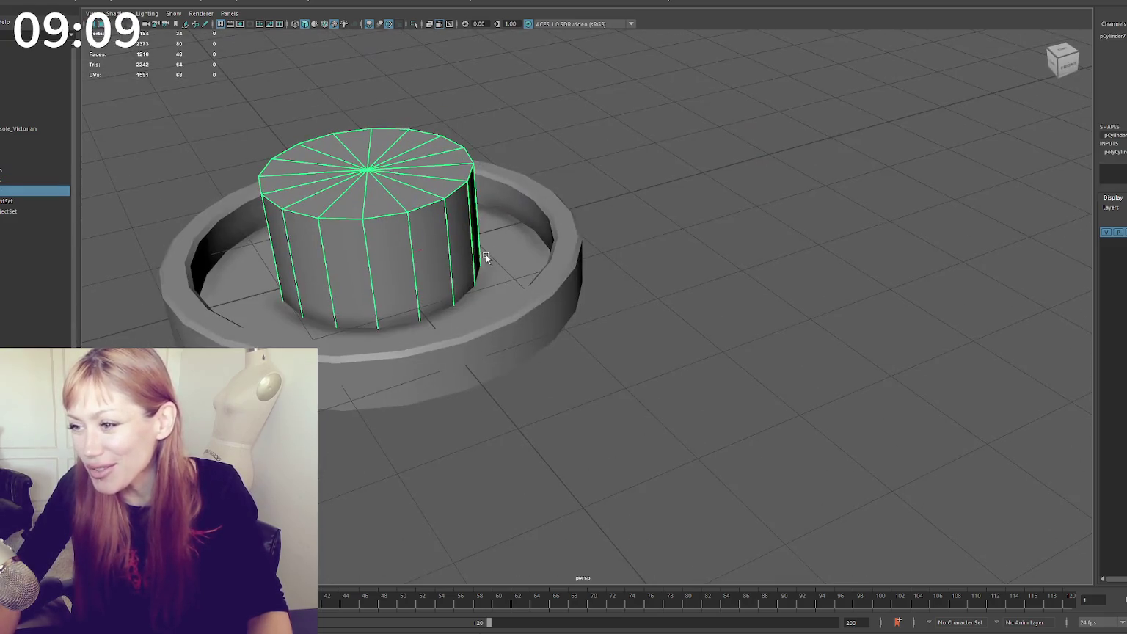
Raise the central cylinder into a tall column in the basin, then switch to the fountain image search
right_click_drag(384, 265, 281, 281, "alt")
scroll(281, 281, "up", 5)
mouse_move(281, 281)
left_mouse_down("alt")
mouse_move(552, 254)
mouse_move(597, 292)
mouse_move(724, 239)
left_mouse_up("alt")
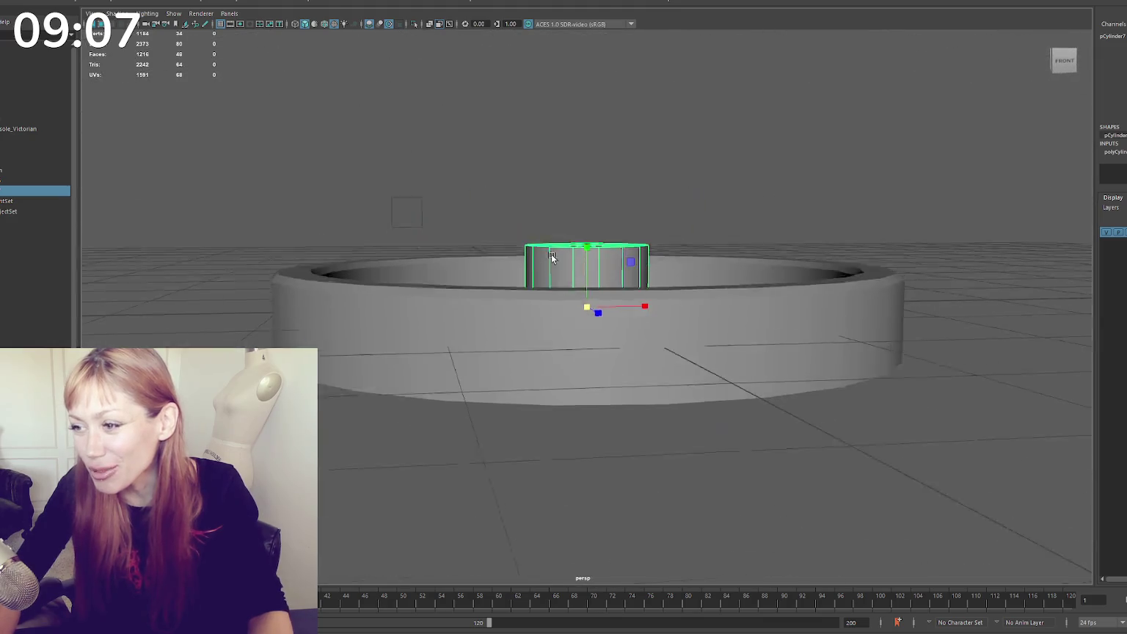
scroll(724, 240, "down", 3)
scroll(700, 184, "up", 3)
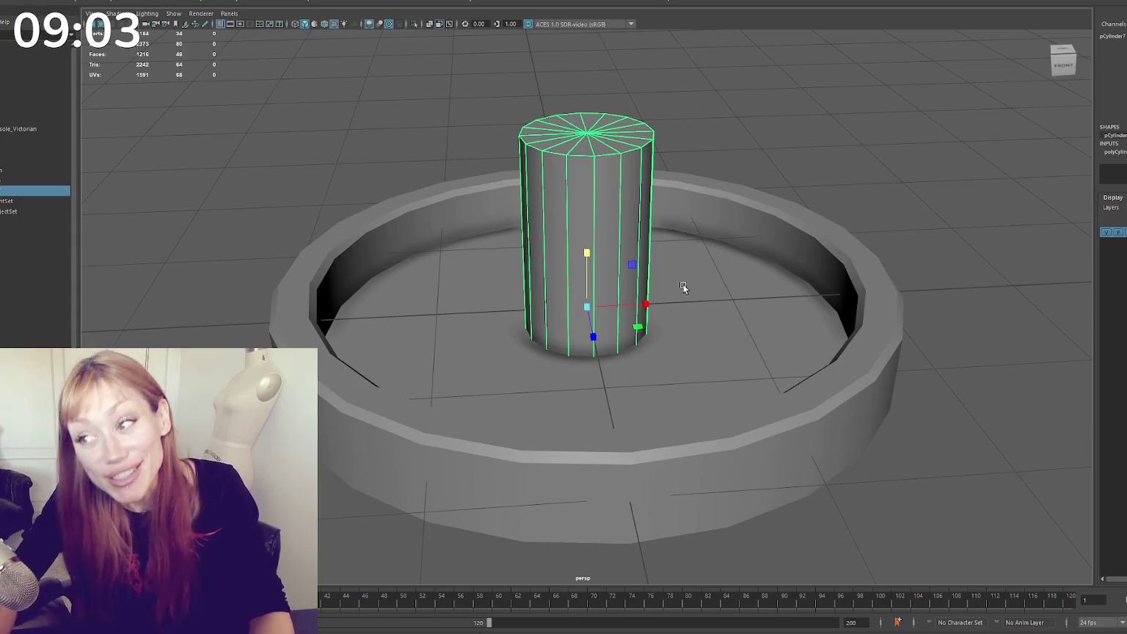
left_click_drag(683, 284, 683, 293, "alt")
mouse_move(683, 292)
middle_mouse_down()
mouse_move(587, 184)
mouse_move(606, 206)
middle_mouse_up()
scroll(606, 206, "down", 3)
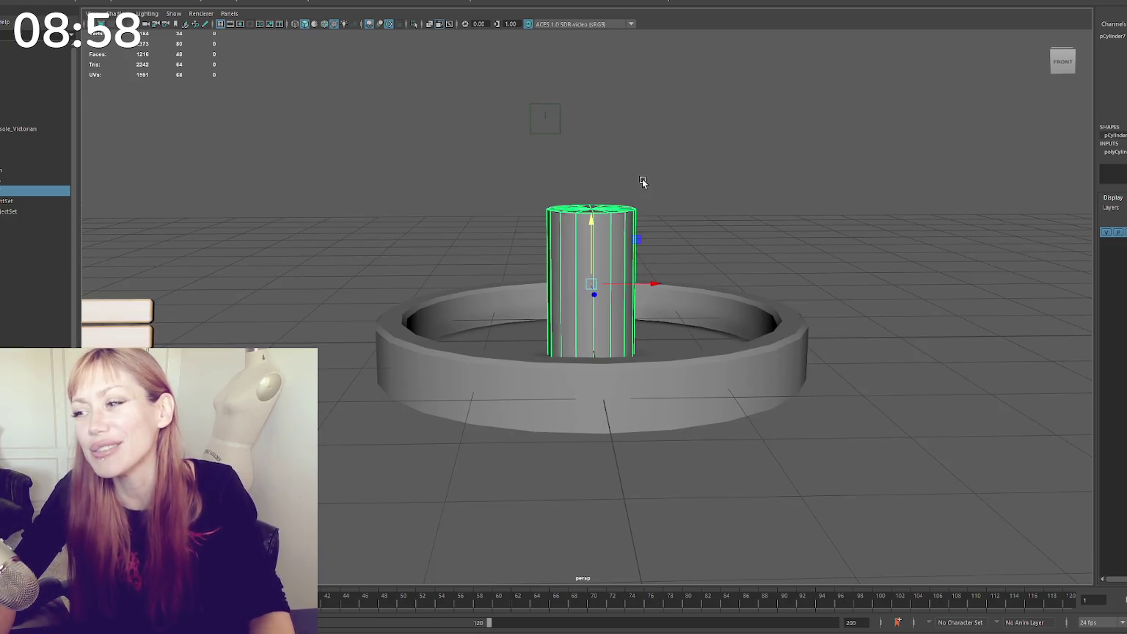
scroll(642, 178, "up", 3)
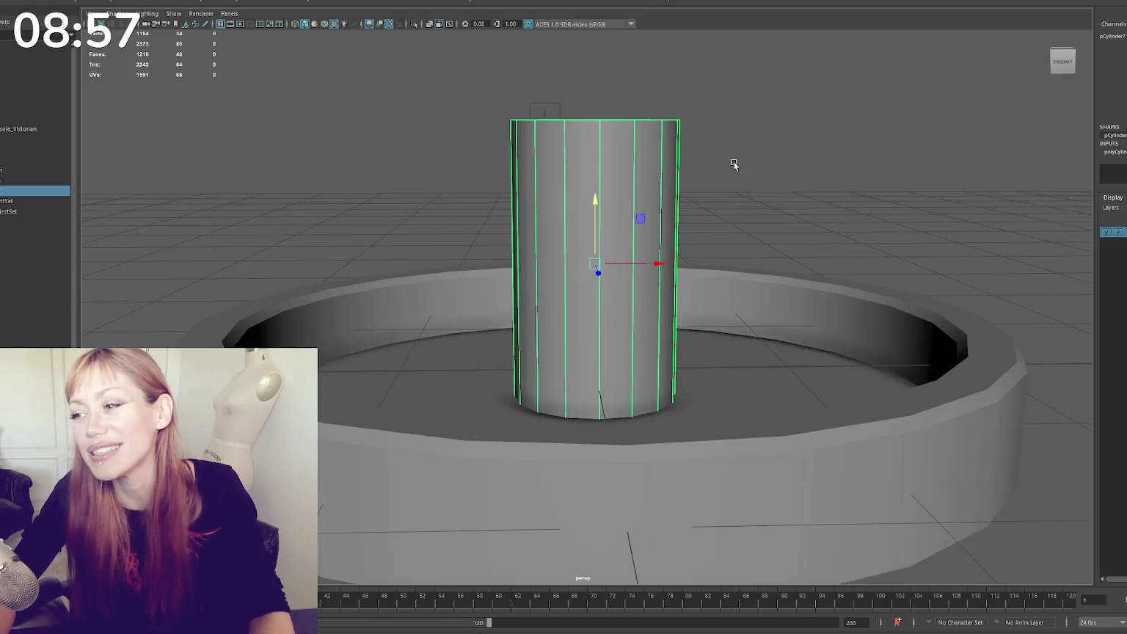
scroll(734, 160, "down", 5)
left_click_drag(629, 206, 689, 220, "alt")
left_click(689, 220)
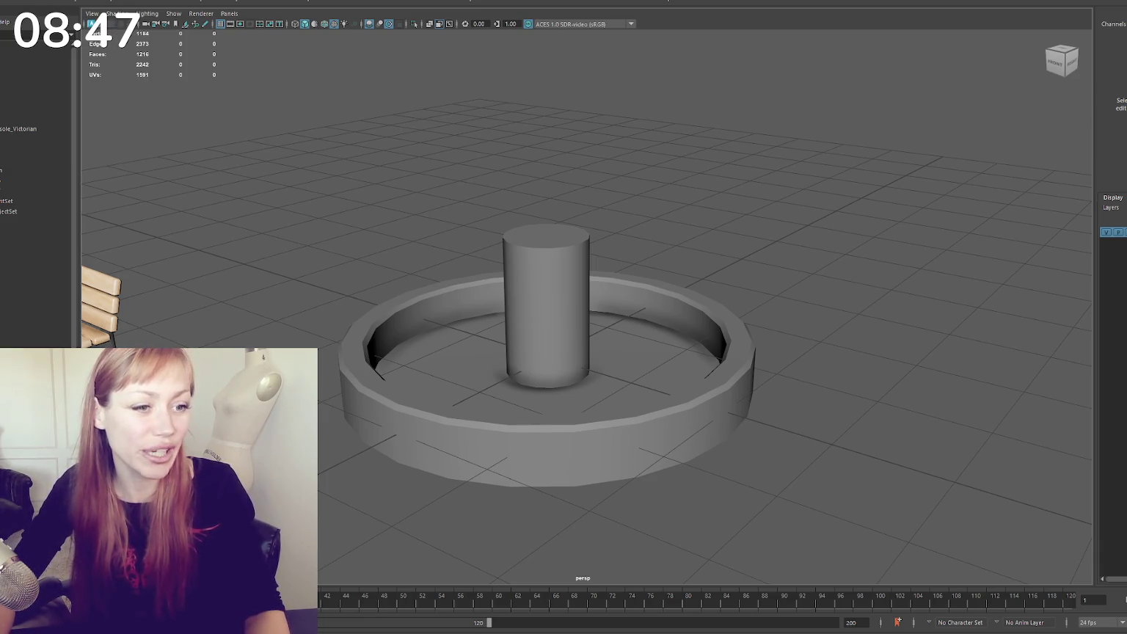
key("alt+Tab")
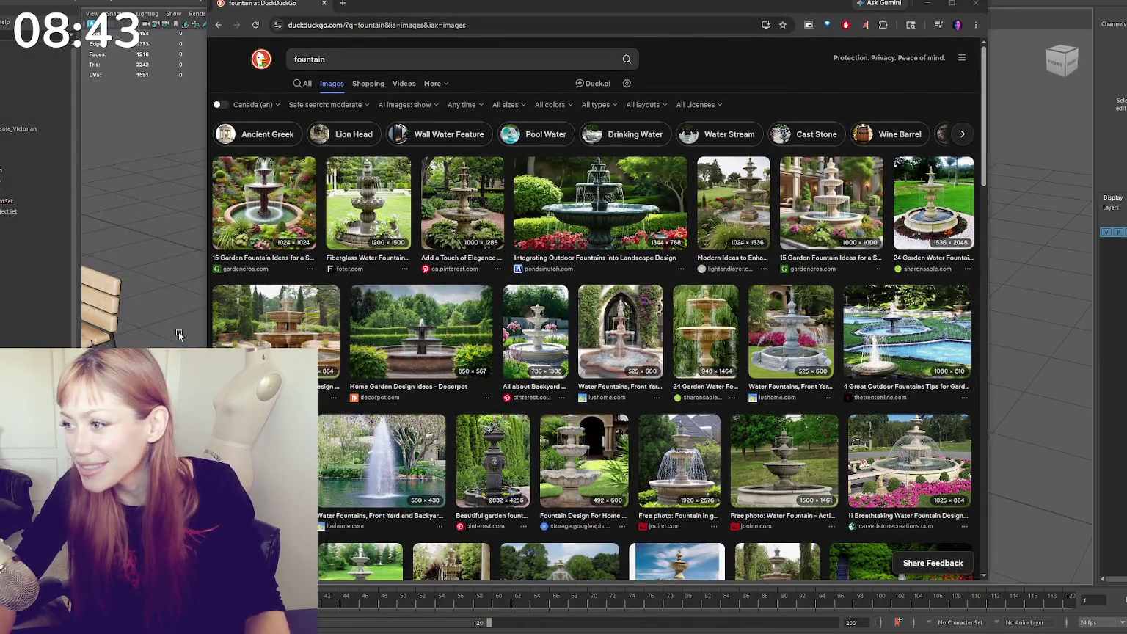
Preview a fountain reference image, then close the browser and reselect the central cylinder
left_click(274, 196)
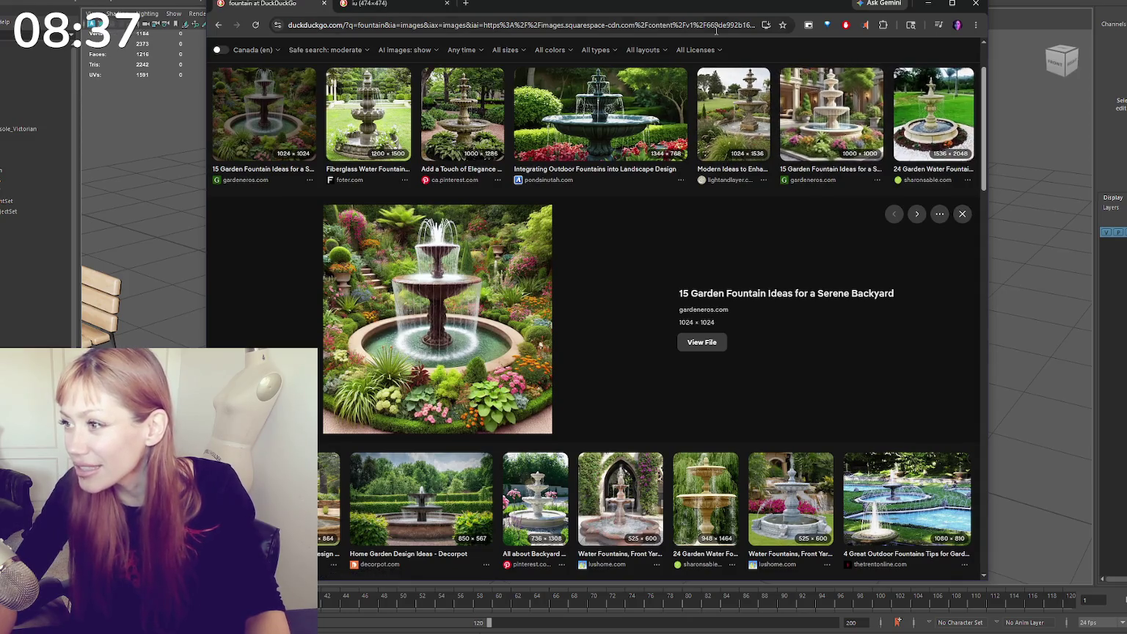
left_click(928, 3)
mouse_move(227, 206)
left_mouse_down("alt")
mouse_move(191, 225)
mouse_move(388, 283)
mouse_move(269, 259)
left_mouse_up("alt")
left_click(387, 284)
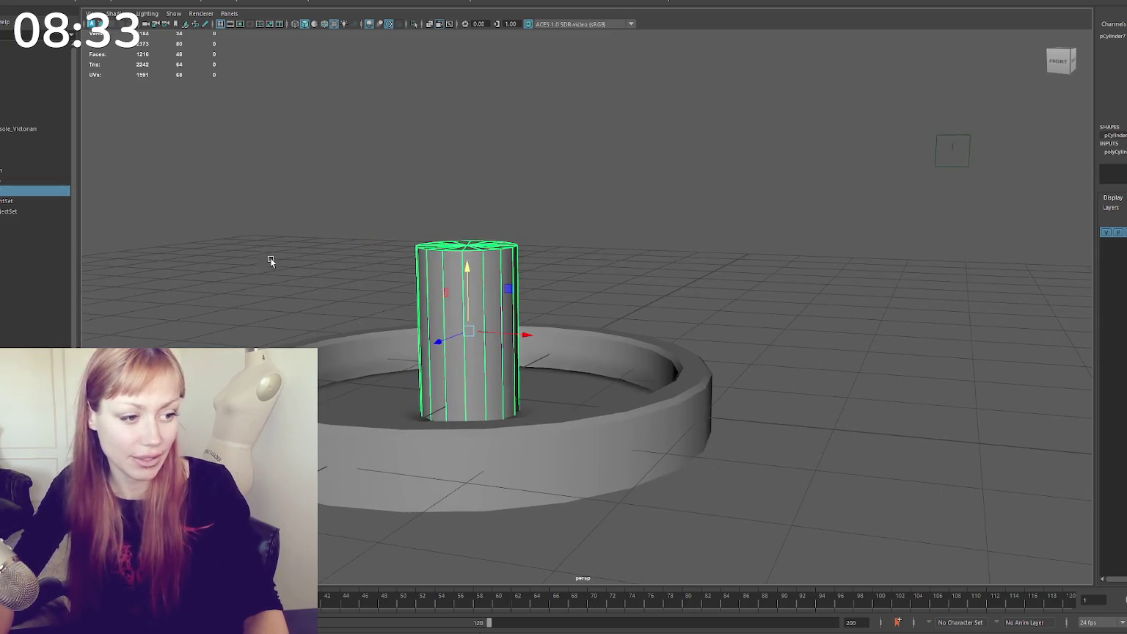
Insert an edge loop and scale and move the cylinder's lower section into a narrow stem
left_click_drag(374, 299, 405, 308, "alt")
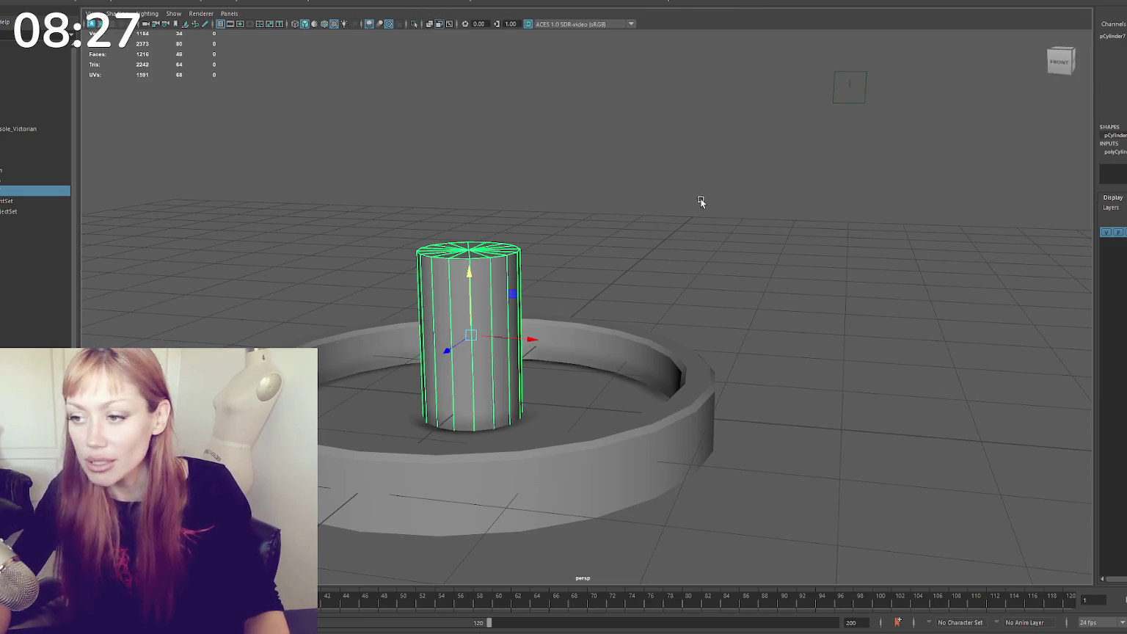
key("F10")
right_click(544, 202)
left_click(700, 22)
left_click(472, 321, "ctrl")
key("r")
key("F11")
left_click_drag(530, 363, 360, 523)
mouse_move(472, 367)
left_mouse_down()
mouse_move(429, 373)
mouse_move(462, 370)
left_mouse_up()
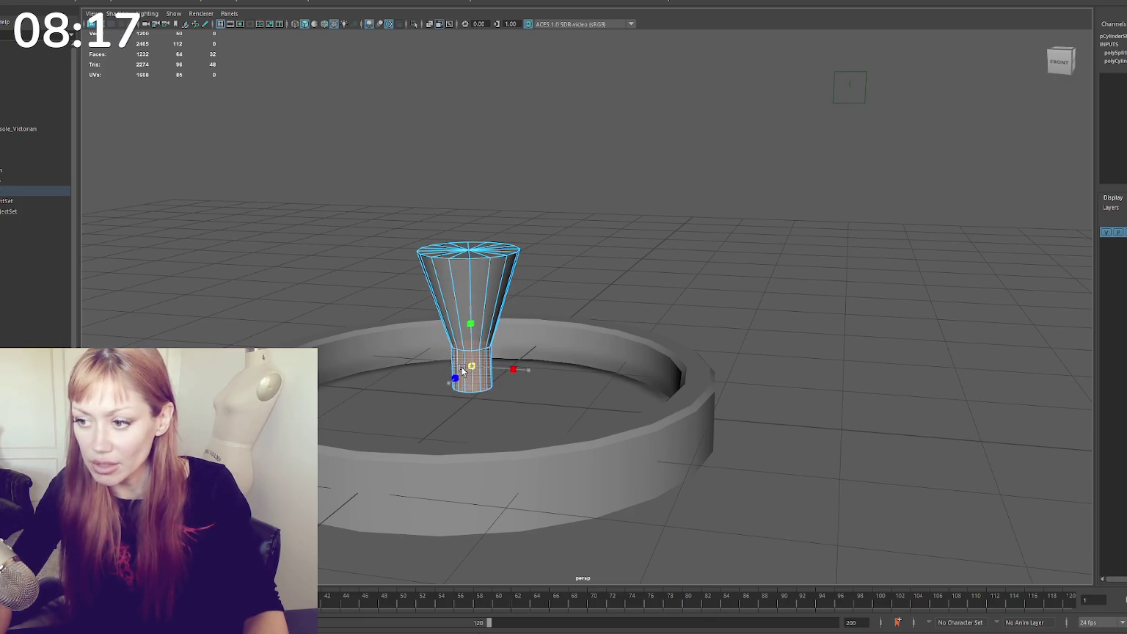
key("w")
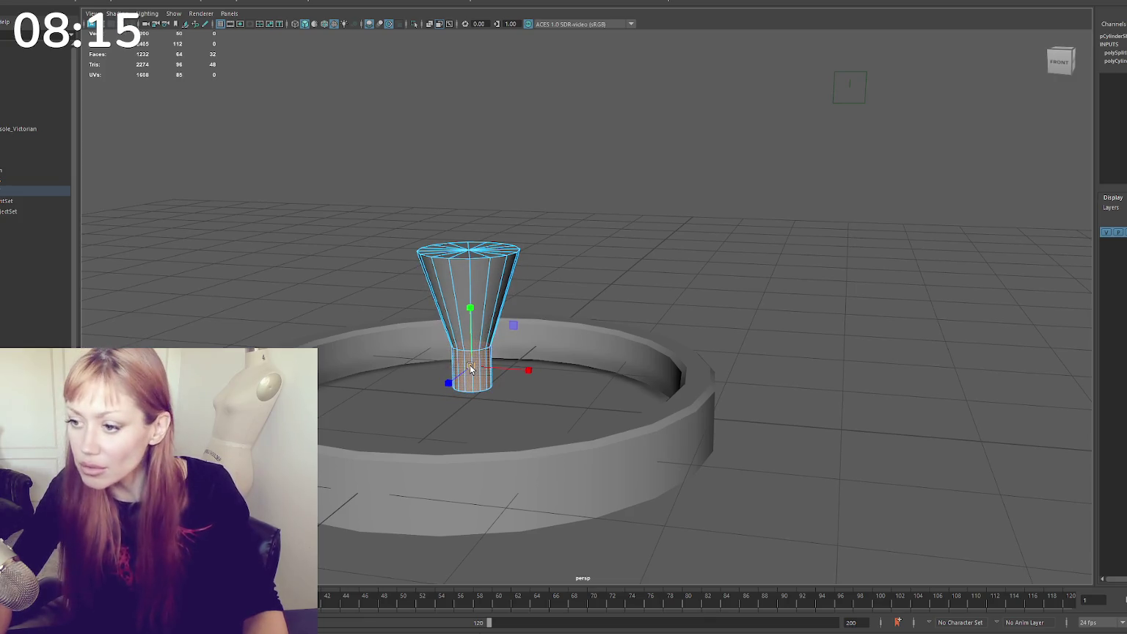
left_click_drag(469, 315, 514, 261)
key("F8")
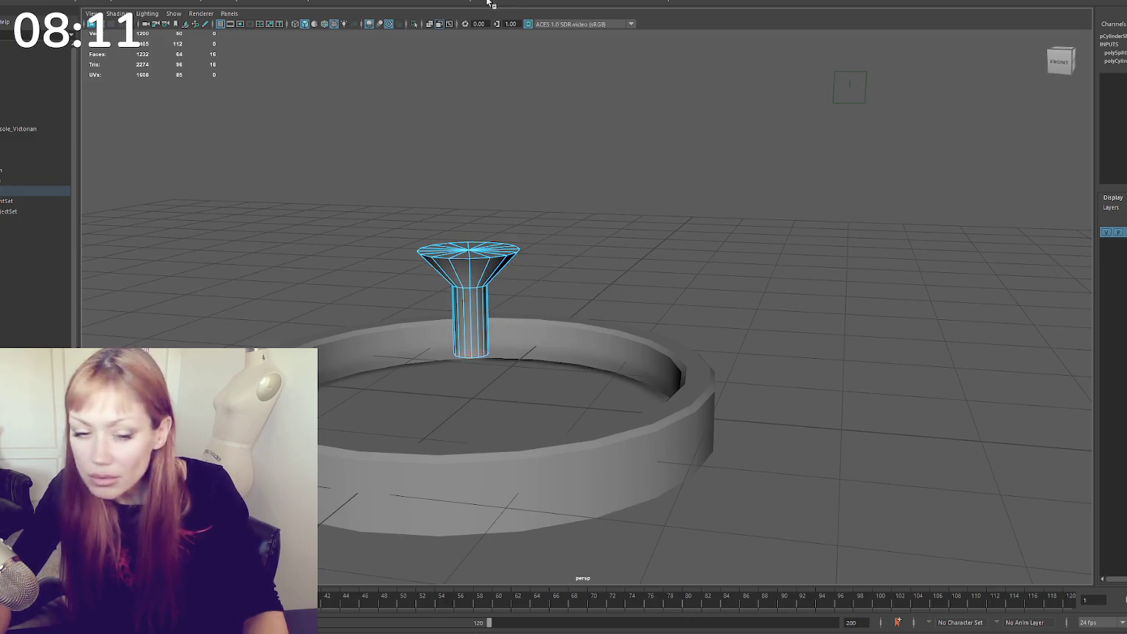
Extrude the bottom faces down into a flared foot and delete the bottom faces
key("ctrl+e")
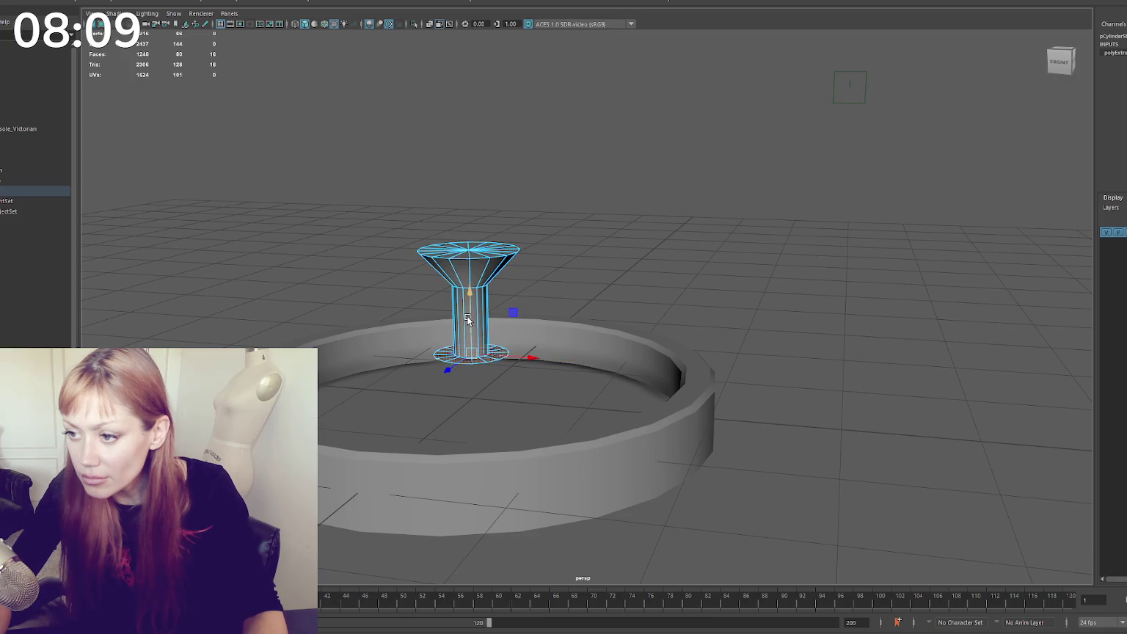
key("ctrl+z")
left_click_drag(472, 344, 474, 358)
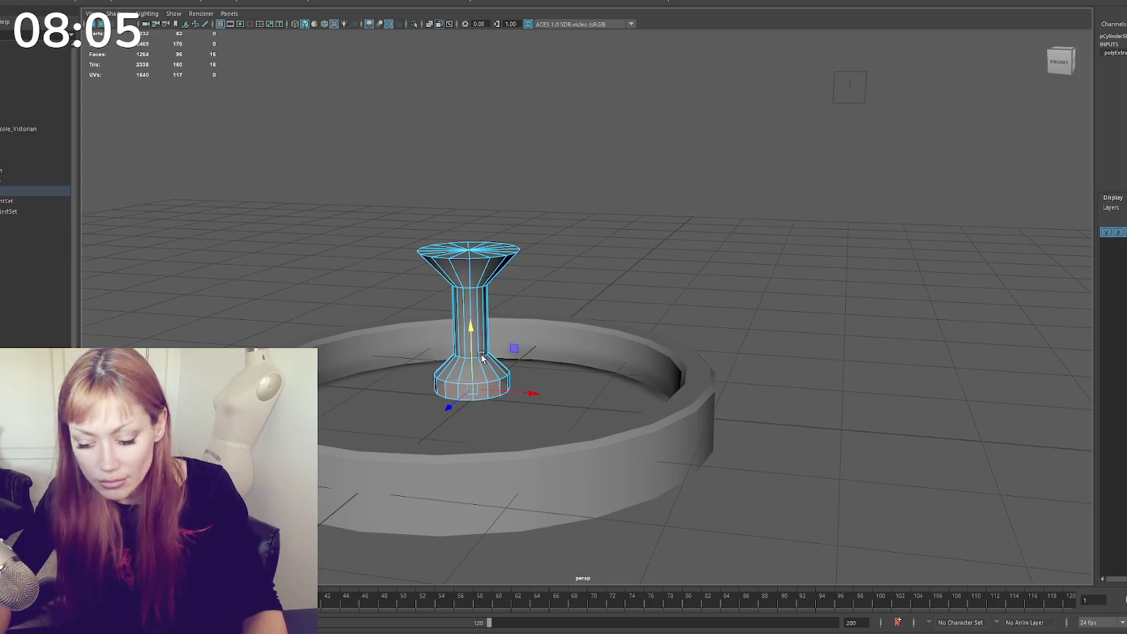
key("Delete")
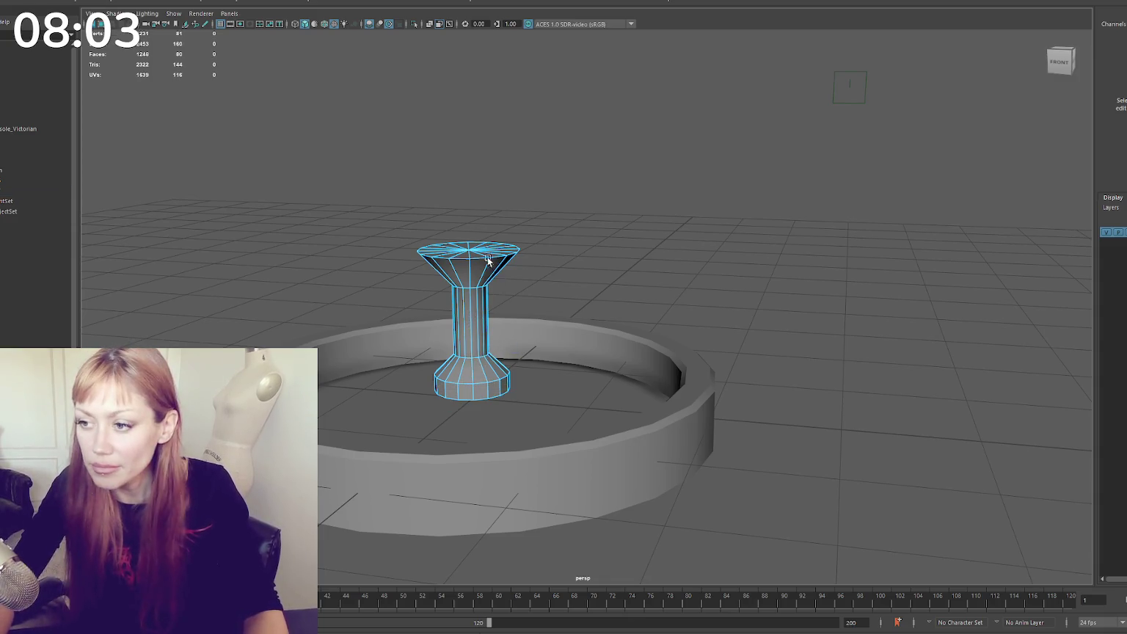
left_click_drag(543, 219, 557, 222, "alt")
mouse_move(558, 221)
left_mouse_down()
mouse_move(408, 247)
mouse_move(562, 270)
left_mouse_up()
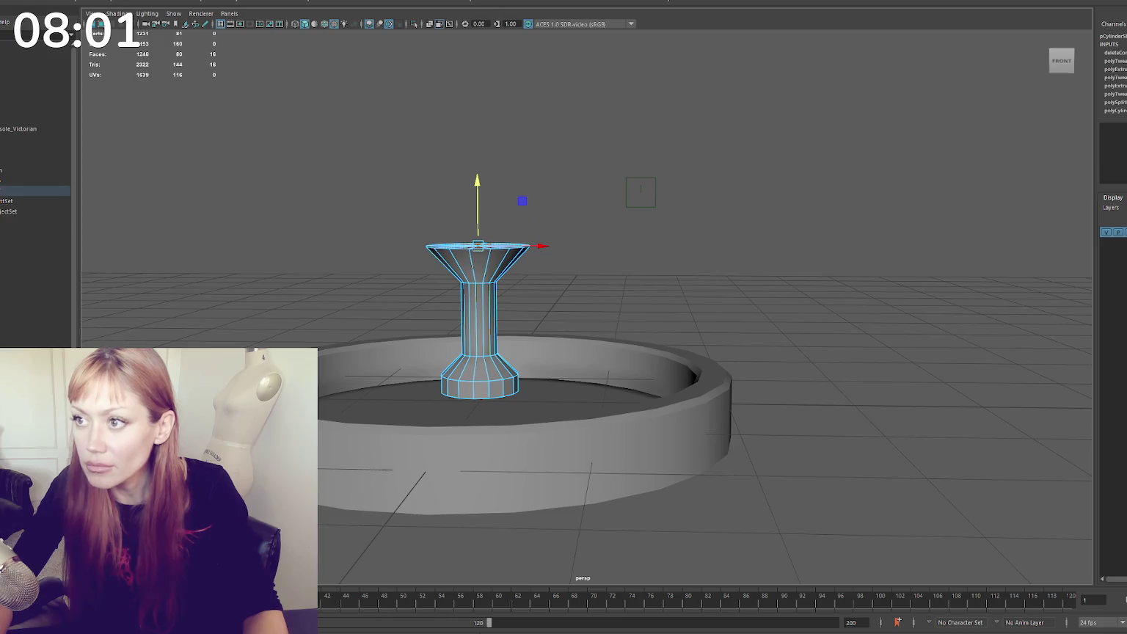
Extrude the pedestal top several times, widening and raising it, and sink the centre into a bowl
key("ctrl+e")
left_click_drag(485, 245, 532, 245)
mouse_move(484, 215)
left_mouse_down()
mouse_move(483, 151)
mouse_move(481, 196)
left_mouse_up()
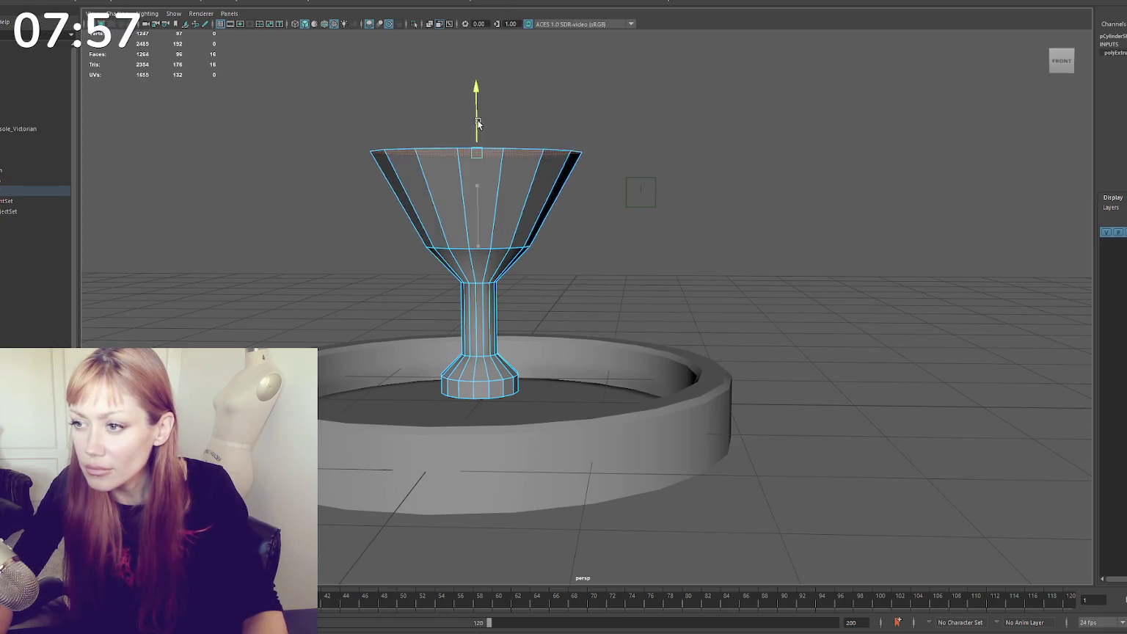
key("ctrl+e")
key("ctrl+e")
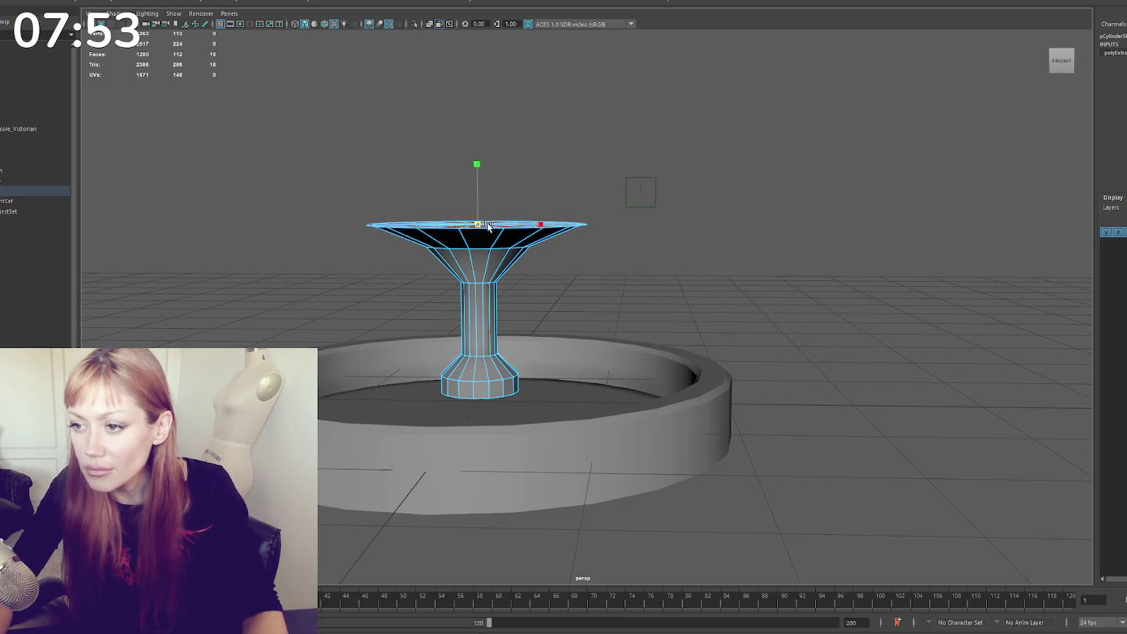
left_click_drag(481, 202, 482, 192)
key("ctrl+e")
mouse_move(456, 216)
left_mouse_down("alt")
mouse_move(464, 236)
mouse_move(422, 248)
left_mouse_up("alt")
key("ctrl+e")
mouse_move(474, 210)
left_mouse_down()
mouse_move(473, 234)
mouse_move(496, 248)
left_mouse_up()
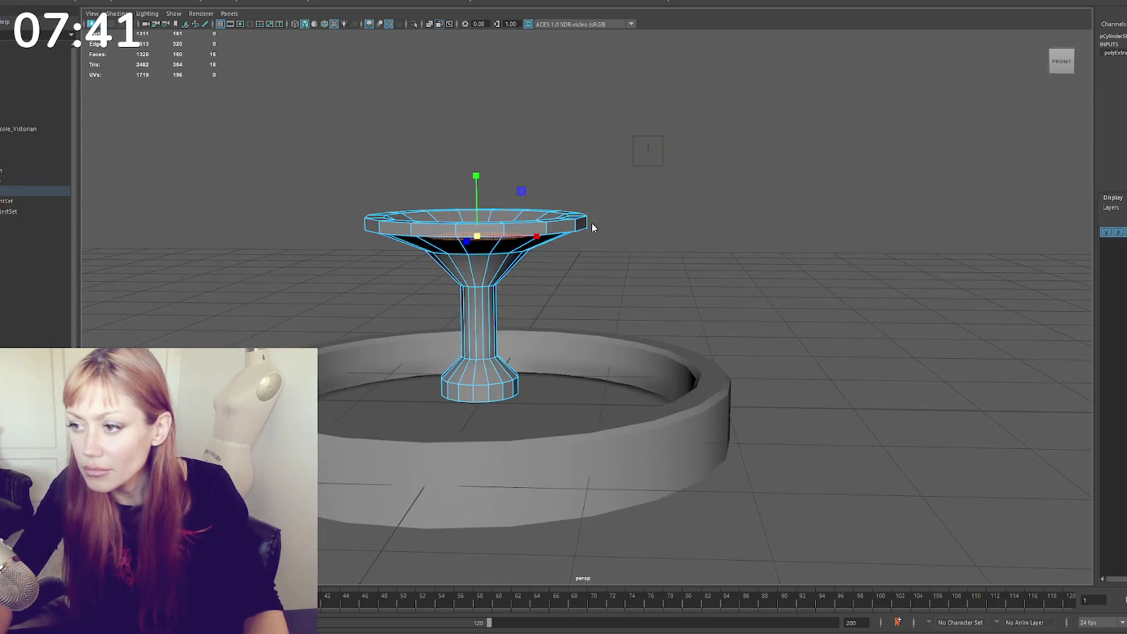
Select the bowl's outer and inner rim edge loops and bevel them
key("F8")
mouse_move(506, 271)
left_mouse_down("alt")
mouse_move(535, 312)
mouse_move(558, 293)
left_mouse_up("alt")
scroll(520, 282, "down", 3)
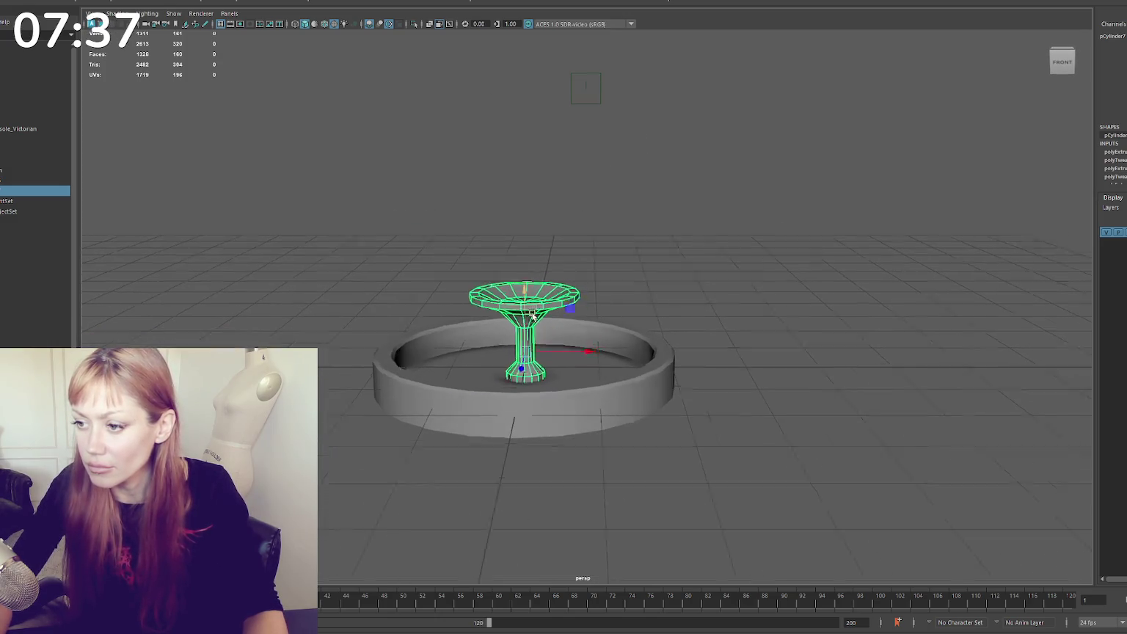
scroll(587, 221, "up", 3)
right_click_drag(588, 220, 559, 207)
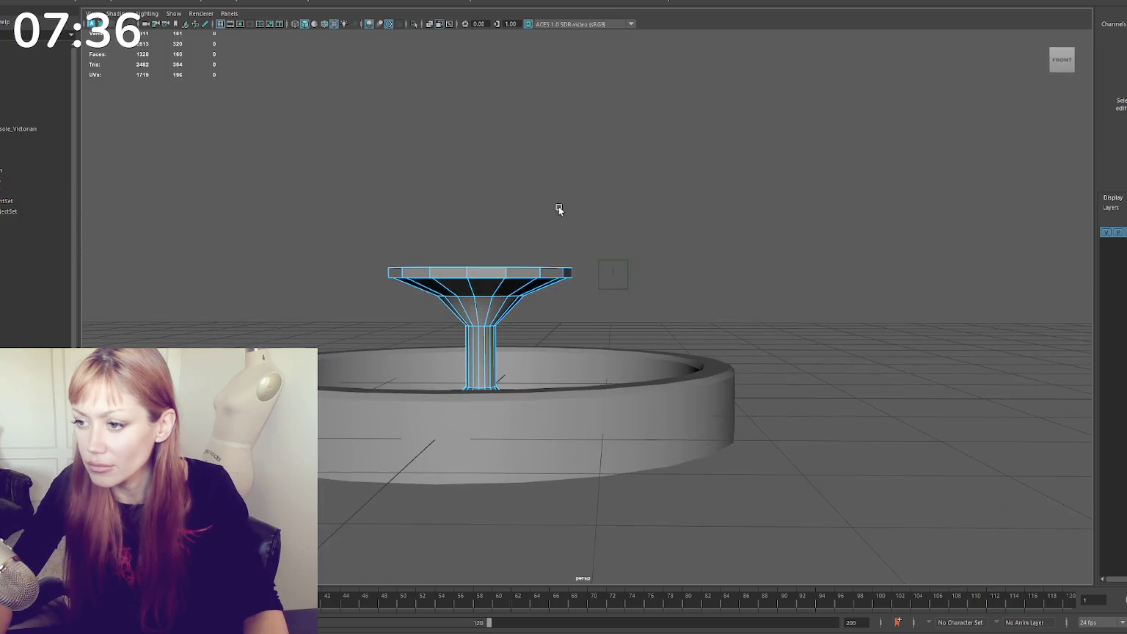
double_click(491, 276)
mouse_move(491, 277)
left_mouse_down("alt")
mouse_move(491, 228)
mouse_move(484, 257)
left_mouse_up("alt")
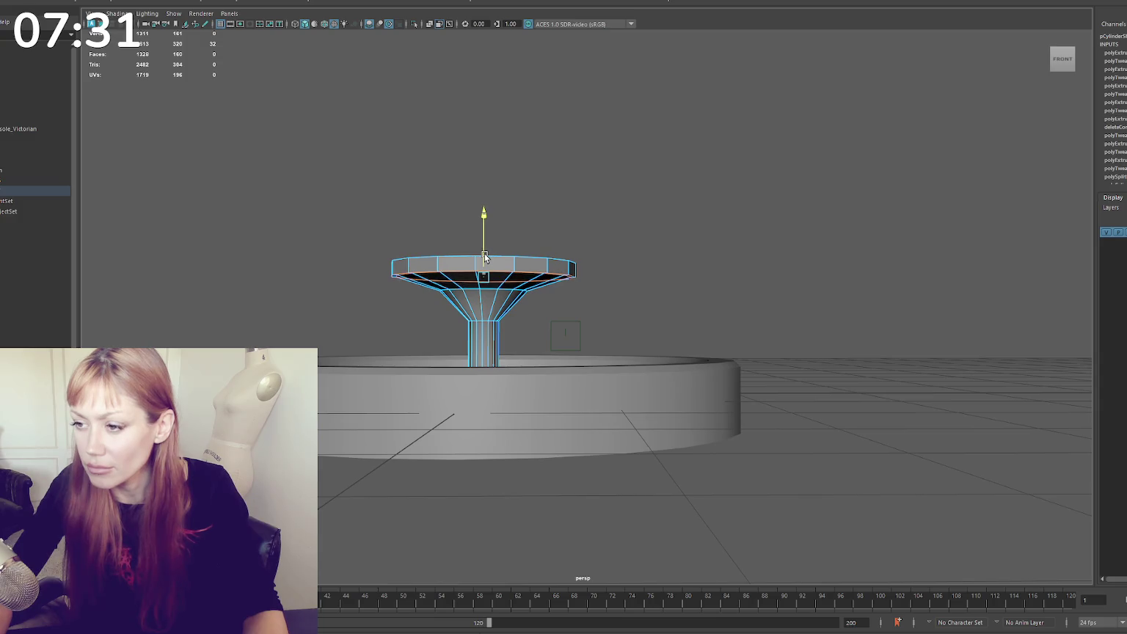
mouse_move(486, 281)
left_mouse_down("alt")
mouse_move(490, 235)
mouse_move(499, 289)
left_mouse_up("alt")
double_click(480, 271)
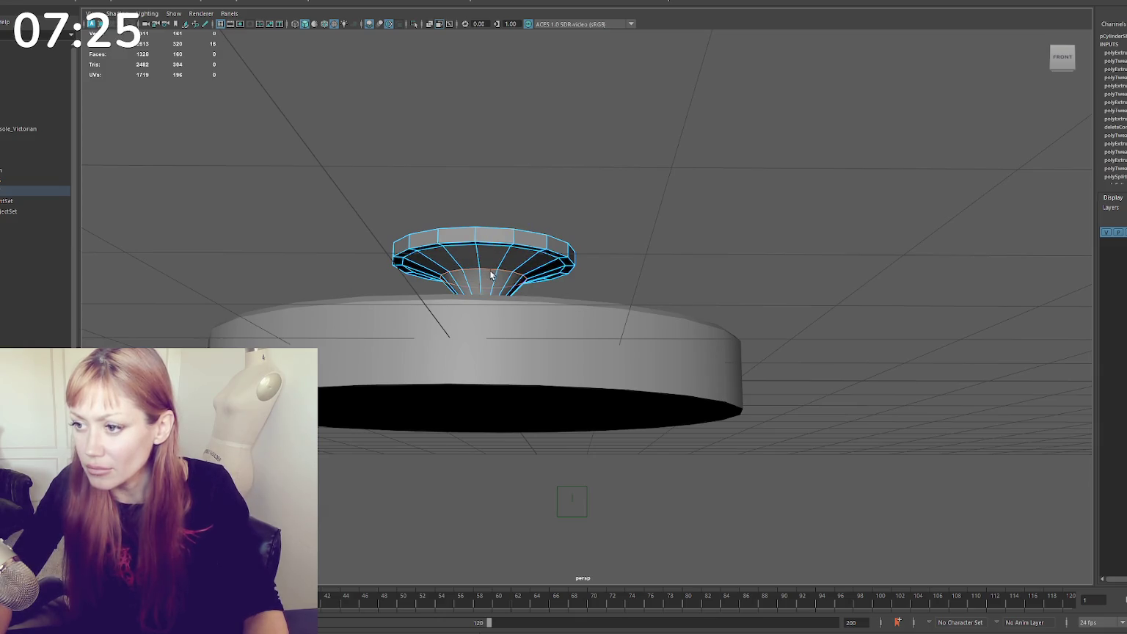
left_click_drag(483, 281, 491, 302, "alt")
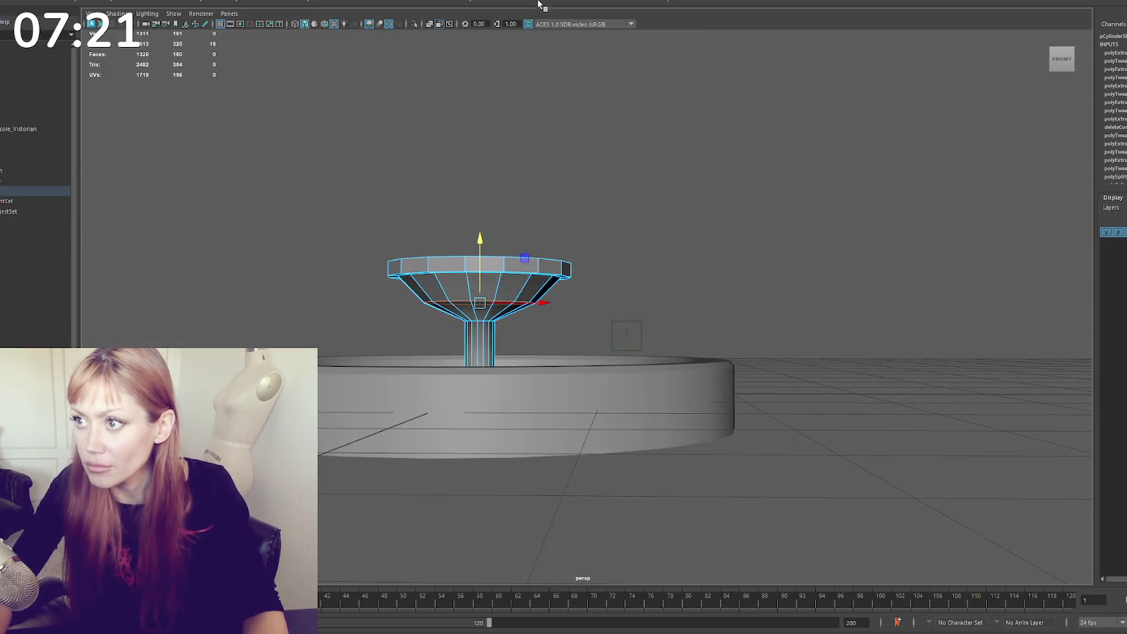
key("ctrl+b")
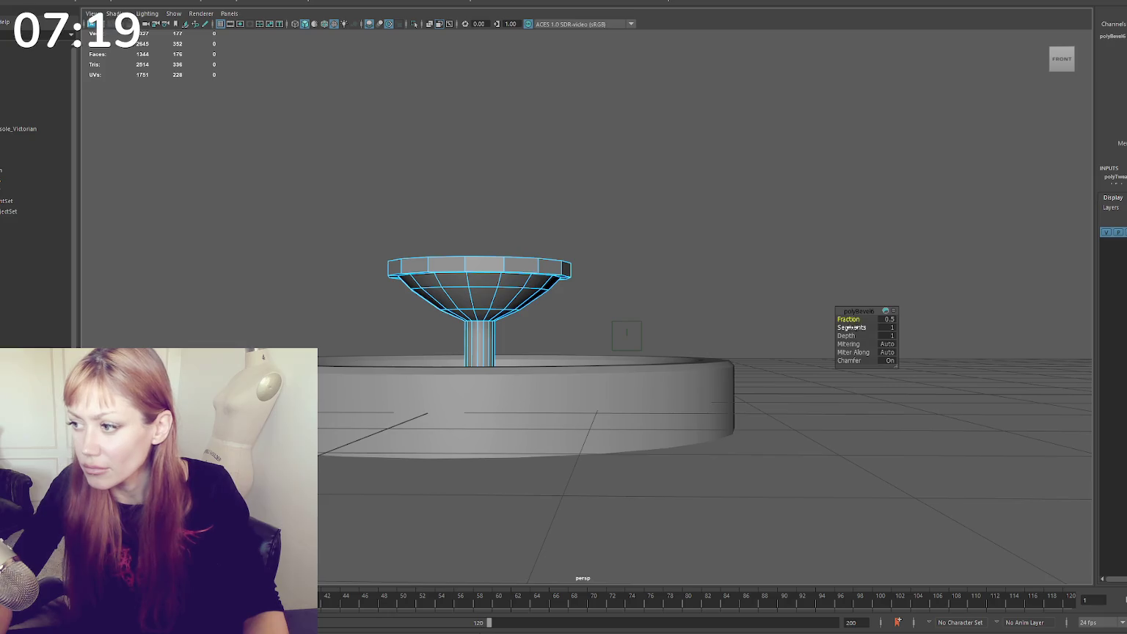
Set the rim bevel Fraction to 0.4
left_click_drag(850, 319, 844, 320)
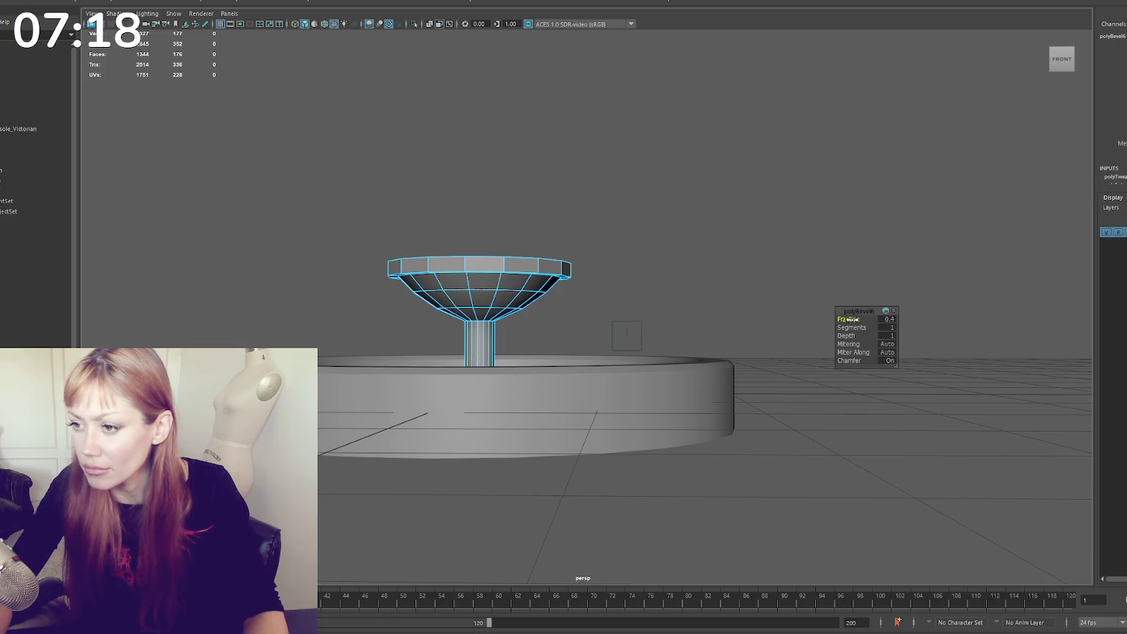
left_click(510, 269)
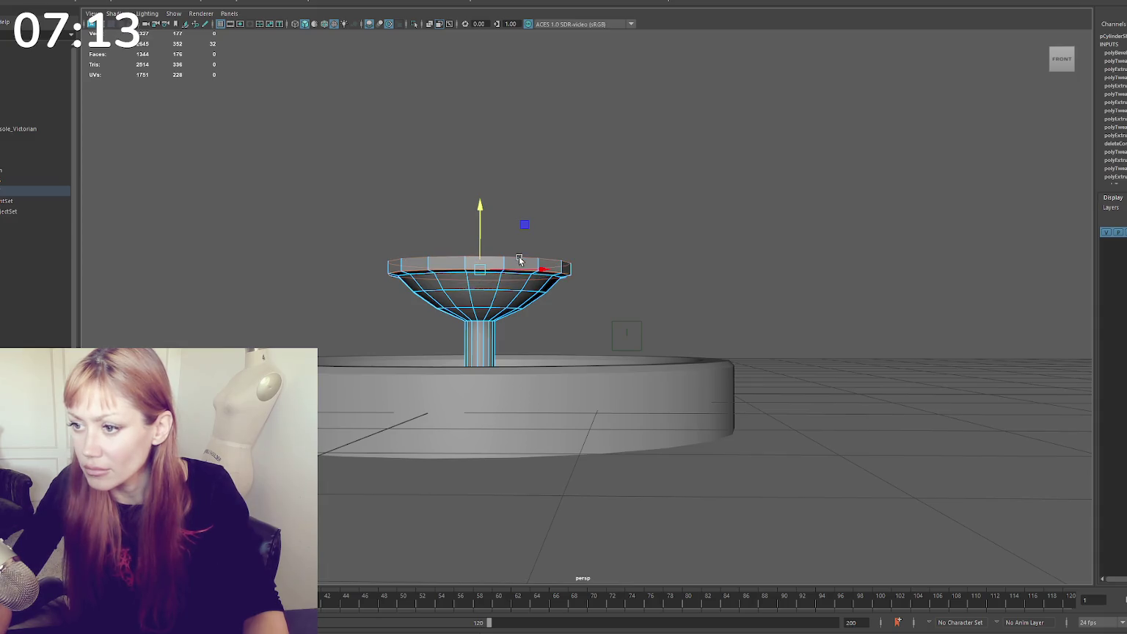
left_click_drag(518, 259, 569, 259, "alt")
Bevel the pedestal foot's edges with two further bevel operations
key("ctrl+b")
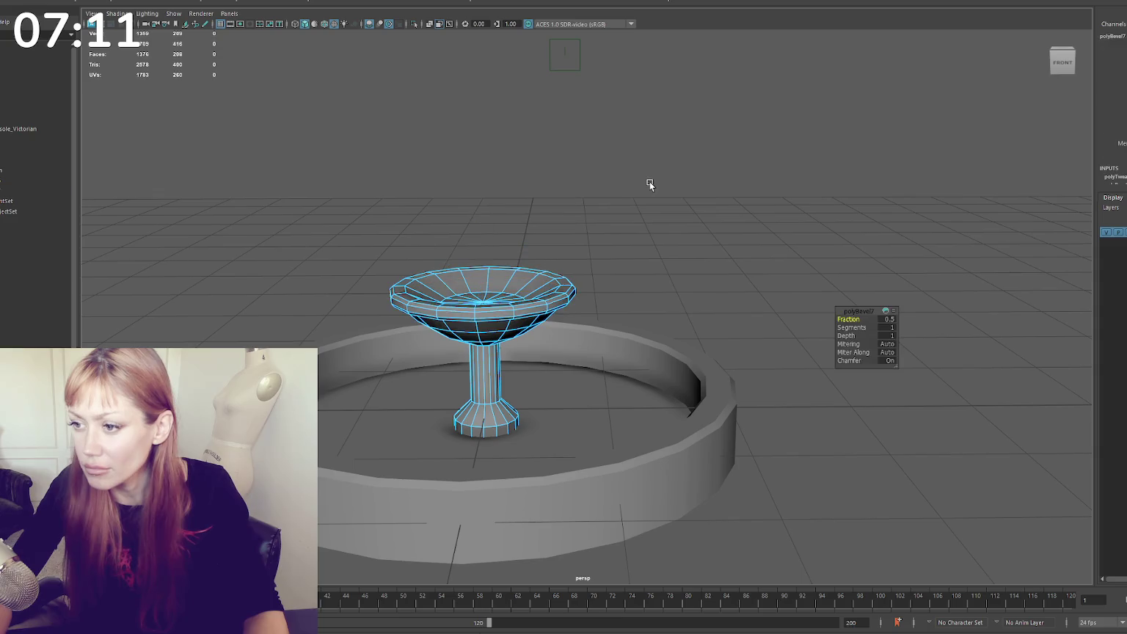
left_click(503, 425)
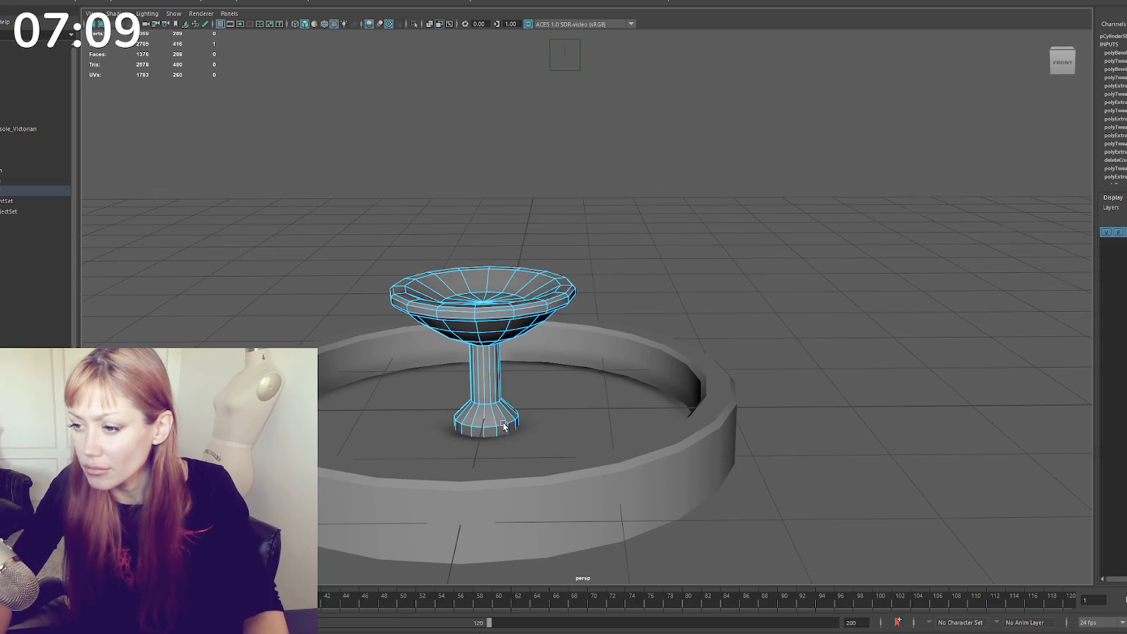
key("ctrl+b")
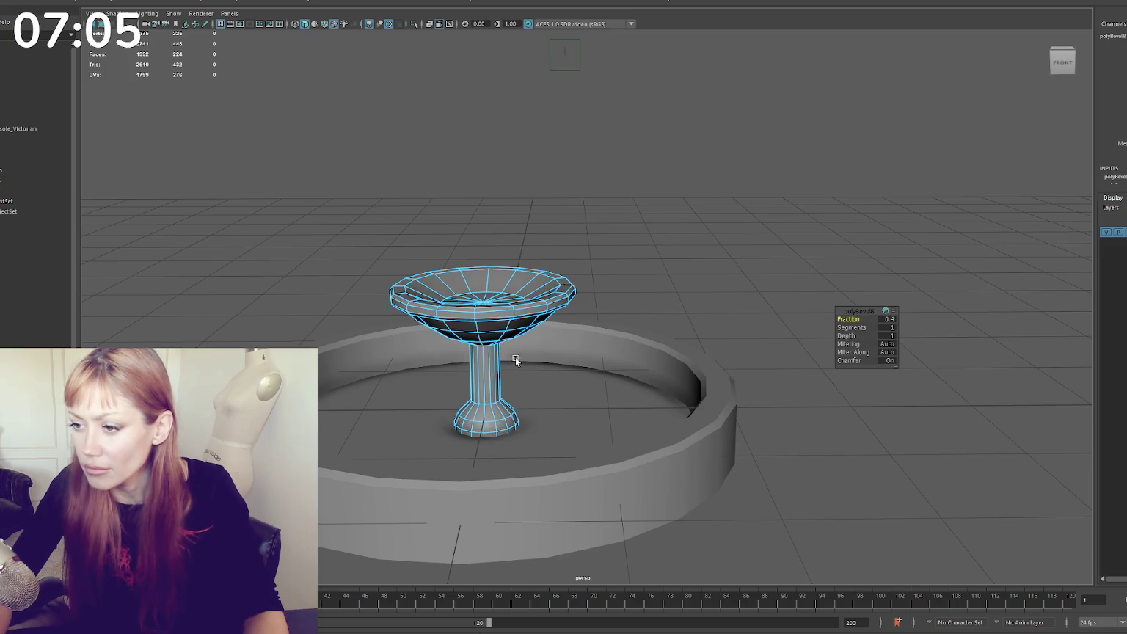
left_click_drag(517, 360, 641, 122, "alt")
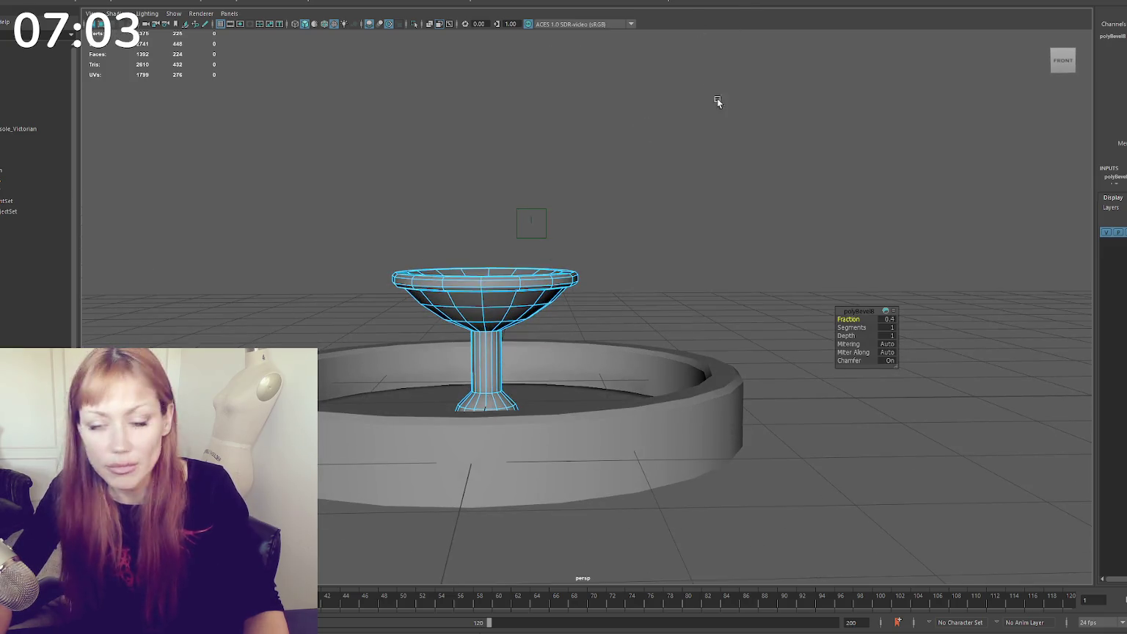
left_click(486, 360)
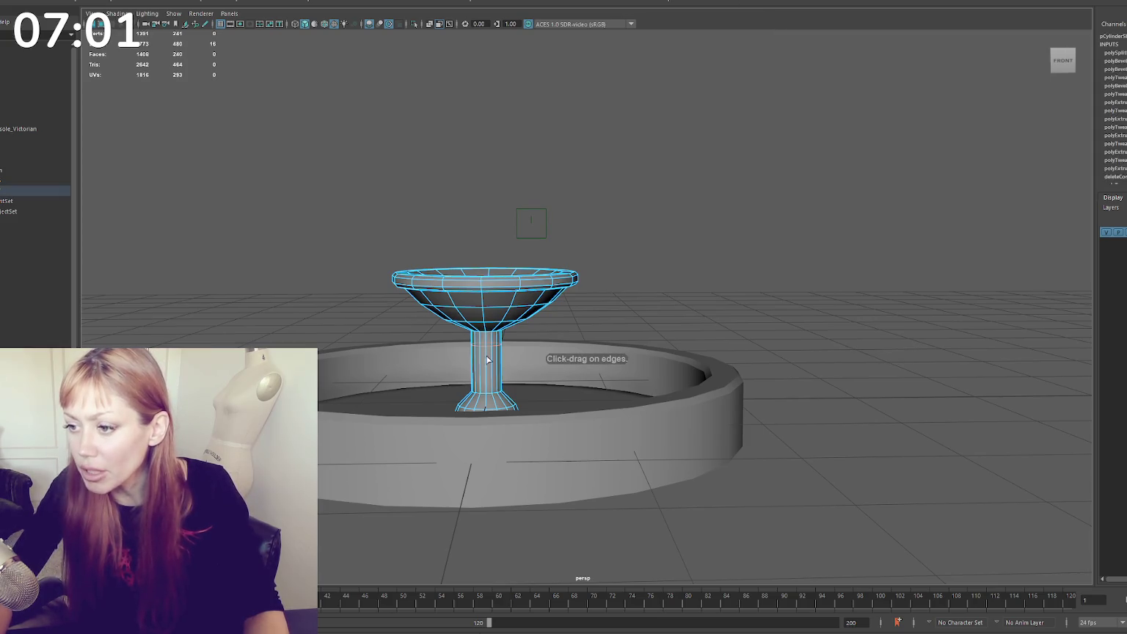
Add a cut loop on the pedestal stem, then soften the pedestal's edges twice and deselect
left_click(485, 358)
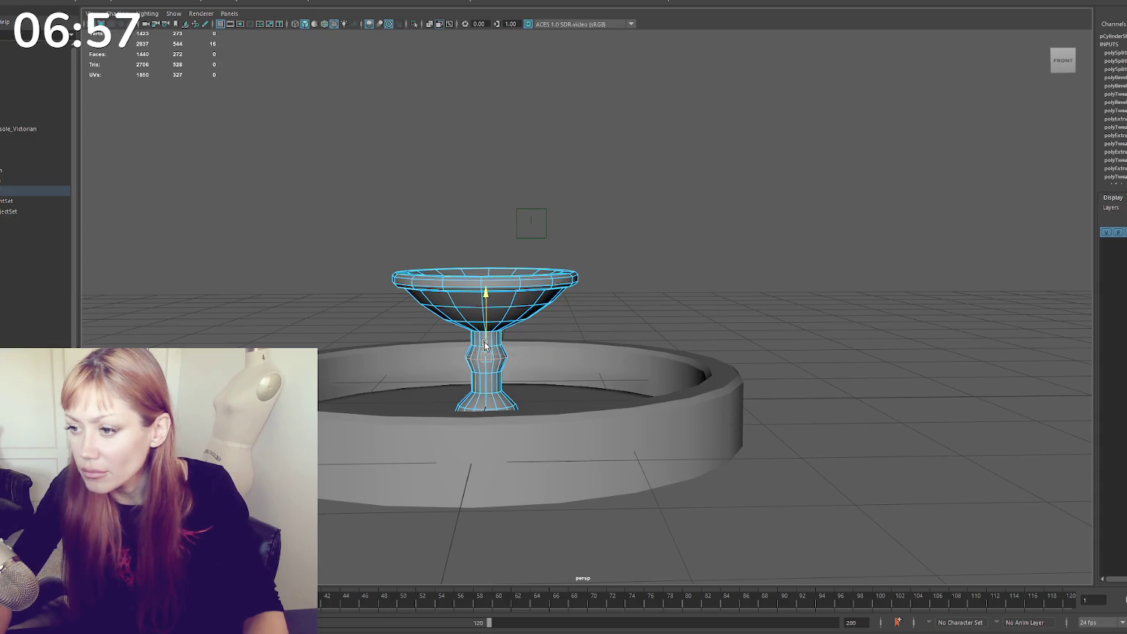
right_click_drag(491, 384, 706, 182)
mouse_move(706, 182)
left_mouse_down("alt")
mouse_move(594, 212)
mouse_move(636, 208)
mouse_move(647, 253)
left_mouse_up("alt")
key("F10")
scroll(627, 233, "up", 3)
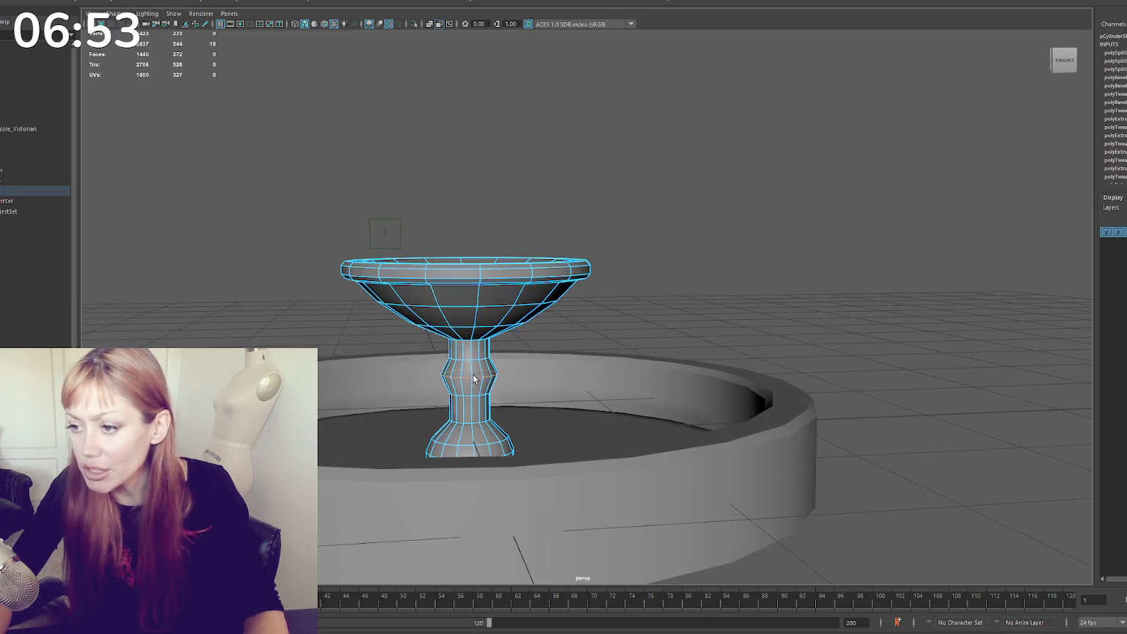
right_click_drag(649, 243, 742, 275, "shift")
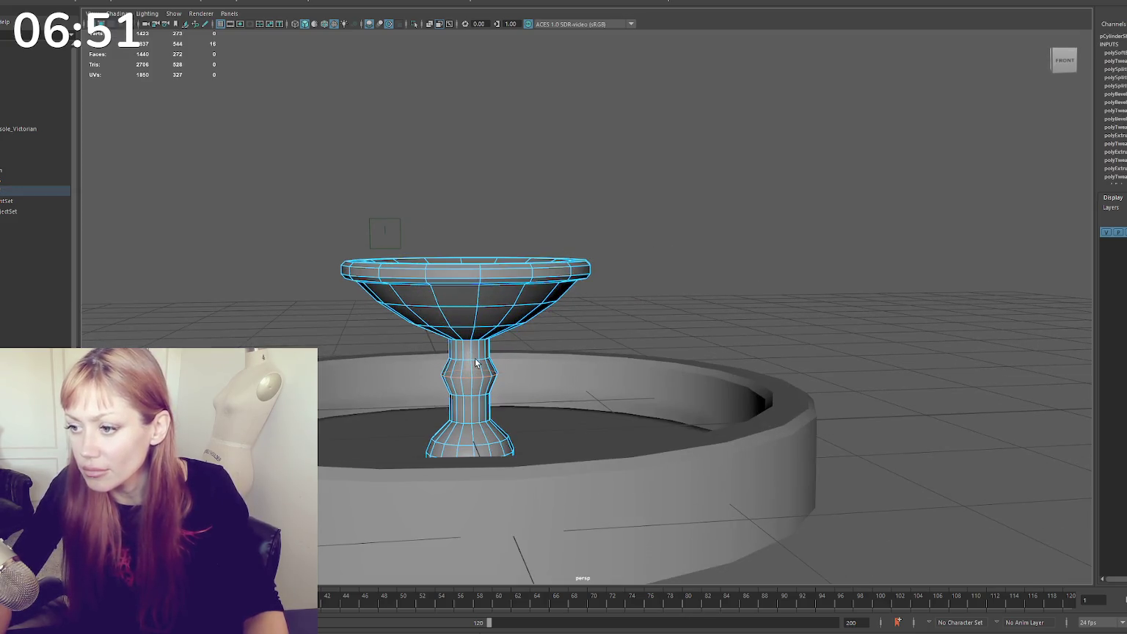
right_click_drag(676, 240, 742, 252, "shift")
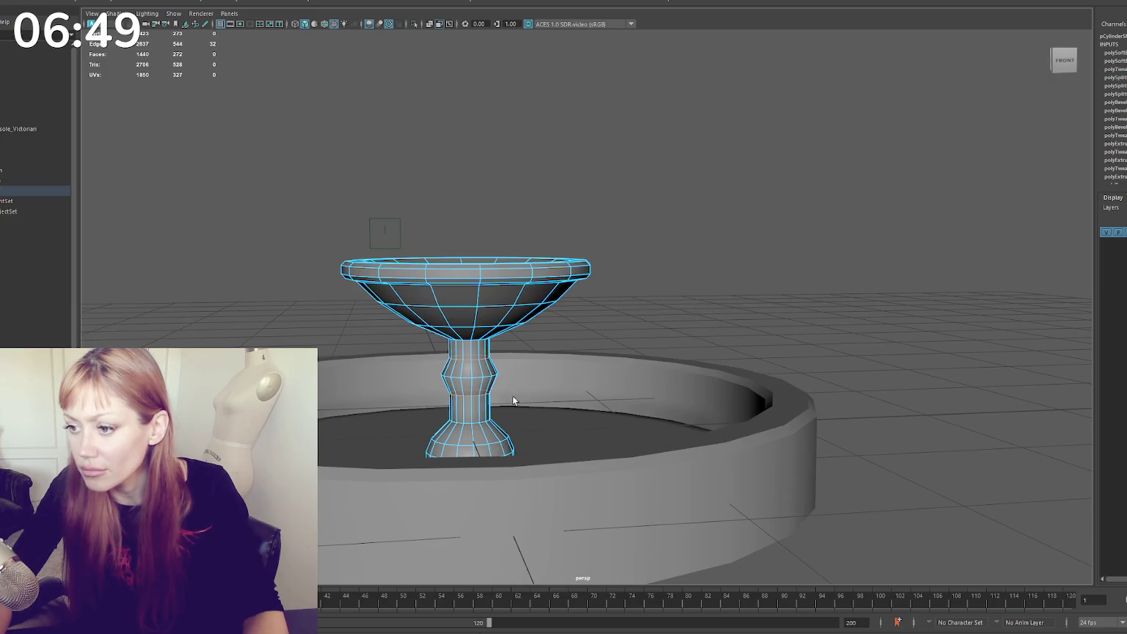
right_click_drag(680, 220, 780, 245, "shift")
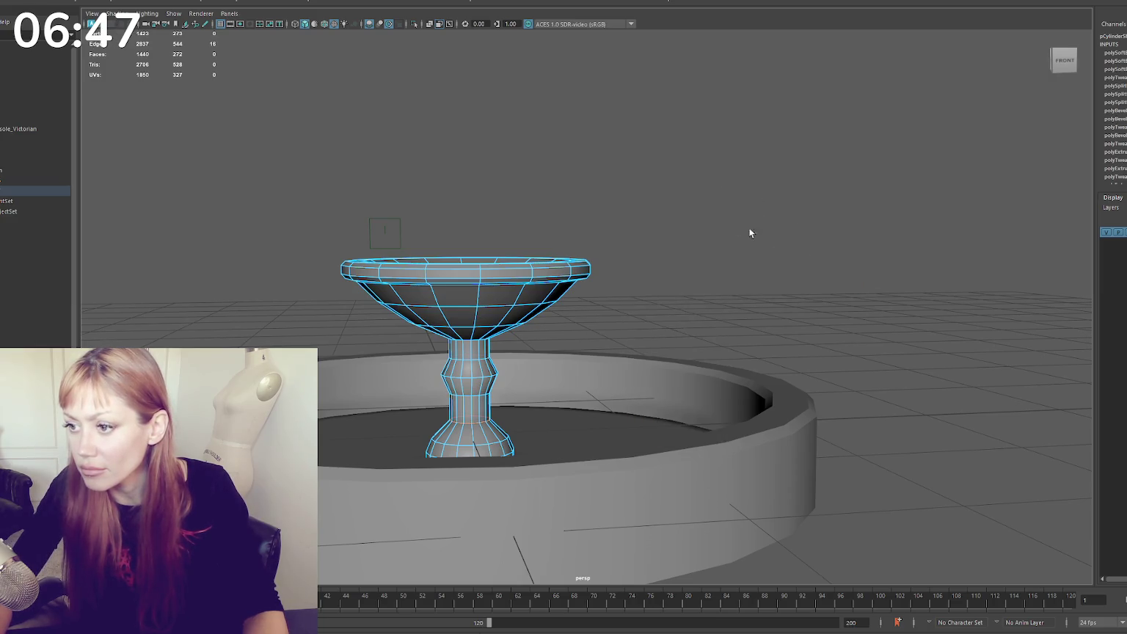
Marquee-select every edge of the pedestal bowl and harden them
left_click(741, 220)
left_click_drag(733, 210, 522, 291, "alt")
left_click(522, 291)
right_click_drag(641, 201, 637, 170)
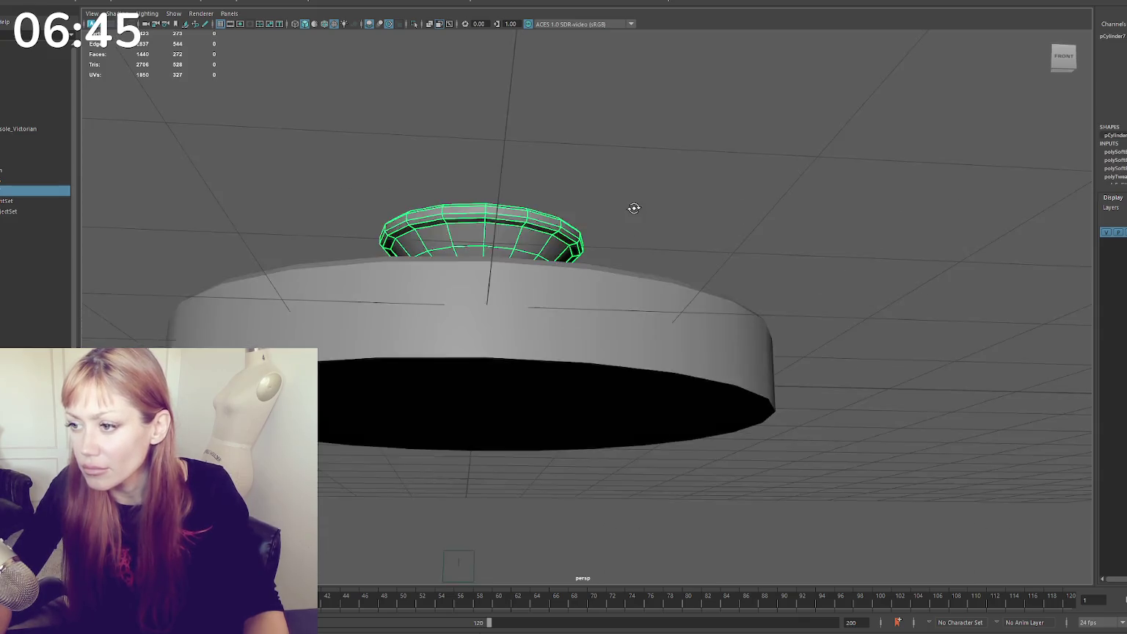
left_click_drag(637, 170, 636, 217, "alt")
mouse_move(686, 166)
left_mouse_down()
mouse_move(654, 196)
mouse_move(632, 195)
left_mouse_up()
right_click_drag(669, 154, 785, 211, "shift")
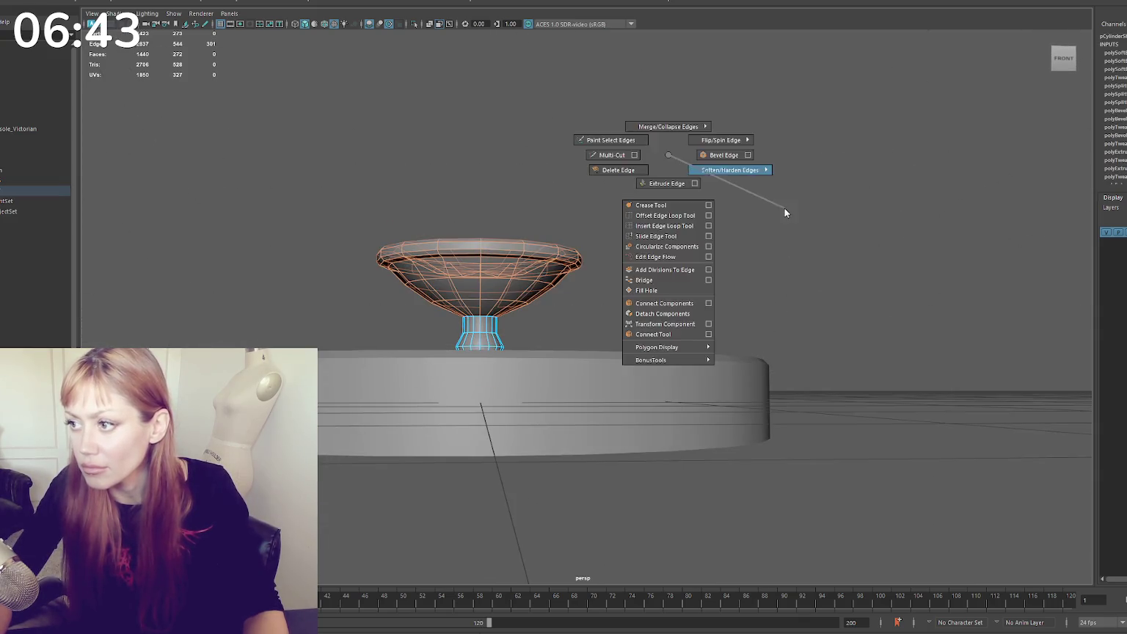
left_click(662, 191)
right_click_drag(663, 191, 782, 220, "shift")
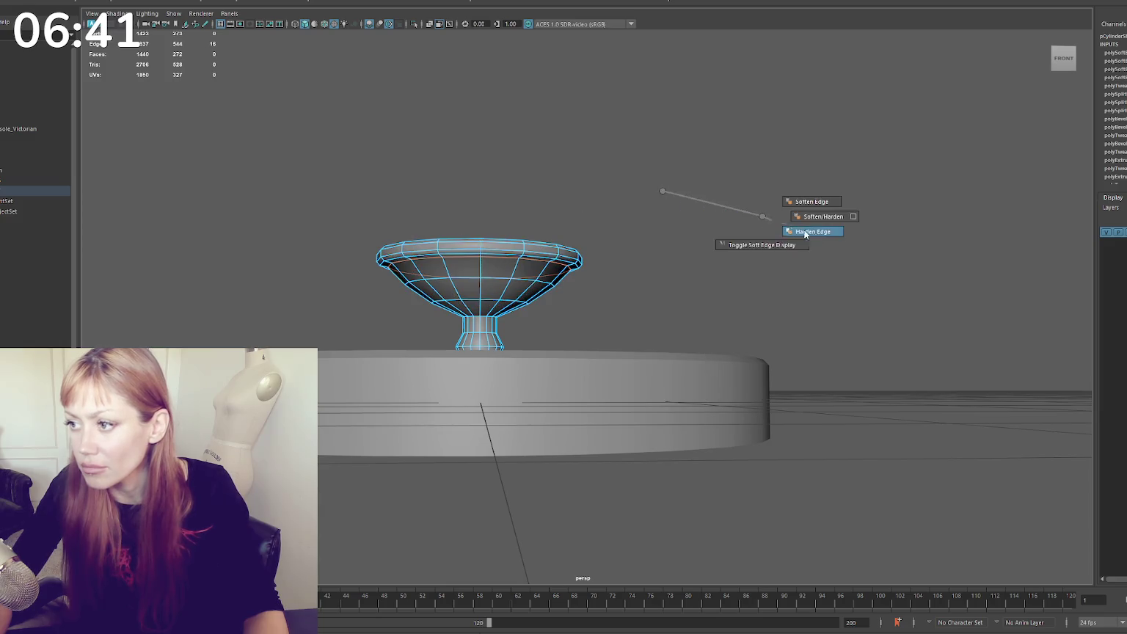
Reselect the bowl and pick its centre vertex in vertex mode
left_click_drag(704, 230, 504, 268, "alt")
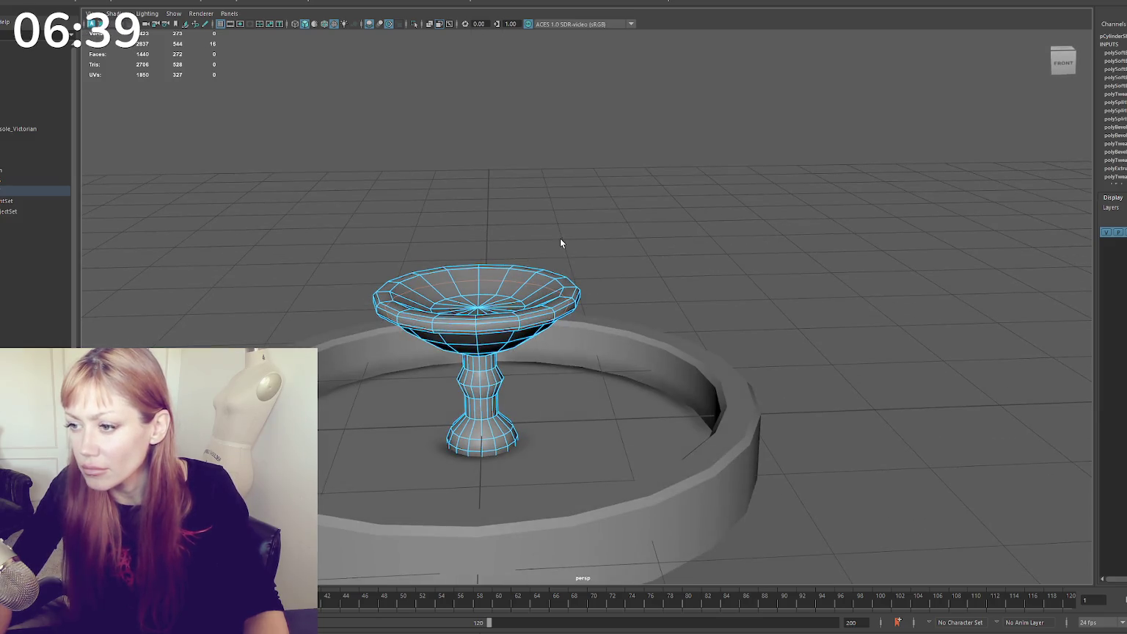
left_click(560, 238)
left_click_drag(581, 224, 514, 287, "alt")
left_click(509, 293)
key("F9")
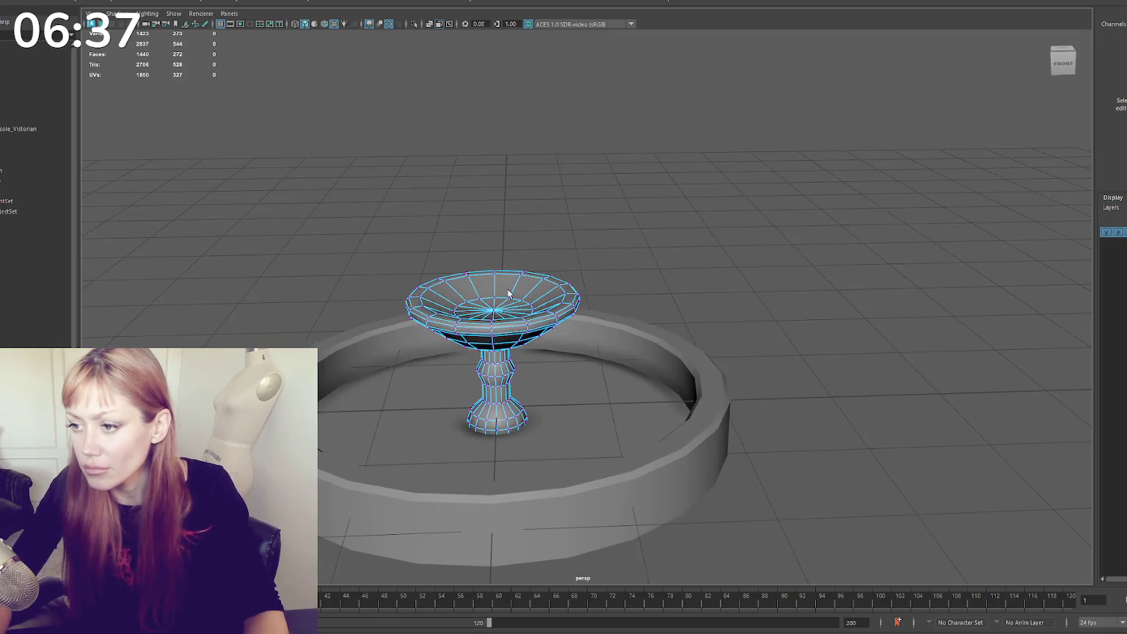
left_click(493, 310)
left_click(510, 297)
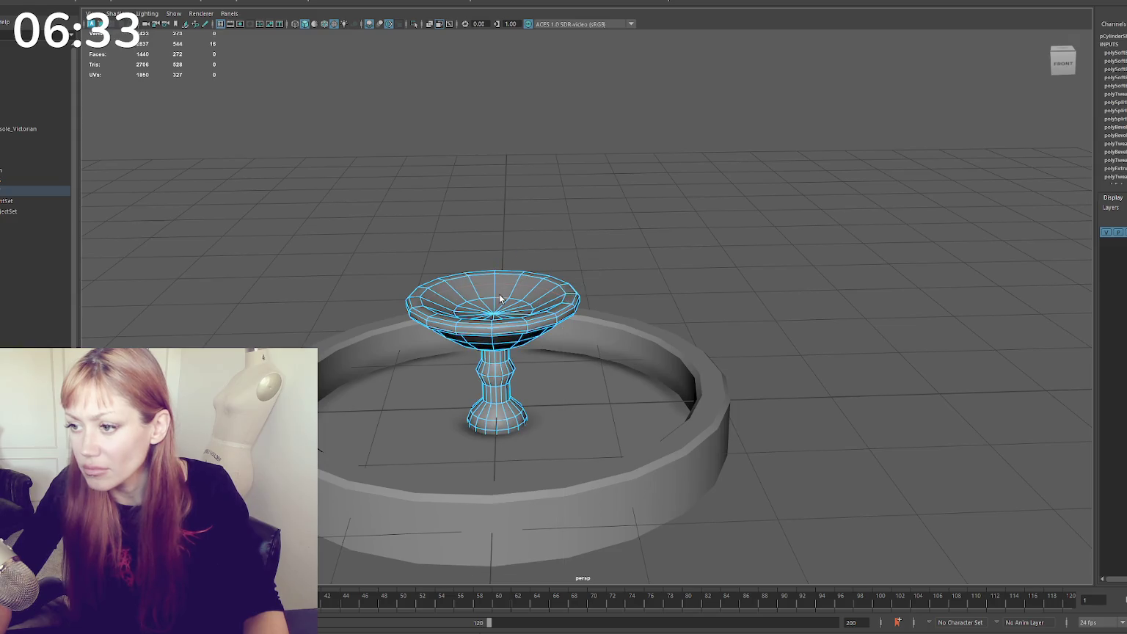
Back in object mode, select the pedestal bowl and duplicate it
key("r")
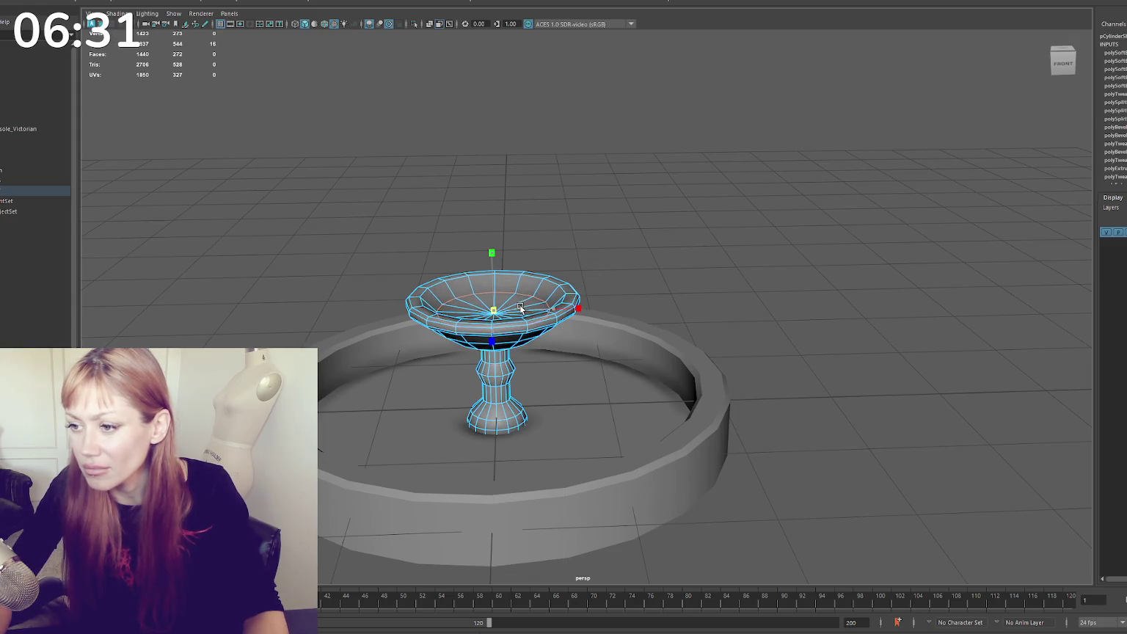
right_click_drag(615, 218, 611, 189)
left_click(503, 301)
key("ctrl+d")
Raise the bowl copy, scale it down, and set it on top of the main bowl
mouse_move(516, 324)
left_mouse_down()
mouse_move(522, 201)
mouse_move(521, 212)
left_mouse_up()
left_click_drag(502, 272, 465, 273)
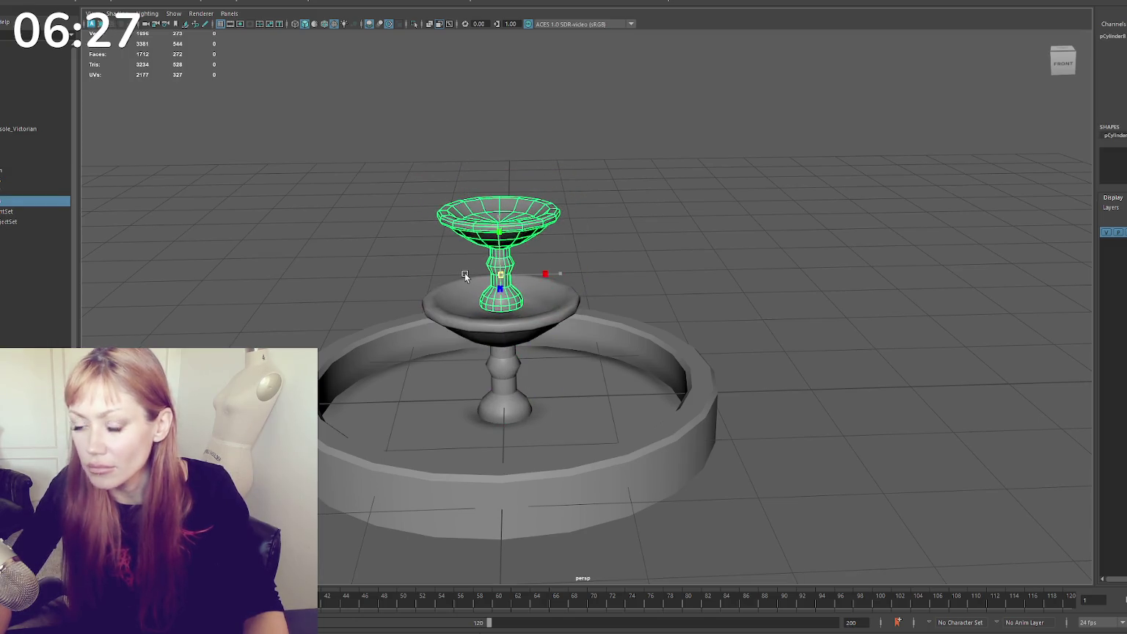
right_click_drag(464, 272, 526, 233, "alt")
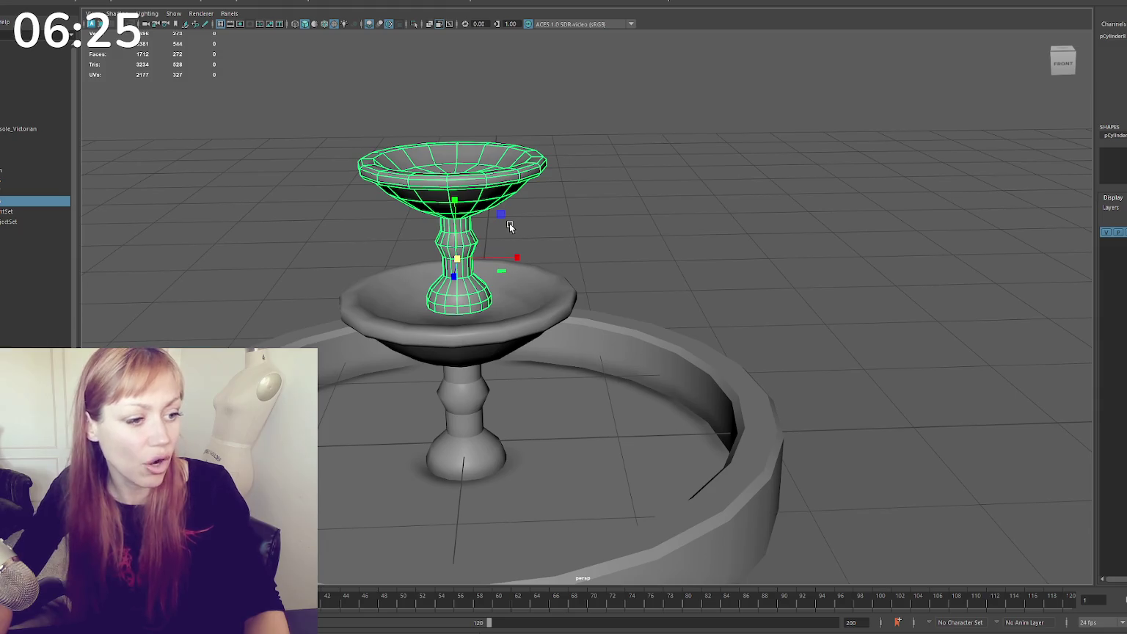
left_click_drag(486, 252, 396, 258)
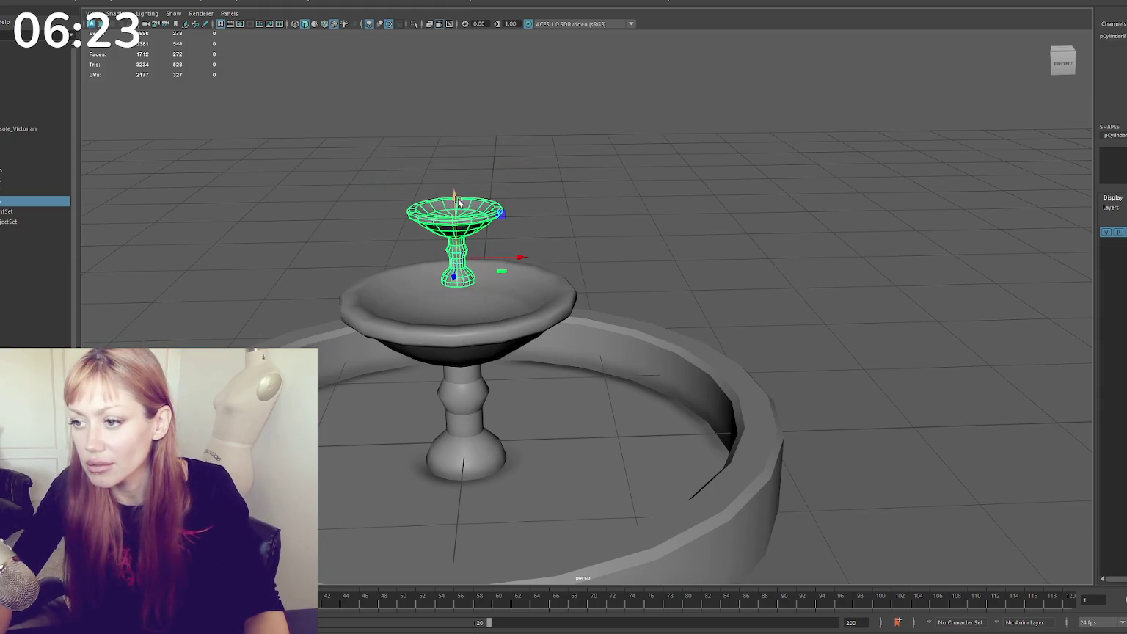
left_click_drag(458, 198, 458, 258)
right_click_drag(697, 198, 620, 192, "alt")
left_click(620, 192)
left_click_drag(620, 192, 551, 181, "alt")
mouse_move(551, 181)
right_mouse_down("alt")
mouse_move(615, 187)
mouse_move(594, 200)
right_mouse_up("alt")
right_click_drag(526, 233, 504, 296, "alt")
Try scaling up and raising the main pedestal bowl, then undo the change
left_click(504, 282)
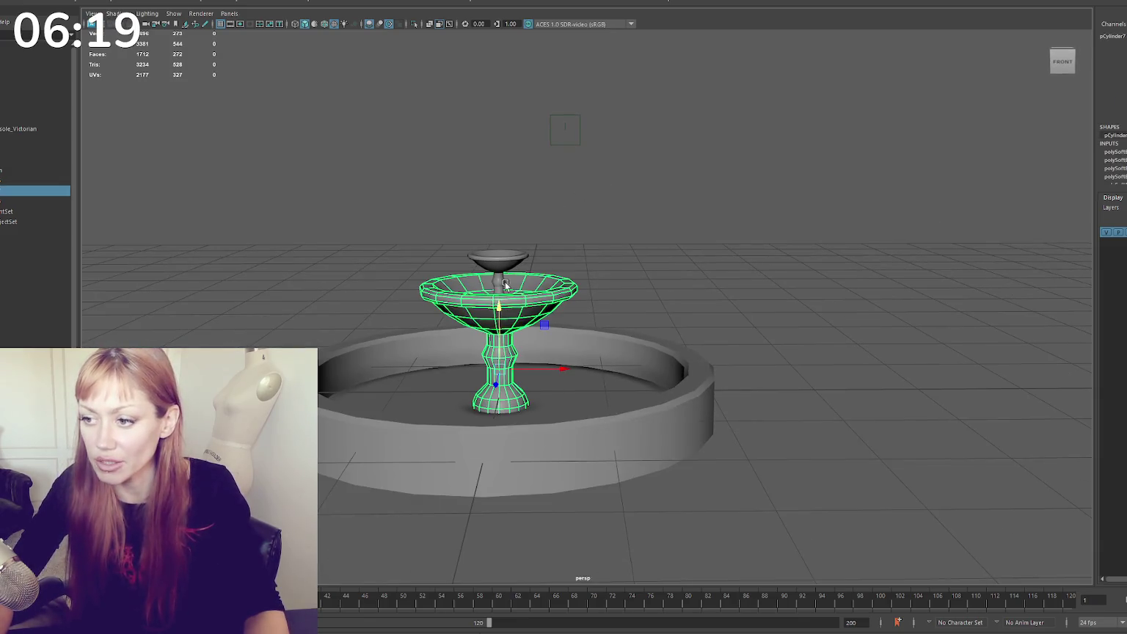
left_click_drag(504, 364, 505, 306)
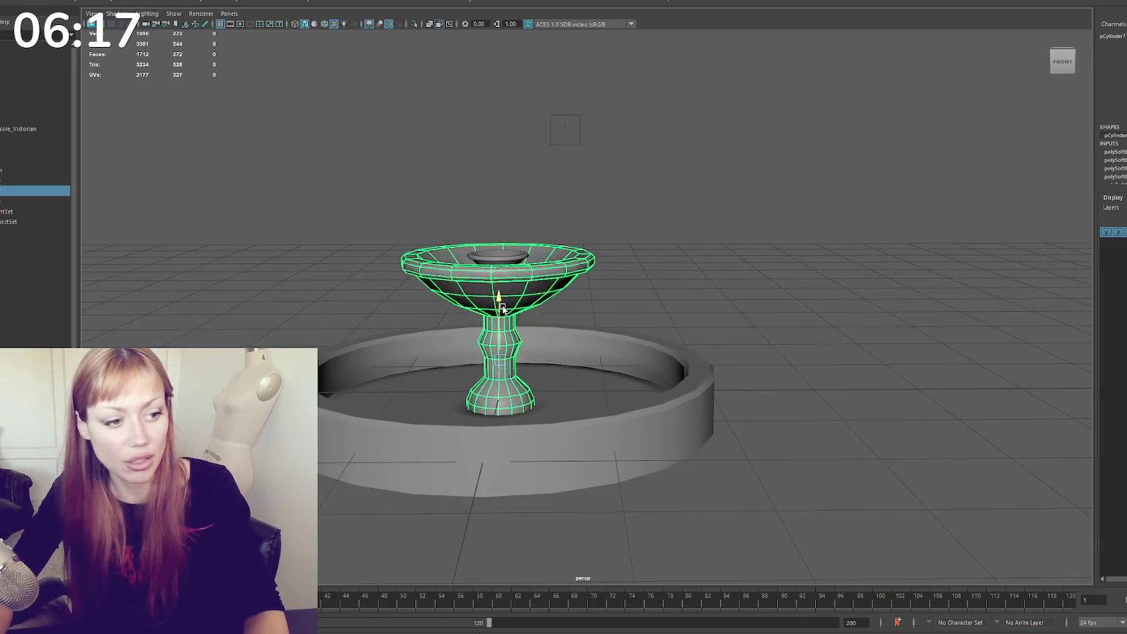
key("w")
mouse_move(506, 360)
left_mouse_down()
mouse_move(558, 200)
mouse_move(692, 212)
left_mouse_up()
key("ctrl+z")
key("ctrl+z")
right_click_drag(693, 212, 650, 200)
In wireframe, select the bowl's rim vertices and lower them, then select base and stem vertices
key("4")
left_click_drag(722, 210, 417, 279)
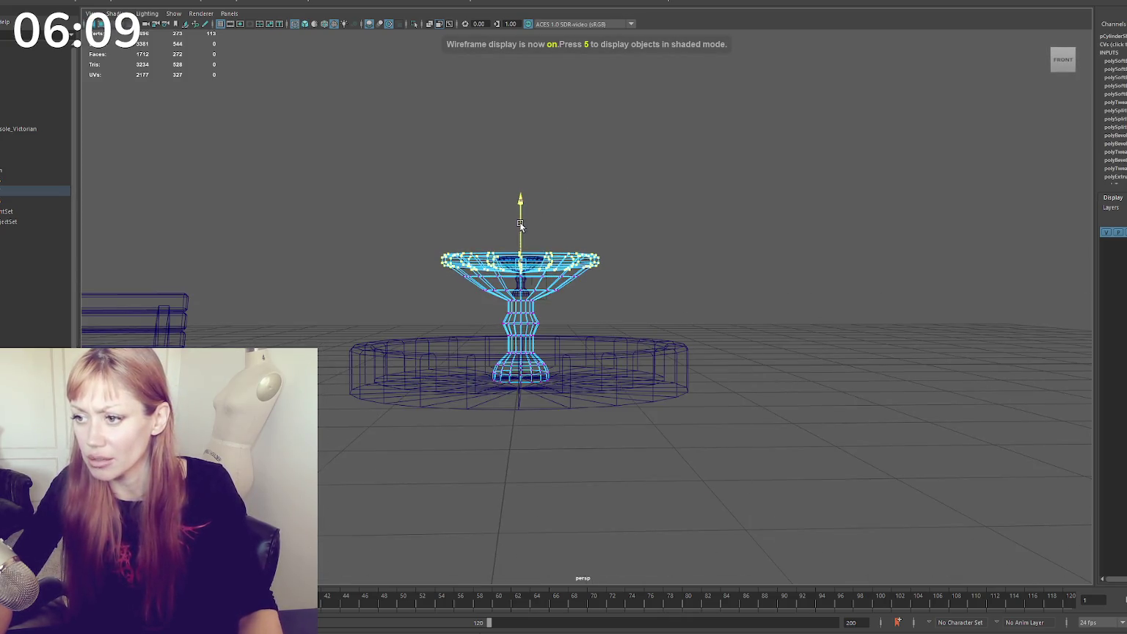
left_click_drag(710, 213, 658, 234)
left_click_drag(518, 213, 382, 294, "shift")
left_click_drag(522, 241, 567, 239)
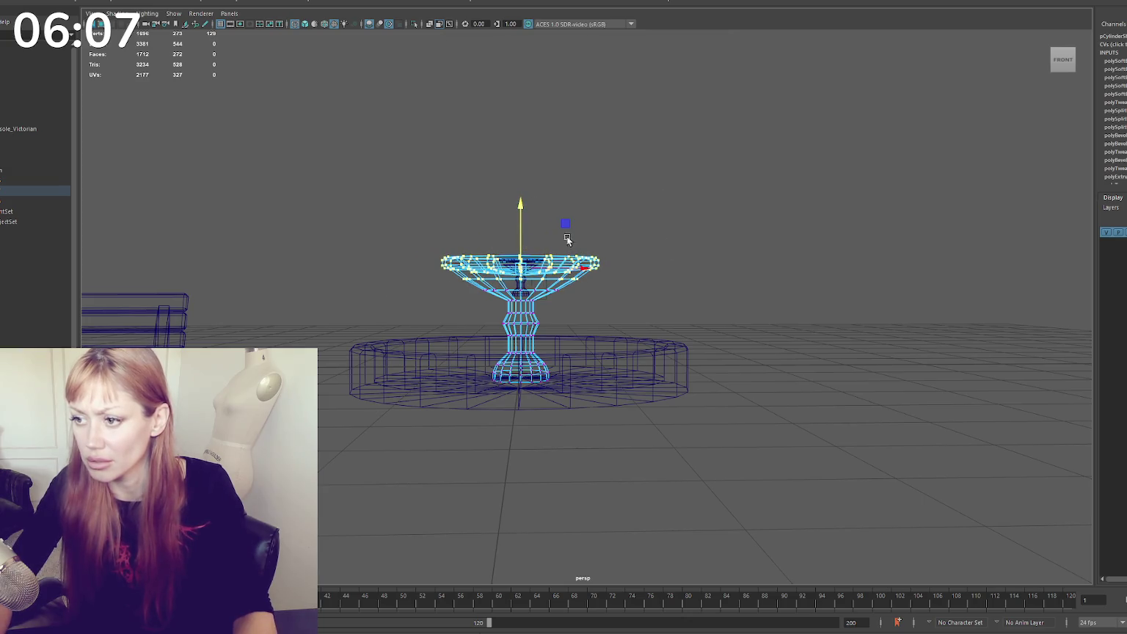
left_click_drag(423, 301, 423, 301, "shift")
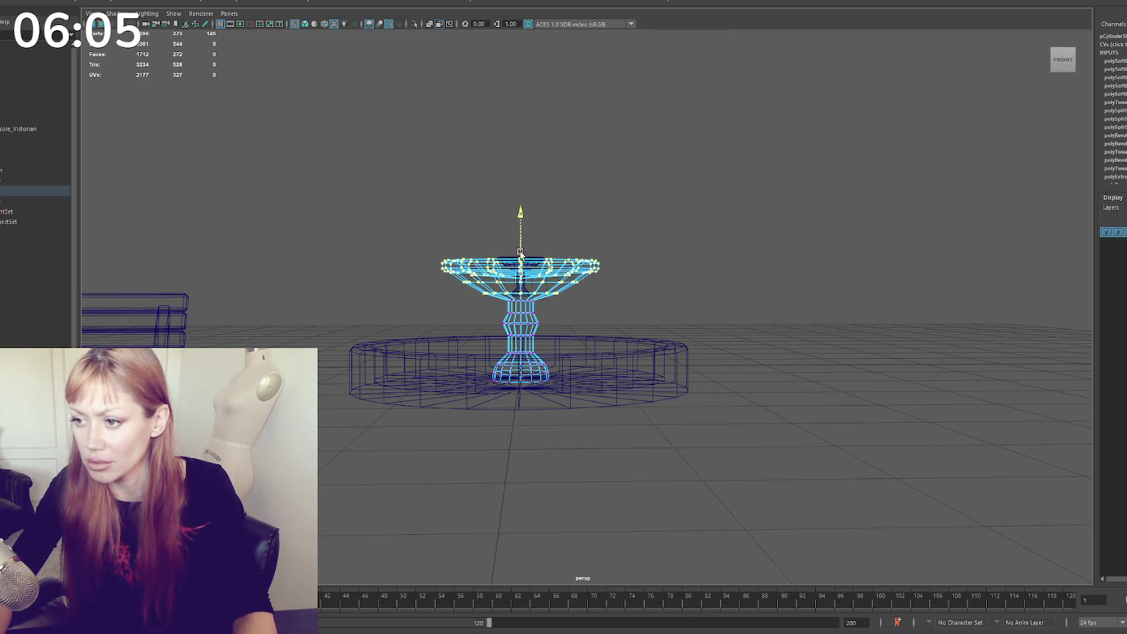
key("6")
left_click_drag(581, 343, 378, 420)
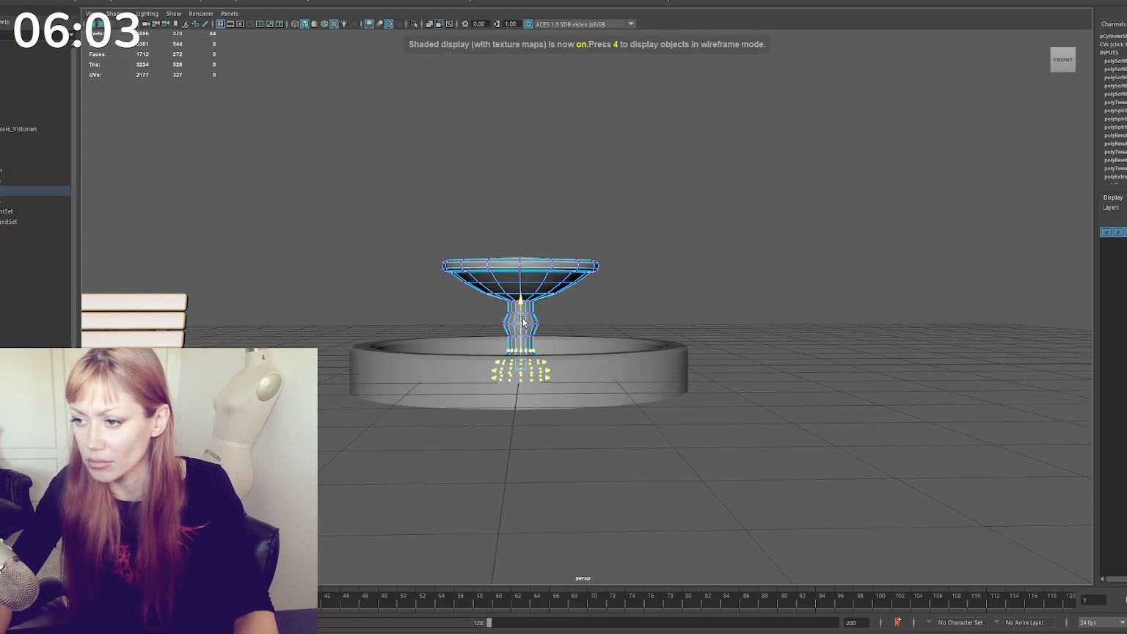
key("w")
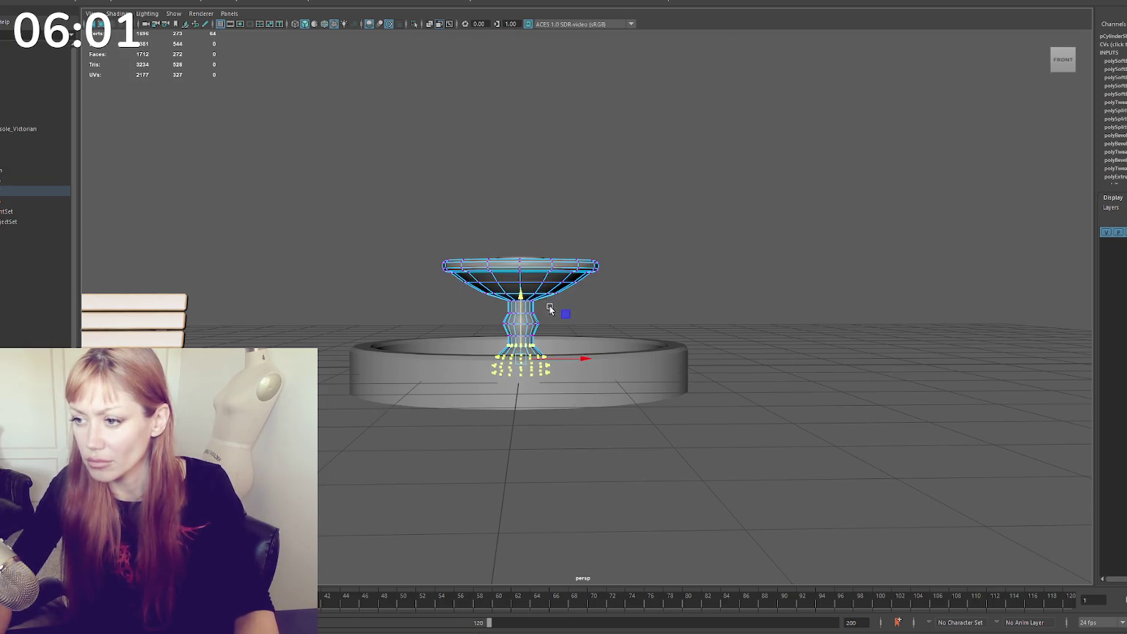
left_click_drag(482, 338, 482, 338)
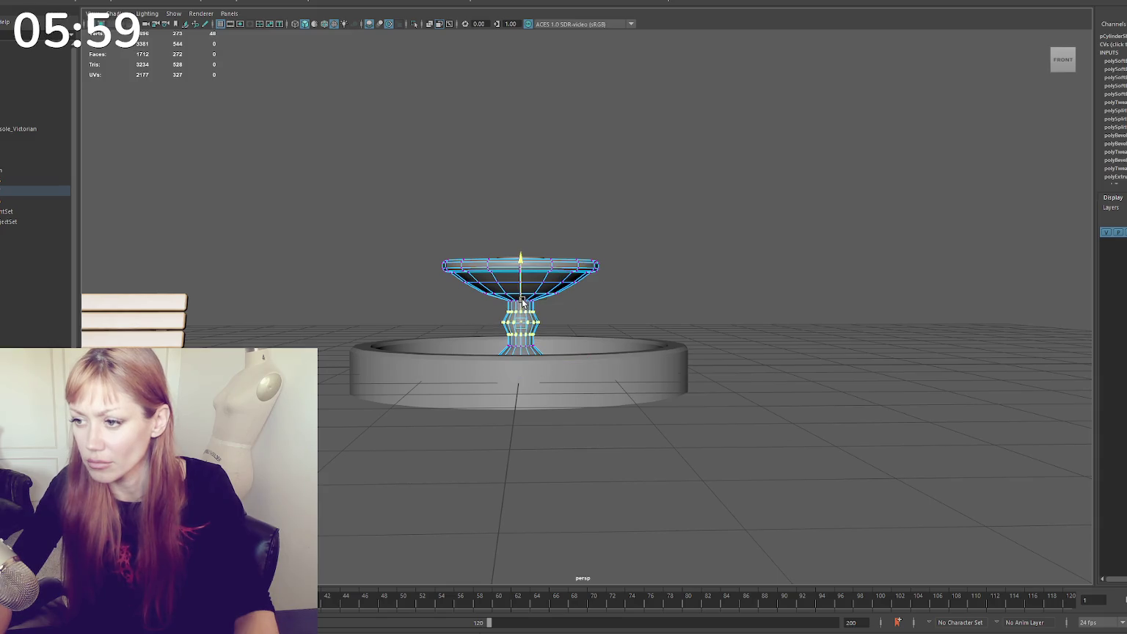
Sink the whole pedestal bowl lower into the basin
left_click_drag(697, 223, 623, 234, "alt")
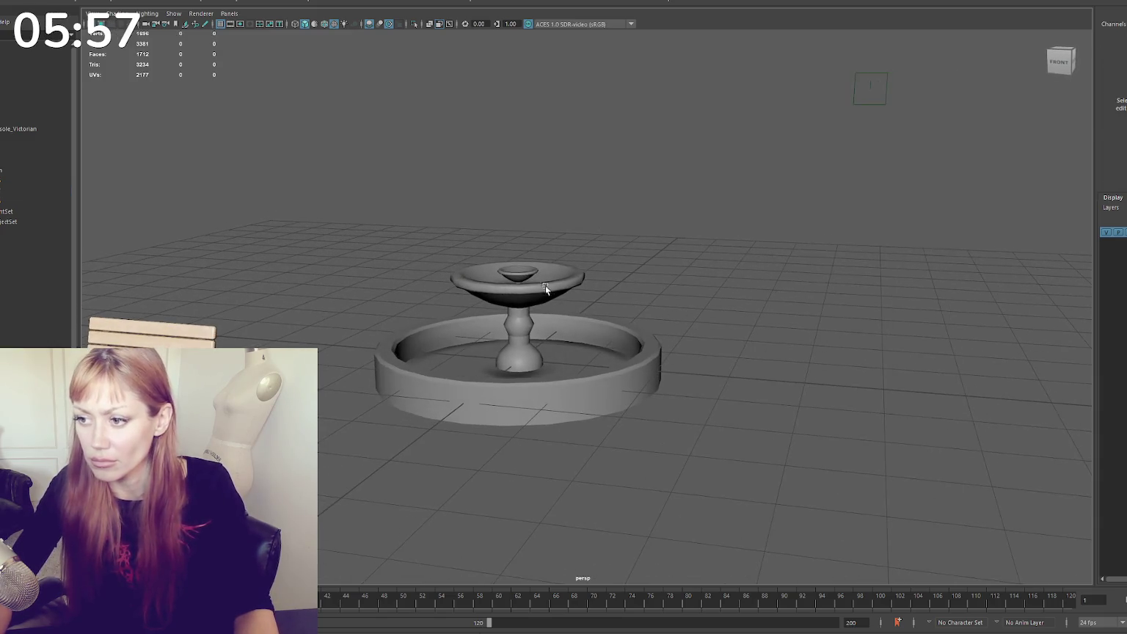
left_click(517, 270)
left_click_drag(518, 271, 521, 282)
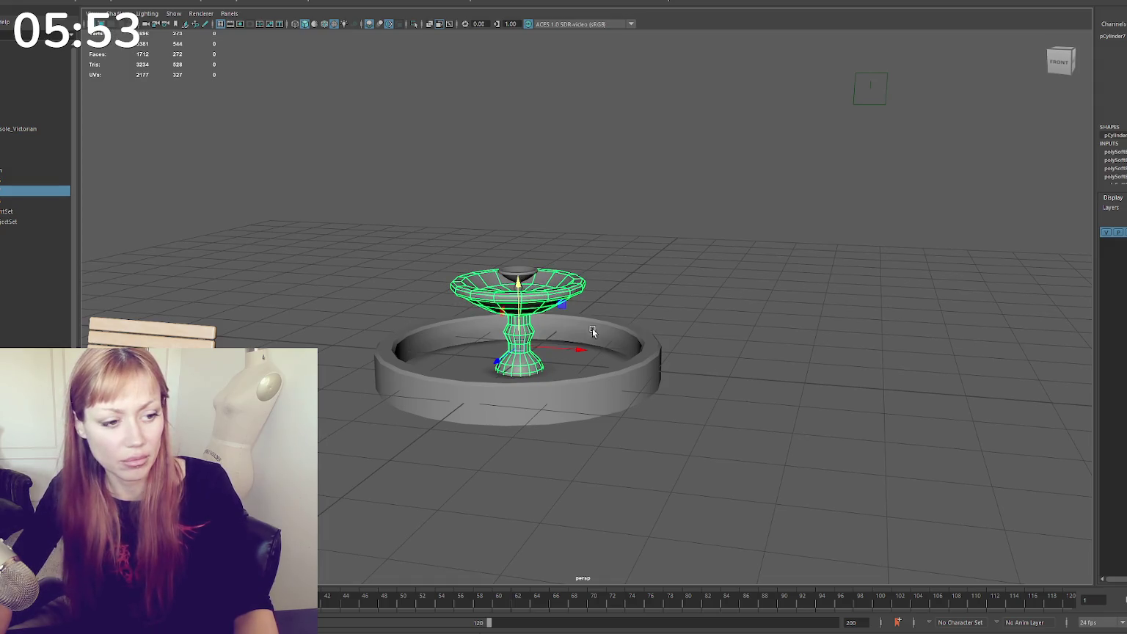
left_click(623, 308)
Switch the bowl to edge editing, toggling the selection between the bowl and basin ring
left_click(521, 370)
scroll(549, 336, "up", 5)
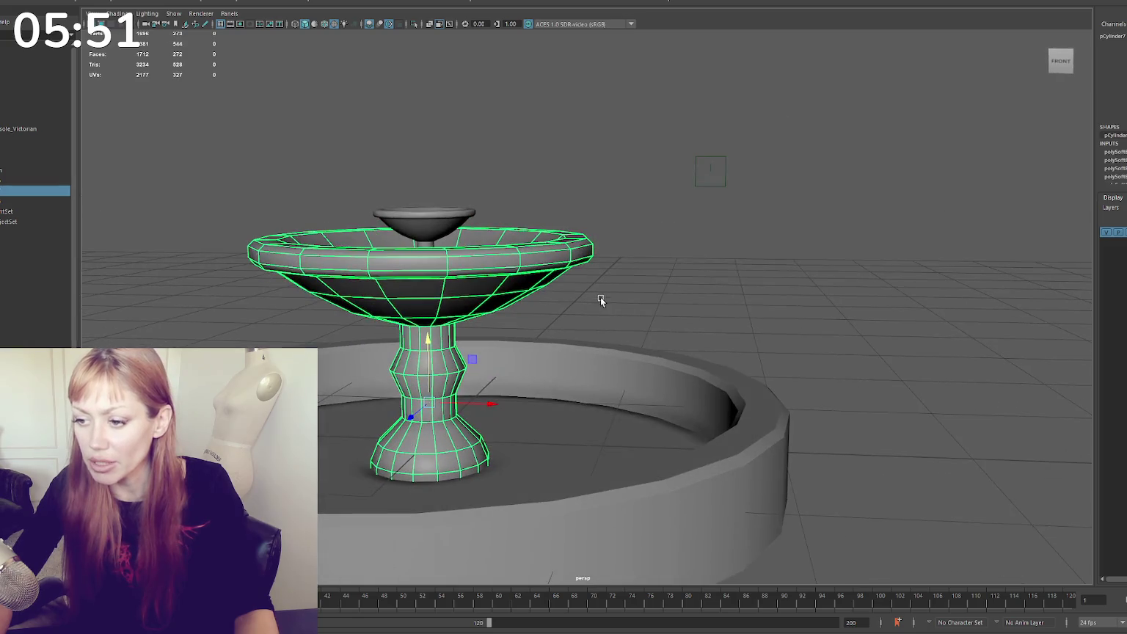
right_click(633, 266)
key("4")
right_click(431, 356)
left_click(431, 328)
left_click(431, 478)
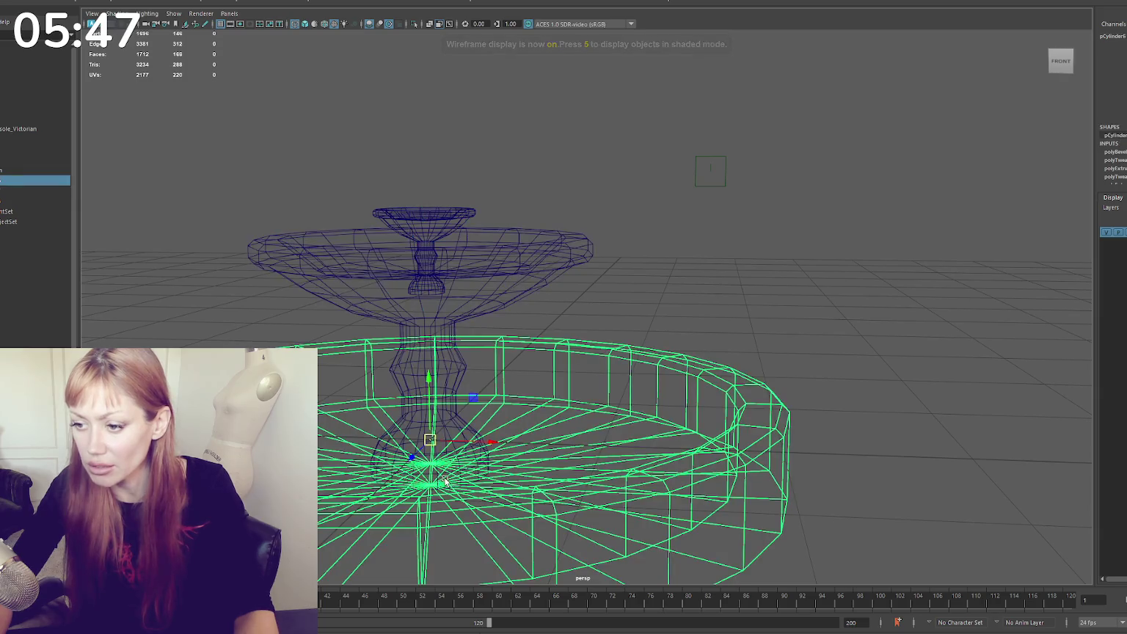
left_click(492, 275)
left_click(456, 405)
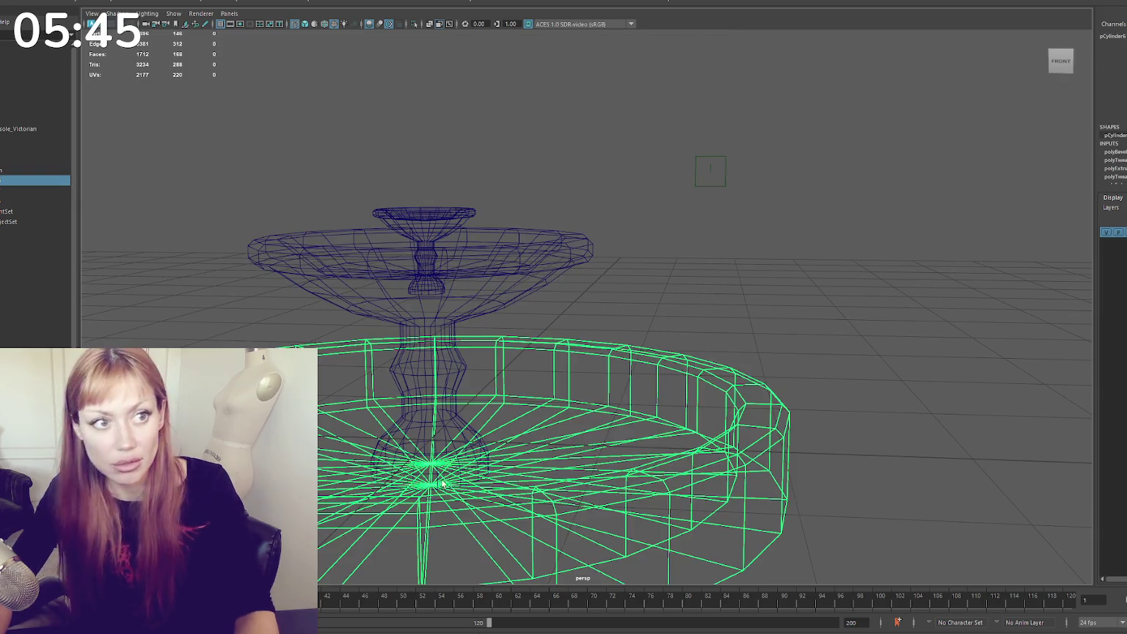
left_click(457, 405)
left_click(451, 477)
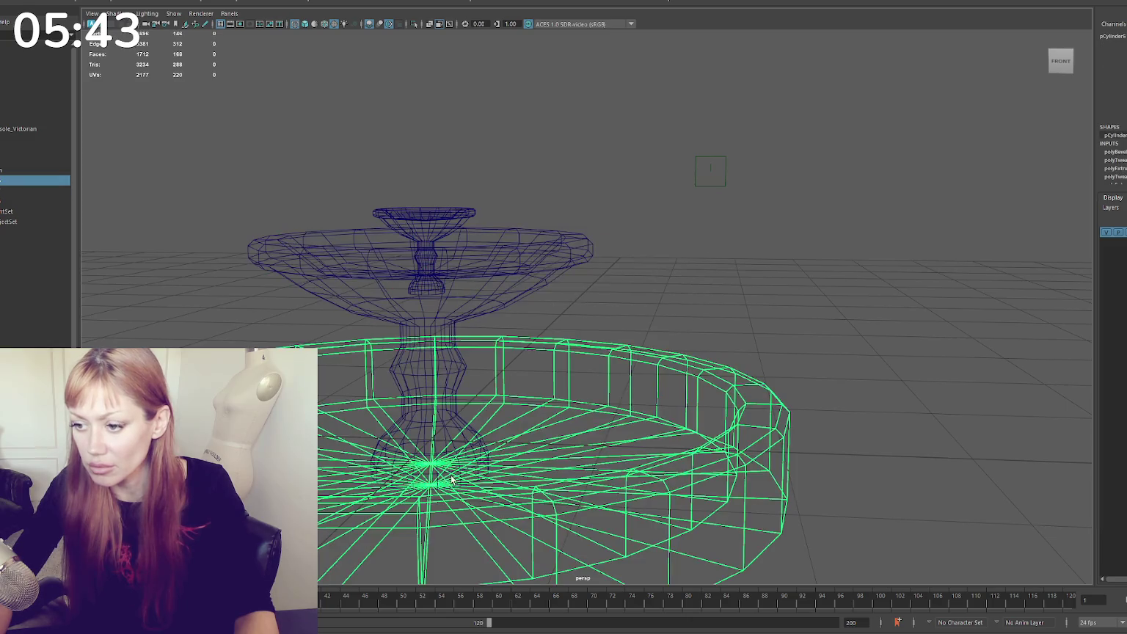
left_click(594, 284)
left_click(506, 238)
Isolate the pedestal bowl on its own in shaded view and switch to face mode
right_click_drag(600, 210, 600, 188)
key("6")
left_click(444, 478)
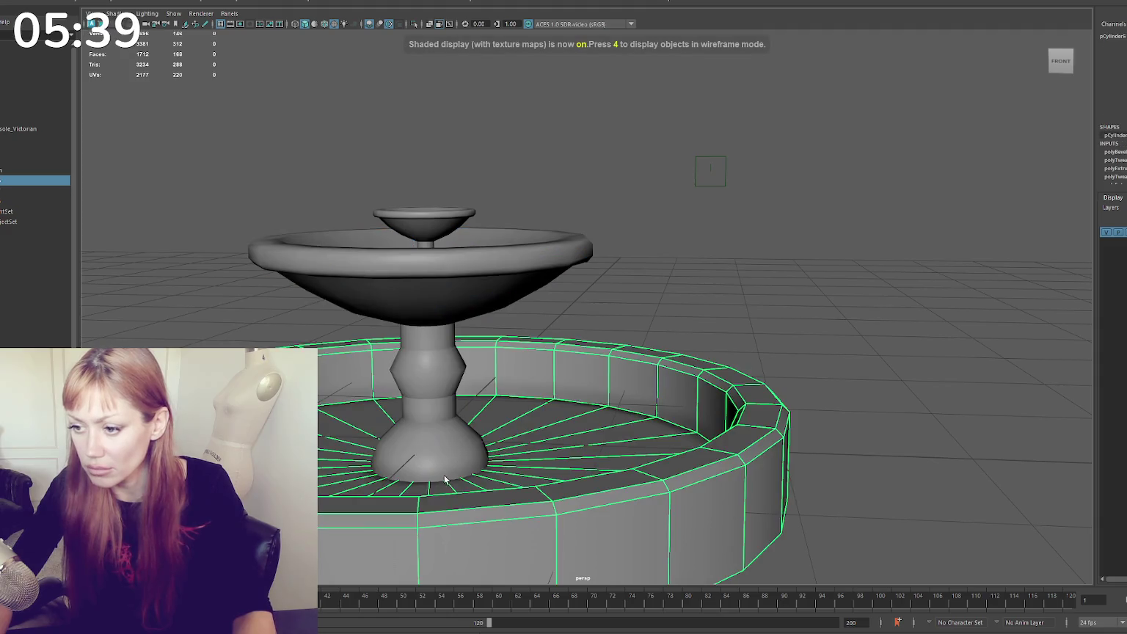
left_click(443, 454)
key("ctrl+1")
right_click_drag(548, 332, 546, 365)
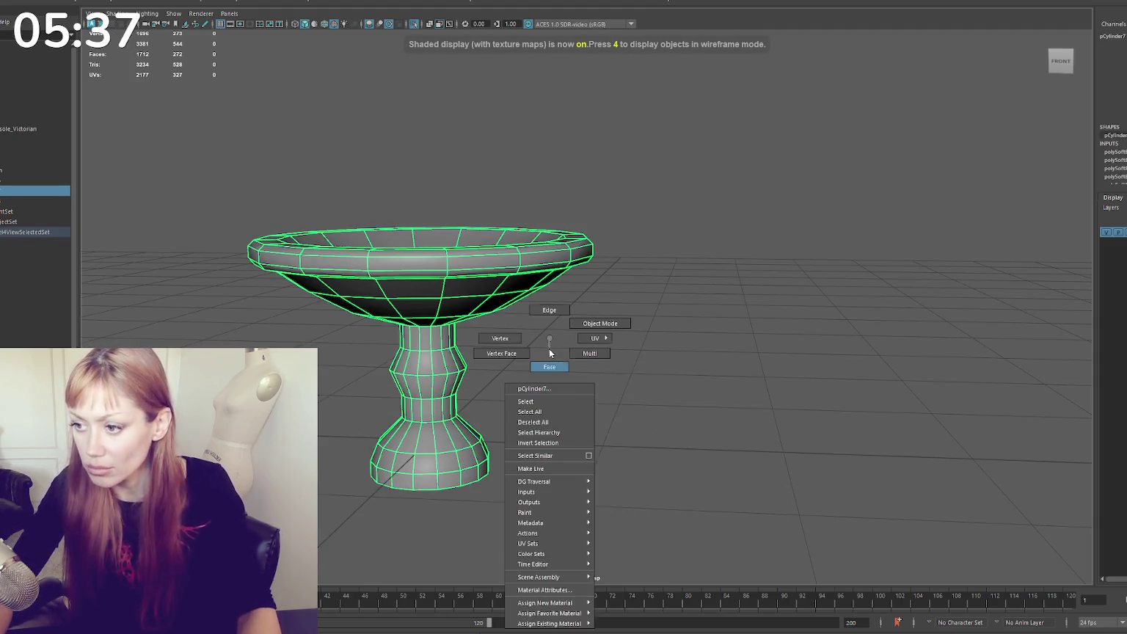
Raise and widen the pedestal foot's base face ring, then bevel its edge loop
double_click(447, 483)
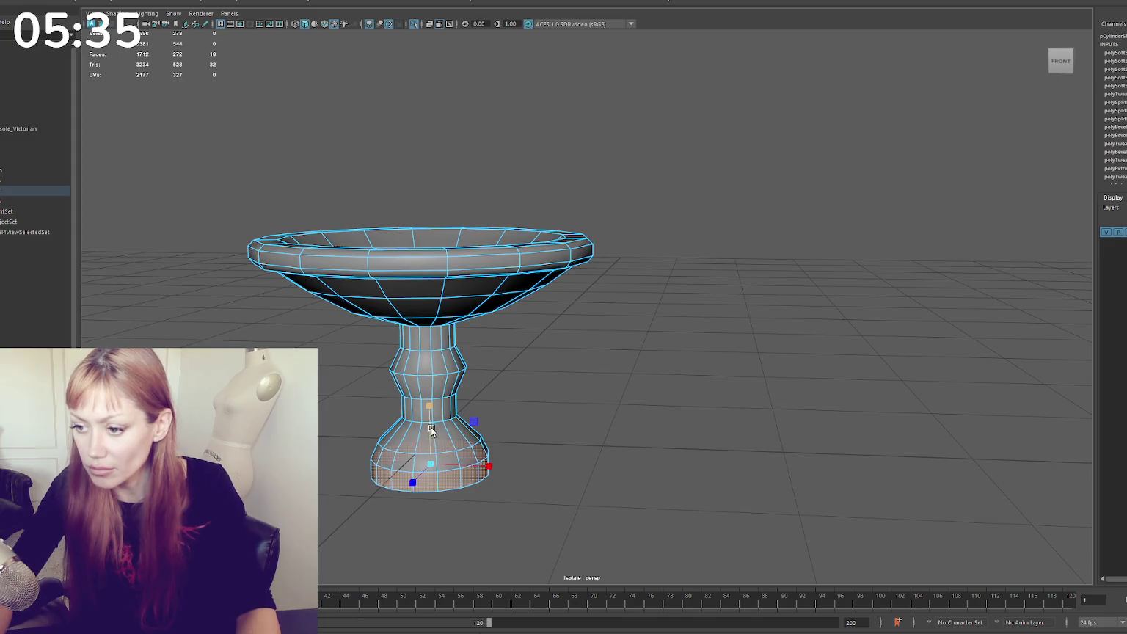
mouse_move(431, 444)
left_mouse_down()
mouse_move(430, 423)
mouse_move(438, 451)
mouse_move(428, 447)
left_mouse_up()
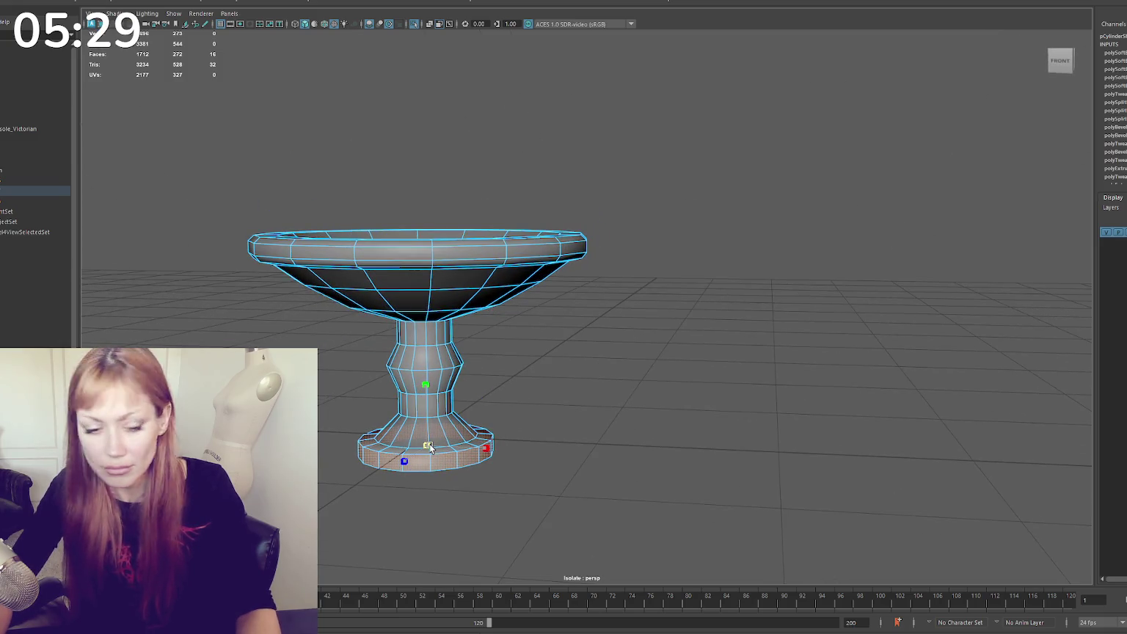
left_click_drag(427, 446, 436, 447)
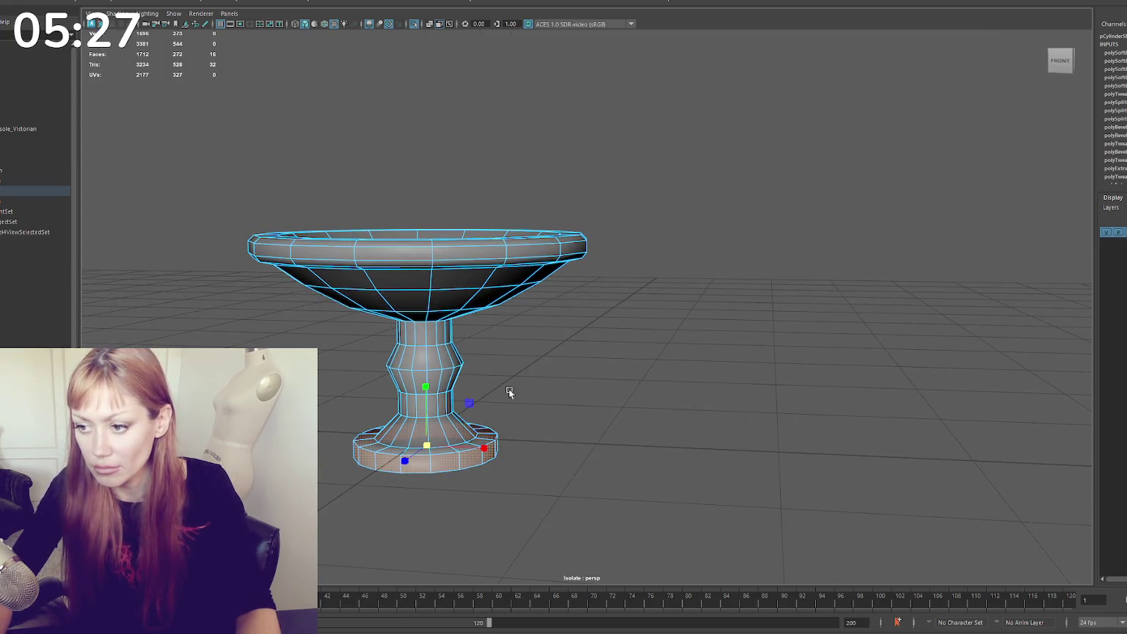
key("F10")
double_click(471, 449)
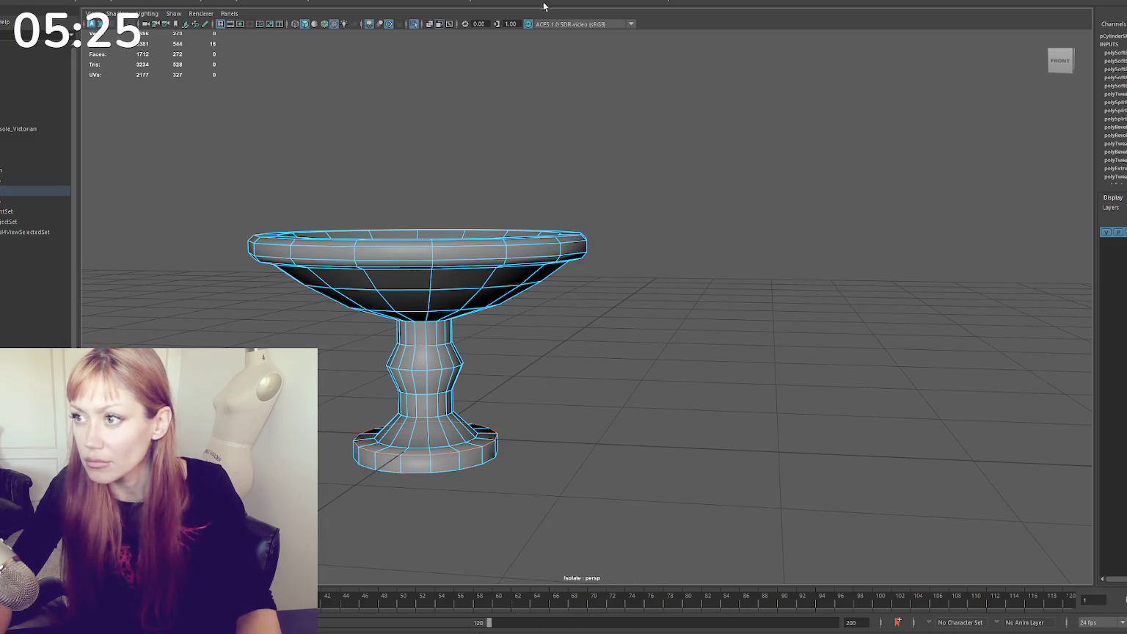
key("ctrl+b")
left_click_drag(848, 316, 849, 315)
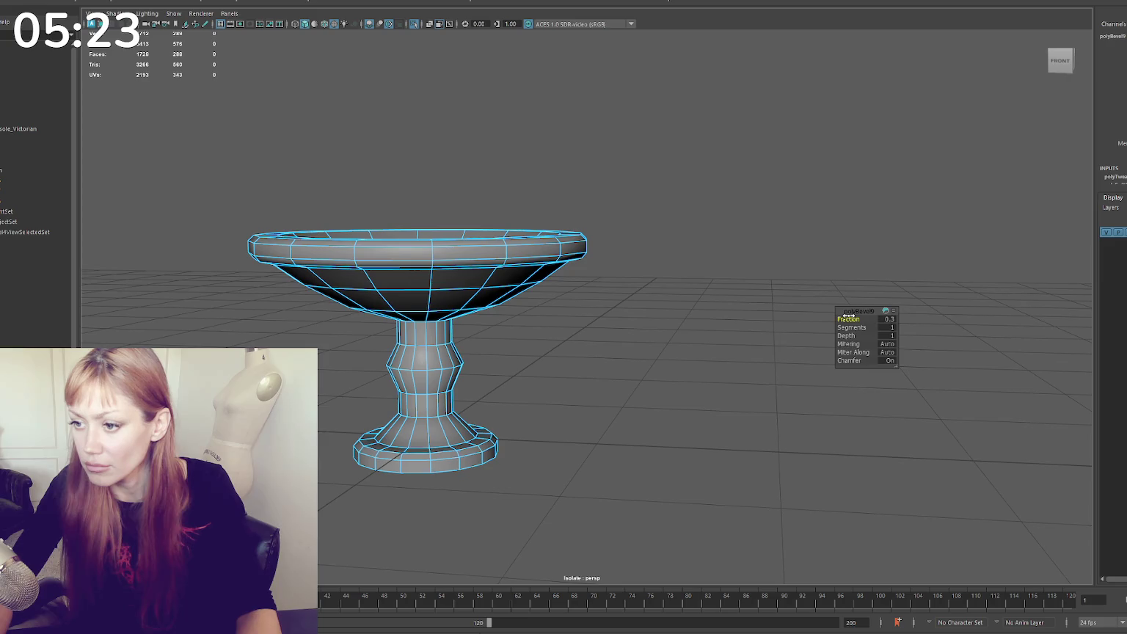
Harden another base edge loop, soften the bowl's edges, and exit isolation
double_click(470, 451)
right_click_drag(603, 335, 729, 357, "shift")
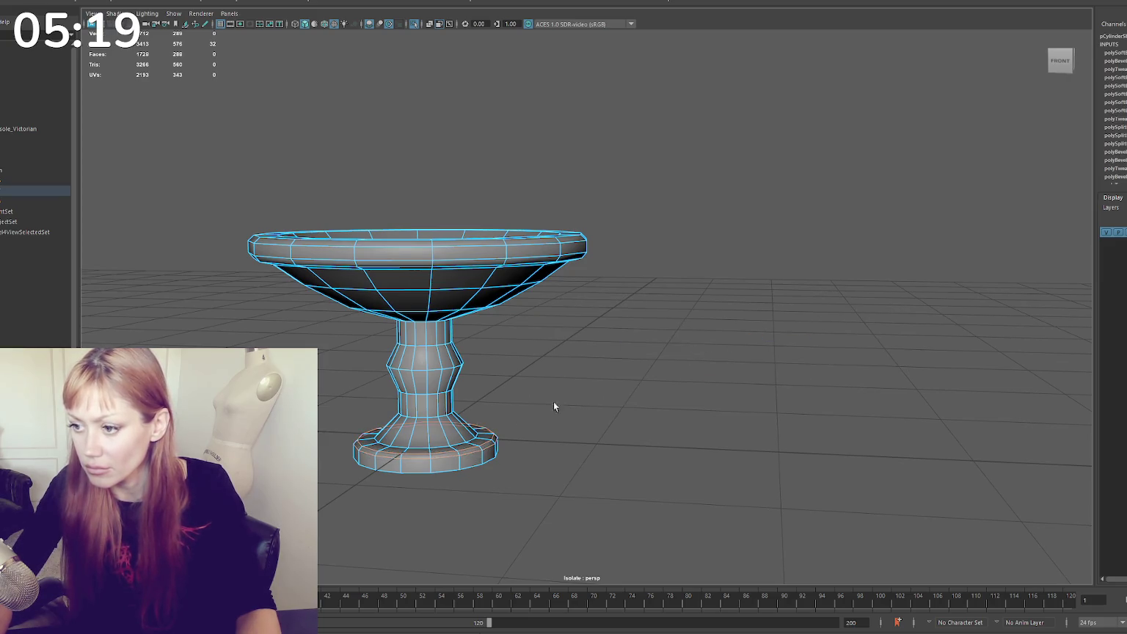
left_click(588, 358)
right_click_drag(623, 335, 752, 363, "shift")
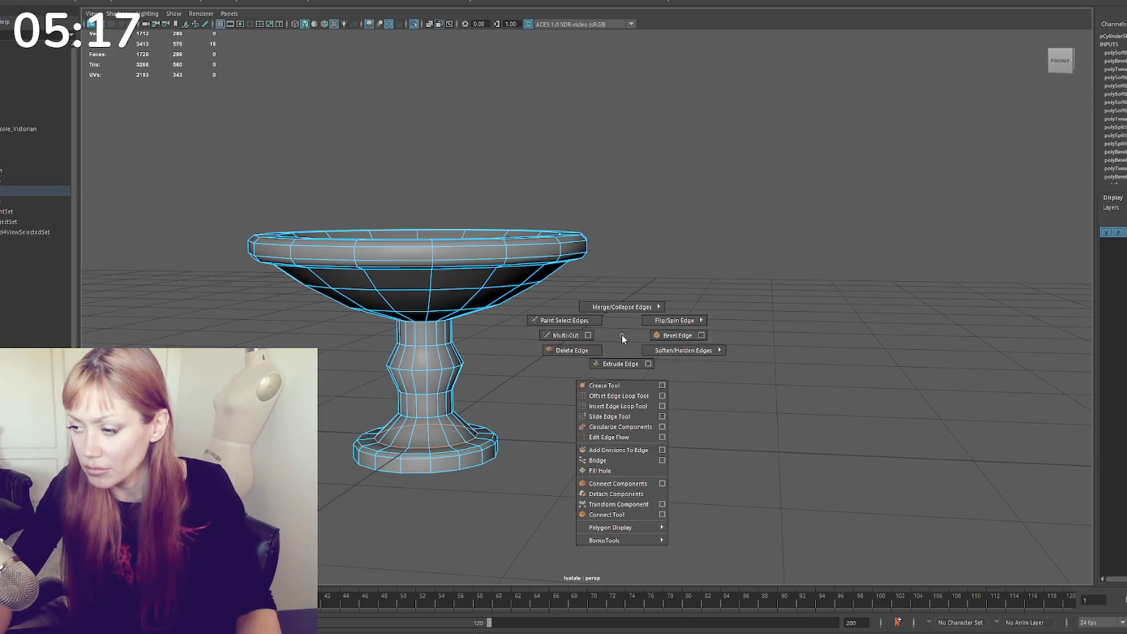
left_click(676, 300)
key("ctrl+1")
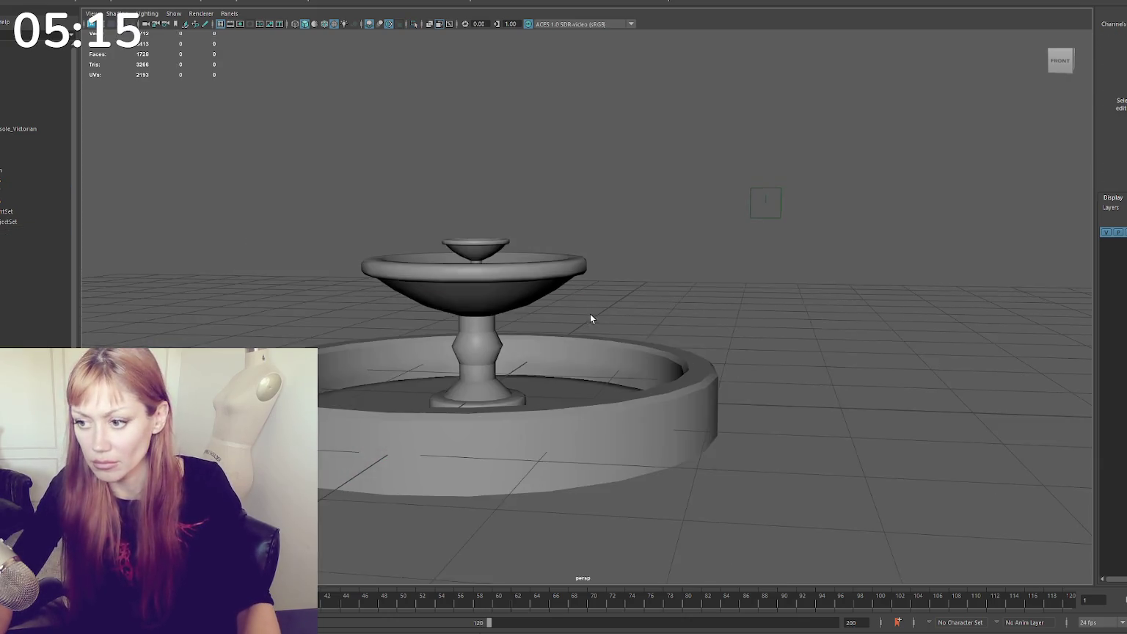
Delete the small top-tier basin
left_click(486, 317)
key("w")
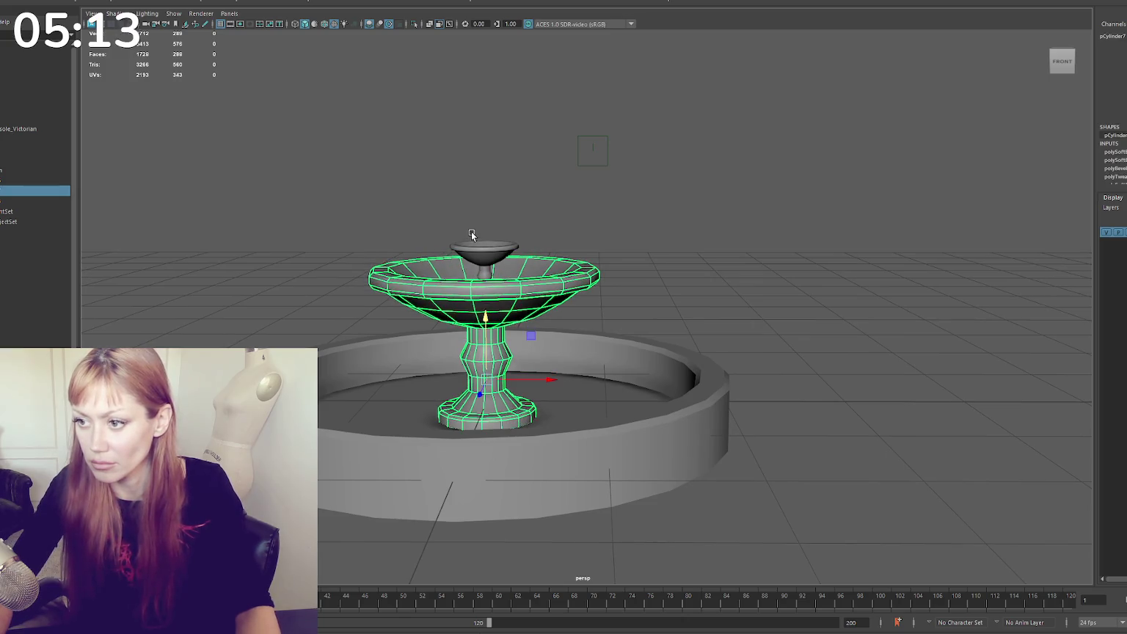
left_click(502, 243)
key("Delete")
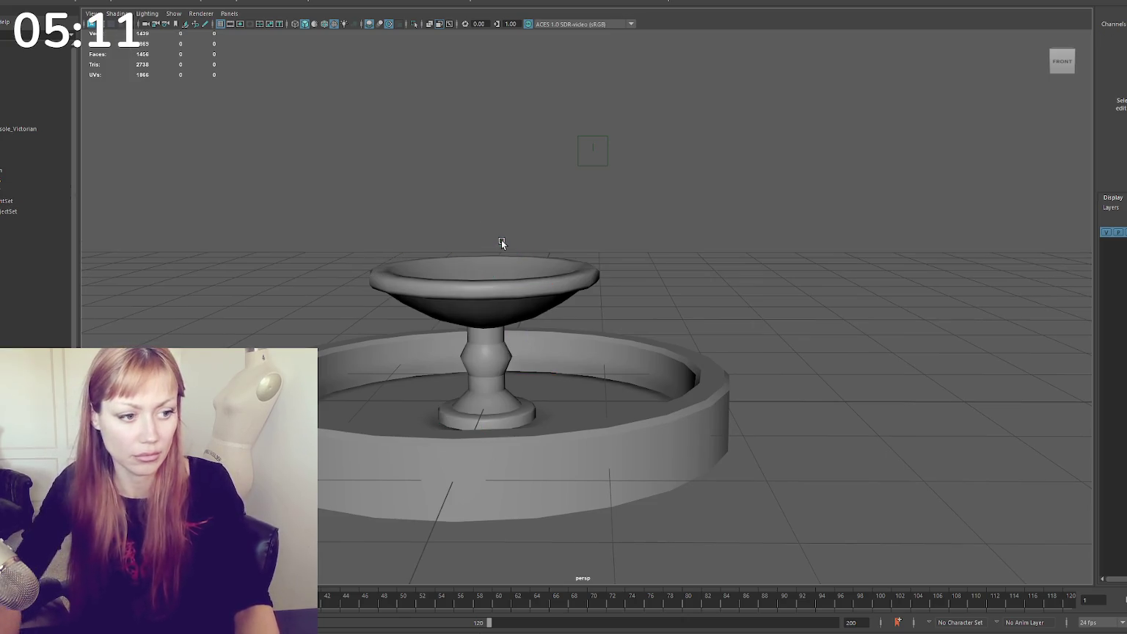
Raise the bowl, drag the pedestal's bottom edge loop down, then lower the whole piece slightly
left_click(489, 302)
left_click_drag(489, 302, 492, 289)
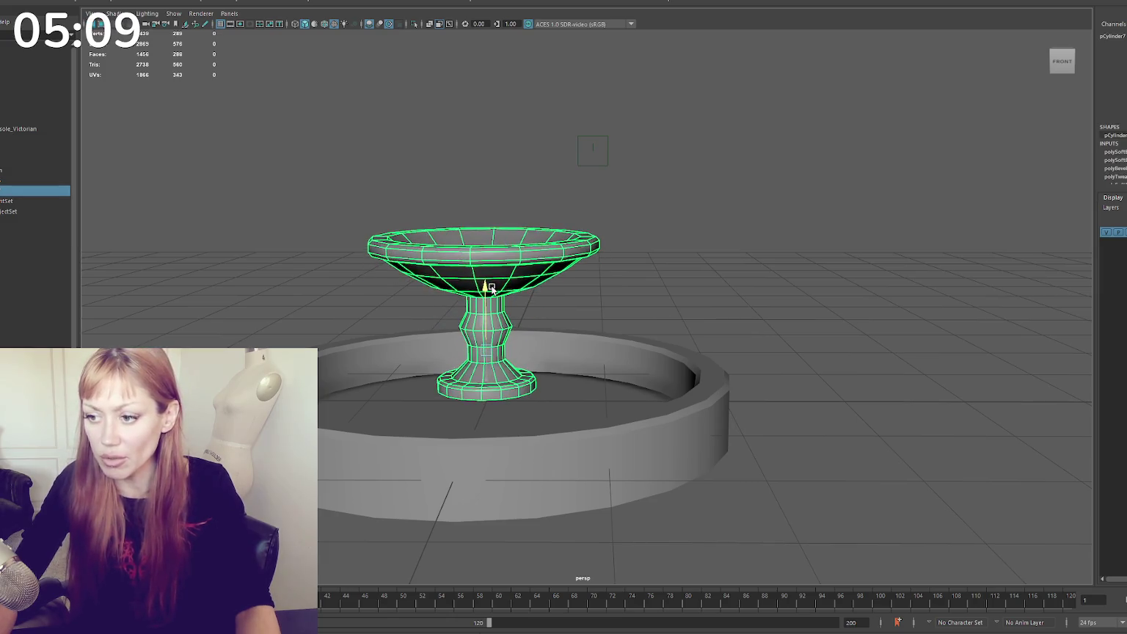
key("F10")
double_click(508, 398)
left_click_drag(487, 356, 484, 370)
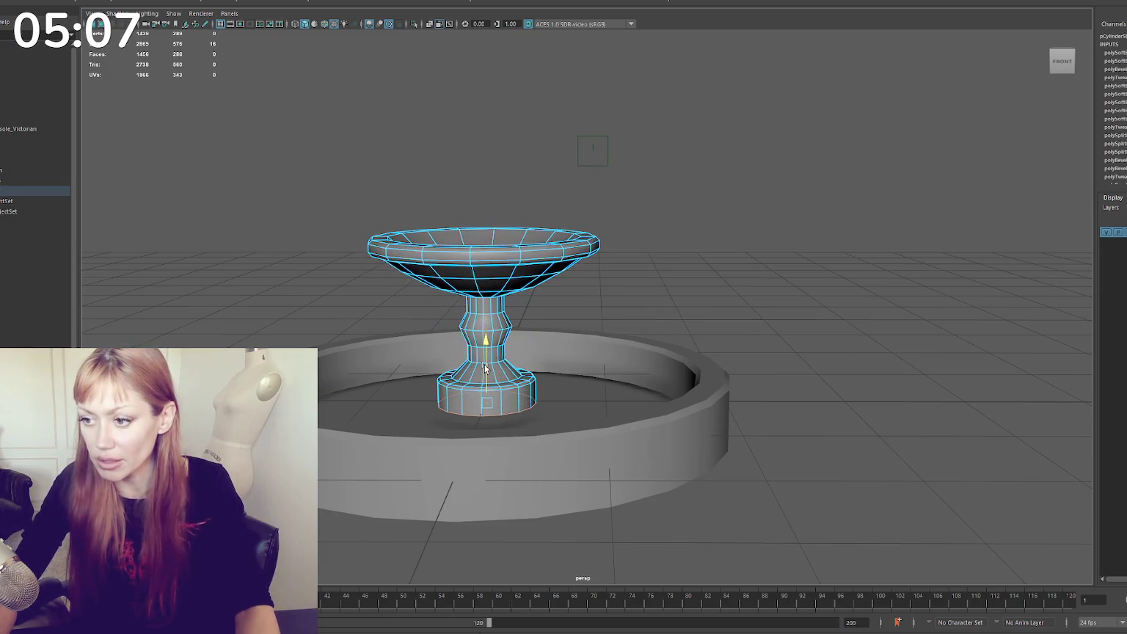
key("F8")
middle_click_drag(530, 290, 530, 307)
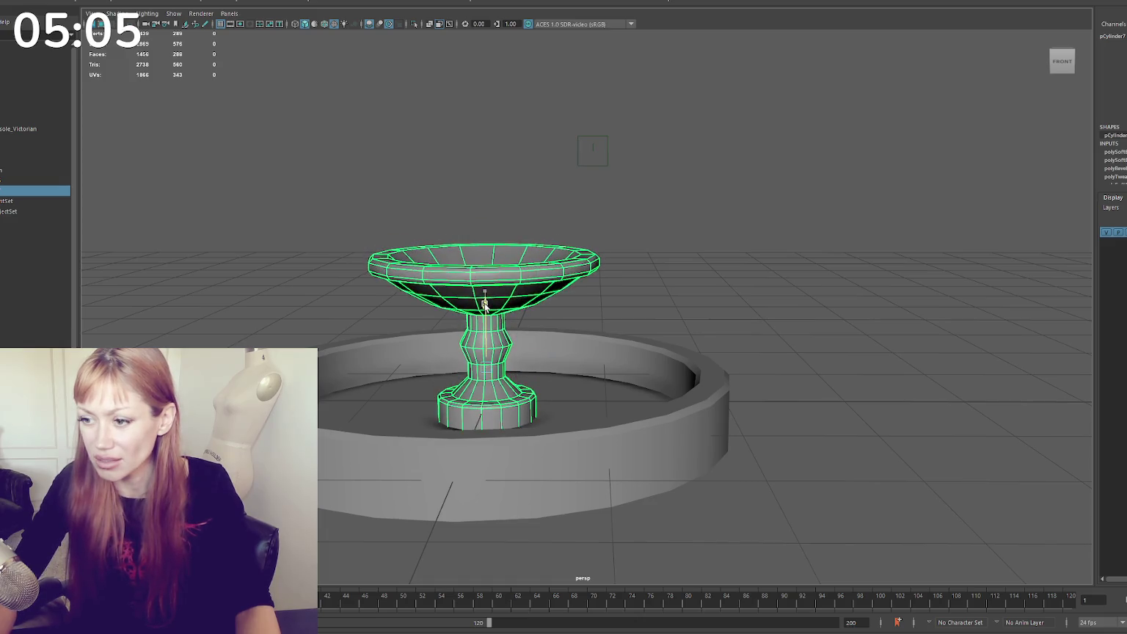
left_click_drag(531, 307, 565, 353, "alt")
left_click(574, 390)
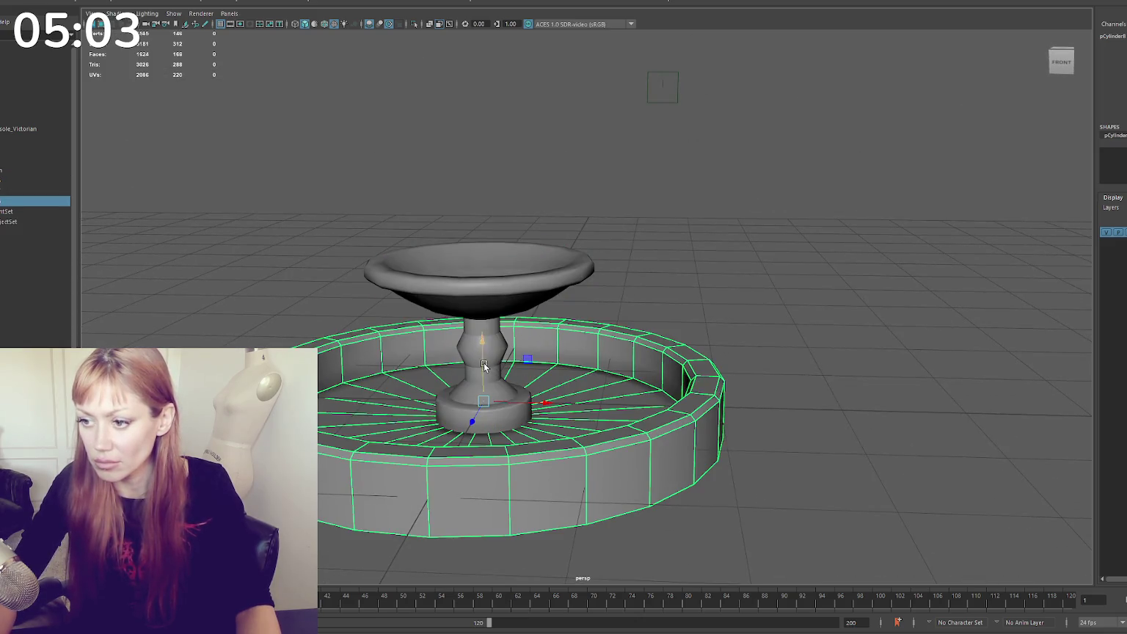
Lift the basin ring above the pedestal and delete its wall faces
middle_click_drag(575, 391, 524, 140)
key("F11")
left_click_drag(541, 188, 428, 370, "alt")
scroll(427, 370, "down", 3)
left_click_drag(807, 513, 306, 205)
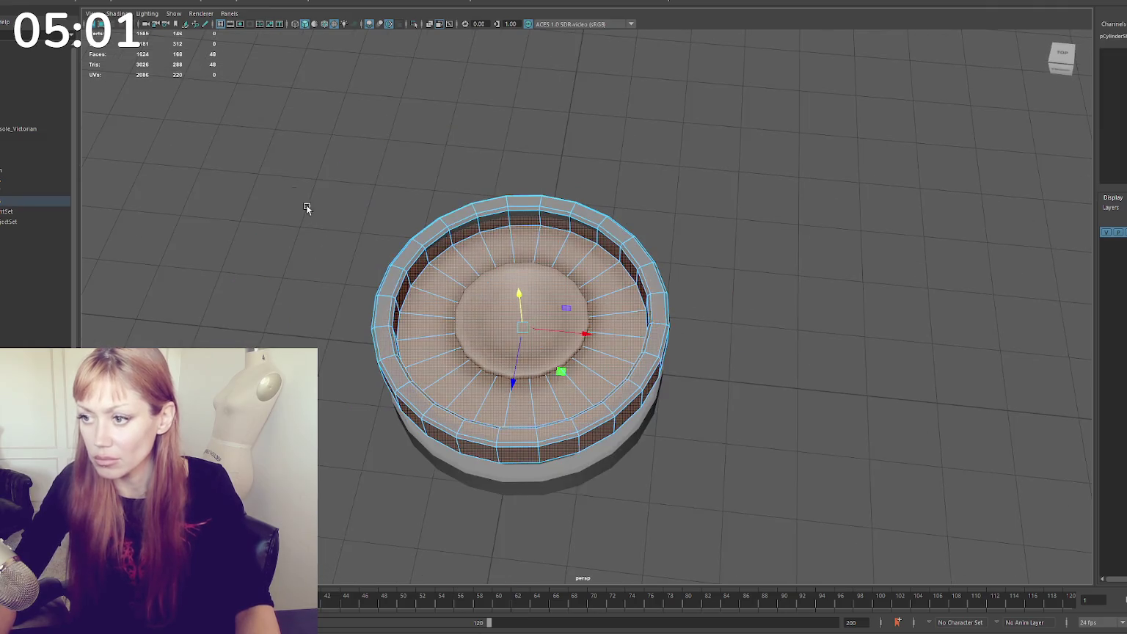
key("Delete")
scroll(760, 294, "up", 3)
key("F8")
Delete the ring's outer band of faces and lower the remaining disk onto the basin floor
left_click_drag(653, 347, 637, 306, "alt")
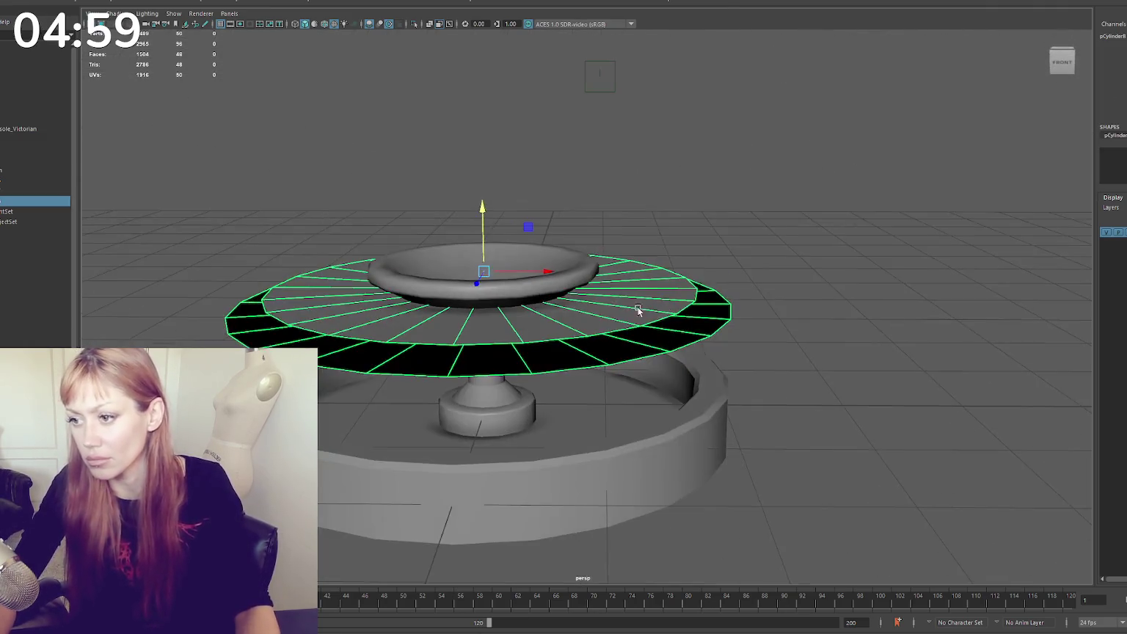
key("F11")
double_click(718, 293)
double_click(713, 300)
key("Delete")
double_click(710, 301)
middle_click_drag(663, 289, 639, 367)
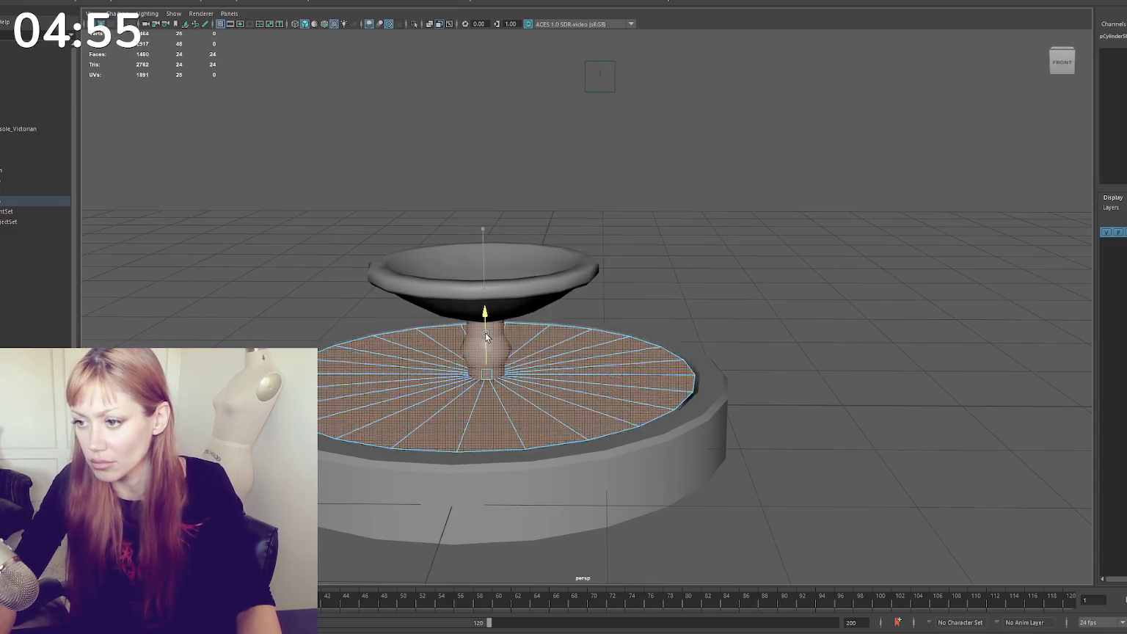
key("F8")
left_click(599, 358)
left_click(583, 282, "shift")
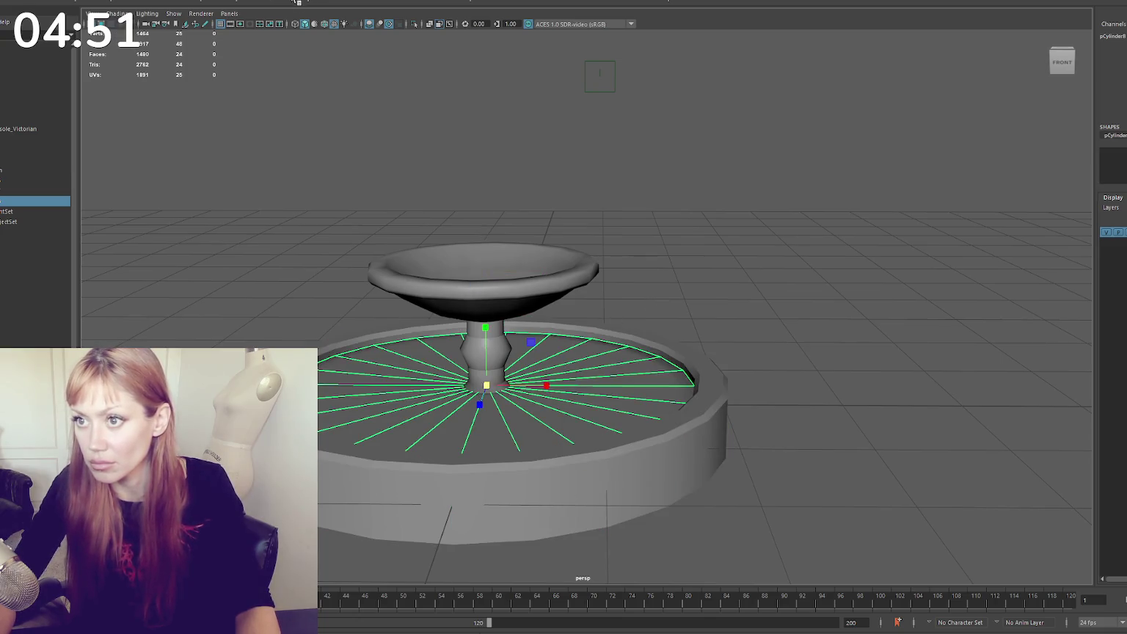
left_click_drag(482, 381, 485, 381)
Select the basin rim's inner edge loop and soften it
left_click(627, 355)
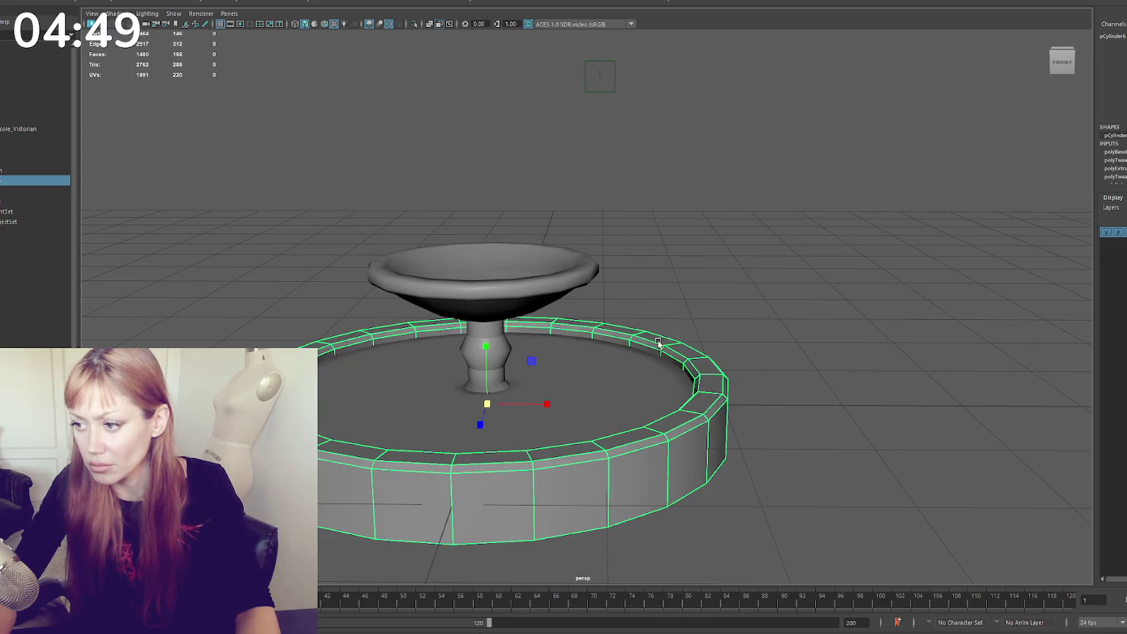
mouse_move(709, 280)
right_mouse_down("shift")
mouse_move(719, 281)
mouse_move(664, 299)
mouse_move(820, 263)
right_mouse_up("shift")
left_click(662, 299)
left_click(648, 345)
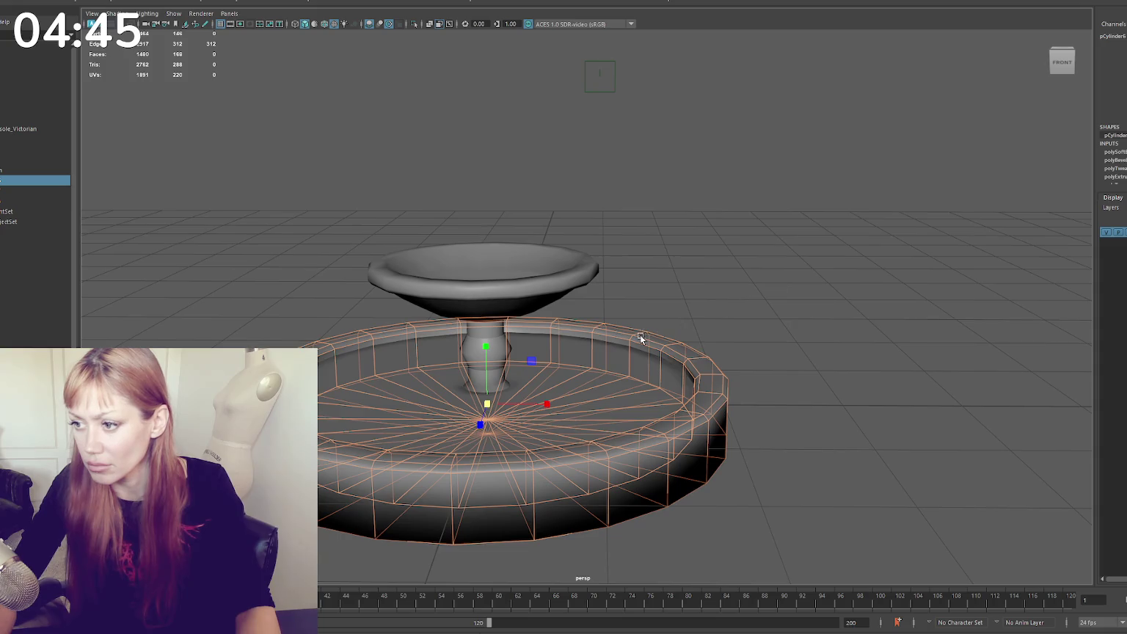
key("F10")
double_click(606, 372)
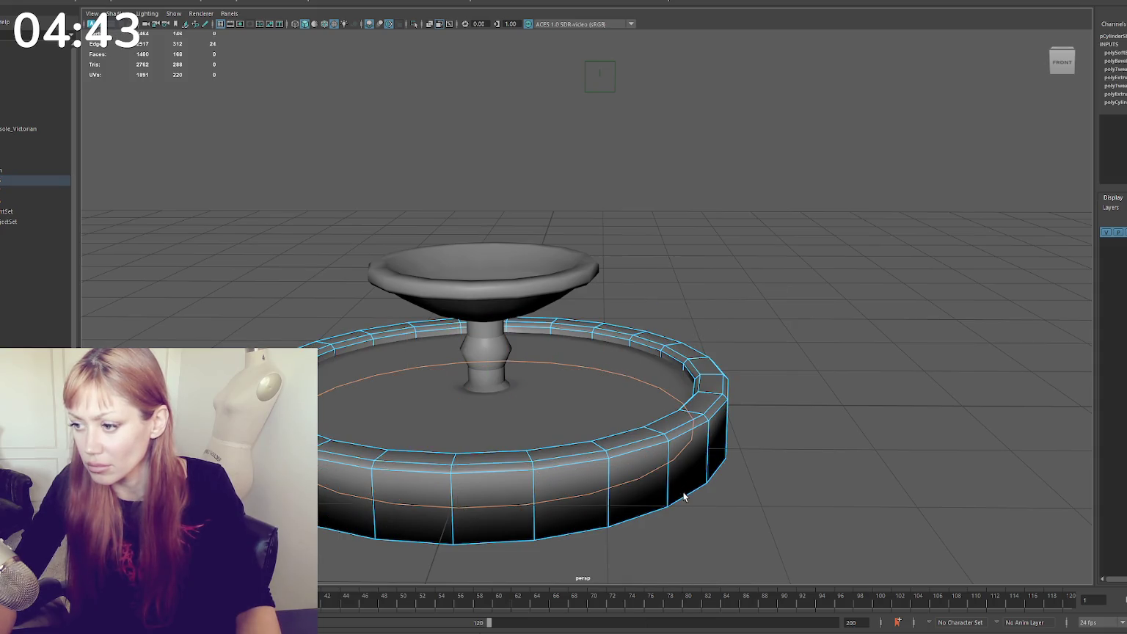
right_click_drag(768, 323, 852, 344, "shift")
Check the rim from a low side view in wireframe, then return to shaded display
mouse_move(815, 350)
left_mouse_down("alt")
mouse_move(791, 317)
mouse_move(797, 340)
left_mouse_up("alt")
key("4")
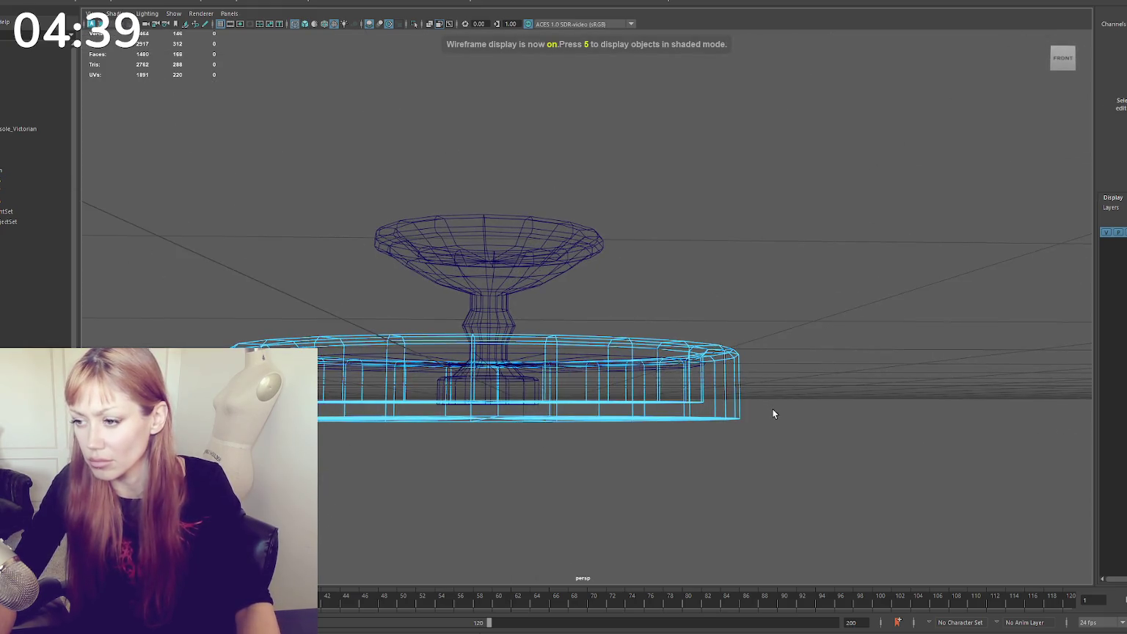
left_click_drag(768, 504, 769, 507)
mouse_move(804, 407)
left_mouse_down()
mouse_move(620, 307)
mouse_move(640, 174)
left_mouse_up()
key("6")
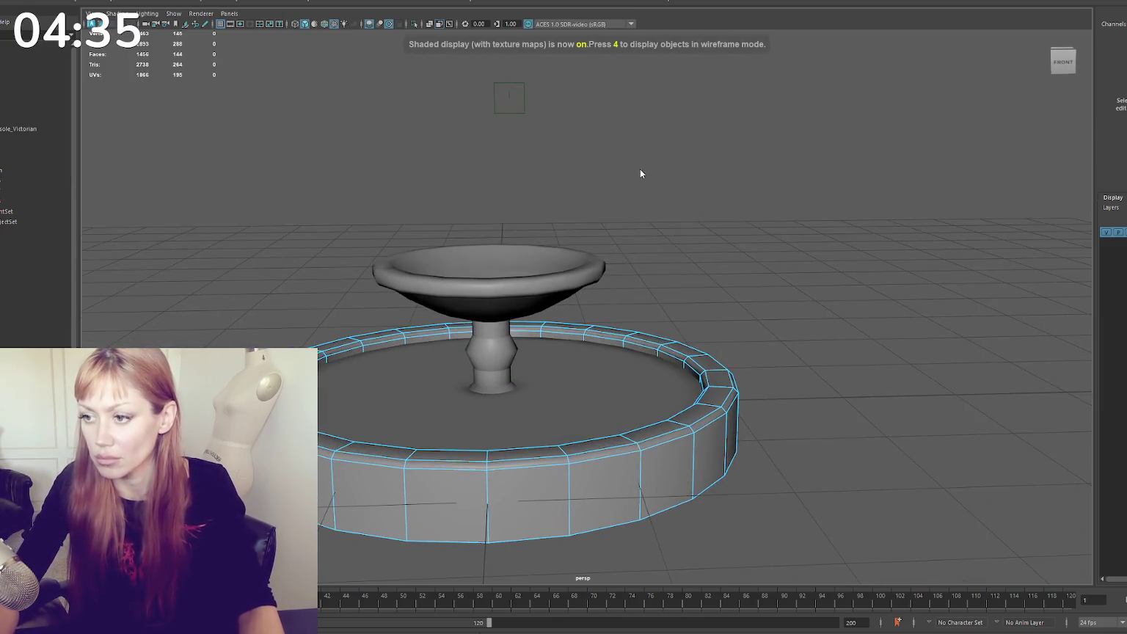
left_click(638, 209)
Select the outer basin rim and duplicate it
left_click(488, 287)
left_click(516, 371)
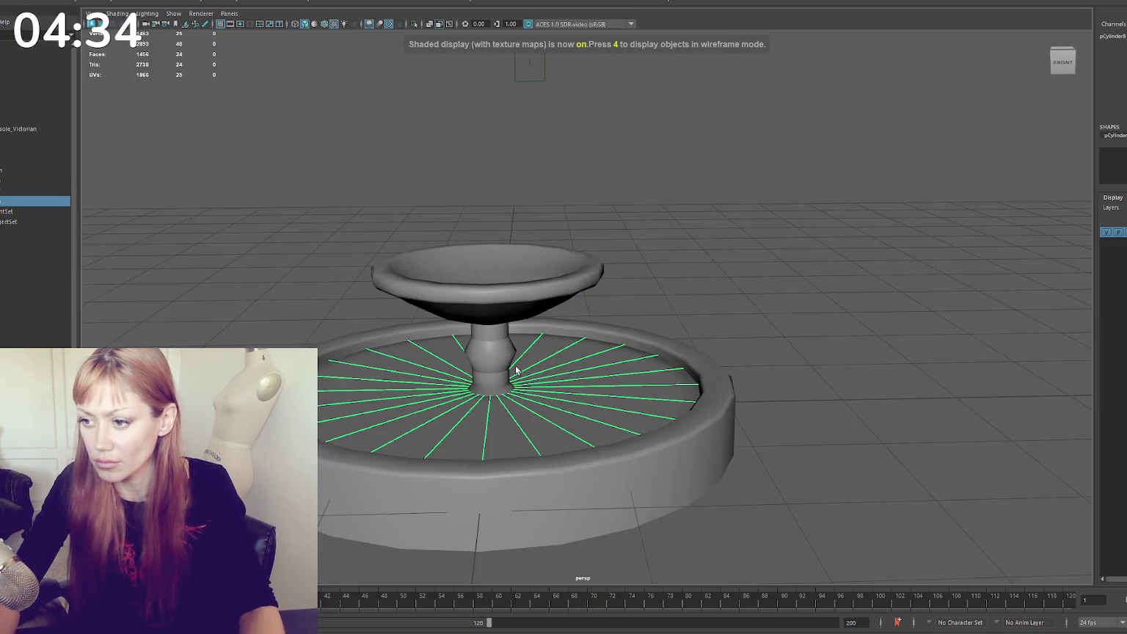
left_click(510, 470)
key("ctrl+d")
Raise the basin rim copy above the bowl and delete its inner faces
key("w")
left_click_drag(487, 354, 627, 85)
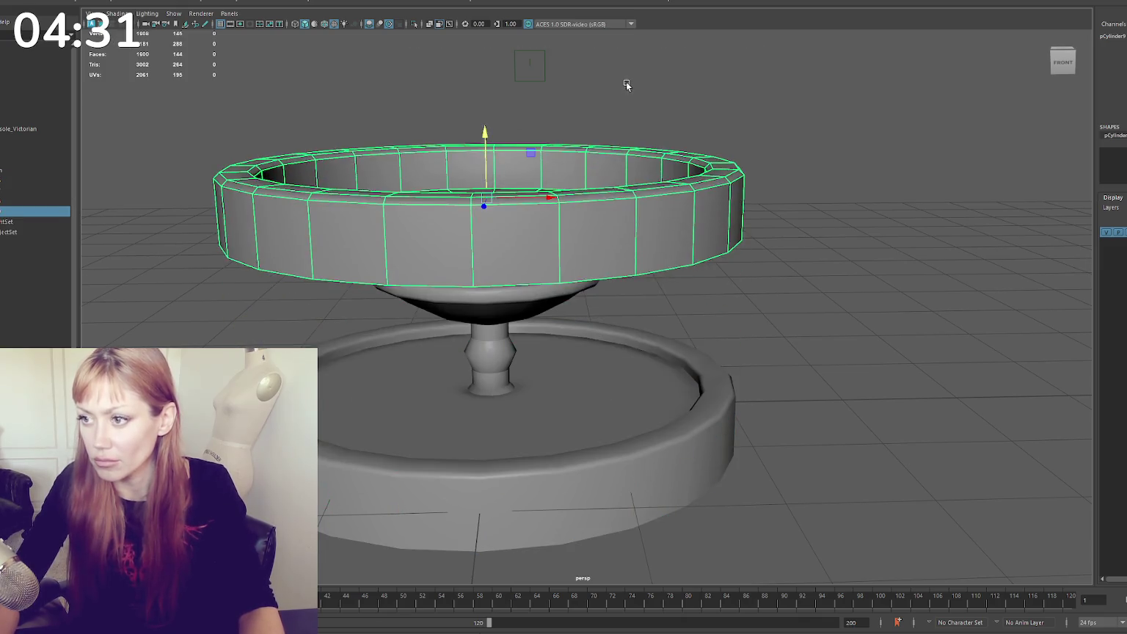
left_click(631, 267)
scroll(594, 222, "up", 2)
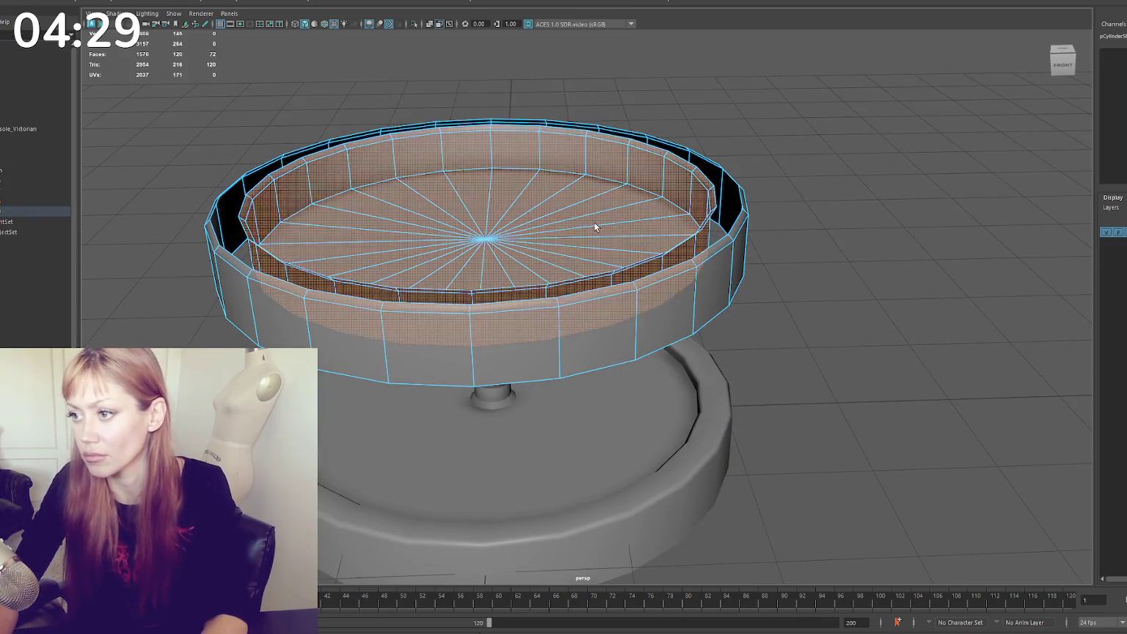
key("Delete")
Cap the copy's open ring with Fill Hole so it becomes a solid cylinder
left_click(697, 217)
key("F8")
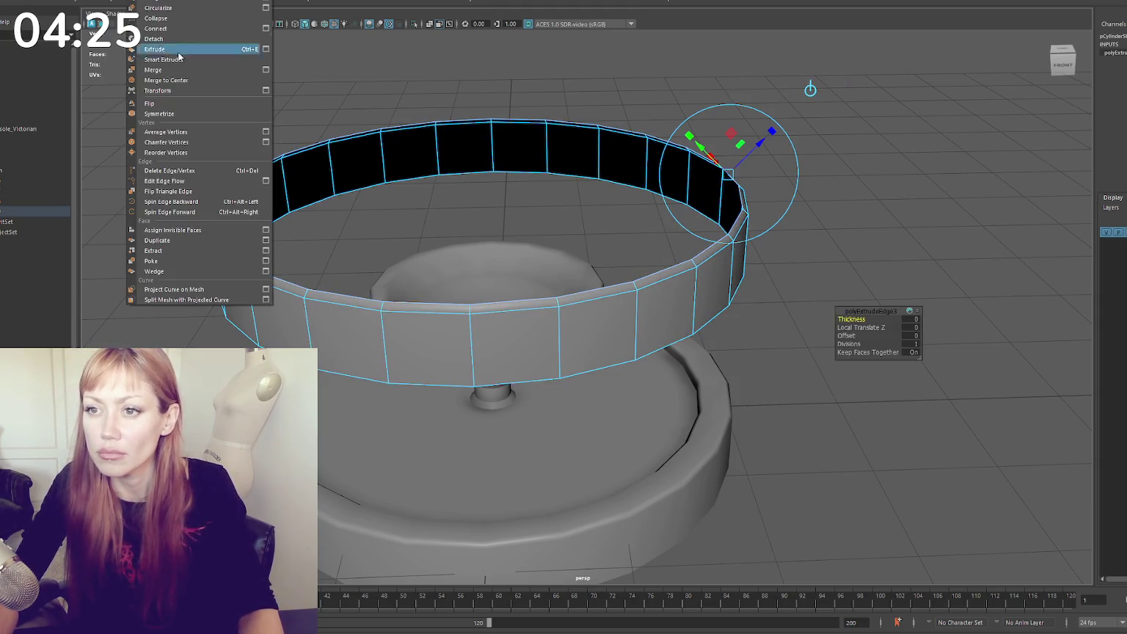
left_click(209, 77)
key("F8")
Settle the capped cylinder onto the pedestal bowl and select its top face
scroll(294, 231, "down", 3)
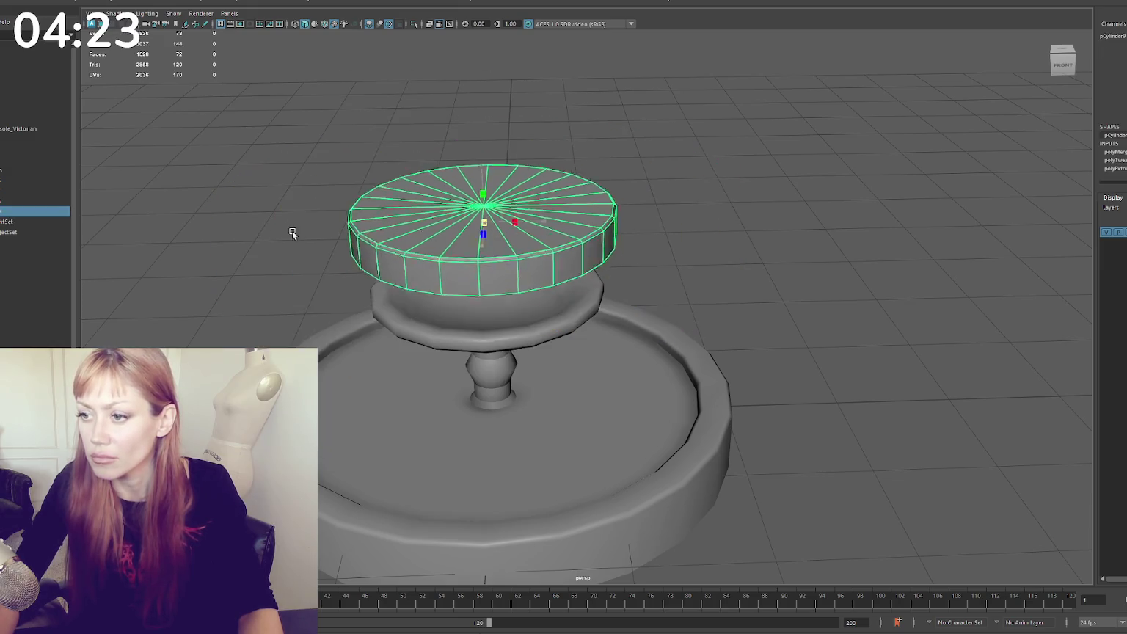
scroll(472, 218, "down", 2)
mouse_move(480, 204)
left_mouse_down()
mouse_move(485, 179)
mouse_move(491, 220)
left_mouse_up()
right_click_drag(544, 193, 514, 248)
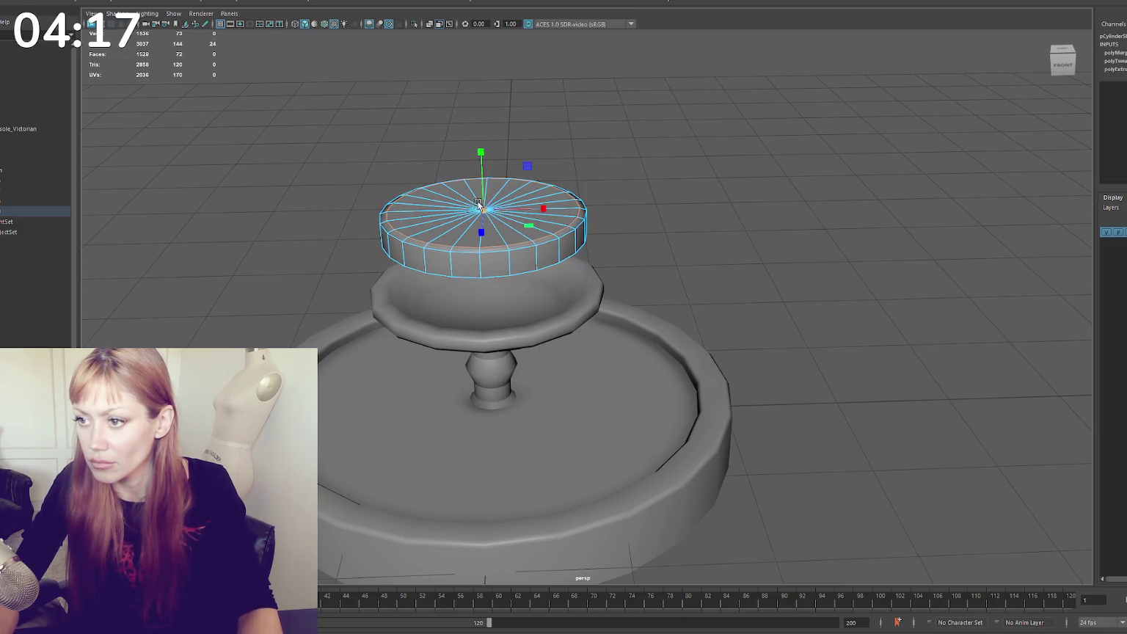
left_click(484, 197)
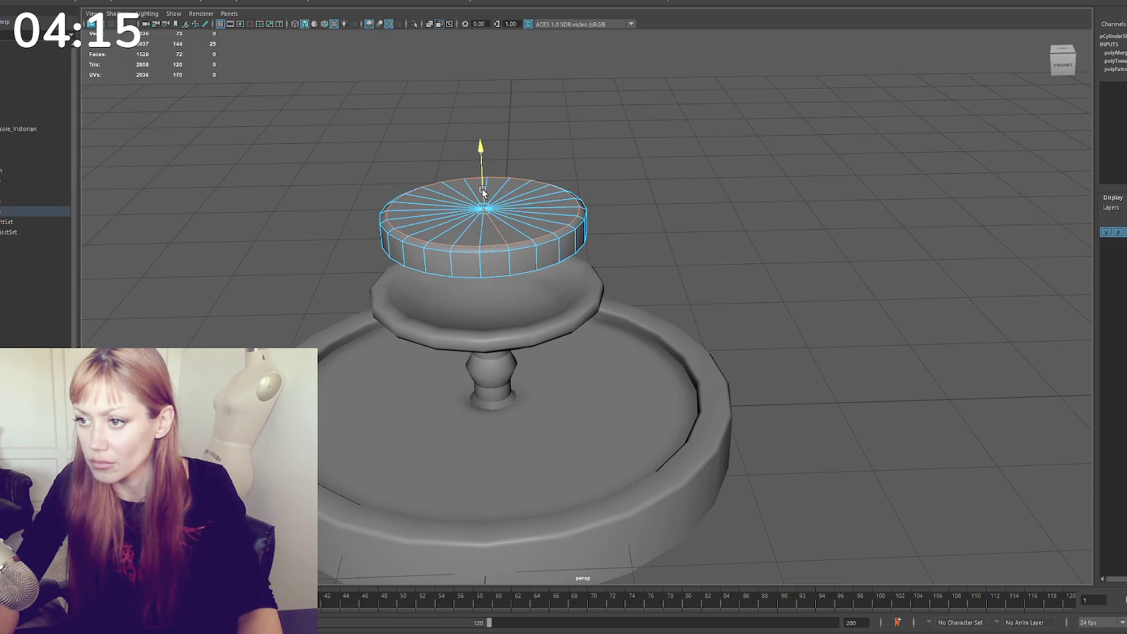
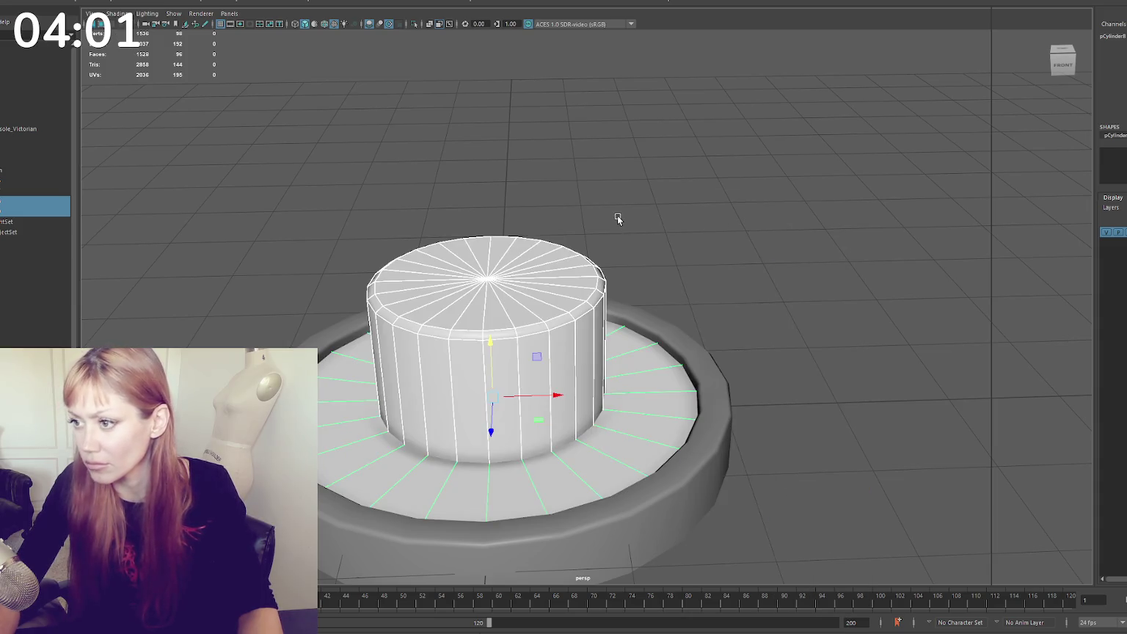
Name the Blinn material 'water', make it fully transparent and colour it blue
type("water")
key("Return")
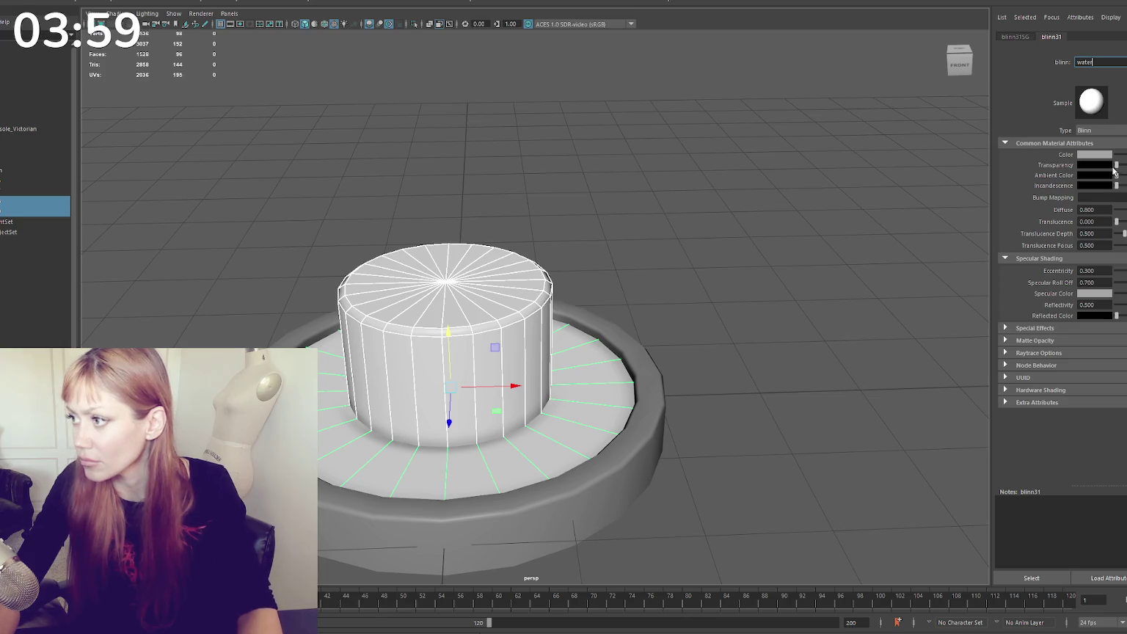
left_click_drag(1116, 164, 1123, 165)
left_click(1098, 160)
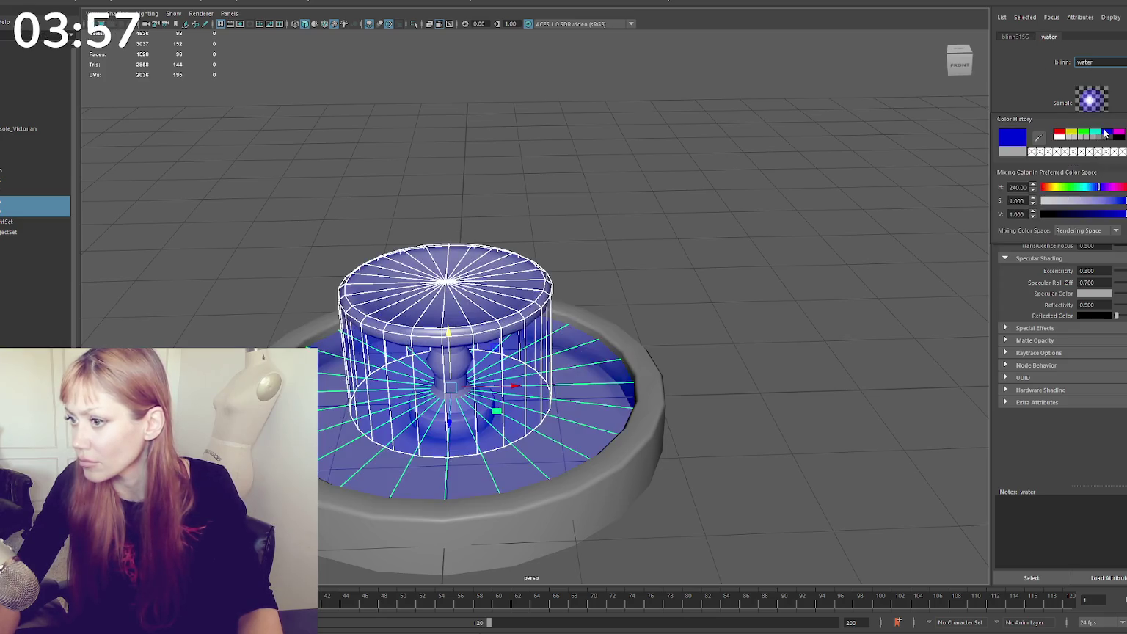
left_click(694, 192)
Orbit to a lower angle around the fountain and select the water cylinder
scroll(692, 212, "up", 3)
scroll(691, 211, "down", 3)
left_click_drag(637, 172, 686, 175, "alt")
scroll(510, 286, "up", 3)
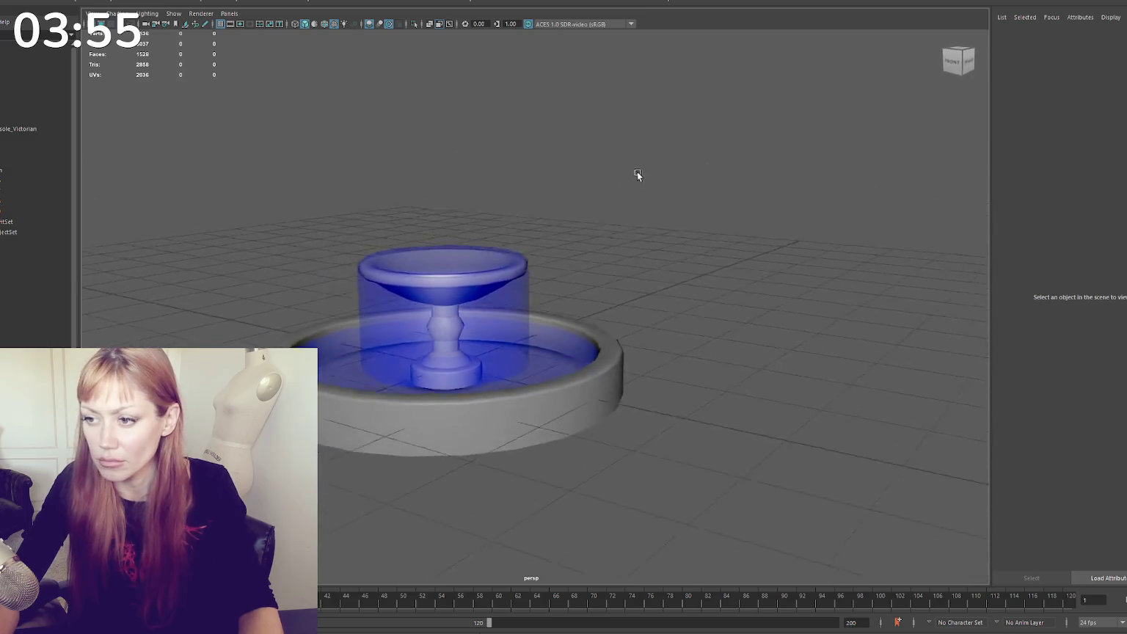
left_click_drag(510, 286, 559, 272, "alt")
left_click(559, 271)
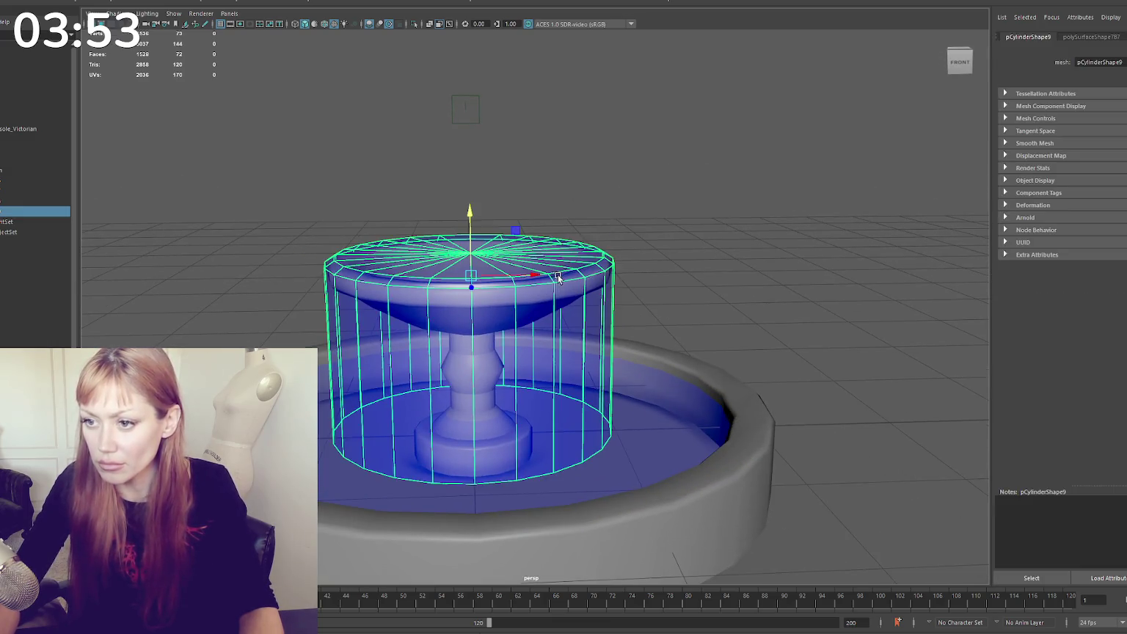
Duplicate the bowl and water cylinder, raise the copy above the fountain and scale it down
key("ctrl+d")
left_click_drag(473, 242, 499, 79)
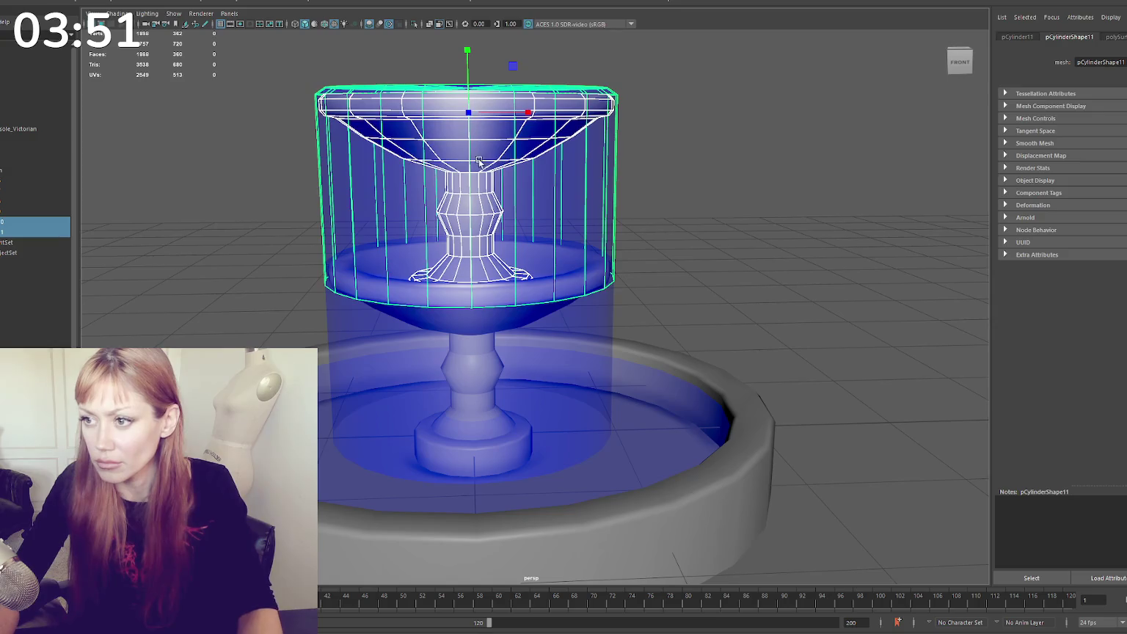
scroll(574, 122, "down", 5)
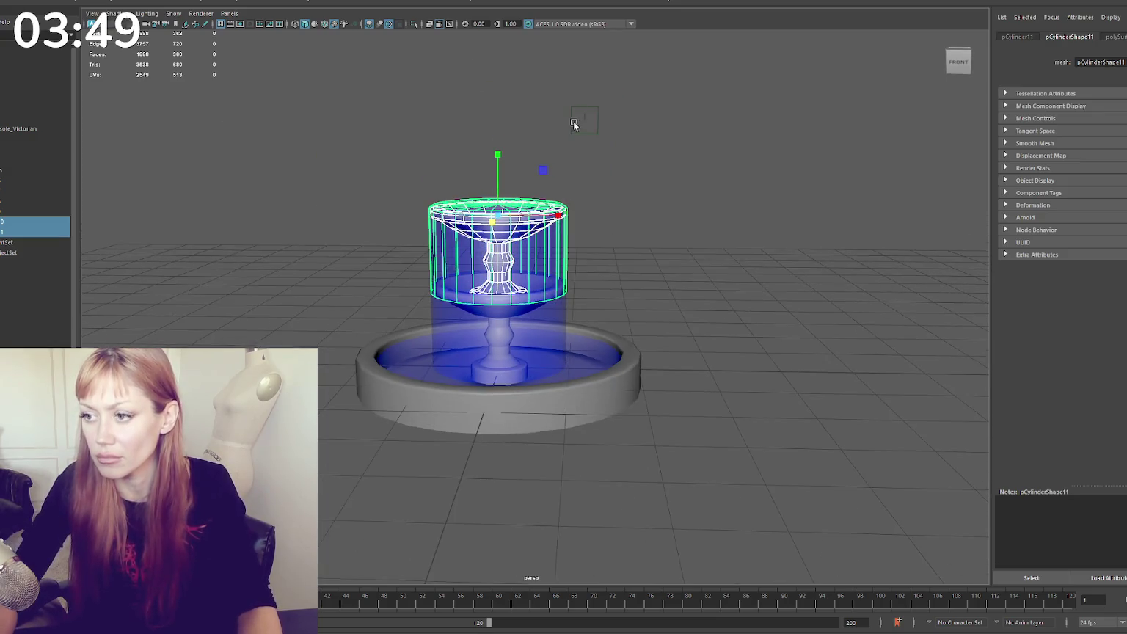
mouse_move(498, 217)
left_mouse_down()
mouse_move(462, 220)
mouse_move(498, 206)
left_mouse_up()
Select the new top tier's water cylinder from a lower, frontal view
left_click(519, 248)
left_click(526, 213)
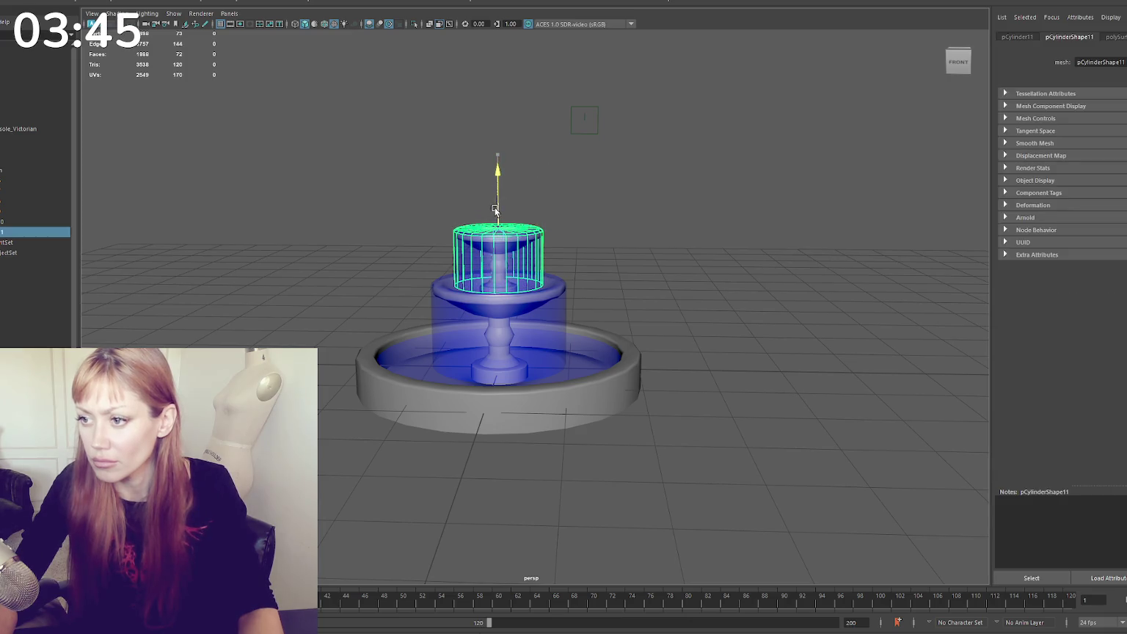
left_click(623, 223)
left_click_drag(624, 223, 581, 207, "alt")
left_click_drag(581, 207, 466, 244)
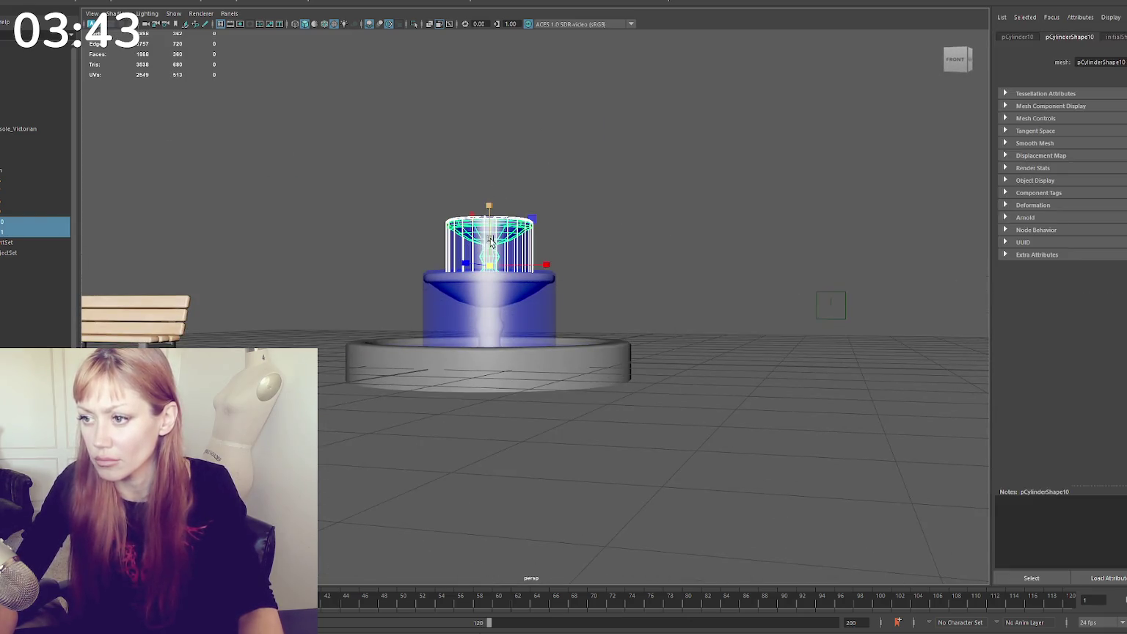
left_click(597, 231)
mouse_move(597, 231)
left_mouse_down("alt")
mouse_move(532, 250)
mouse_move(634, 228)
left_mouse_up("alt")
left_click(532, 251)
left_click(494, 222)
left_click(507, 234)
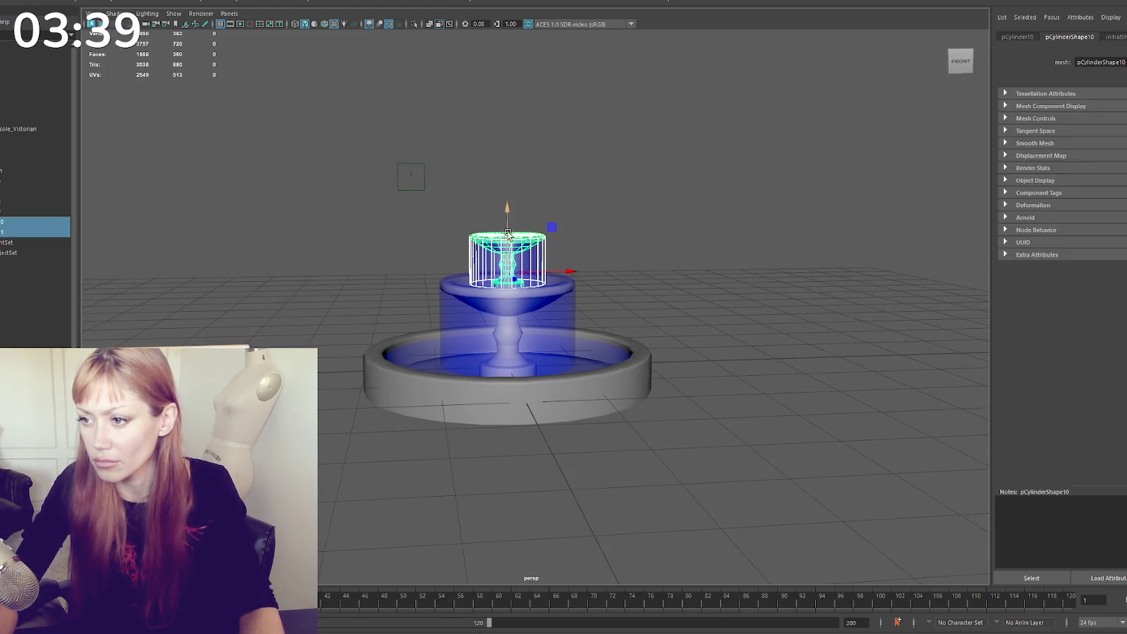
left_click(560, 210)
mouse_move(560, 210)
left_mouse_down("alt")
mouse_move(592, 210)
mouse_move(551, 198)
mouse_move(498, 205)
left_mouse_up("alt")
left_click(497, 218)
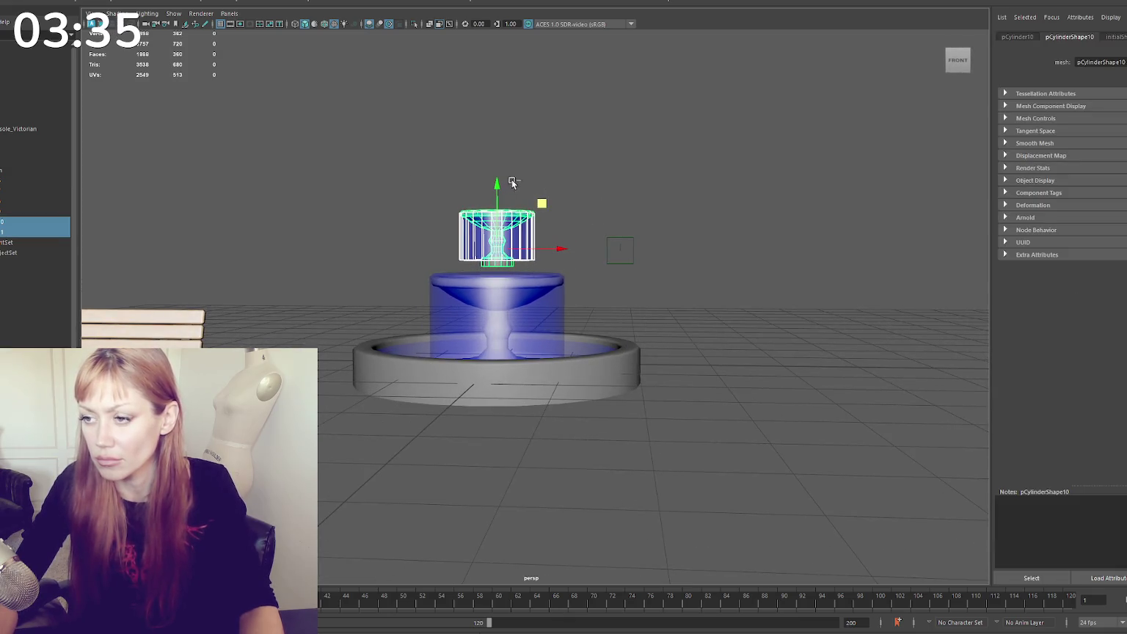
Select the top cylinder's bottom vertex ring, then select the middle water cylinder
left_click(513, 232)
right_click_drag(646, 176, 606, 171)
left_click_drag(550, 243, 444, 282)
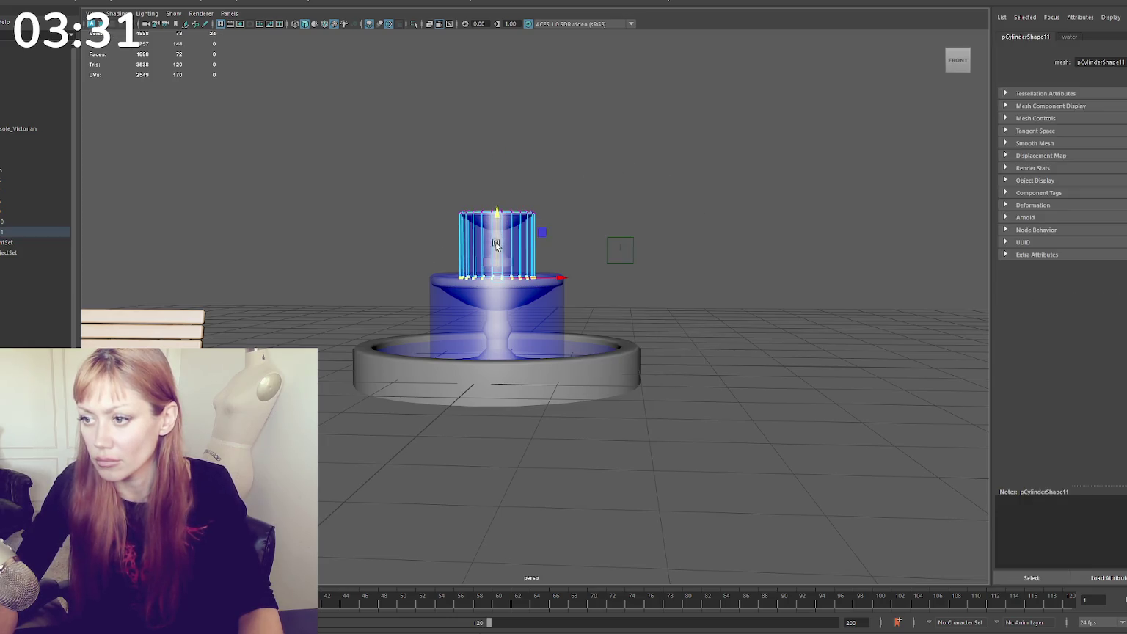
left_click(724, 157)
mouse_move(723, 157)
left_mouse_down("alt")
mouse_move(655, 197)
mouse_move(587, 195)
mouse_move(615, 192)
left_mouse_up("alt")
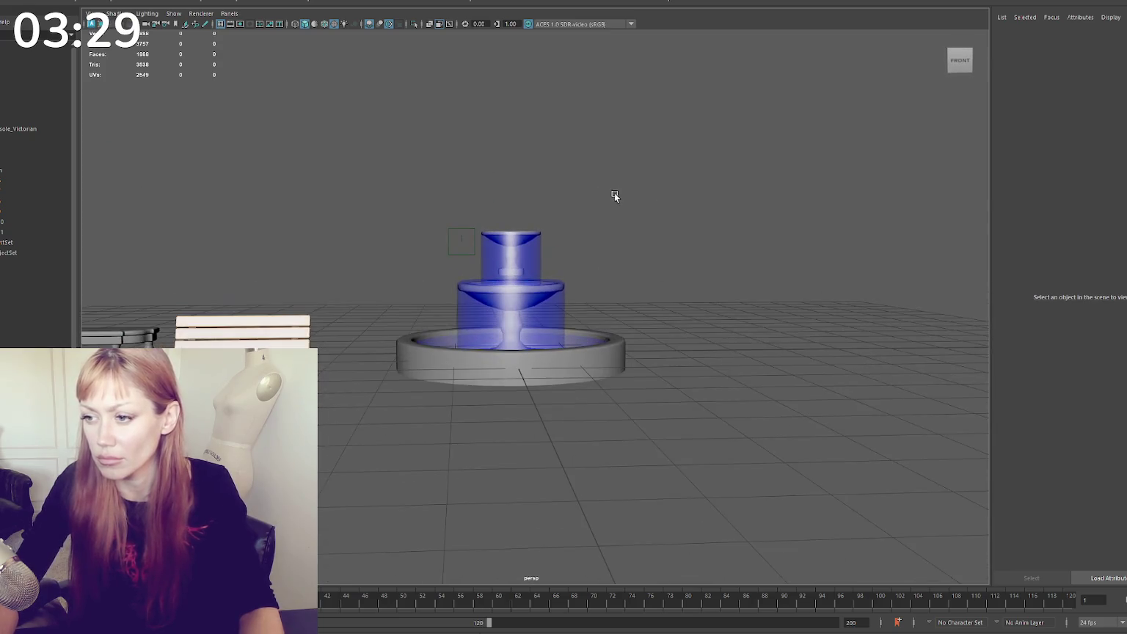
scroll(615, 195, "up", 3)
left_click(579, 282)
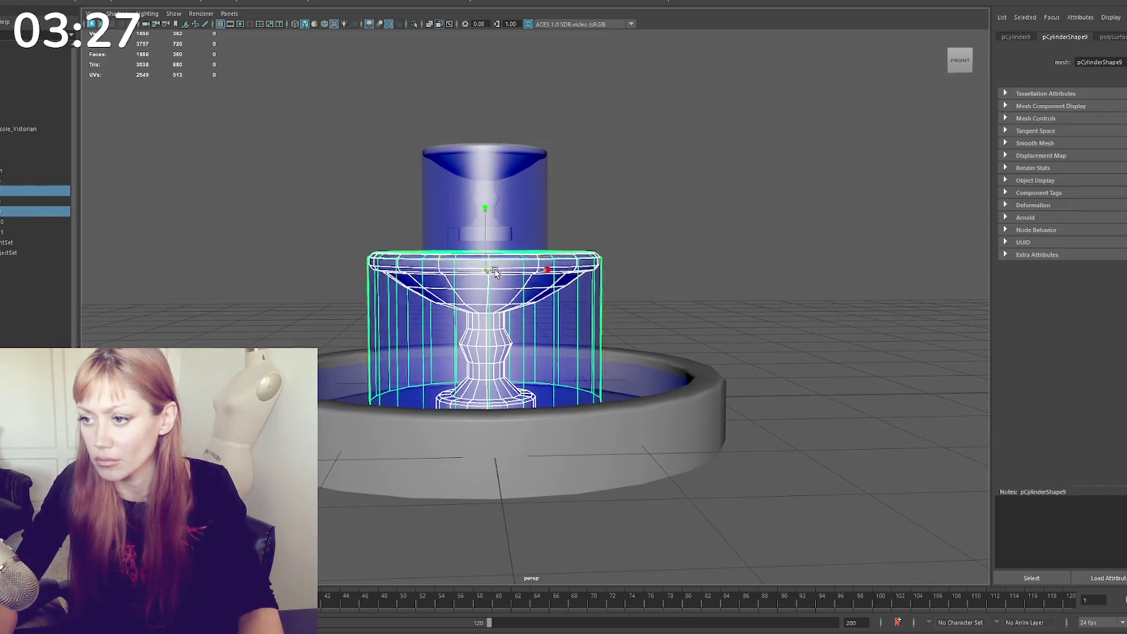
Widen the middle water cylinder and select the middle bowl's rim vertices
left_click_drag(494, 272, 505, 272)
left_click(538, 305)
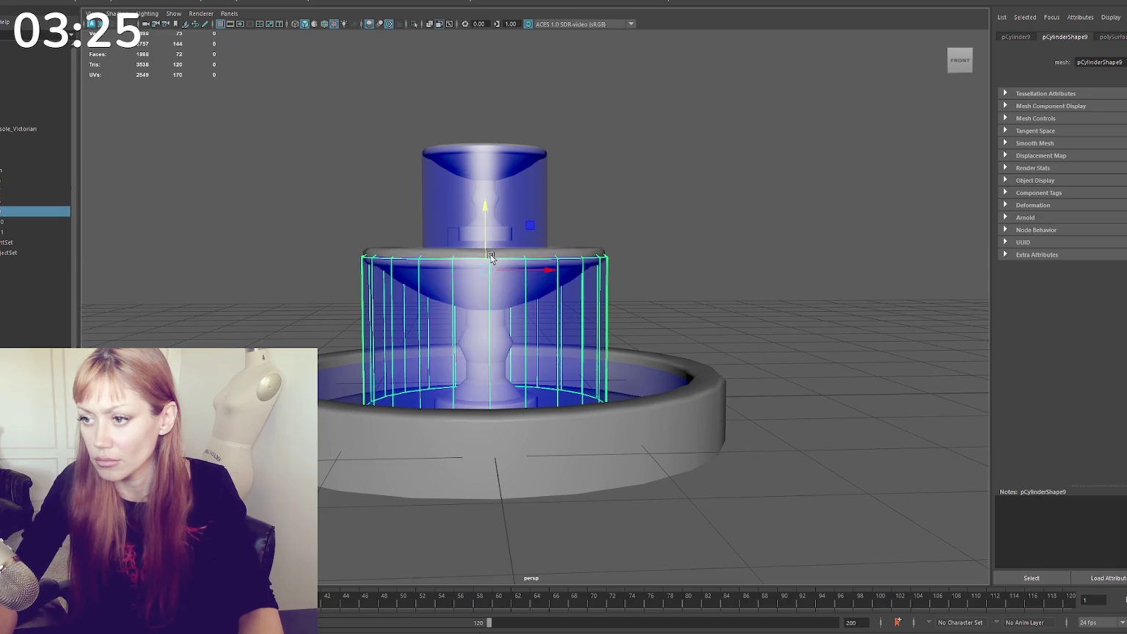
left_click_drag(655, 202, 424, 258)
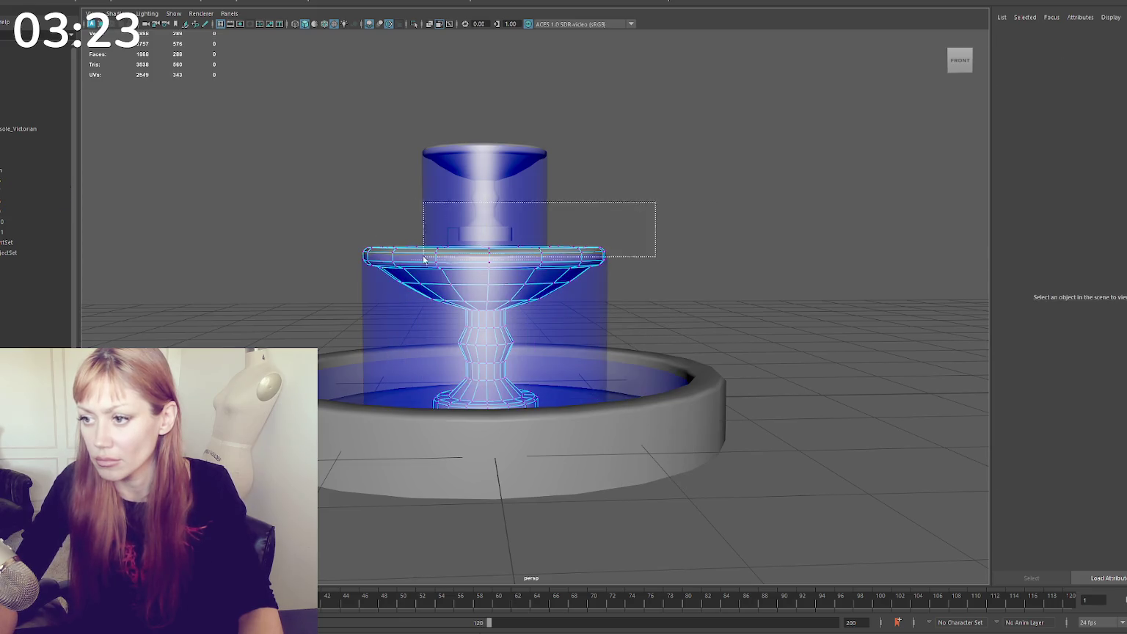
left_click_drag(655, 202, 297, 294)
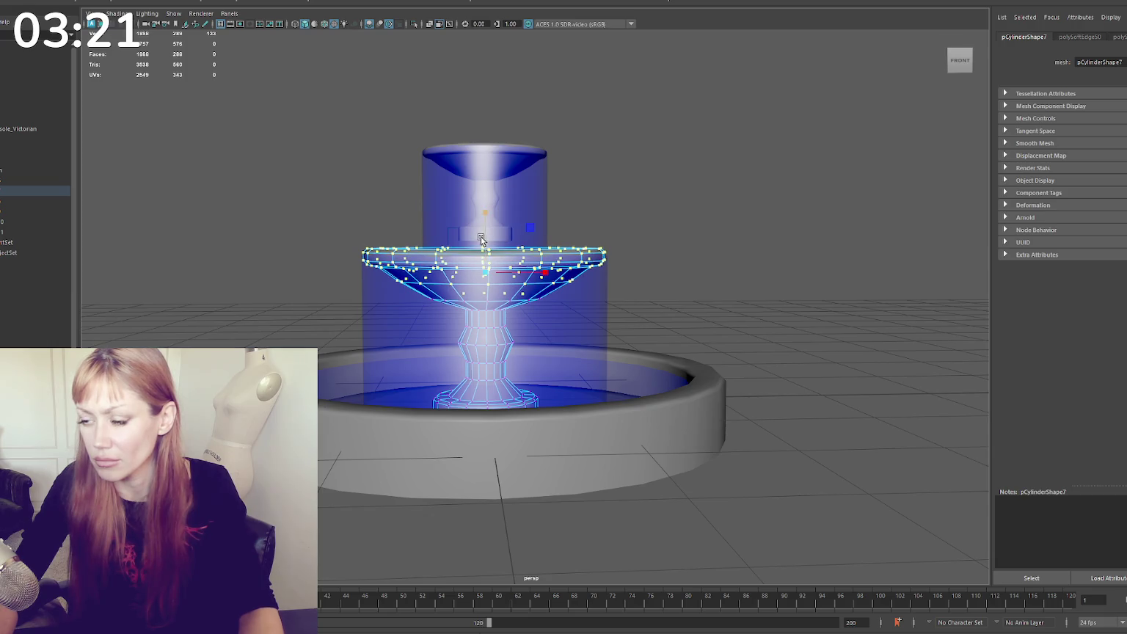
mouse_move(481, 240)
left_mouse_down("alt")
mouse_move(669, 219)
mouse_move(308, 302)
left_mouse_up("alt")
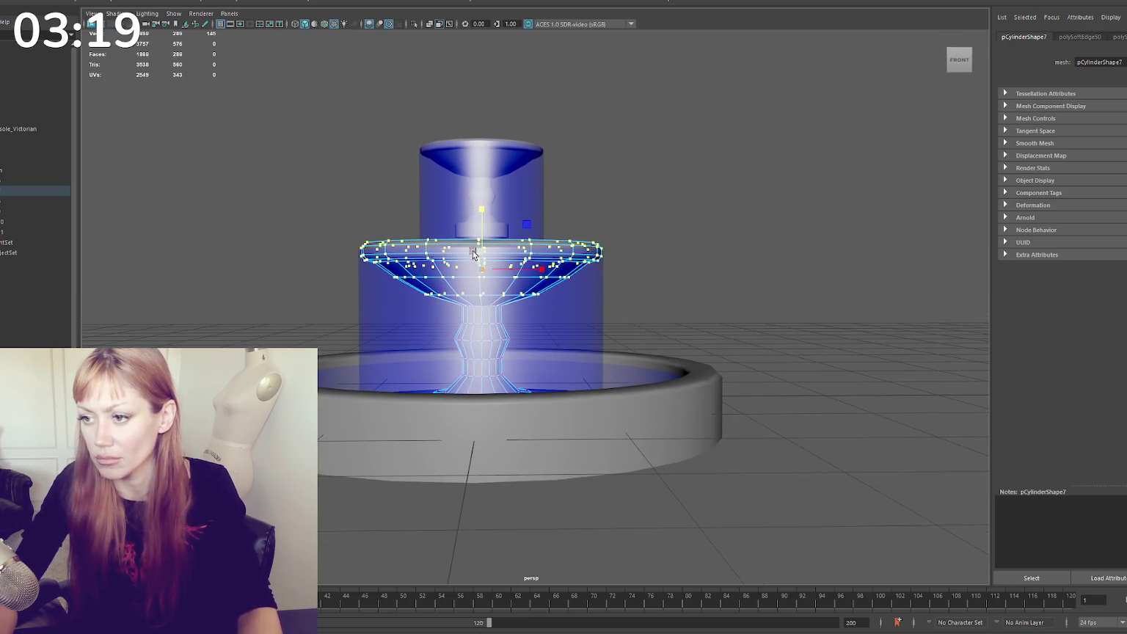
Lower the middle bowl's rim vertices slightly, then reselect the middle cylinder and top bowl
left_click_drag(481, 240, 482, 240)
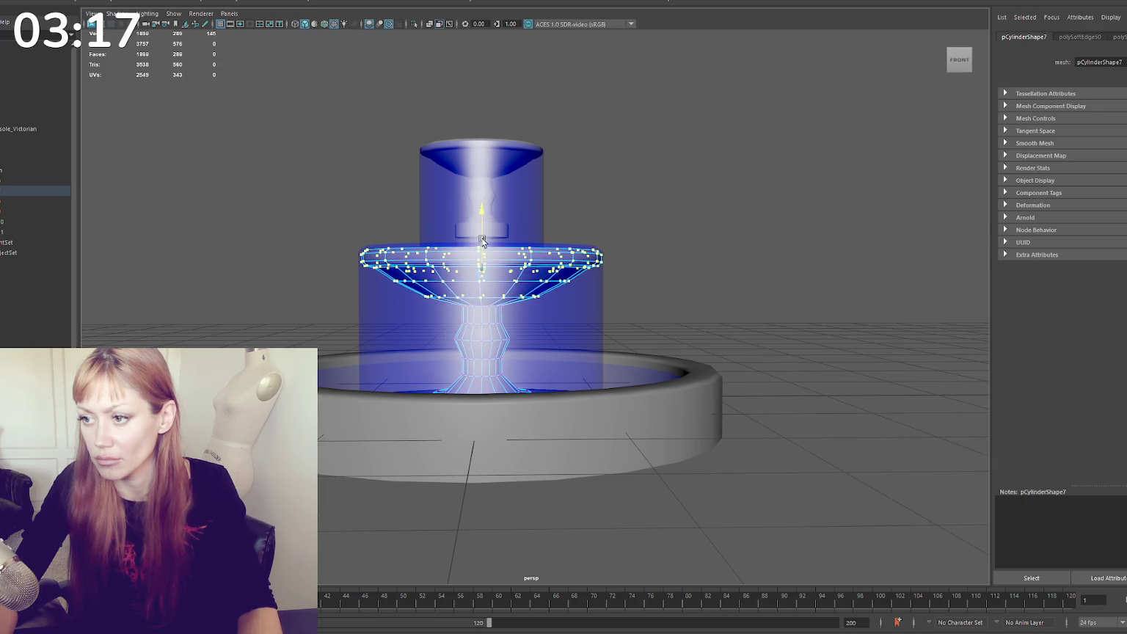
left_click_drag(722, 189, 281, 295)
left_click_drag(478, 240, 477, 238)
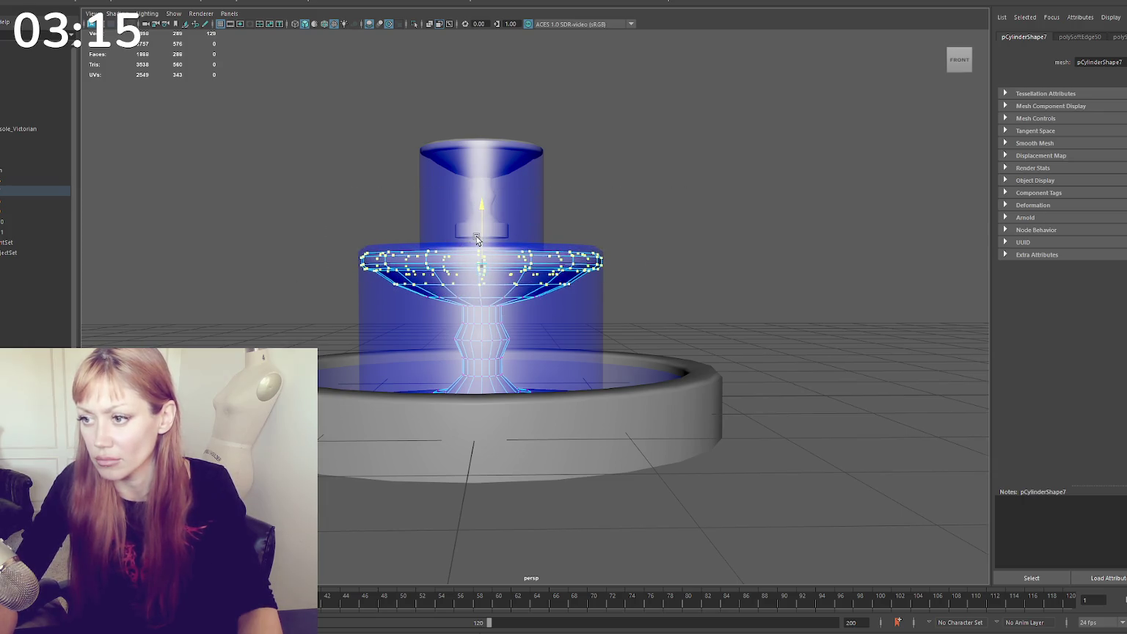
left_click(634, 208)
left_click(503, 261)
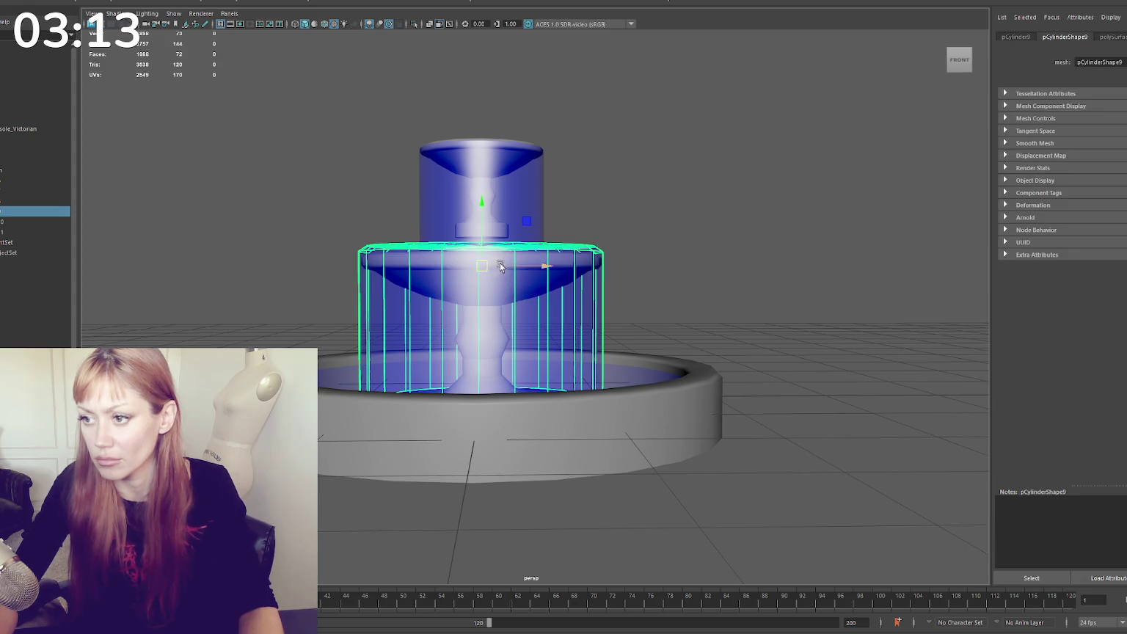
mouse_move(543, 109)
left_mouse_down()
mouse_move(461, 159)
mouse_move(490, 181)
left_mouse_up()
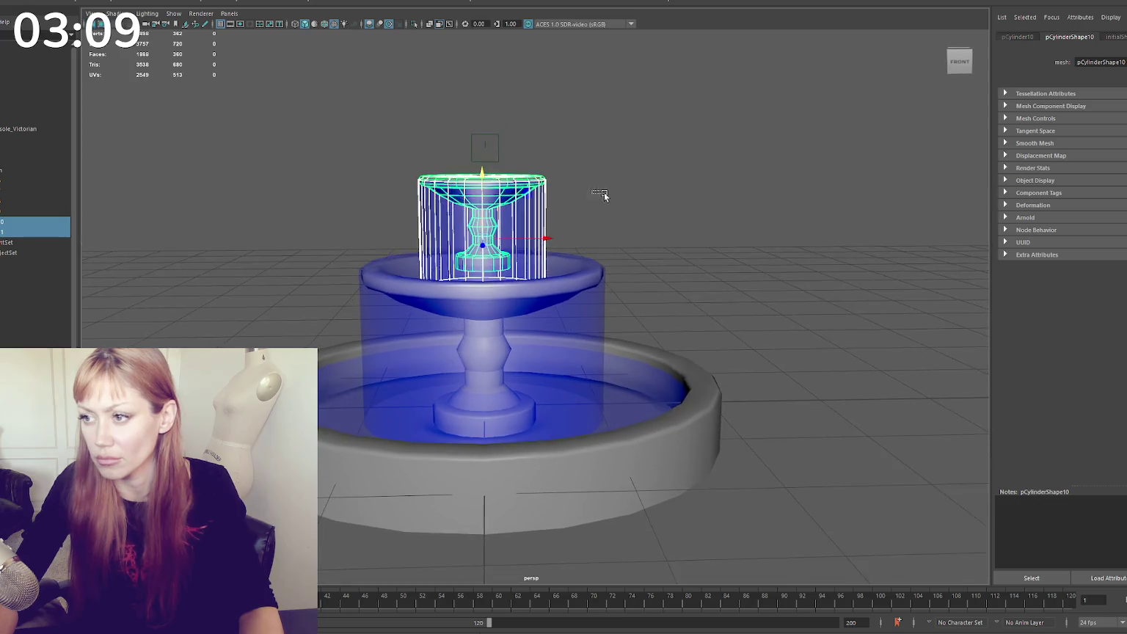
left_click(604, 194)
scroll(670, 194, "down", 5)
left_click_drag(670, 193, 621, 194, "alt")
scroll(621, 194, "up", 8)
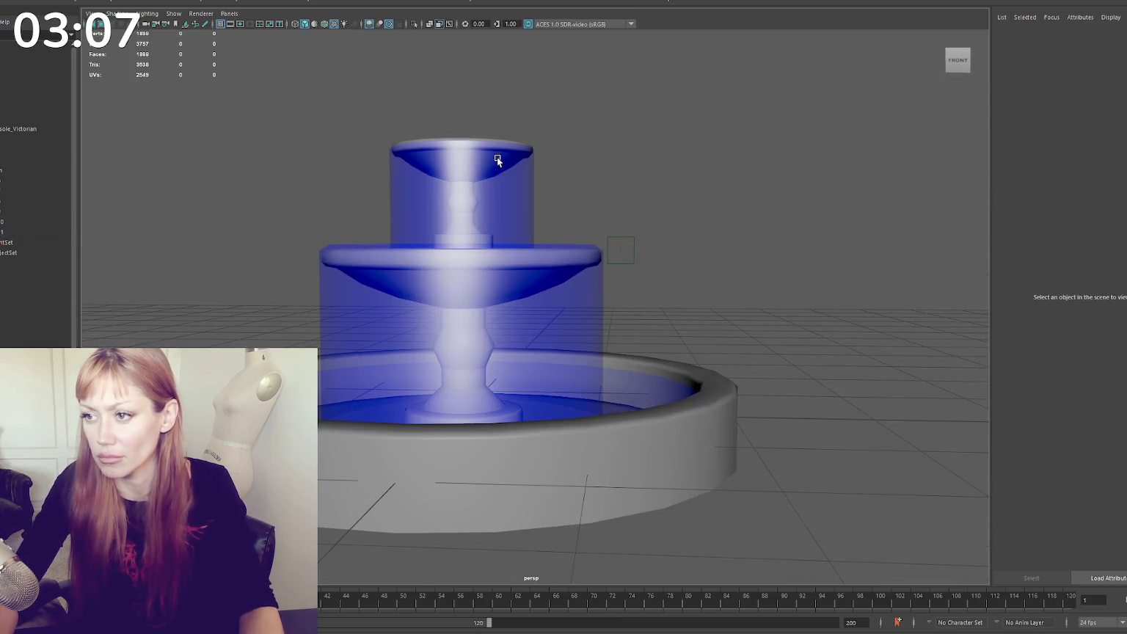
left_click(497, 159)
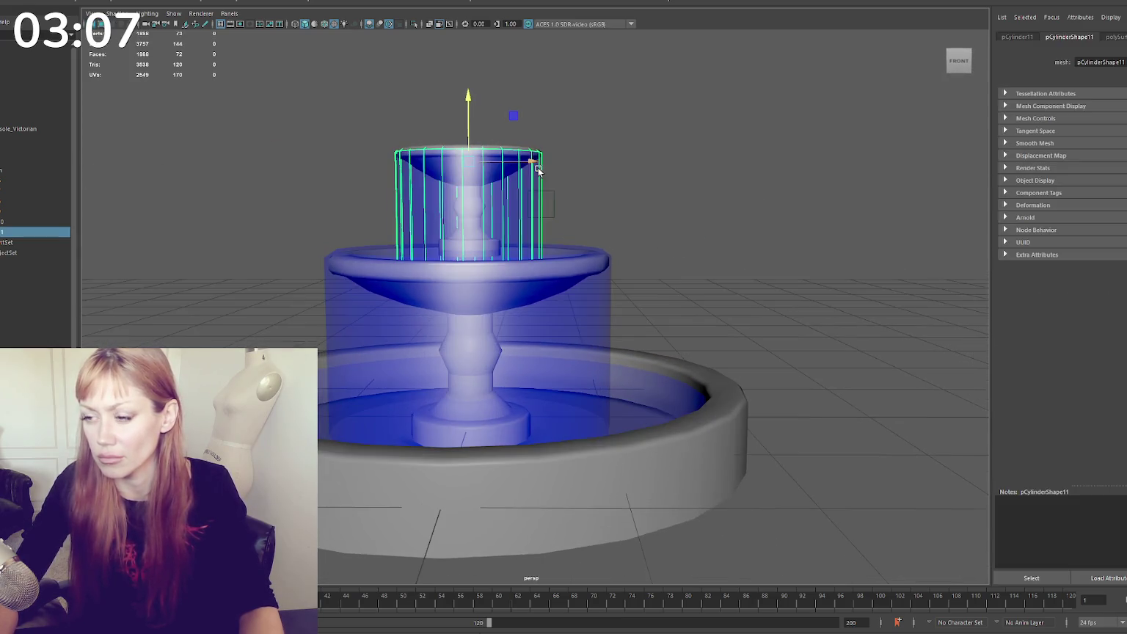
left_click(483, 188)
scroll(477, 174, "up", 3)
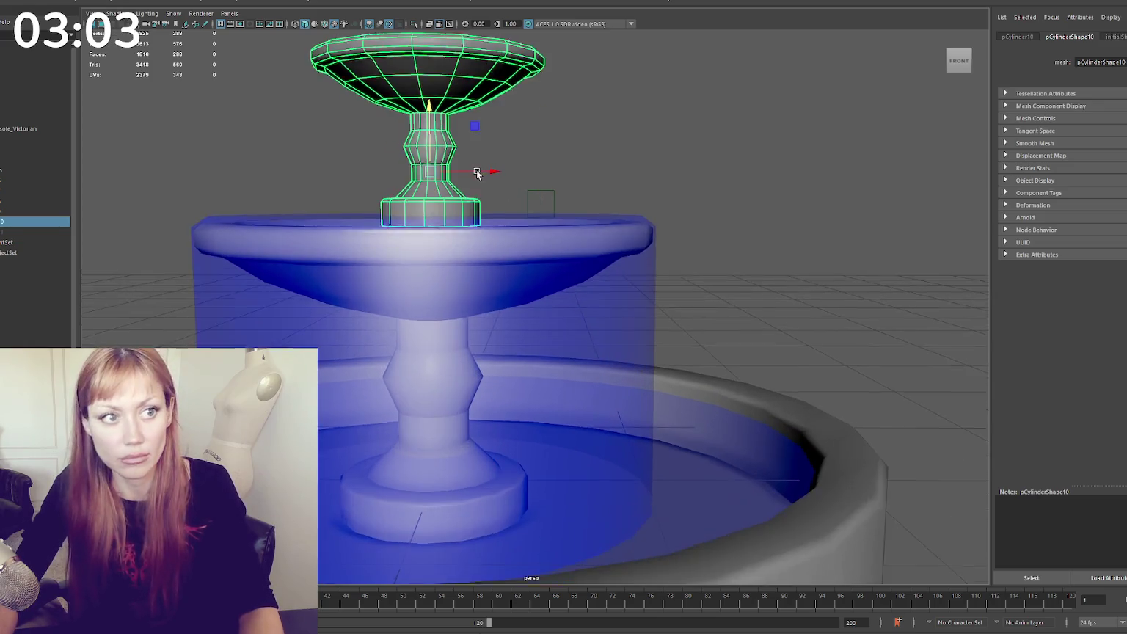
scroll(477, 173, "down", 2)
scroll(495, 164, "down", 3)
scroll(518, 148, "up", 3)
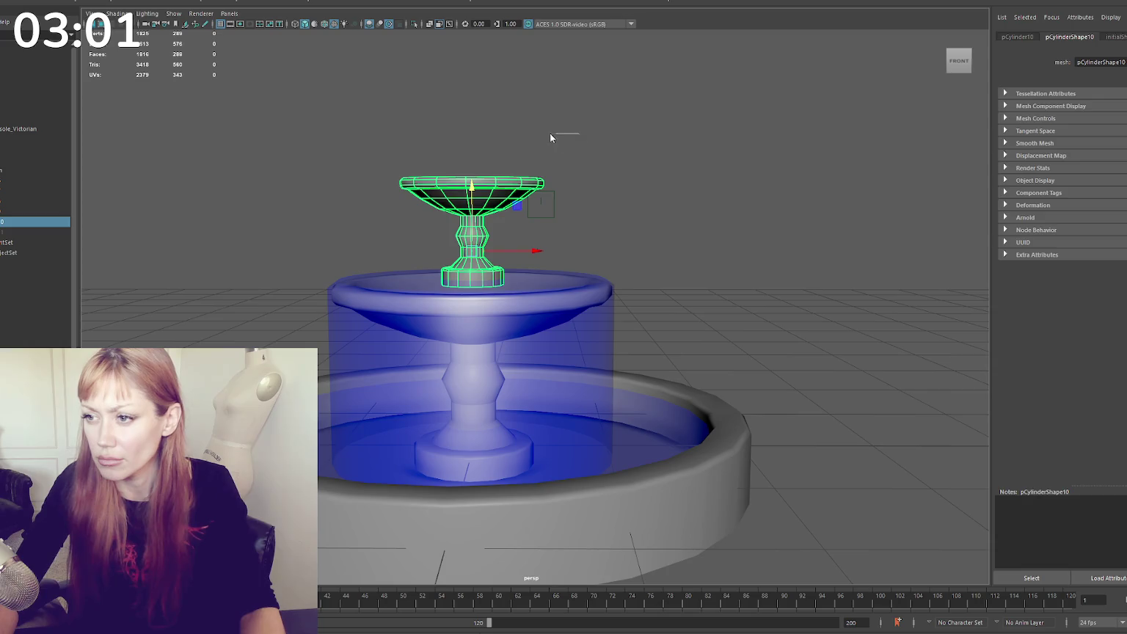
key("F9")
key("4")
left_click_drag(610, 139, 359, 197)
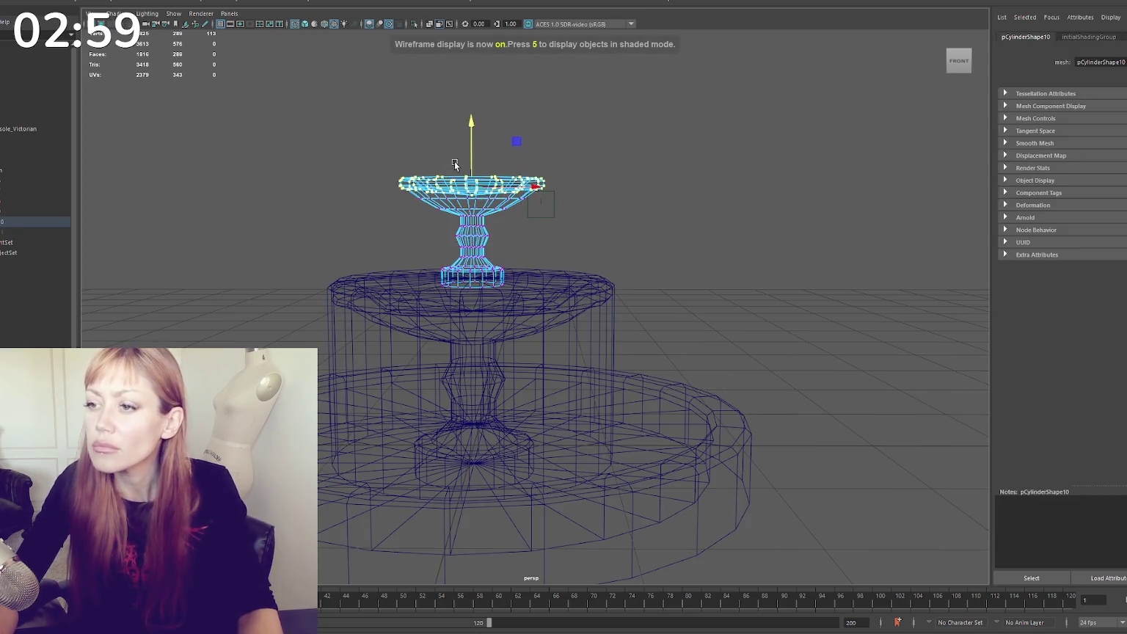
key("6")
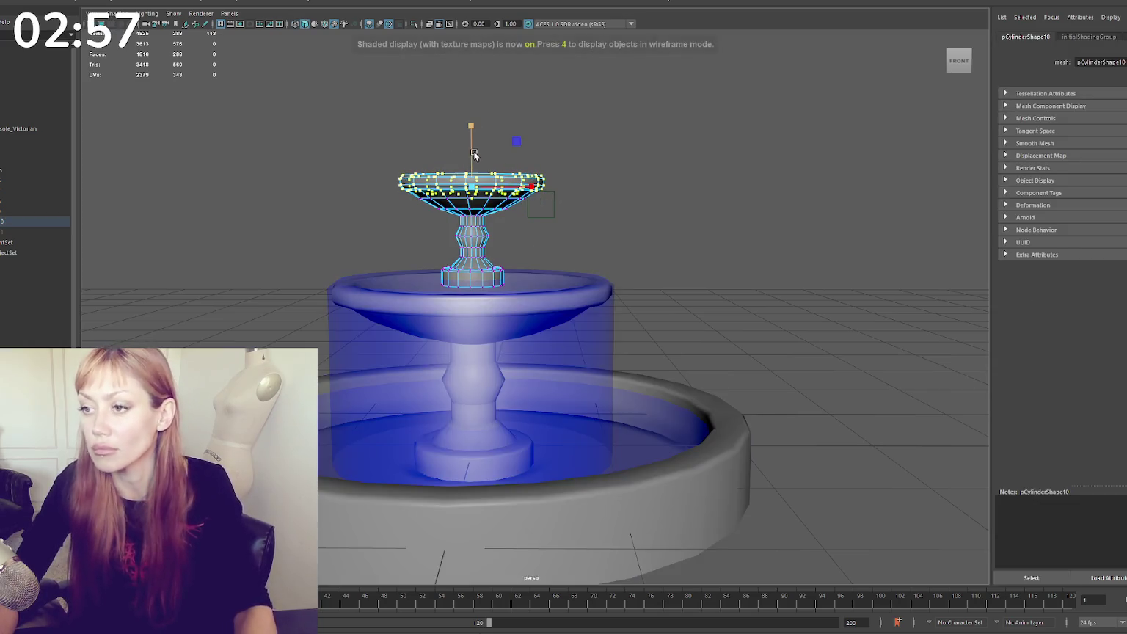
left_click_drag(470, 155, 474, 149)
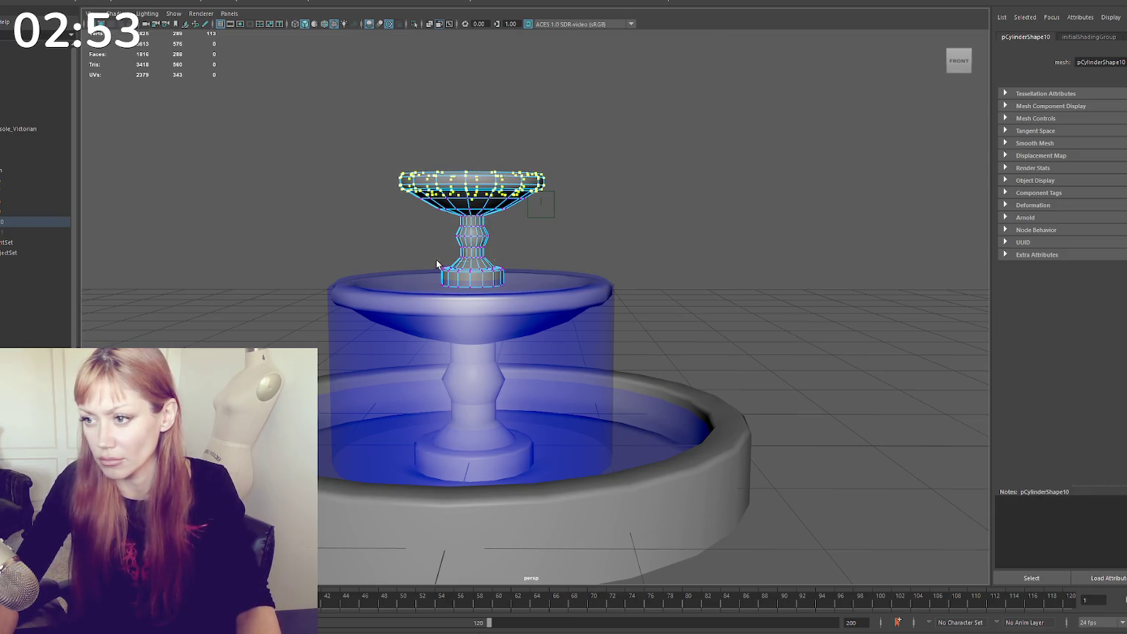
left_click_drag(436, 264, 504, 213)
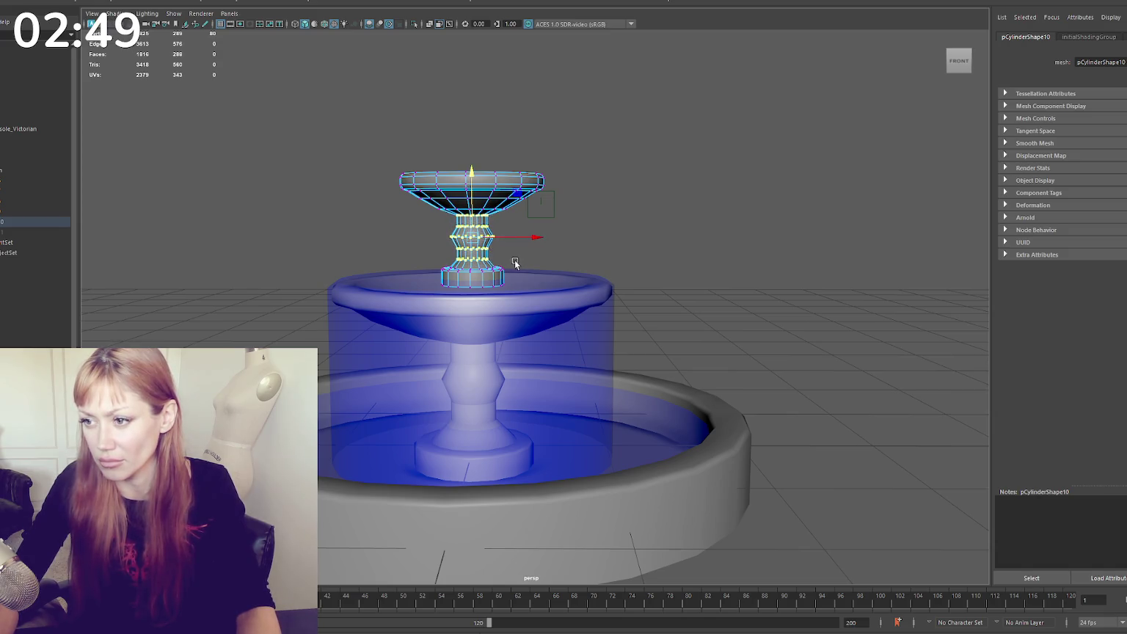
left_click_drag(403, 303, 402, 303)
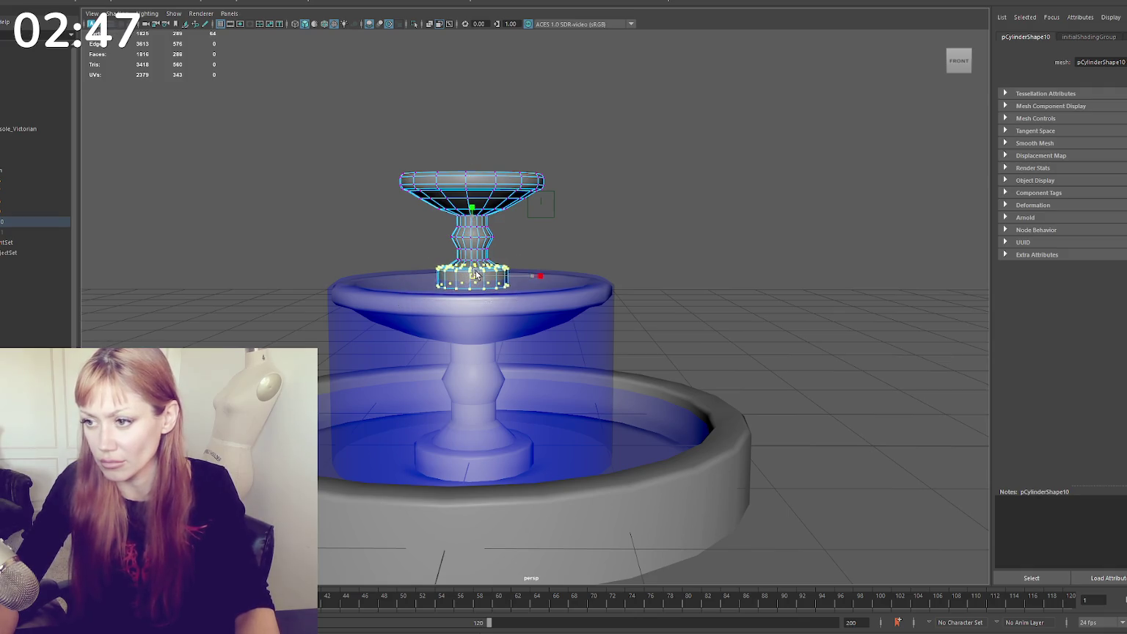
left_click(652, 171)
key("6")
mouse_move(652, 172)
left_mouse_down("alt")
mouse_move(614, 189)
mouse_move(642, 182)
left_mouse_up("alt")
left_click(503, 280)
key("F10")
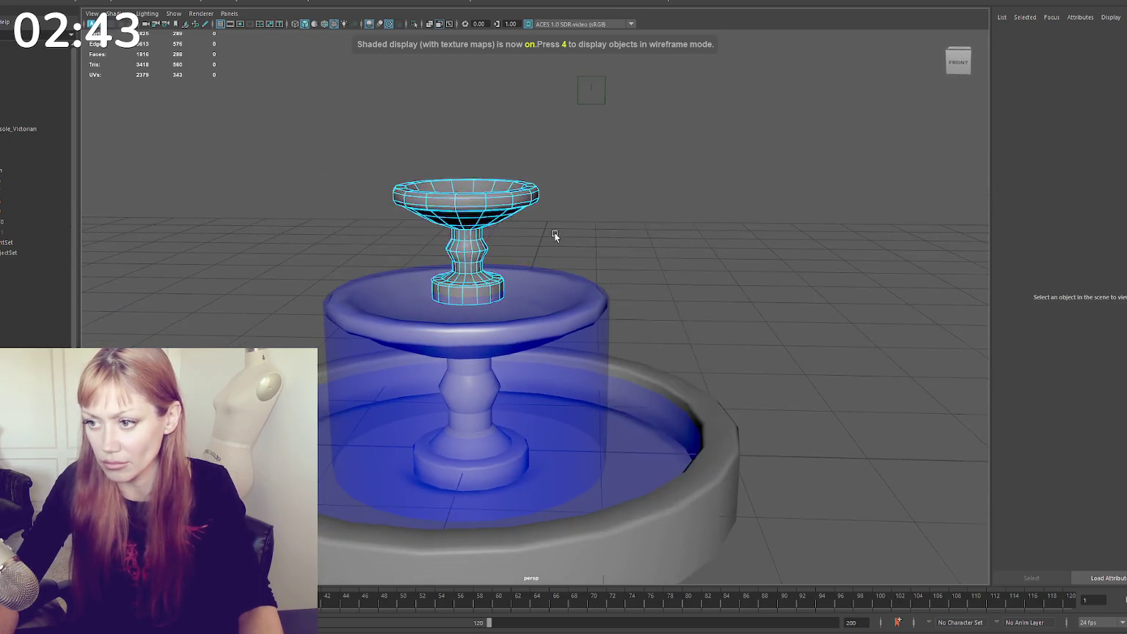
key("f")
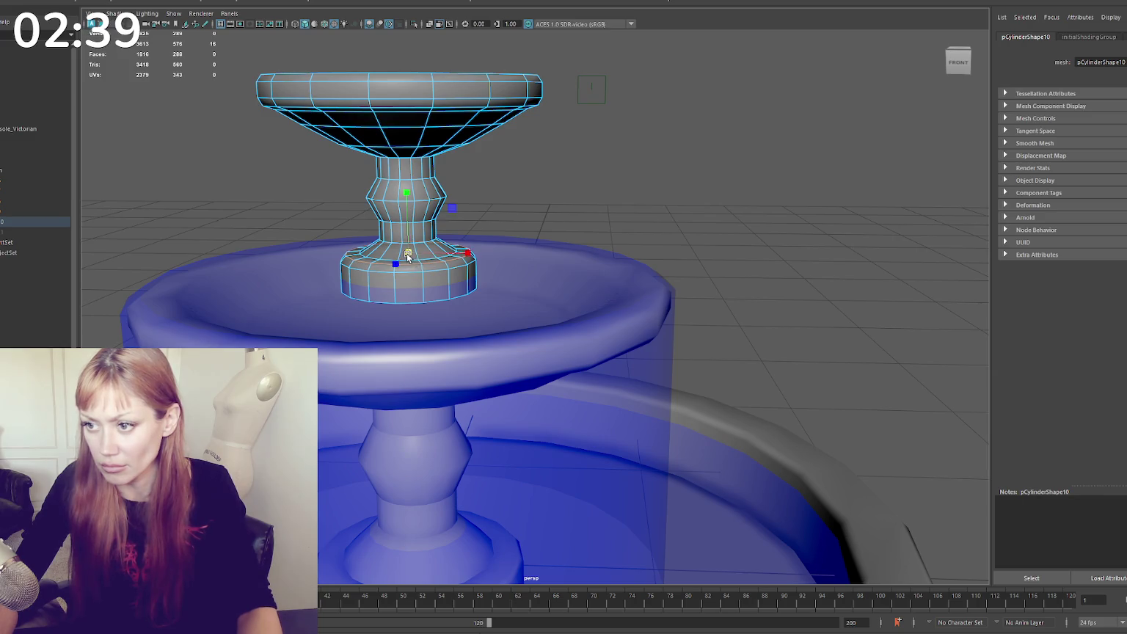
key("F8")
left_click(667, 171)
mouse_move(667, 171)
left_mouse_down("alt")
mouse_move(531, 188)
mouse_move(426, 229)
mouse_move(433, 246)
left_mouse_up("alt")
left_click(414, 187)
left_click(620, 208)
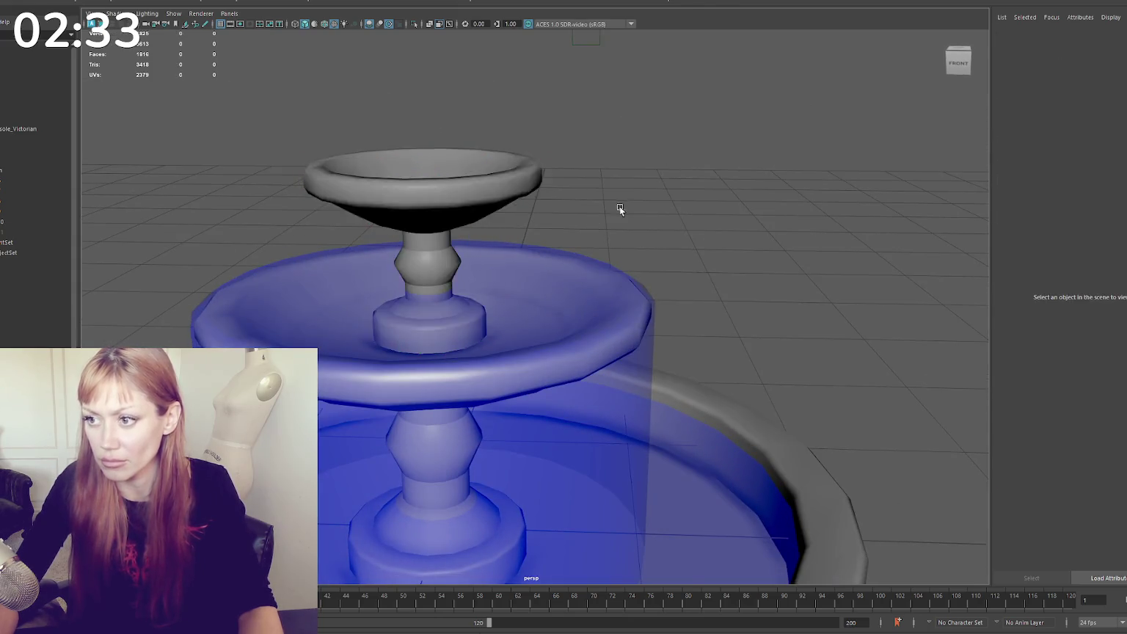
Check the middle water cylinder's material and delete the cylinder
scroll(623, 210, "down", 3)
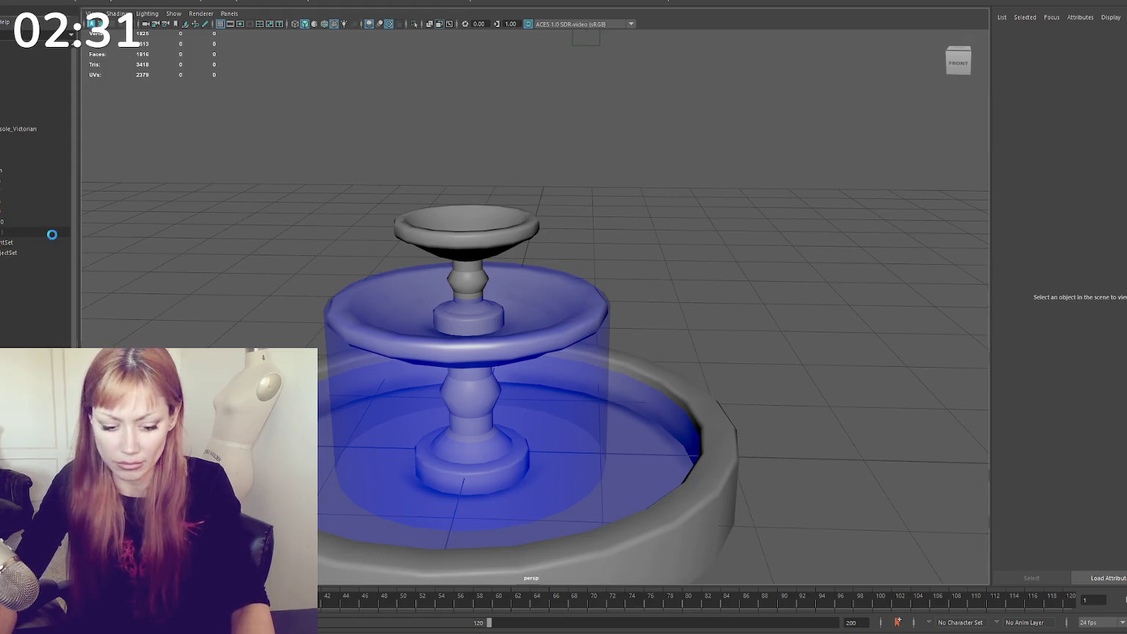
left_click(52, 232)
left_click_drag(550, 250, 564, 223, "alt")
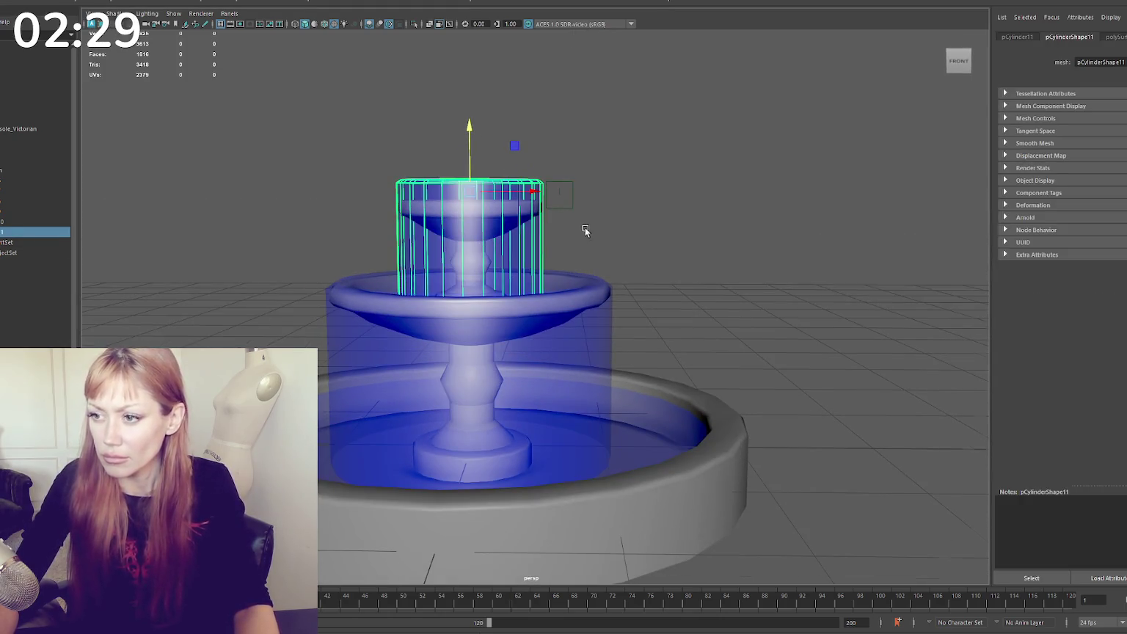
scroll(585, 230, "down", 3)
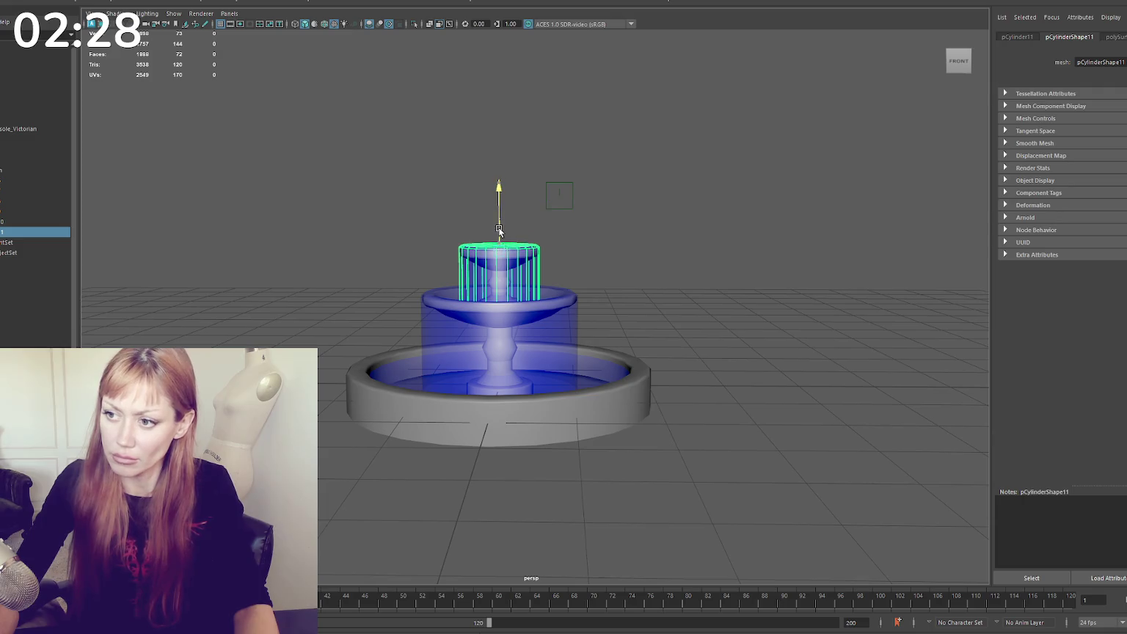
left_click(685, 265)
scroll(685, 265, "down", 2)
mouse_move(685, 265)
left_mouse_down("alt")
mouse_move(612, 269)
mouse_move(629, 268)
mouse_move(519, 304)
left_mouse_up("alt")
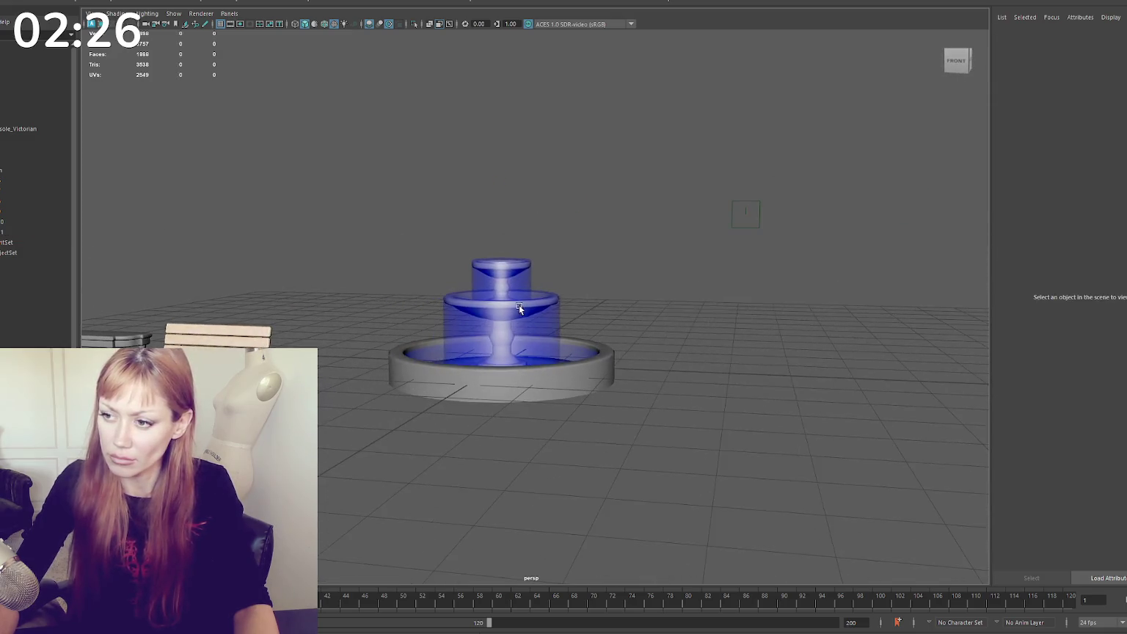
left_click(519, 305)
scroll(601, 268, "up", 2)
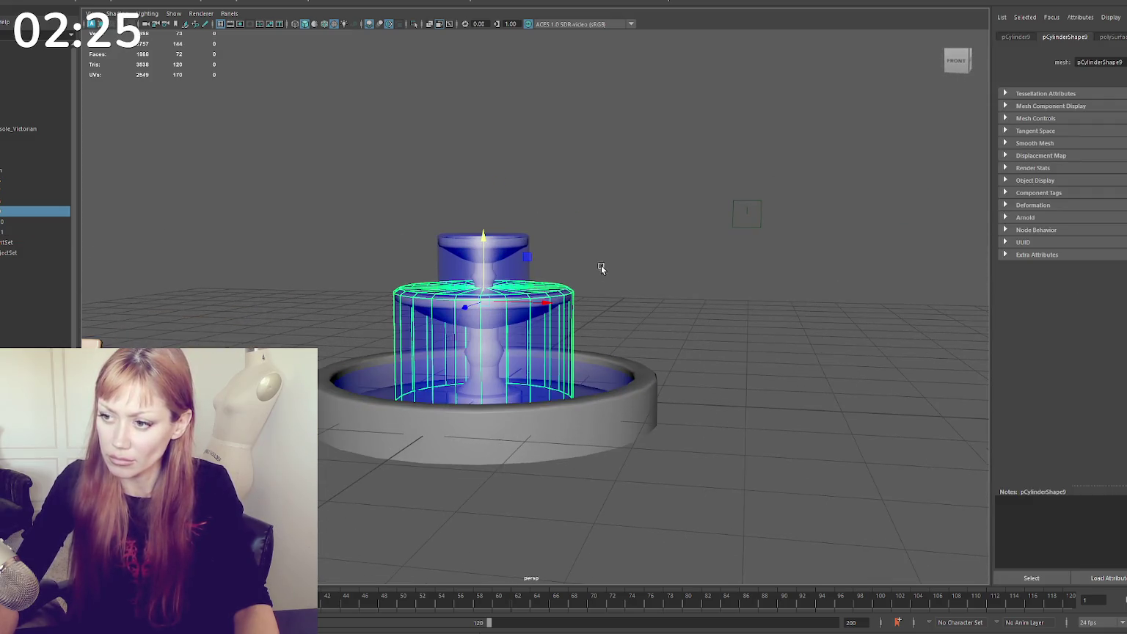
left_click(489, 333)
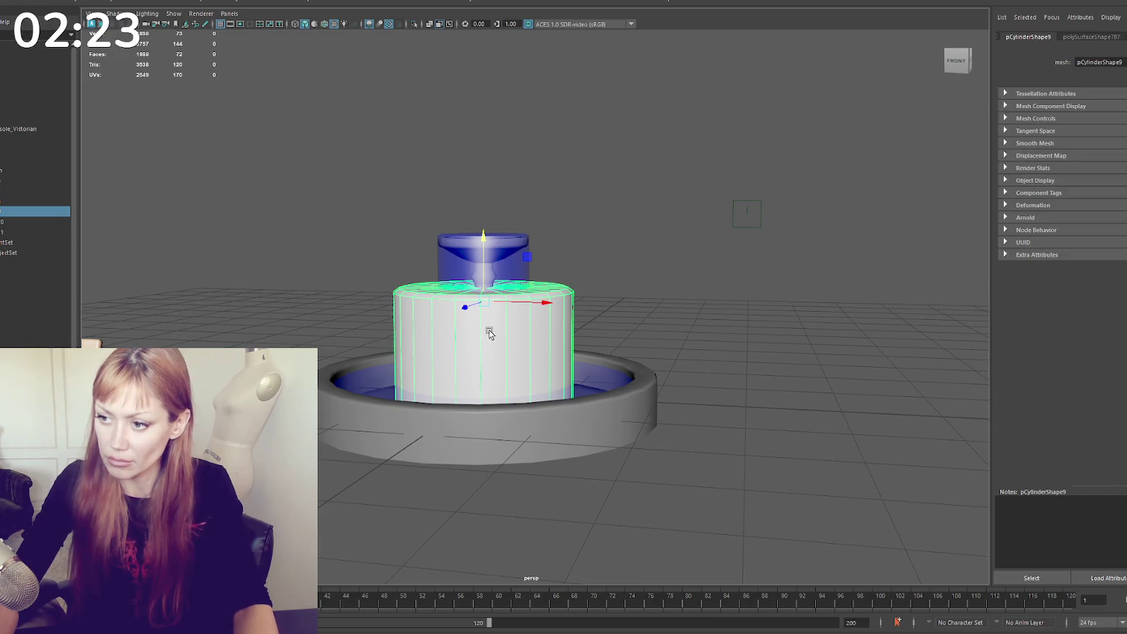
key("Delete")
Lower the middle bowl's rim vertices in vertex mode
left_click(557, 304)
right_click_drag(617, 246, 618, 220)
left_click_drag(447, 380, 458, 375)
scroll(513, 344, "up", 3)
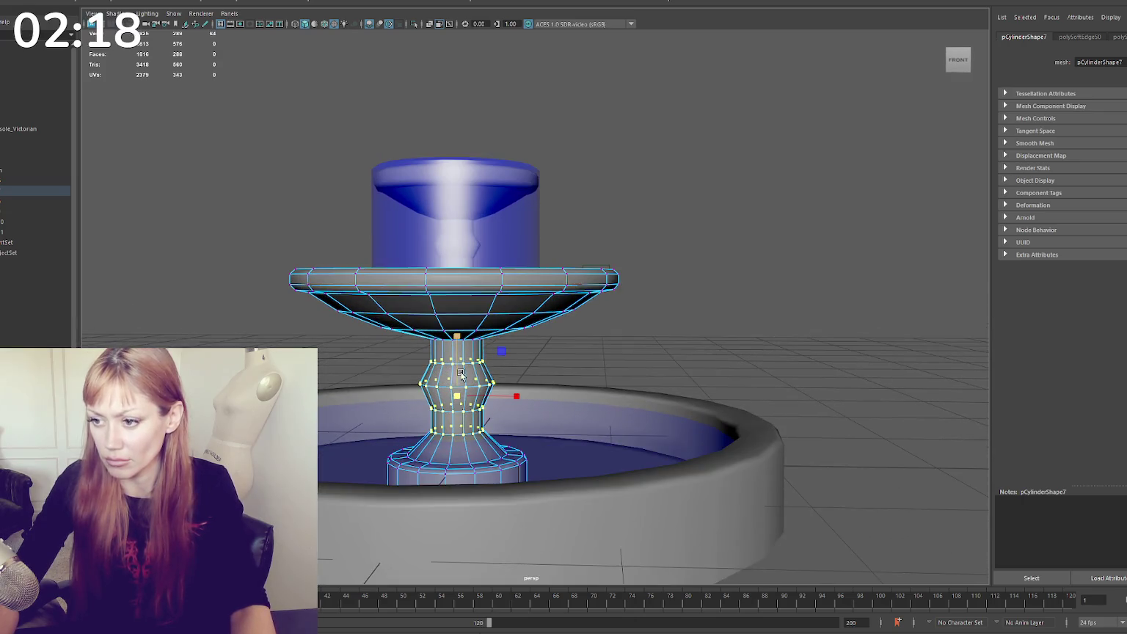
left_click(460, 373)
mouse_move(682, 214)
left_mouse_down()
mouse_move(319, 340)
mouse_move(222, 355)
left_mouse_up()
left_click_drag(454, 262, 455, 281)
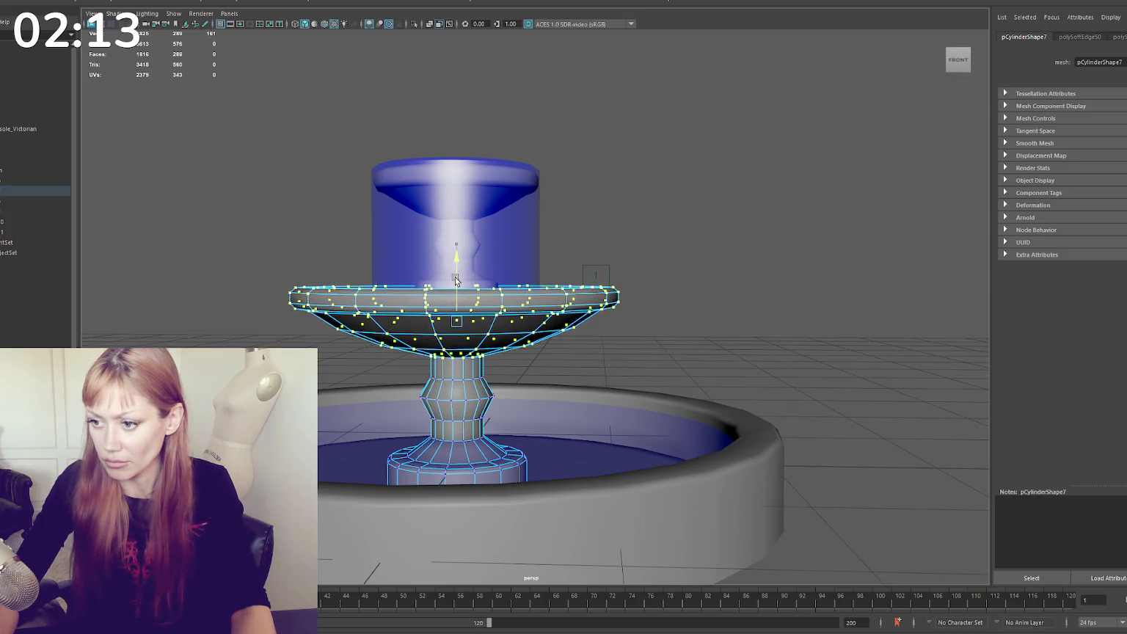
right_click_drag(479, 357, 483, 474)
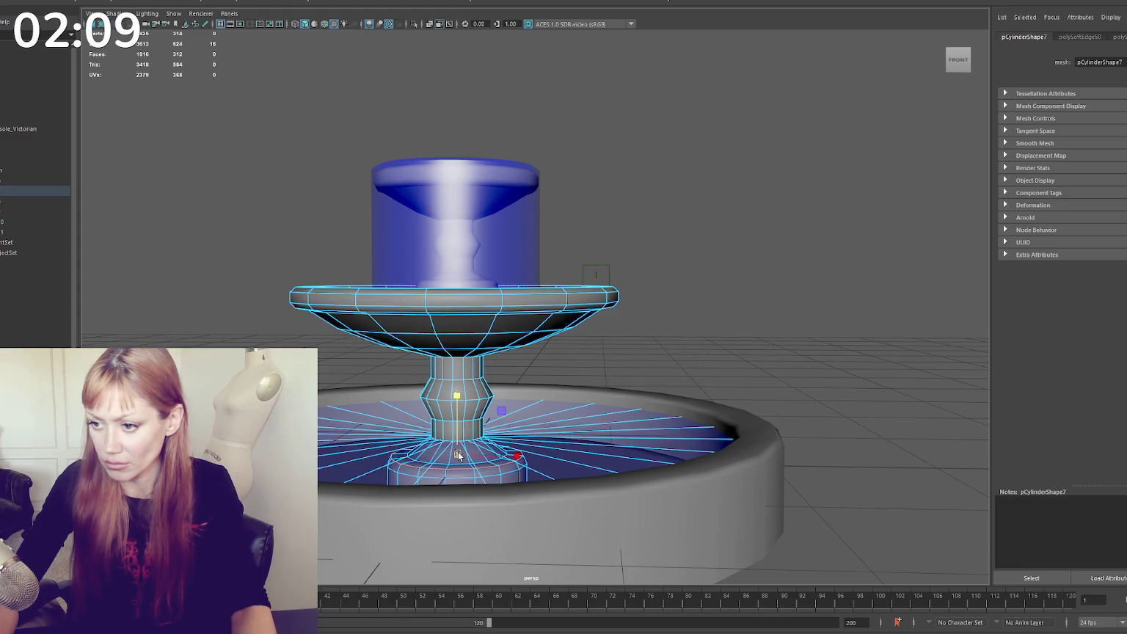
left_click(641, 211)
Lower the middle water cylinder slightly to sit in its bowl
left_click(39, 210)
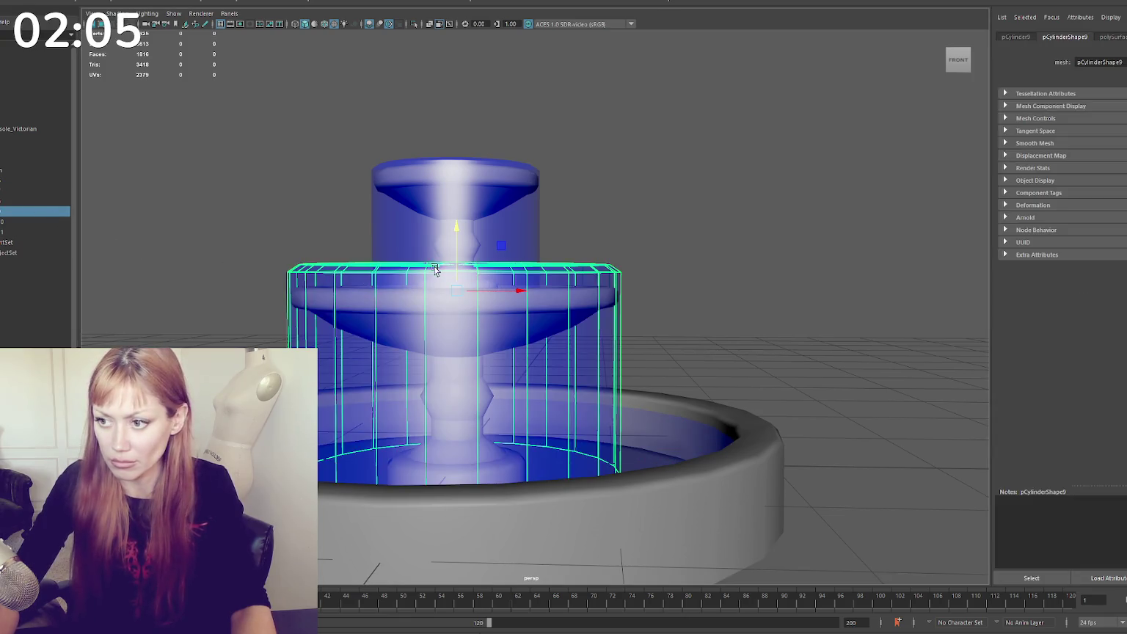
mouse_move(451, 255)
left_mouse_down()
mouse_move(454, 222)
mouse_move(455, 248)
left_mouse_up()
left_click(317, 271)
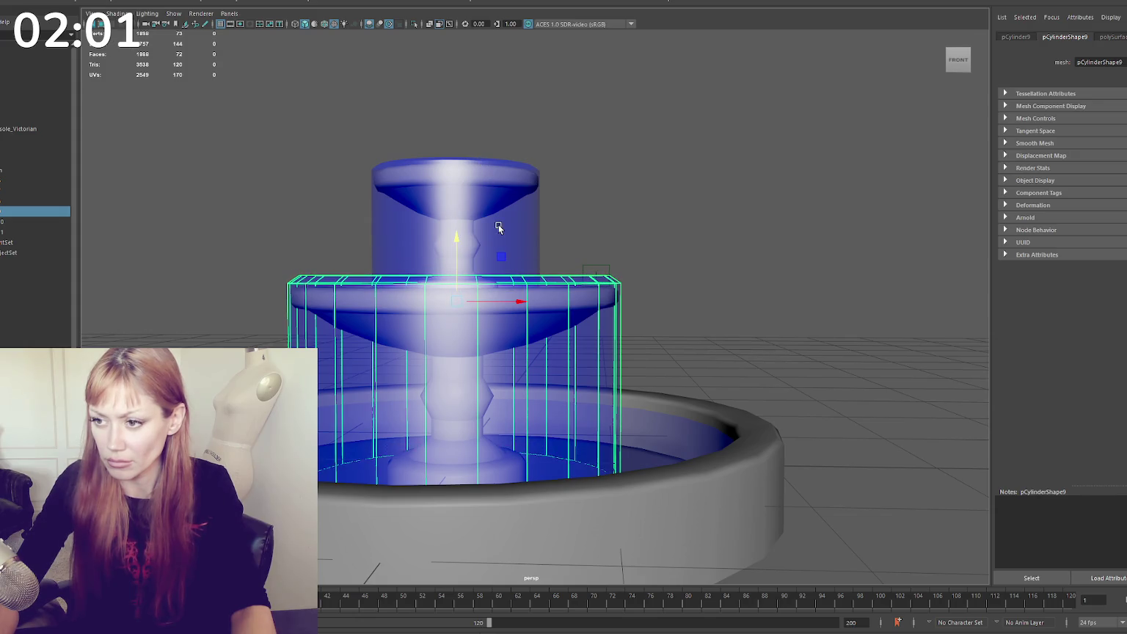
left_click(498, 226)
key("f")
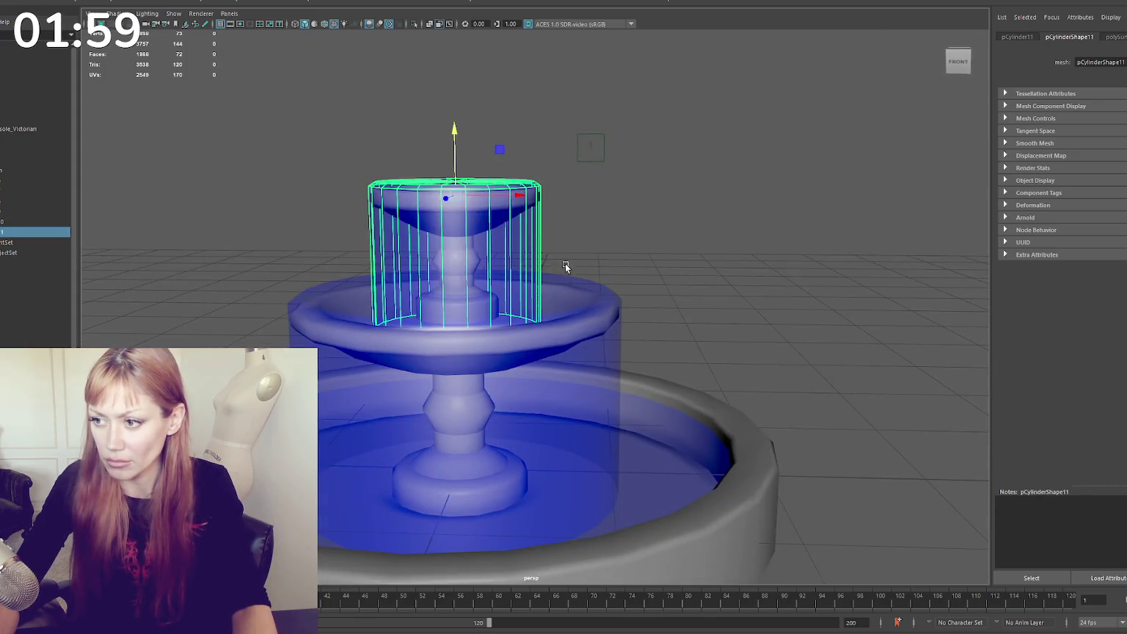
left_click(565, 286)
left_click_drag(460, 270, 461, 259)
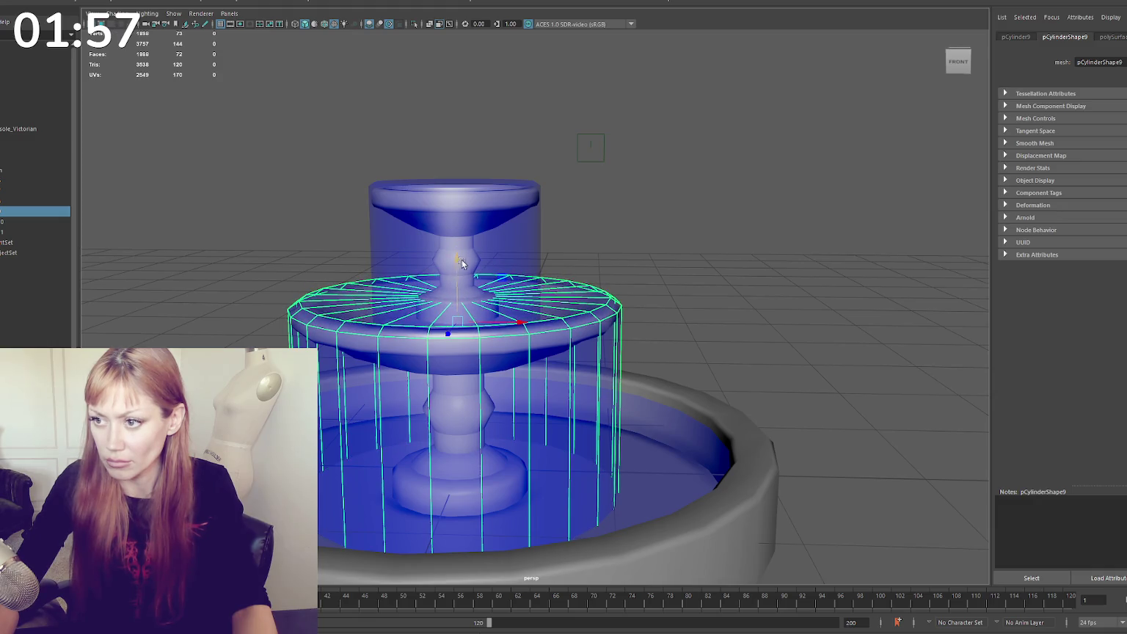
left_click(477, 178)
left_click(611, 222)
Scale up the middle bowl and its pedestal
scroll(547, 232, "down", 5)
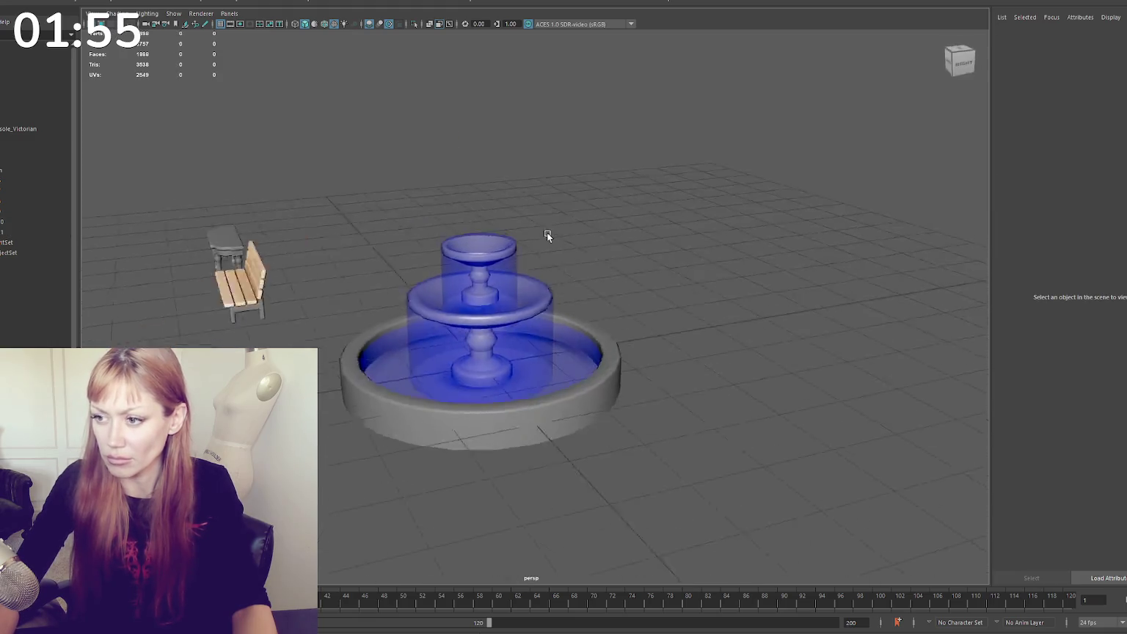
left_click_drag(546, 232, 594, 221, "alt")
scroll(631, 217, "up", 3)
scroll(608, 245, "up", 3)
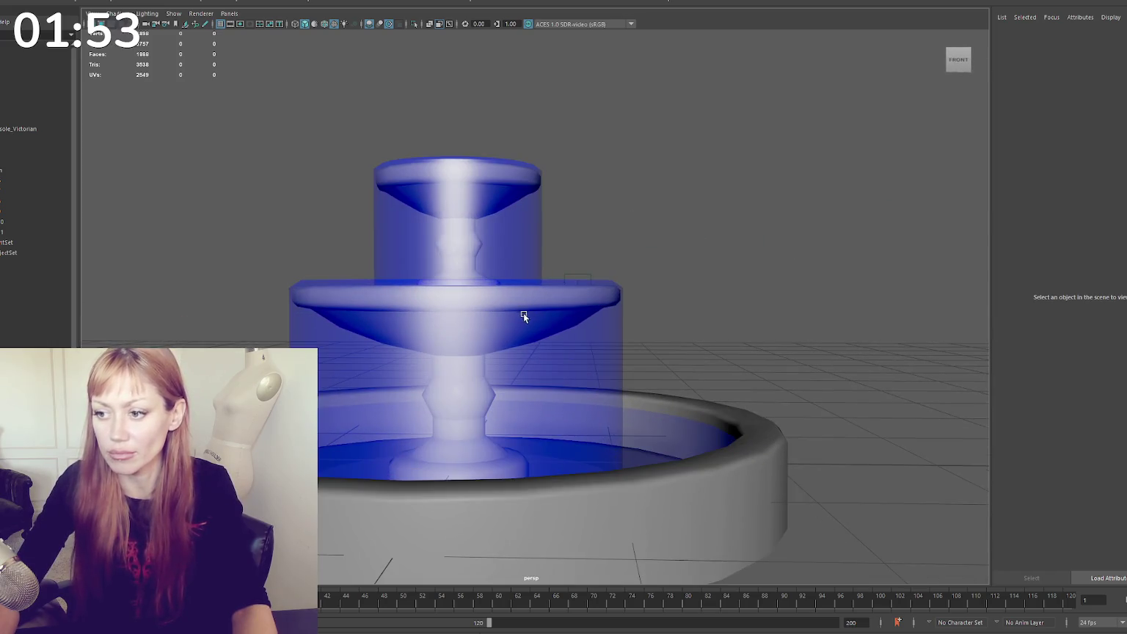
left_click(523, 316)
scroll(572, 304, "down", 3)
left_click(626, 298)
scroll(668, 290, "down", 3)
mouse_move(707, 282)
left_mouse_down("alt")
mouse_move(763, 276)
mouse_move(675, 280)
left_mouse_up("alt")
scroll(682, 283, "up", 2)
scroll(660, 294, "up", 3)
left_click(612, 307)
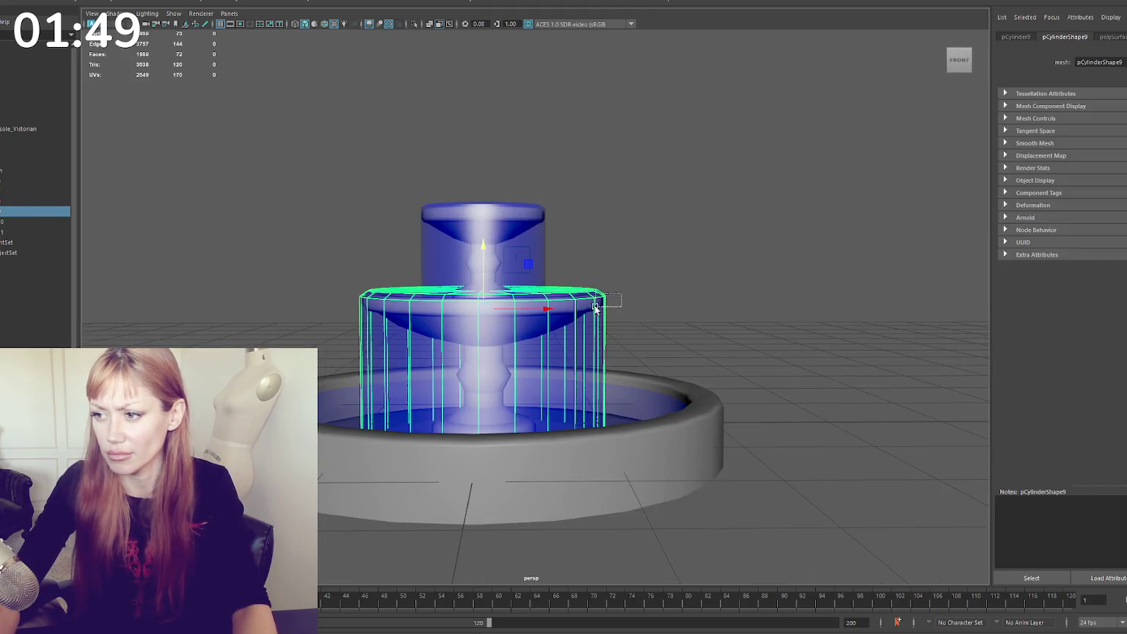
left_click(518, 313)
left_click_drag(483, 394, 496, 390)
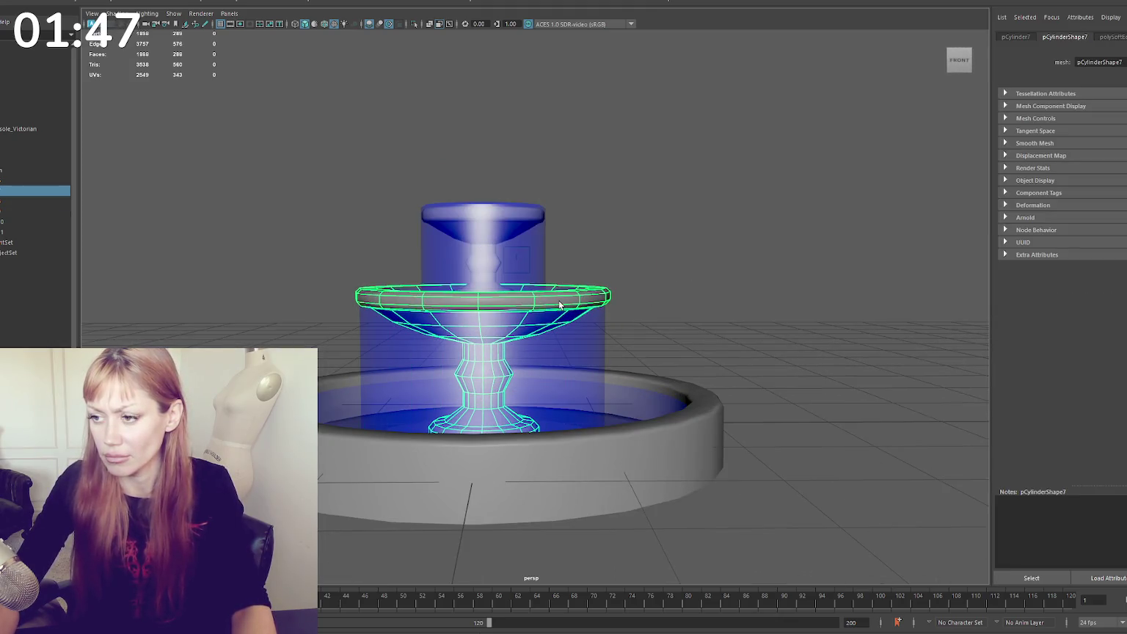
Enlarge the middle water cylinder around the bowl and select all the fountain parts
right_click_drag(679, 276, 679, 242)
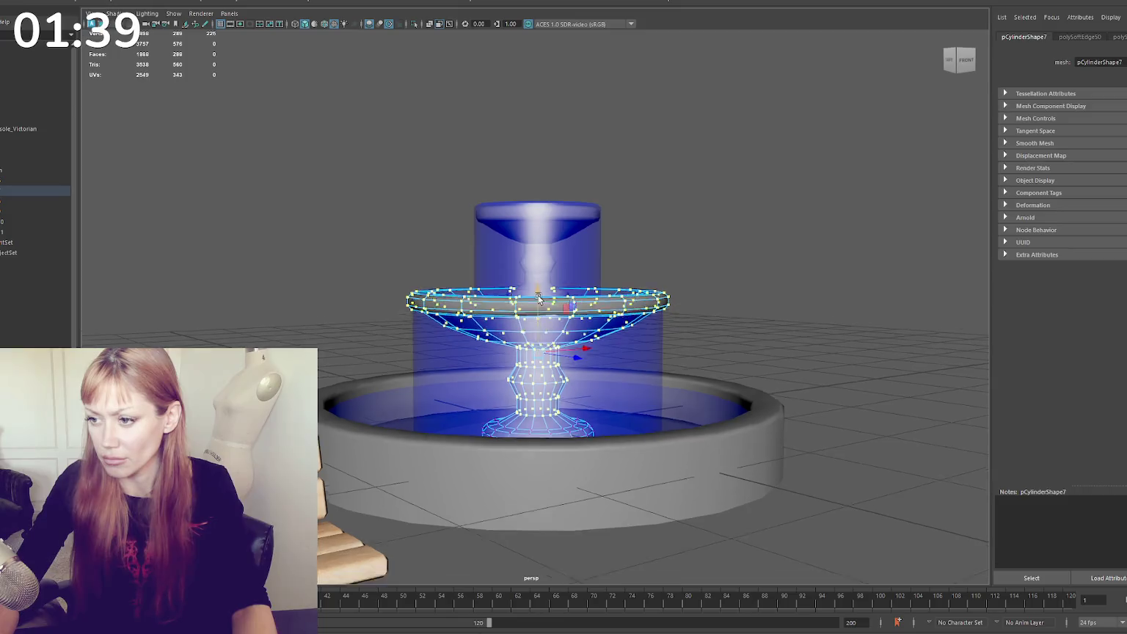
mouse_move(539, 298)
left_mouse_down("alt")
mouse_move(489, 297)
mouse_move(675, 352)
left_mouse_up("alt")
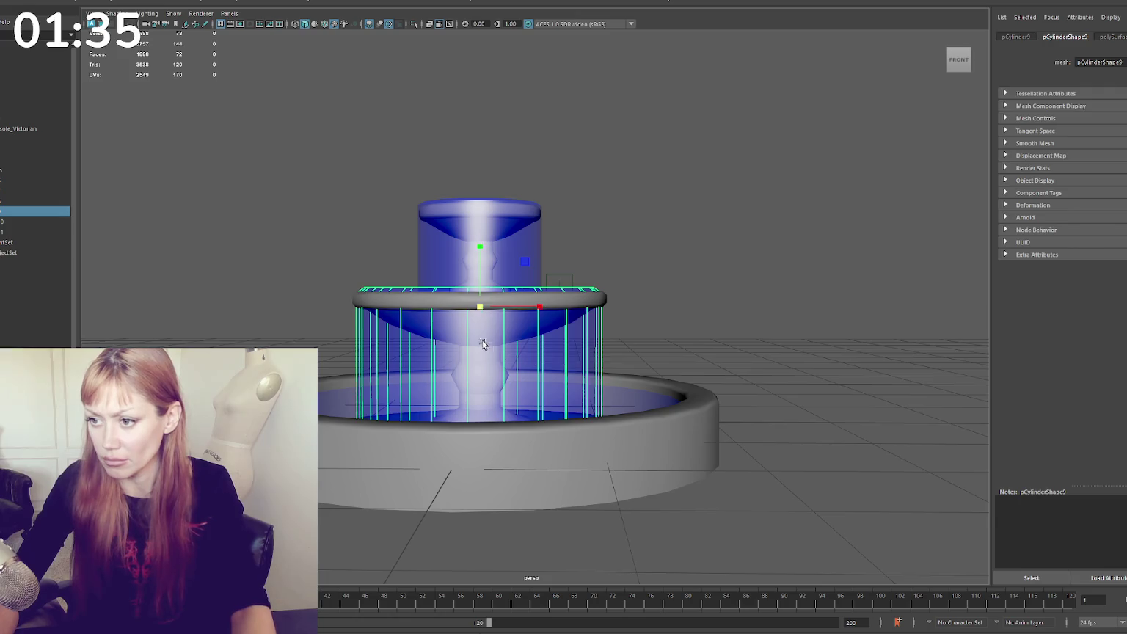
mouse_move(487, 304)
left_mouse_down()
mouse_move(687, 258)
mouse_move(492, 311)
left_mouse_up()
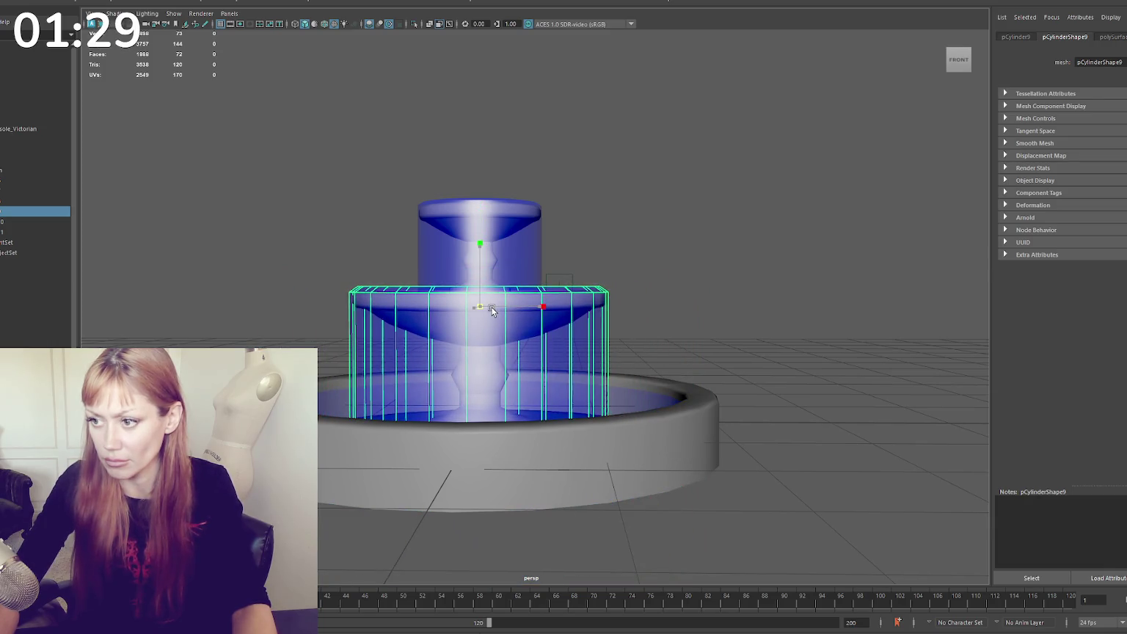
left_click(644, 215)
scroll(644, 215, "down", 3)
mouse_move(644, 215)
left_mouse_down("alt")
mouse_move(592, 224)
mouse_move(652, 219)
mouse_move(630, 254)
mouse_move(636, 301)
mouse_move(594, 229)
mouse_move(659, 229)
mouse_move(647, 230)
left_mouse_up("alt")
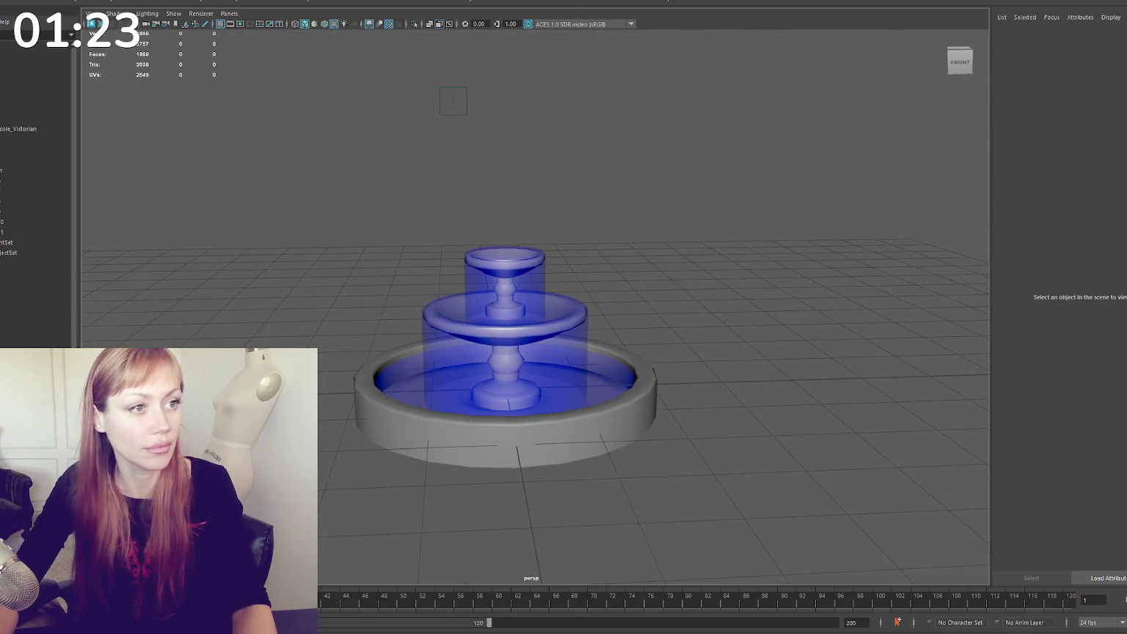
left_click_drag(598, 203, 397, 486)
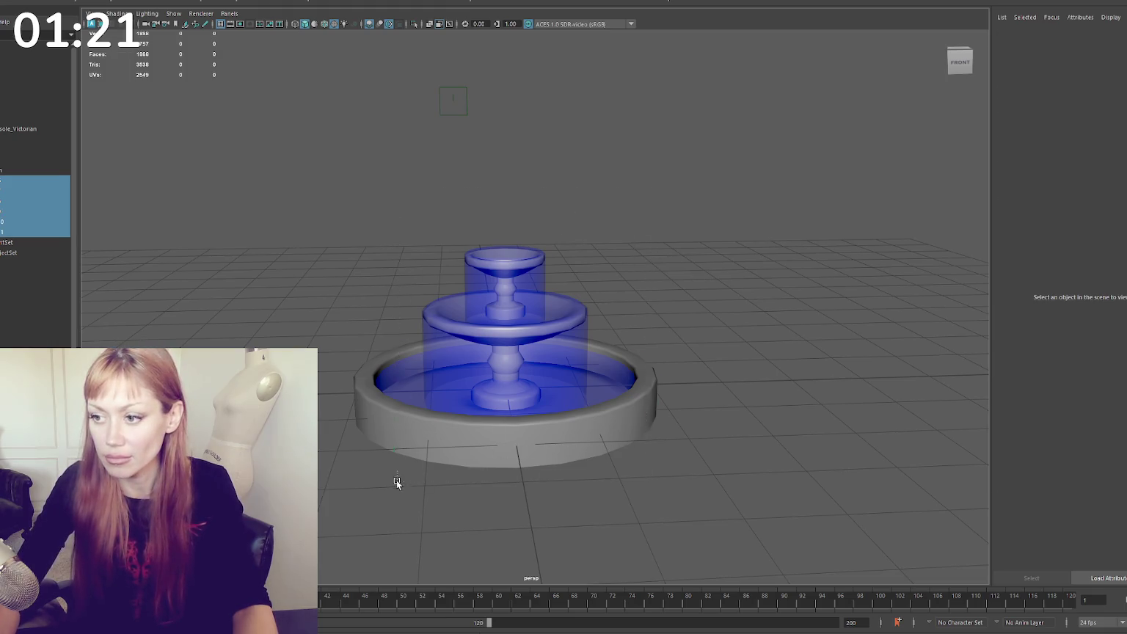
scroll(397, 486, "up", 3)
left_click(121, 2)
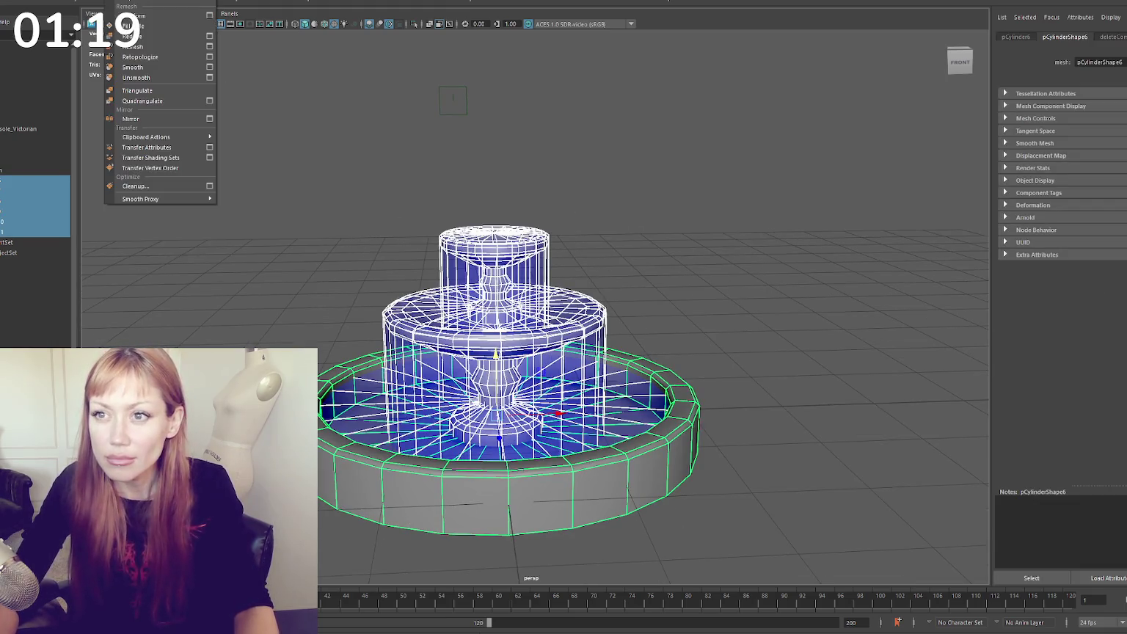
Combine the fountain parts into one object and place a duplicate to the right
left_click(265, 3)
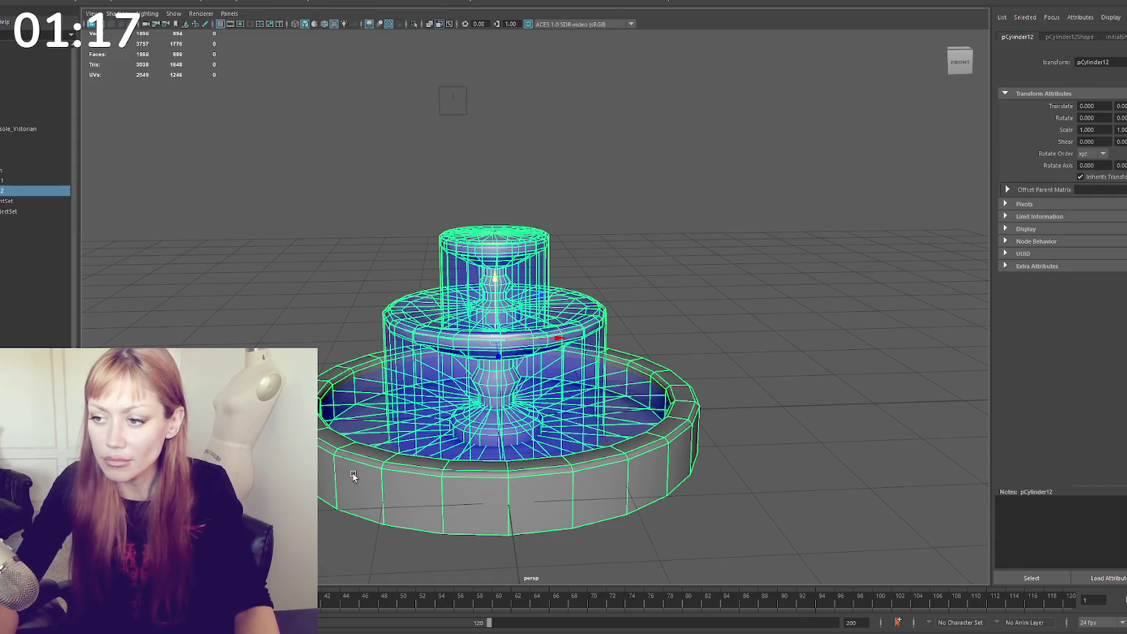
key("ctrl+d")
left_click_drag(557, 339, 851, 338)
key("f")
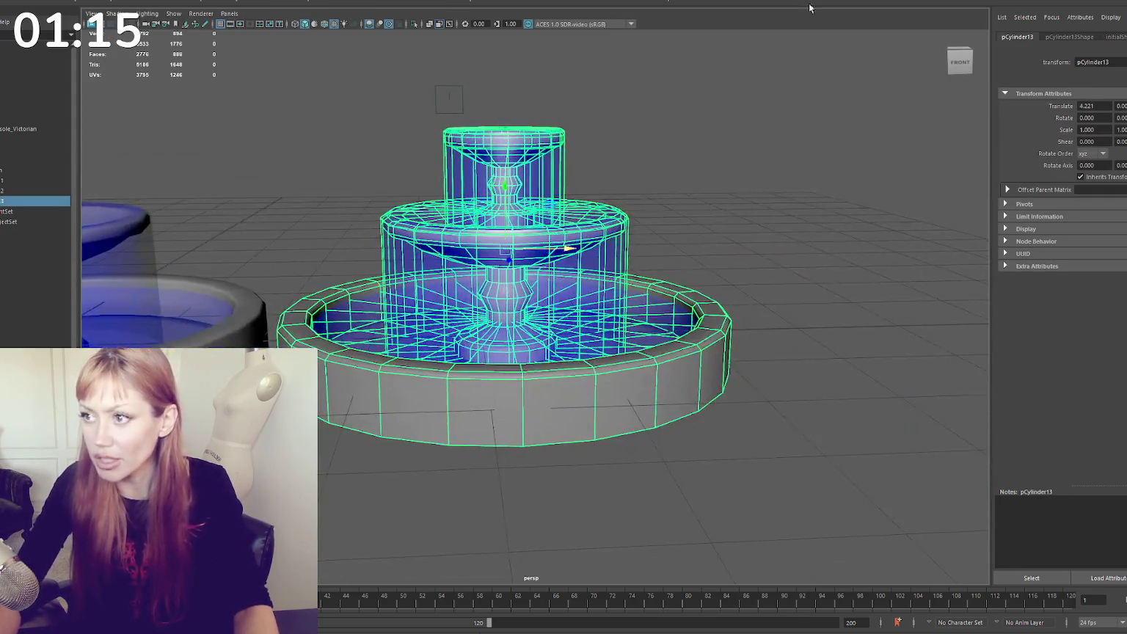
Add two edge loops around the basin wall and scale the face band between them inward
right_click_drag(650, 390, 656, 382, "shift")
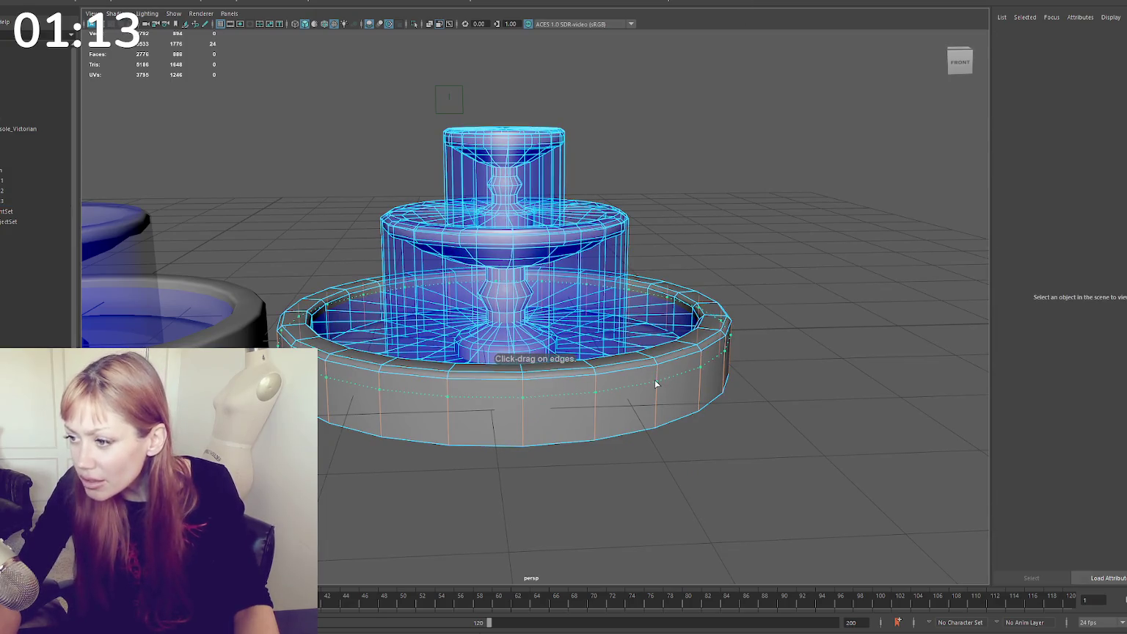
left_click(657, 377)
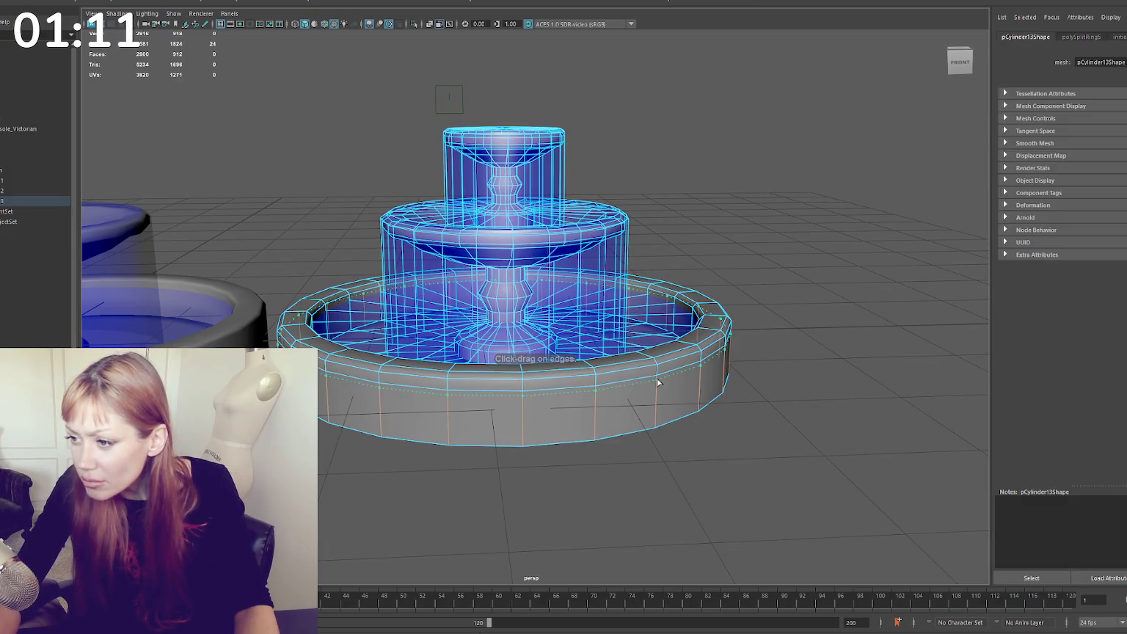
left_click(657, 382)
right_click_drag(776, 294, 763, 315)
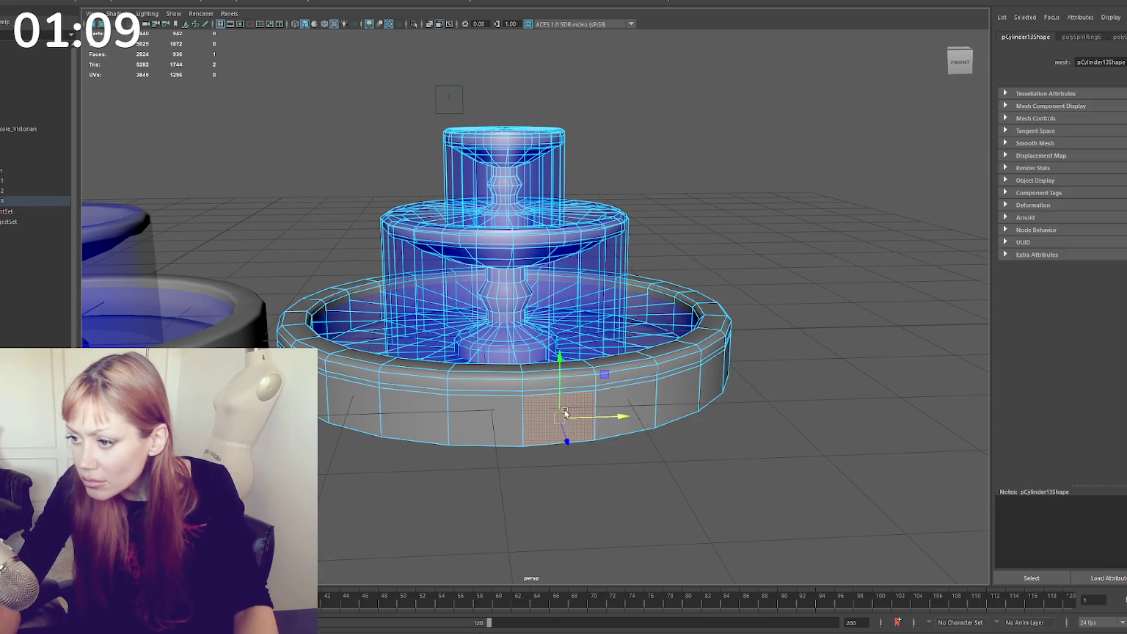
double_click(630, 396)
key("r")
left_click_drag(507, 286, 512, 332)
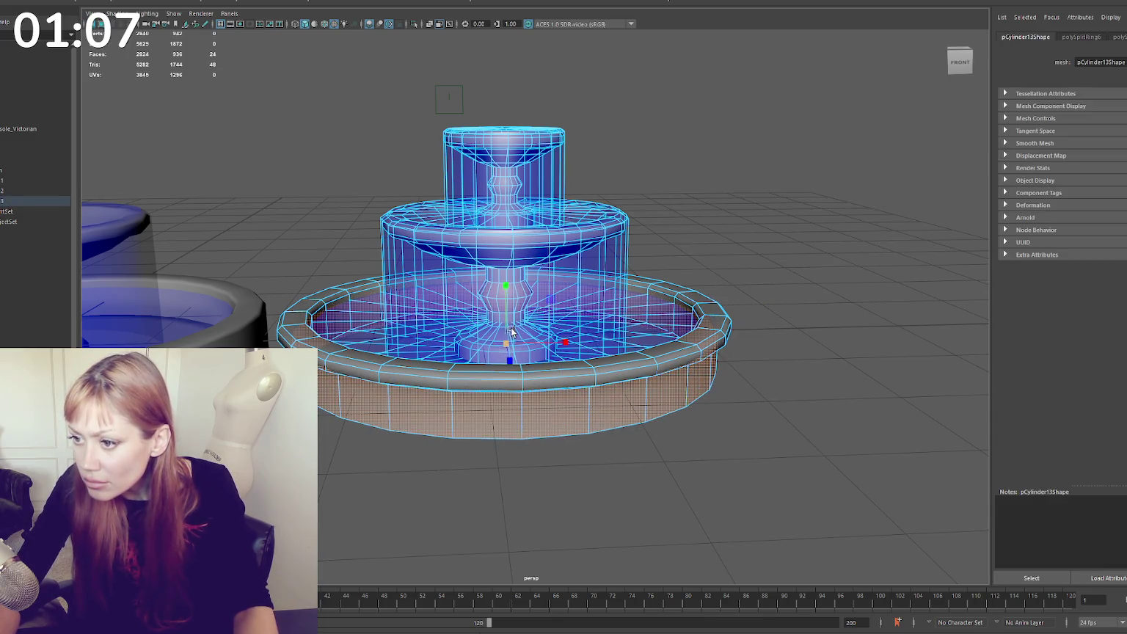
left_click_drag(506, 322, 506, 338)
key("w")
Soften the edge loop along the basin's rim
left_click_drag(558, 367, 588, 315, "alt")
right_click_drag(588, 315, 587, 302)
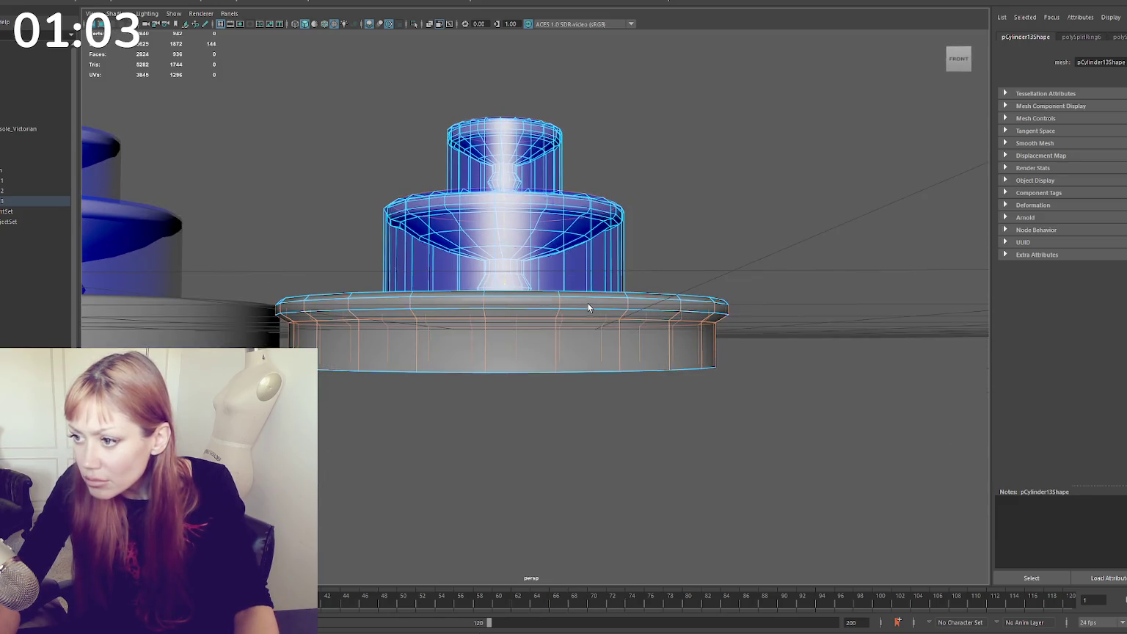
double_click(528, 304)
double_click(501, 292)
mouse_move(665, 235)
left_mouse_down("alt")
mouse_move(609, 228)
mouse_move(615, 336)
left_mouse_up("alt")
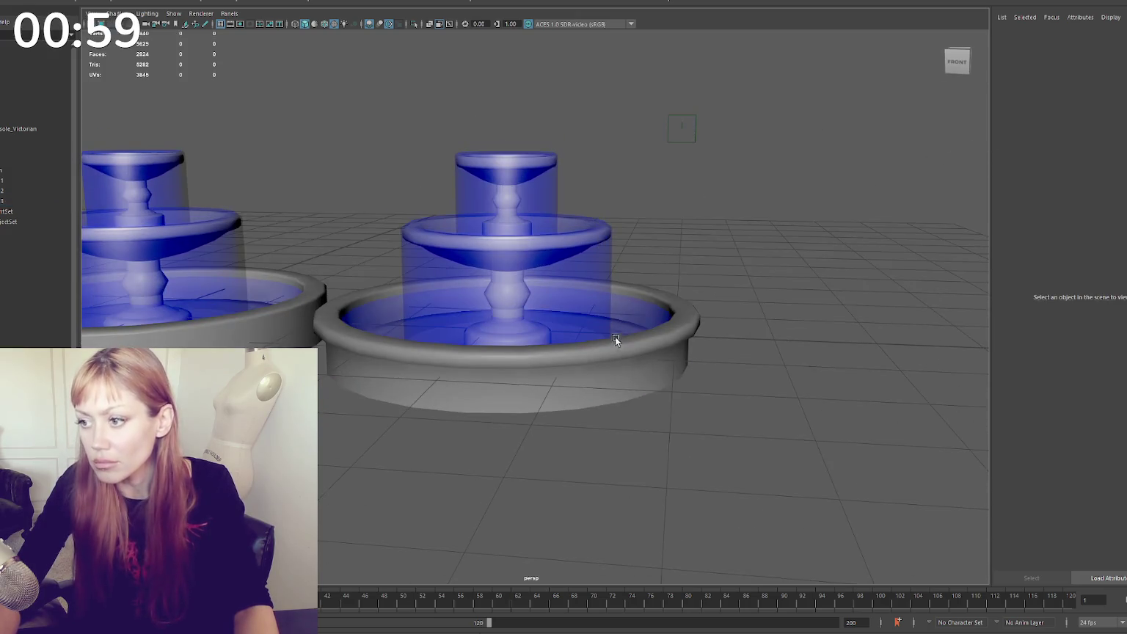
left_click_drag(731, 265, 702, 274, "alt")
double_click(615, 321)
right_click_drag(722, 224, 819, 254, "shift")
Select the duplicated fountain on the left from a high view of both fountains
left_click(724, 235)
right_click_drag(723, 235, 542, 268, "alt")
left_click_drag(541, 268, 554, 289, "alt")
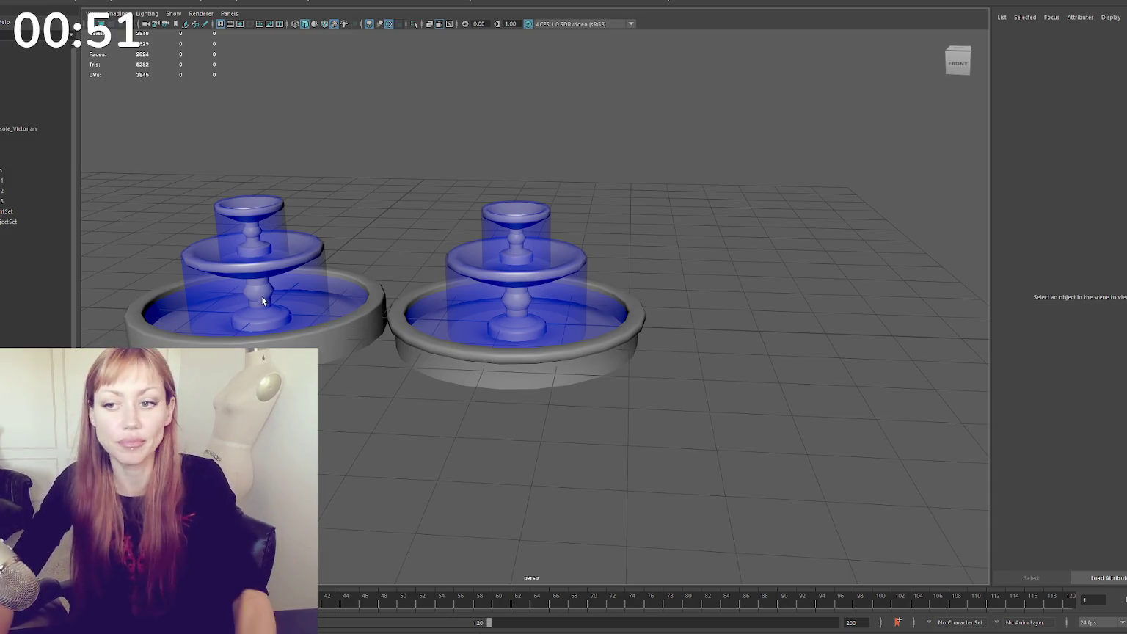
left_click_drag(173, 158, 266, 326)
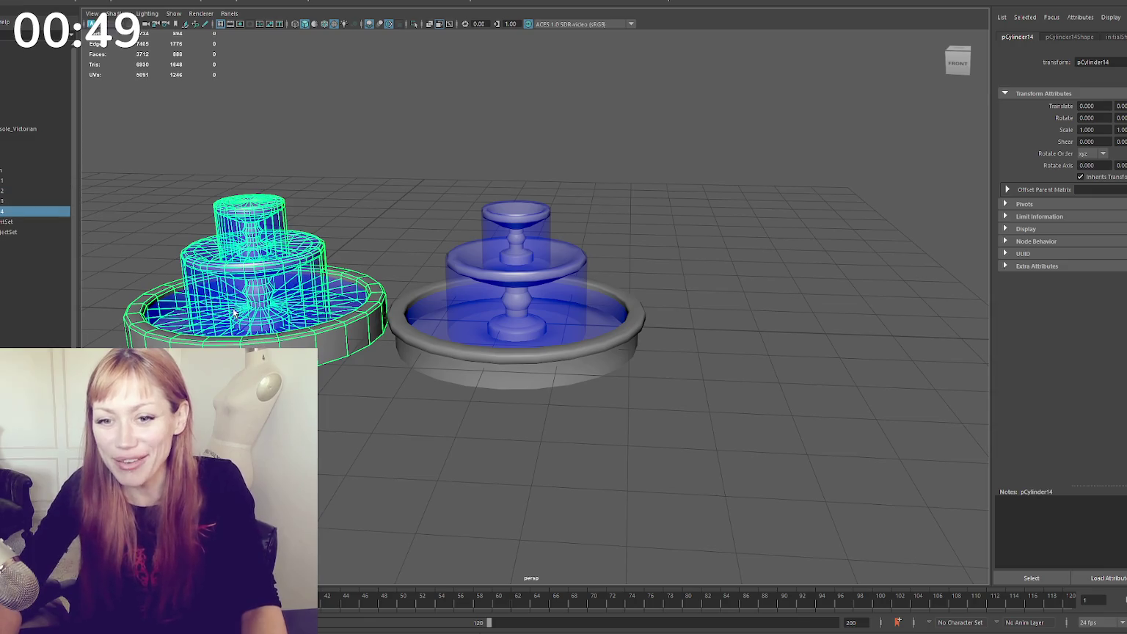
Move the fountain copy out to the right and split it into pieces with Mesh > Separate
left_click_drag(288, 270, 789, 268)
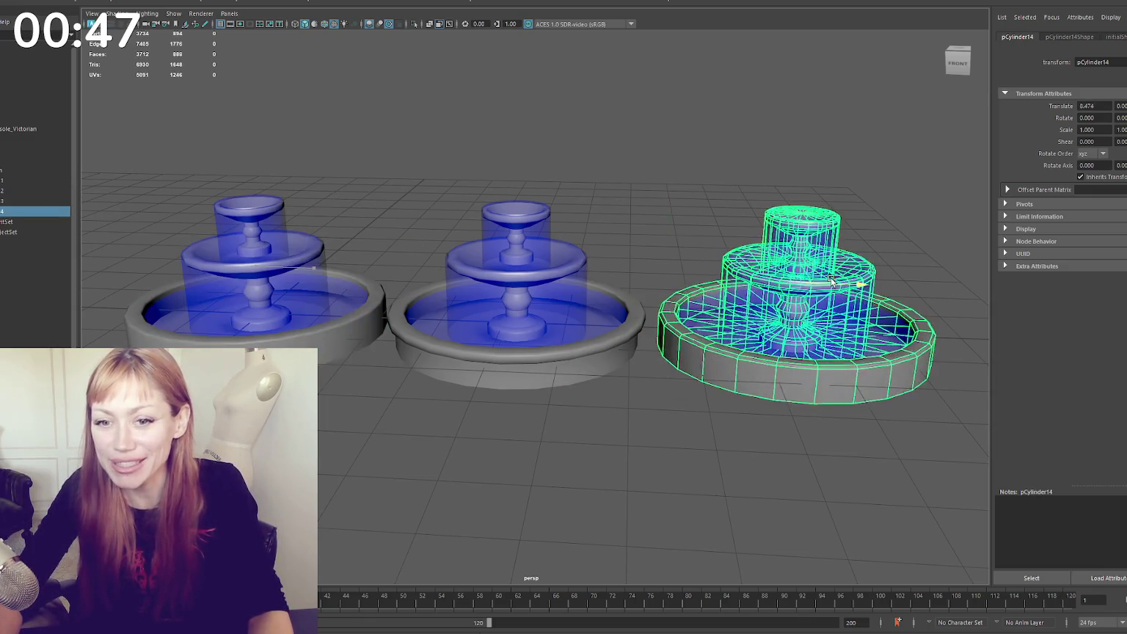
middle_click_drag(789, 268, 452, 226, "alt")
scroll(452, 226, "up", 5)
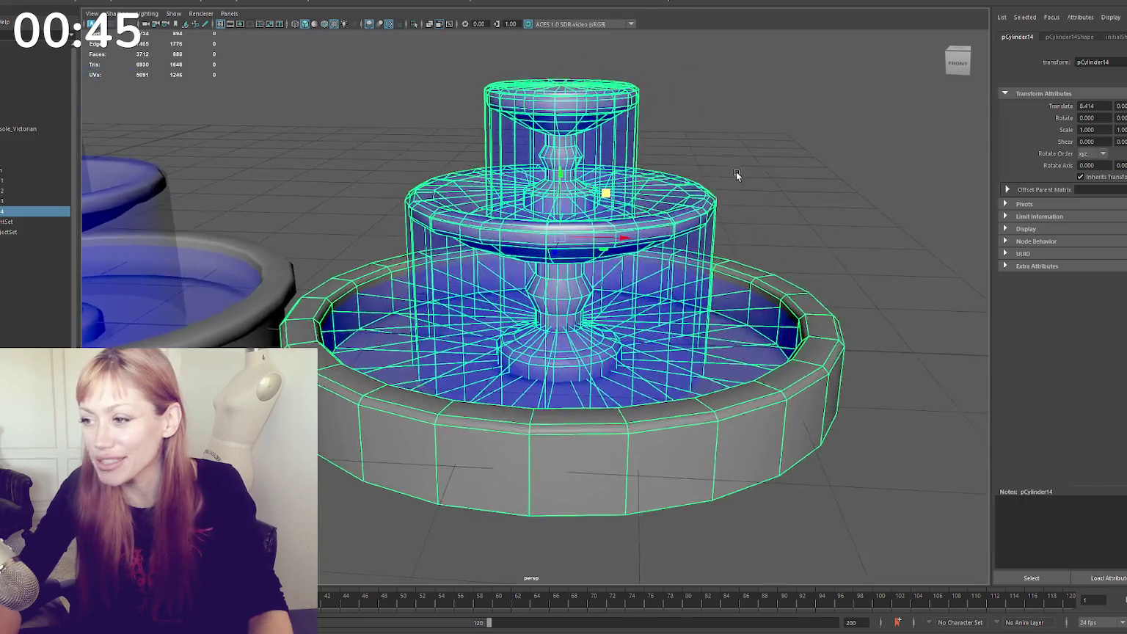
left_click_drag(736, 172, 765, 327, "alt")
left_click(766, 327)
left_click(675, 158)
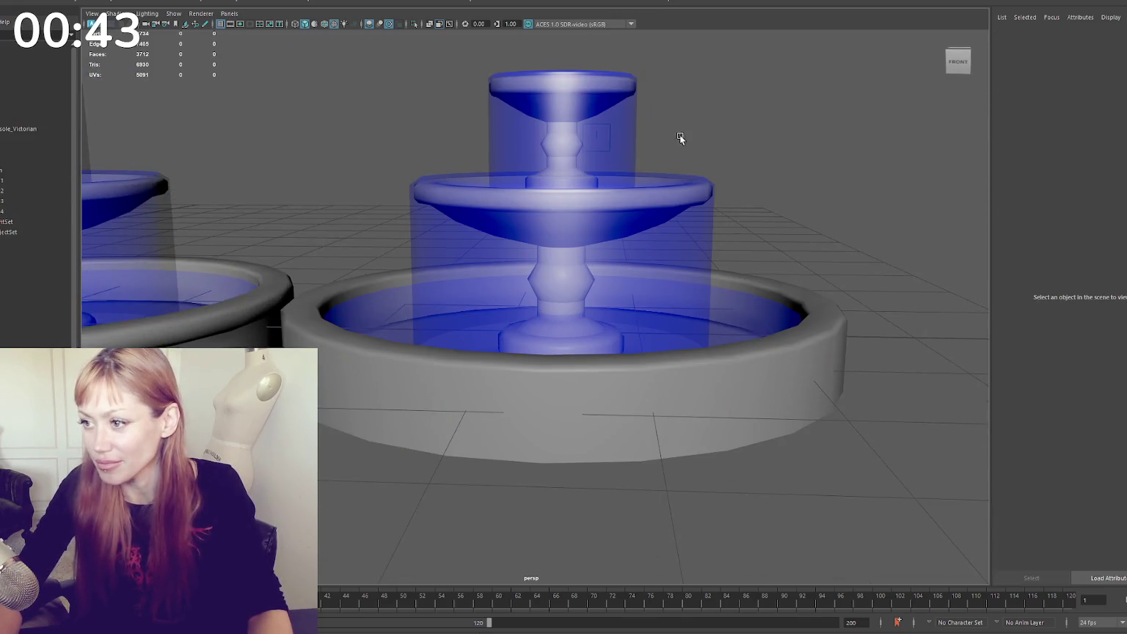
left_click(807, 355)
left_click(118, 3)
left_click(125, 37)
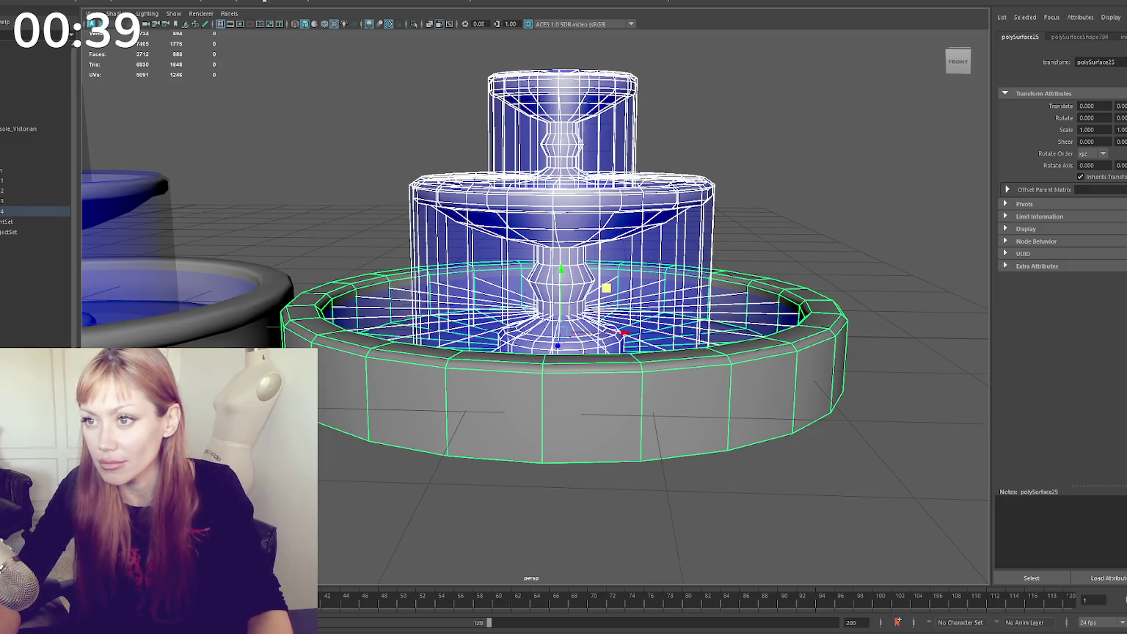
Raise the outer basin ring to the middle tier, scale it, and pull its bottom edge down to the basin
left_click(559, 408)
mouse_move(563, 335)
left_mouse_down()
mouse_move(561, 216)
mouse_move(383, 214)
left_mouse_up()
key("r")
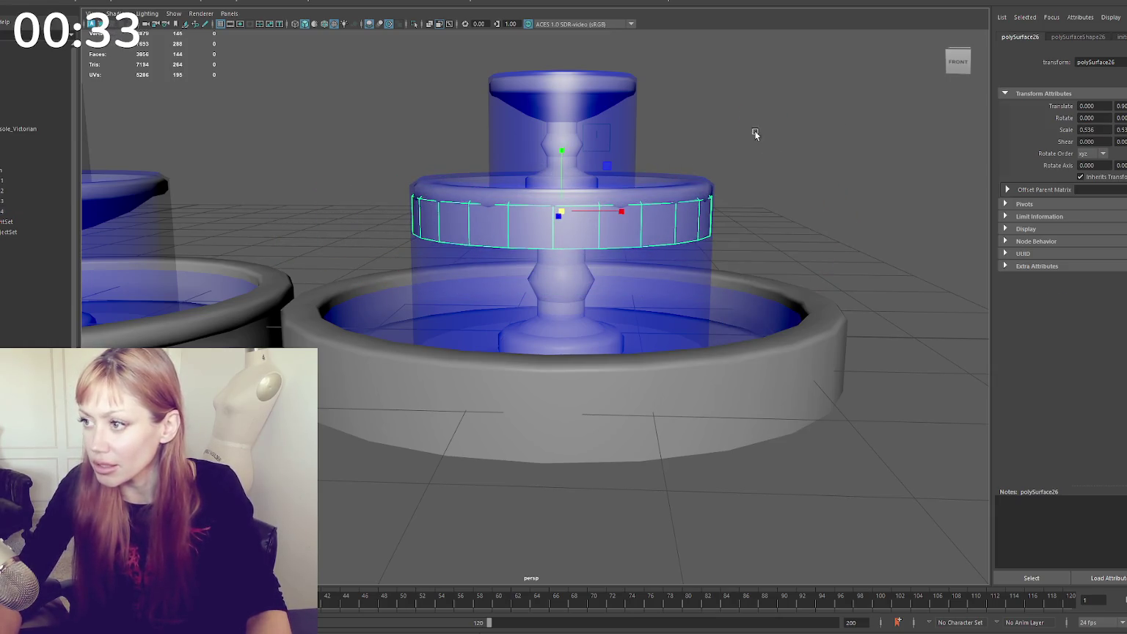
left_click(649, 242)
left_click(648, 242)
right_click(649, 243)
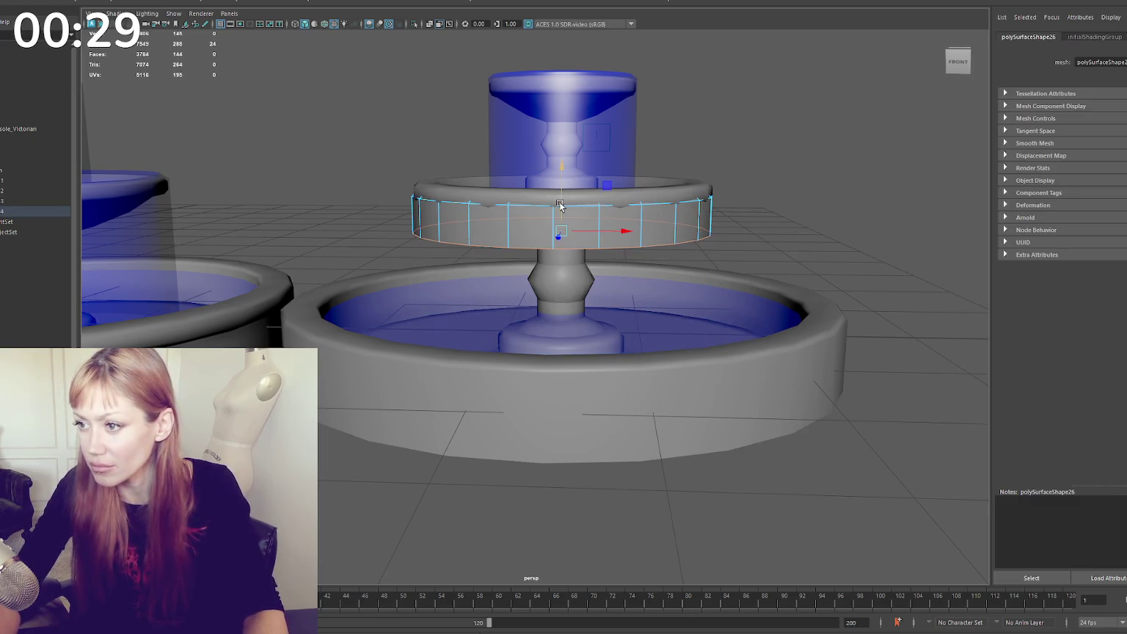
left_click_drag(560, 205, 561, 313)
left_click_drag(776, 163, 746, 201, "alt")
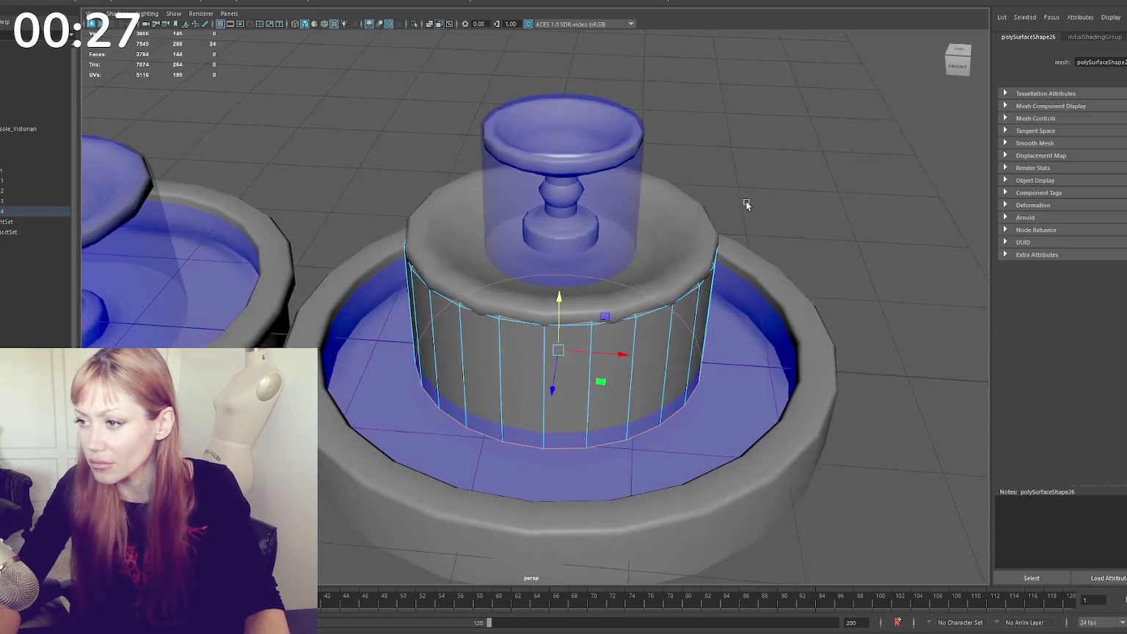
left_click(689, 221)
left_click(688, 222)
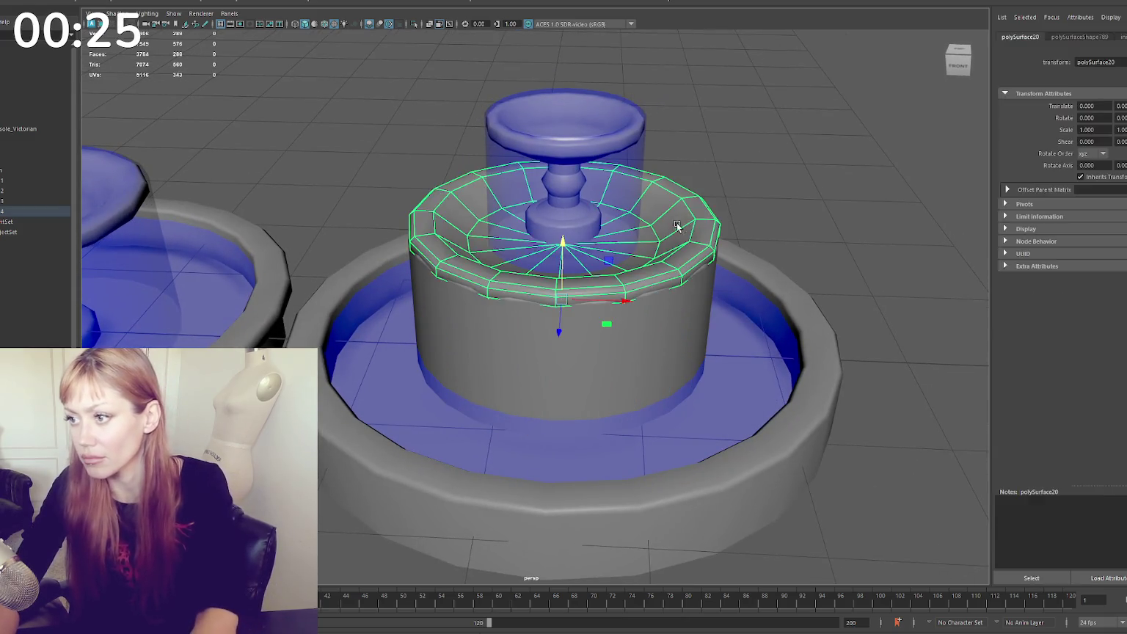
Delete the middle-tier tray, the transparent top cylinder and the pedestal bowl
key("Delete")
left_click(626, 179)
key("Delete")
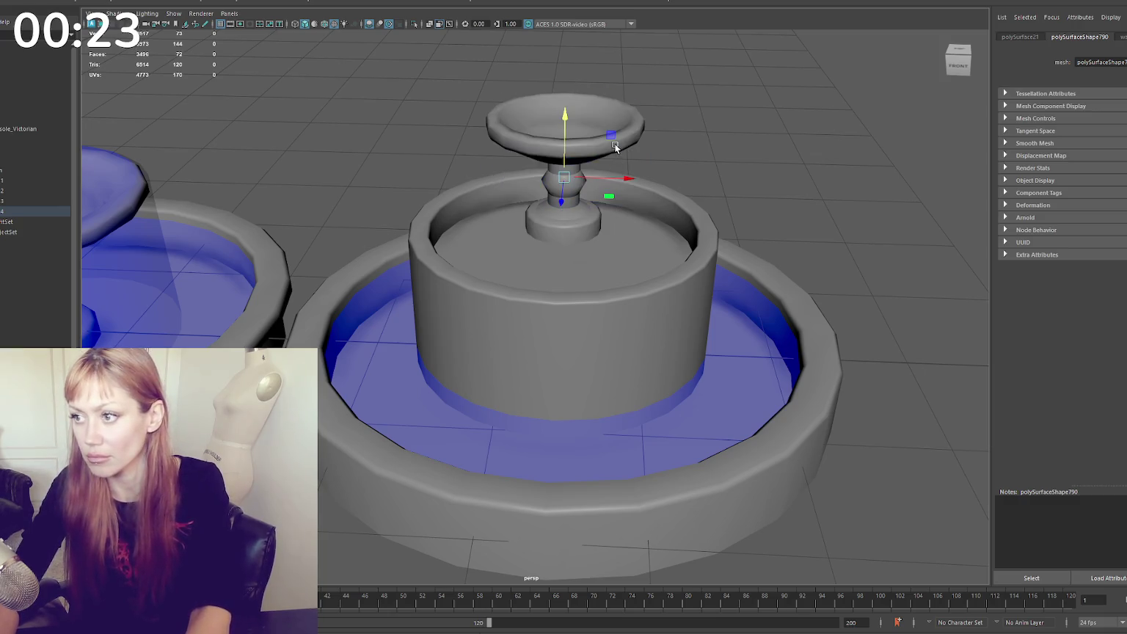
key("Delete")
Select the remaining cylinder's inner wall faces and edges and scale its top rim
left_click(626, 241)
key("F11")
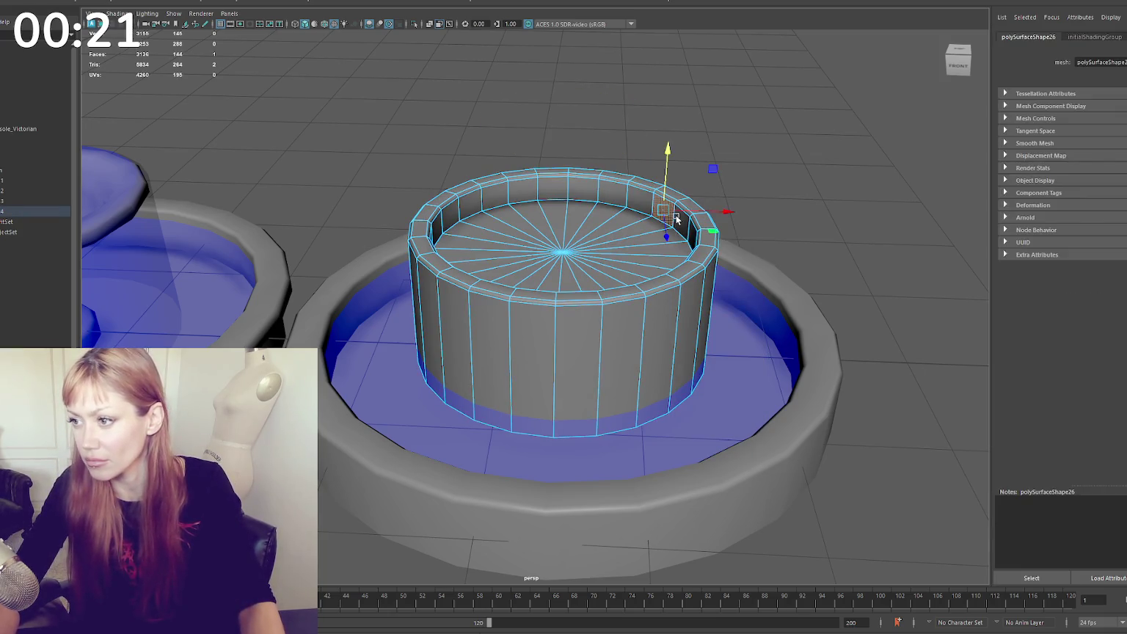
double_click(676, 217)
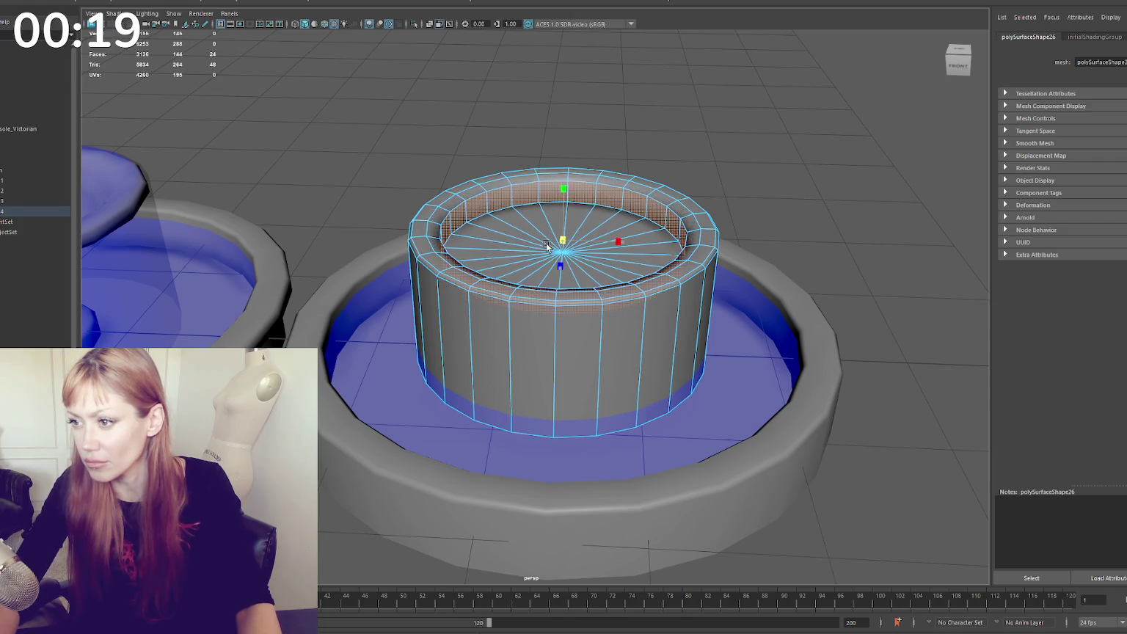
key("F10")
left_click(675, 210)
key("r")
key("F8")
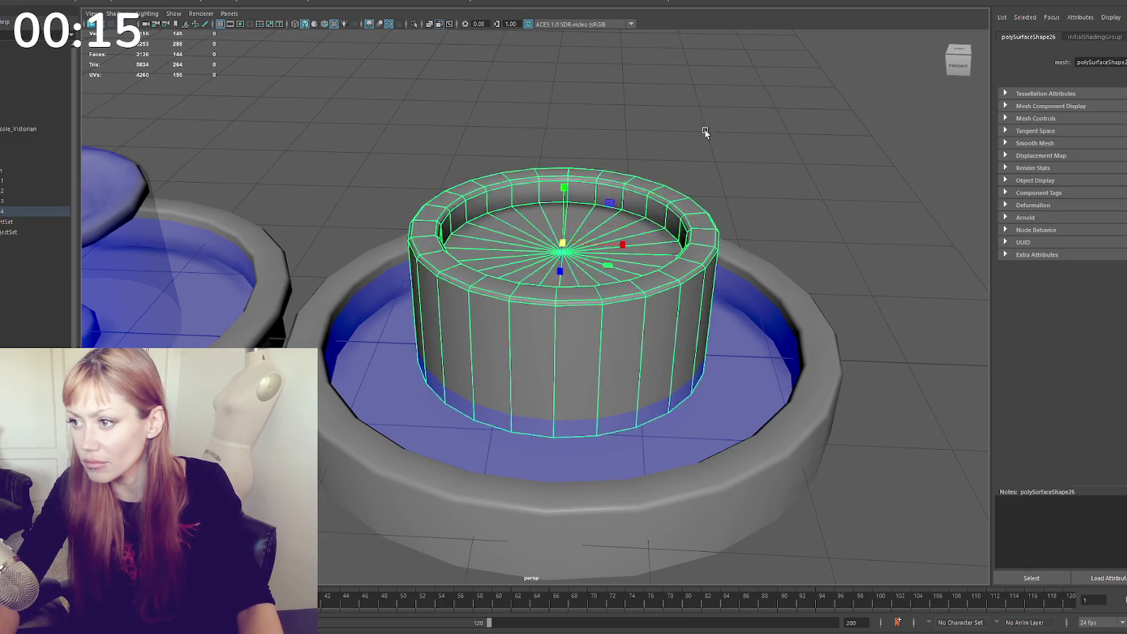
Inspect the hollow cylinder in wireframe and shaded views, then duplicate it
left_click(705, 129)
left_click_drag(704, 129, 705, 149, "alt")
left_click_drag(614, 234, 624, 220, "alt")
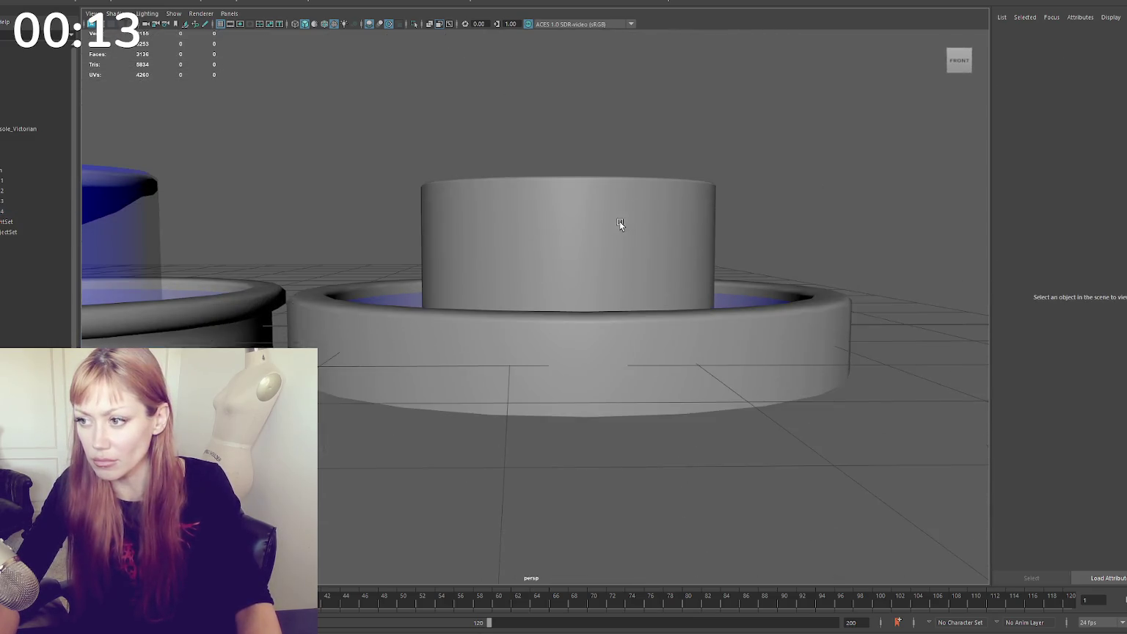
right_click_drag(620, 221, 755, 277)
key("4")
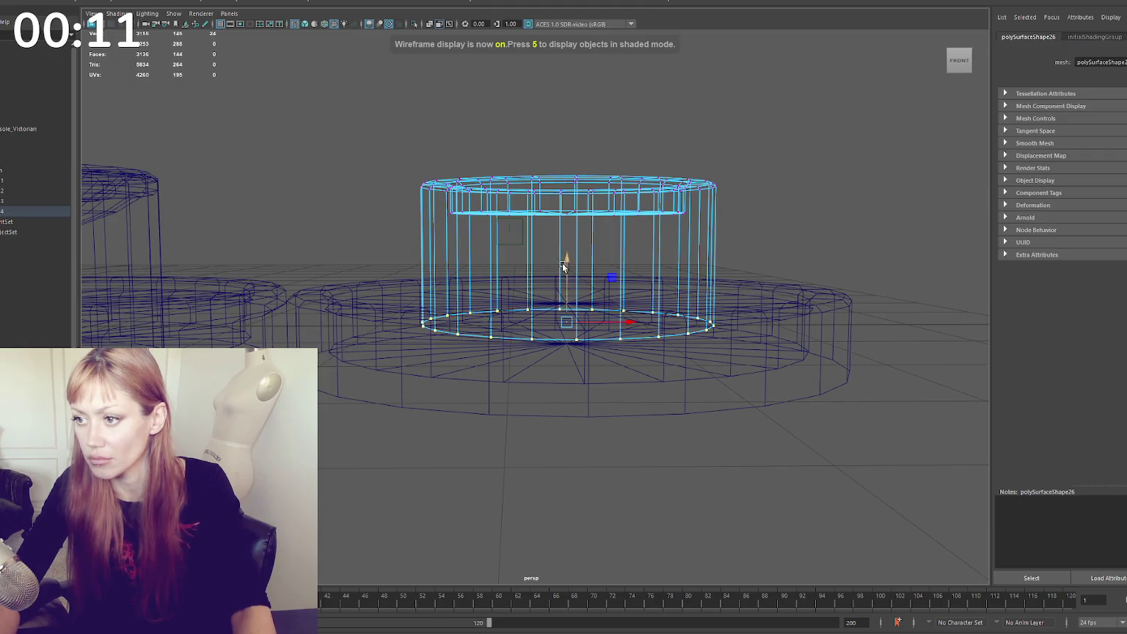
right_click_drag(569, 235, 760, 162)
key("5")
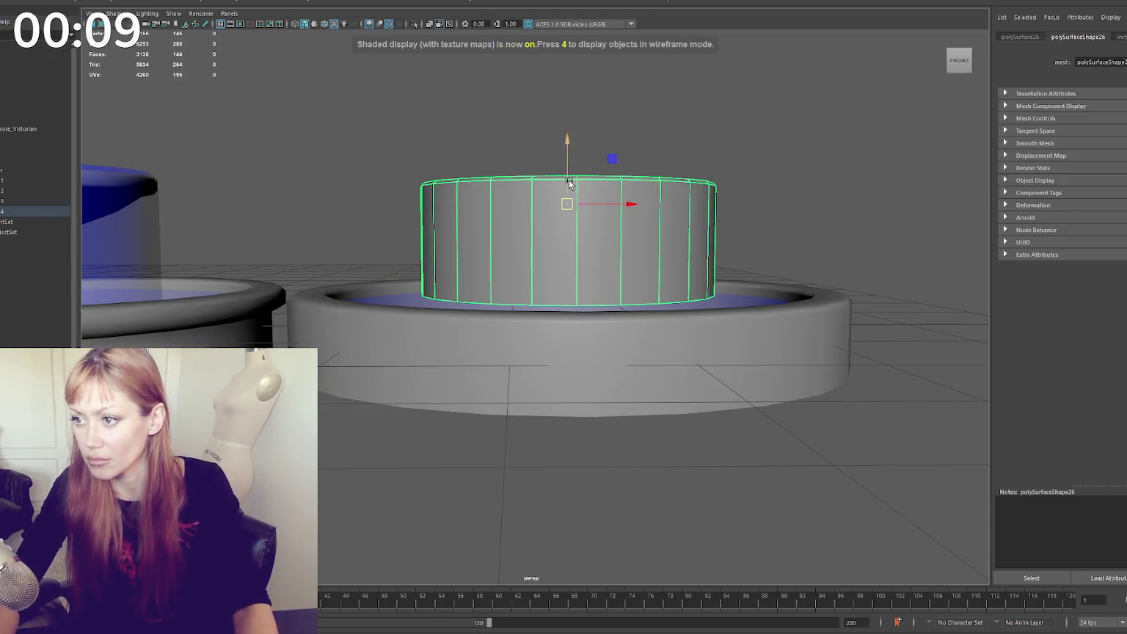
left_click_drag(569, 182, 567, 238, "alt")
key("ctrl+d")
Raise and shrink the cylinder copy, stretch its base down, and set it into the tier's centre
left_click_drag(566, 238, 593, 68)
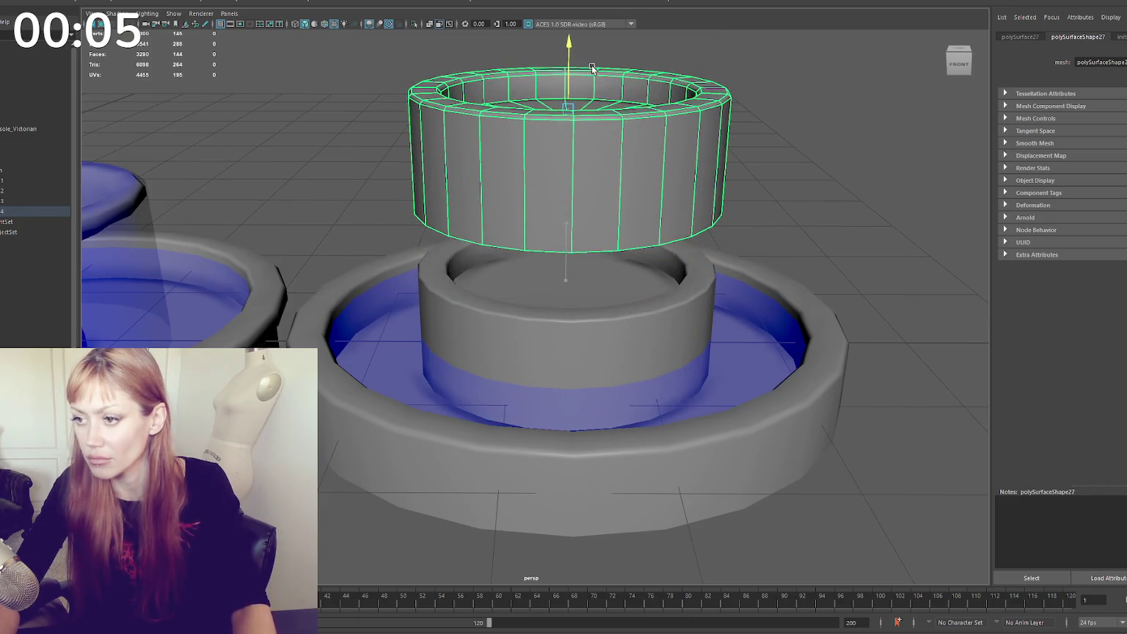
key("r")
left_click_drag(576, 131, 421, 116)
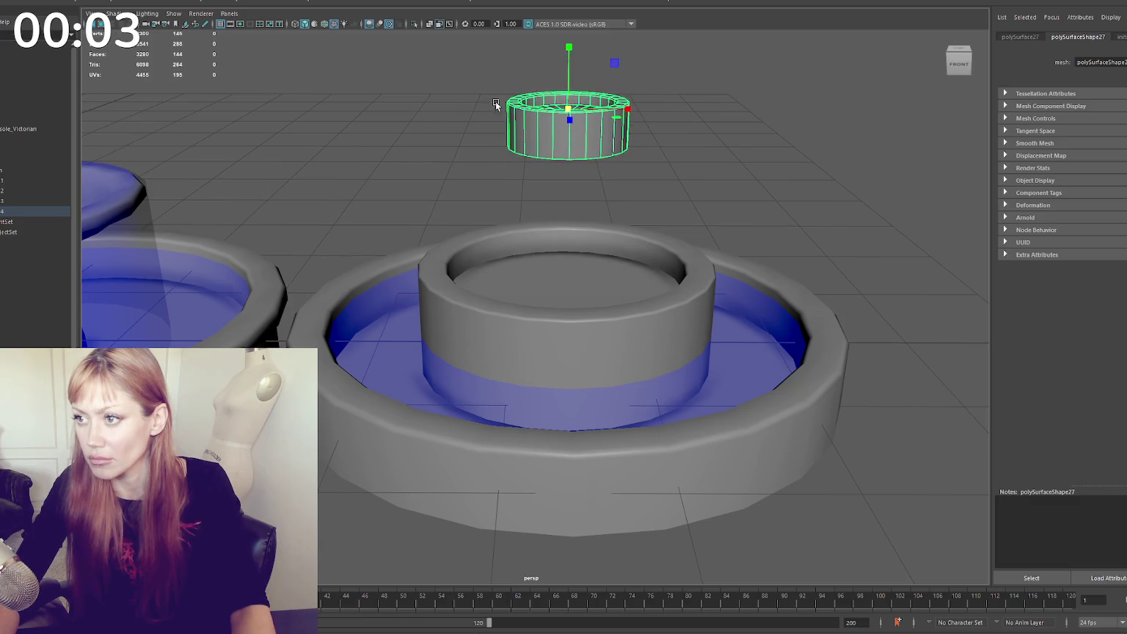
key("4")
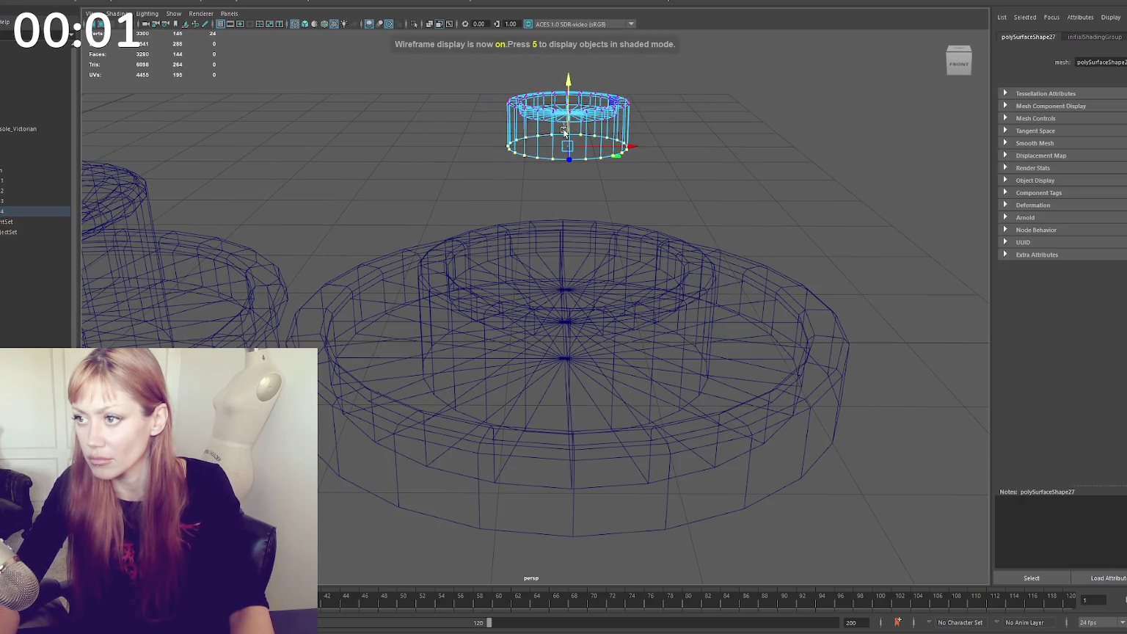
mouse_move(579, 125)
left_mouse_down()
mouse_move(578, 145)
mouse_move(628, 99)
left_mouse_up()
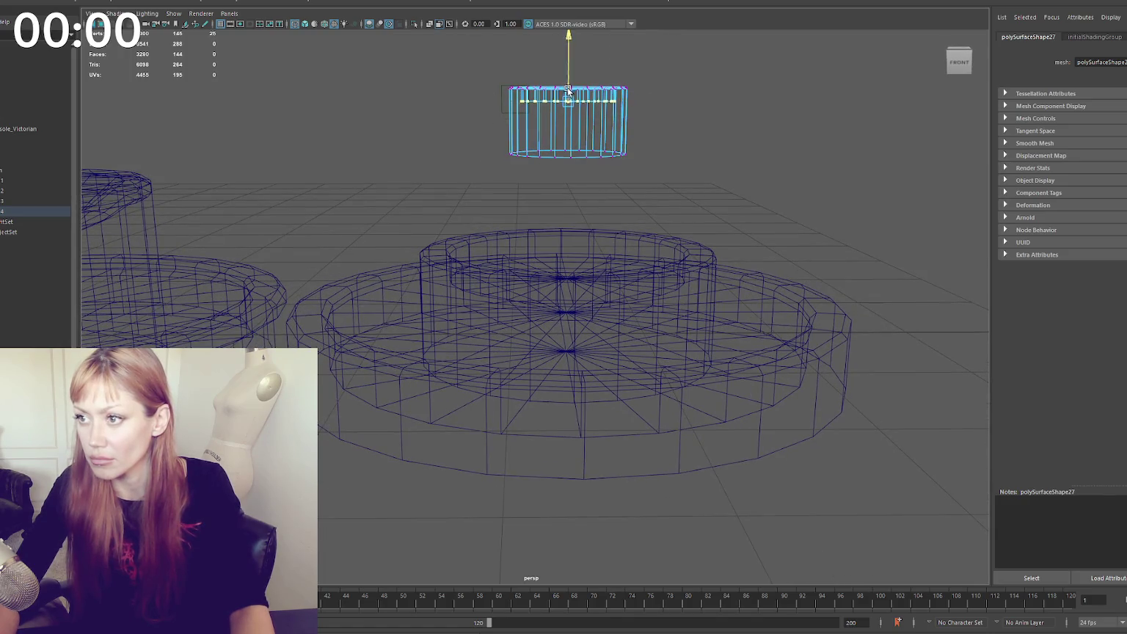
key("6")
left_click(571, 111)
mouse_move(572, 110)
left_mouse_down()
mouse_move(569, 213)
mouse_move(553, 250)
mouse_move(626, 189)
left_mouse_up()
scroll(593, 198, "down", 3)
scroll(549, 250, "up", 3)
Shrink the small cylinder's inner rim edge loop to give it a thick rim
right_click_drag(685, 118, 686, 99)
right_click_drag(599, 220, 597, 246)
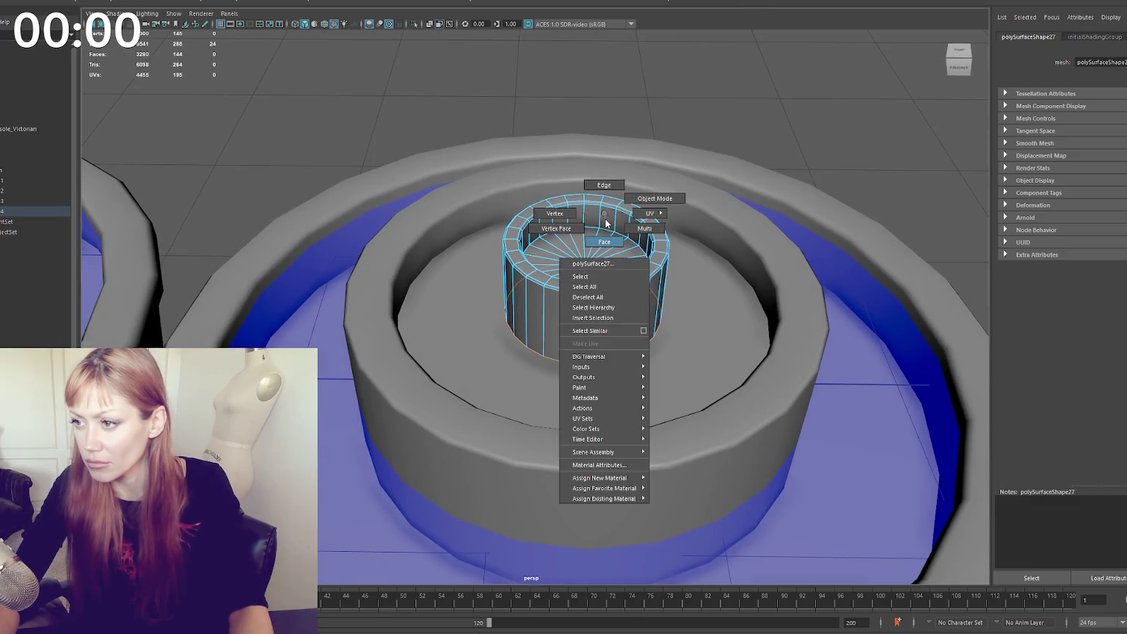
double_click(572, 260)
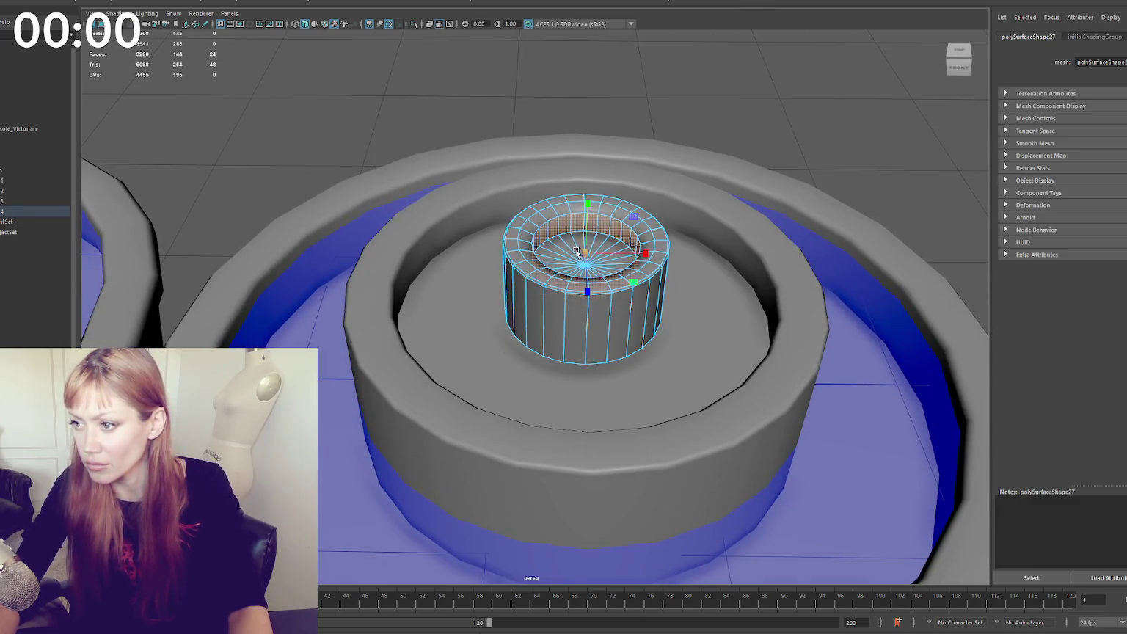
double_click(610, 210)
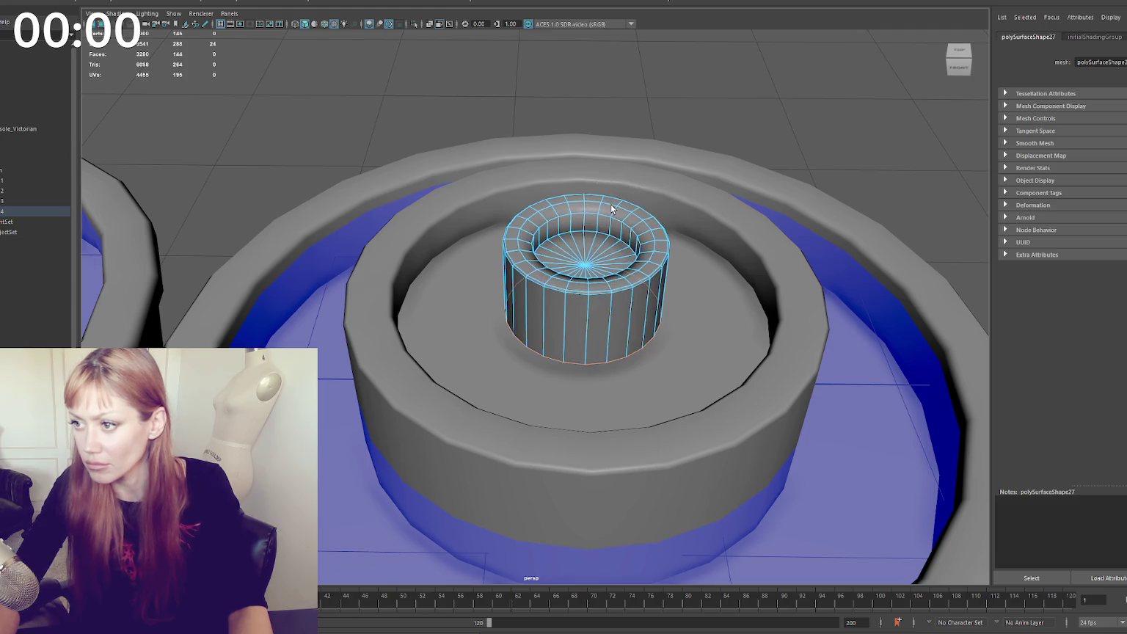
mouse_move(582, 242)
left_mouse_down()
mouse_move(572, 246)
mouse_move(579, 234)
left_mouse_up()
left_click(687, 142)
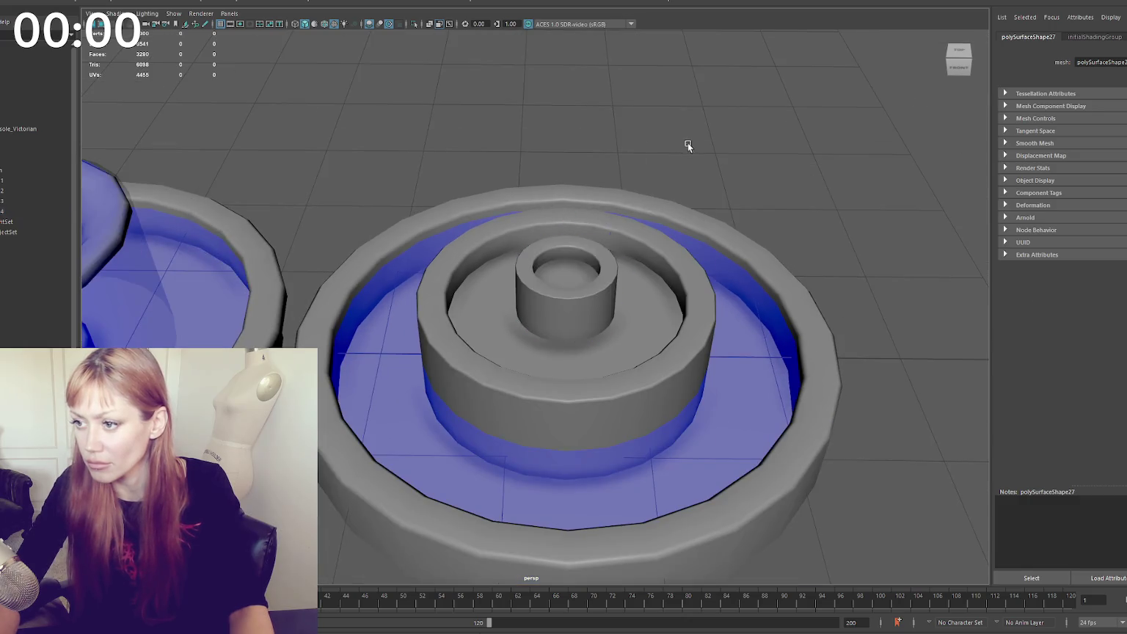
left_click(569, 250)
key("w")
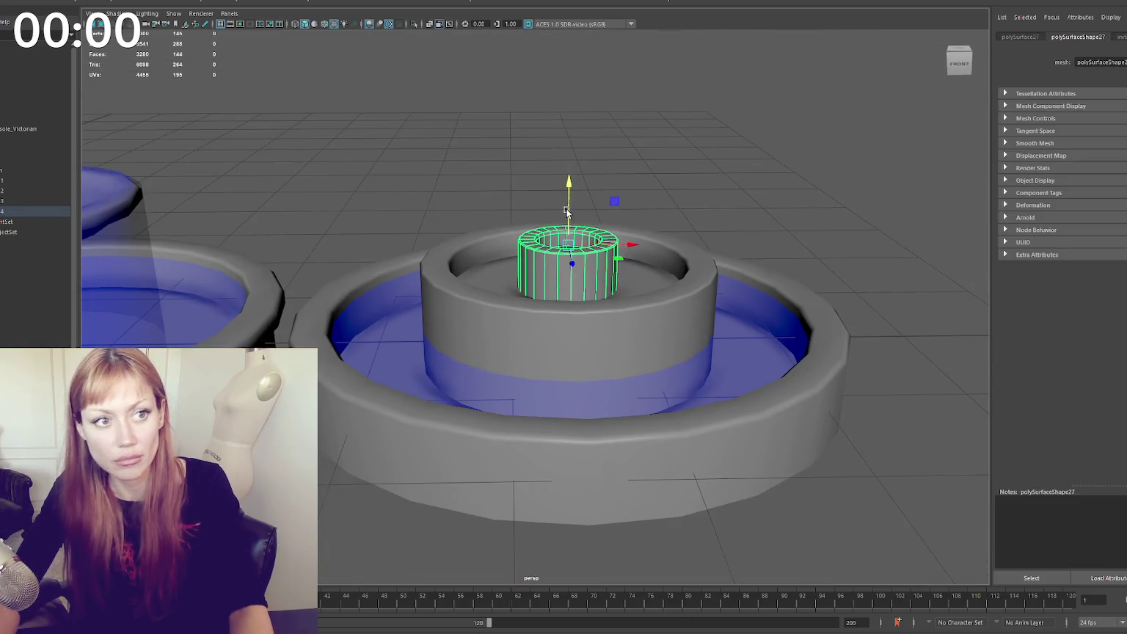
left_click(497, 333)
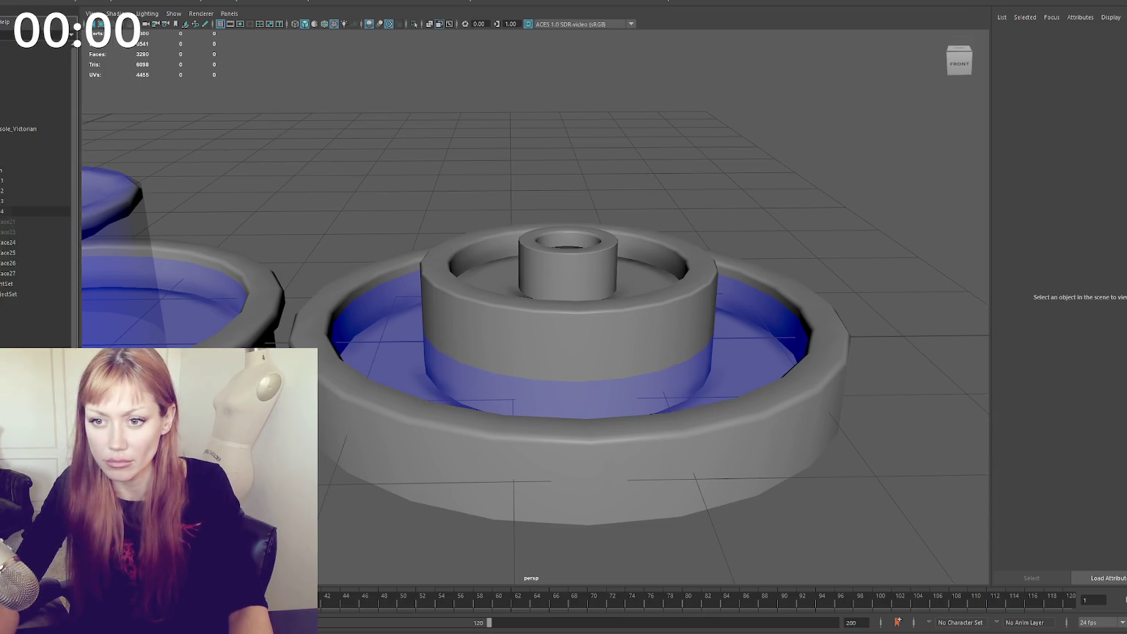
Lower the hovering water cylinder into the fountain and squash the large water cylinder down to the tier
left_click(27, 222)
left_click_drag(570, 104, 567, 294)
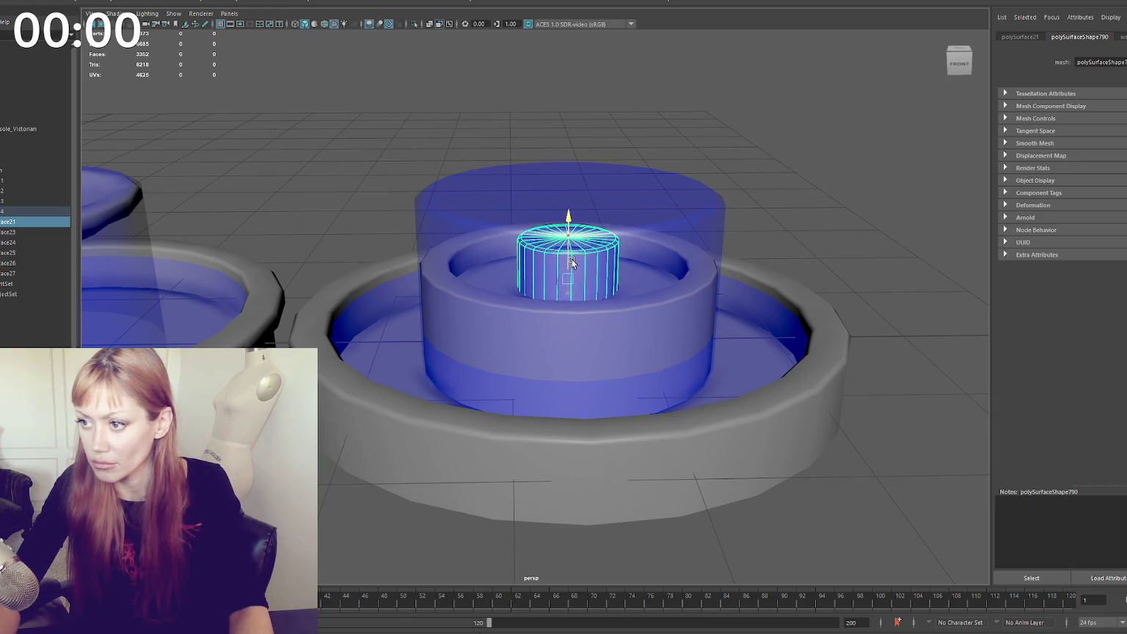
left_click(598, 263)
left_click_drag(568, 226, 568, 308)
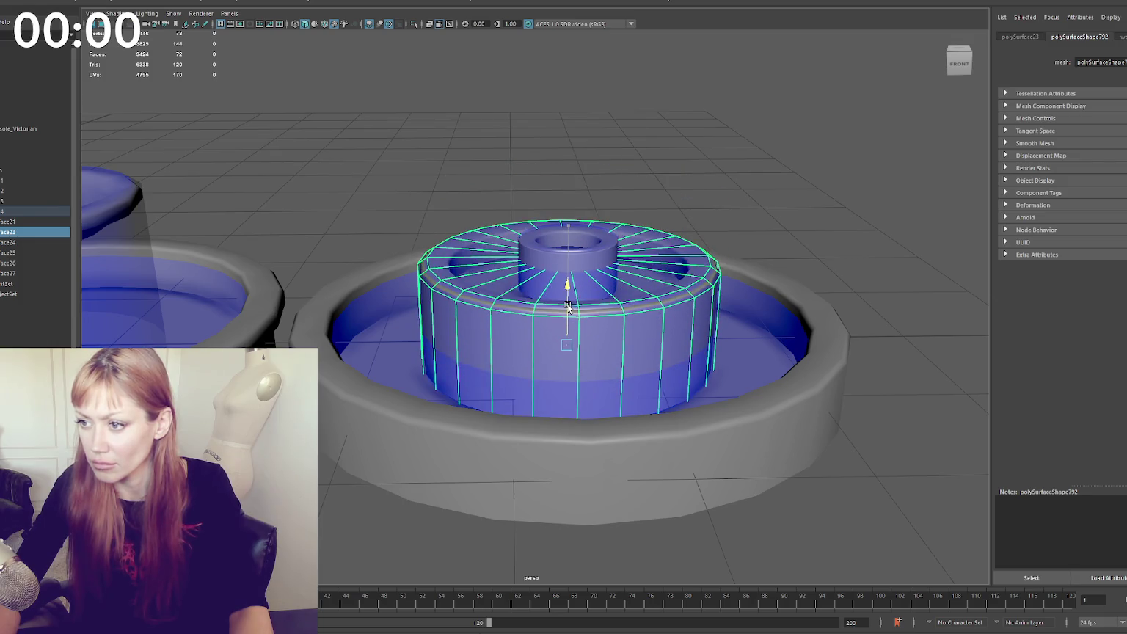
scroll(664, 190, "down", 5)
scroll(573, 279, "up", 3)
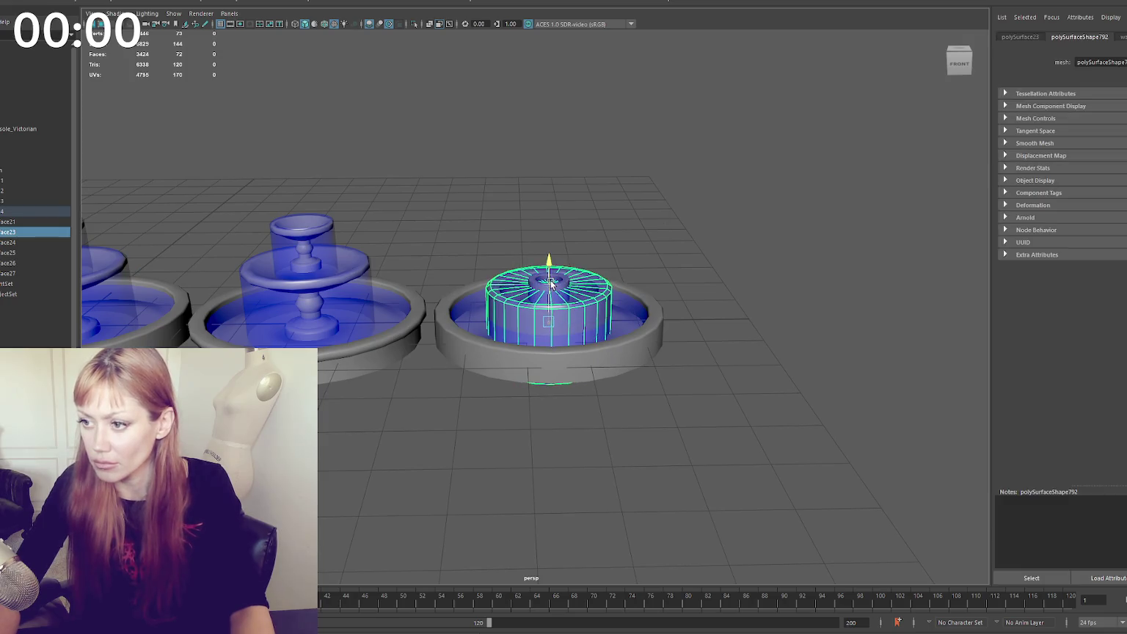
left_click_drag(552, 284, 643, 219, "alt")
mouse_move(582, 244)
left_mouse_down()
mouse_move(547, 286)
mouse_move(559, 275)
mouse_move(582, 281)
left_mouse_up()
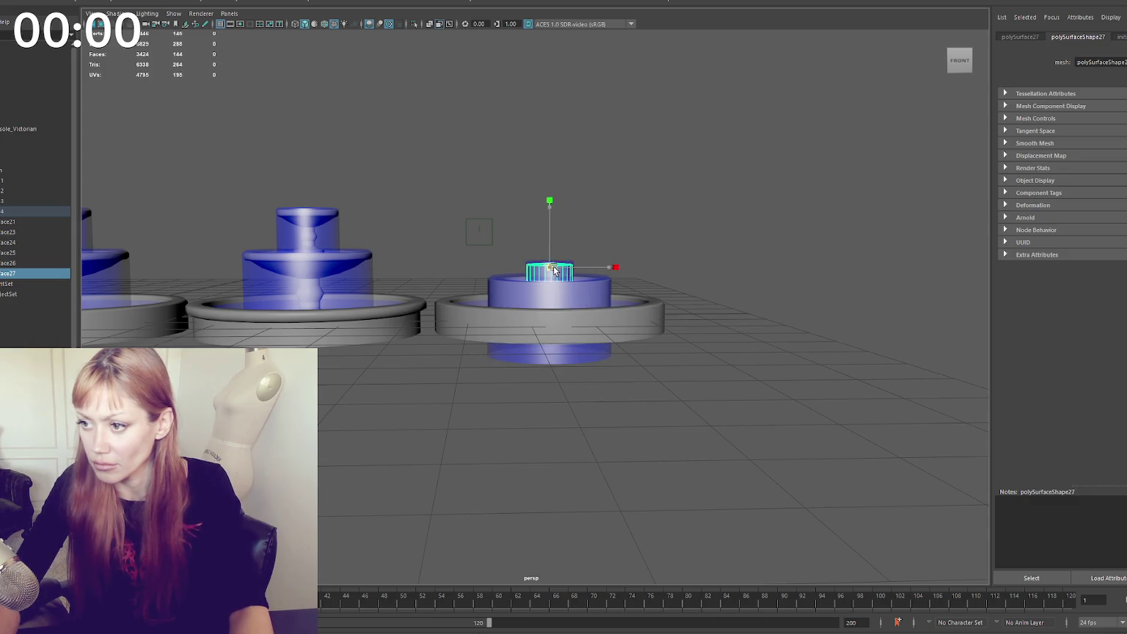
left_click(578, 252)
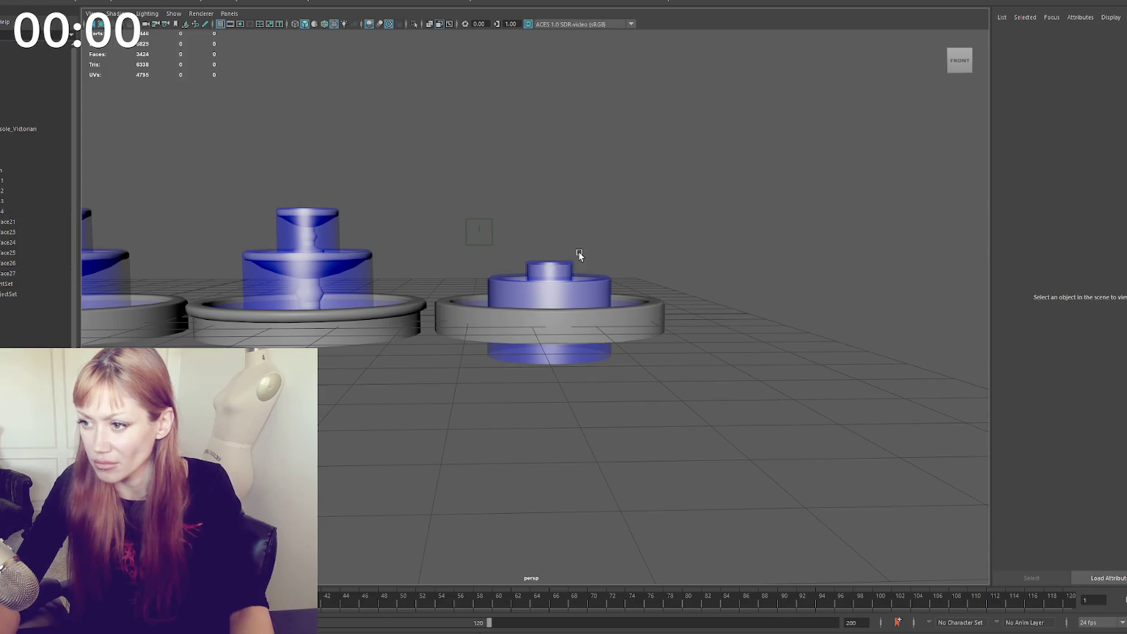
left_click_drag(615, 231, 590, 269)
left_click_drag(679, 321, 440, 426)
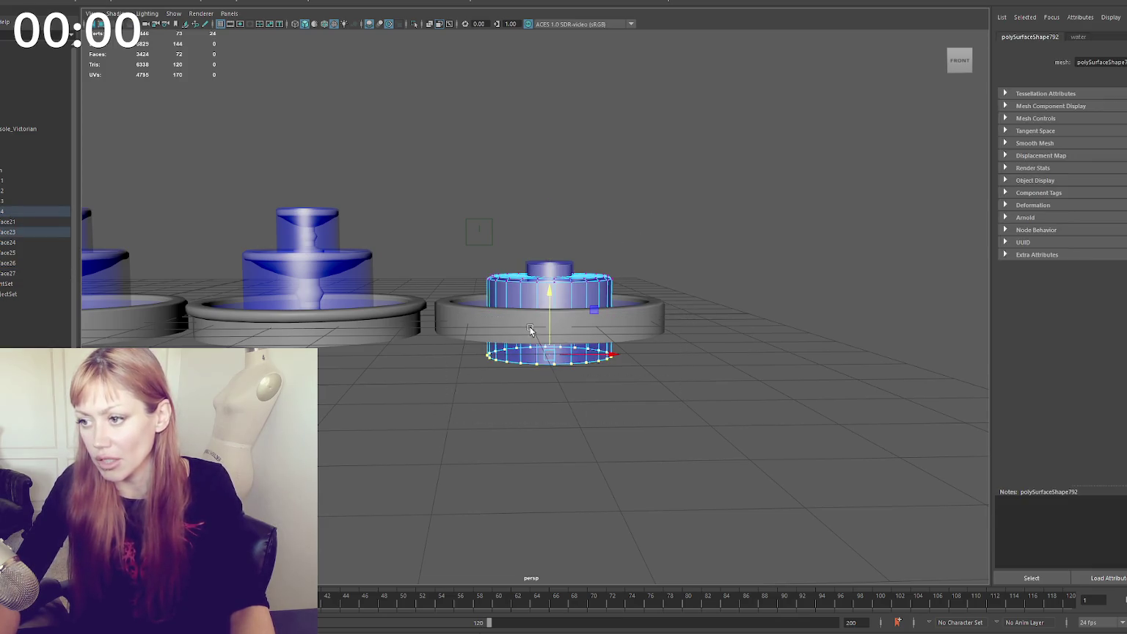
left_click(615, 237)
left_click_drag(615, 237, 631, 241, "alt")
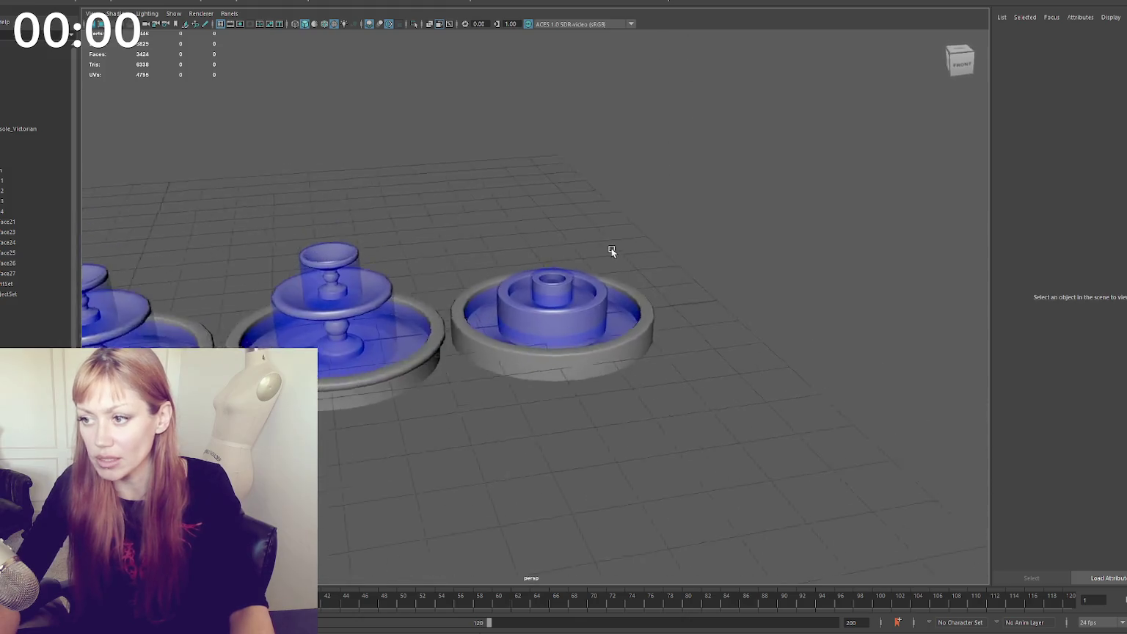
Zoom, pan and orbit until all three fountains are framed together
scroll(622, 246, "up", 3)
scroll(612, 236, "down", 4)
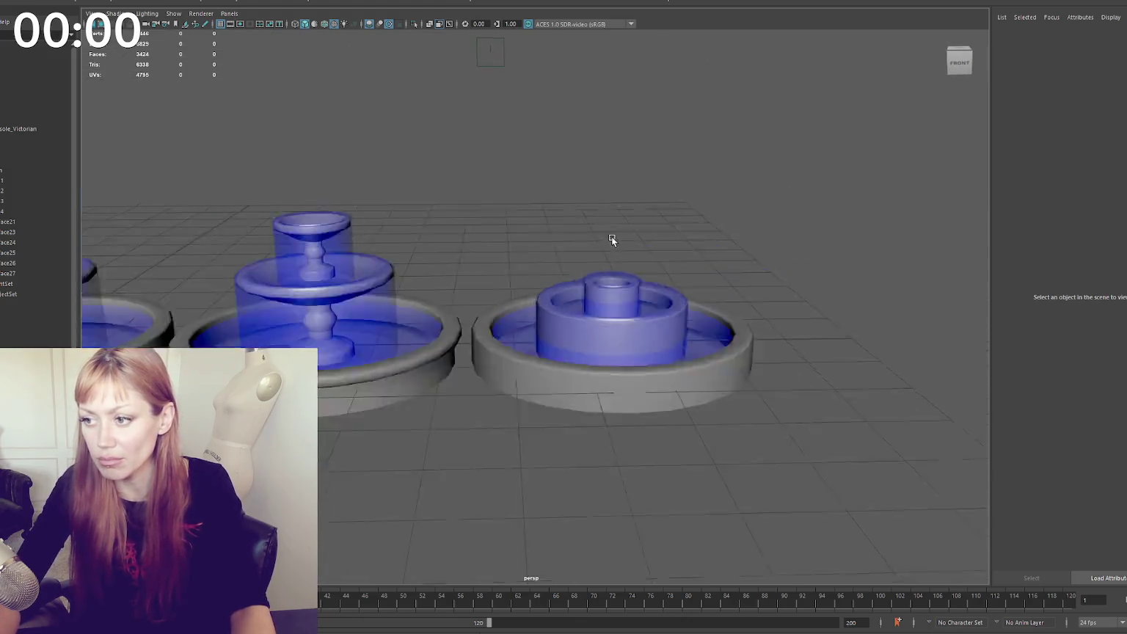
scroll(548, 239, "down", 3)
scroll(618, 248, "up", 6)
scroll(483, 239, "up", 2)
scroll(564, 229, "down", 3)
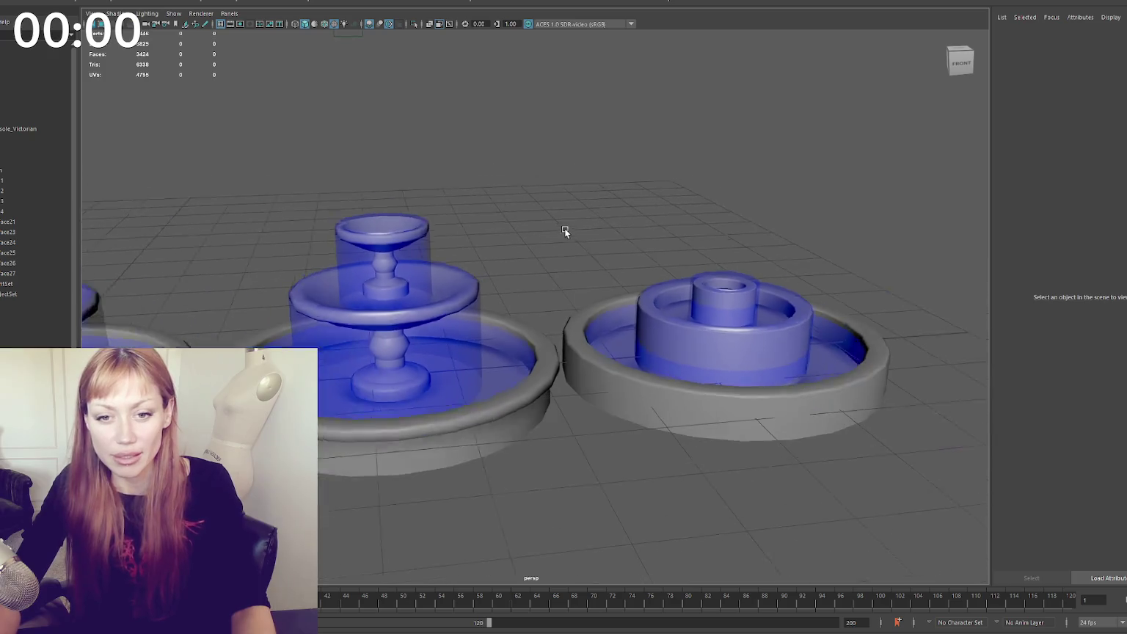
left_click_drag(564, 228, 556, 221, "alt")
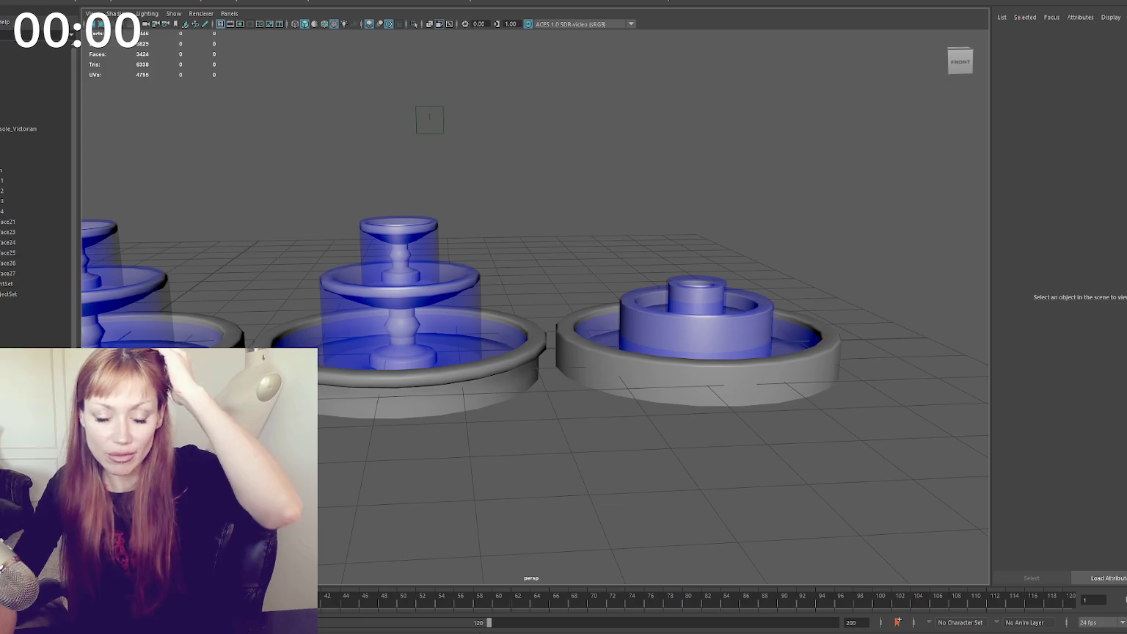
scroll(500, 415, "down", 3)
middle_click_drag(442, 383, 540, 395, "alt")
left_click_drag(540, 395, 546, 366, "alt")
scroll(598, 362, "up", 2)
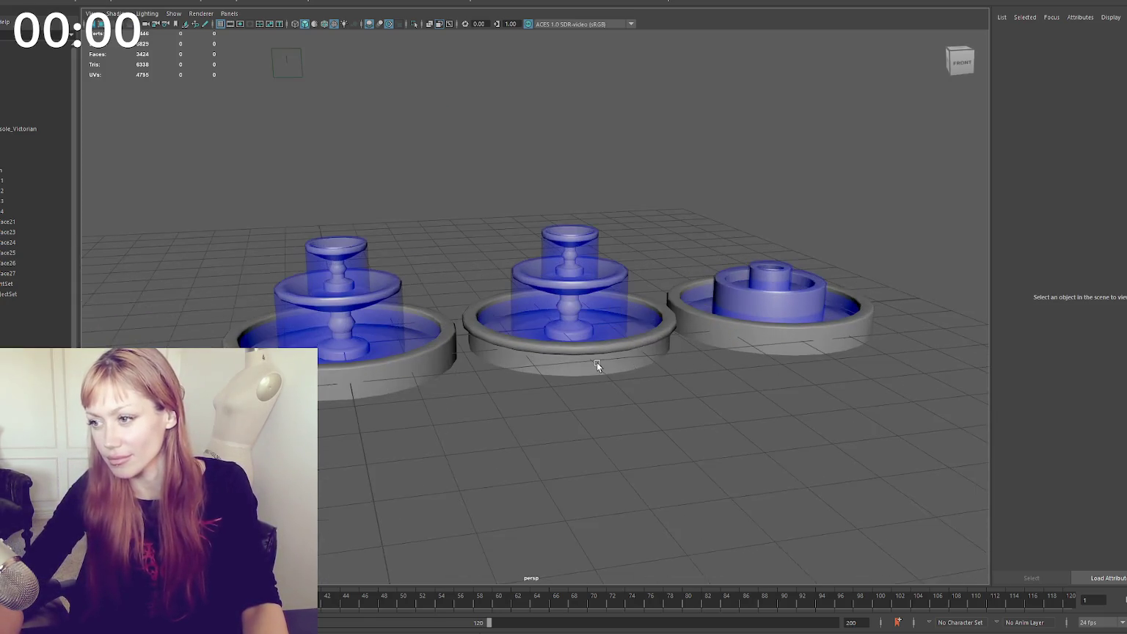
scroll(590, 362, "up", 2)
Start a Lightshot capture and mark the area around the three fountains
mouse_move(590, 362)
middle_mouse_down("alt")
mouse_move(600, 347)
mouse_move(629, 354)
middle_mouse_up("alt")
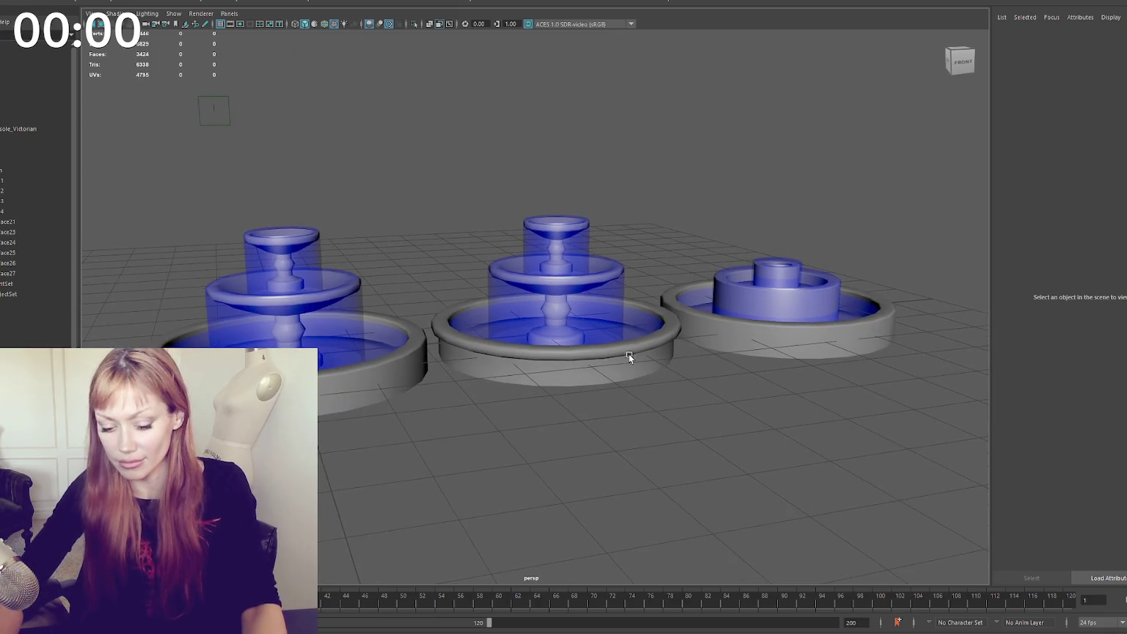
key("Print")
mouse_move(129, 129)
left_mouse_down()
mouse_move(561, 352)
mouse_move(981, 458)
left_mouse_up()
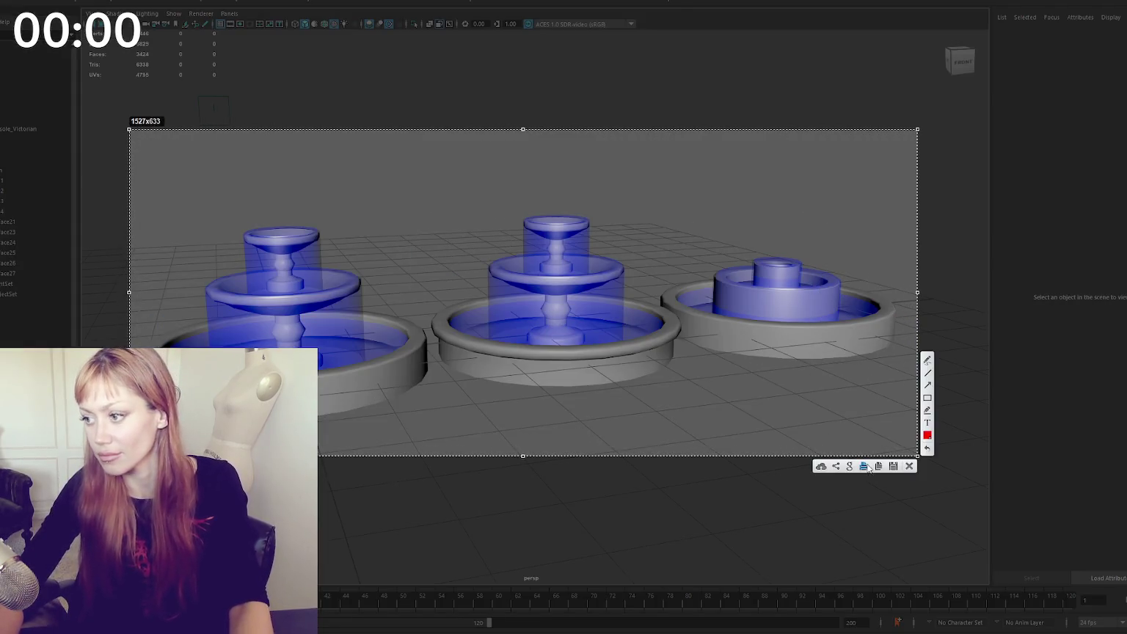
Copy the Lightshot capture of the fountains with Ctrl+C, then switch to the browser
key("ctrl+c")
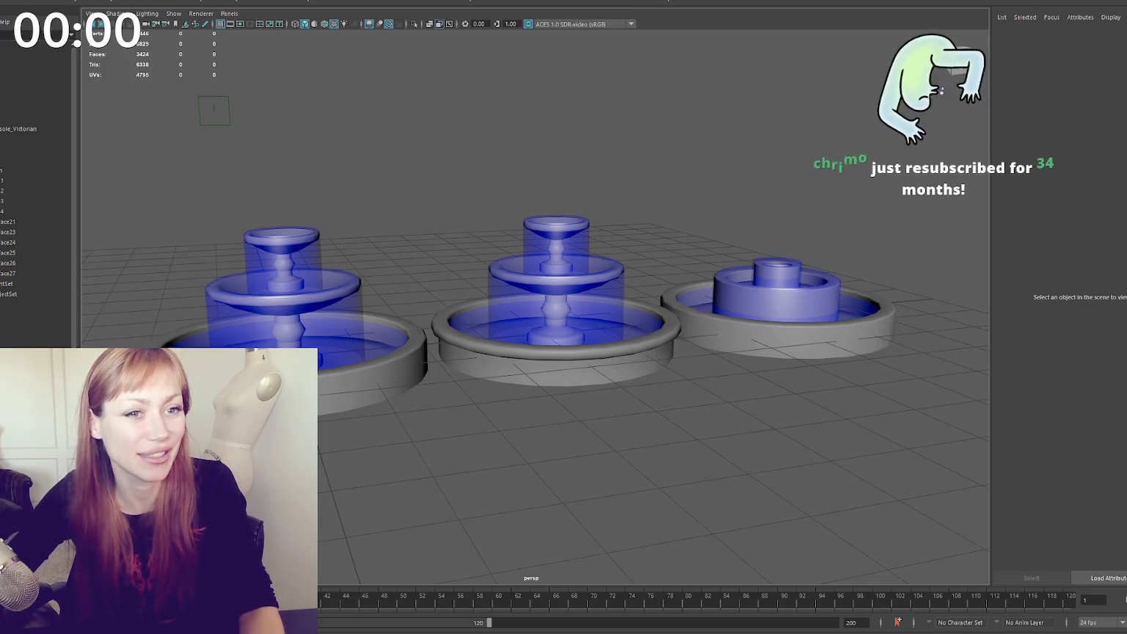
key("alt+Tab")
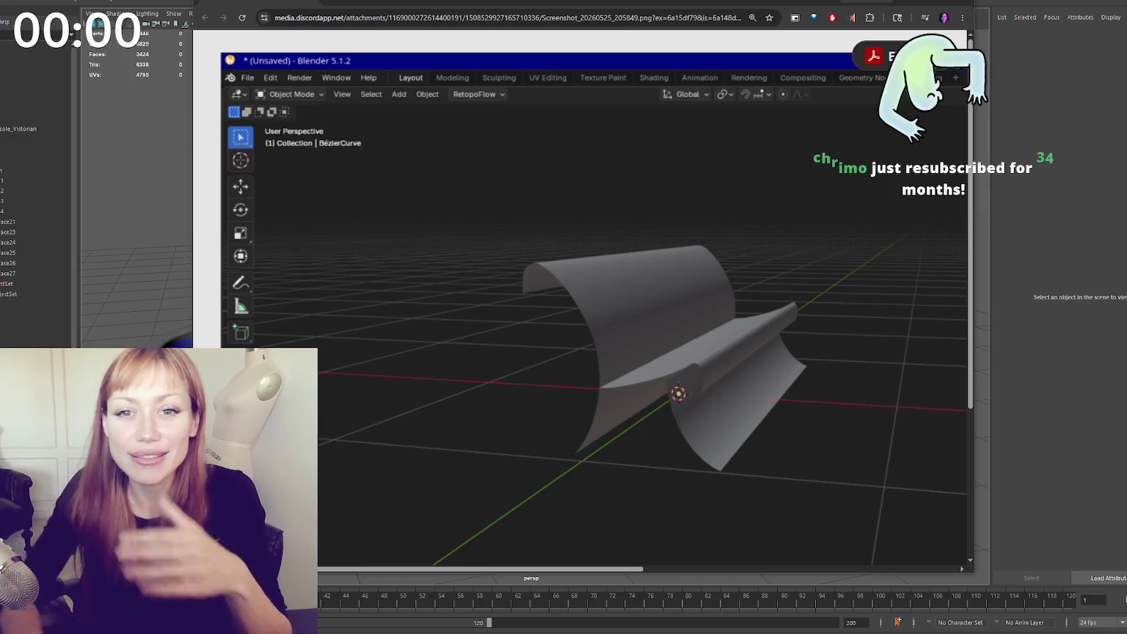
Go back from the shared screenshot to the Atlas Obscura Berczy Park Dog Fountain page
key("alt+Left")
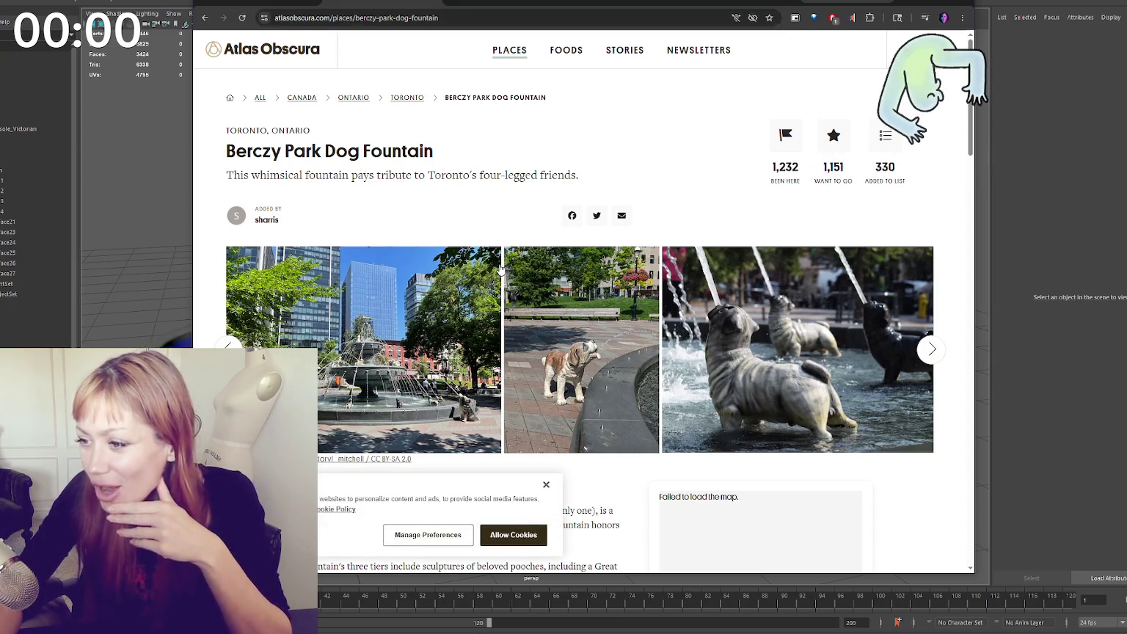
Enlarge the dog fountain photo, dismiss the cookie notice, then minimize the browser to return to Maya
scroll(499, 270, "down", 2)
left_click(385, 264)
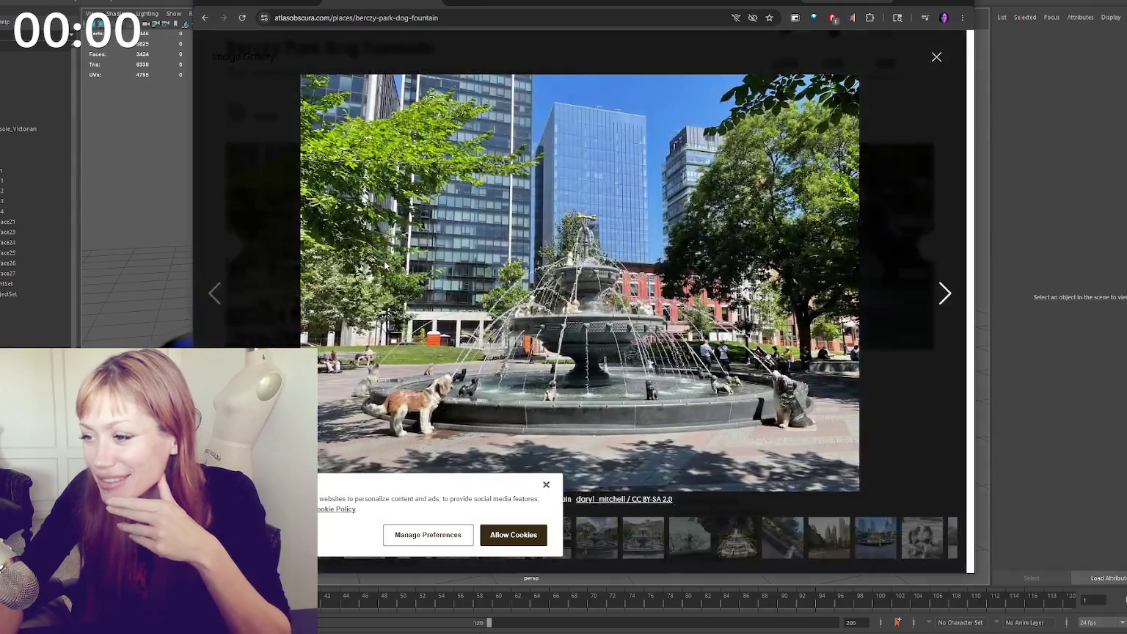
left_click(547, 486)
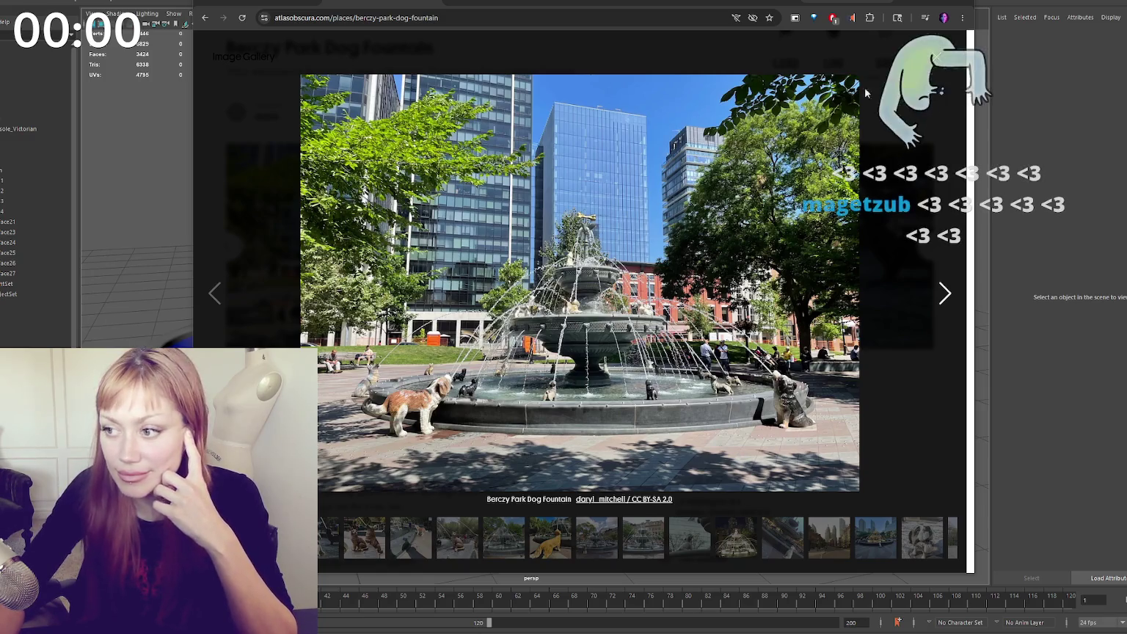
left_click(957, 9)
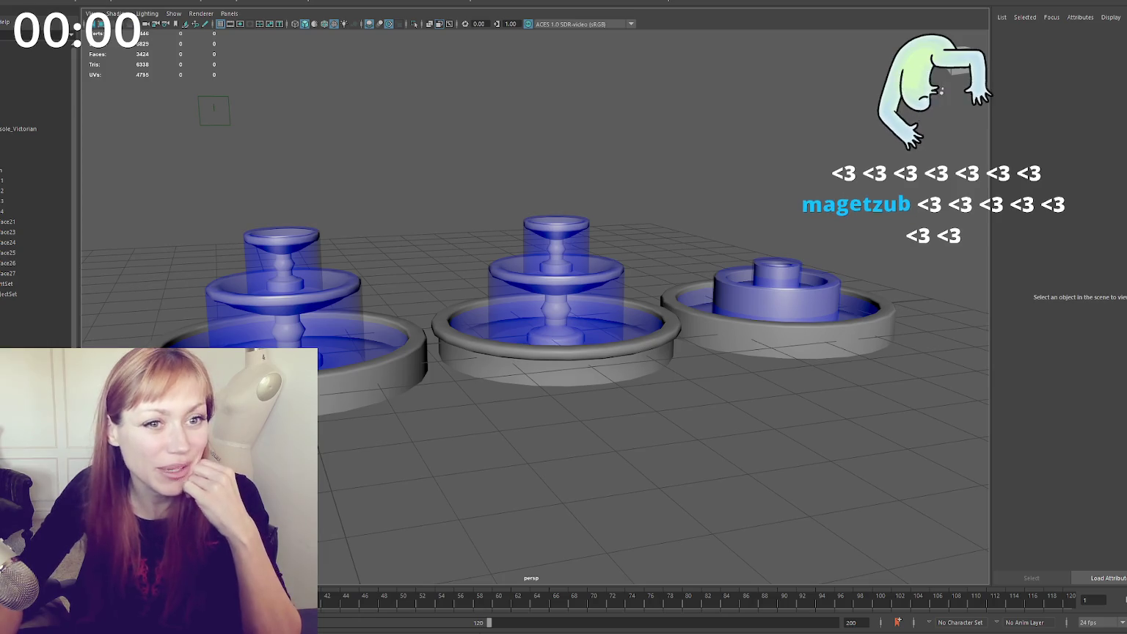
key("alt+Tab")
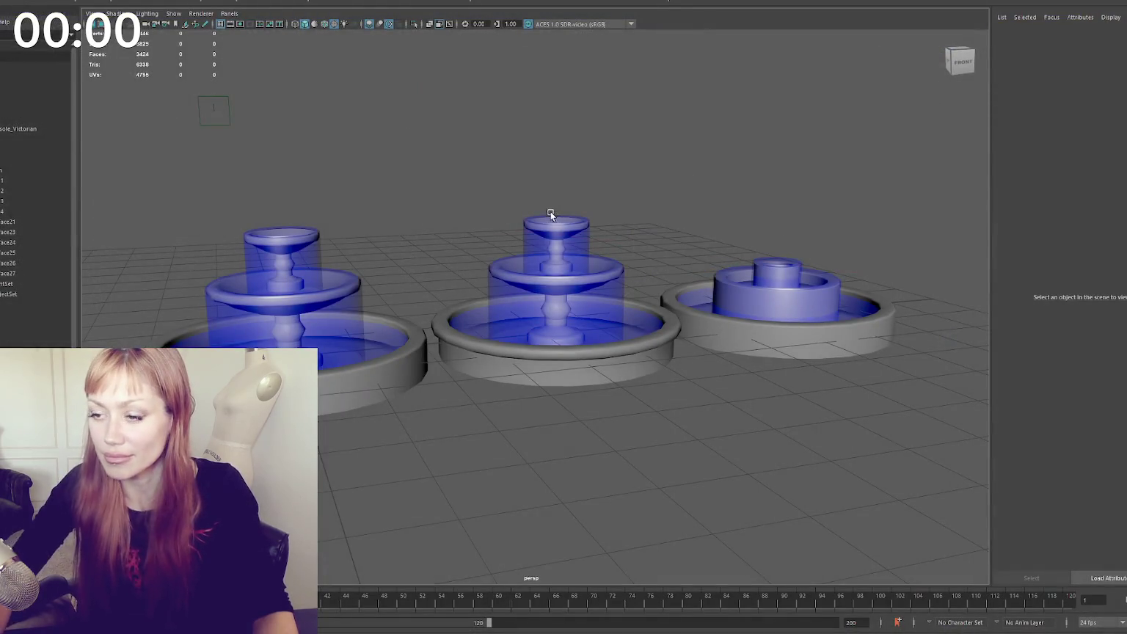
left_click(299, 279)
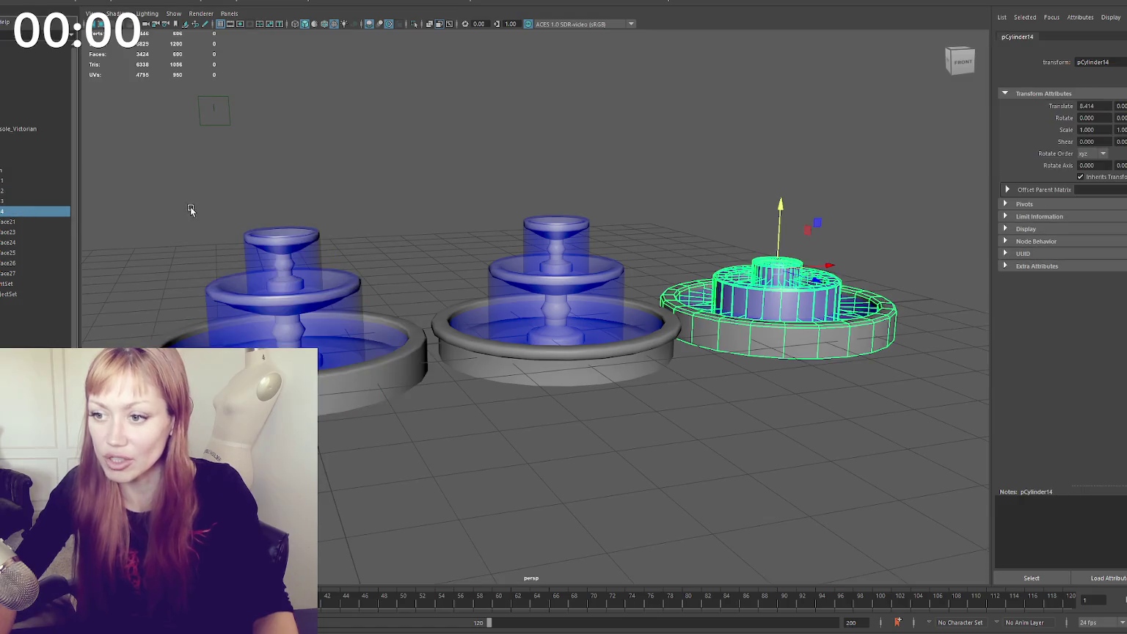
Move the left and middle fountains' pivots down to their bases
left_click(115, 13)
left_click(283, 2)
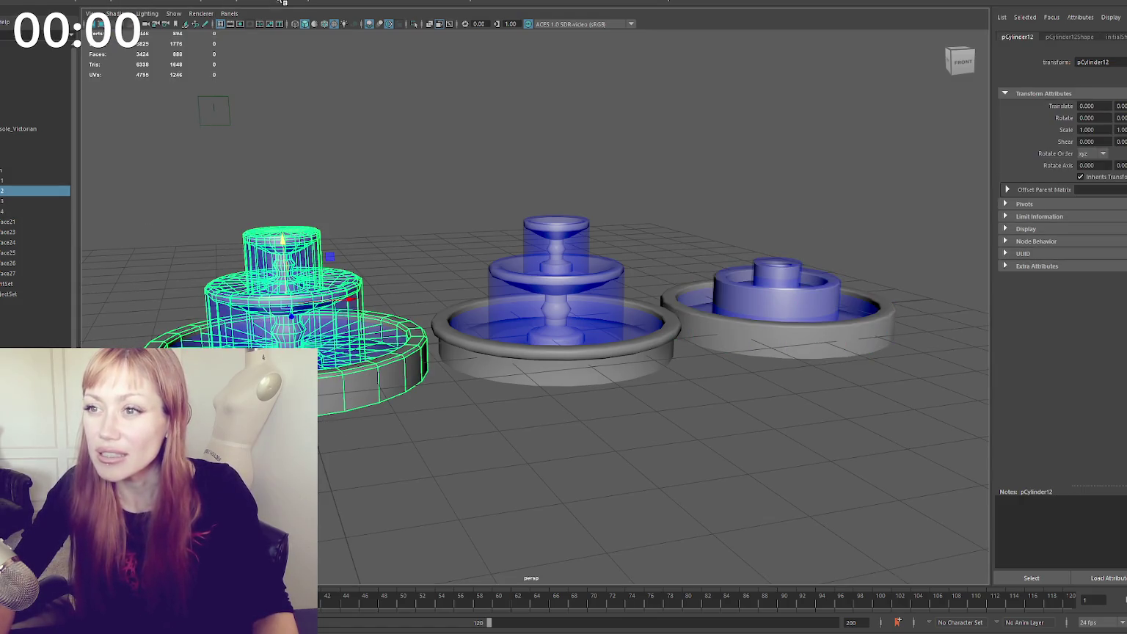
middle_click_drag(347, 58, 493, 51, "alt")
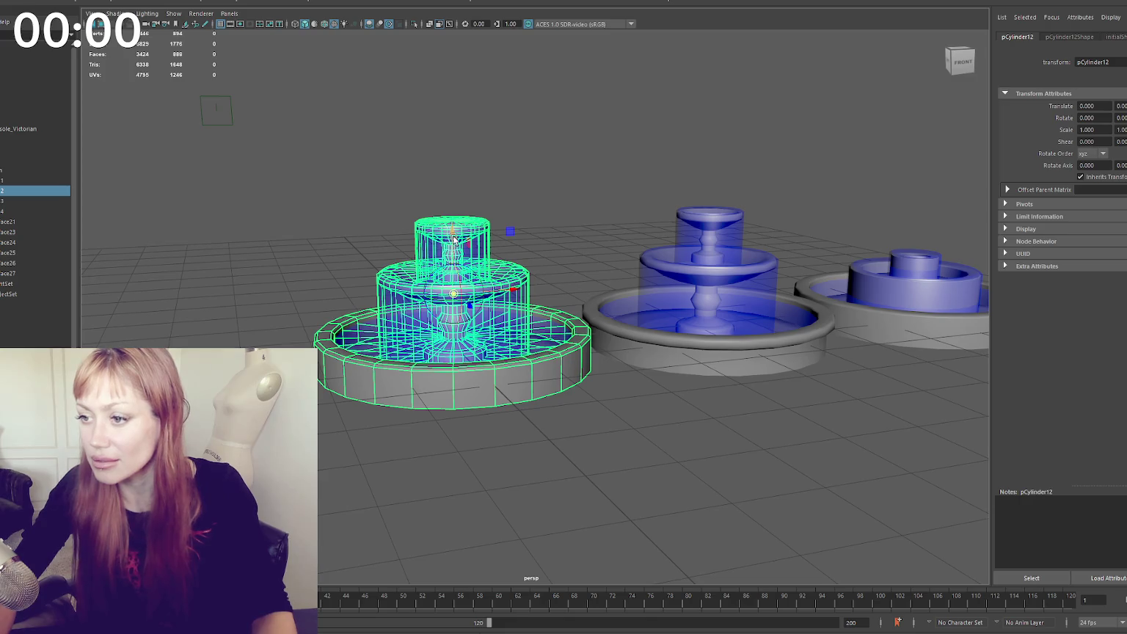
left_click_drag(454, 239, 455, 365)
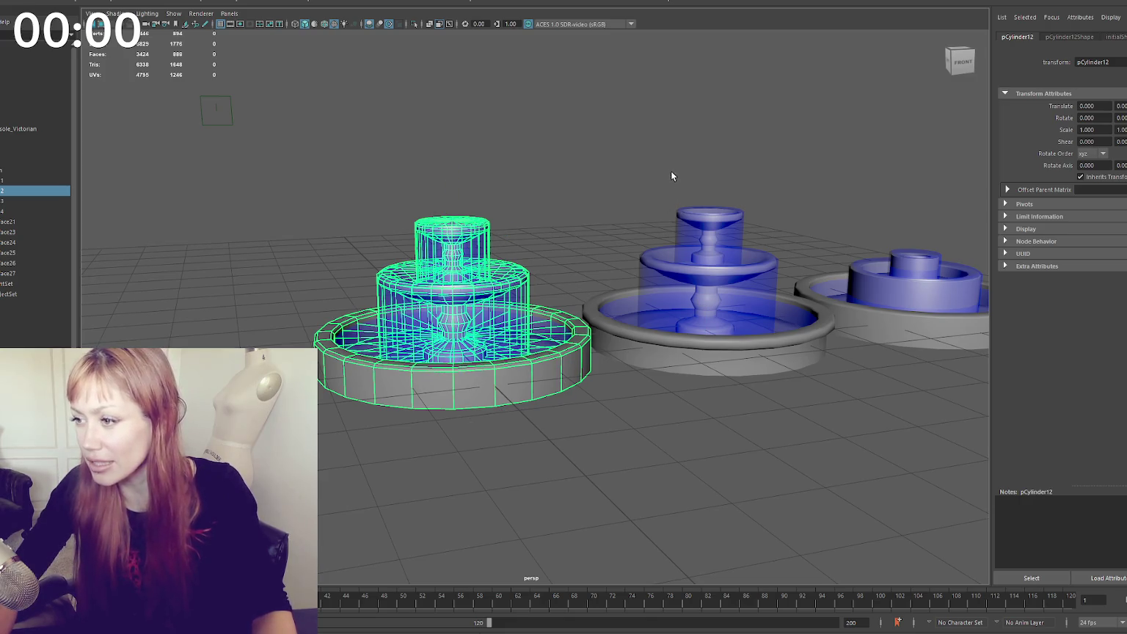
key("Right")
key("f")
left_click(116, 13)
left_click(317, 12)
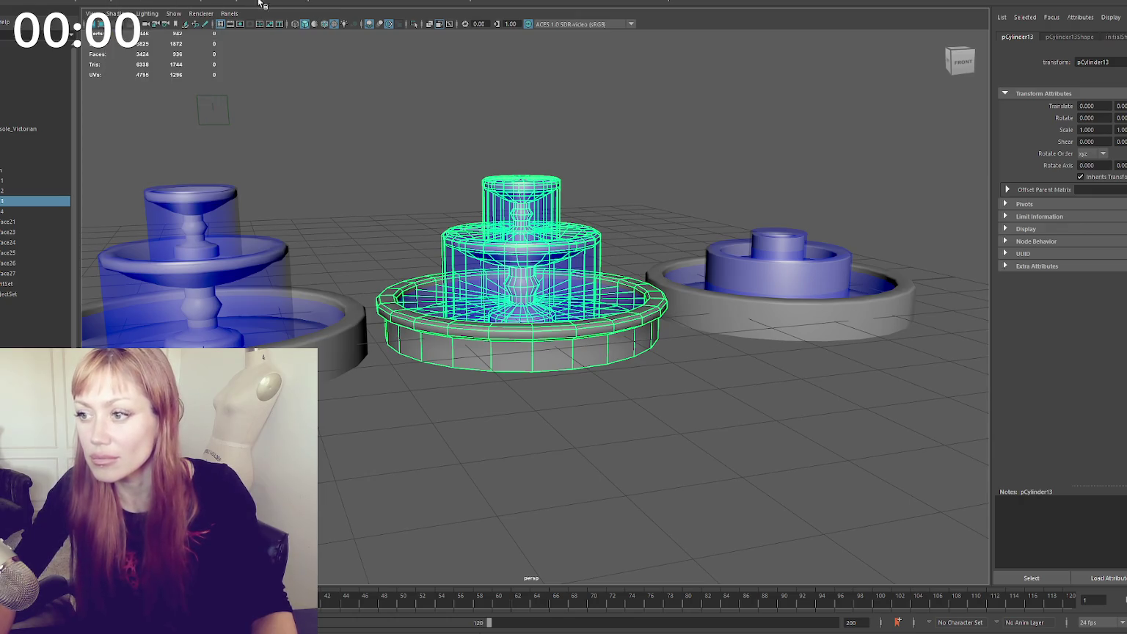
left_click_drag(524, 212, 532, 371)
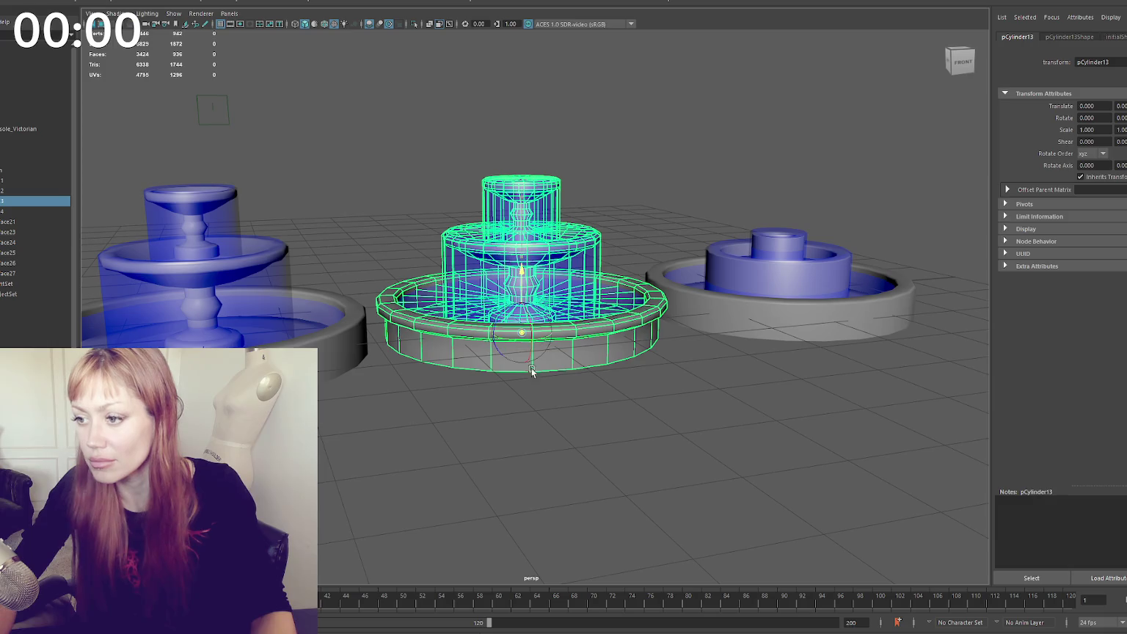
Combine the right fountain's parts into one object and move its pivot to its base
middle_click_drag(543, 352, 528, 269, "alt")
left_click(529, 269)
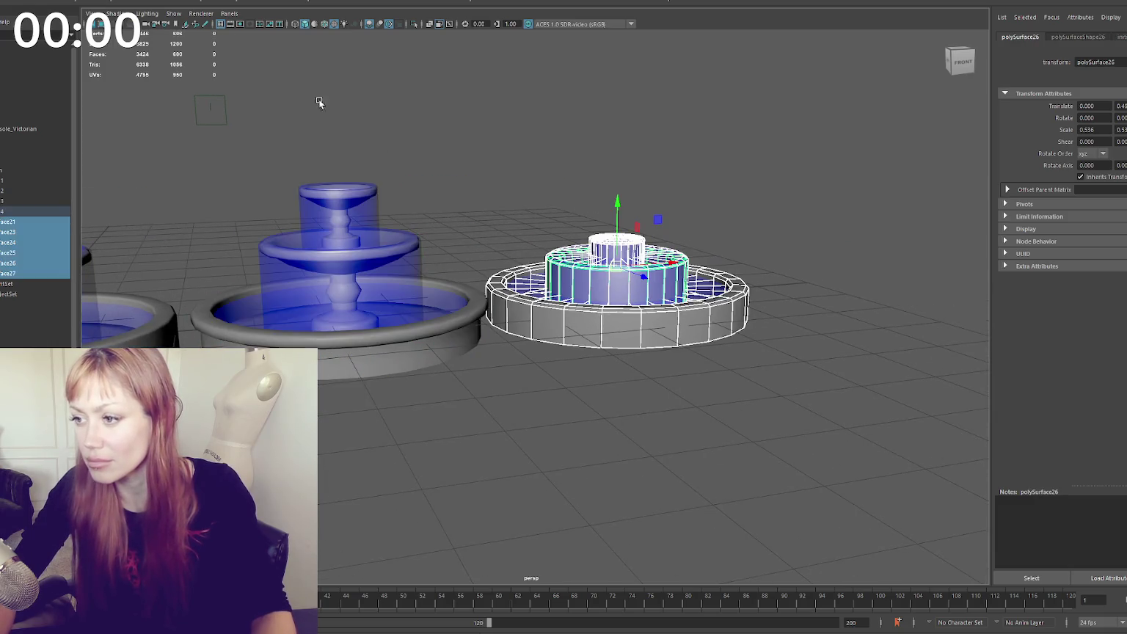
left_click(128, 31)
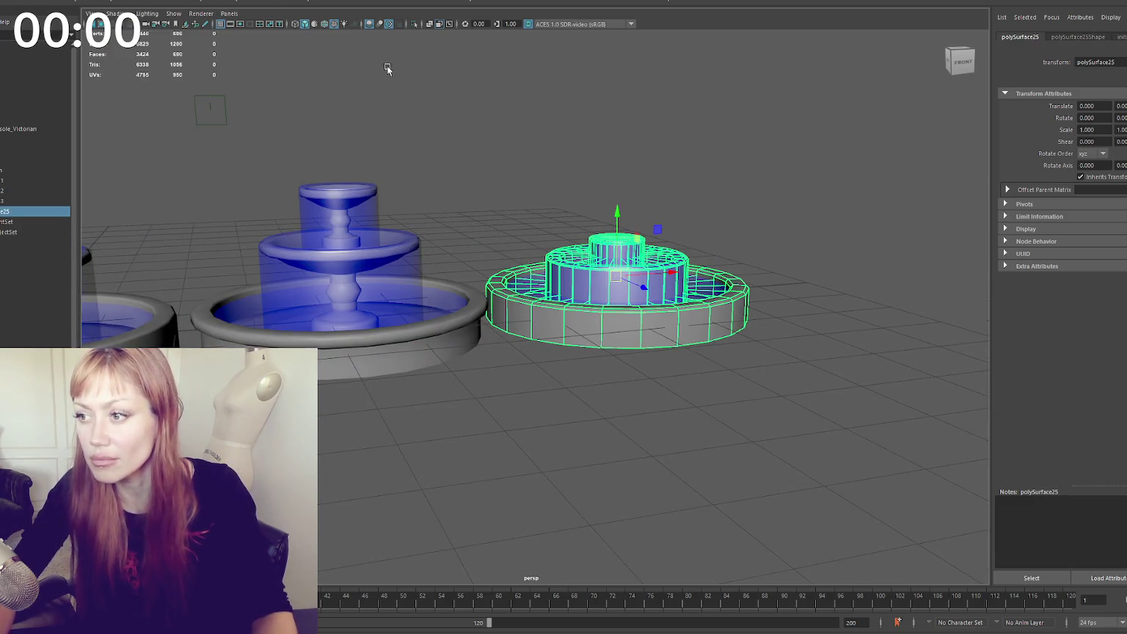
left_click_drag(614, 208, 616, 316)
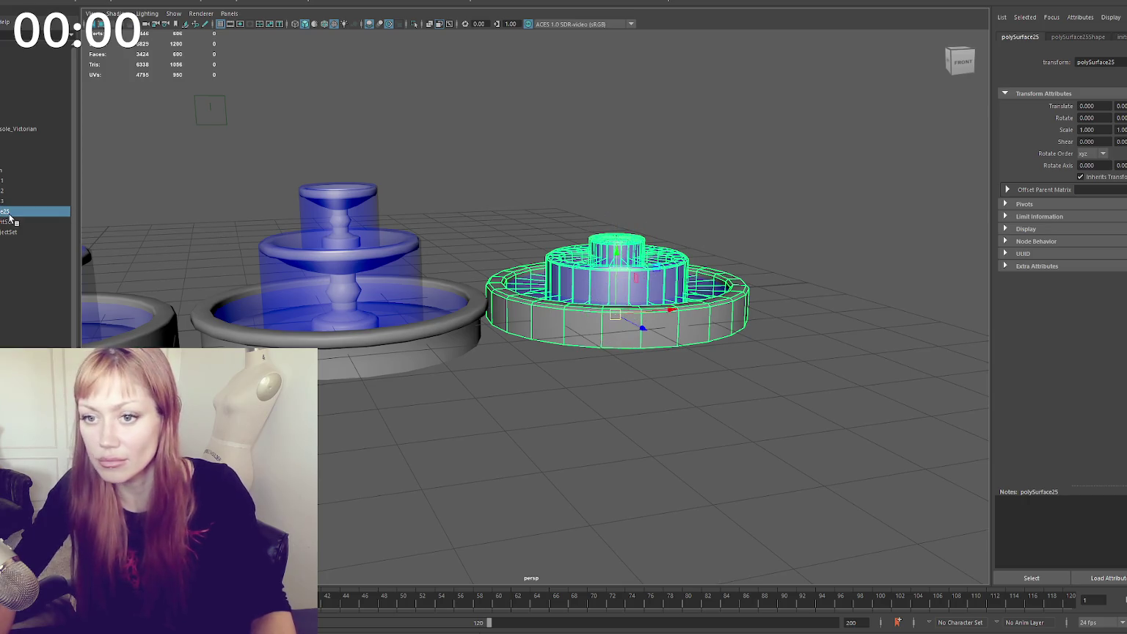
Rename the fountains in the Outliner, using the names Fountain_Minimal and Fountain_Less_detail
type("Minimal")
key("Return")
left_click(37, 202)
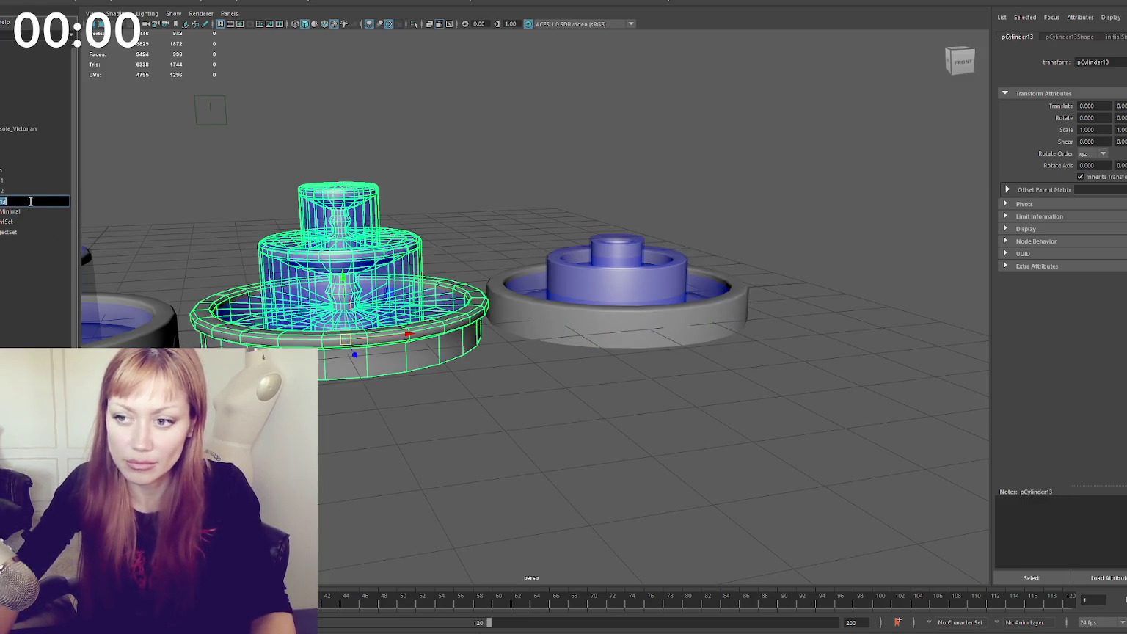
type("Fountain")
double_click(22, 192)
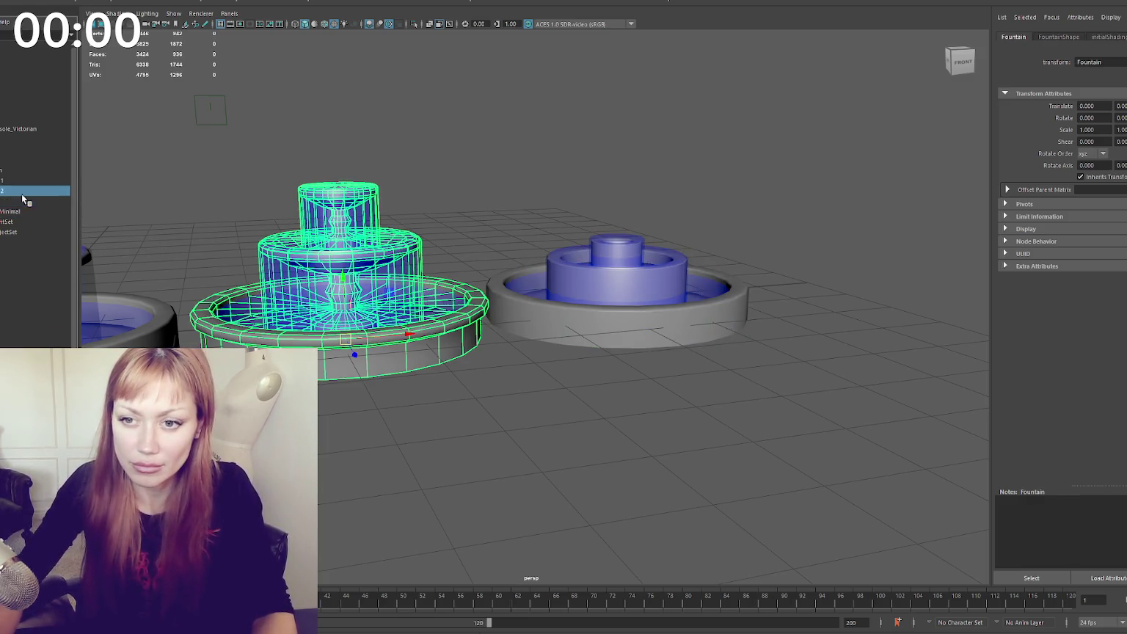
key("BackSpace")
type("Less de")
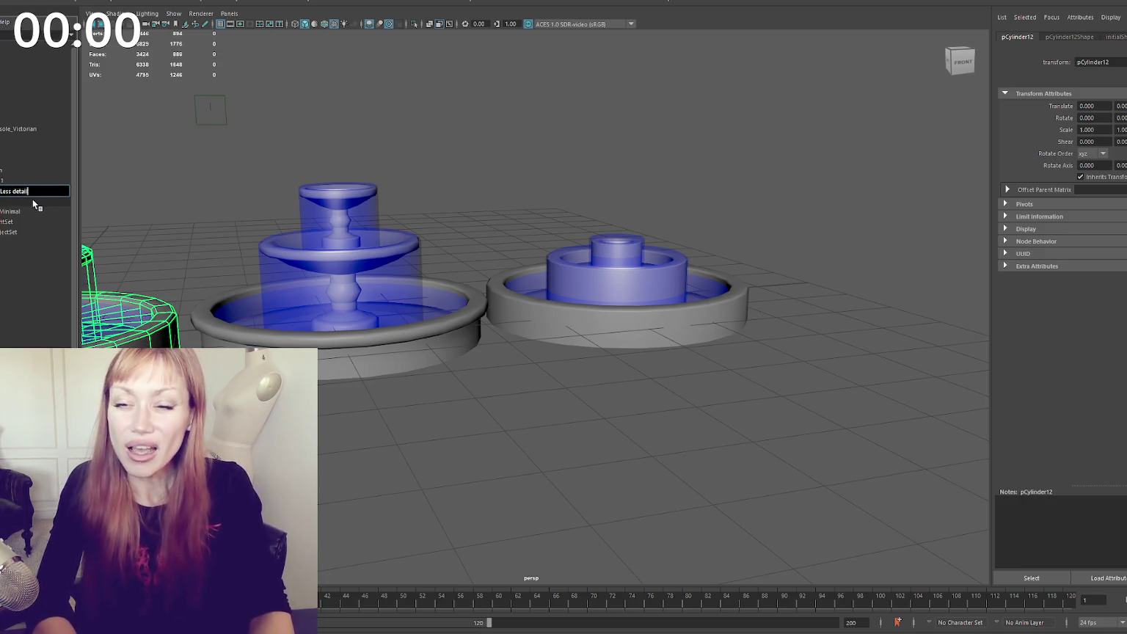
type("tail")
key("Return")
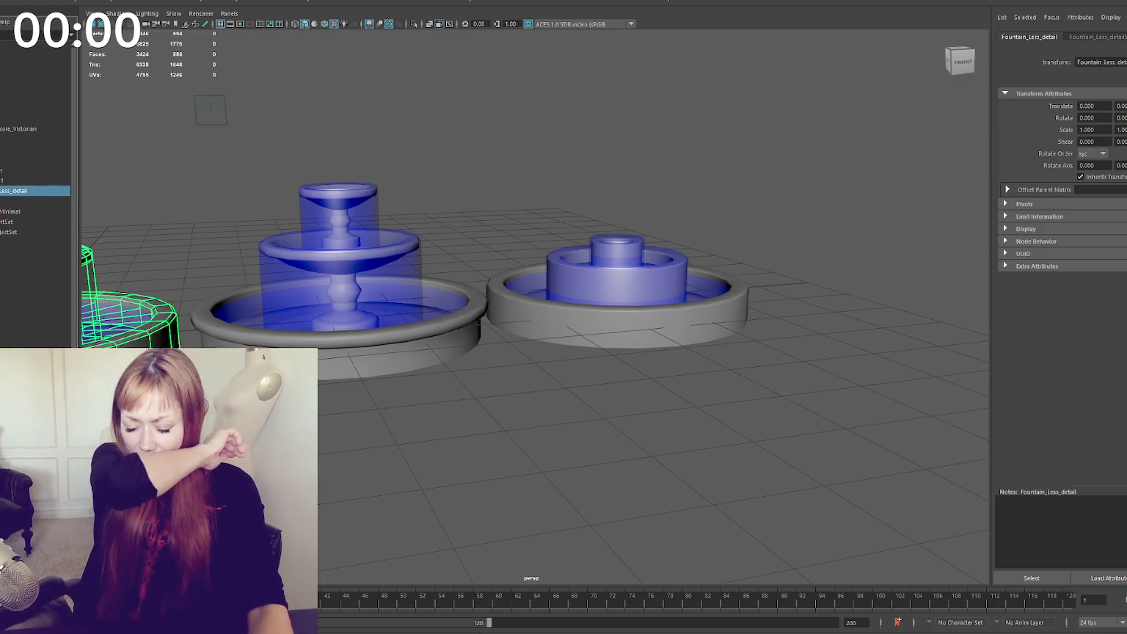
left_click(16, 221, "shift")
left_click(11, 211)
scroll(370, 169, "down", 3)
scroll(491, 150, "down", 2)
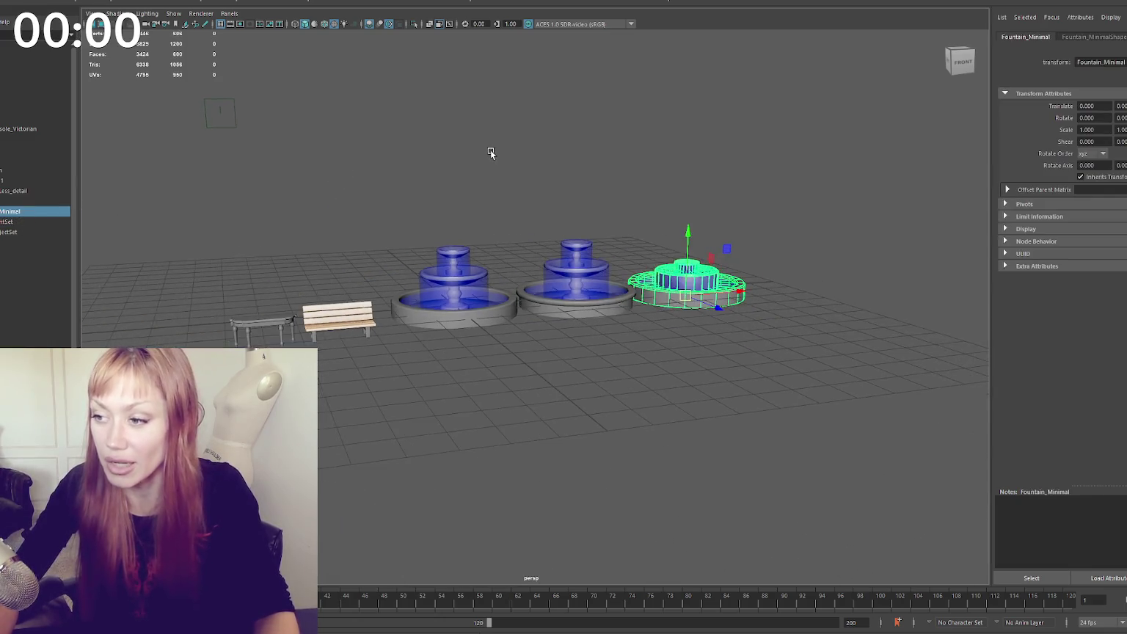
scroll(490, 150, "up", 3)
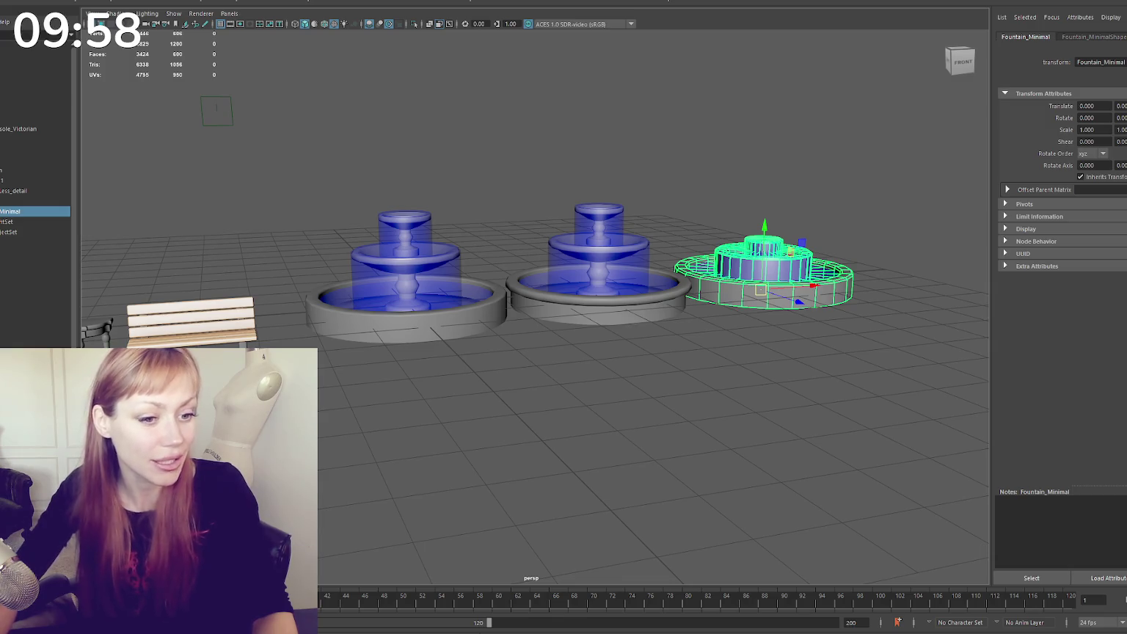
Place a cube in front of the fountains and delete five of its faces, leaving one flat square
left_click(337, 145)
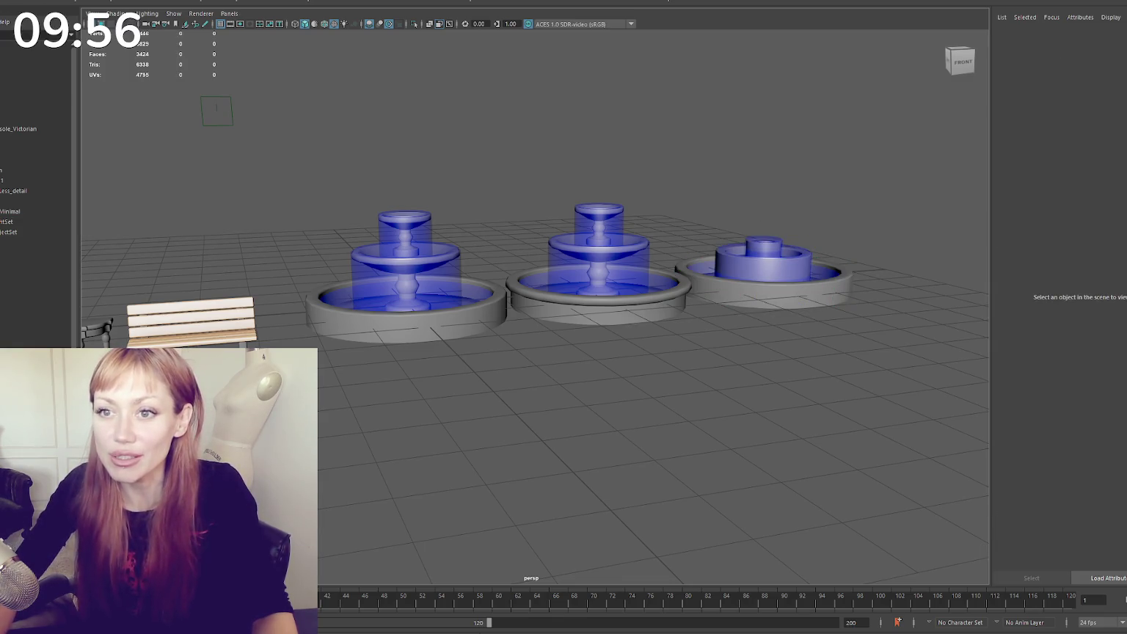
left_click_drag(405, 304, 531, 439)
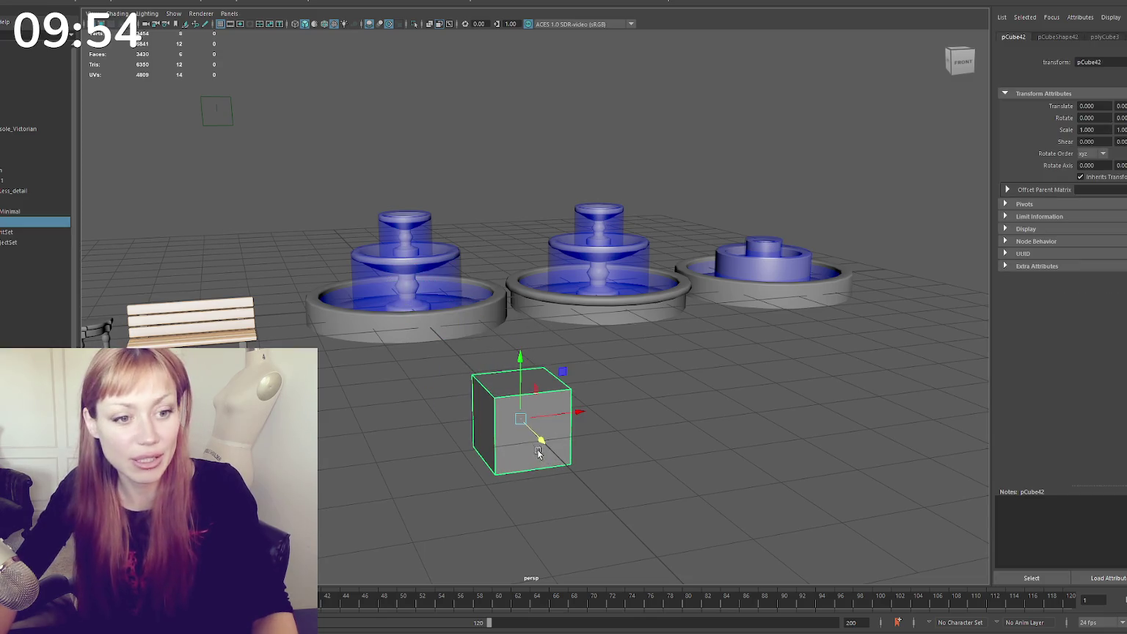
key("f")
scroll(520, 396, "down", 3)
left_click_drag(511, 357, 480, 358, "alt")
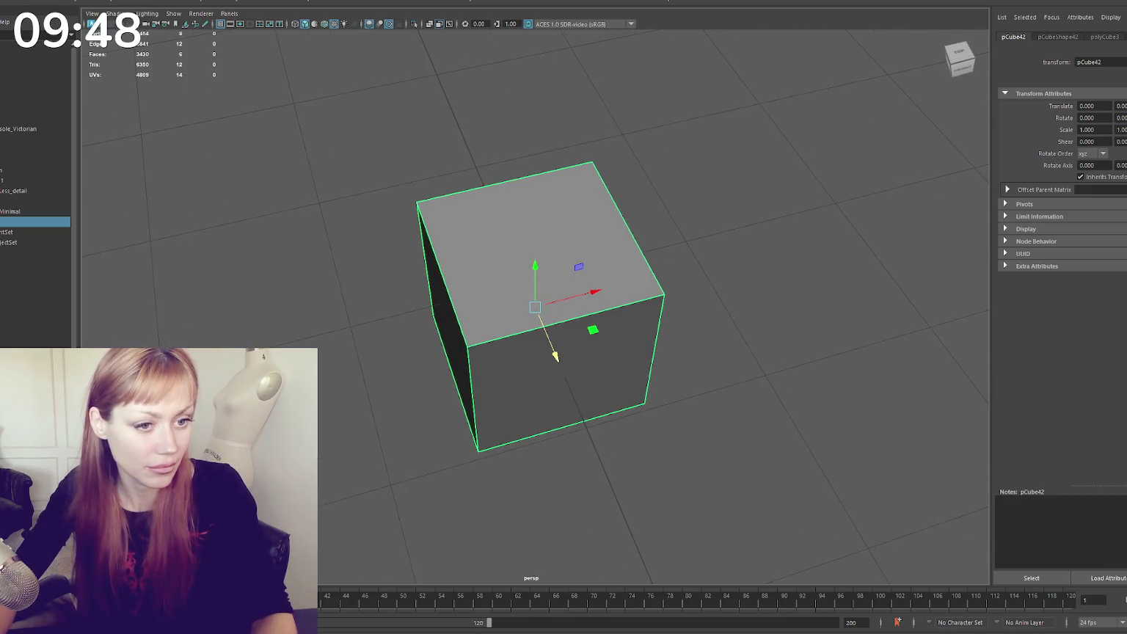
left_click_drag(365, 284, 432, 283, "alt")
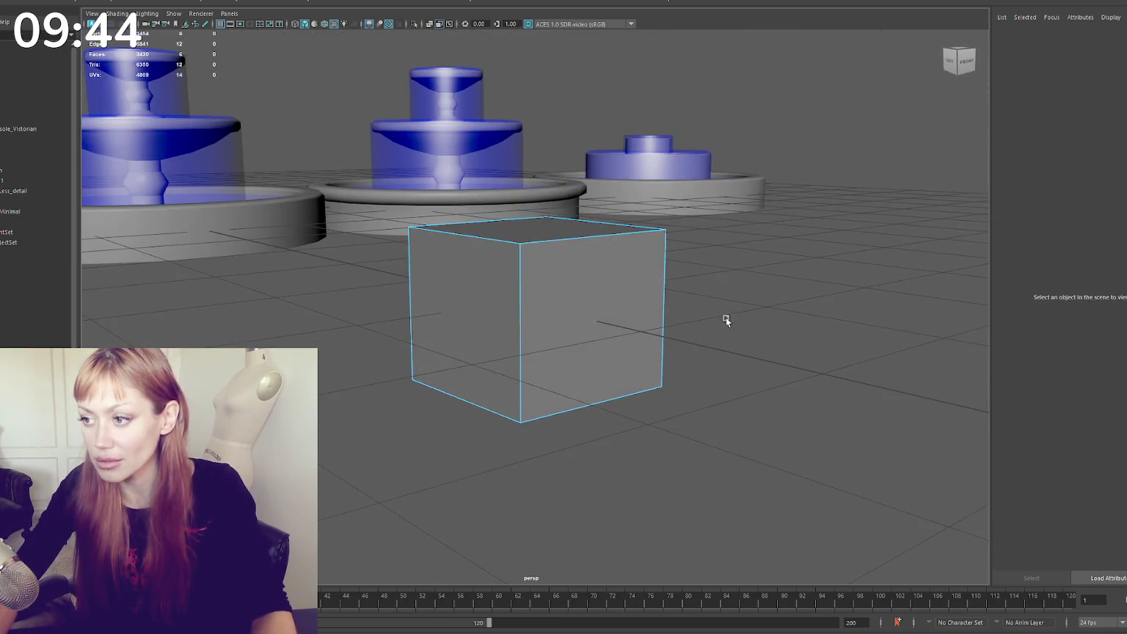
left_click_drag(726, 317, 350, 478)
key("Delete")
left_click_drag(348, 286, 680, 22, "alt")
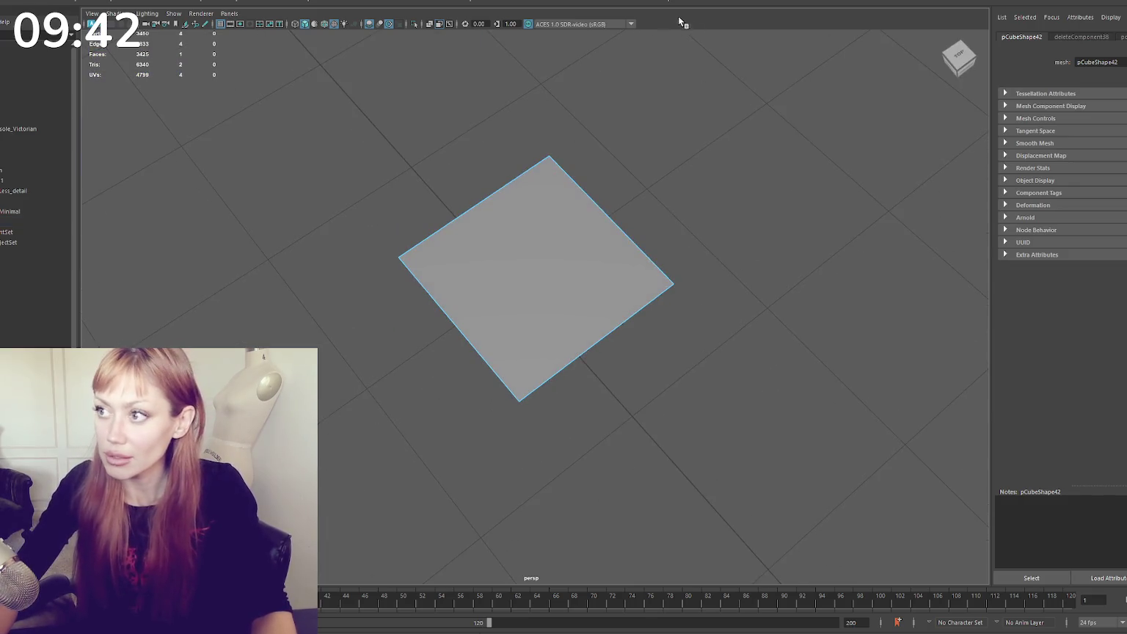
Insert three edge loops across the plane plus a vertical loop down the middle
left_click(596, 205)
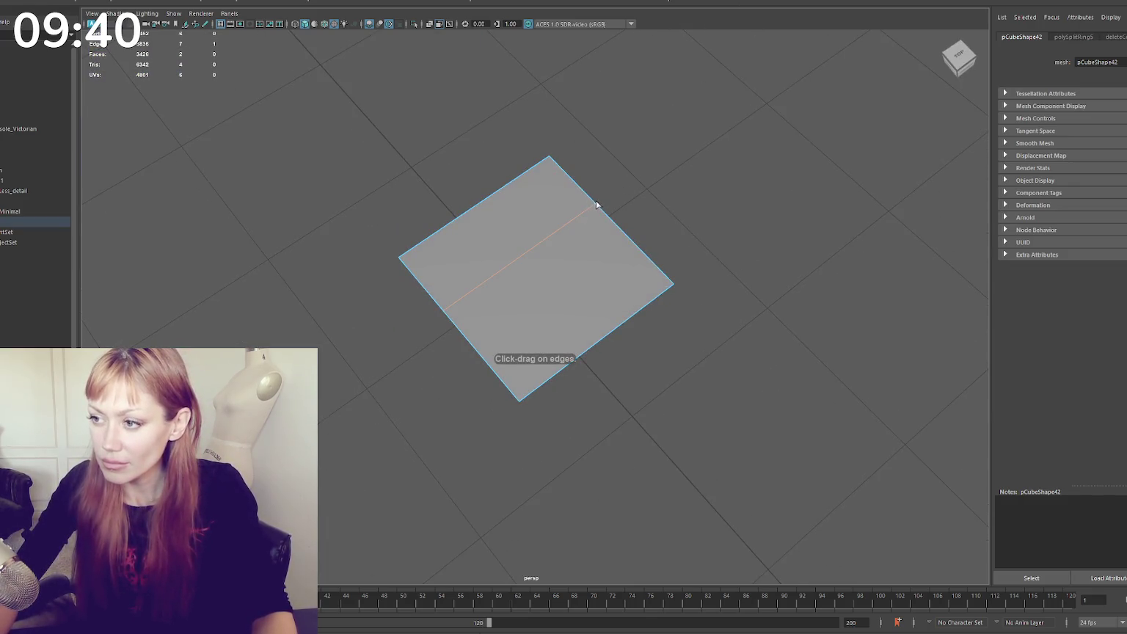
left_click(506, 187)
left_click(461, 213)
left_click_drag(461, 213, 636, 213, "alt")
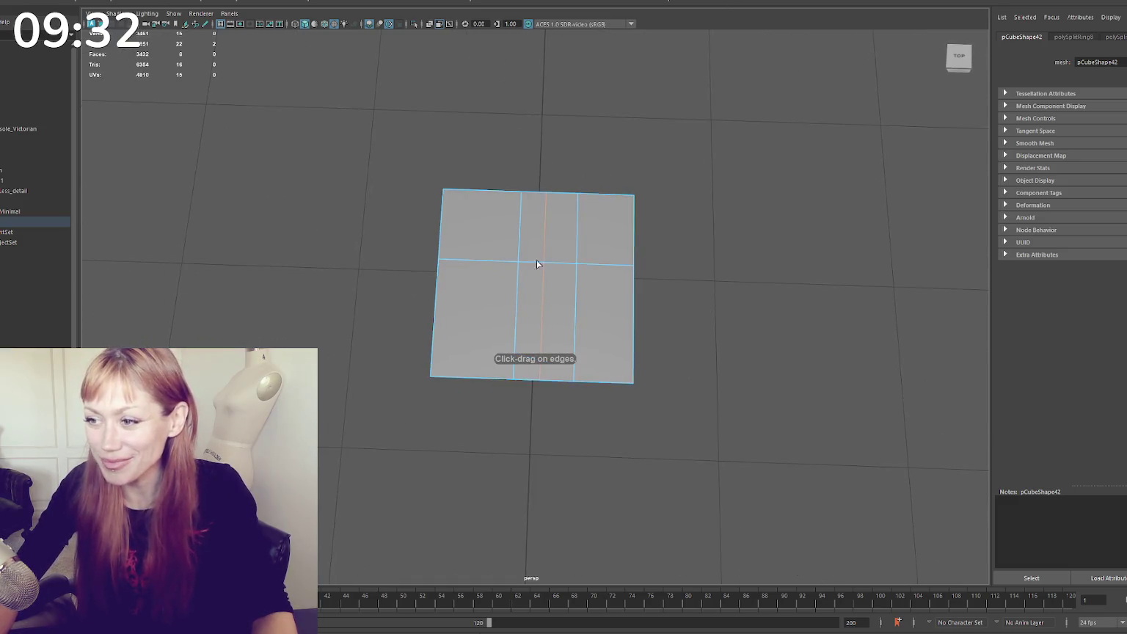
left_click(562, 258)
Scale the centre loop into points and pinch the waist edge loop inward
key("r")
left_click_drag(539, 323, 525, 307)
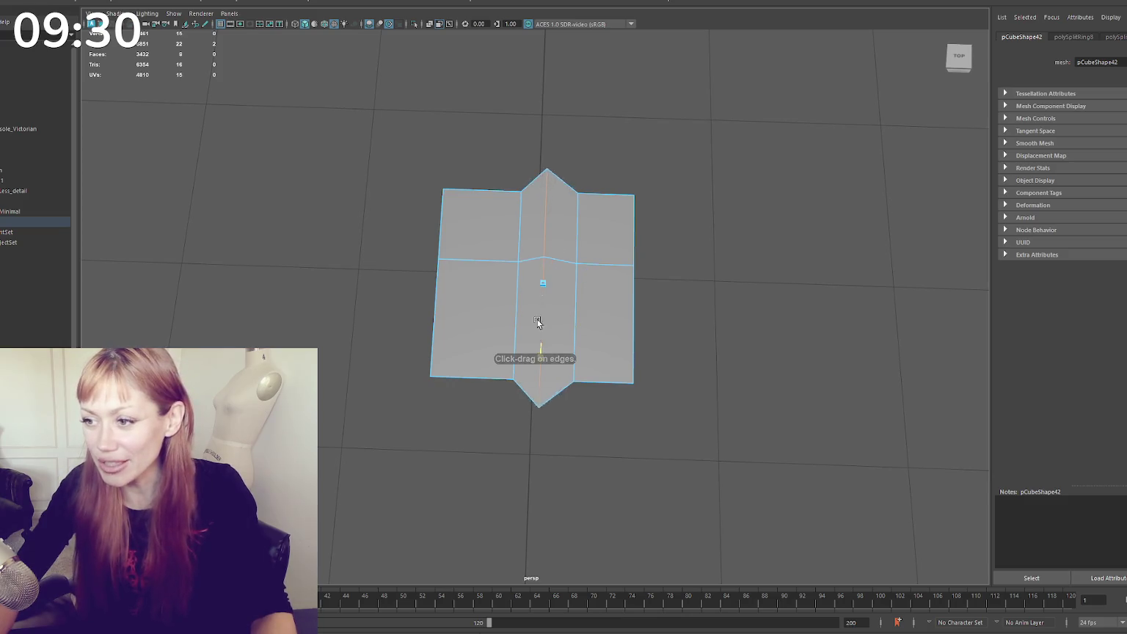
left_click(544, 294)
left_click_drag(544, 350, 545, 381)
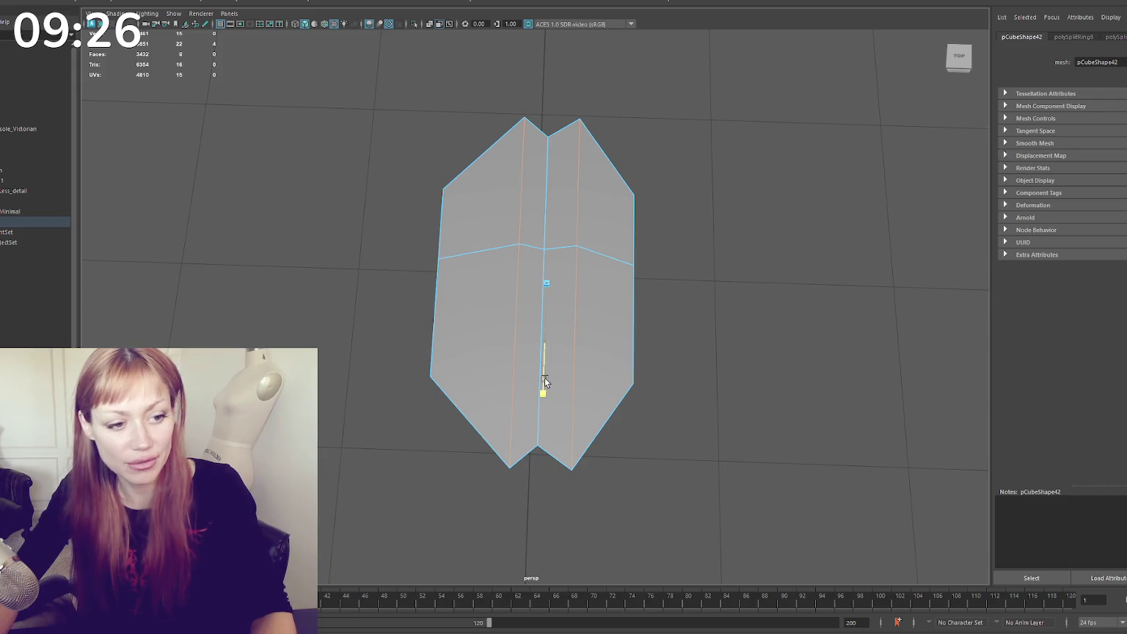
left_click_drag(547, 348, 549, 329)
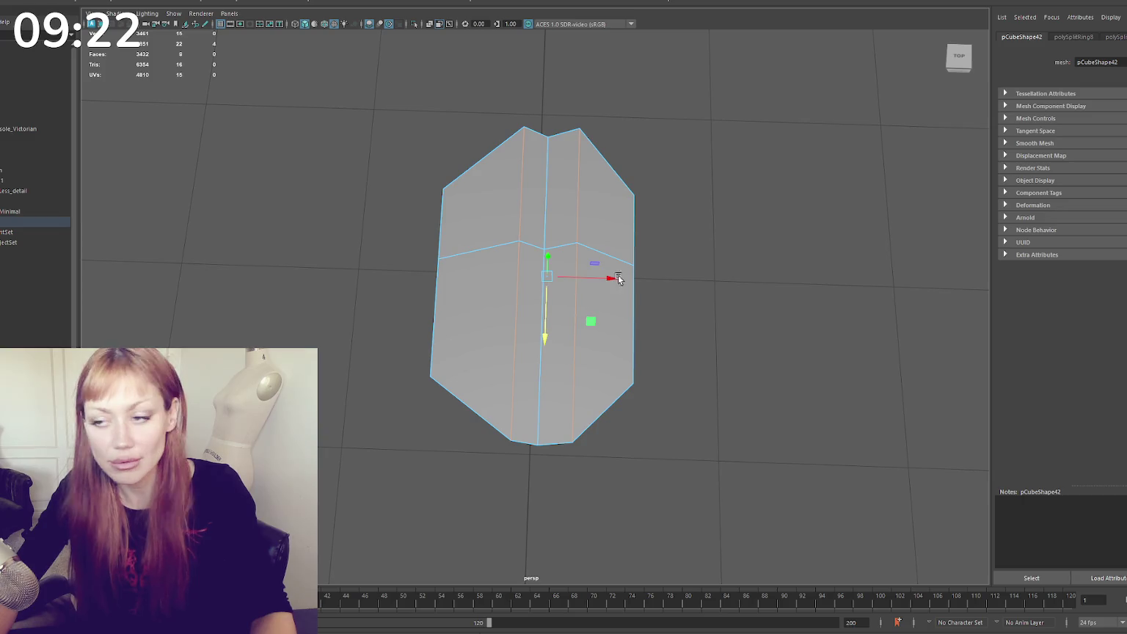
key("ctrl+z")
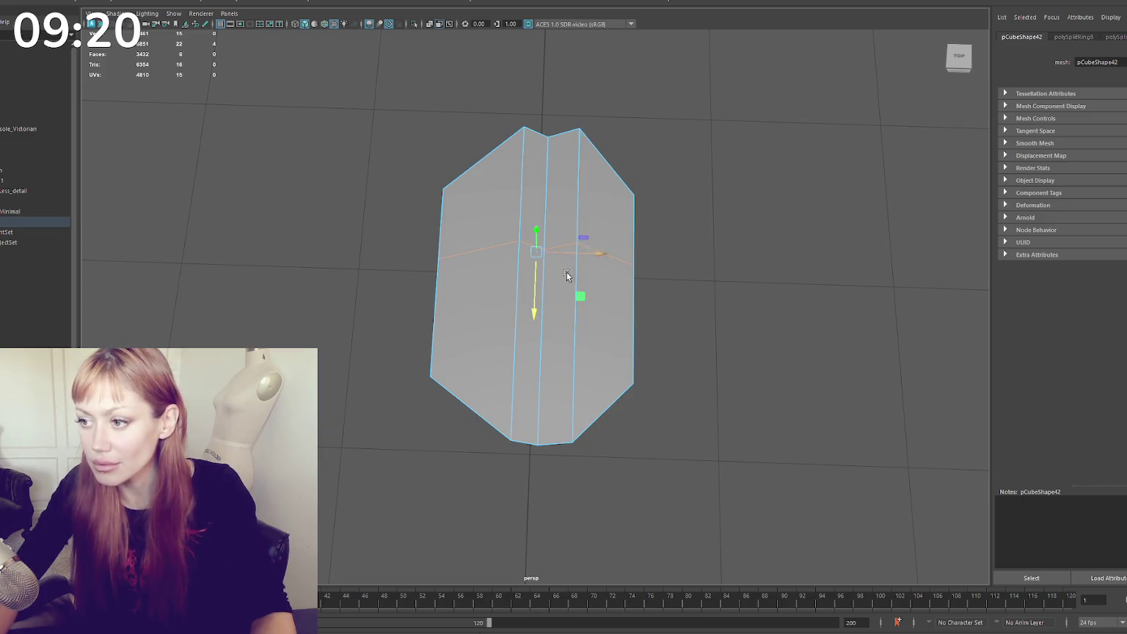
left_click_drag(582, 252, 573, 254)
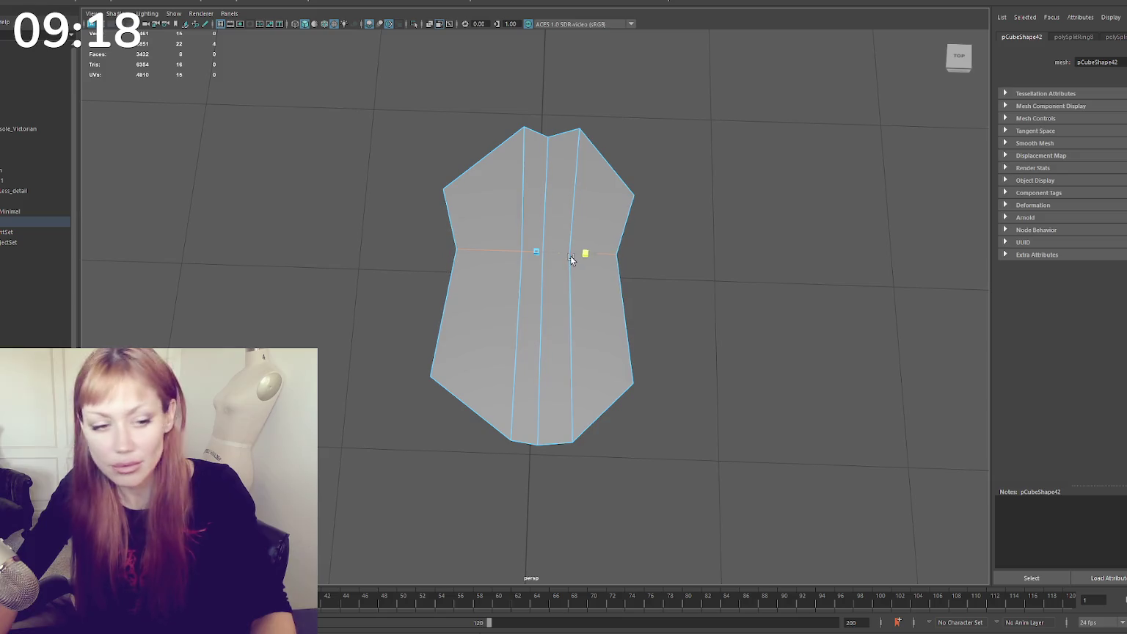
left_click(613, 401)
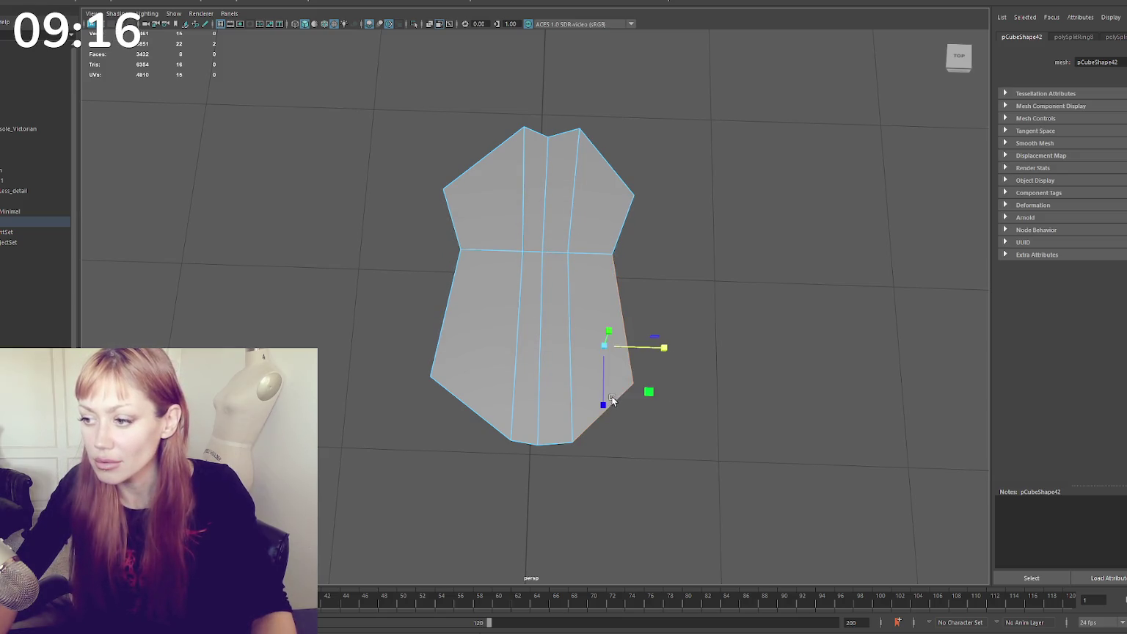
key("ctrl+z")
key("ctrl+z")
key("ctrl+z")
key("ctrl+z")
double_click(597, 255)
left_click_drag(596, 253, 584, 252)
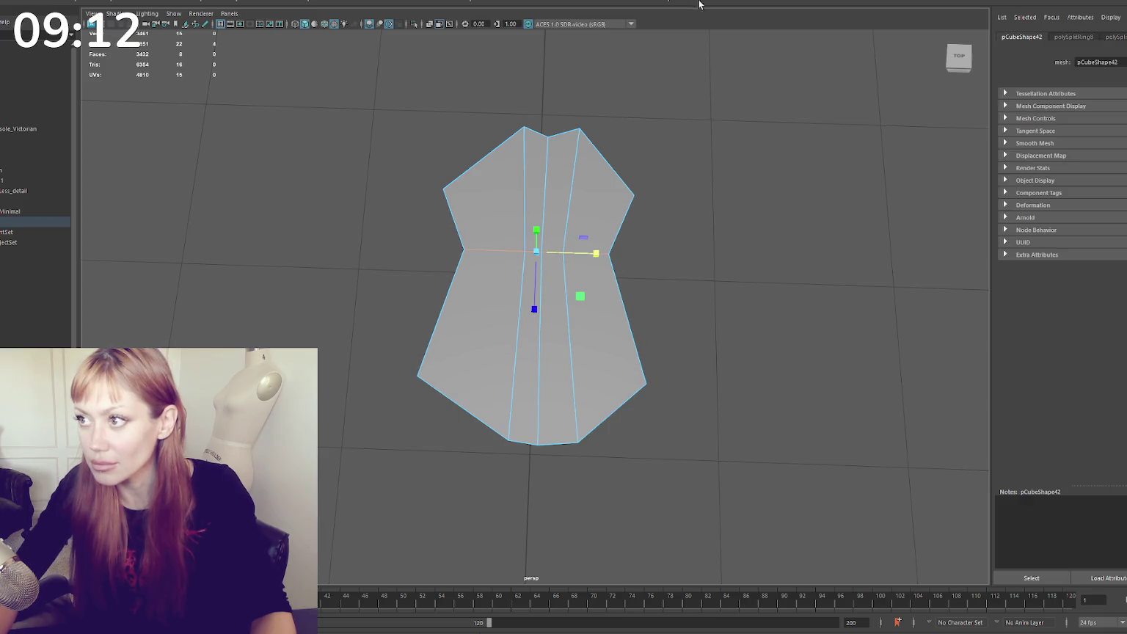
key("ctrl+shift+x")
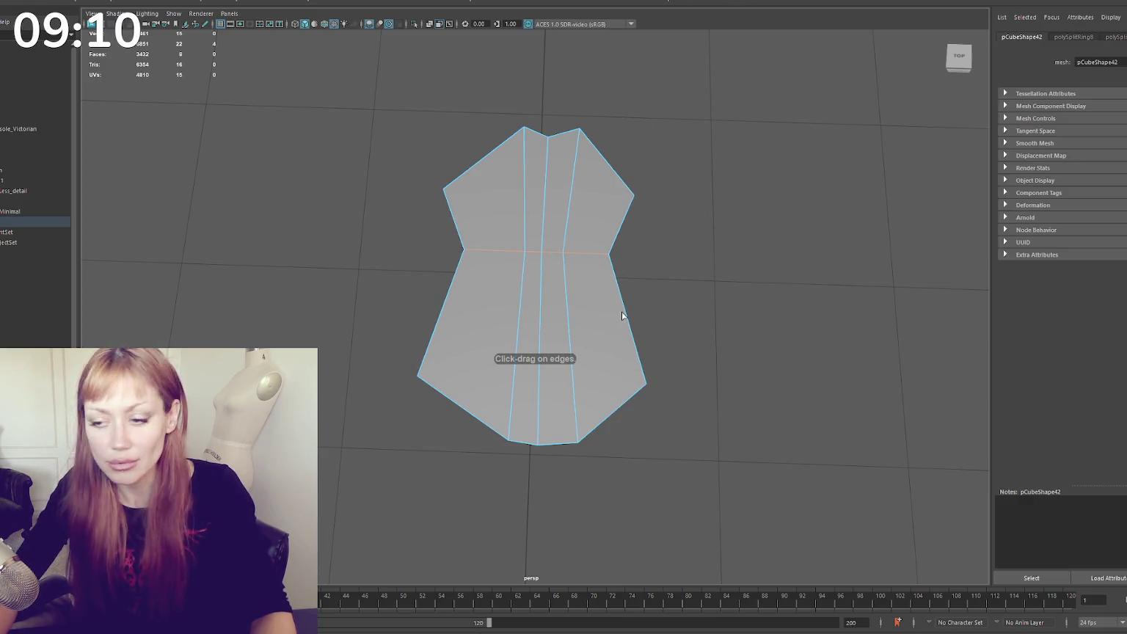
Insert a vertical edge loop on the right and pull the hem corners down to lengthen it
left_click_drag(617, 409, 617, 408)
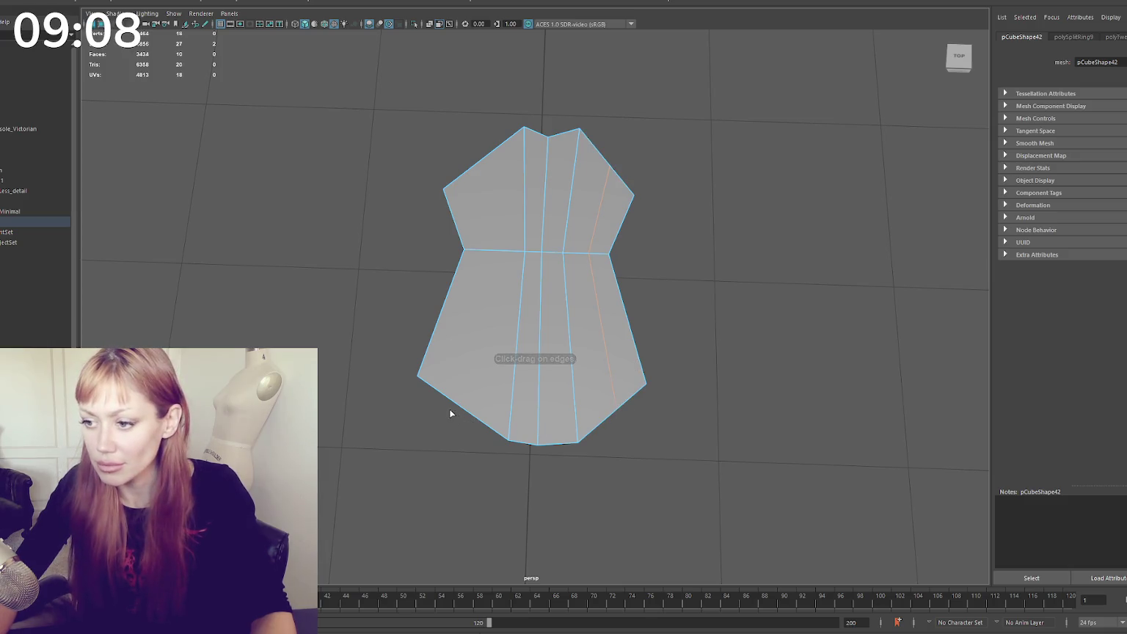
right_click_drag(700, 266, 634, 261)
left_click_drag(474, 382, 465, 398)
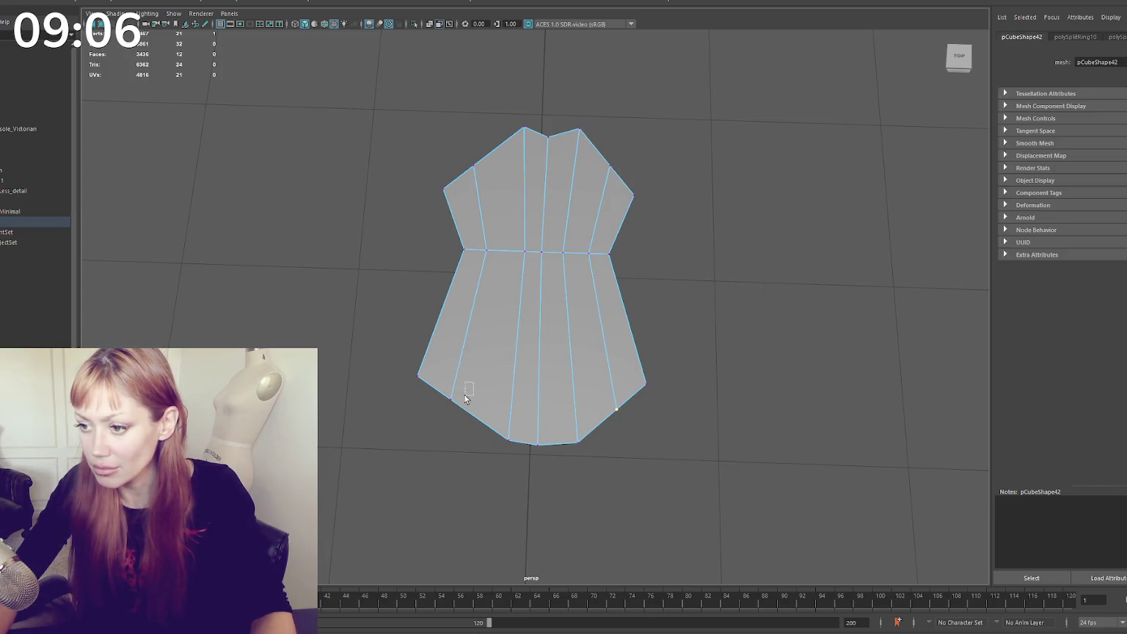
mouse_move(529, 436)
left_mouse_down()
mouse_move(529, 458)
mouse_move(587, 458)
left_mouse_up()
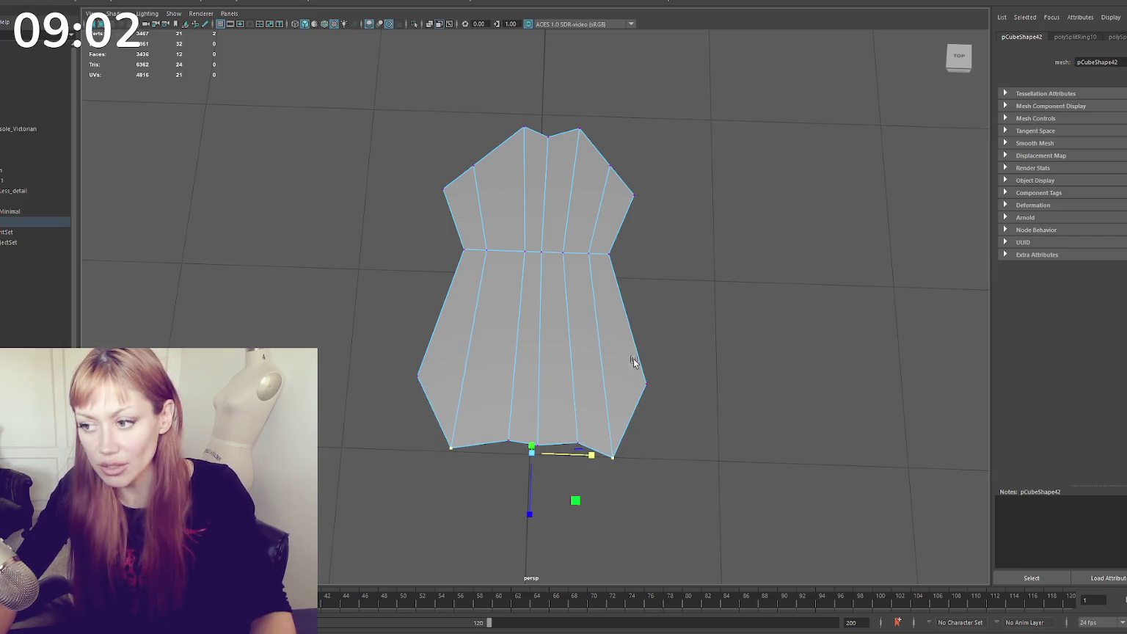
Raise both shoulder vertices, then add a loop and tuck its top vertices slightly down and inward
left_click(474, 164)
left_click(610, 167, "shift")
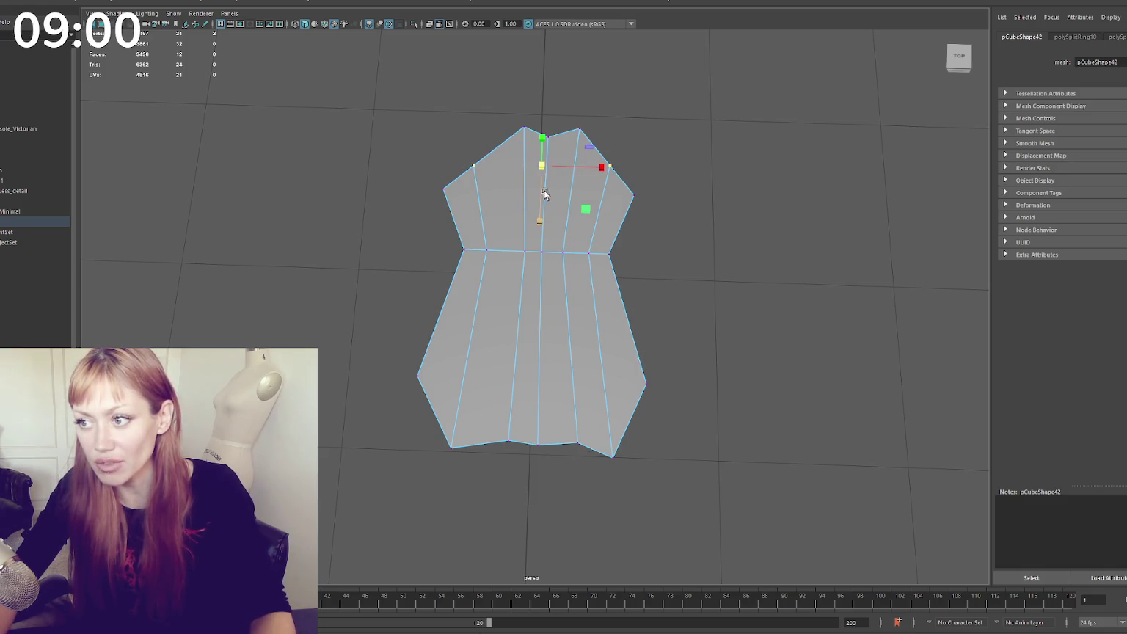
key("w")
mouse_move(540, 195)
left_mouse_down()
mouse_move(539, 179)
mouse_move(539, 193)
mouse_move(612, 166)
left_mouse_up()
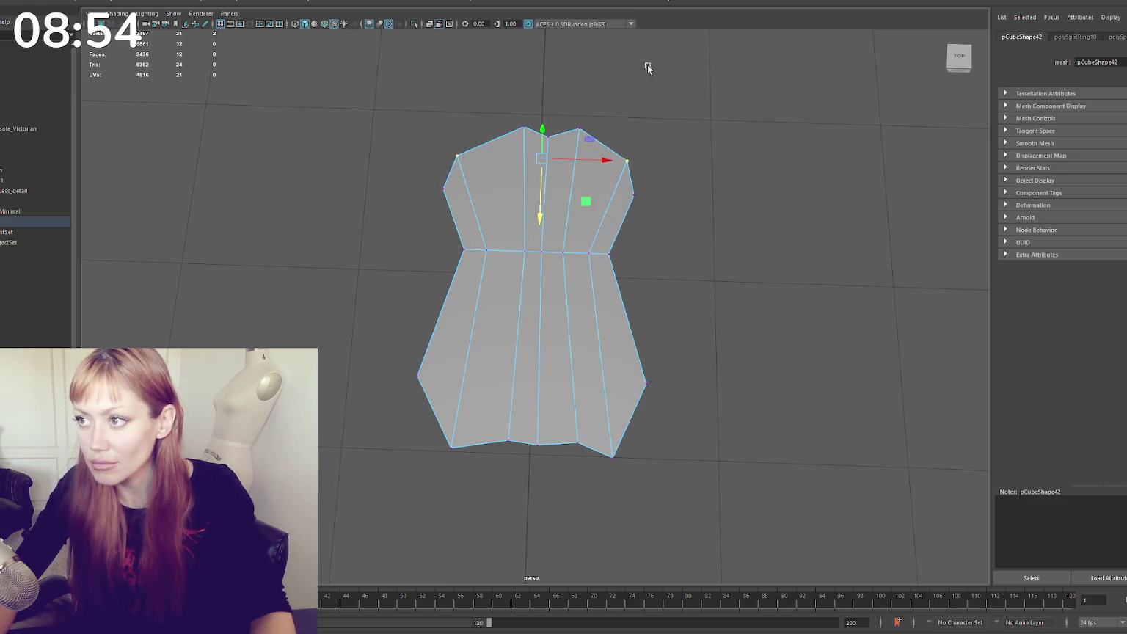
key("g")
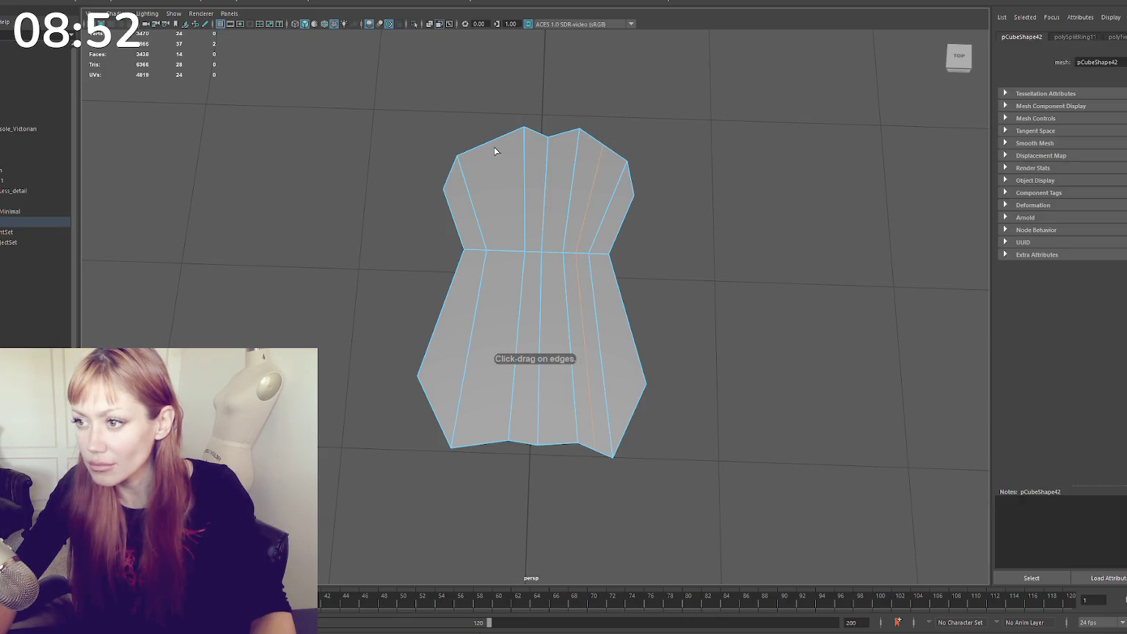
left_click(603, 157)
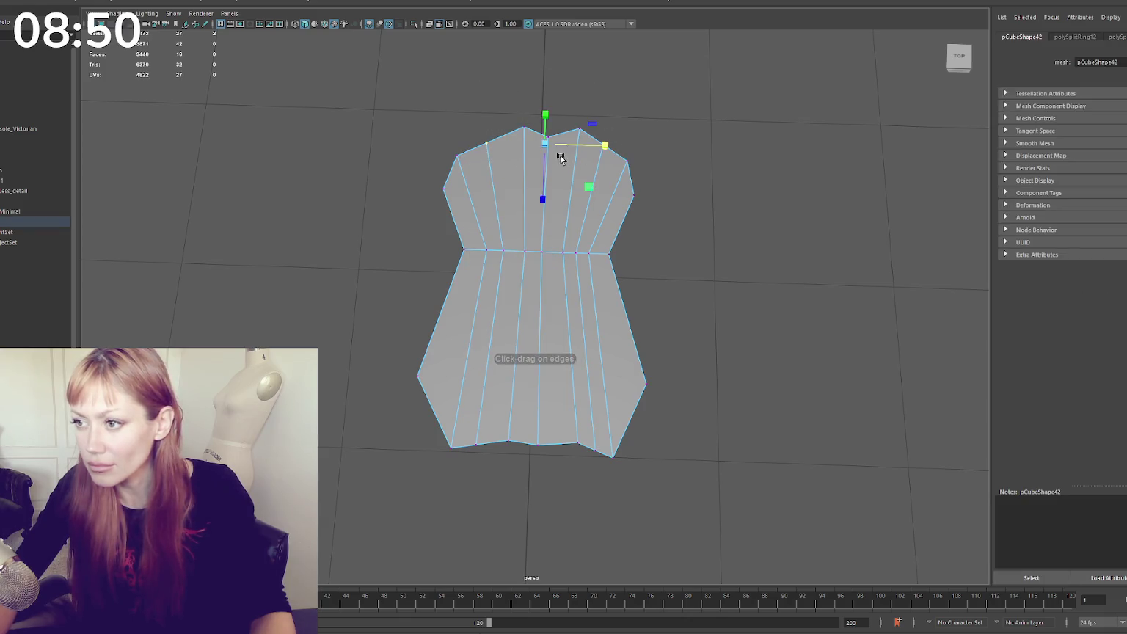
left_click_drag(543, 170, 541, 181)
left_click_drag(608, 156, 599, 156)
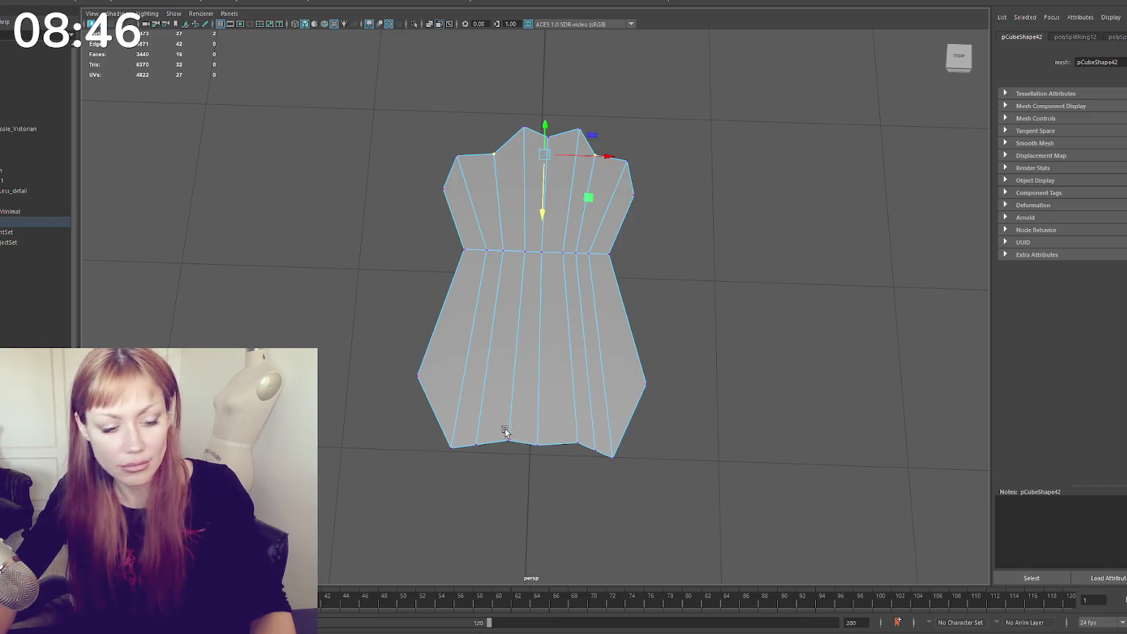
Scale the left and right hem corner vertices outward to spread the hem
mouse_move(578, 443)
left_mouse_down()
mouse_move(517, 459)
mouse_move(560, 447)
mouse_move(535, 446)
left_mouse_up()
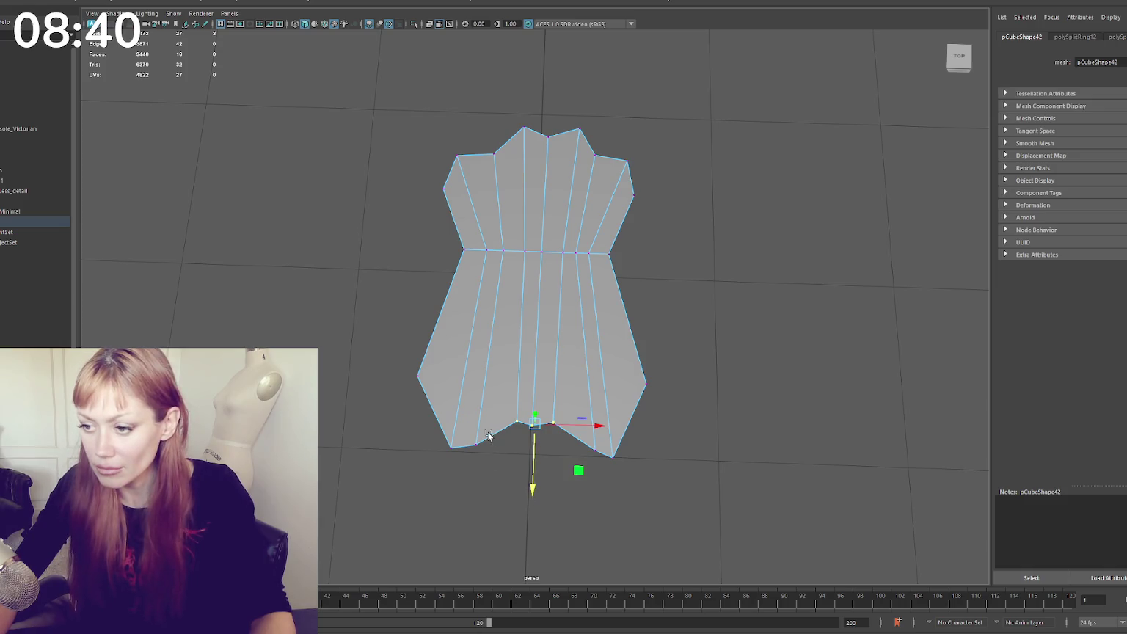
left_click(451, 444)
mouse_move(627, 446)
left_mouse_down("shift")
mouse_move(591, 474)
mouse_move(614, 456)
left_mouse_up("shift")
key("r")
left_click(623, 454)
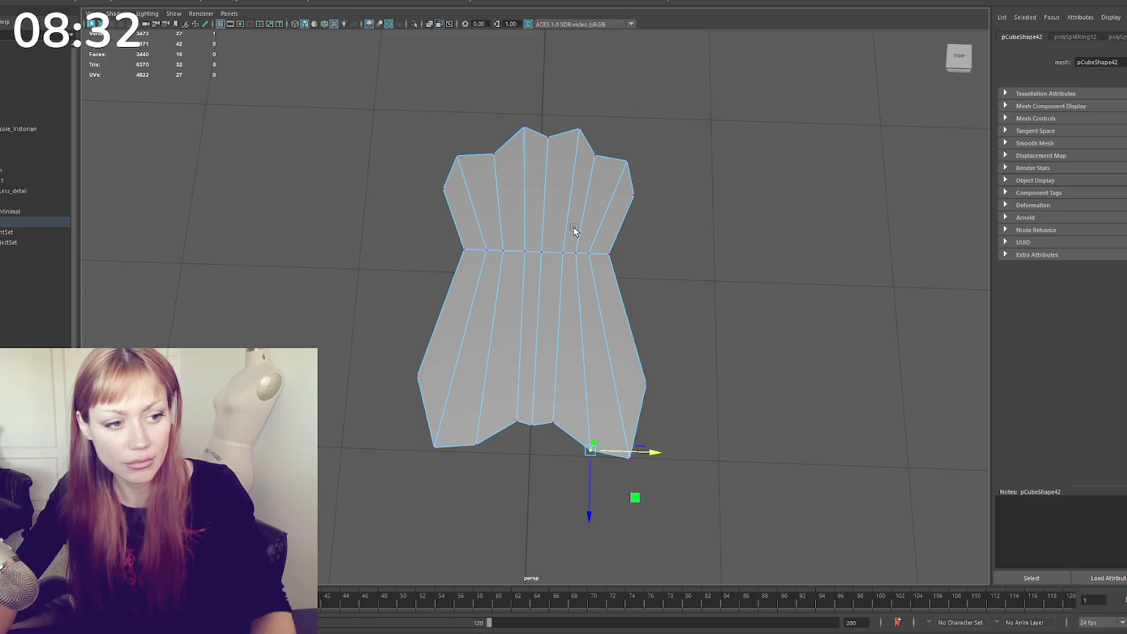
Insert a horizontal edge loop across the lower section and widen the mesh along it
left_click(737, 2)
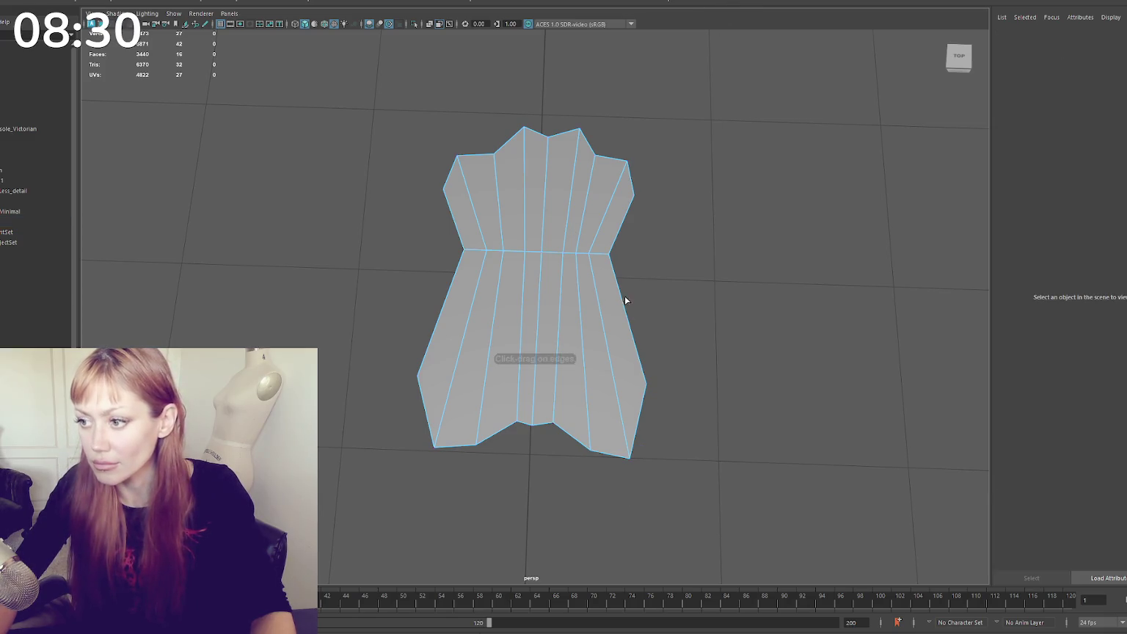
left_click(623, 306)
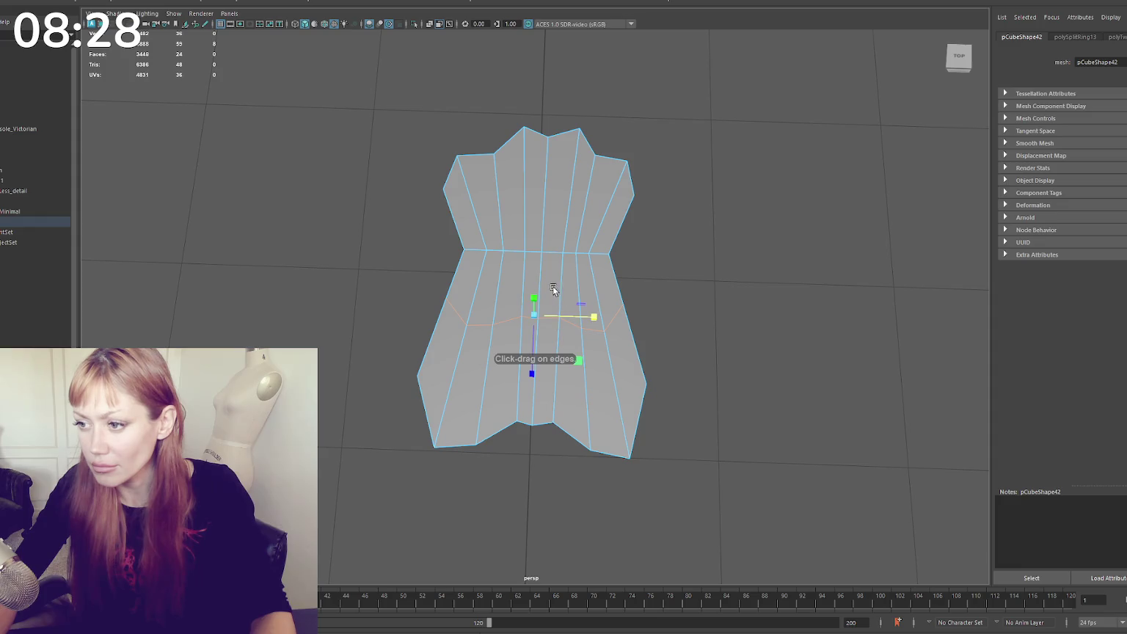
left_click_drag(581, 314, 592, 319)
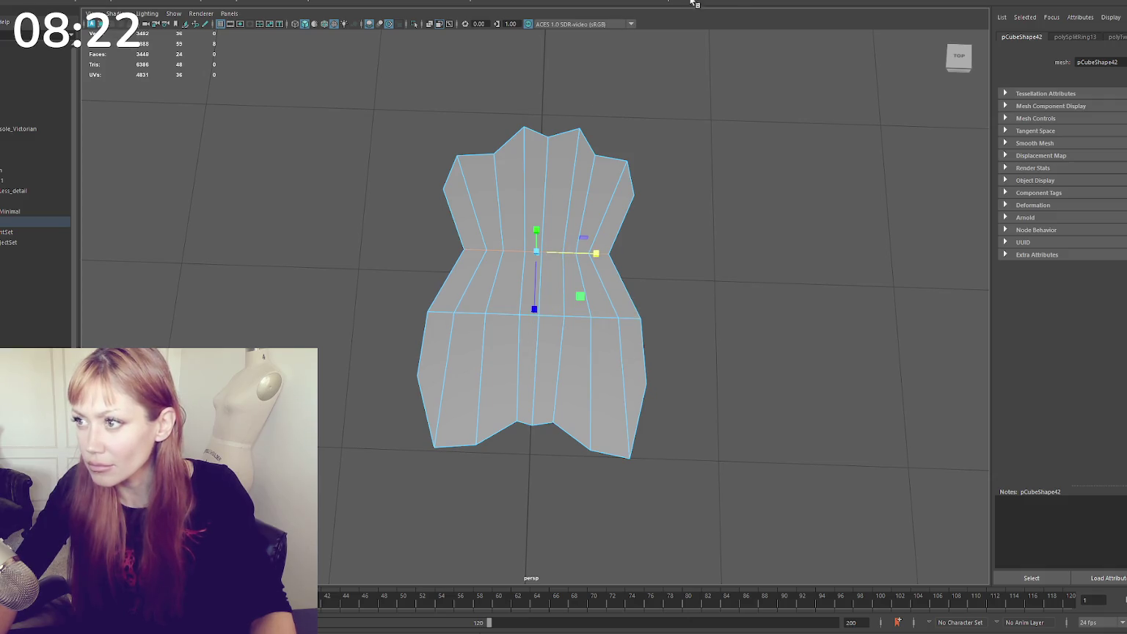
Bevel the waist edge loop into a narrow band with fraction 0.1
key("ctrl+b")
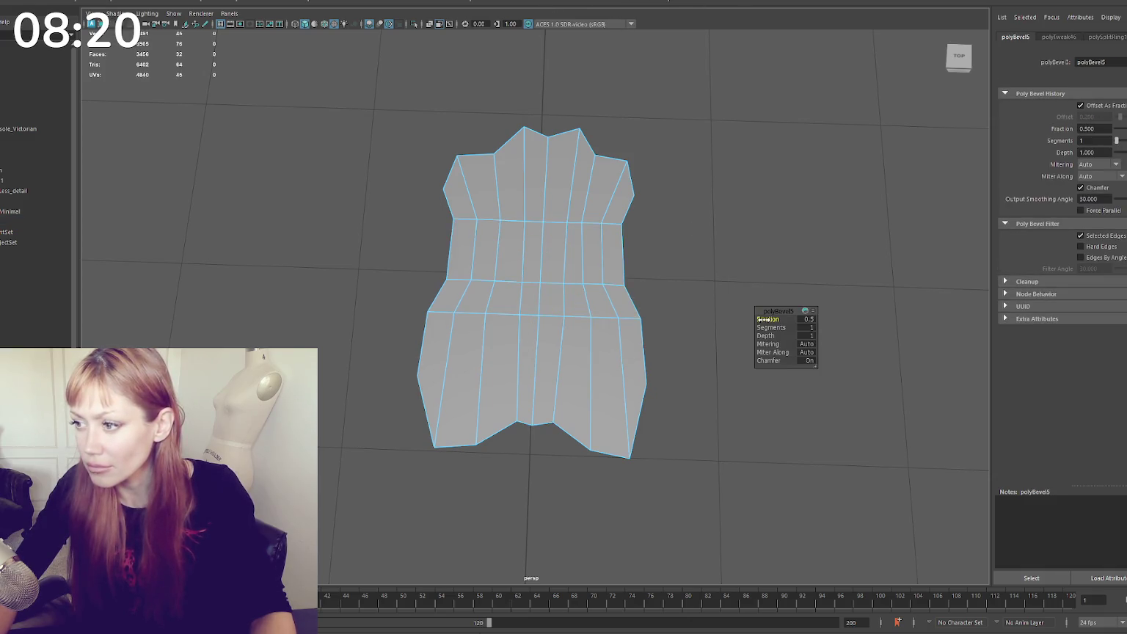
left_click_drag(767, 320, 759, 319)
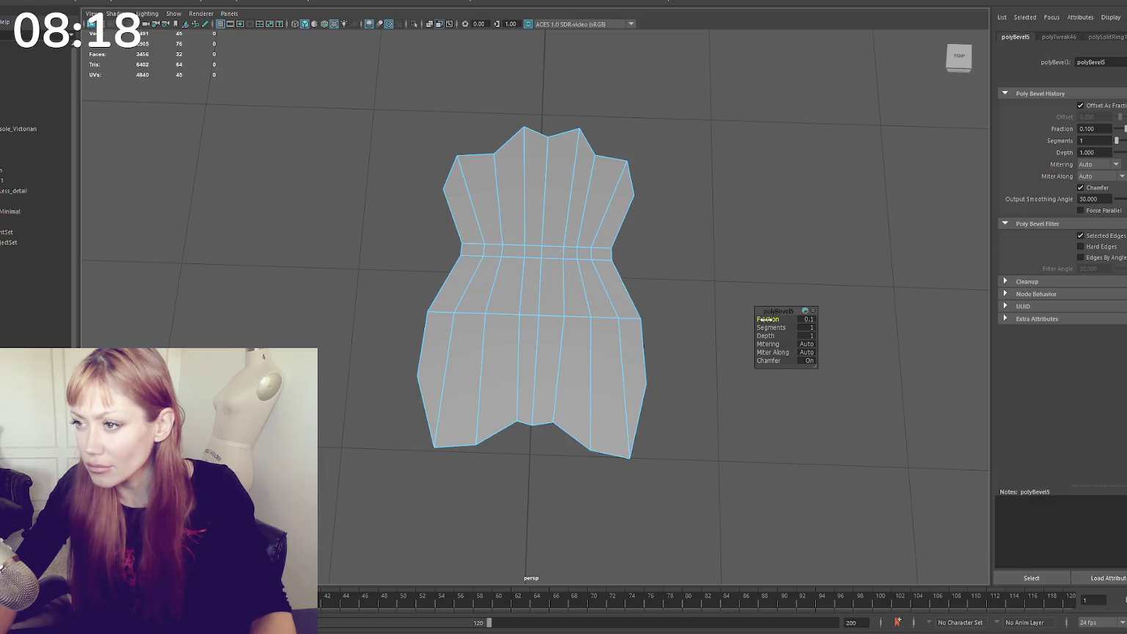
key("F9")
left_click(490, 155)
Select the two outer side vertices, raise them slightly, and view the result at an angle
left_click_drag(556, 110, 499, 151)
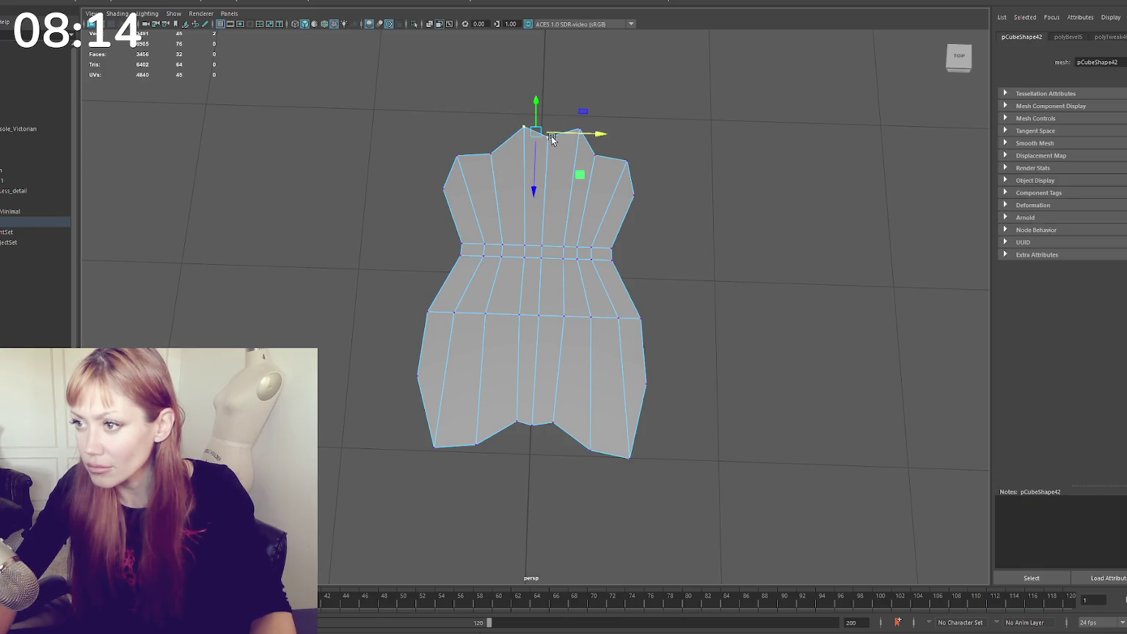
left_click(532, 421)
left_click(672, 350)
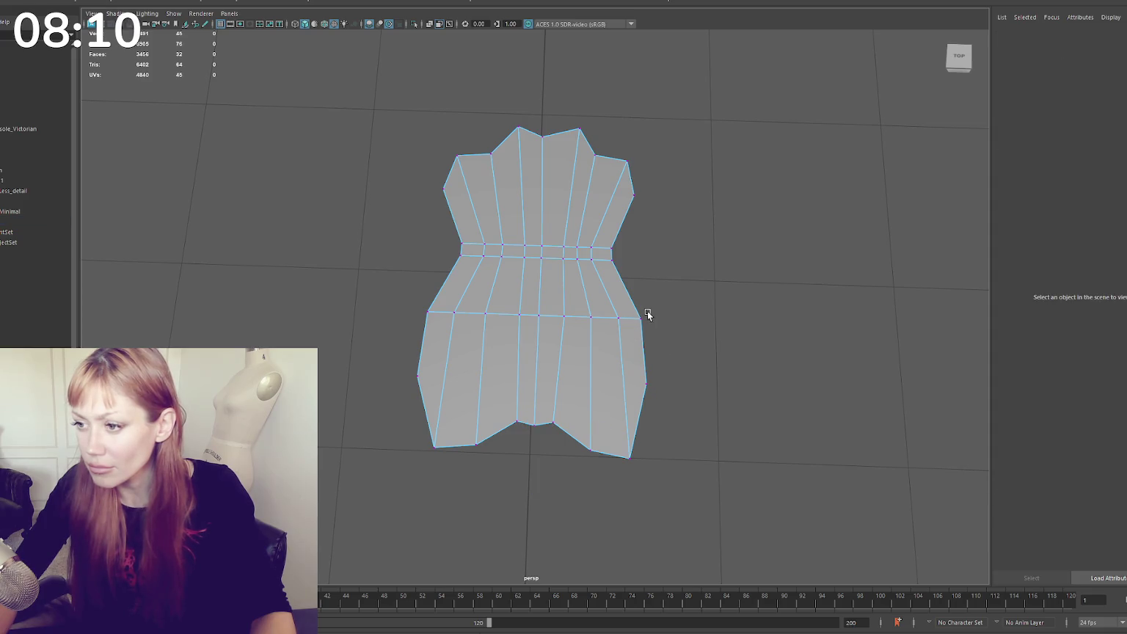
left_click(646, 383)
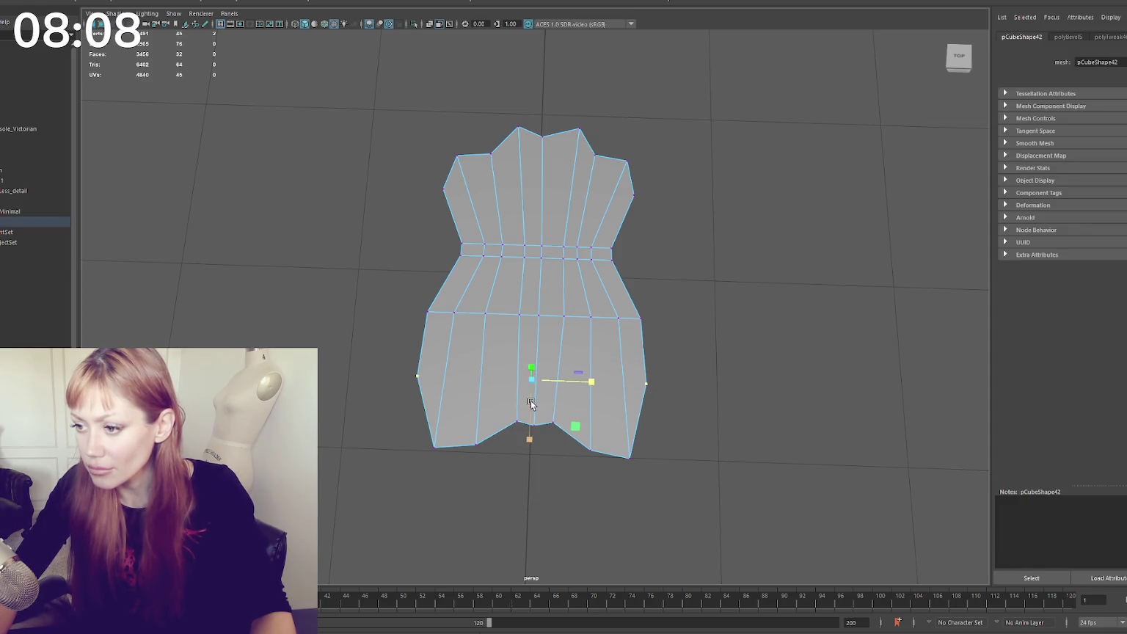
left_click_drag(531, 404, 531, 397)
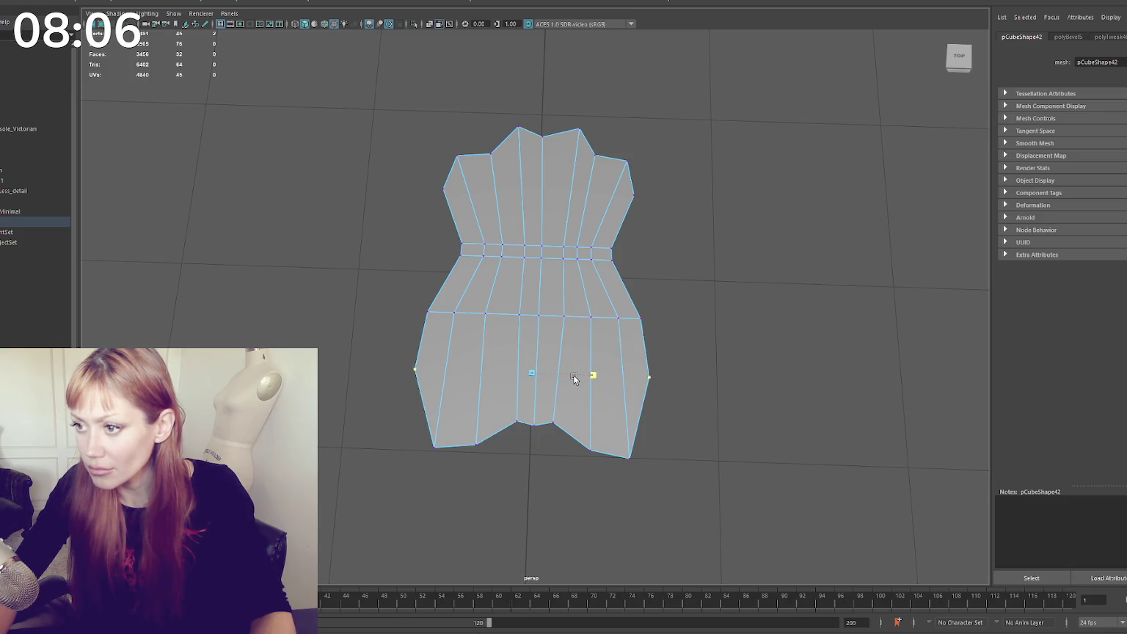
left_click(734, 137)
mouse_move(593, 246)
left_mouse_down("alt")
mouse_move(729, 216)
mouse_move(587, 220)
left_mouse_up("alt")
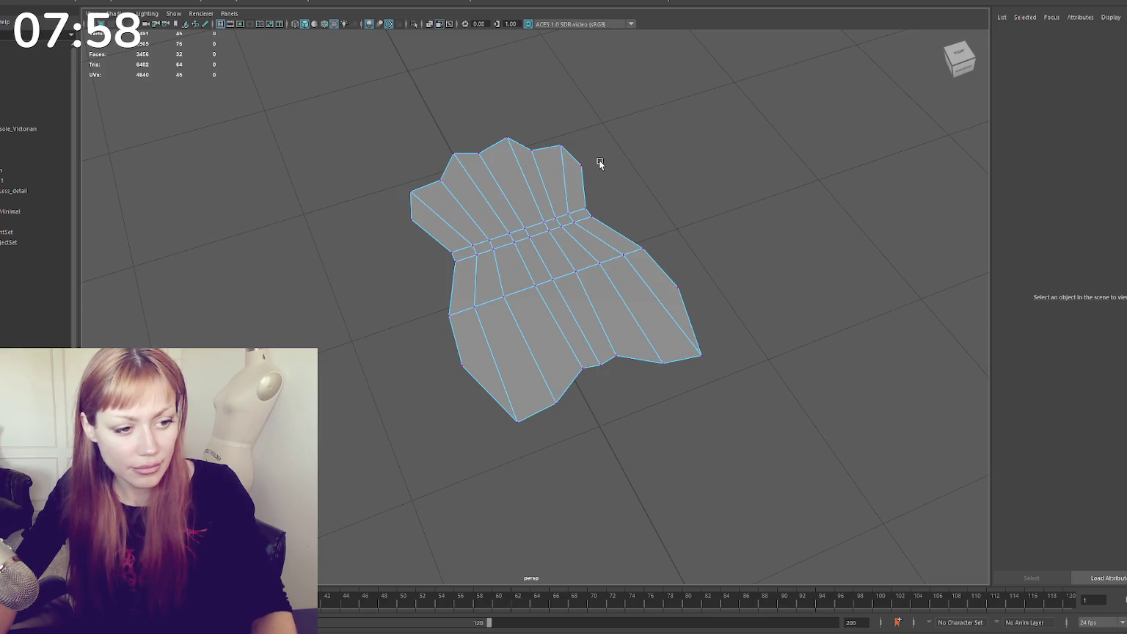
Insert two vertical edge loops and bevel them along with the lower horizontal loop
left_click_drag(599, 163, 611, 169, "alt")
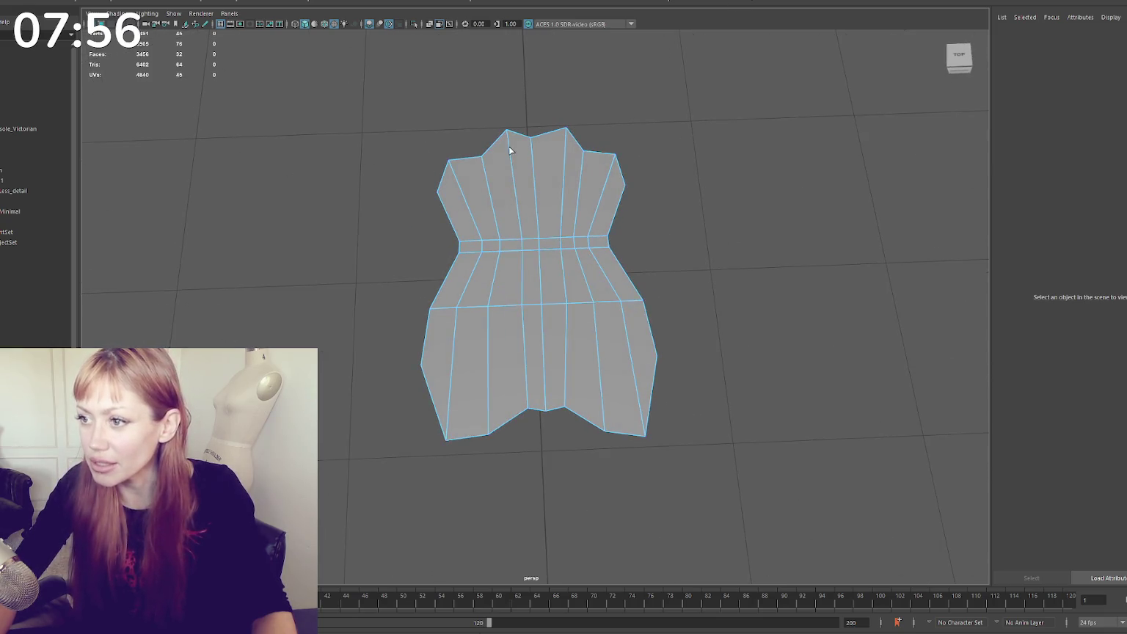
right_click_drag(509, 150, 554, 134, "shift")
left_click_drag(555, 133, 565, 143)
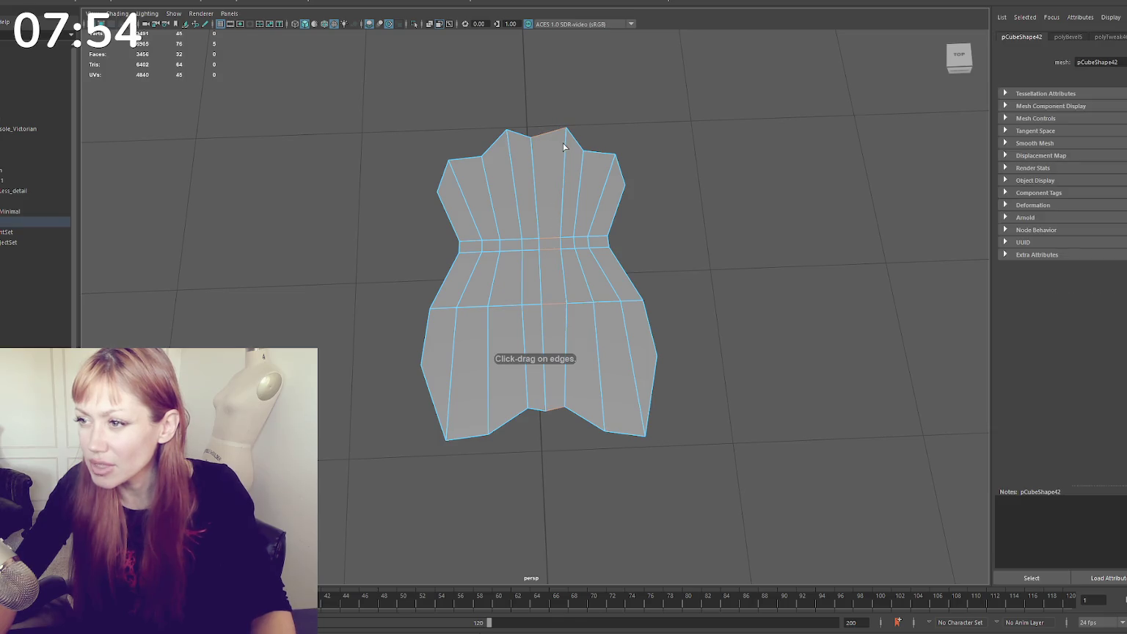
left_click(510, 149)
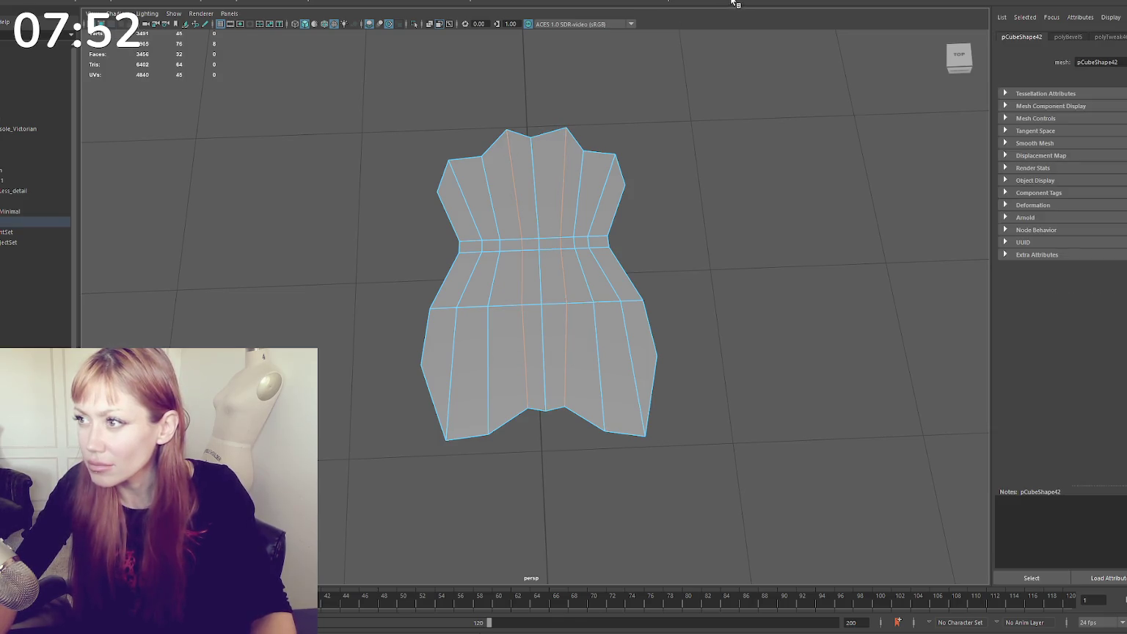
key("ctrl+b")
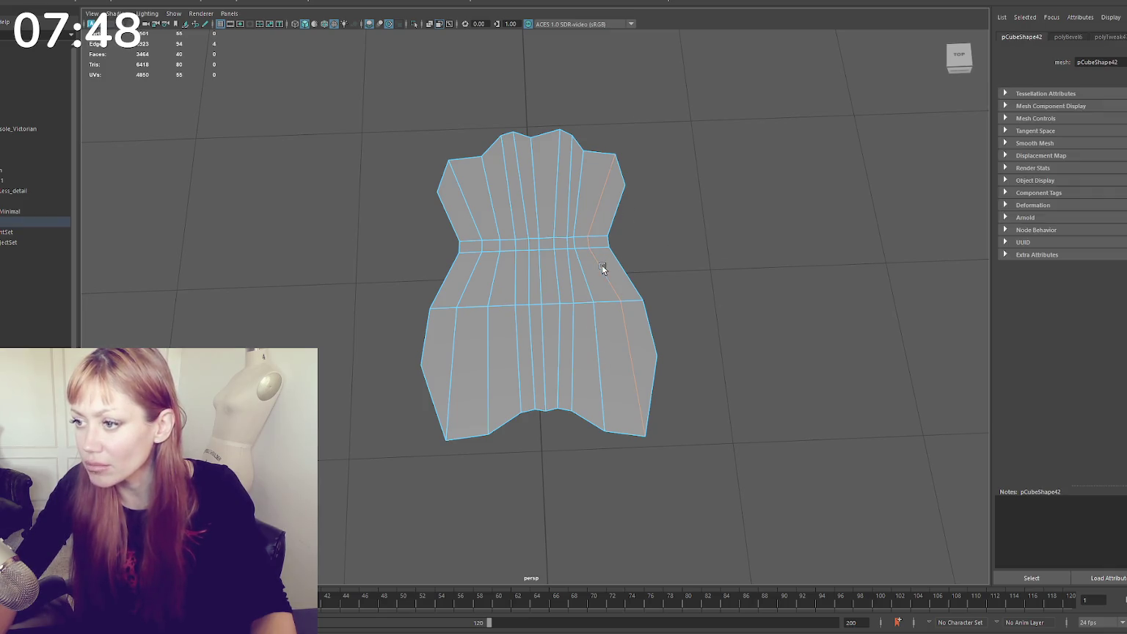
key("ctrl+b")
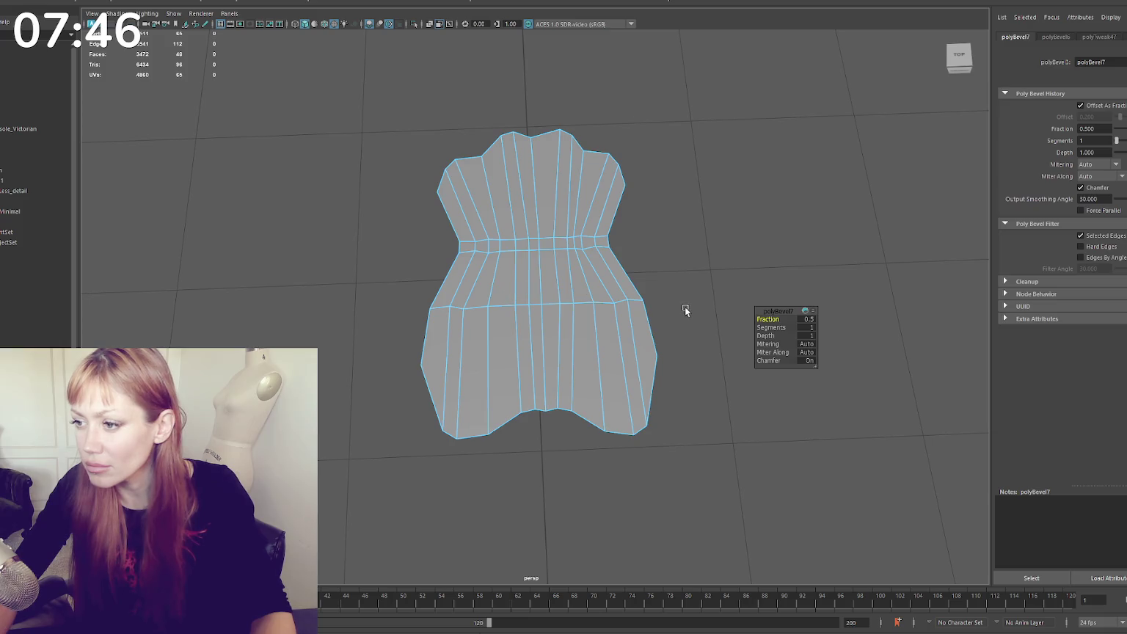
Move the lower hem vertices outward and nudge the left-edge vertex down and left
right_click(701, 270)
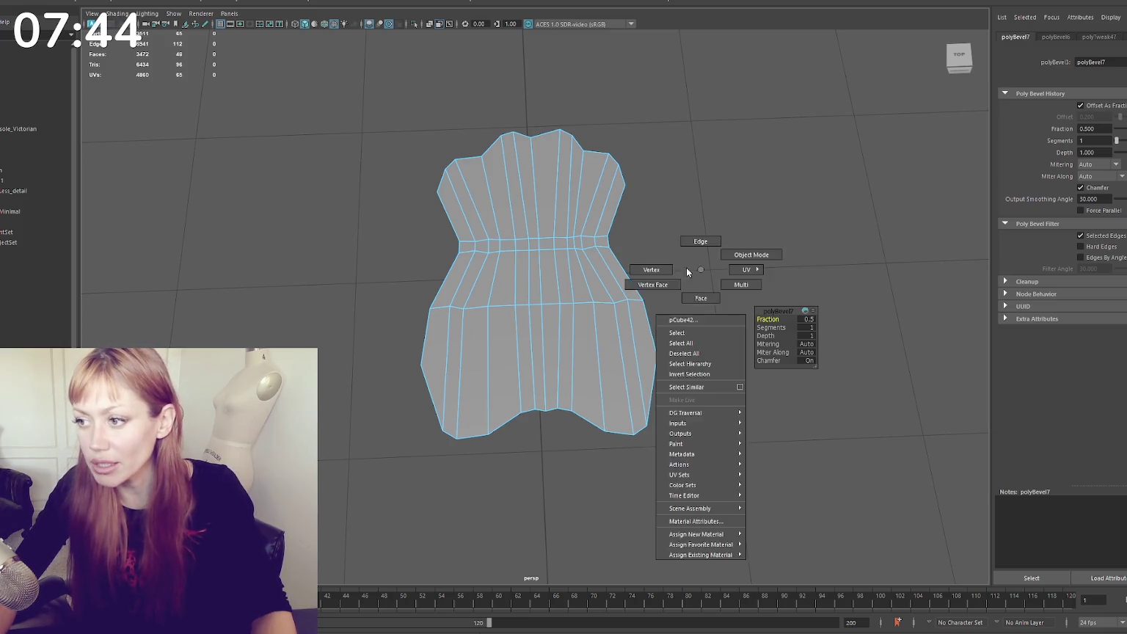
left_click(660, 269)
mouse_move(679, 340)
left_mouse_down()
mouse_move(606, 394)
mouse_move(664, 440)
mouse_move(678, 428)
left_mouse_up()
left_click_drag(495, 395, 413, 463)
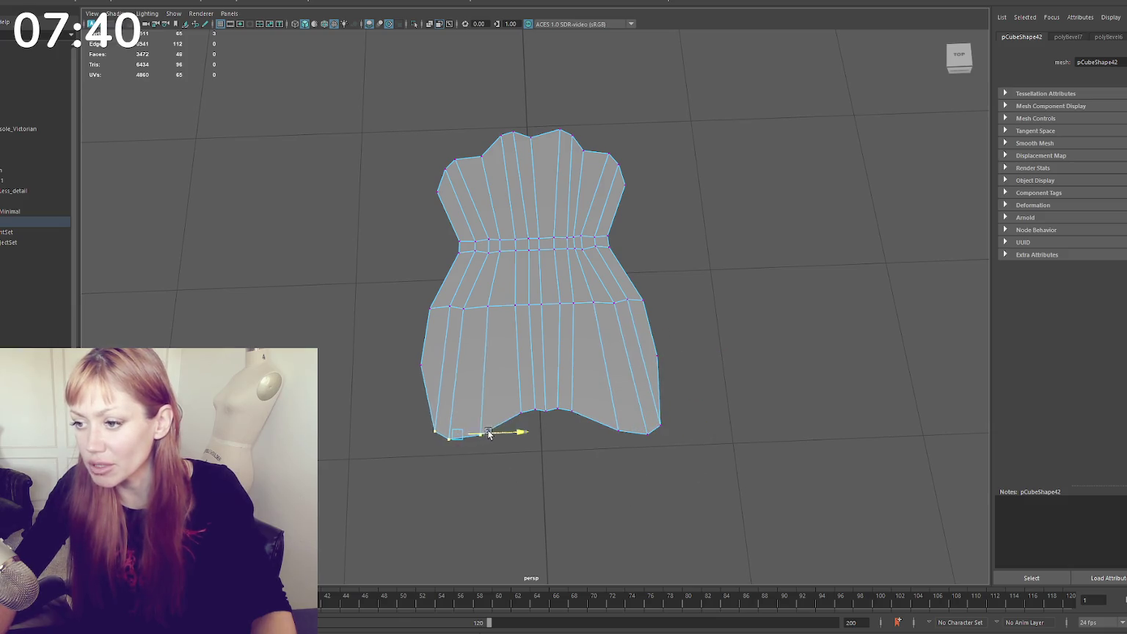
left_click_drag(516, 432, 499, 433)
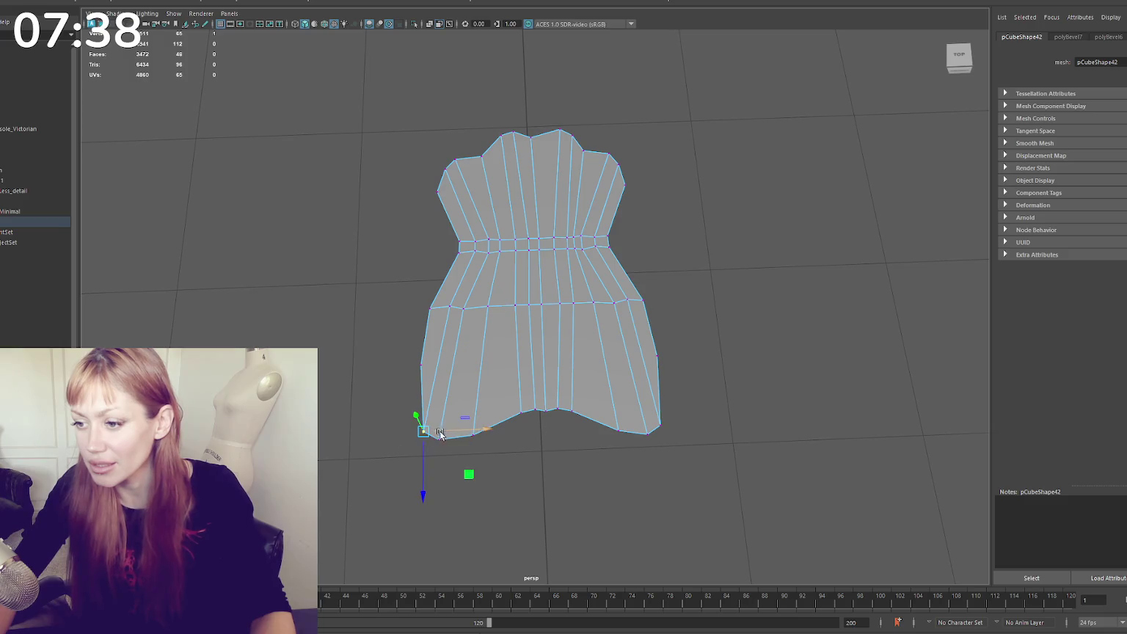
mouse_move(441, 345)
left_mouse_down()
mouse_move(385, 387)
mouse_move(420, 410)
left_mouse_up()
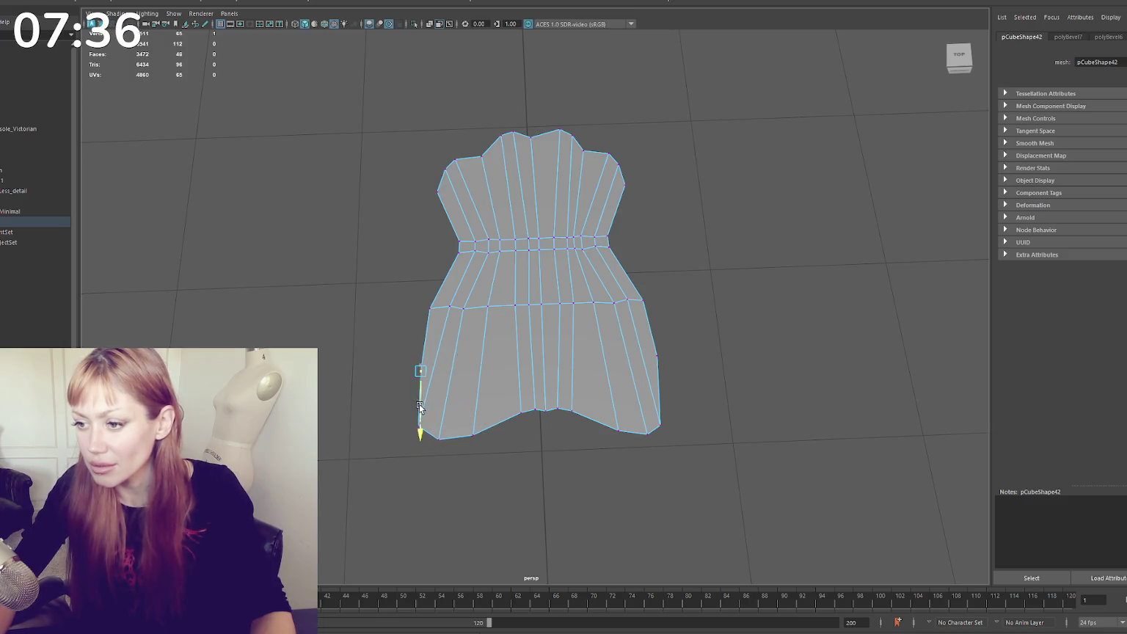
left_click_drag(470, 370, 463, 370)
left_click_drag(672, 337, 649, 399)
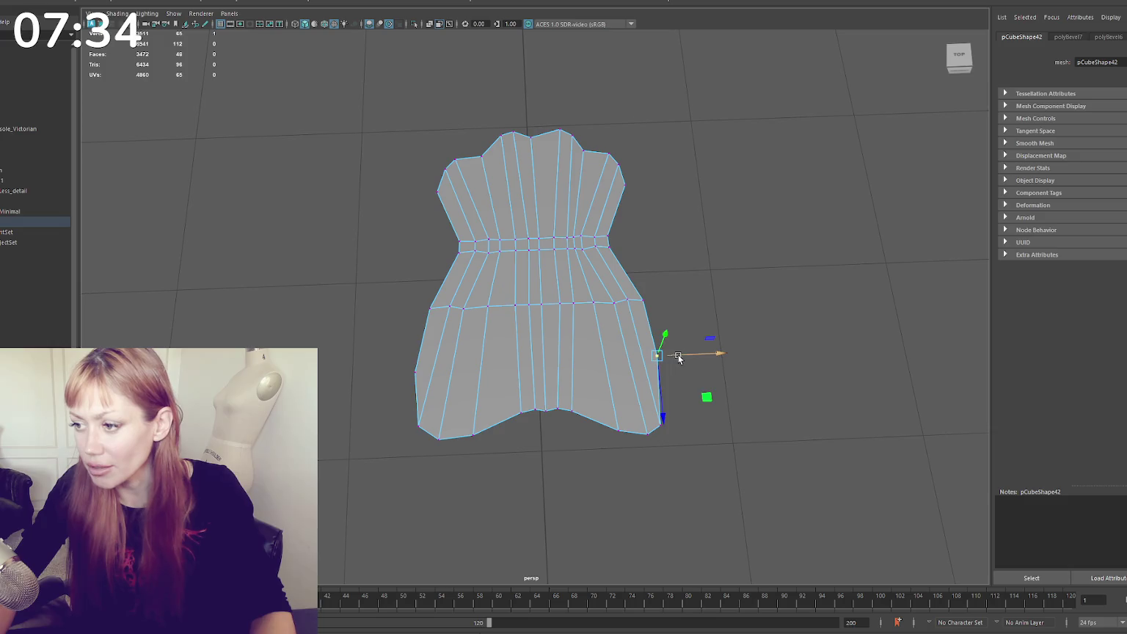
Try widening the waist edge loop sideways, then undo the change
key("F10")
double_click(550, 303)
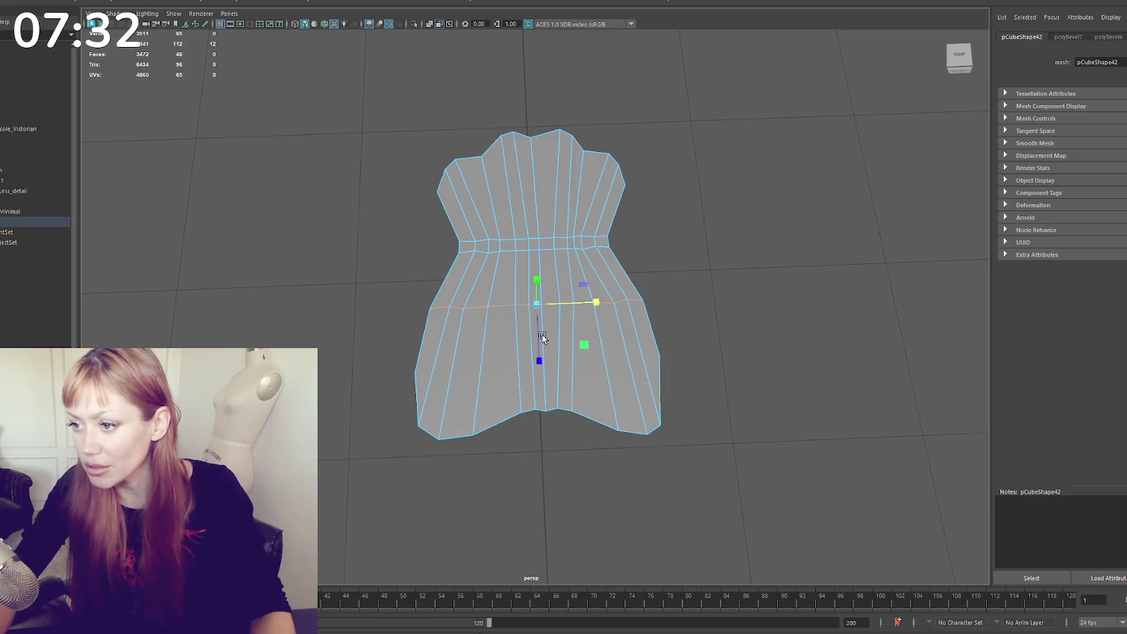
double_click(545, 250)
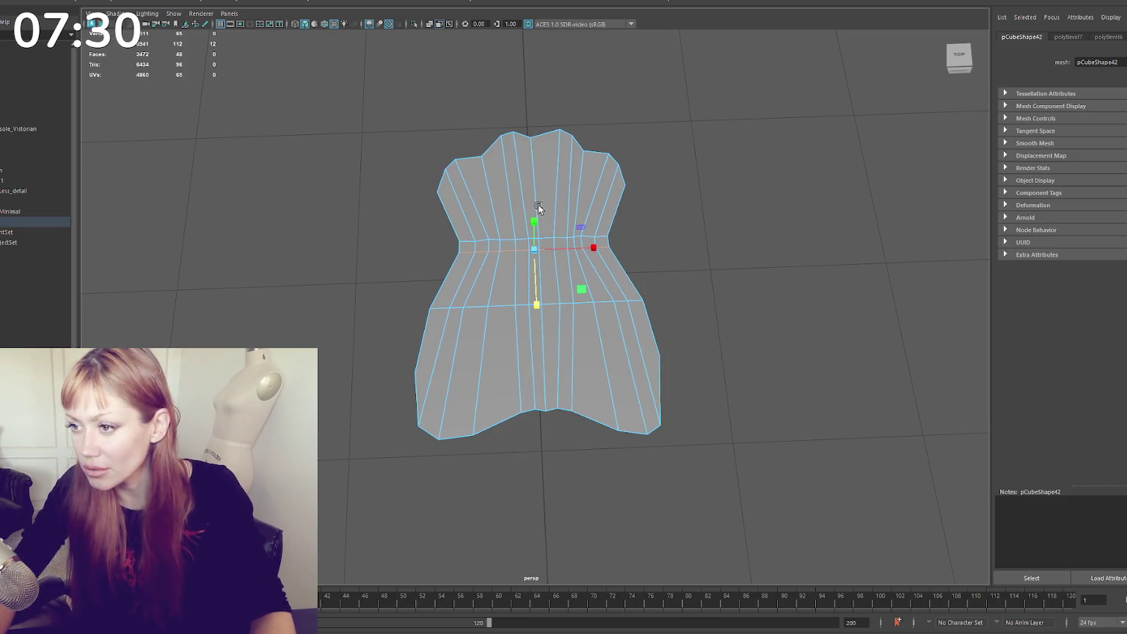
left_click(564, 248)
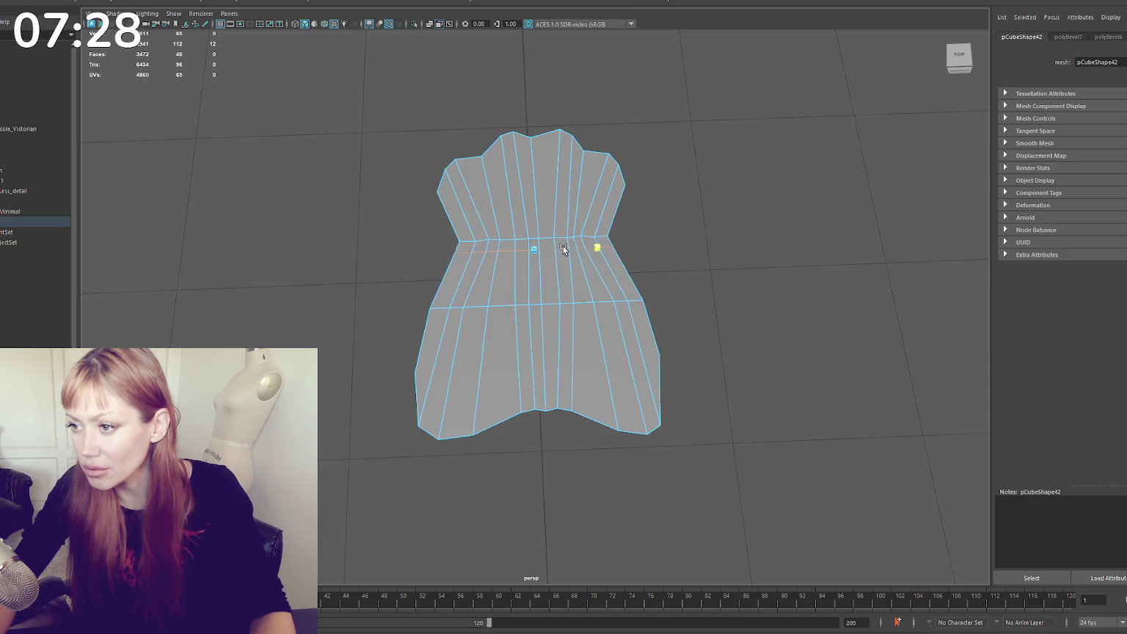
double_click(559, 239)
left_click_drag(564, 233, 573, 234)
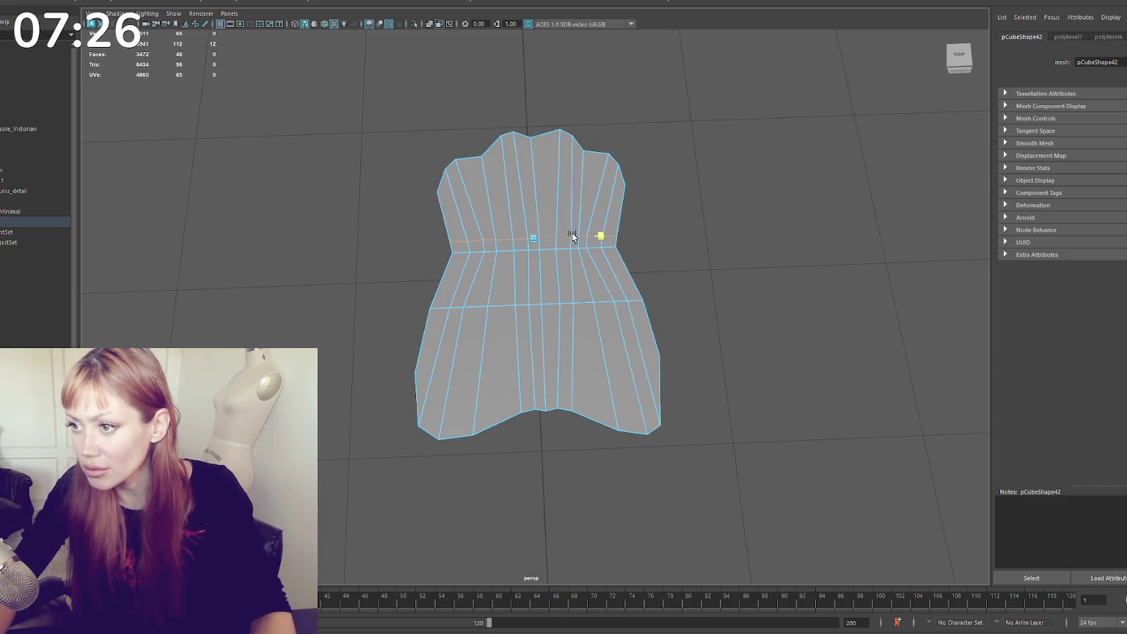
key("ctrl+z")
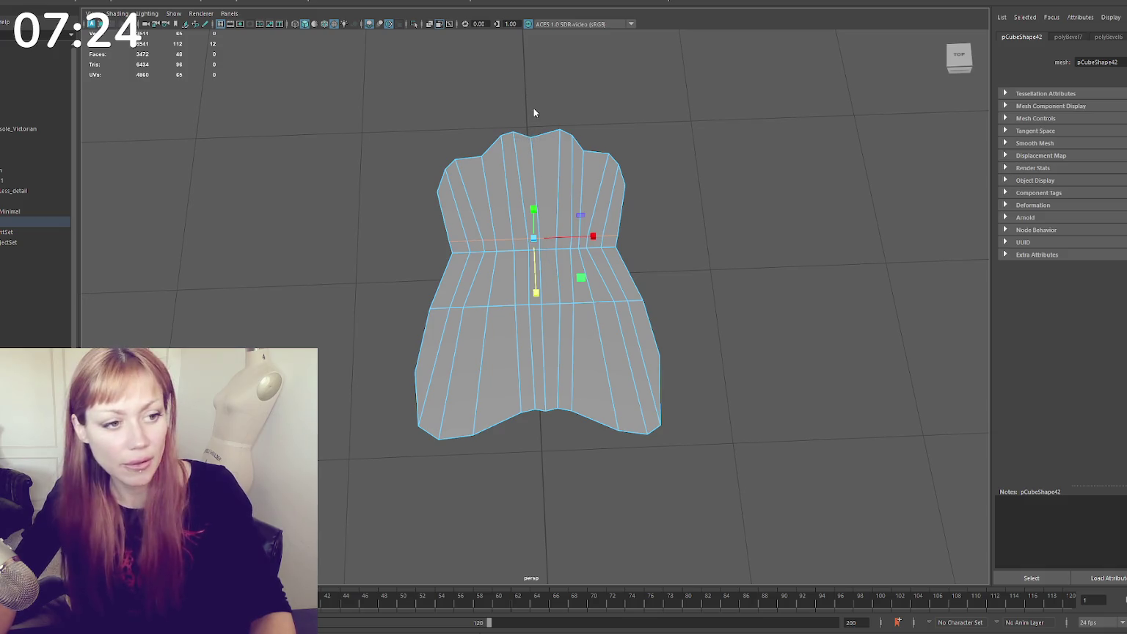
key("ctrl+z")
Select the top-edge, left-shoulder and left and right waist vertices for reshaping
mouse_move(476, 107)
left_mouse_down()
mouse_move(577, 151)
mouse_move(535, 156)
left_mouse_up()
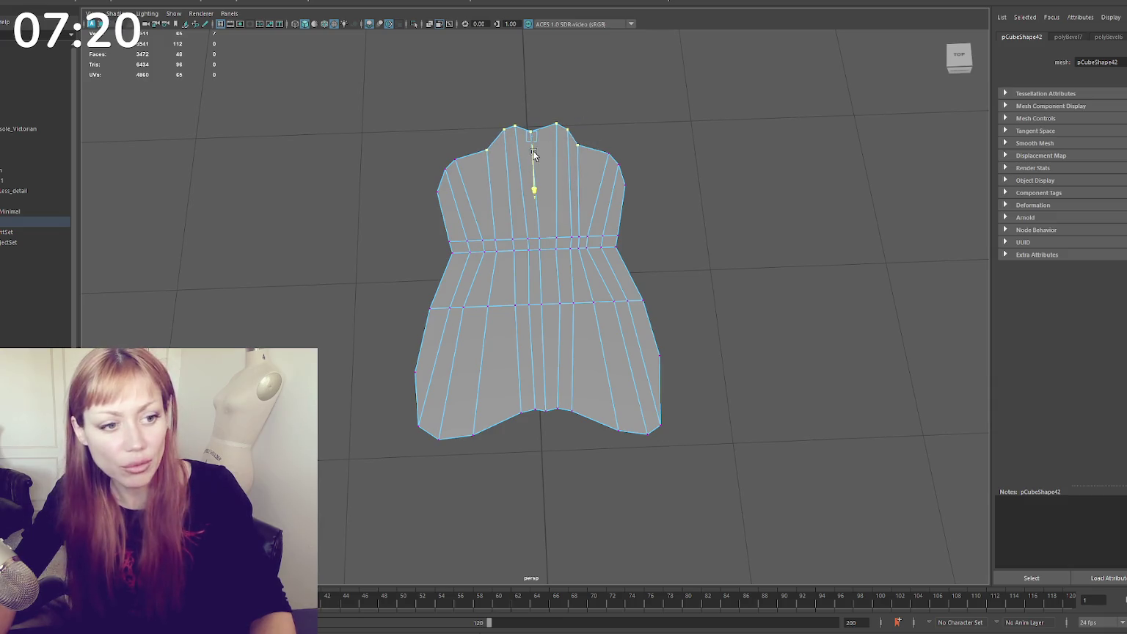
left_click_drag(466, 154, 433, 198)
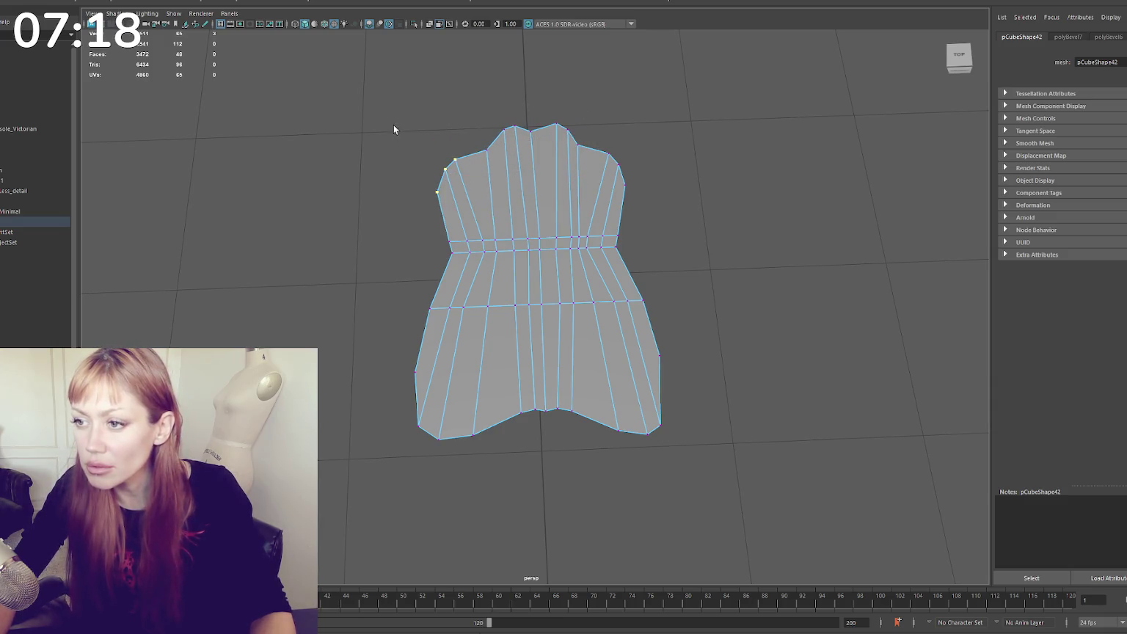
left_click_drag(394, 130, 473, 161)
mouse_move(591, 170)
left_mouse_down()
mouse_move(632, 191)
mouse_move(613, 248)
left_mouse_up()
left_click(636, 235)
left_click_drag(441, 234, 474, 246)
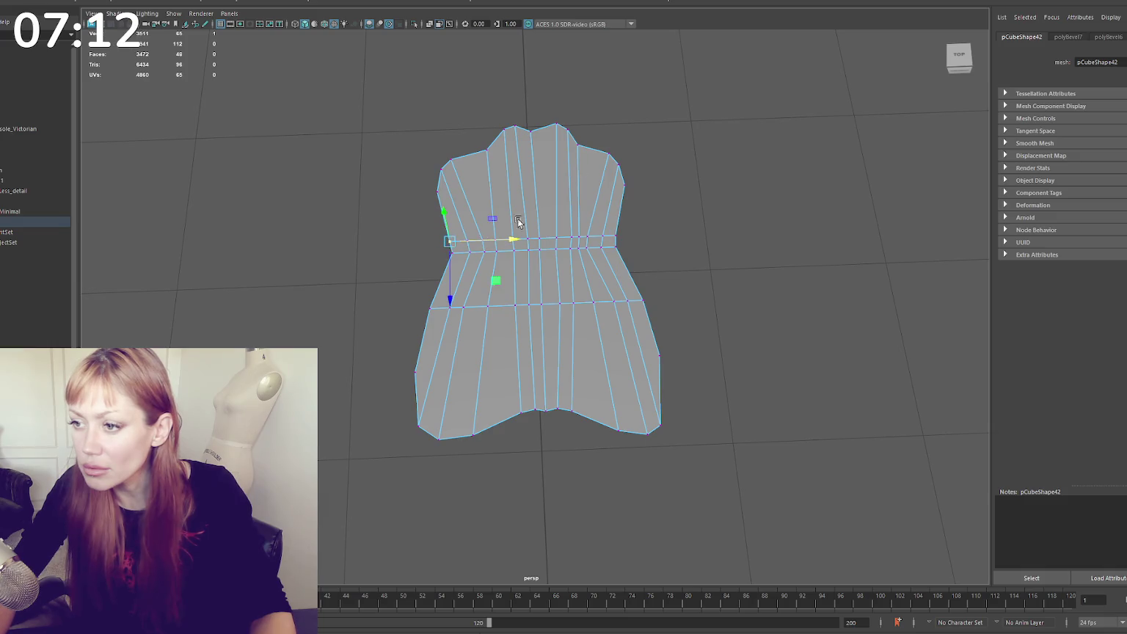
Add an edge loop just below the waist, then extrude the whole rug's border edges
key("g")
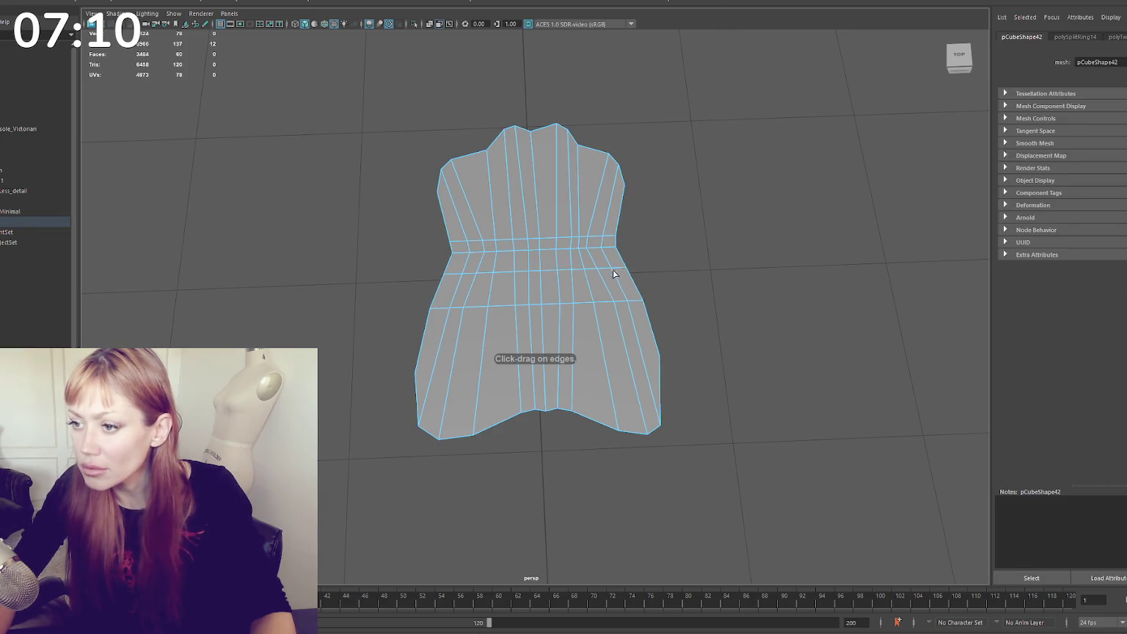
left_click(613, 270)
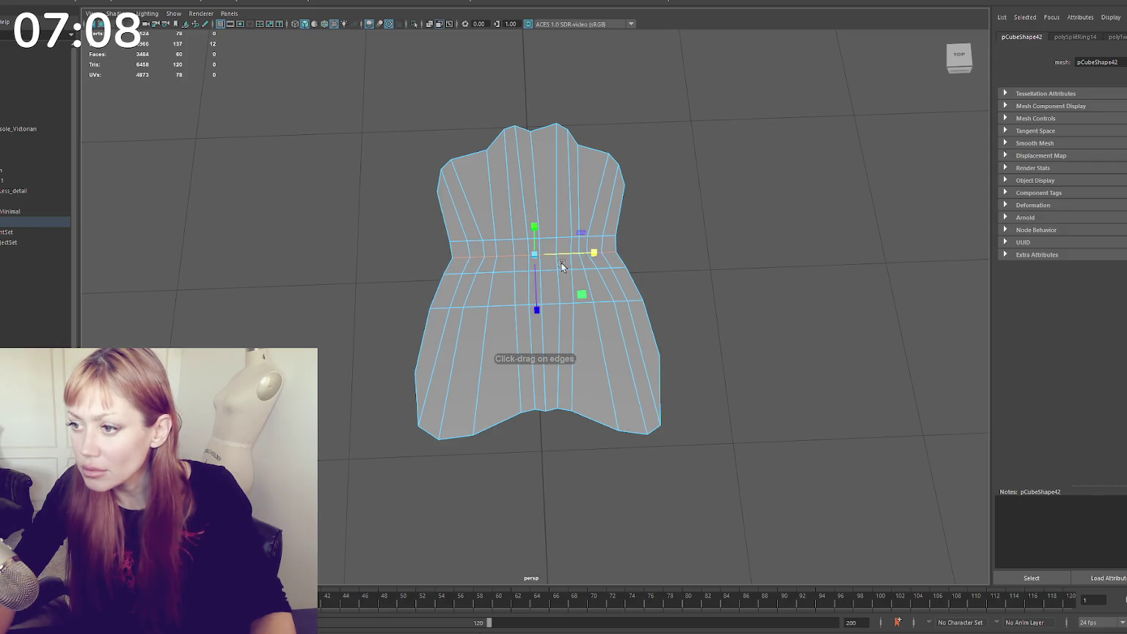
left_click(596, 252)
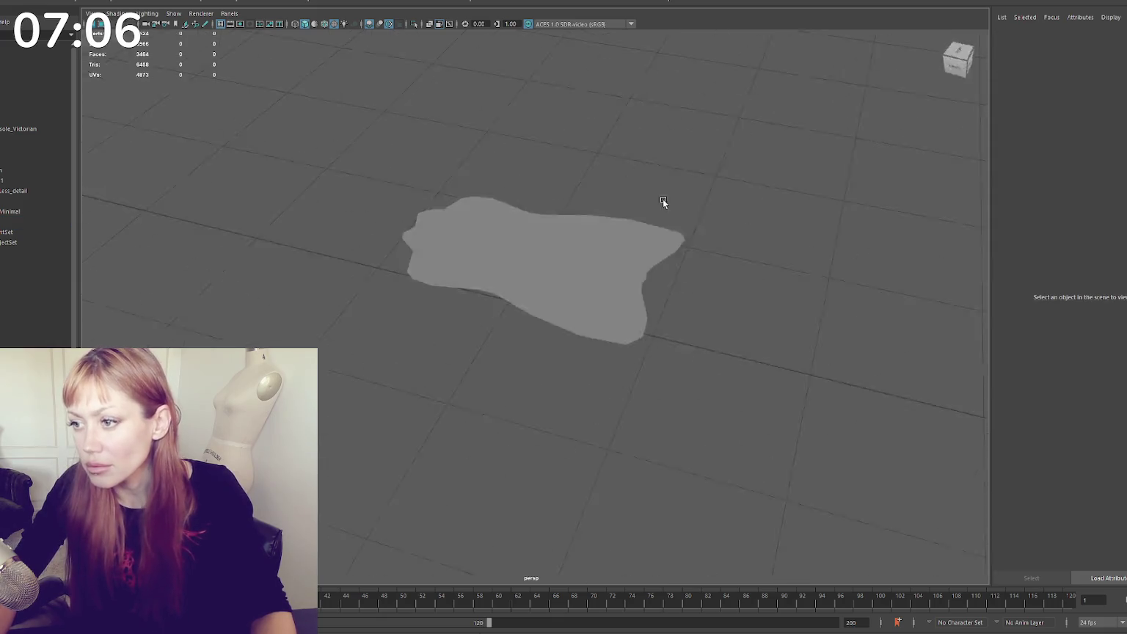
left_click(589, 239)
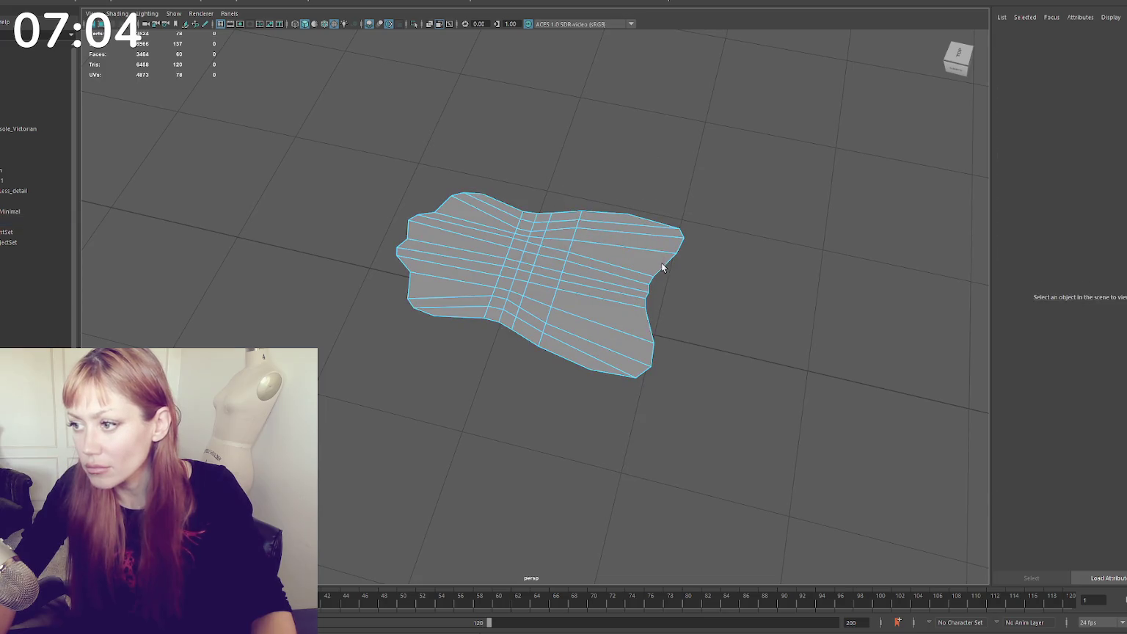
key("ctrl+e")
Pull the extruded rim down, then undo the rim extrusion
left_click_drag(531, 243, 532, 253)
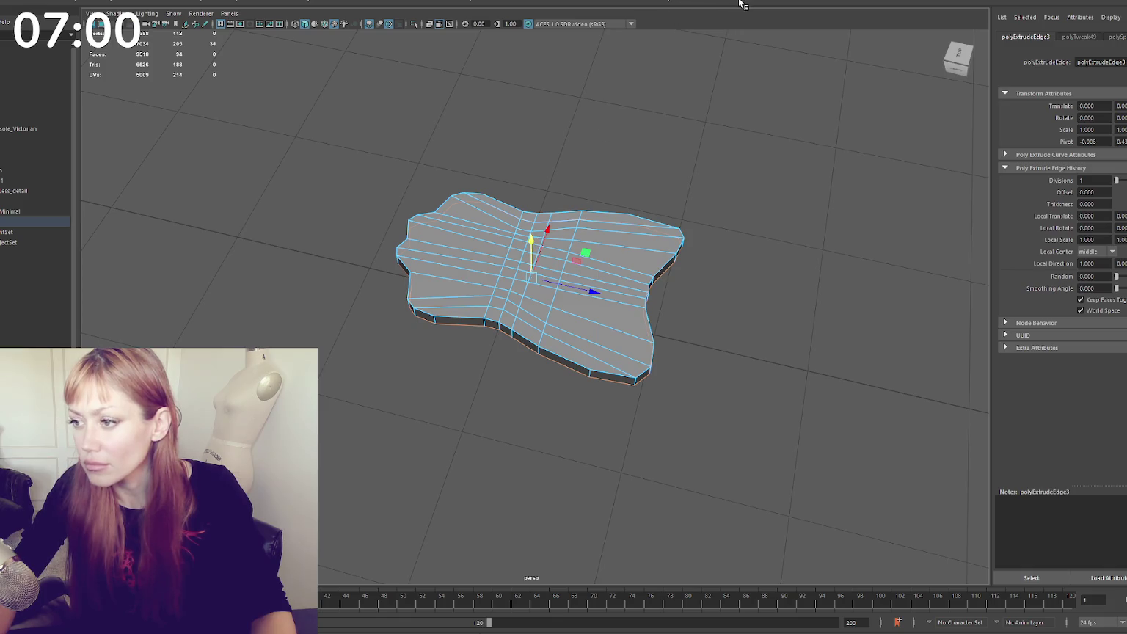
key("ctrl+e")
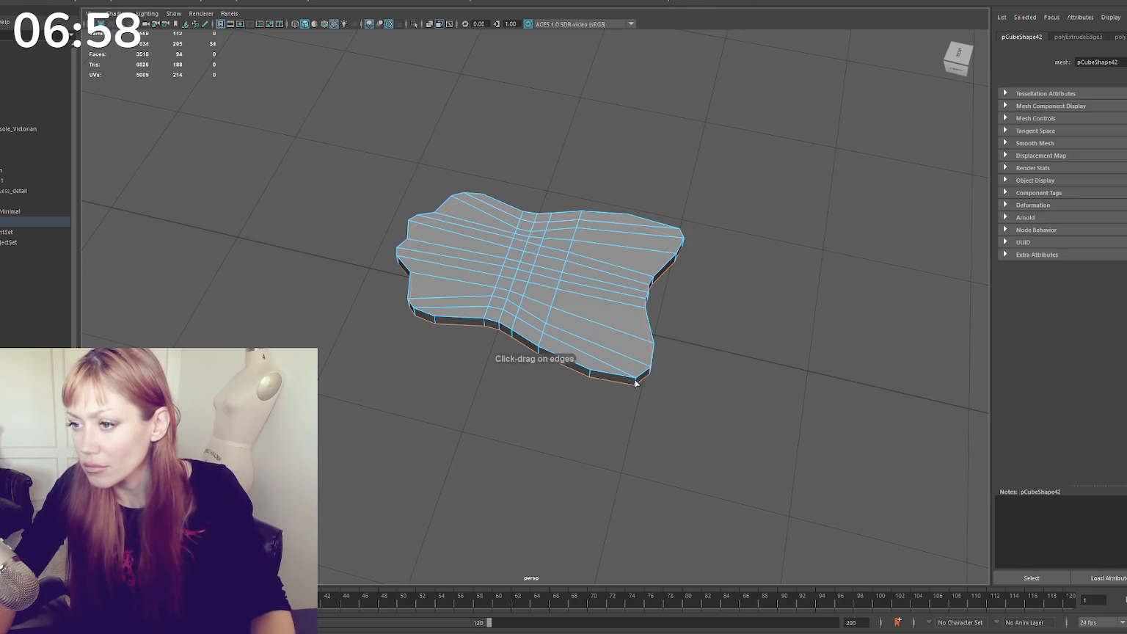
key("ctrl+z")
key("w")
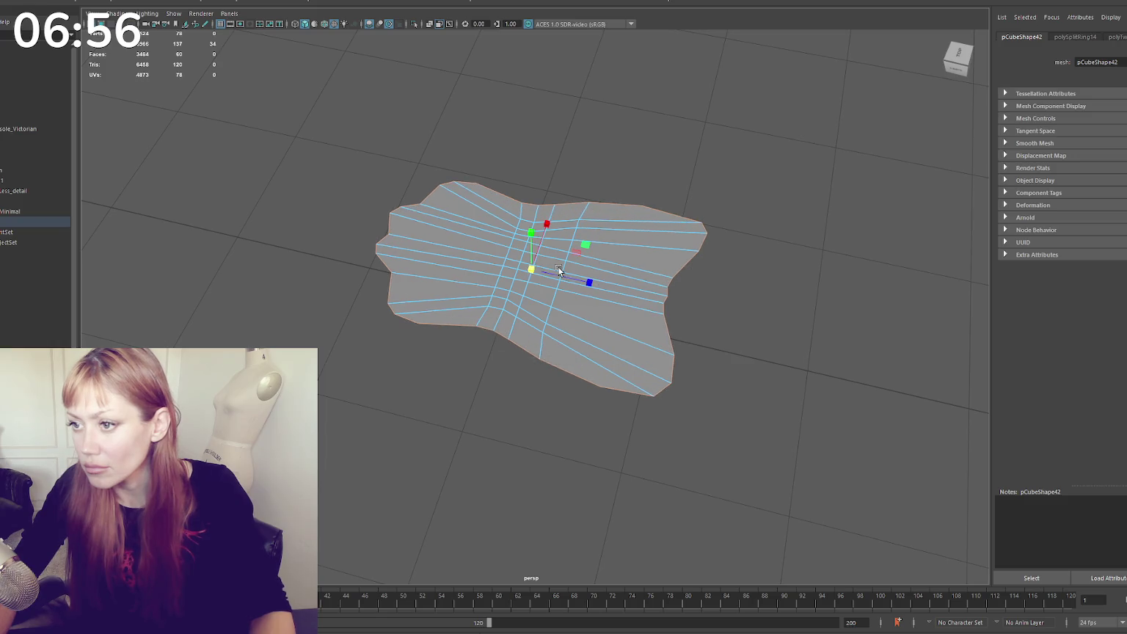
Extrude the rug's border edges again with thickness 0.1 and offset 0.1
key("ctrl+e")
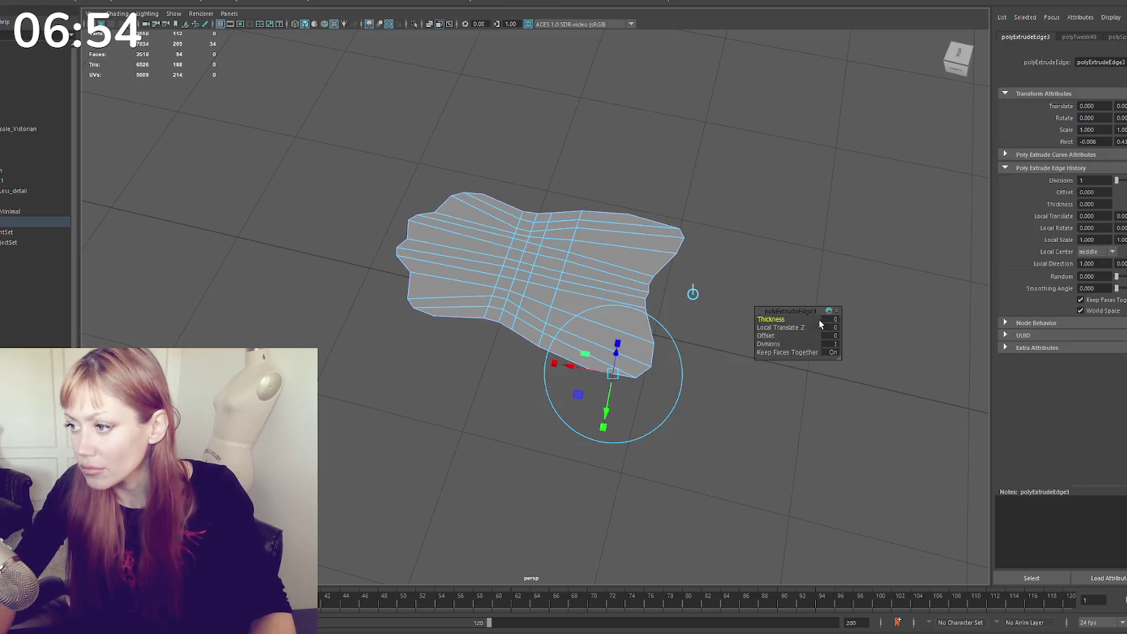
type("0.1")
key("Return")
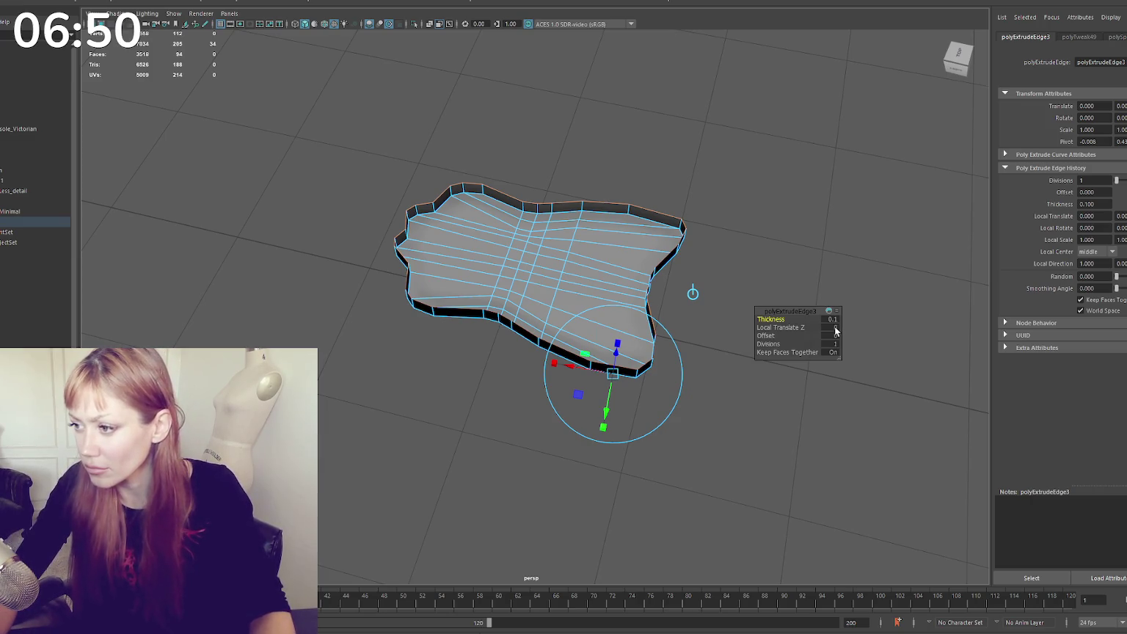
left_click(830, 336)
type("0.1")
key("Return")
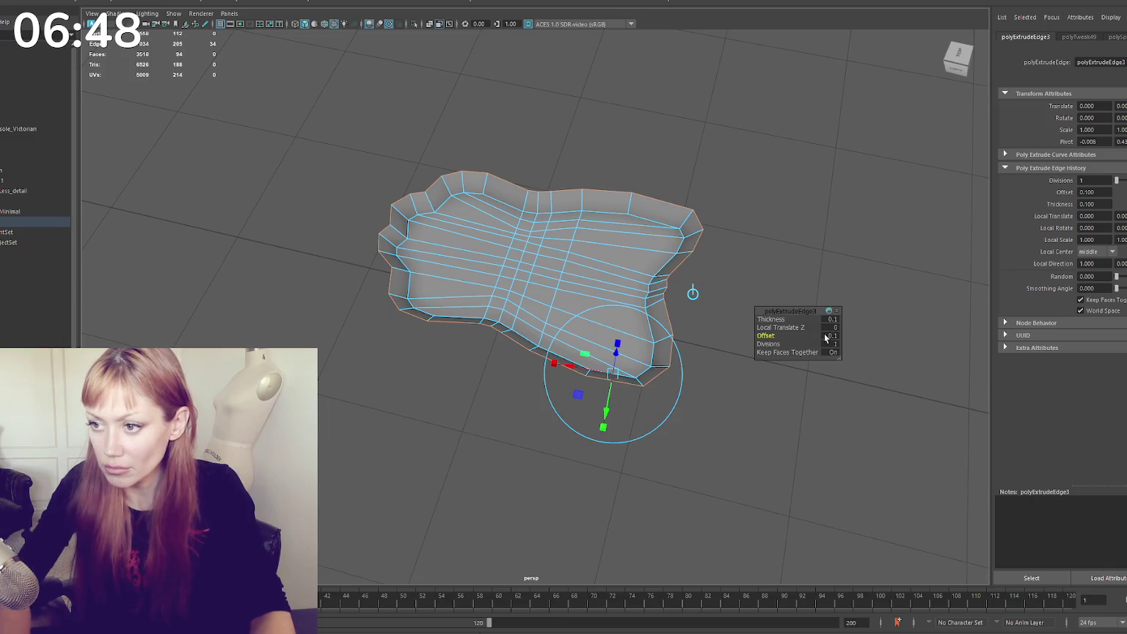
Adjust the extrusion to thickness -0.05 and offset 0.03, then bevel the rim edges
left_click(827, 336)
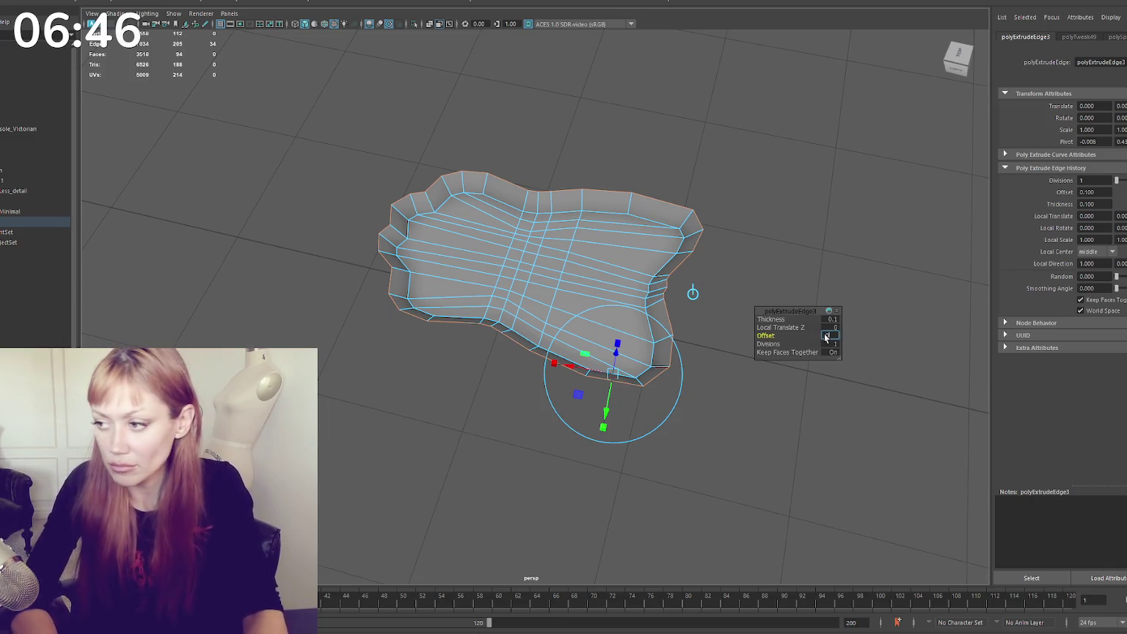
type("0.05")
key("Return")
left_click(834, 320)
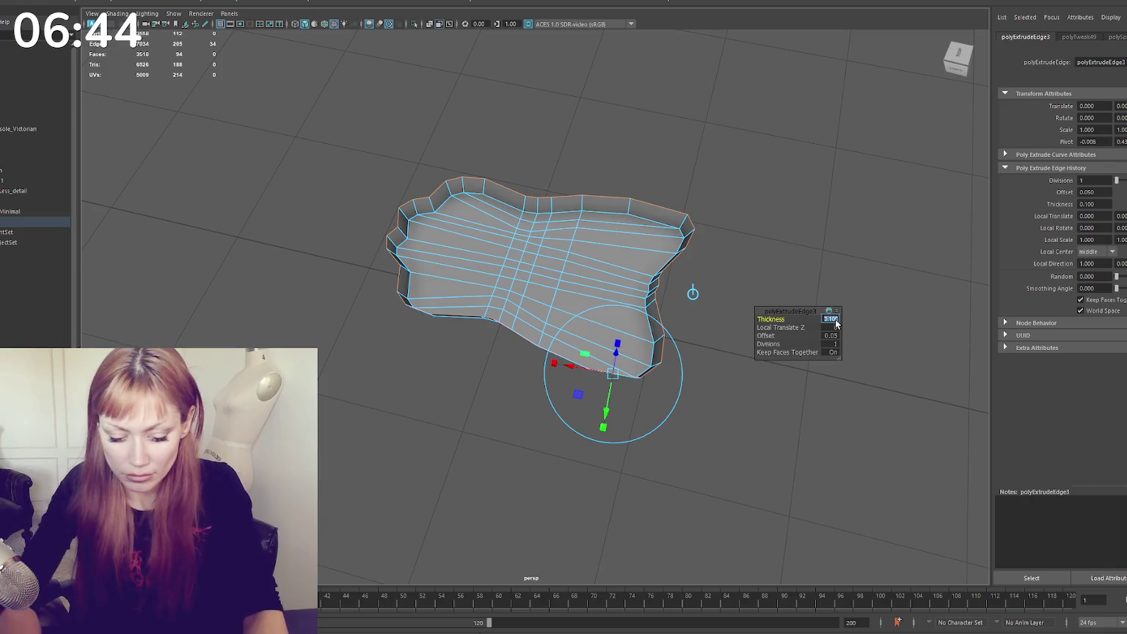
type("-0.05")
key("Return")
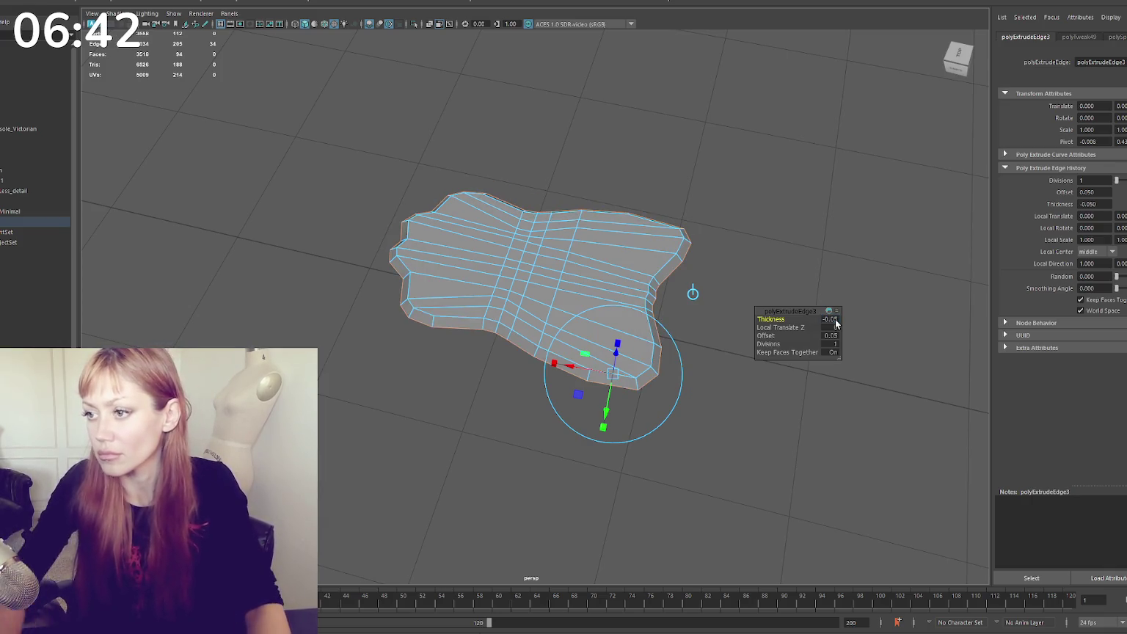
left_click_drag(807, 308, 750, 282, "alt")
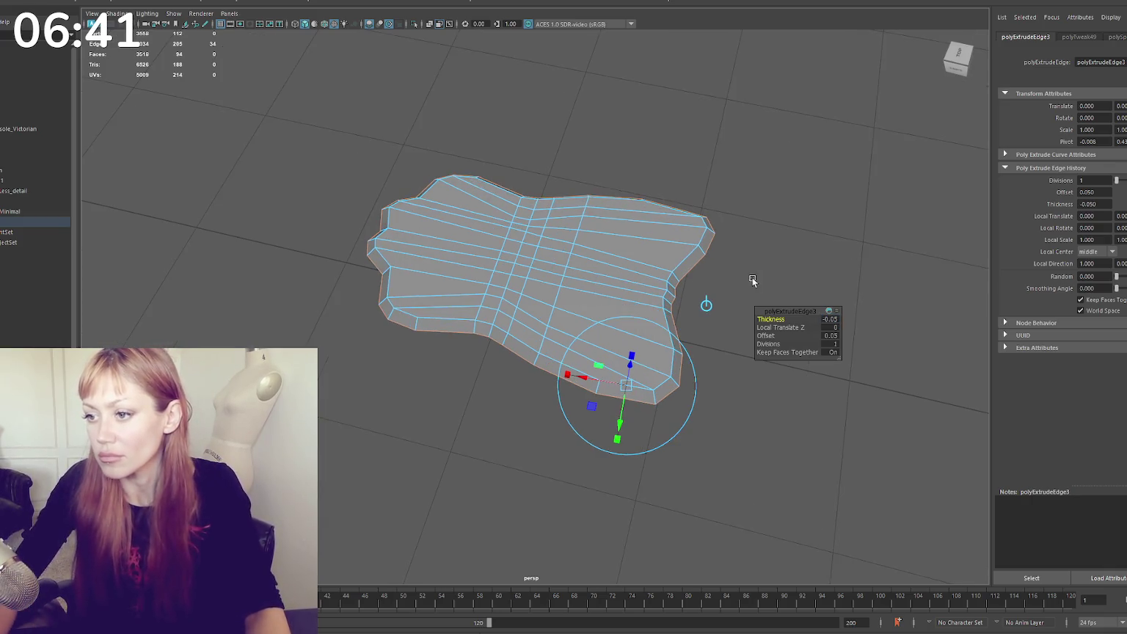
left_click(832, 335)
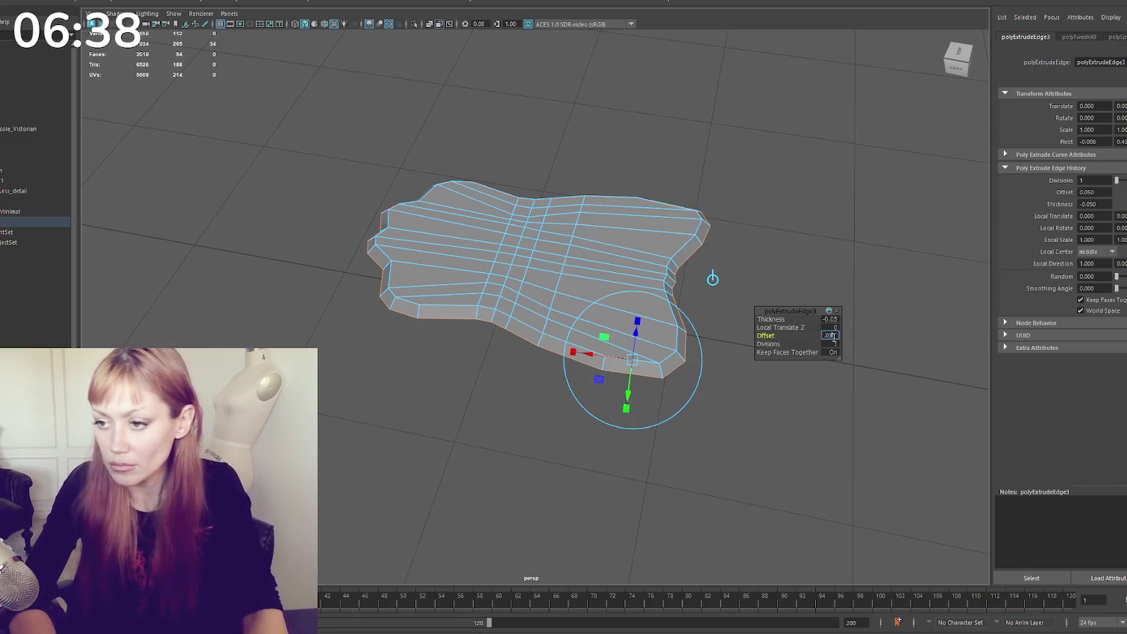
key("Return")
left_click_drag(683, 277, 661, 267, "alt")
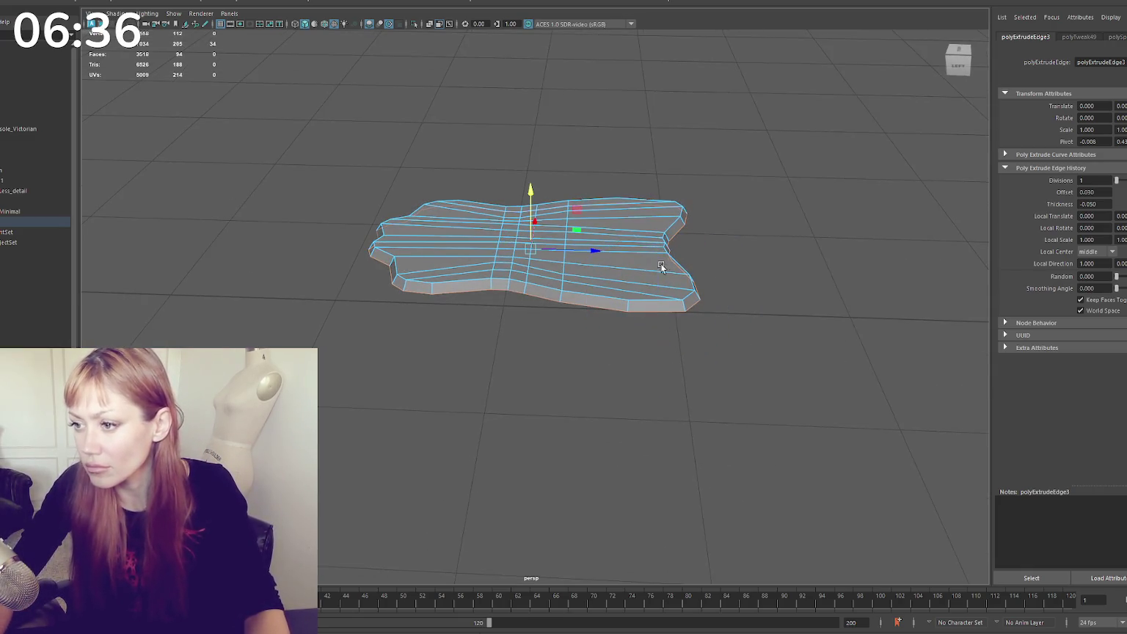
left_click_drag(531, 191, 530, 199)
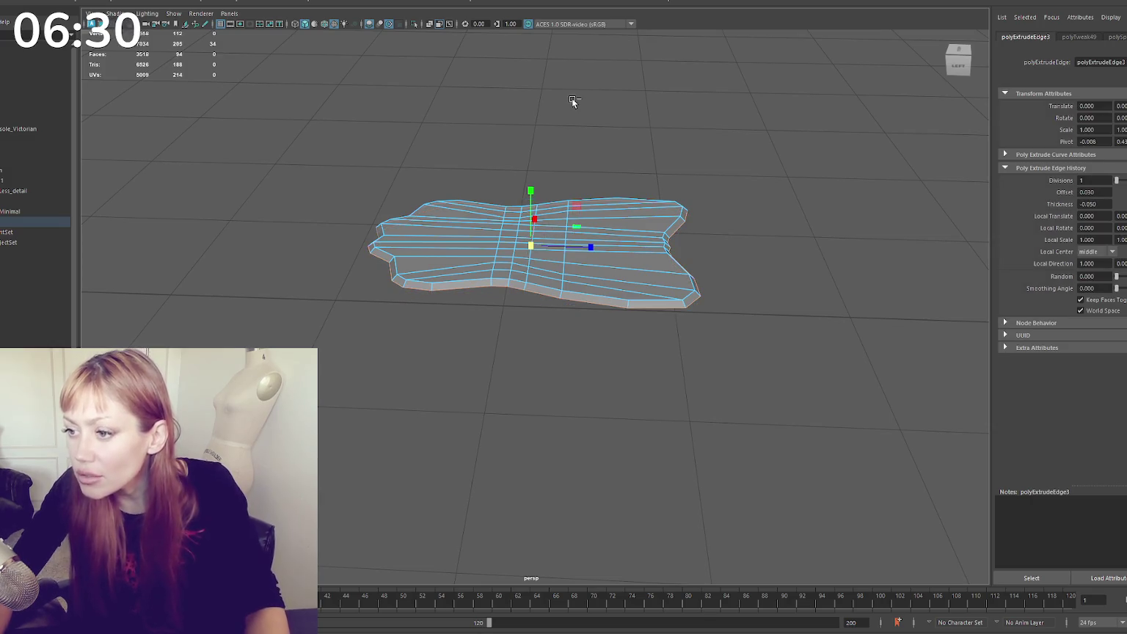
key("ctrl+b")
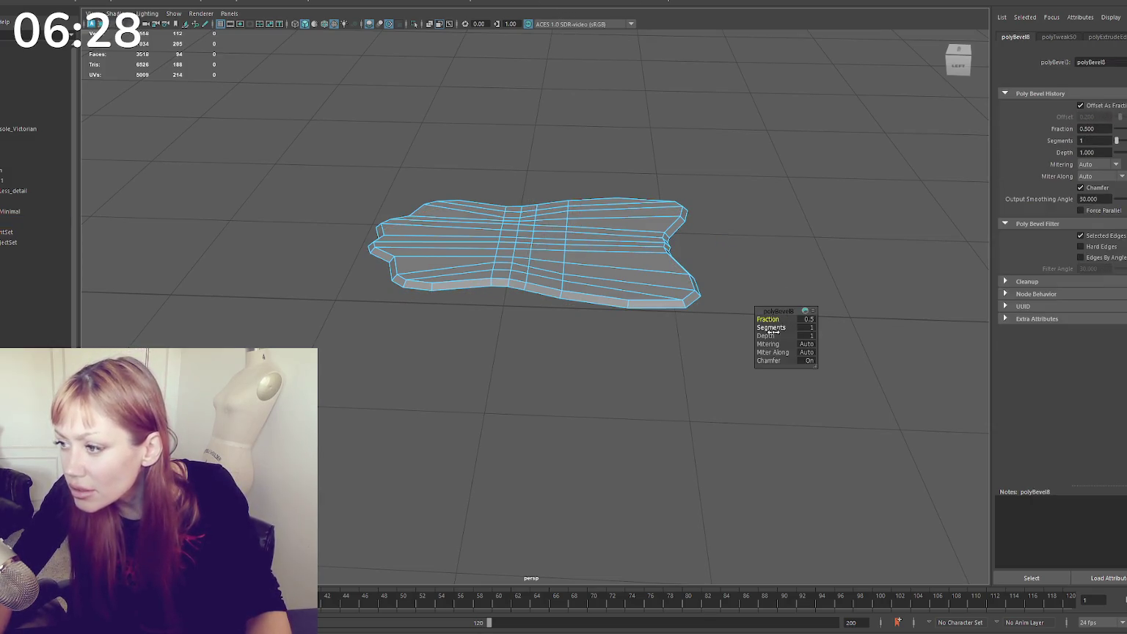
Set the rim bevel depth to 0.01, then 0.02, and enter 0.02 for fraction
left_click(811, 336)
type("0.01")
key("Return")
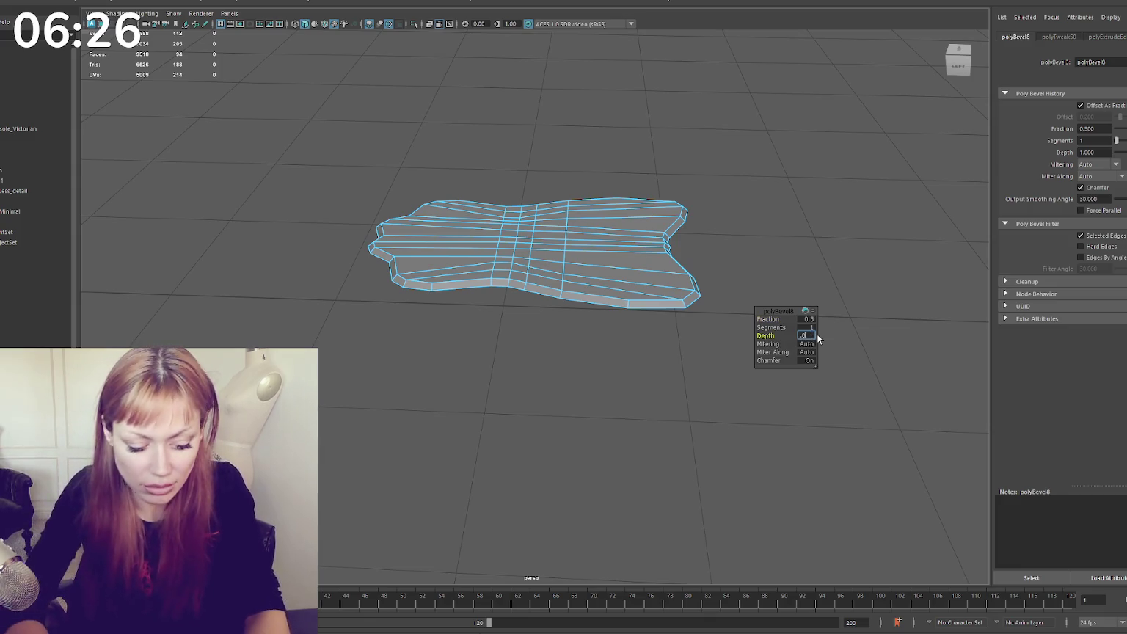
left_click(807, 336)
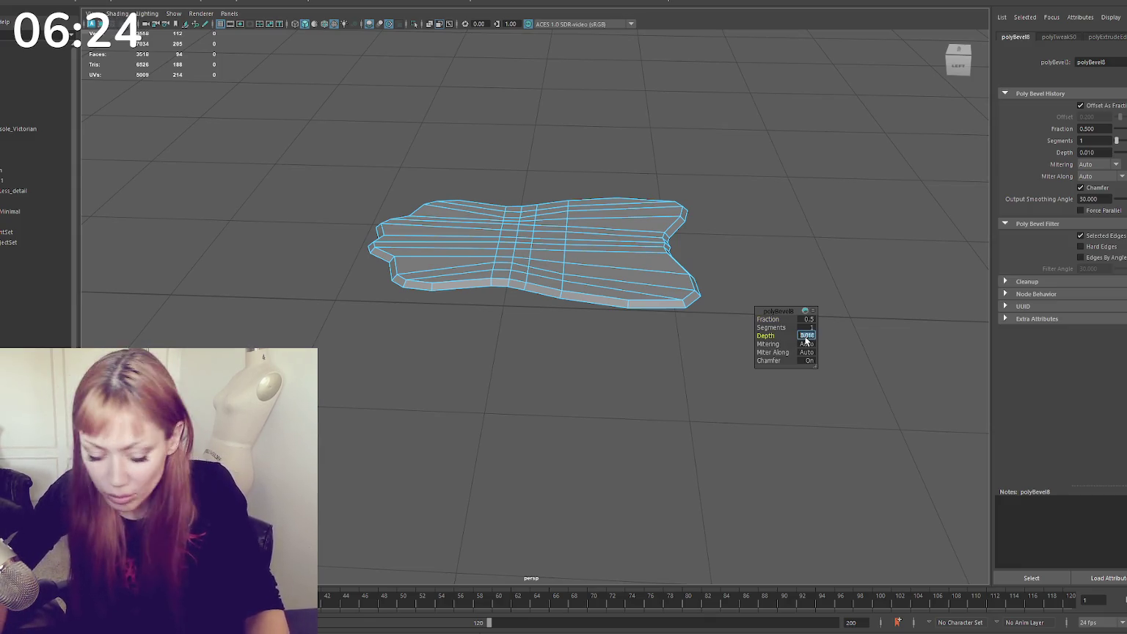
type("0.02")
key("Return")
left_click(806, 321)
type("0.02")
Tumble to a low side view and reselect the rug mesh with the Move tool
mouse_move(805, 320)
left_mouse_down("alt")
mouse_move(600, 190)
mouse_move(577, 316)
left_mouse_up("alt")
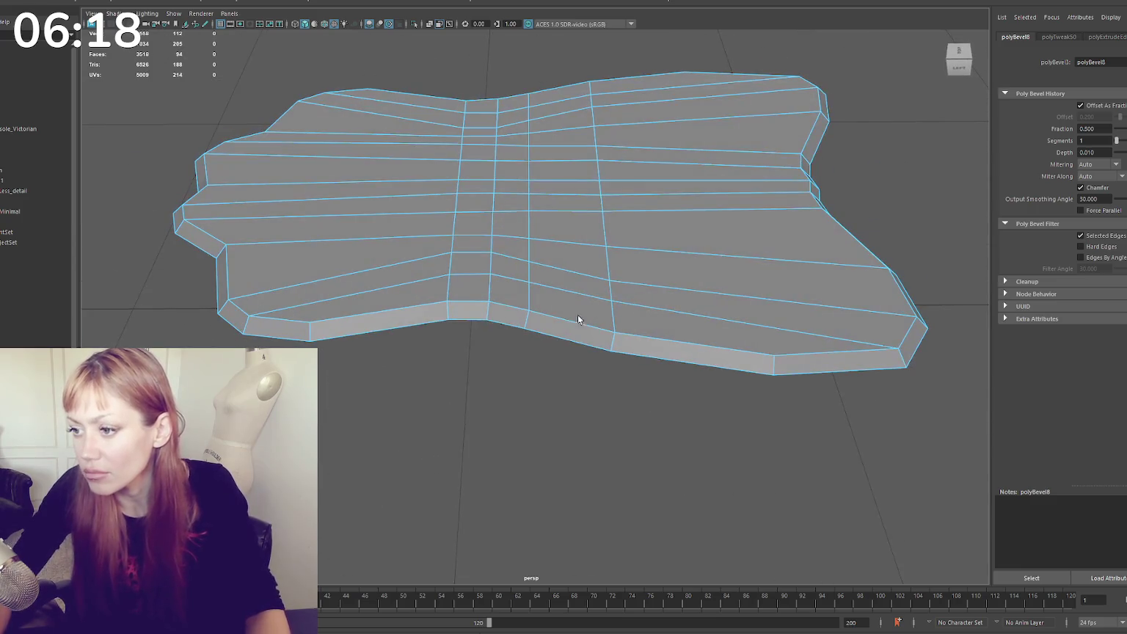
left_click(556, 336)
left_click(562, 340)
key("w")
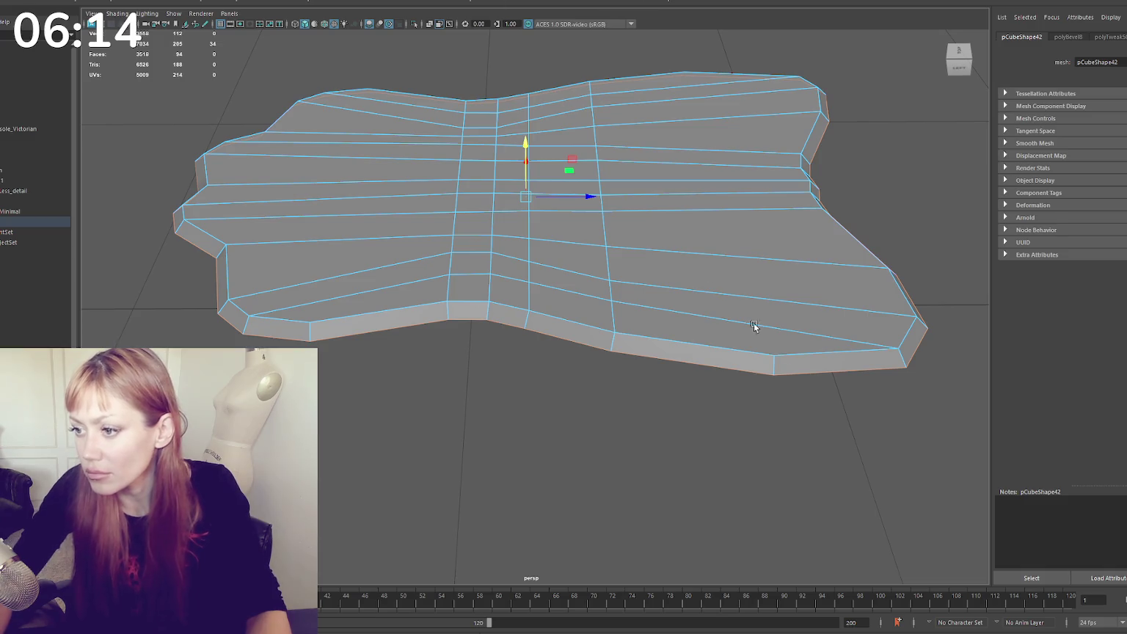
Extrude the rug's edges once more with an offset of 0.02
key("ctrl+e")
left_click(830, 336)
type("0.02")
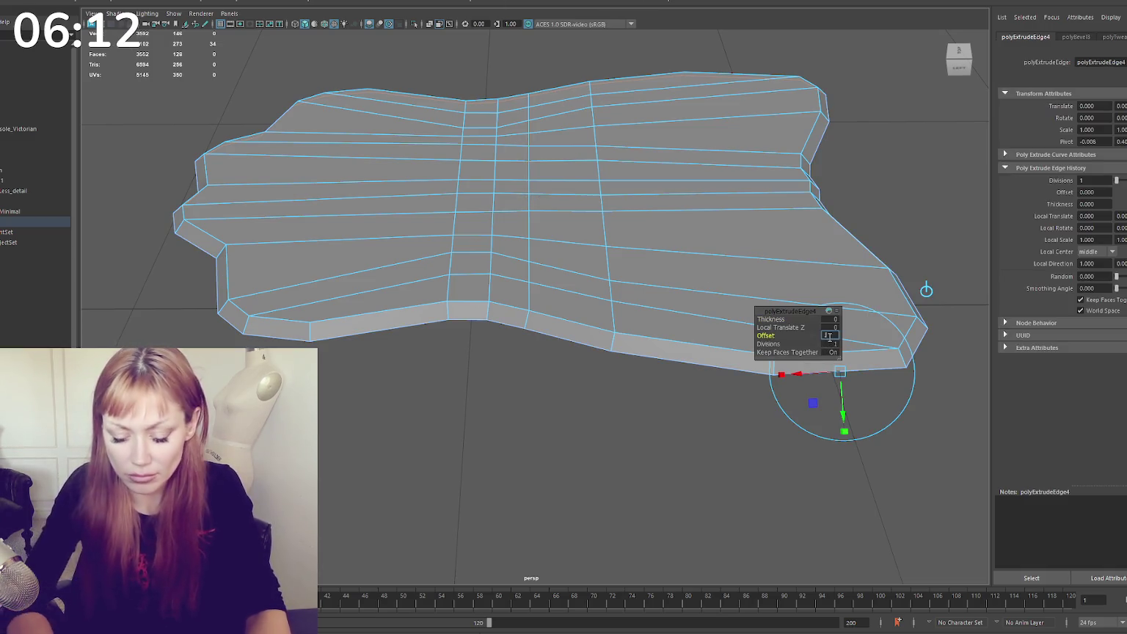
key("Return")
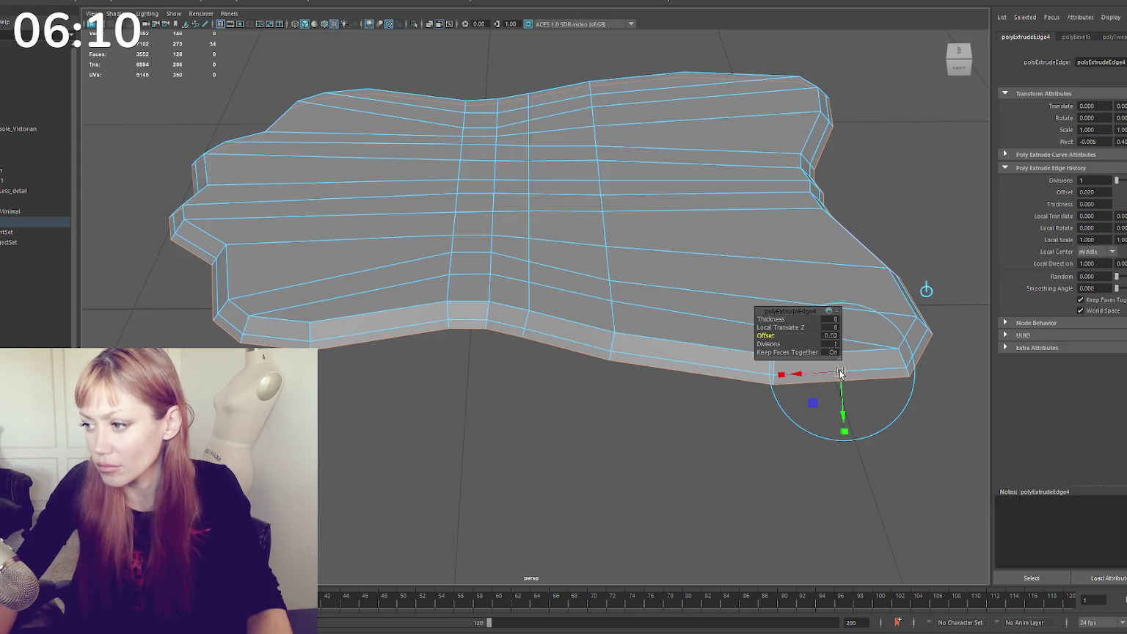
left_click_drag(841, 374, 518, 133, "alt")
Check the smoothed rug from above, then select and slide the two waist vertex rows
key("w")
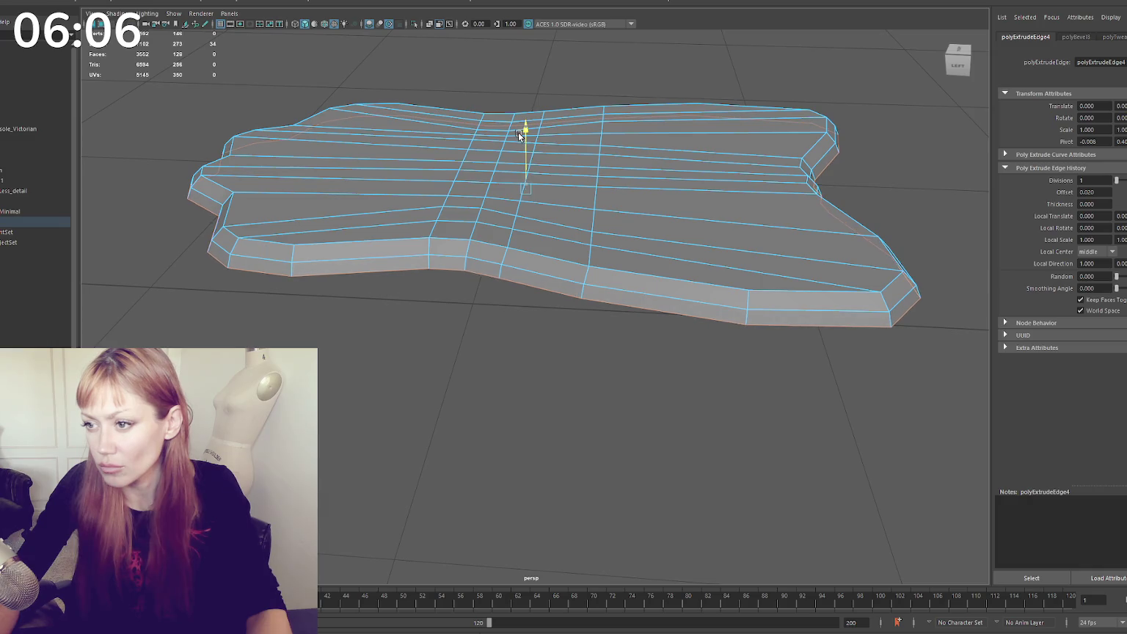
mouse_move(424, 132)
right_mouse_down()
mouse_move(521, 86)
mouse_move(584, 100)
right_mouse_up()
mouse_move(642, 93)
left_mouse_down("alt")
mouse_move(584, 100)
mouse_move(582, 122)
mouse_move(750, 96)
mouse_move(780, 134)
mouse_move(565, 117)
mouse_move(538, 149)
mouse_move(569, 204)
left_mouse_up("alt")
key("1")
right_click_drag(793, 222, 696, 277)
mouse_move(678, 273)
left_mouse_down()
mouse_move(362, 325)
mouse_move(579, 285)
mouse_move(582, 295)
left_mouse_up()
key("w")
left_click(550, 337)
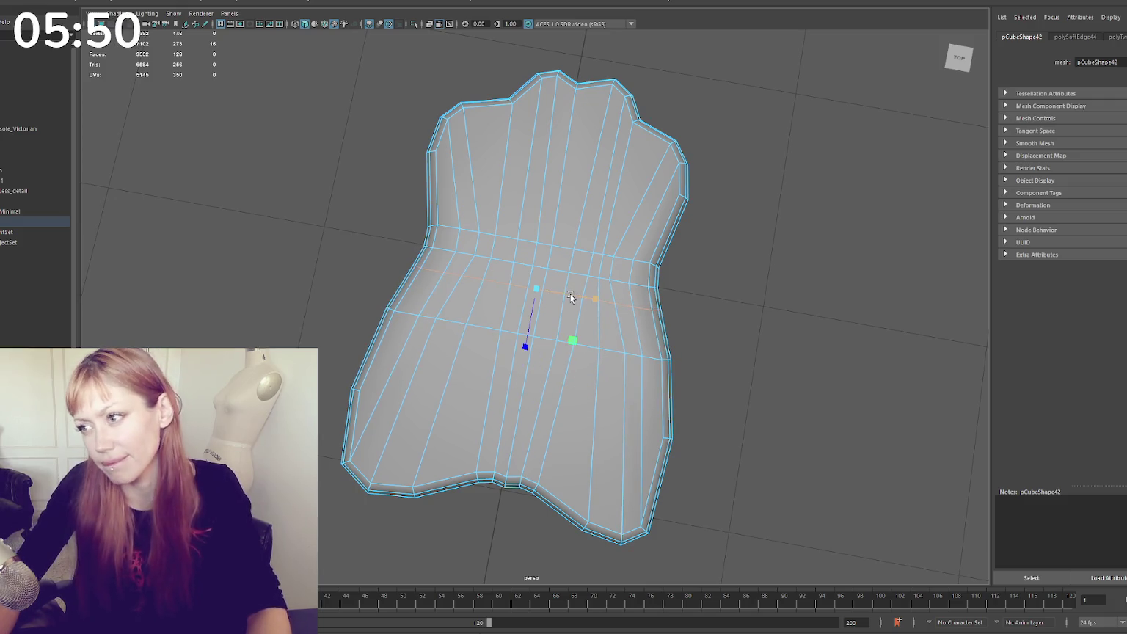
Select three rows of waist vertices and move them to finish the waist shape
left_click_drag(571, 298, 547, 298, "alt")
right_click_drag(785, 227, 763, 235)
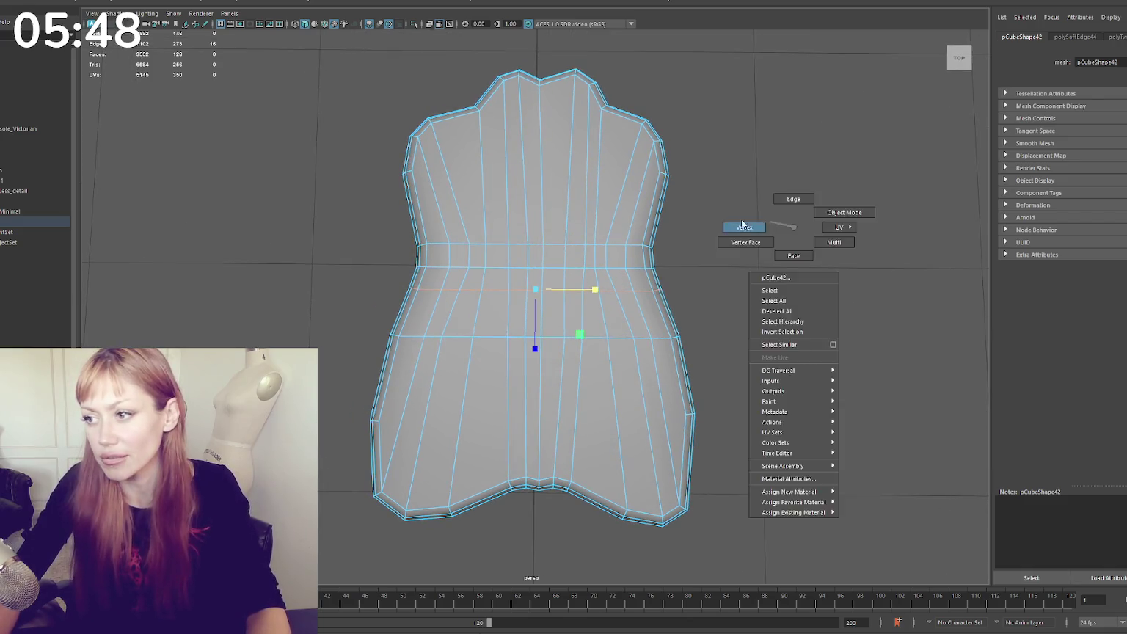
left_click_drag(730, 222, 409, 303)
key("w")
left_click(741, 228)
Apply a planar UV projection to the whole rug mesh, then deselect and zoom in
mouse_move(637, 235)
left_mouse_down("alt")
mouse_move(732, 195)
mouse_move(784, 193)
mouse_move(729, 196)
mouse_move(749, 208)
mouse_move(720, 210)
mouse_move(673, 303)
left_mouse_up("alt")
left_click(673, 303)
right_click_drag(791, 268, 727, 268)
mouse_move(726, 269)
left_mouse_down("alt")
mouse_move(735, 234)
mouse_move(659, 231)
mouse_move(589, 268)
left_mouse_up("alt")
left_click(589, 268)
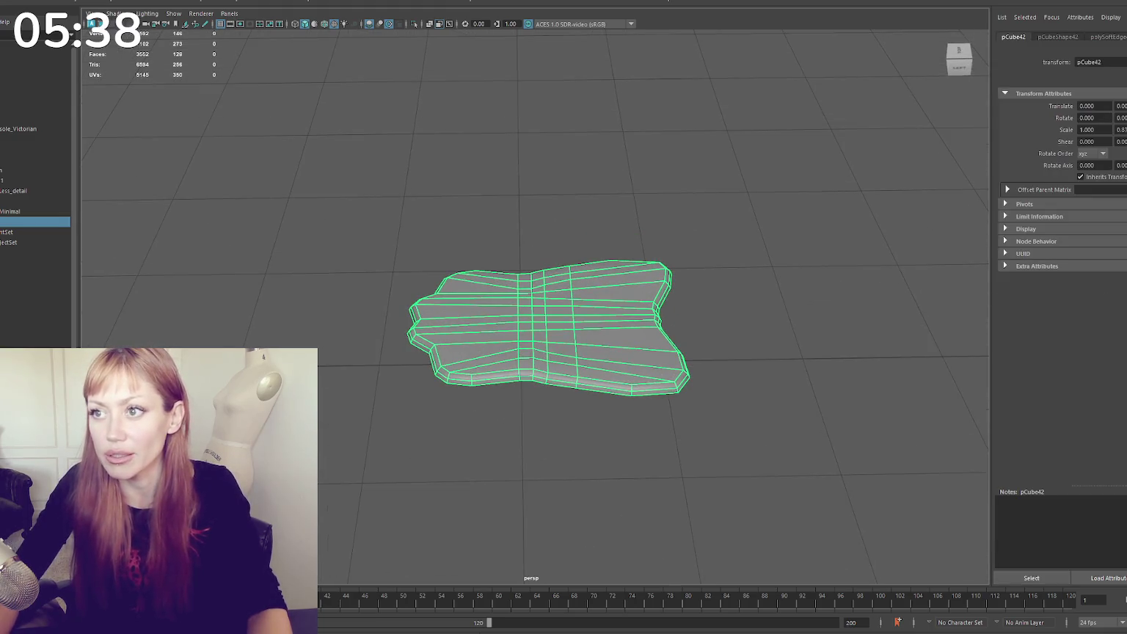
left_click(353, 110)
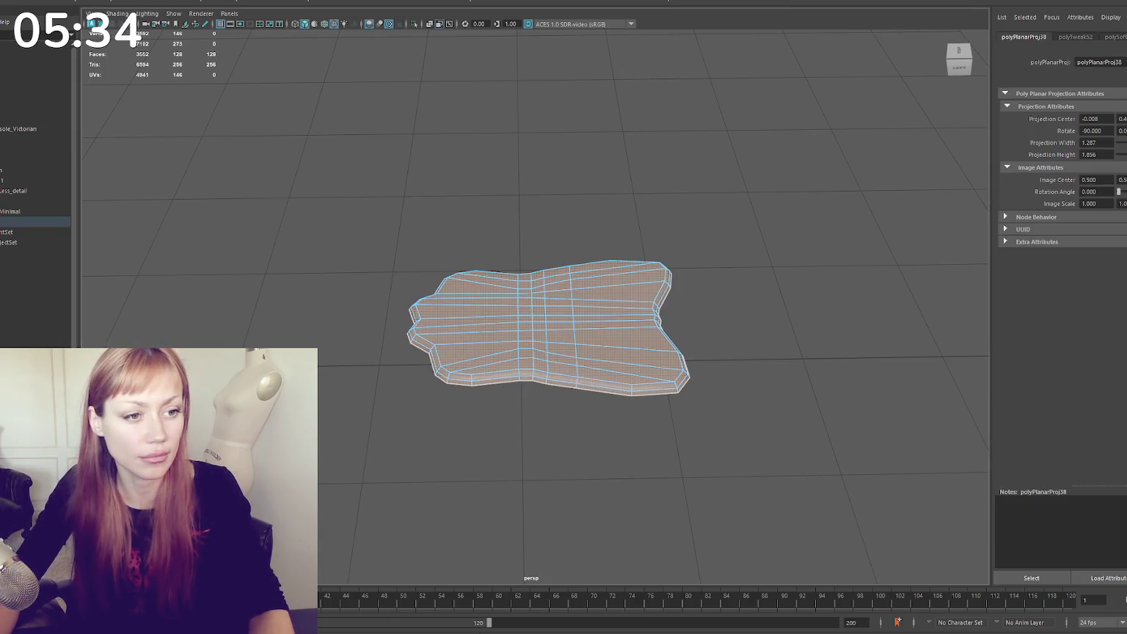
left_click(465, 151)
mouse_move(465, 151)
left_mouse_down("alt")
mouse_move(372, 160)
mouse_move(413, 224)
left_mouse_up("alt")
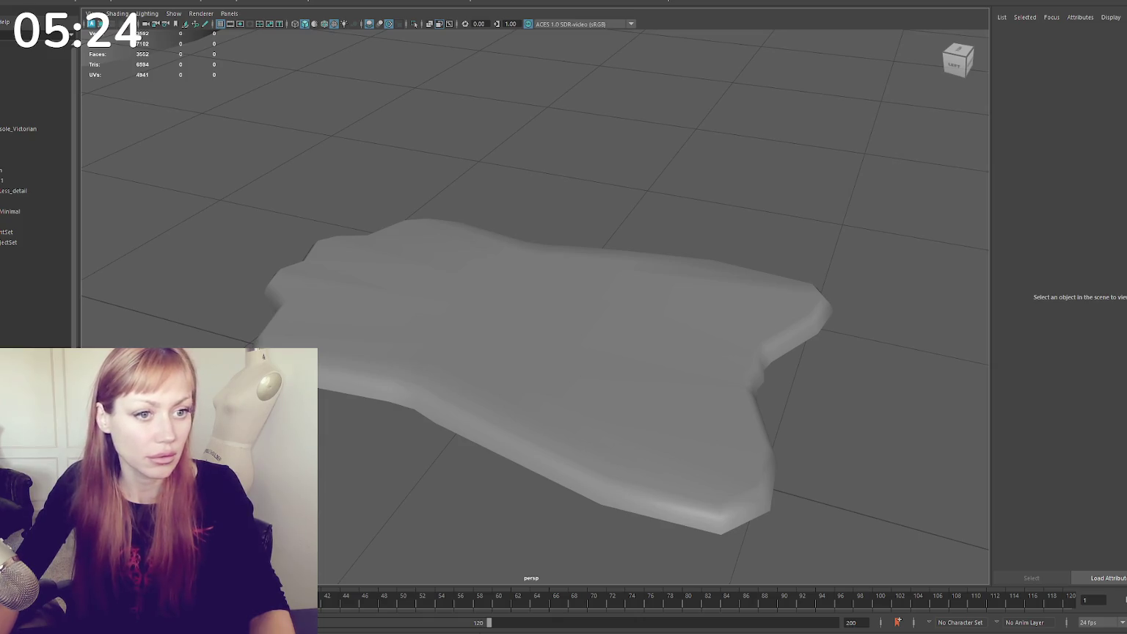
key("alt+Tab")
scroll(543, 294, "up", 3)
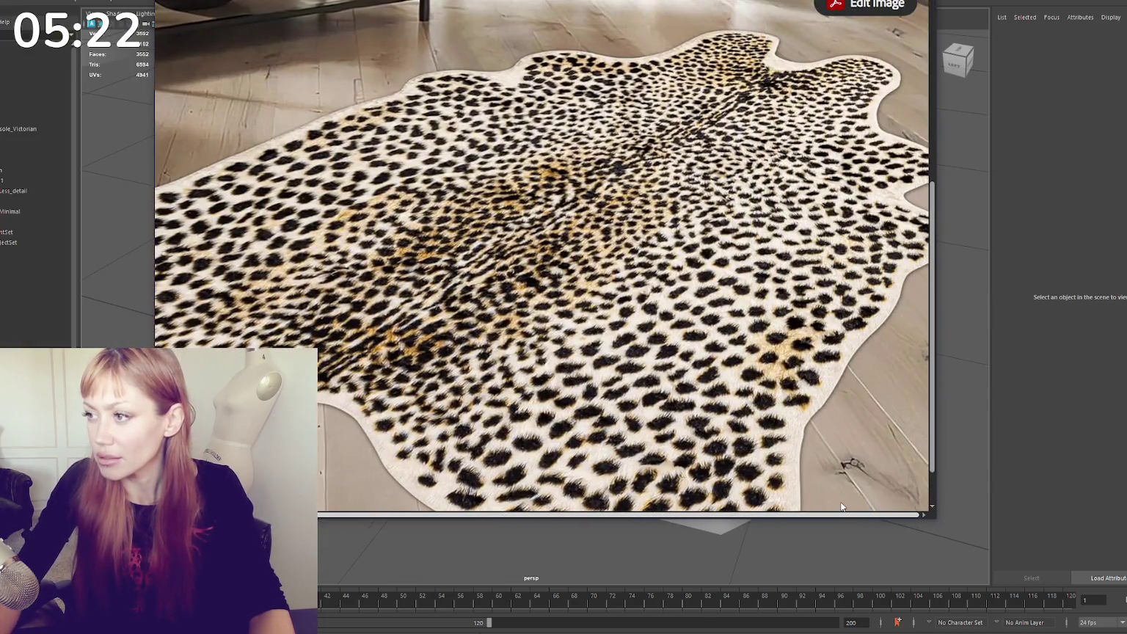
key("alt+Tab")
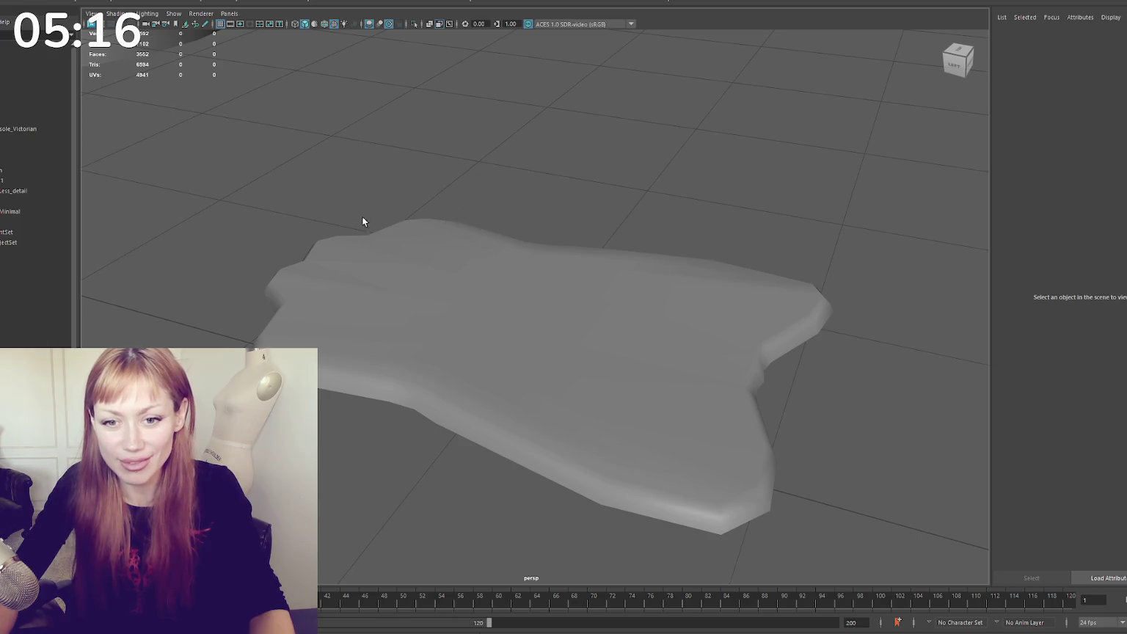
left_click_drag(362, 221, 501, 206, "alt")
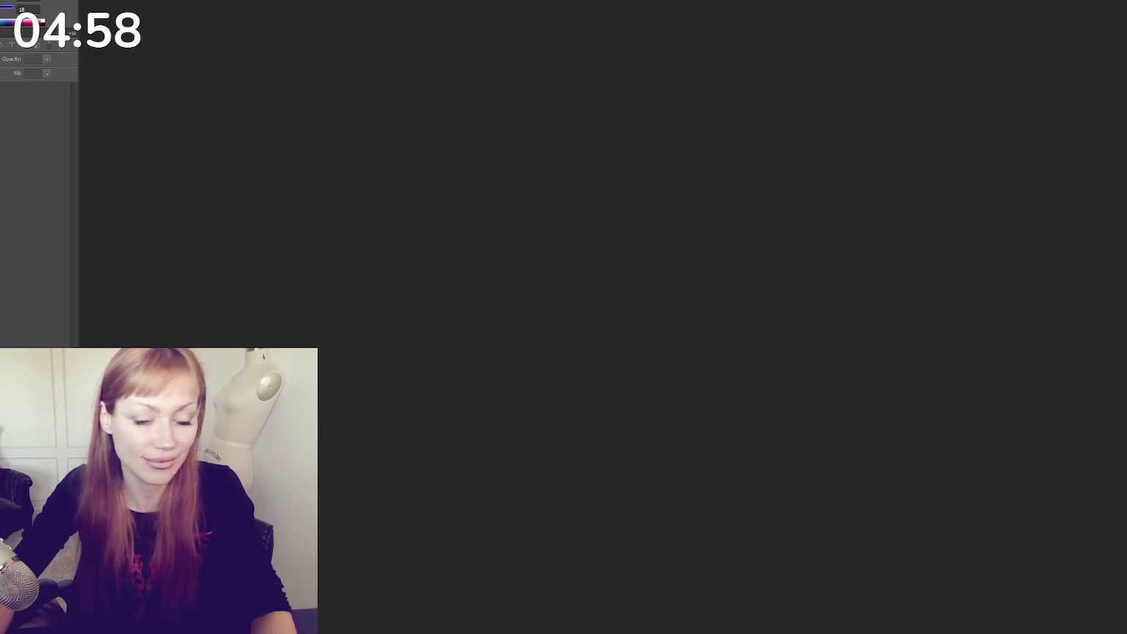
Return from Photoshop to Maya, select the rug mesh and bring up UV snapshot options
key("alt+f")
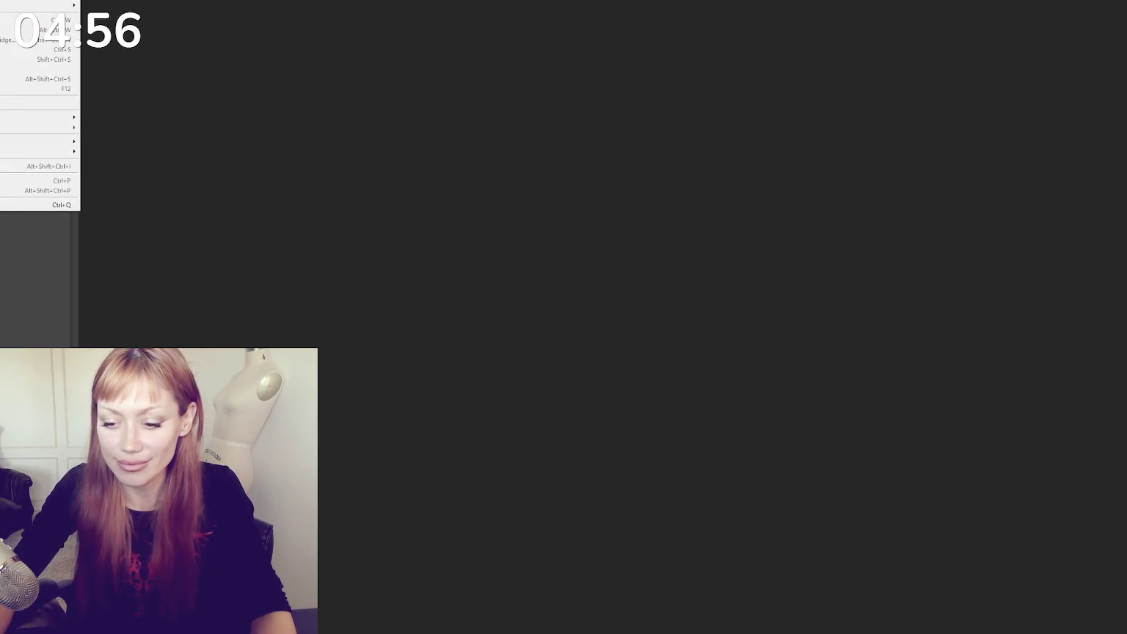
key("alt+Tab")
left_click(506, 323)
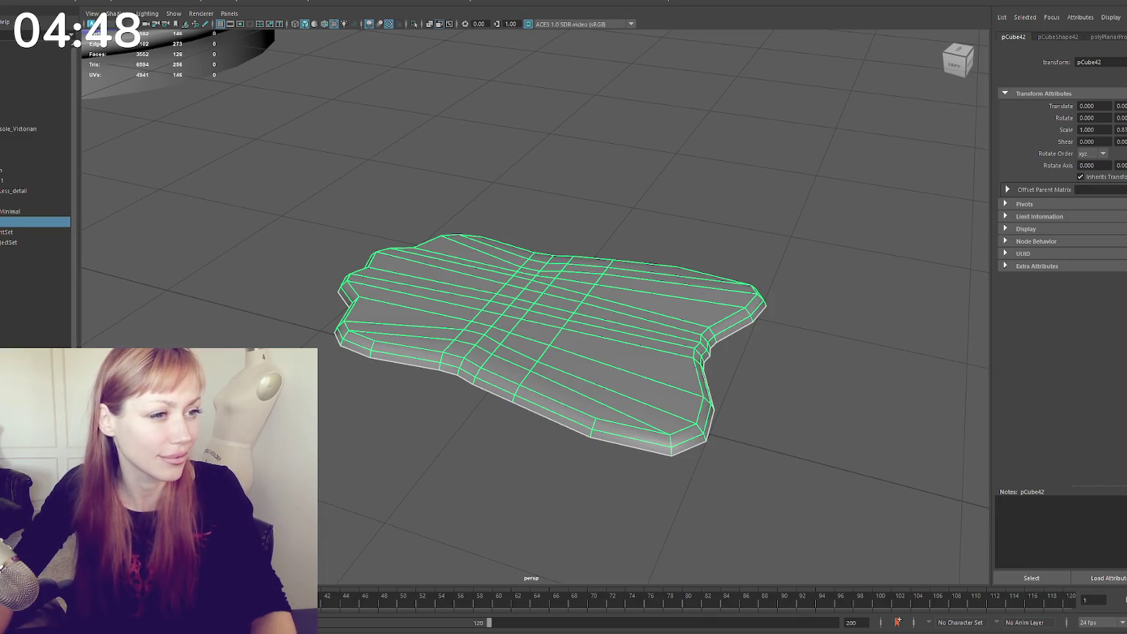
key("g")
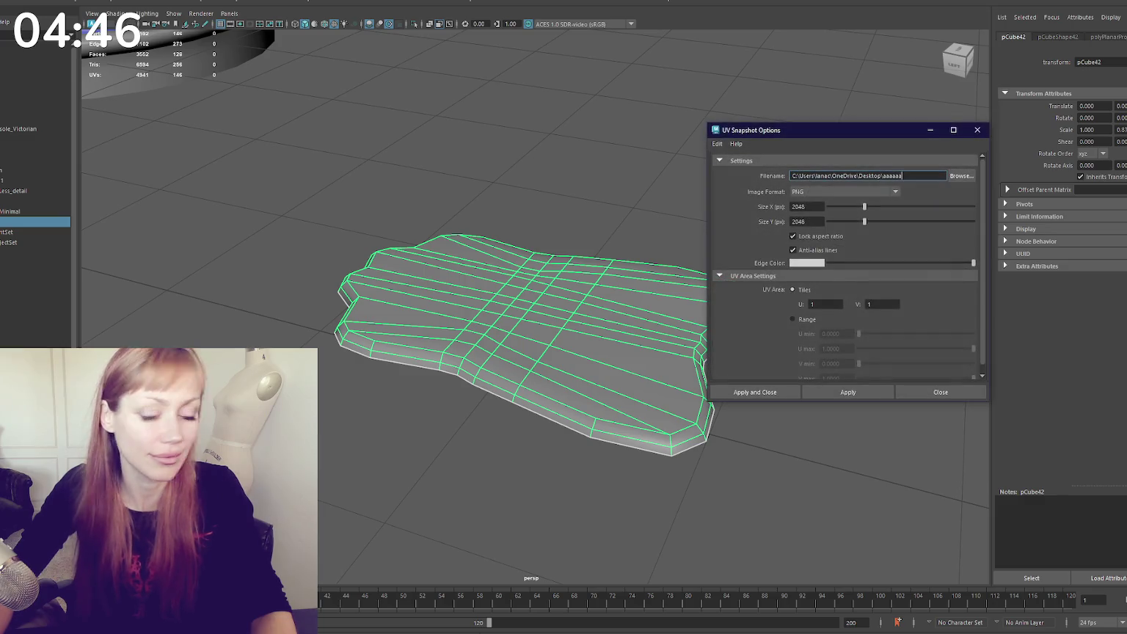
Save the 2048 × 2048 PNG UV snapshot, overwriting the existing file
left_click(790, 394)
left_click(550, 308)
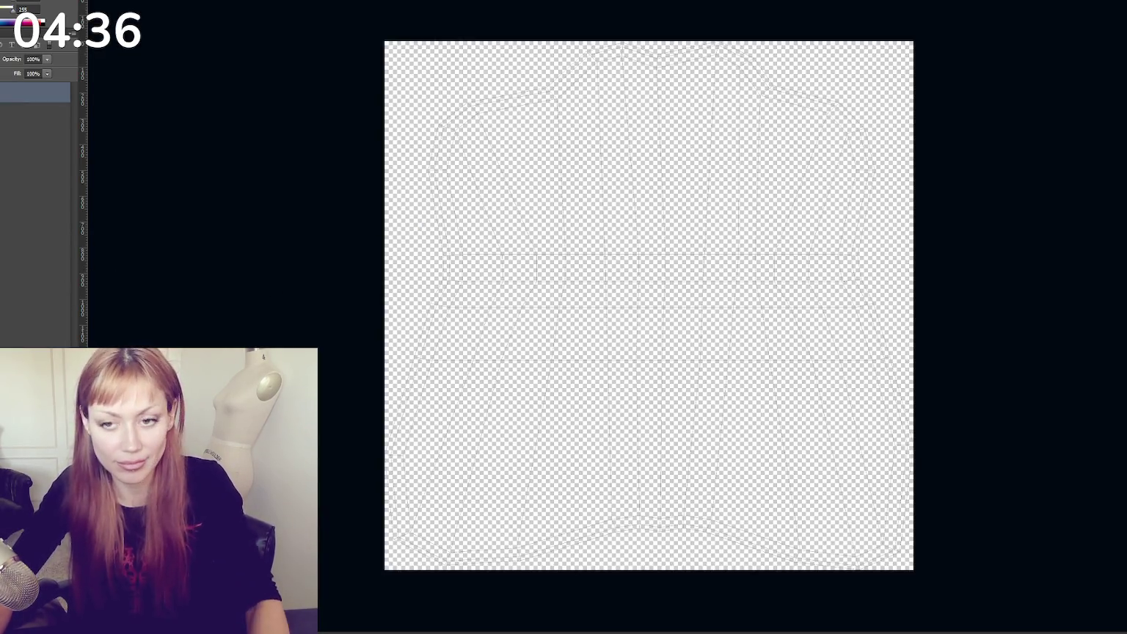
Add a new white-filled layer and place it beneath the UV wireframe layer
key("ctrl+shift+alt+n")
key("ctrl+BackSpace")
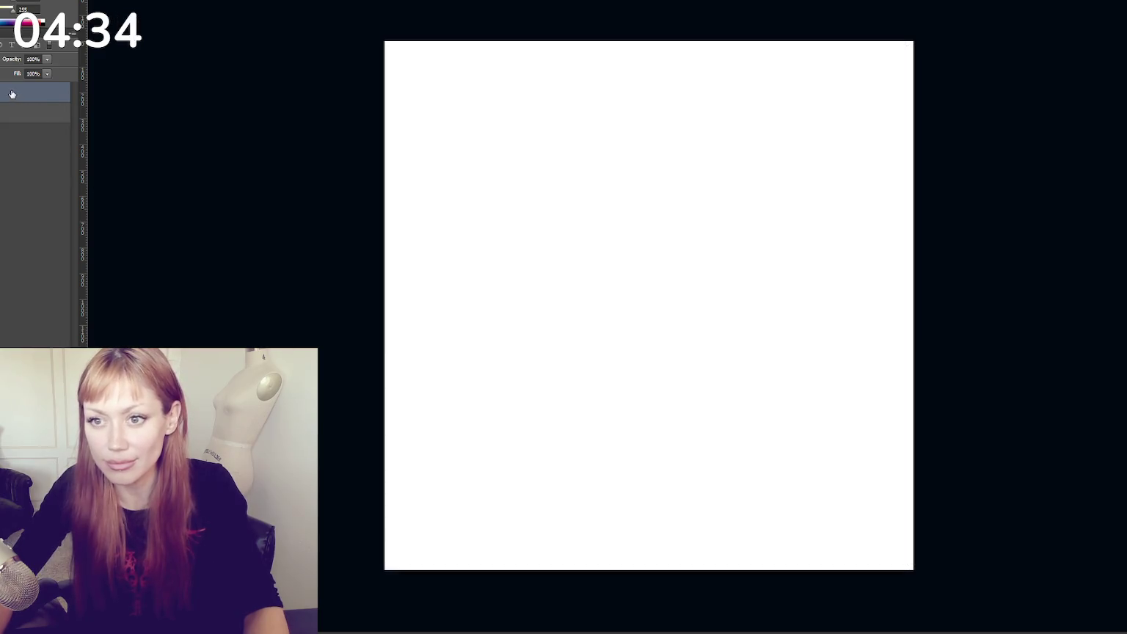
left_click_drag(11, 94, 12, 116)
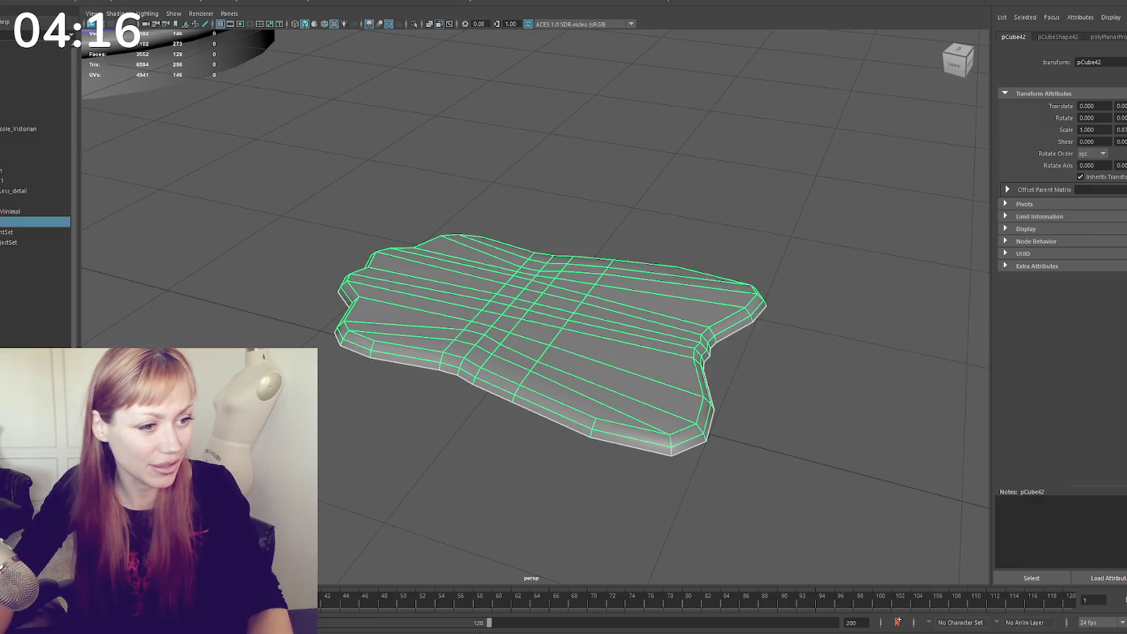
mouse_move(427, 252)
left_mouse_down("alt")
mouse_move(516, 214)
mouse_move(442, 206)
left_mouse_up("alt")
scroll(501, 232, "up", 3)
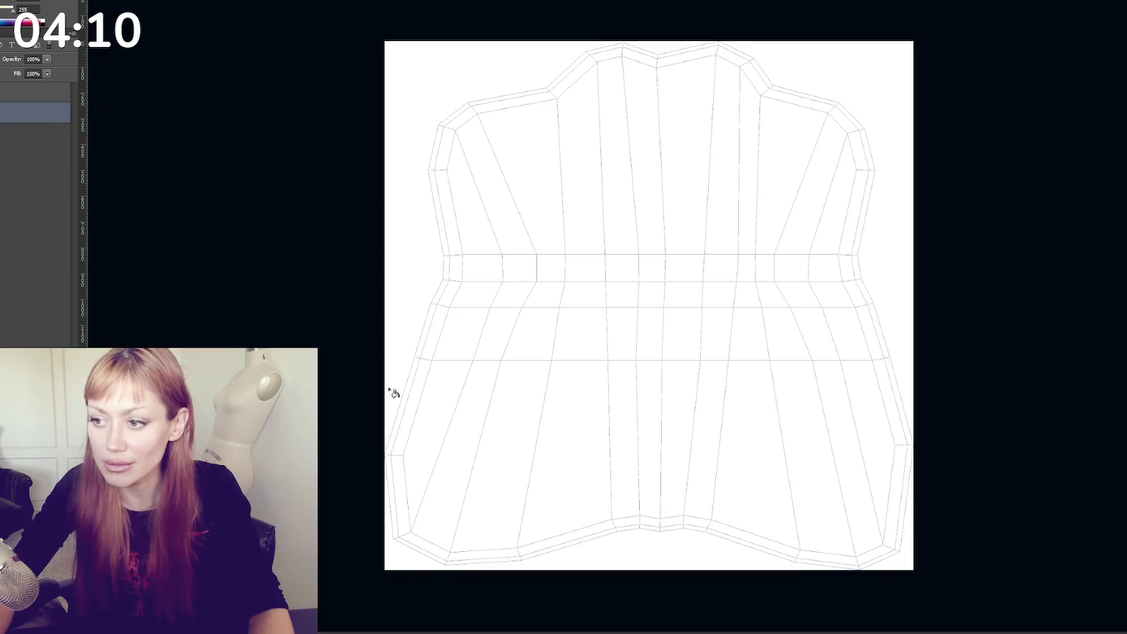
left_click(20, 101)
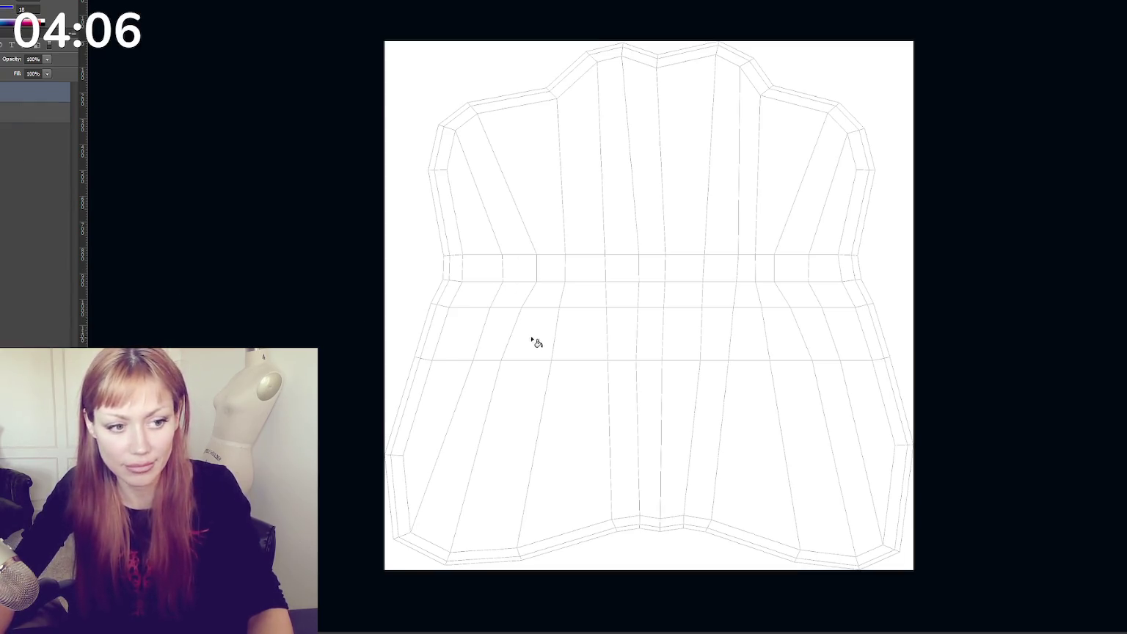
key("b")
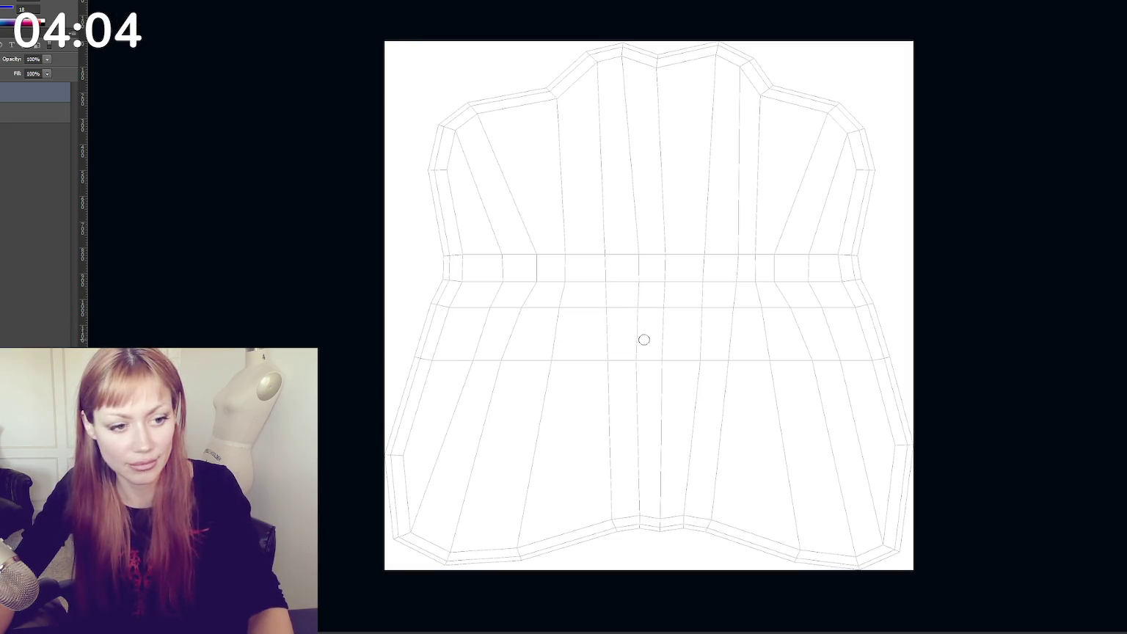
left_click_drag(659, 514, 653, 435)
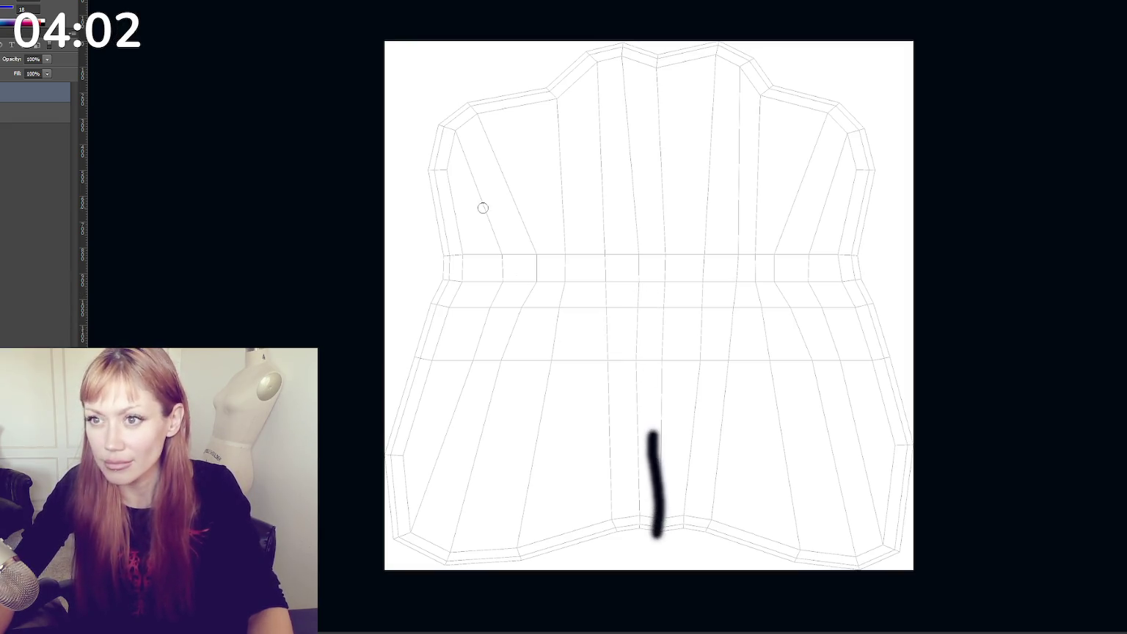
key("ctrl+z")
left_click(660, 534, "shift")
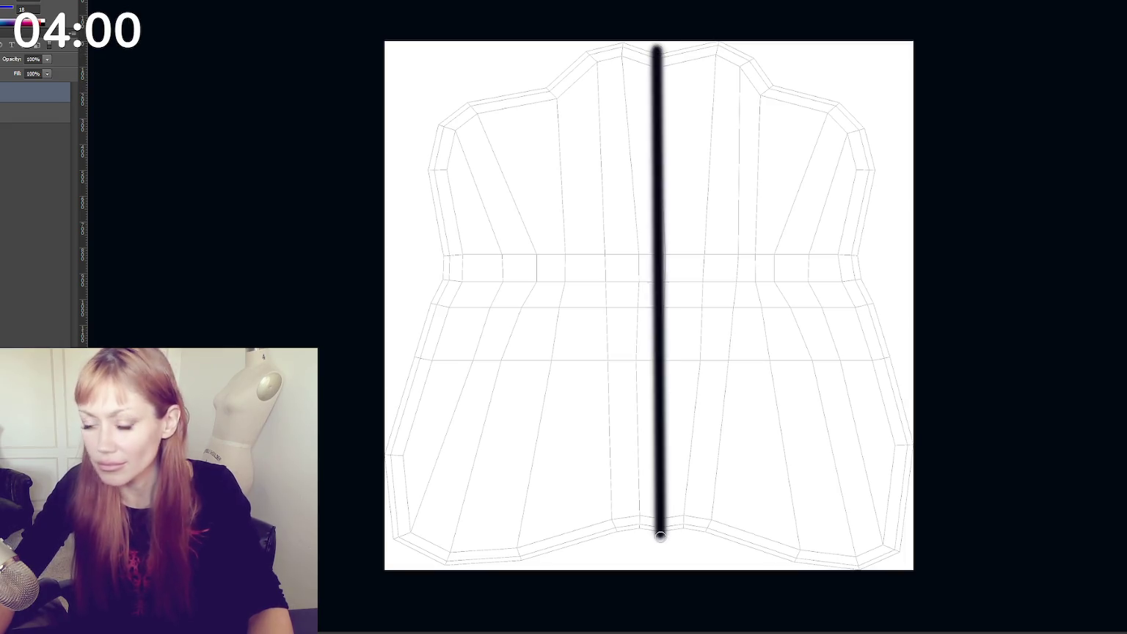
key("ctrl+z")
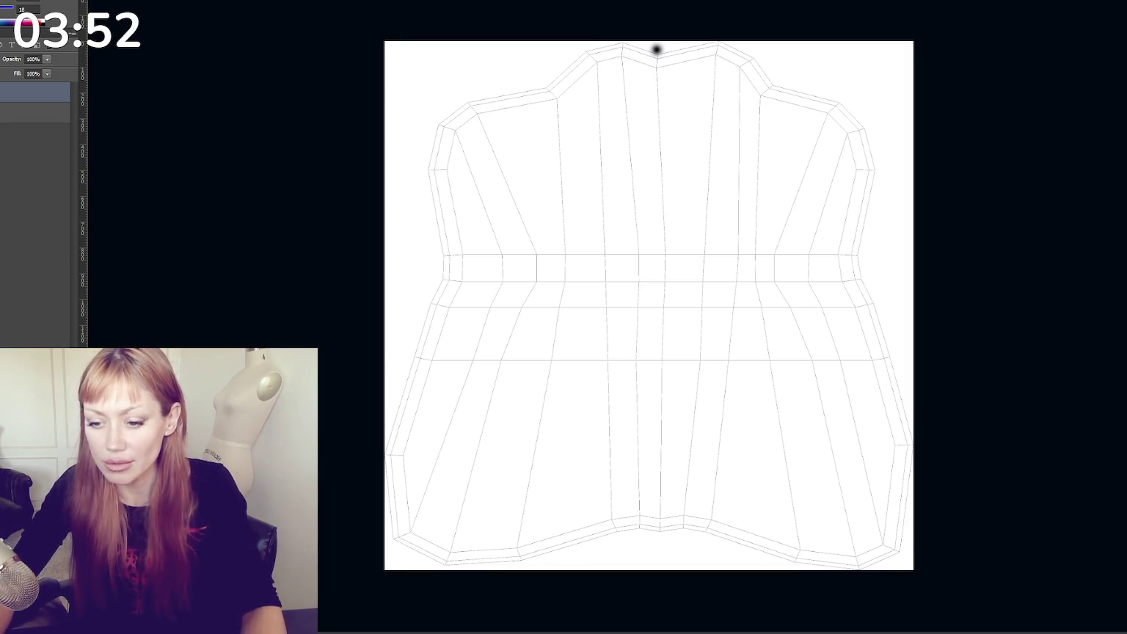
left_click(2, 111)
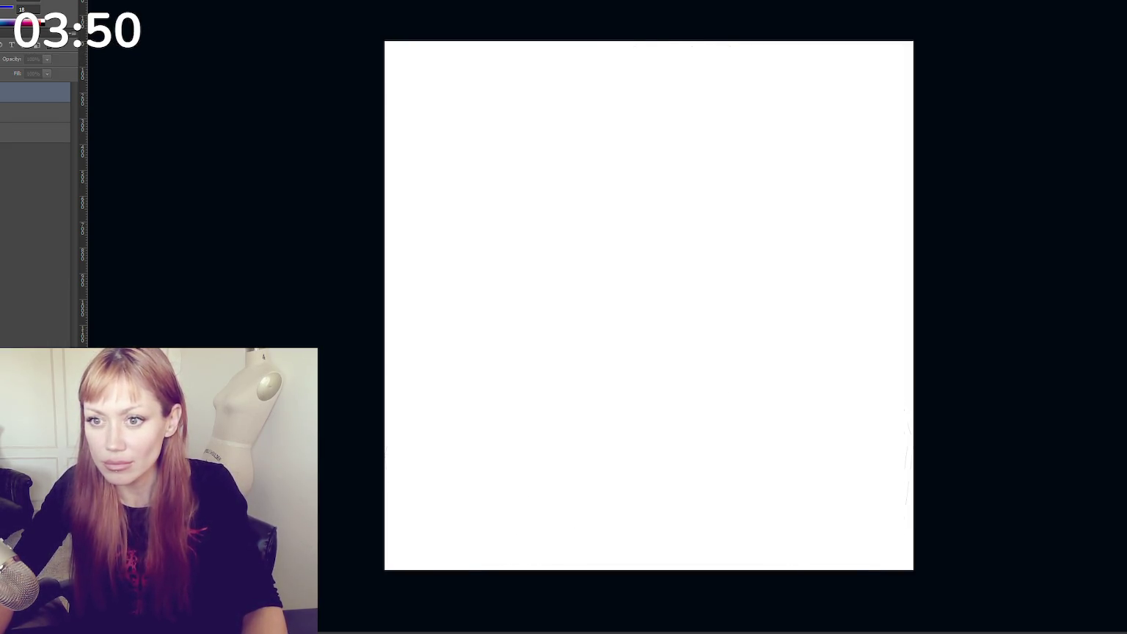
left_click(3, 111)
left_click(15, 112)
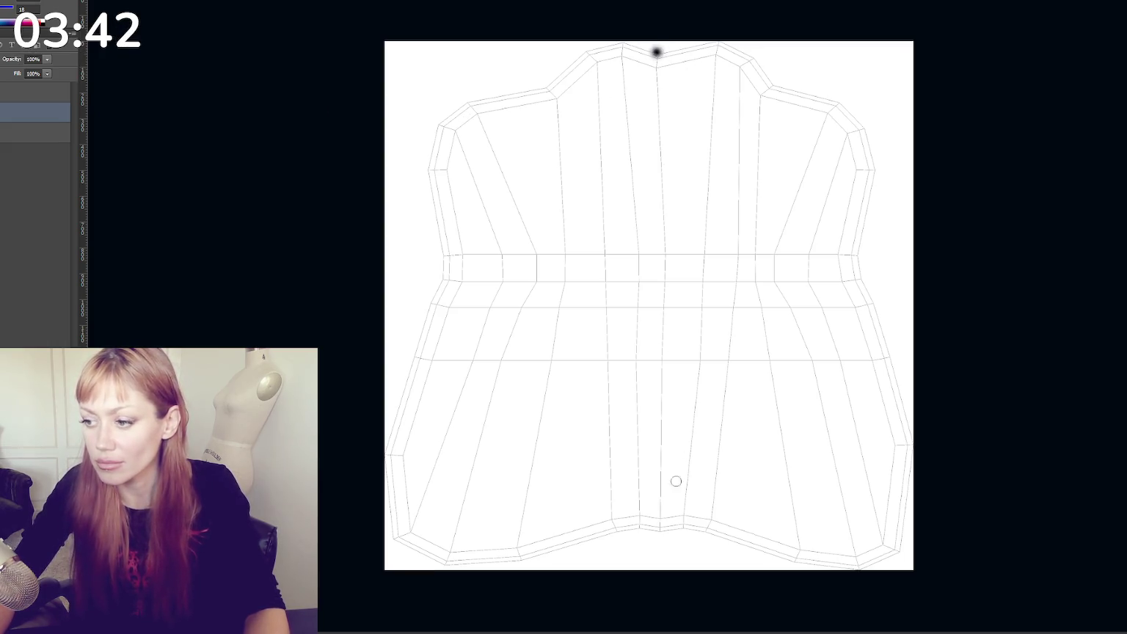
left_click(662, 527, "shift")
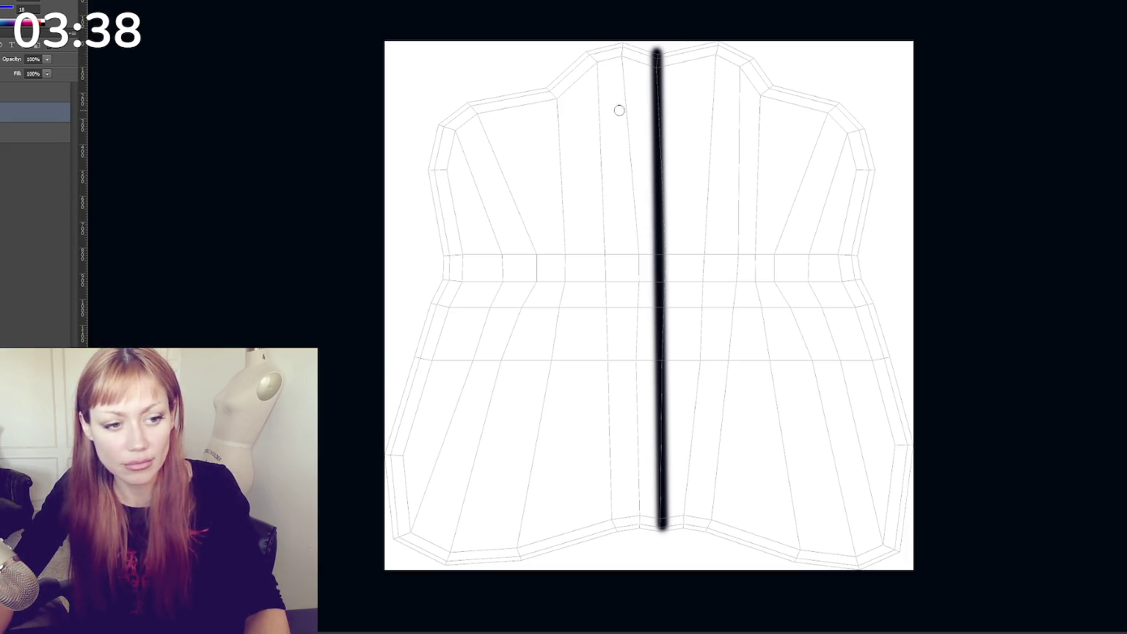
mouse_move(655, 236)
left_mouse_down()
mouse_move(647, 462)
mouse_move(658, 415)
left_mouse_up()
left_click_drag(659, 484, 651, 440)
left_click_drag(659, 213, 653, 101)
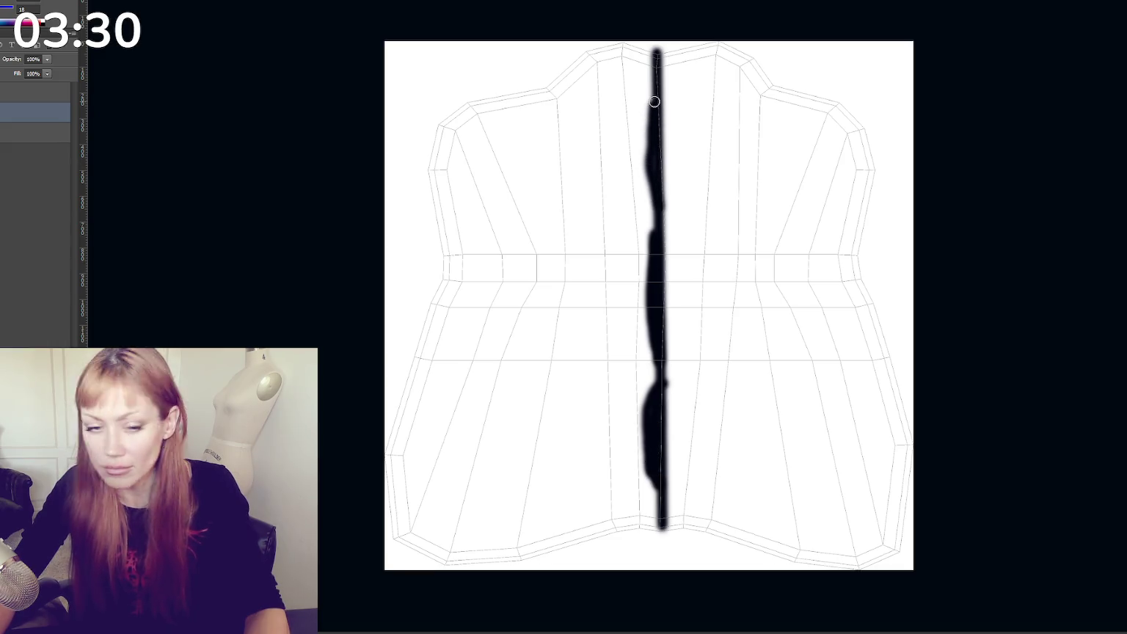
left_click_drag(596, 43, 655, 74)
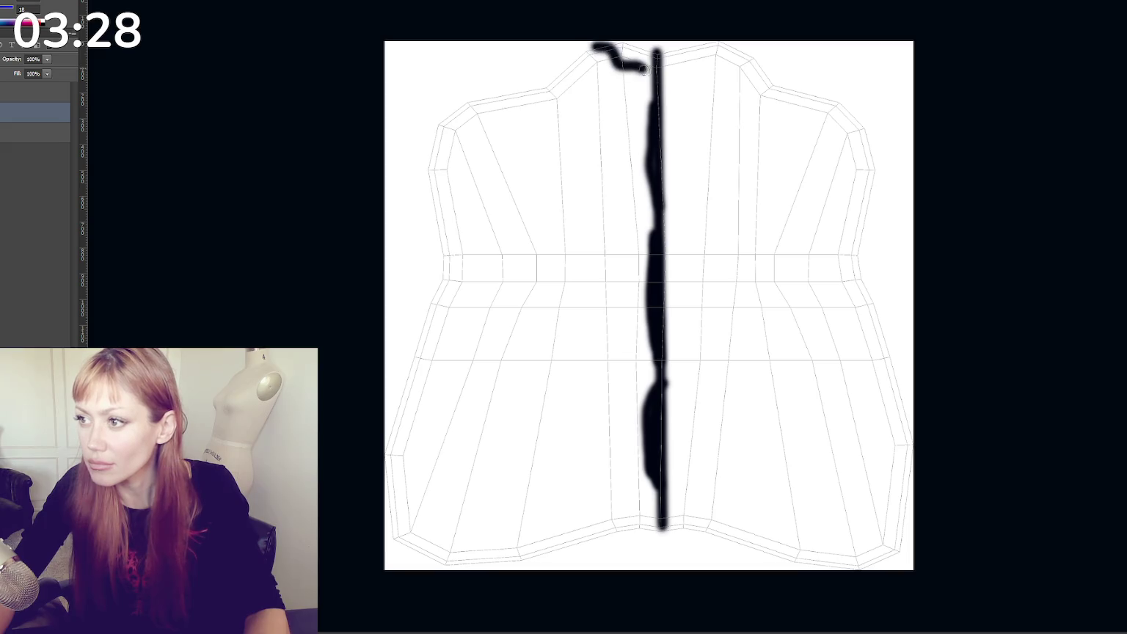
left_click_drag(561, 53, 646, 94)
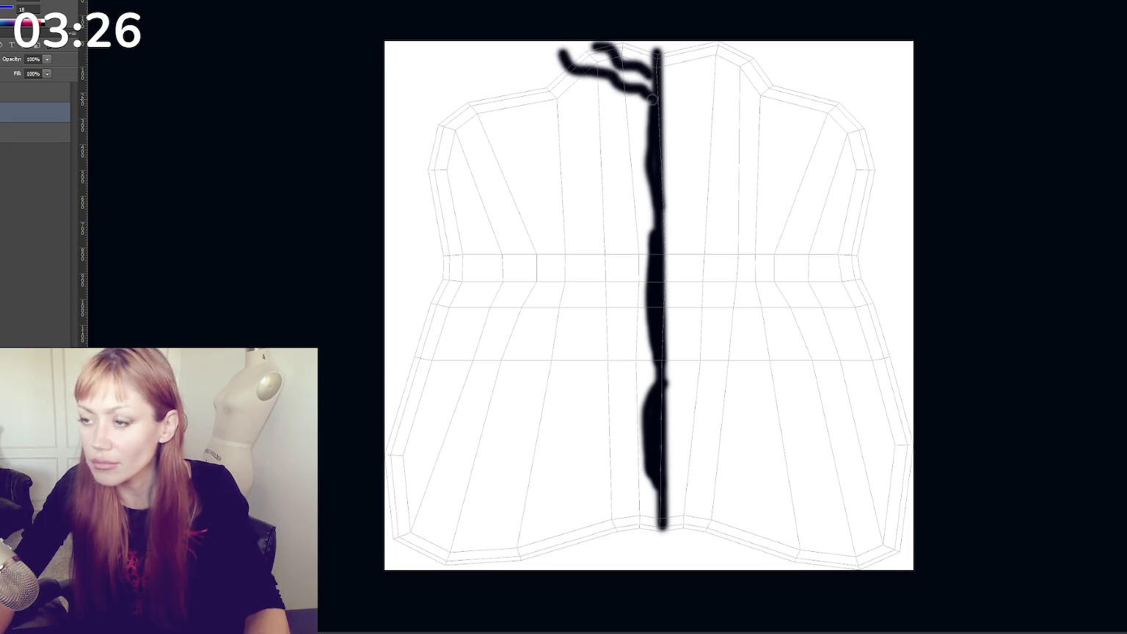
key("ctrl+alt+z")
key("ctrl+alt+z")
left_click_drag(569, 51, 645, 92)
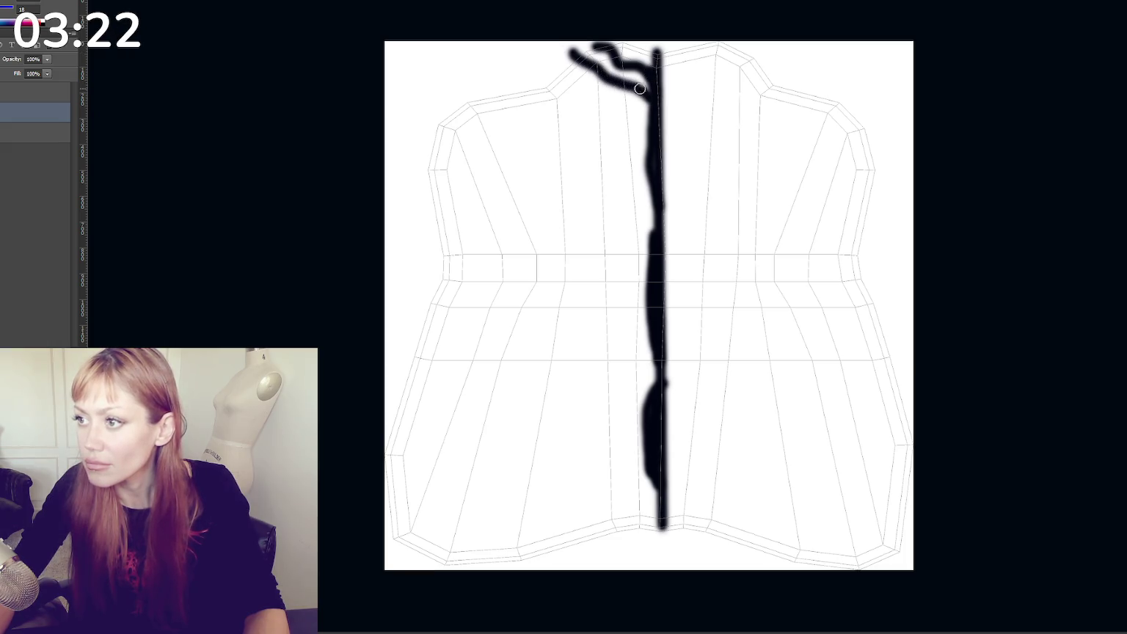
left_click_drag(544, 70, 630, 113)
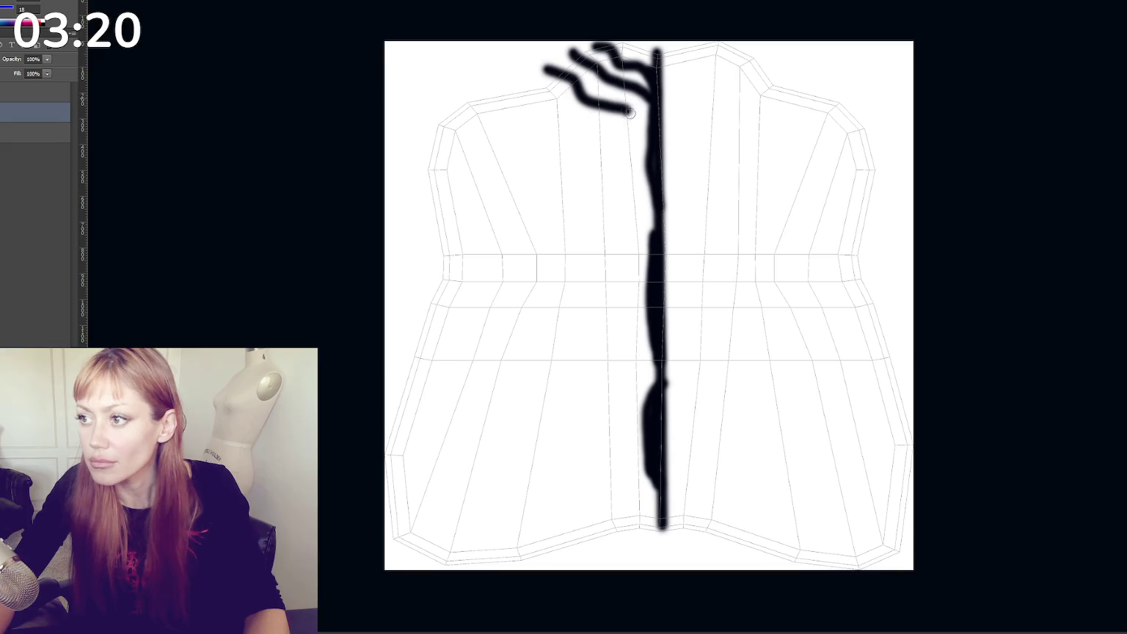
key("Delete")
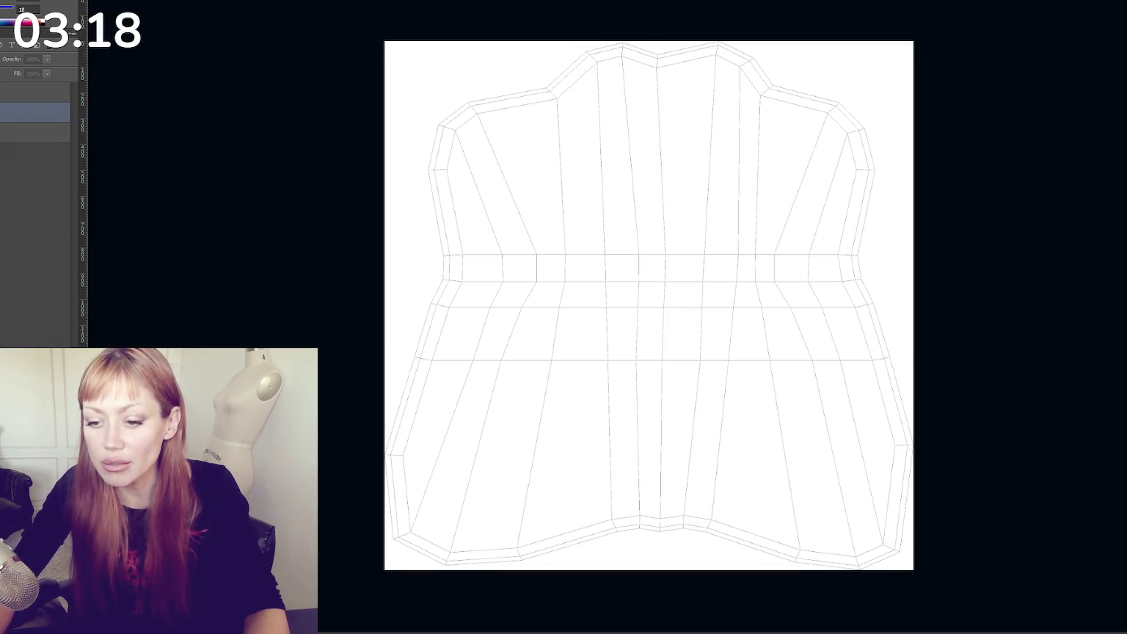
Pick a hard round brush and draw a straight black line from top to bottom centre
right_click(12, 48)
left_click(7, 44)
left_click(654, 48)
left_click_drag(659, 50, 672, 246)
key("ctrl+z")
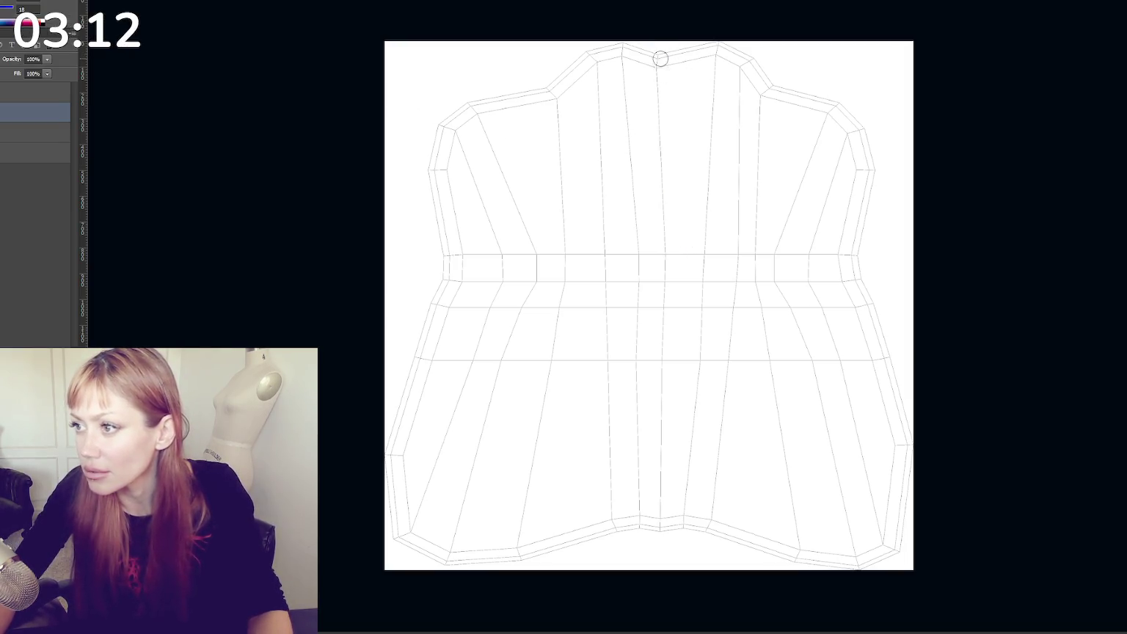
left_click(658, 55)
left_click(661, 533, "shift")
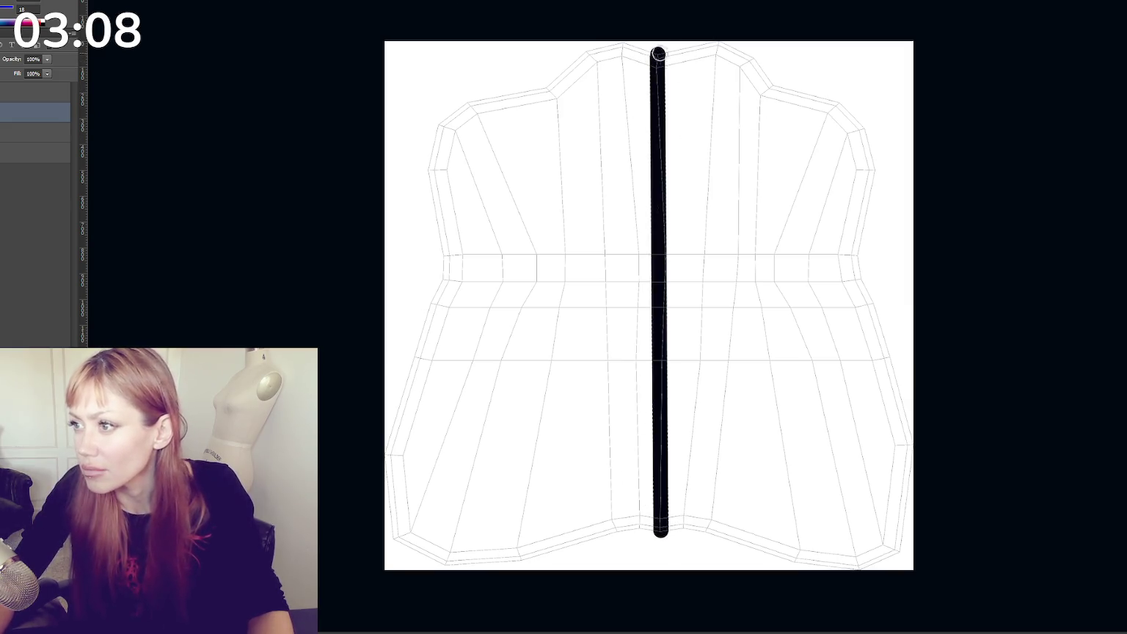
Thicken the central stripe and paint a first stripe curving up-left near the top
left_click_drag(657, 54, 650, 109)
mouse_move(657, 175)
left_mouse_down()
mouse_move(654, 194)
mouse_move(654, 181)
left_mouse_up()
left_click_drag(656, 246, 658, 493)
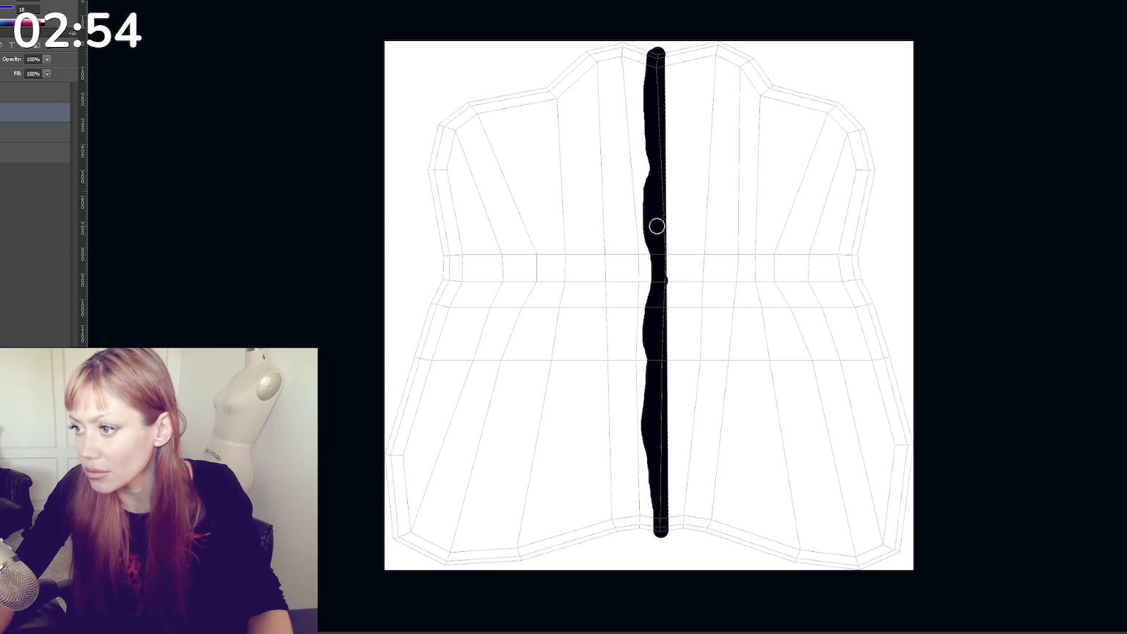
left_click(654, 51)
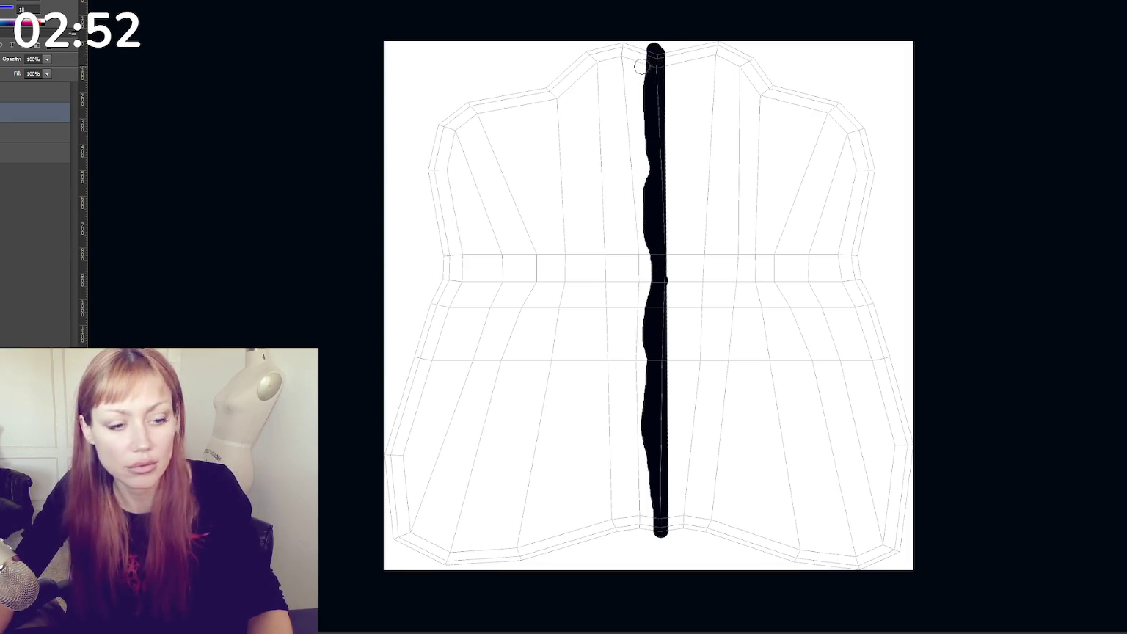
mouse_move(596, 42)
left_mouse_down()
mouse_move(652, 61)
mouse_move(598, 42)
left_mouse_up()
left_click_drag(644, 77, 577, 60)
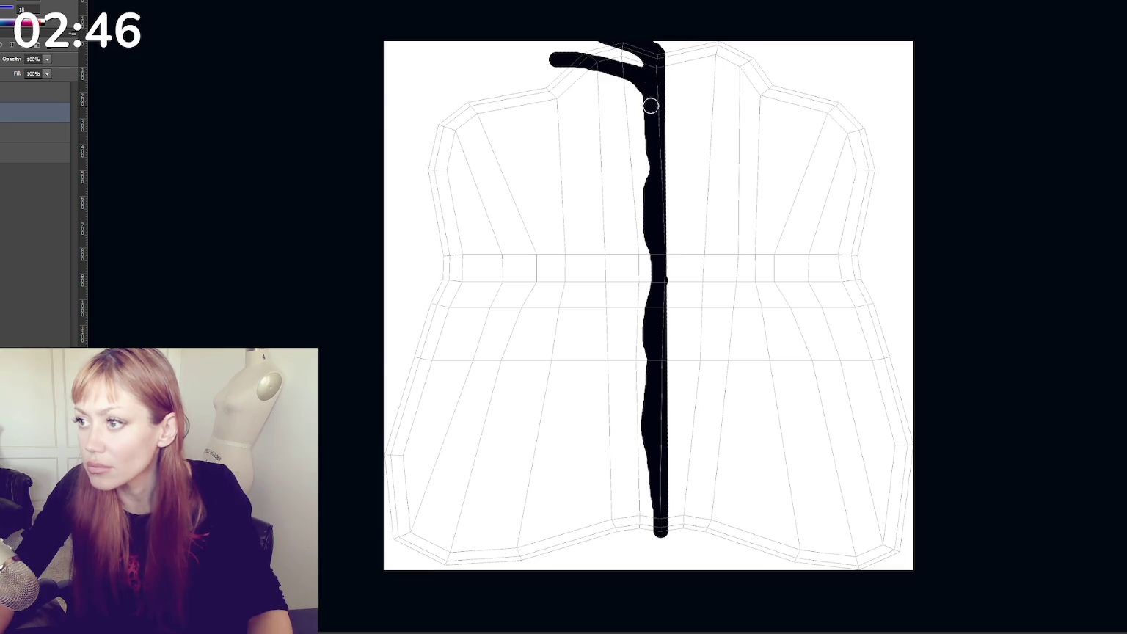
Paint about seven tapered black stripes fanning left from the top of the centre line
mouse_move(535, 78)
left_mouse_down()
mouse_move(647, 110)
mouse_move(517, 89)
mouse_move(645, 107)
mouse_move(578, 133)
mouse_move(570, 122)
left_mouse_up()
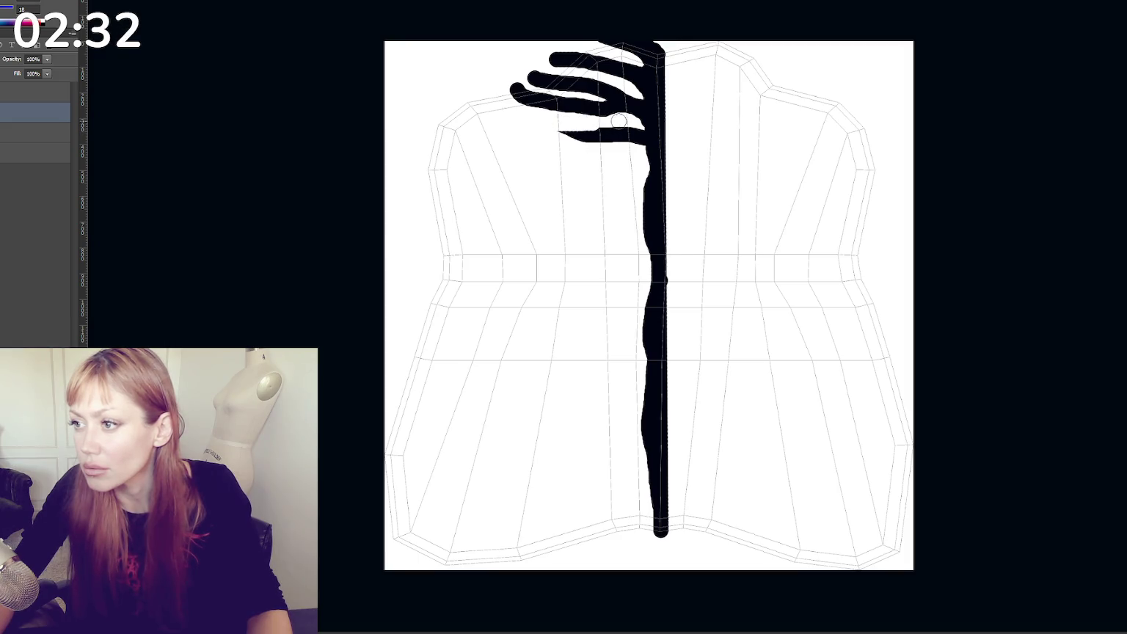
left_click_drag(478, 105, 602, 157)
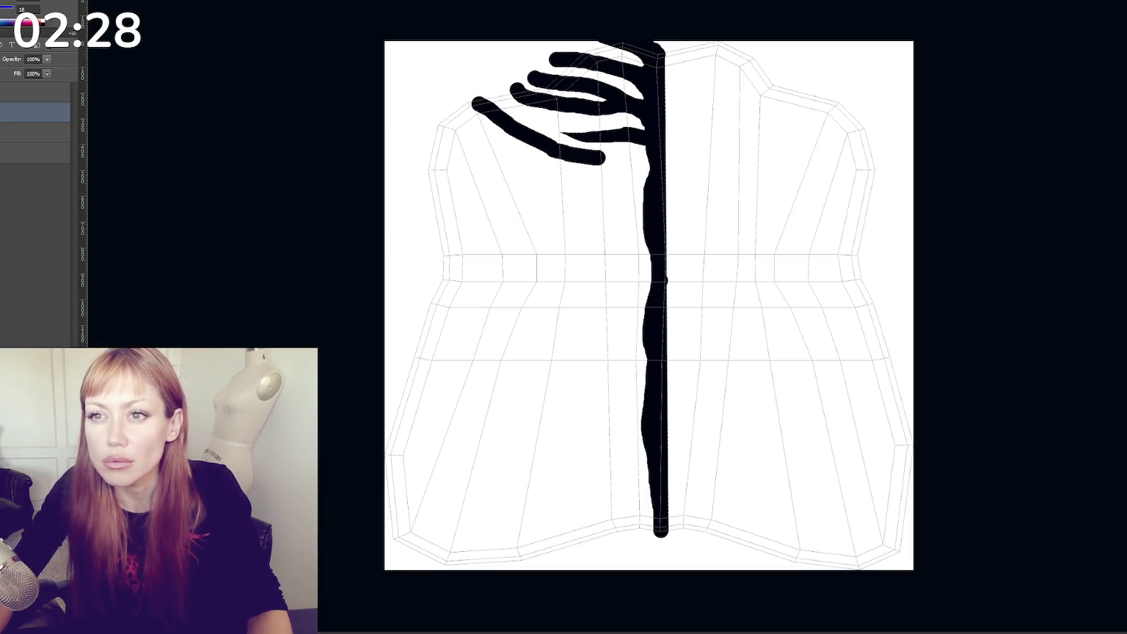
key("F5")
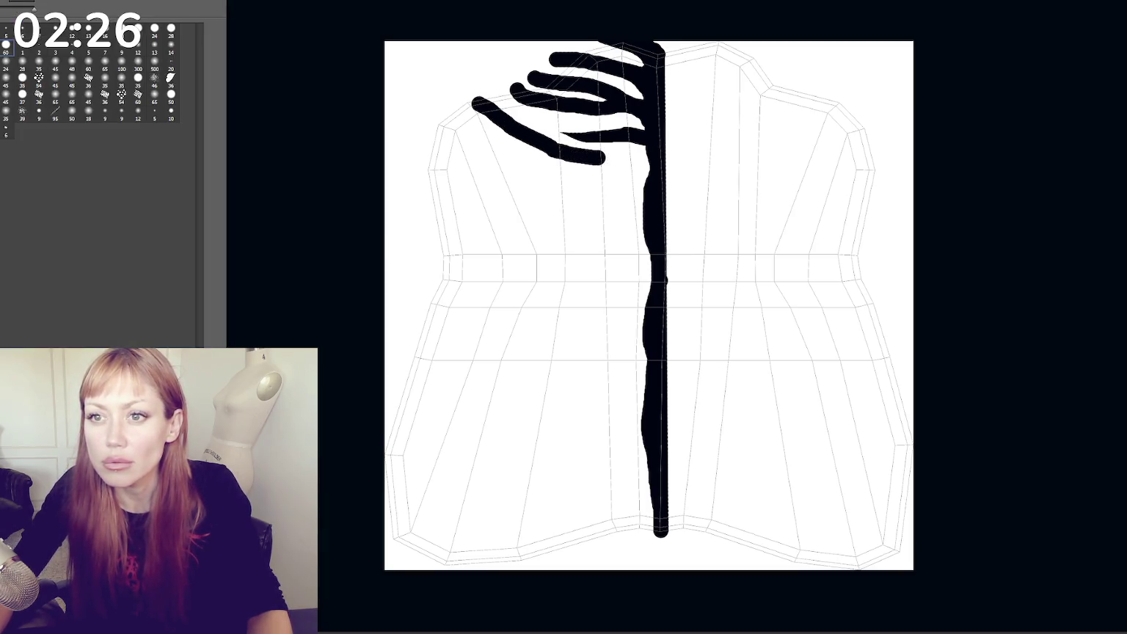
key("F5")
mouse_move(579, 129)
left_mouse_down()
mouse_move(617, 130)
mouse_move(571, 120)
left_mouse_up()
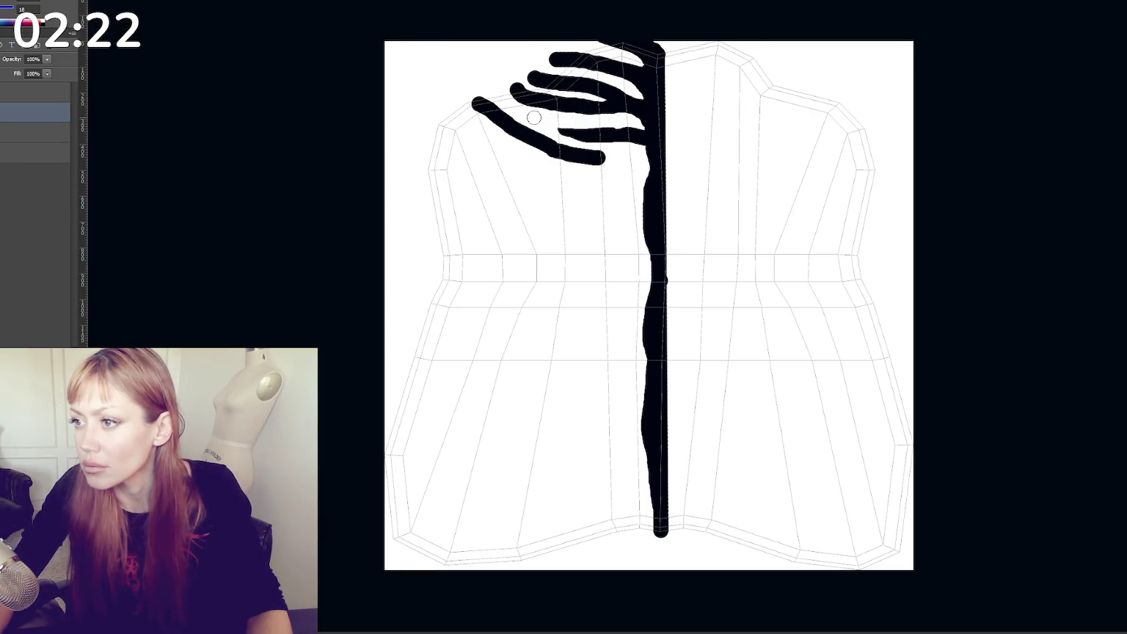
key("F5")
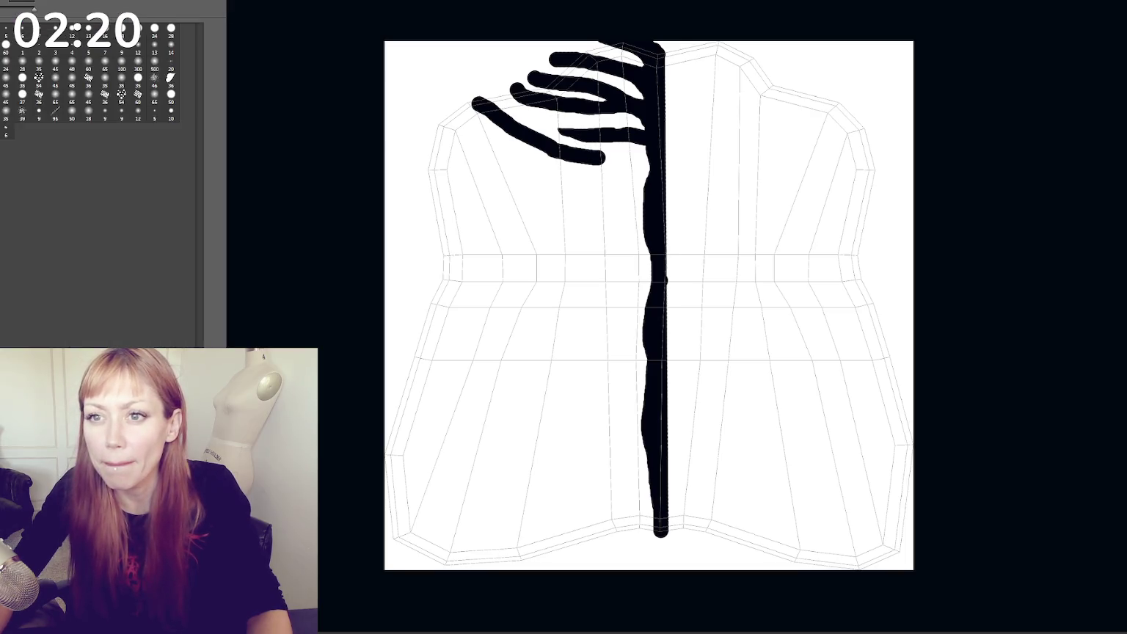
key("F5")
mouse_move(618, 132)
left_mouse_down()
mouse_move(566, 130)
mouse_move(571, 120)
mouse_move(548, 136)
mouse_move(649, 176)
left_mouse_up()
mouse_move(454, 100)
left_mouse_down()
mouse_move(502, 123)
mouse_move(445, 107)
mouse_move(514, 144)
mouse_move(485, 149)
mouse_move(547, 174)
left_mouse_up()
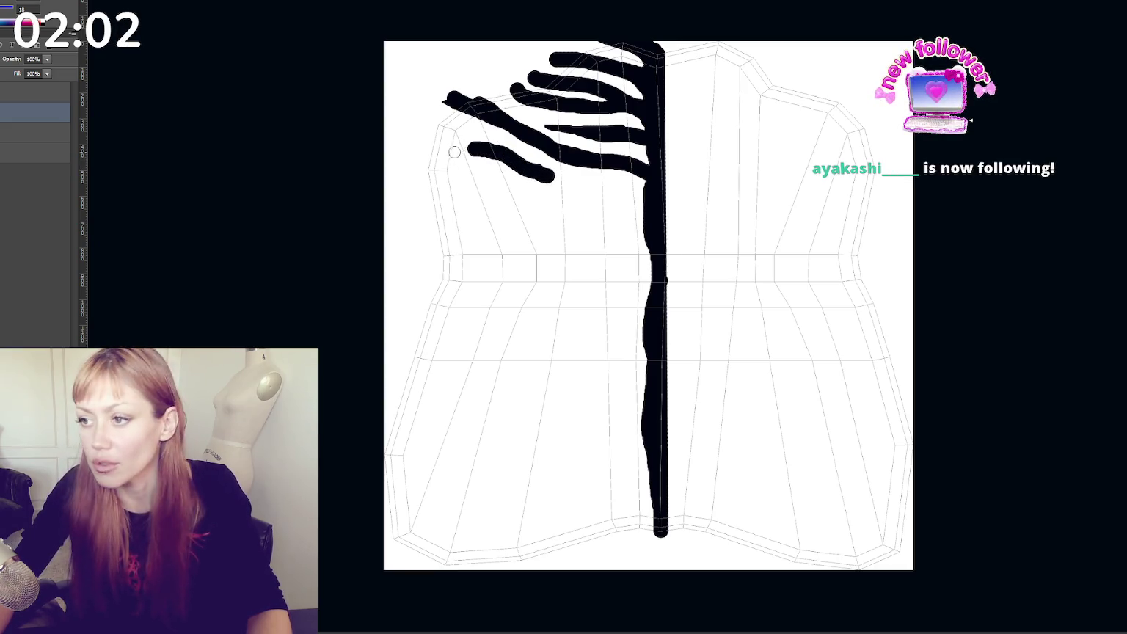
left_click_drag(506, 182, 651, 198)
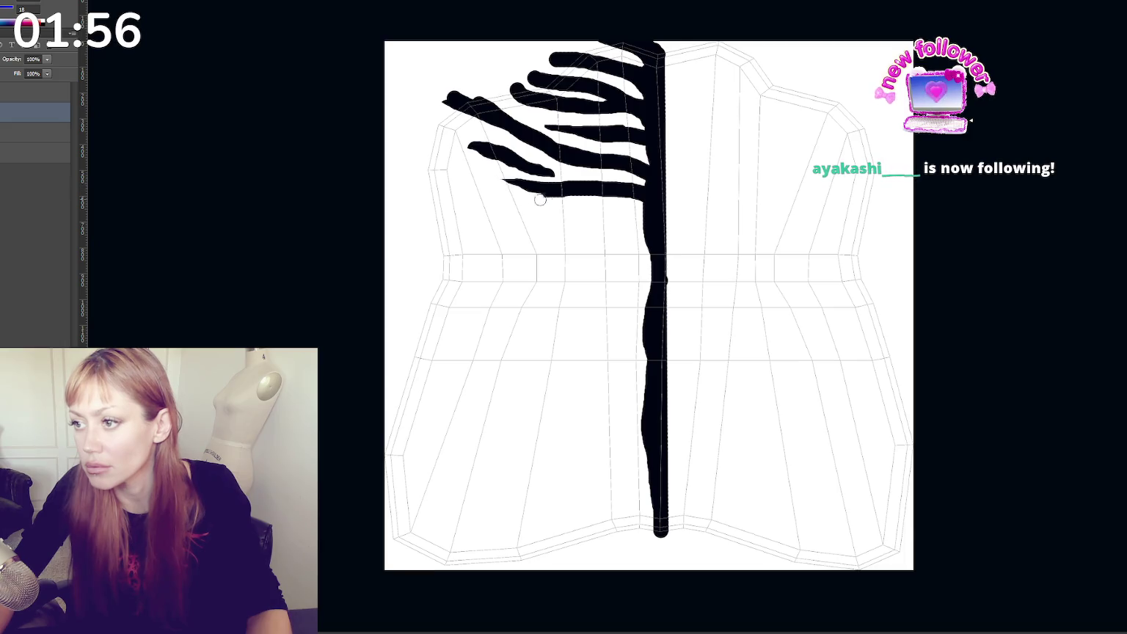
mouse_move(429, 144)
left_mouse_down()
mouse_move(475, 168)
mouse_move(415, 137)
left_mouse_up()
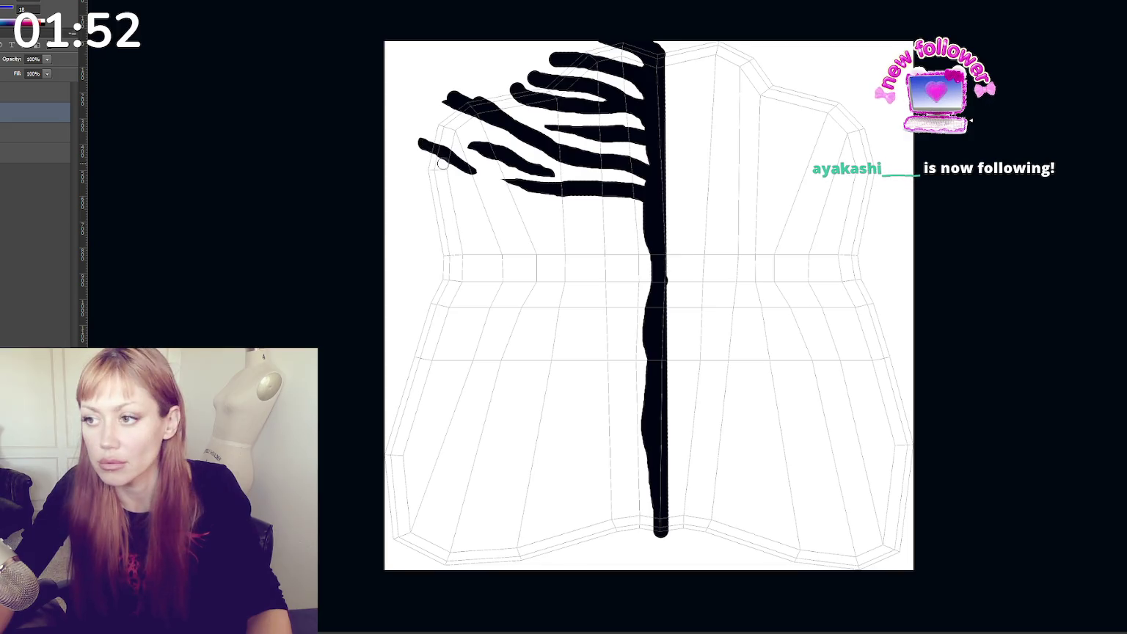
Rework the short stripes along the upper-left edge, undoing stray strokes and blobs
key("ctrl+z")
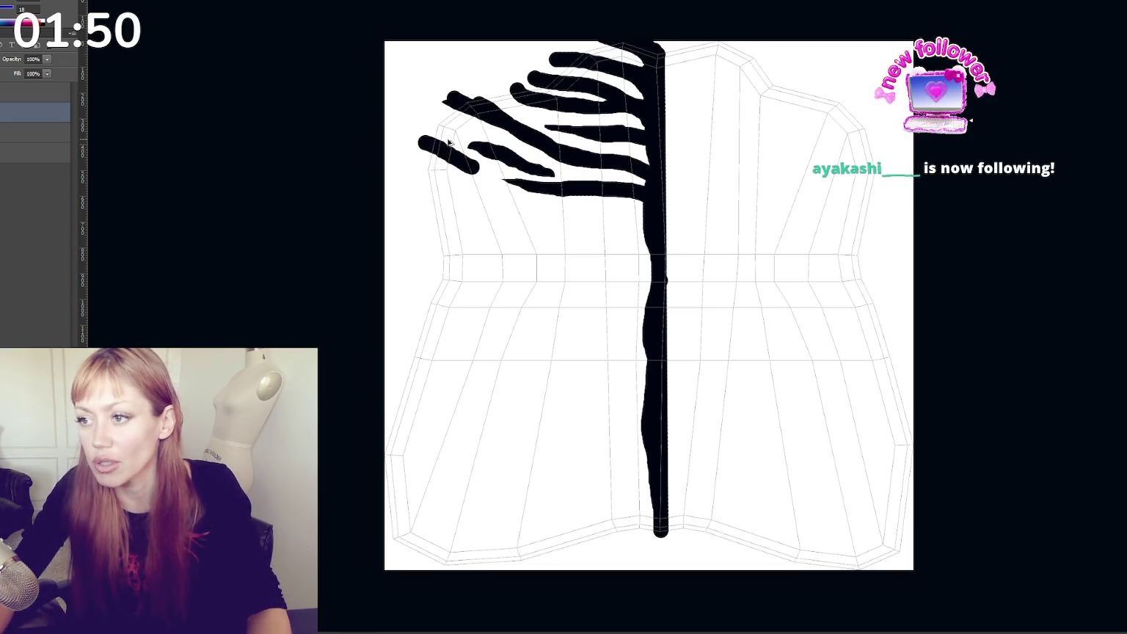
key("ctrl+z")
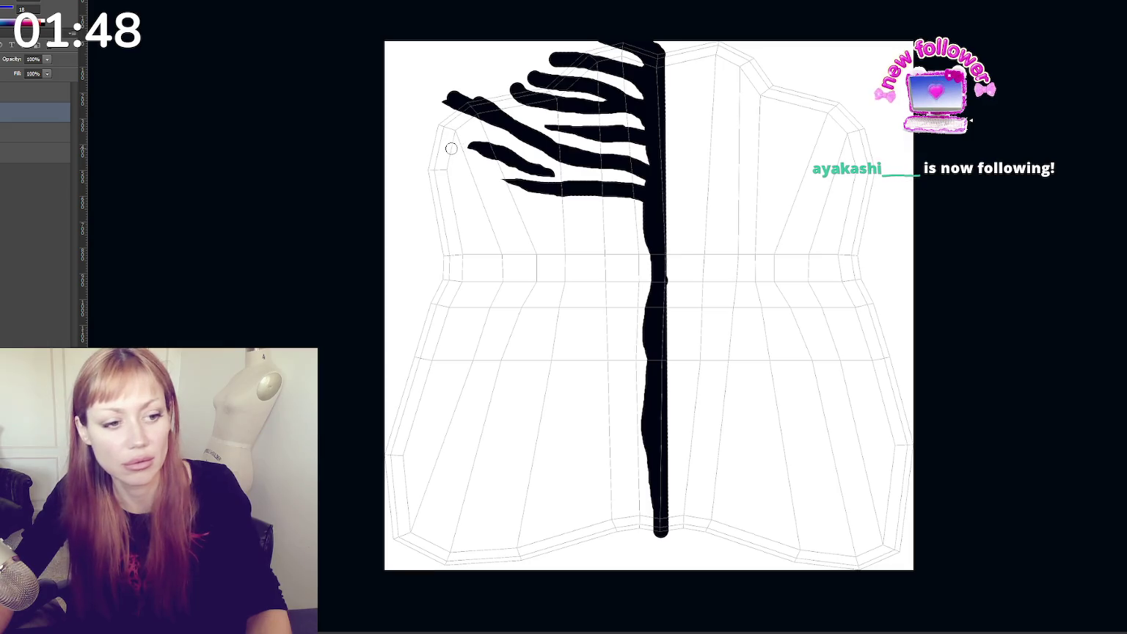
mouse_move(440, 123)
left_mouse_down()
mouse_move(434, 147)
mouse_move(471, 171)
left_mouse_up()
key("ctrl+z")
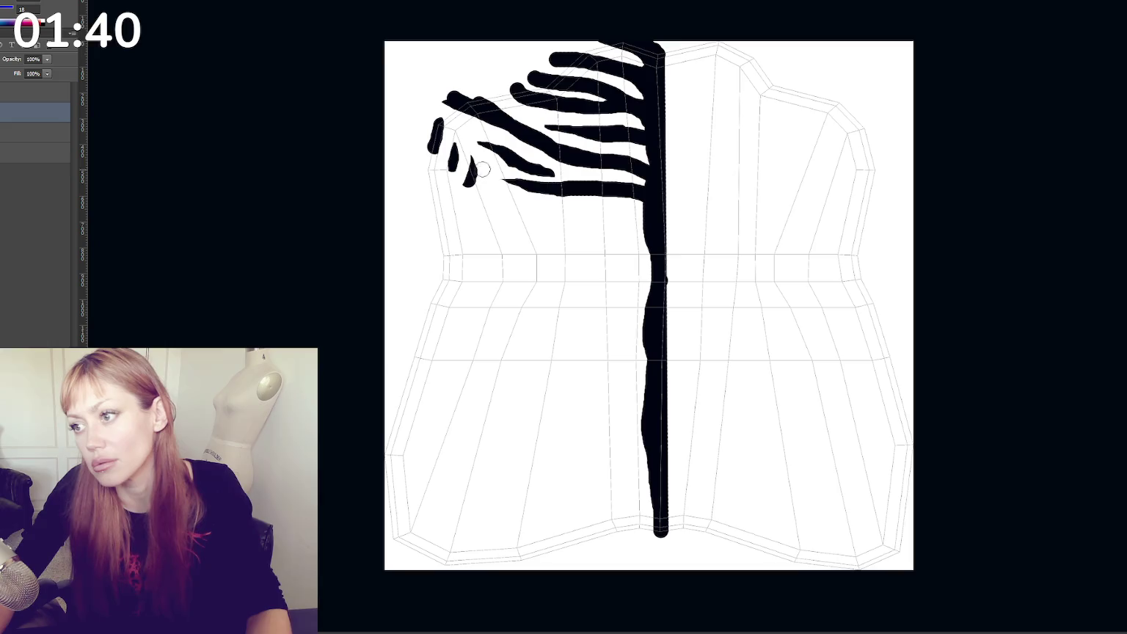
left_click_drag(479, 152, 490, 175)
key("ctrl+z")
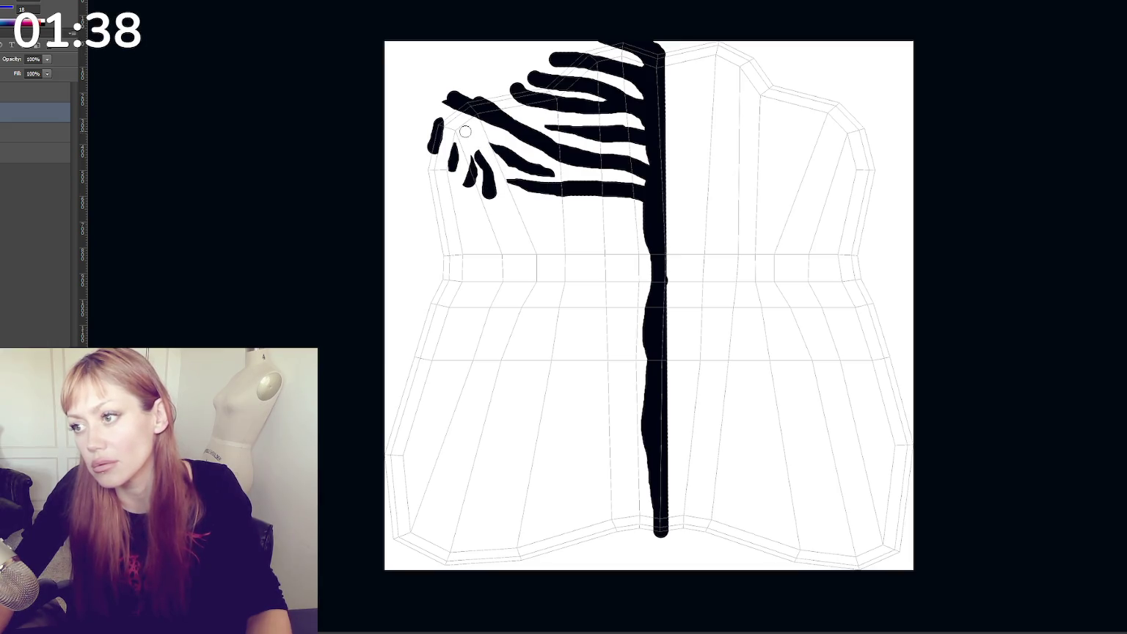
left_click(486, 144)
key("ctrl+z")
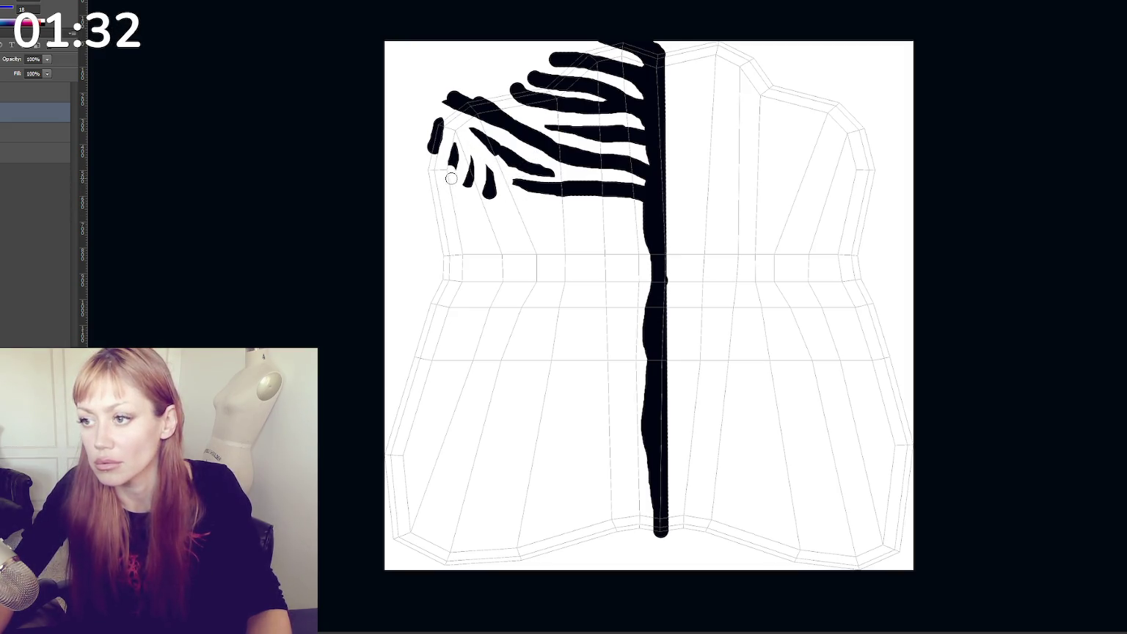
left_click_drag(472, 180, 460, 205)
left_click(486, 211)
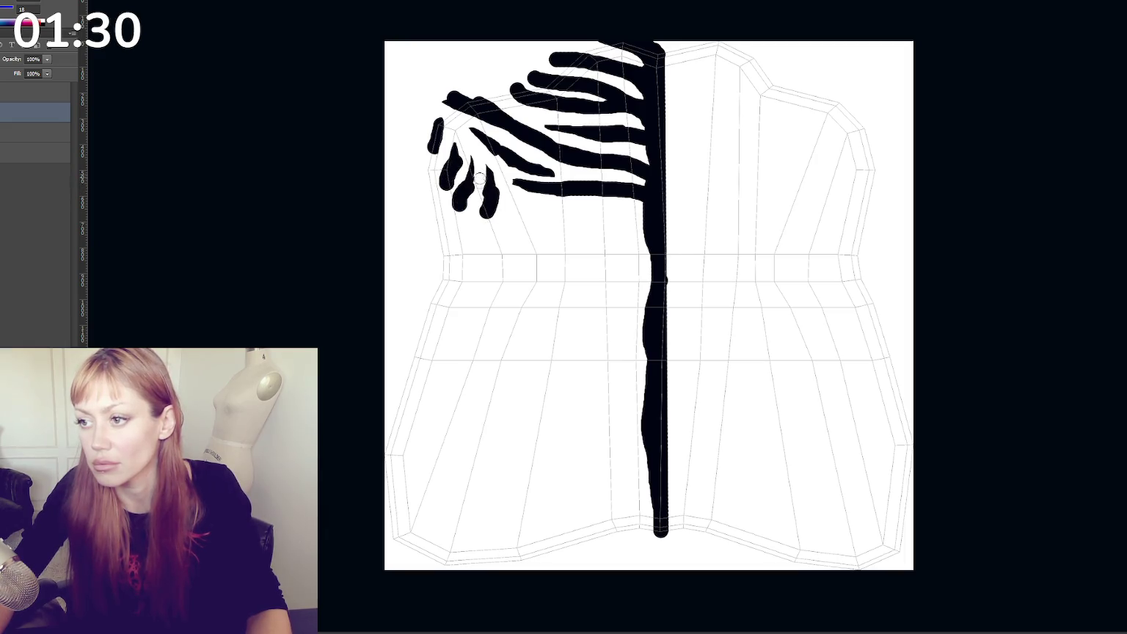
key("ctrl+z")
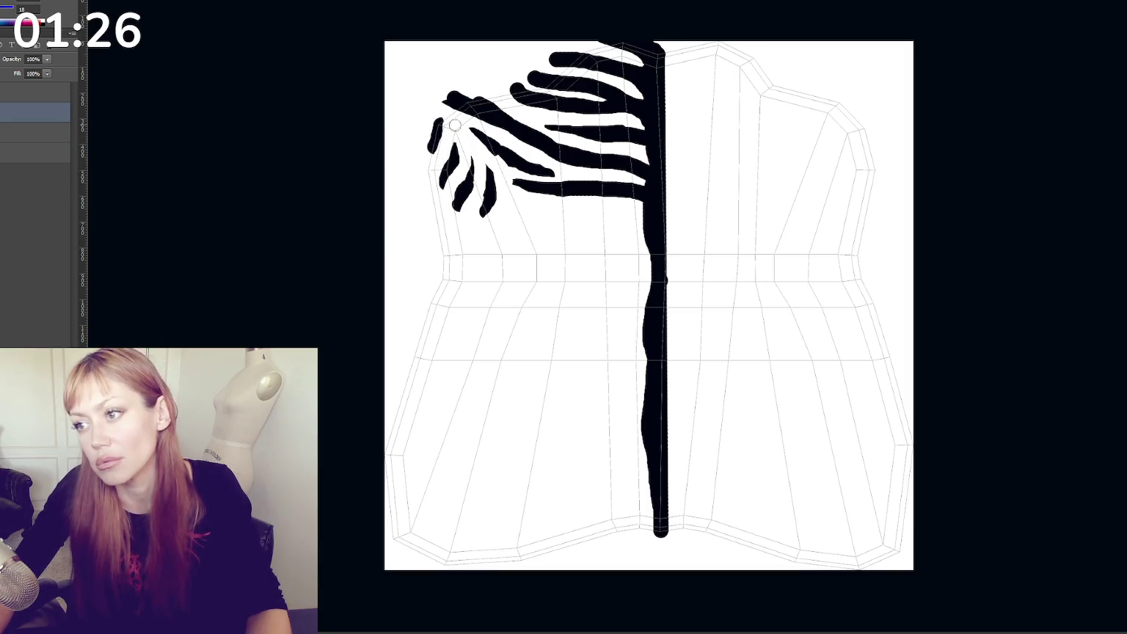
Paint curved and long horizontal stripes running from the left edge into the centre line
left_click_drag(464, 232, 544, 217)
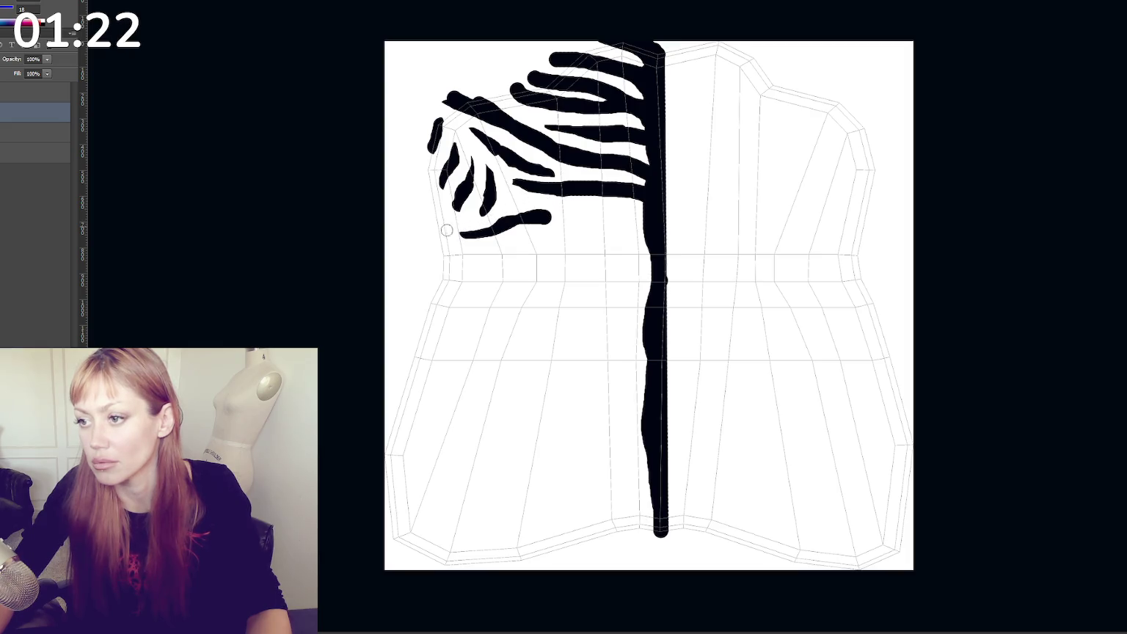
left_click_drag(528, 233, 619, 212)
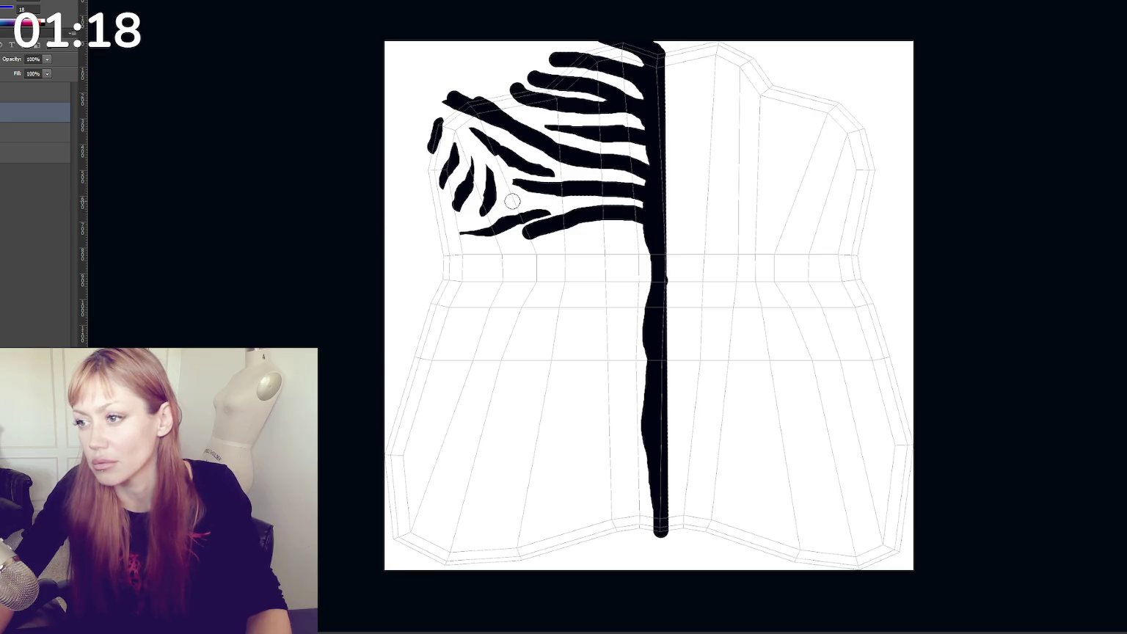
left_click_drag(512, 201, 561, 192)
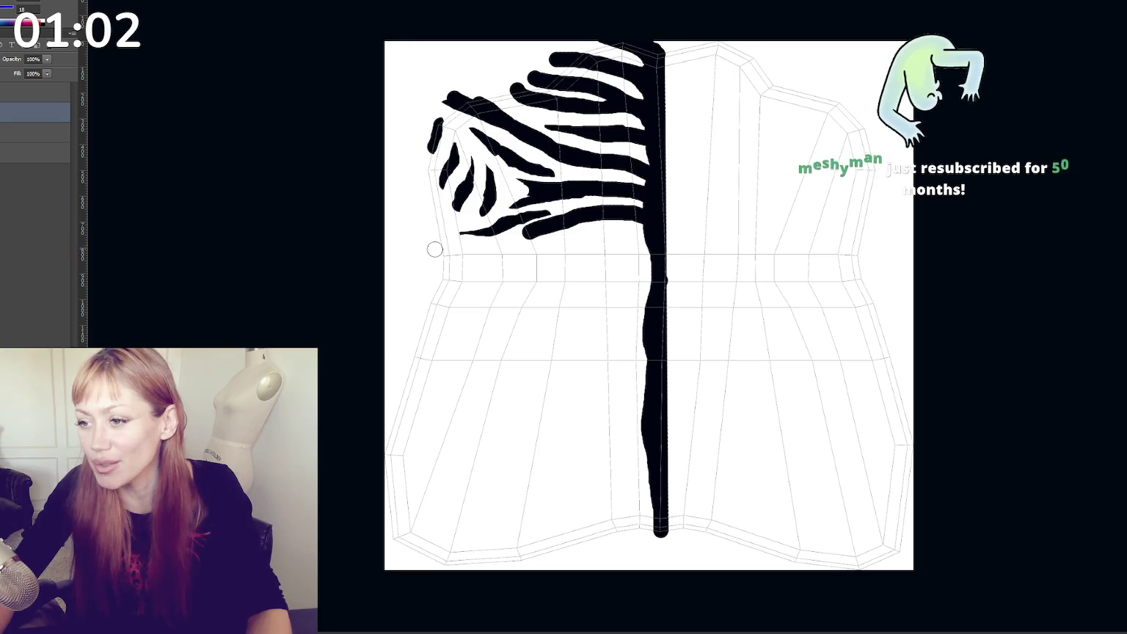
left_click_drag(434, 250, 646, 251)
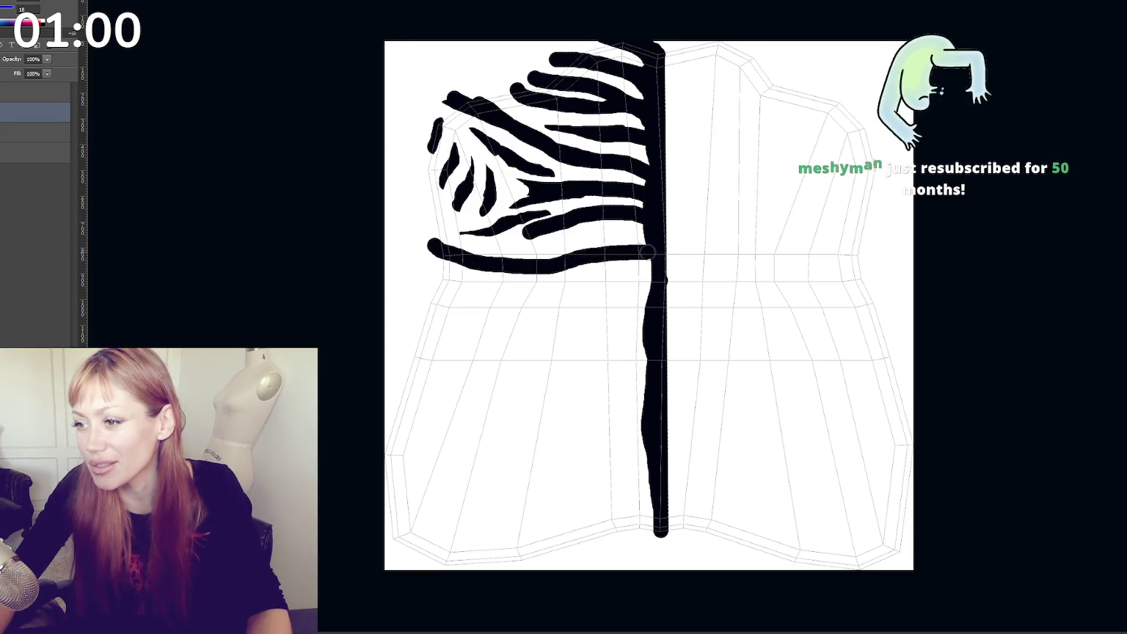
left_click_drag(501, 260, 640, 241)
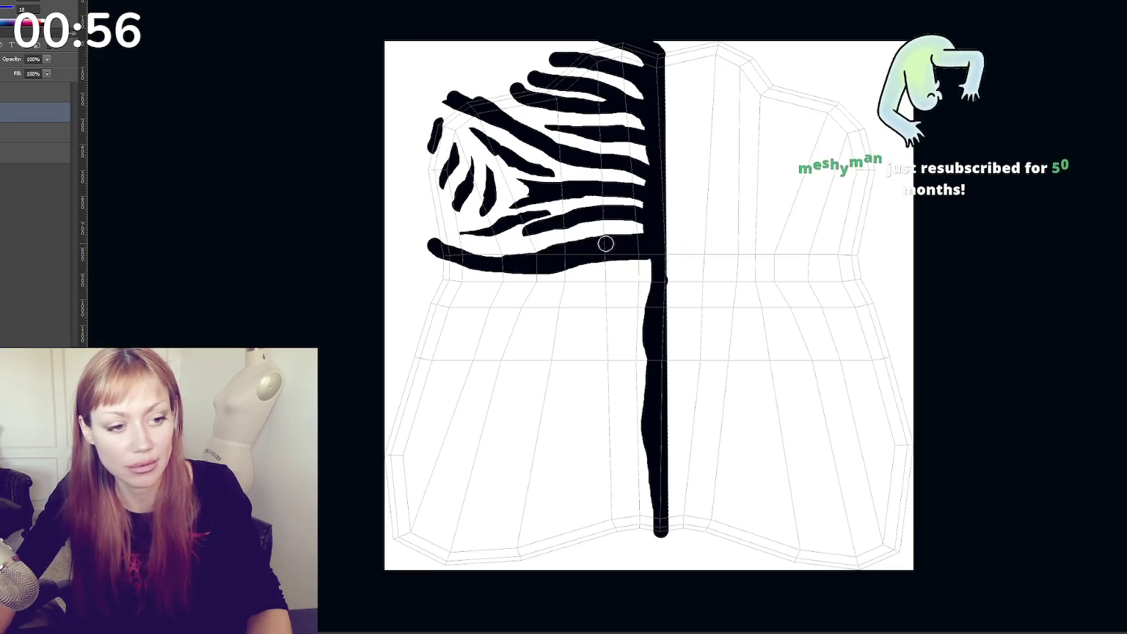
left_click_drag(430, 242, 450, 258)
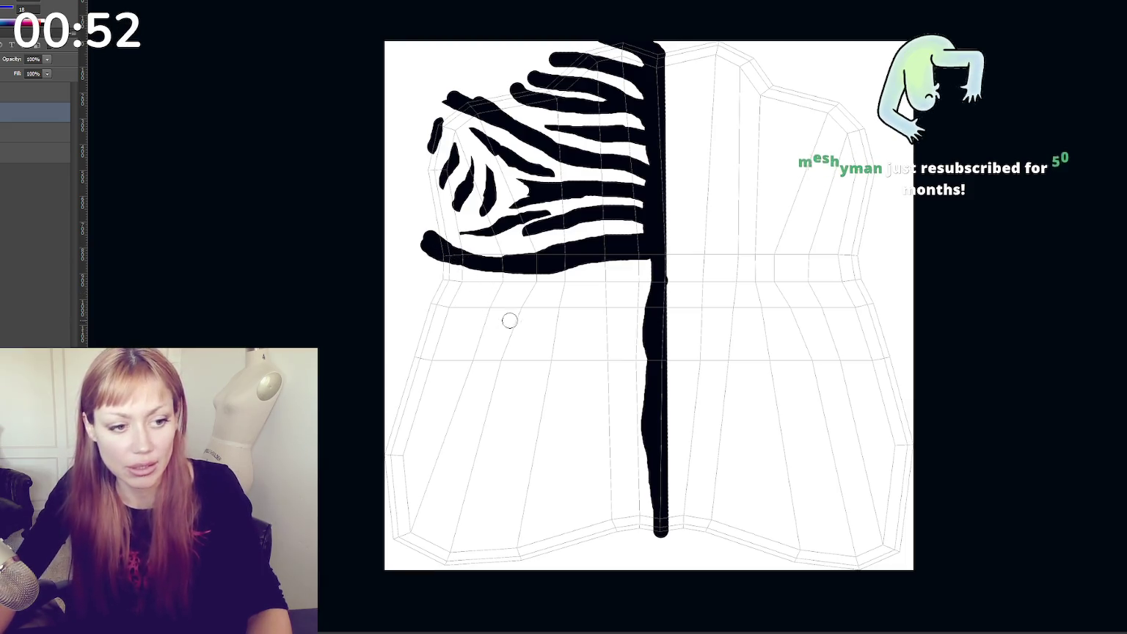
Add thick curving stripes branching off the lower part of the centre line
mouse_move(642, 299)
left_mouse_down()
mouse_move(603, 285)
mouse_move(496, 308)
mouse_move(541, 310)
mouse_move(637, 371)
mouse_move(650, 422)
left_mouse_up()
left_click_drag(660, 359, 609, 311)
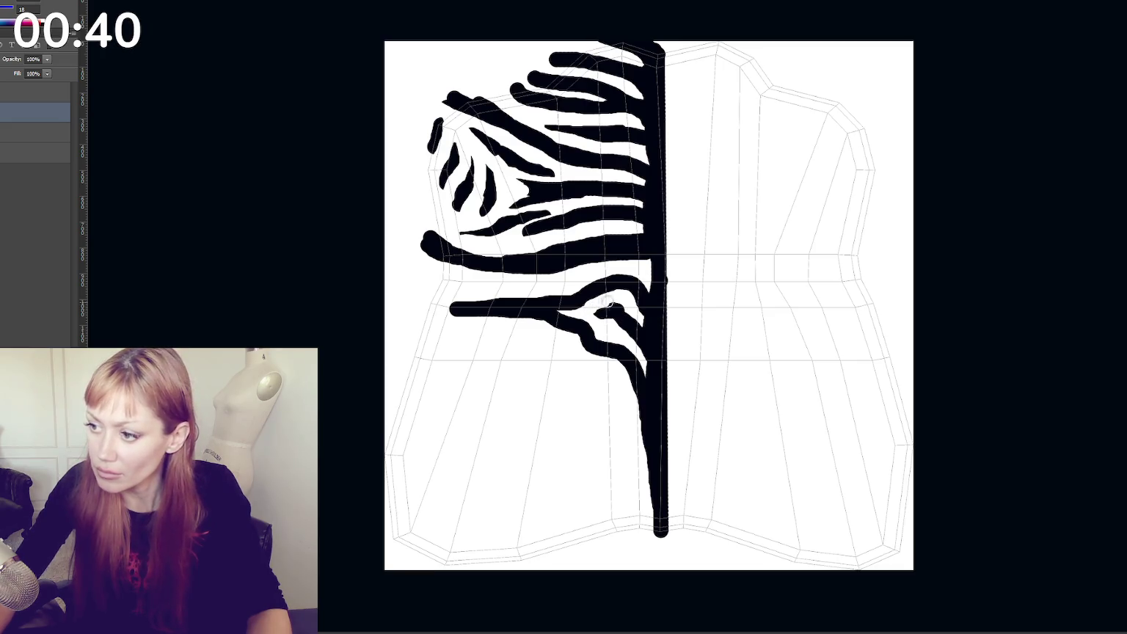
left_click_drag(595, 295, 502, 296)
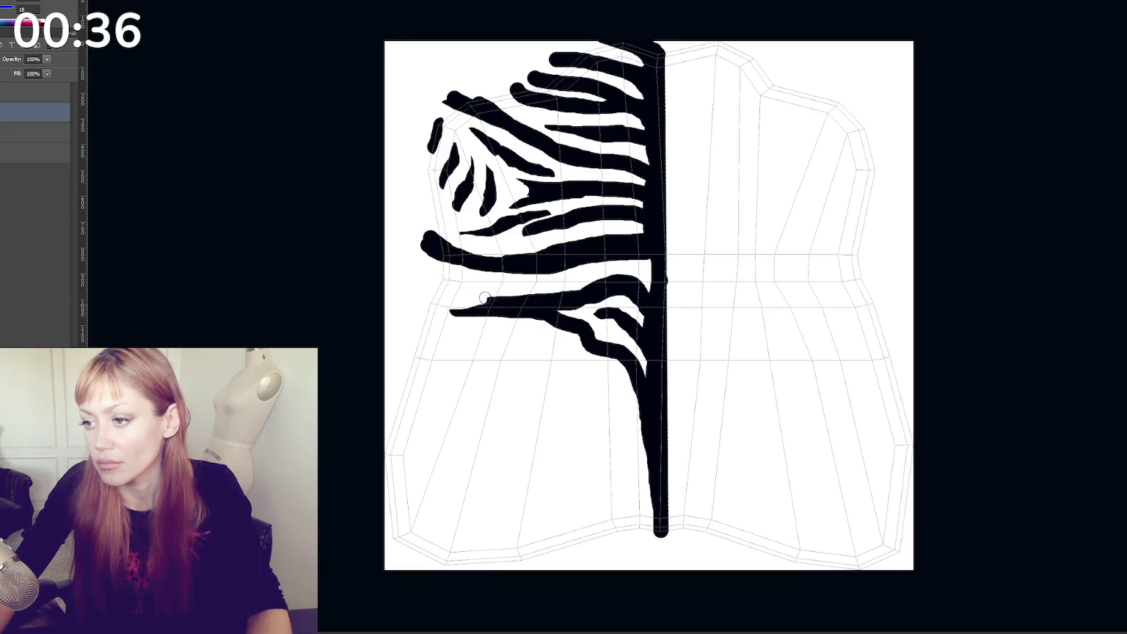
left_click_drag(432, 282, 498, 287)
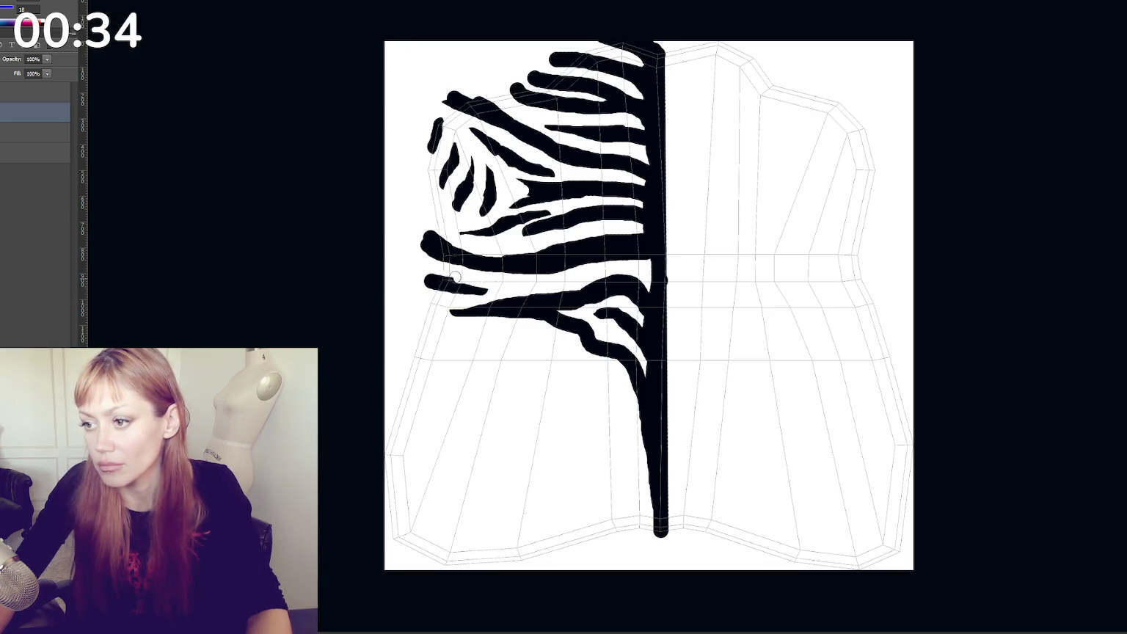
key("ctrl+z")
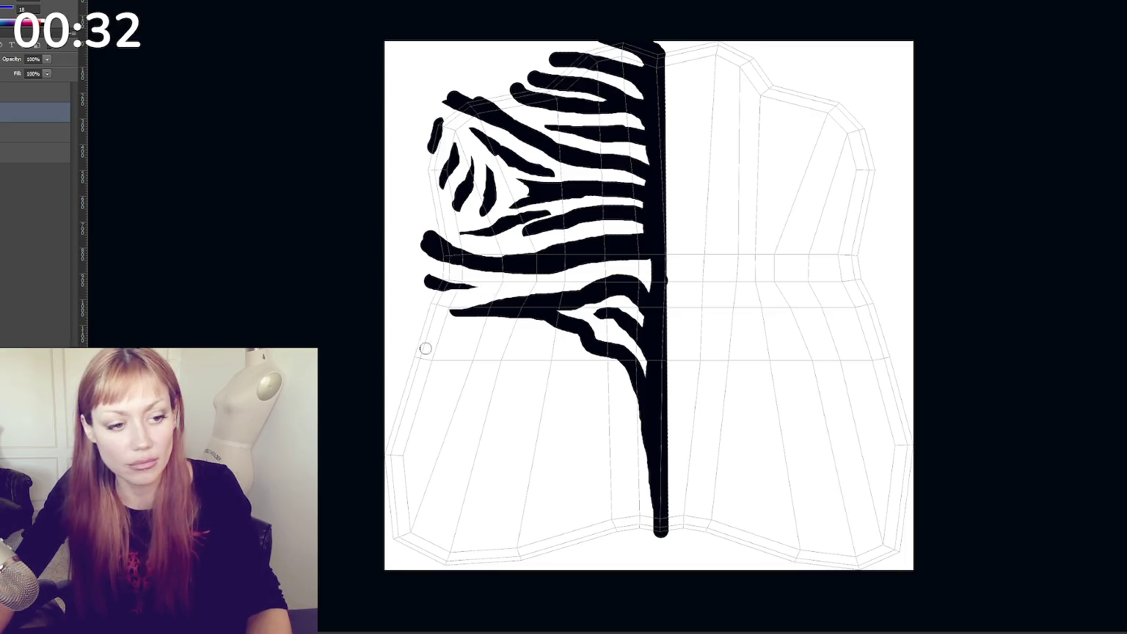
Paint a long diagonal stripe toward the lower centre and touch up the middle-left stripes
mouse_move(466, 340)
left_mouse_down()
mouse_move(550, 363)
mouse_move(620, 417)
mouse_move(641, 450)
left_mouse_up()
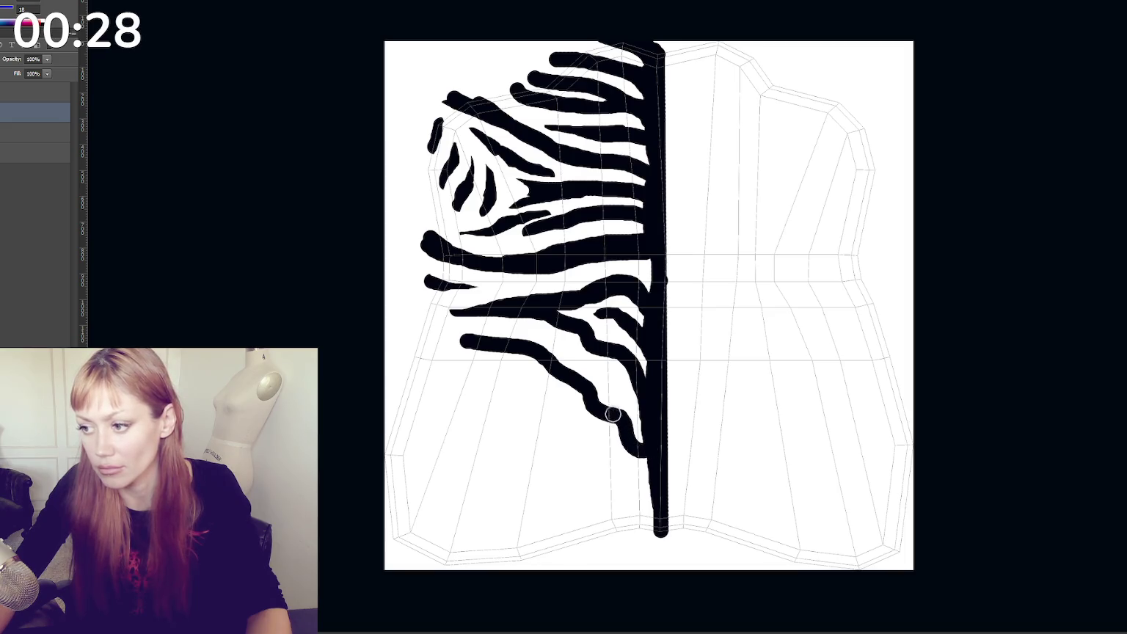
left_click_drag(613, 415, 565, 374)
mouse_move(448, 343)
left_mouse_down()
mouse_move(531, 358)
mouse_move(589, 397)
mouse_move(552, 356)
left_mouse_up()
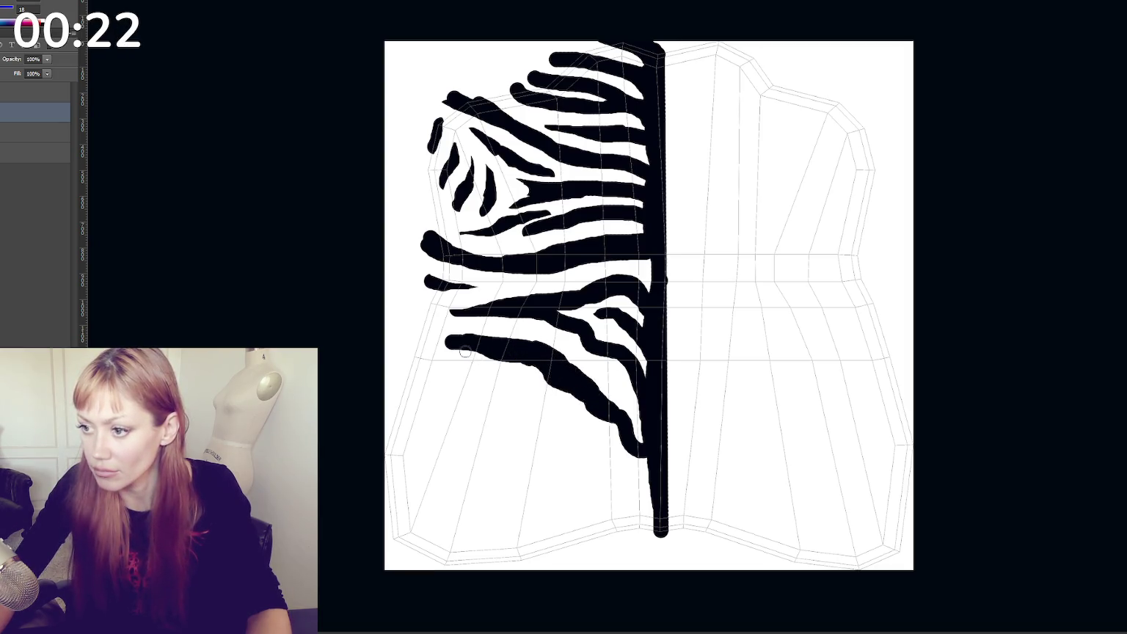
key("ctrl+z")
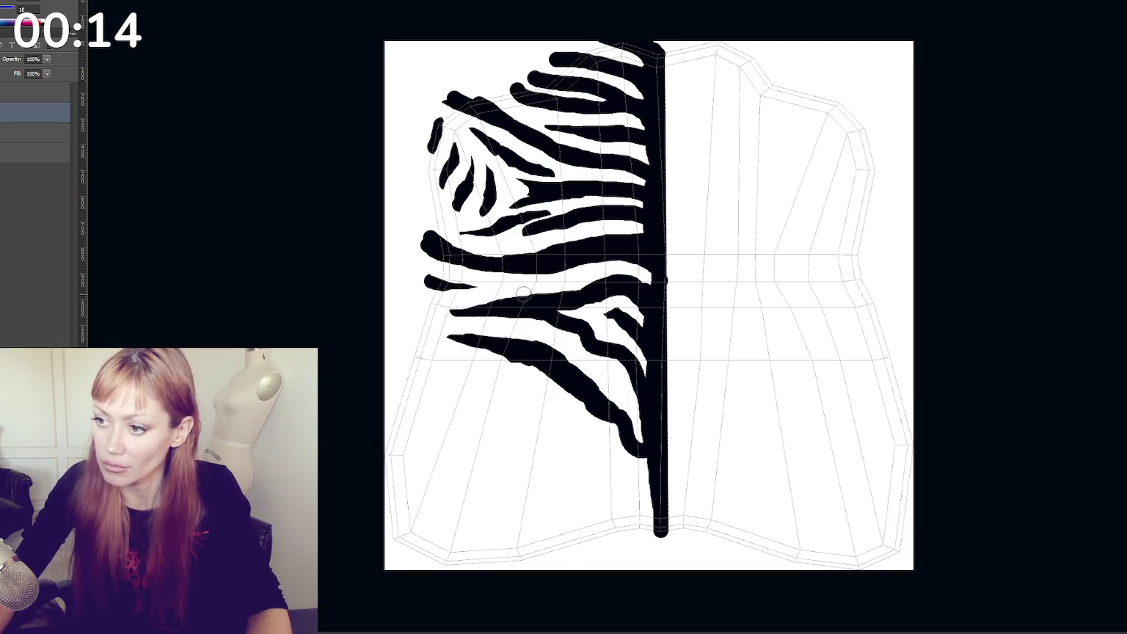
left_click_drag(452, 257, 514, 271)
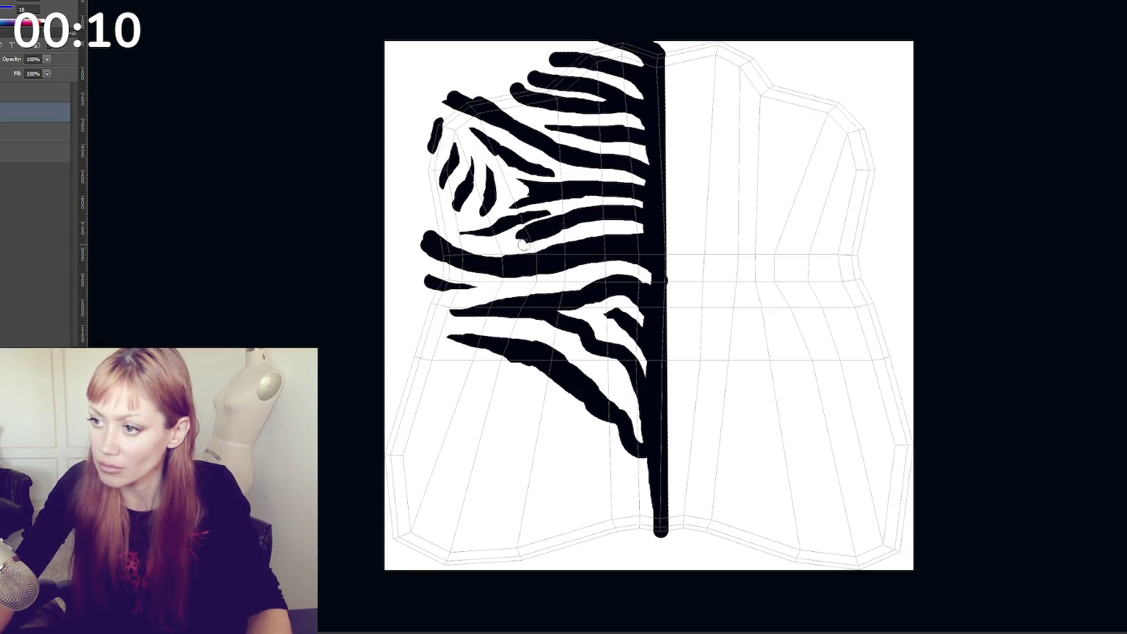
mouse_move(537, 228)
left_mouse_down()
mouse_move(514, 241)
mouse_move(566, 221)
left_mouse_up()
key("ctrl+z")
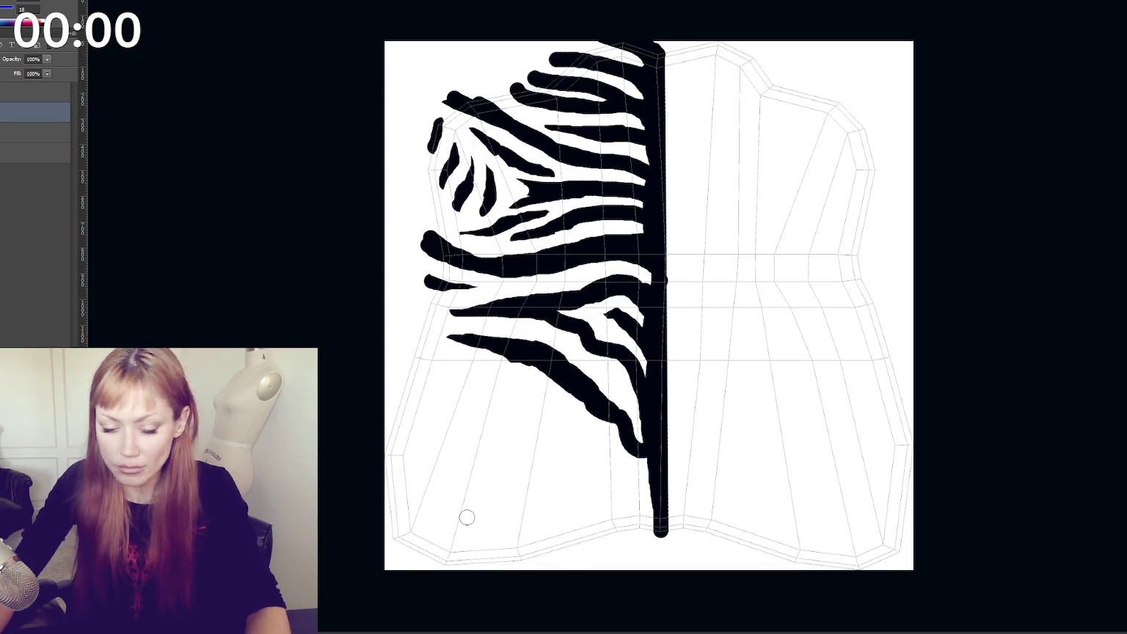
Paint V-shaped and diagonal stripes into the lower-left corner down to the hem
left_click_drag(413, 506, 497, 546)
mouse_move(419, 470)
left_mouse_down()
mouse_move(470, 526)
mouse_move(529, 563)
left_mouse_up()
left_click_drag(424, 425, 554, 551)
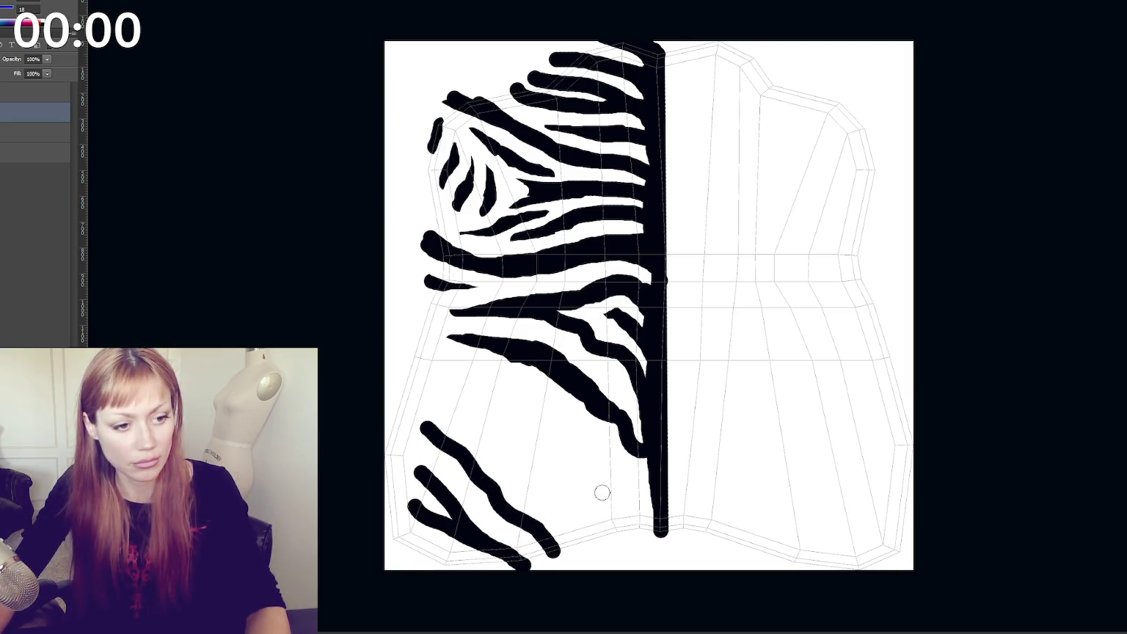
mouse_move(433, 376)
left_mouse_down()
mouse_move(554, 417)
mouse_move(633, 536)
left_mouse_up()
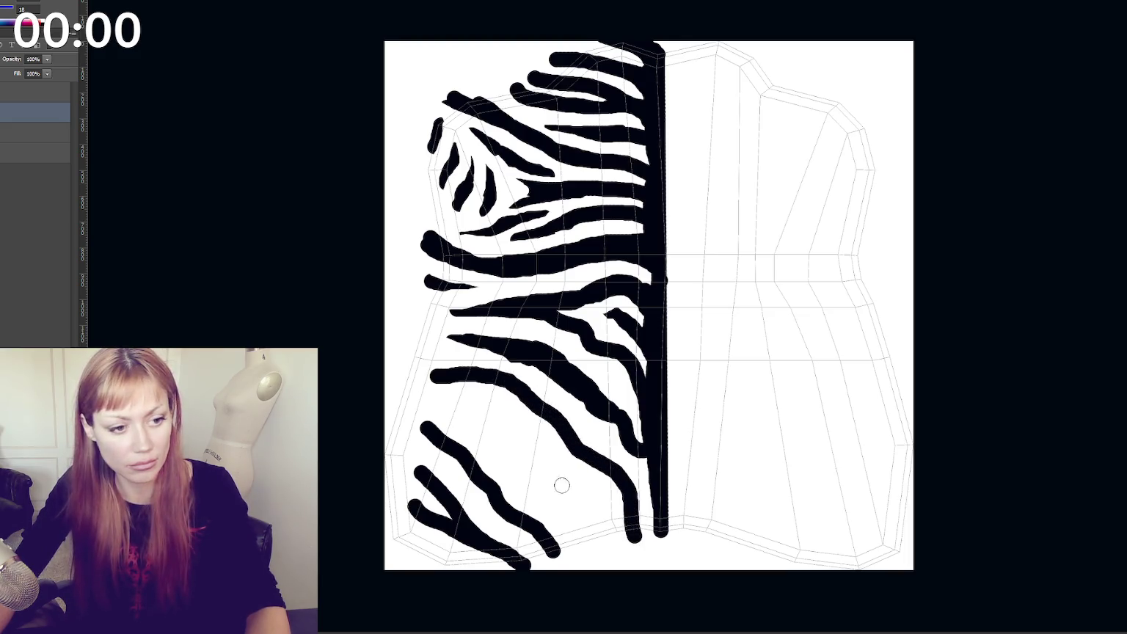
mouse_move(425, 382)
left_mouse_down()
mouse_move(494, 433)
mouse_move(590, 547)
mouse_move(580, 487)
mouse_move(496, 404)
mouse_move(509, 416)
left_mouse_up()
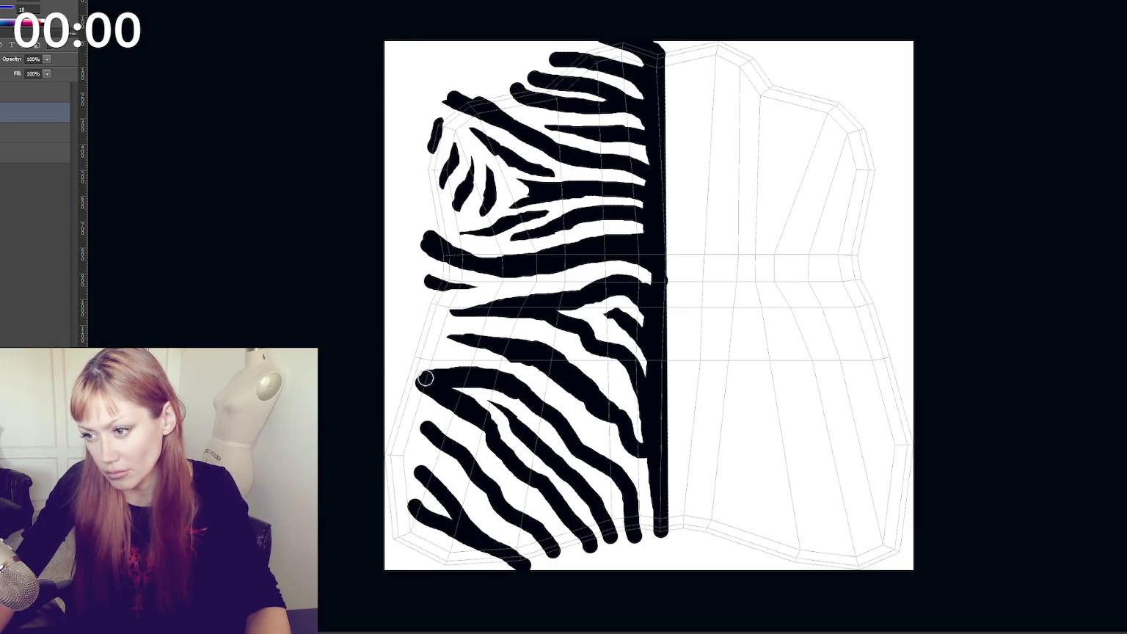
left_click(410, 372)
Fill the stripe ends at the bottom of the centre line and duplicate the stripe layer
mouse_move(631, 518)
left_mouse_down()
mouse_move(644, 541)
mouse_move(613, 508)
left_mouse_up()
key("r")
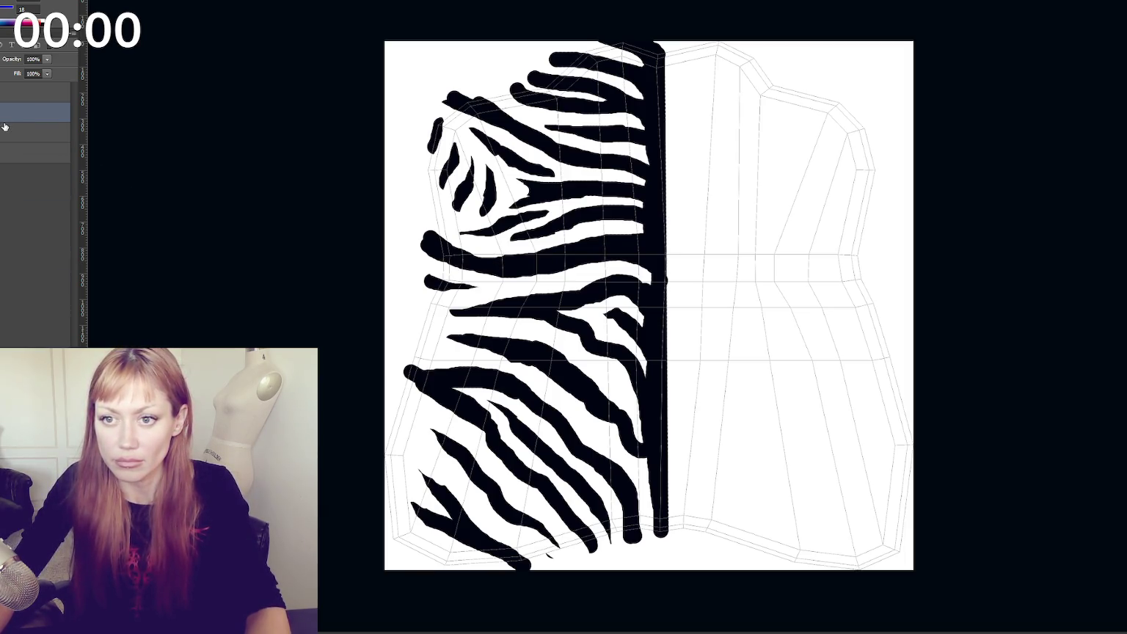
key("ctrl+j")
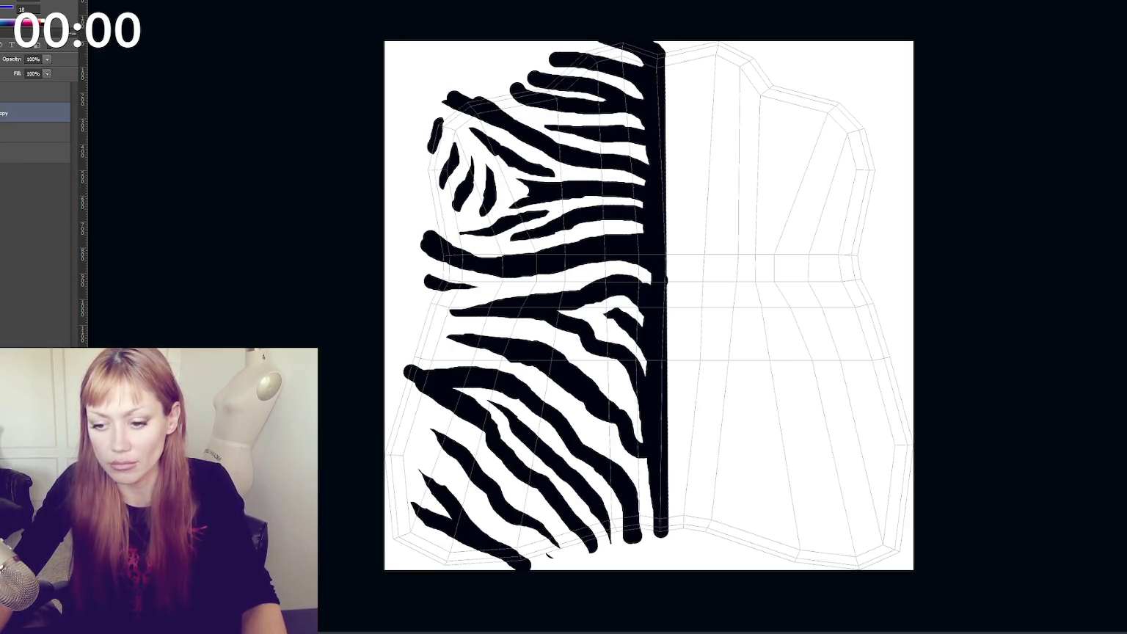
Transform the duplicated, flipped stripe layer rightward onto the right half and commit it
left_click(22, 3)
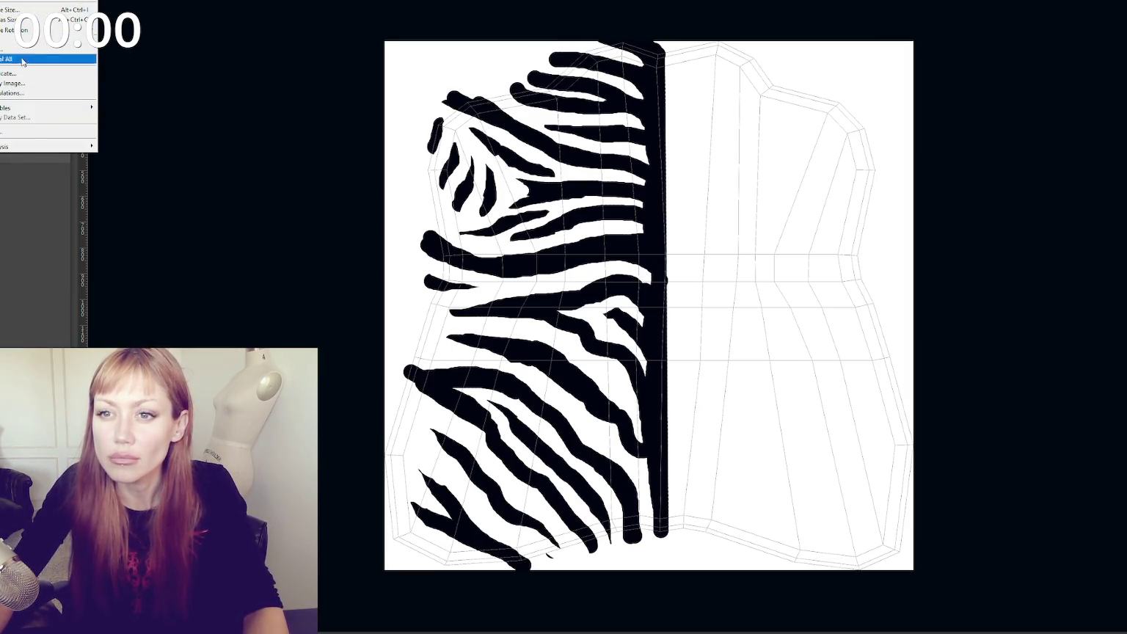
key("Escape")
key("ctrl+t")
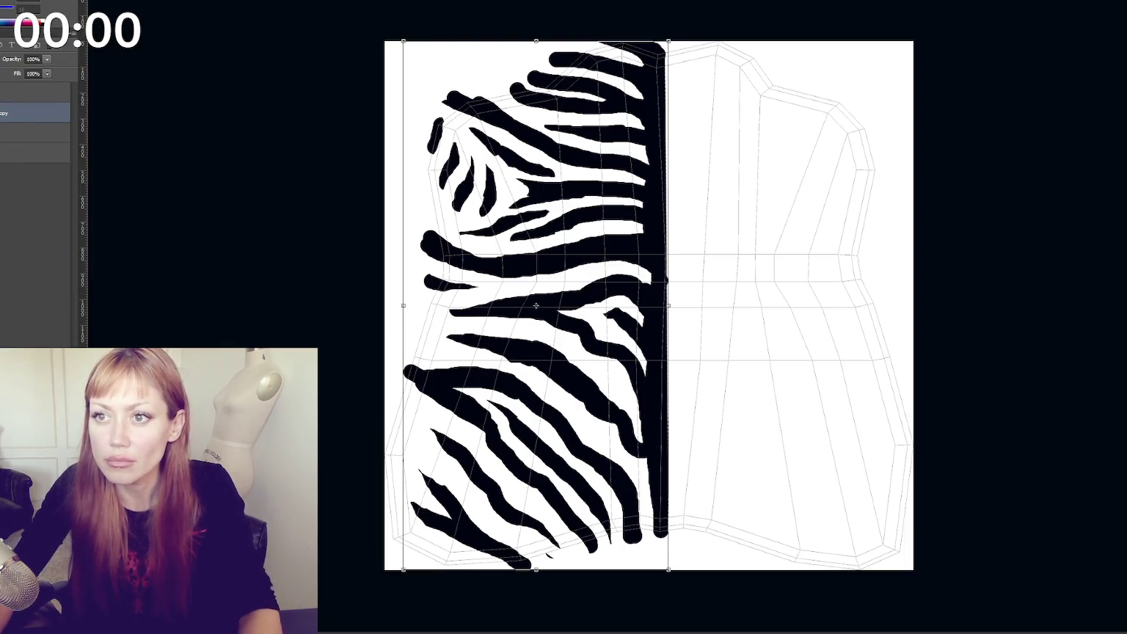
mouse_move(554, 251)
left_mouse_down()
mouse_move(719, 251)
mouse_move(608, 310)
mouse_move(730, 232)
mouse_move(678, 253)
left_mouse_up()
key("Return")
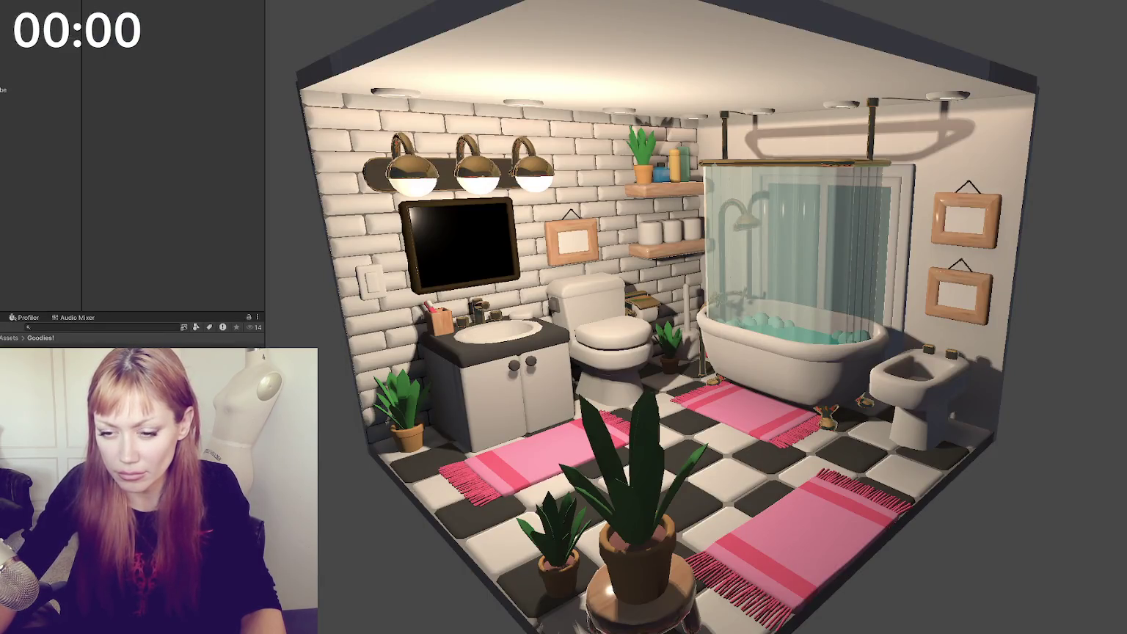
Select the zebra texture asset in Unity's House Assets folder
right_click(74, 151)
key("Escape")
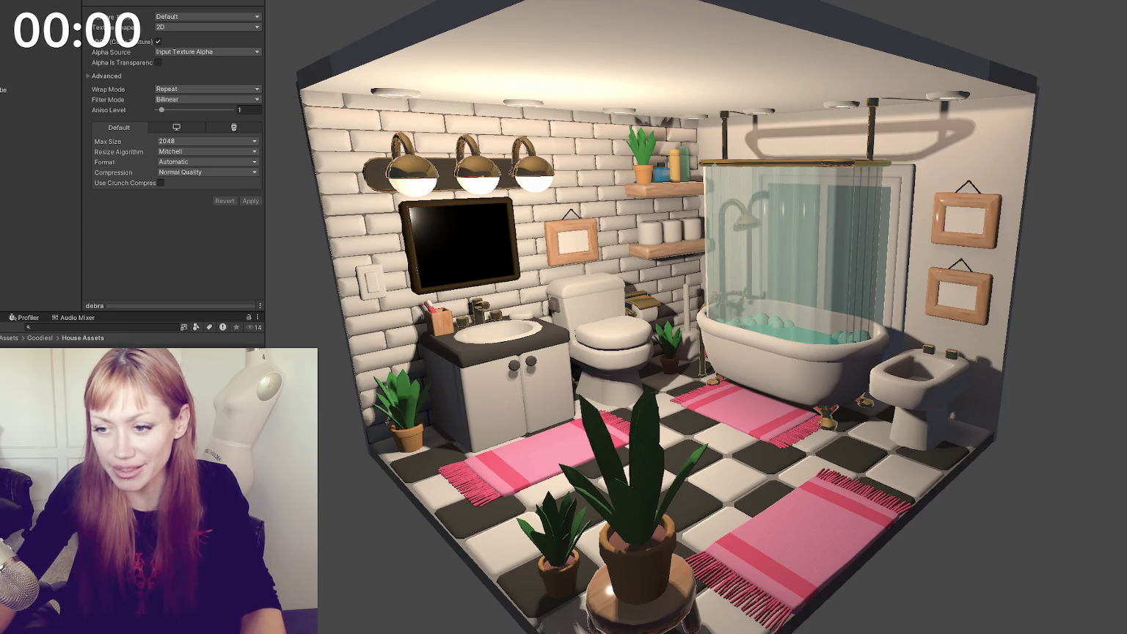
key("Right")
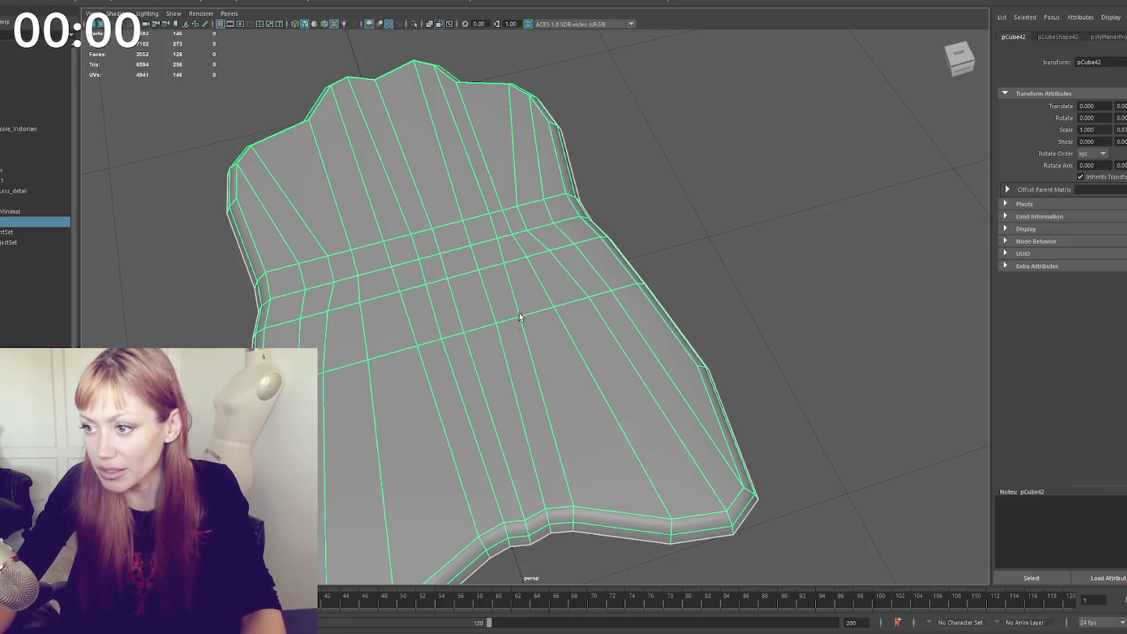
Assign a new material to the rug mesh and rename it Zebra
mouse_move(530, 161)
right_mouse_down()
mouse_move(615, 448)
mouse_move(595, 457)
right_mouse_up()
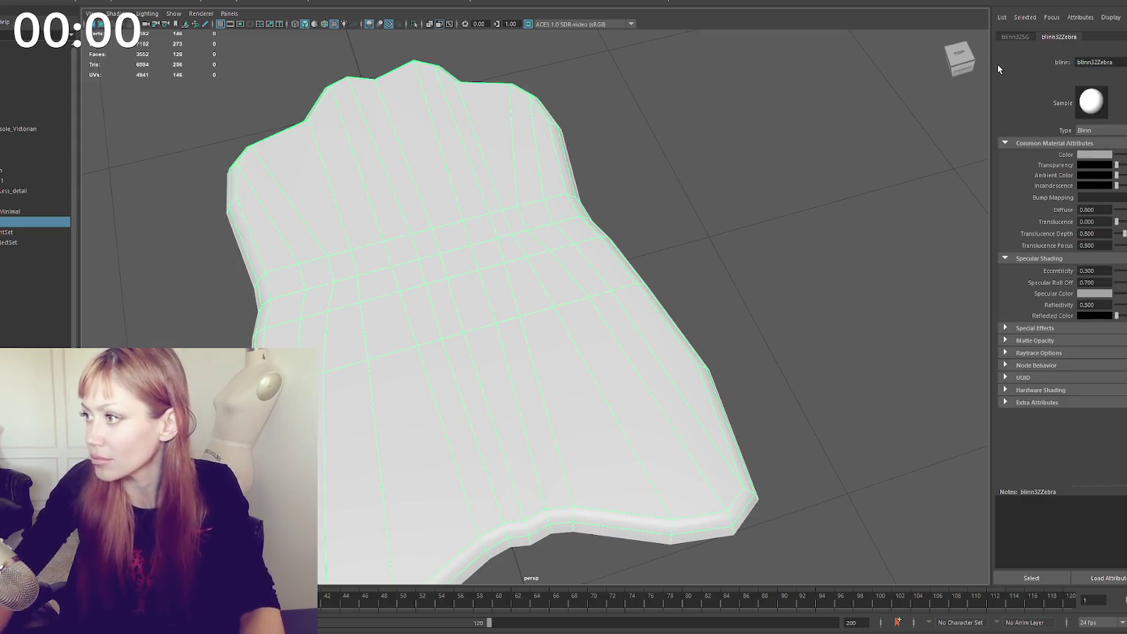
type("Zebra")
key("Return")
type("ebra")
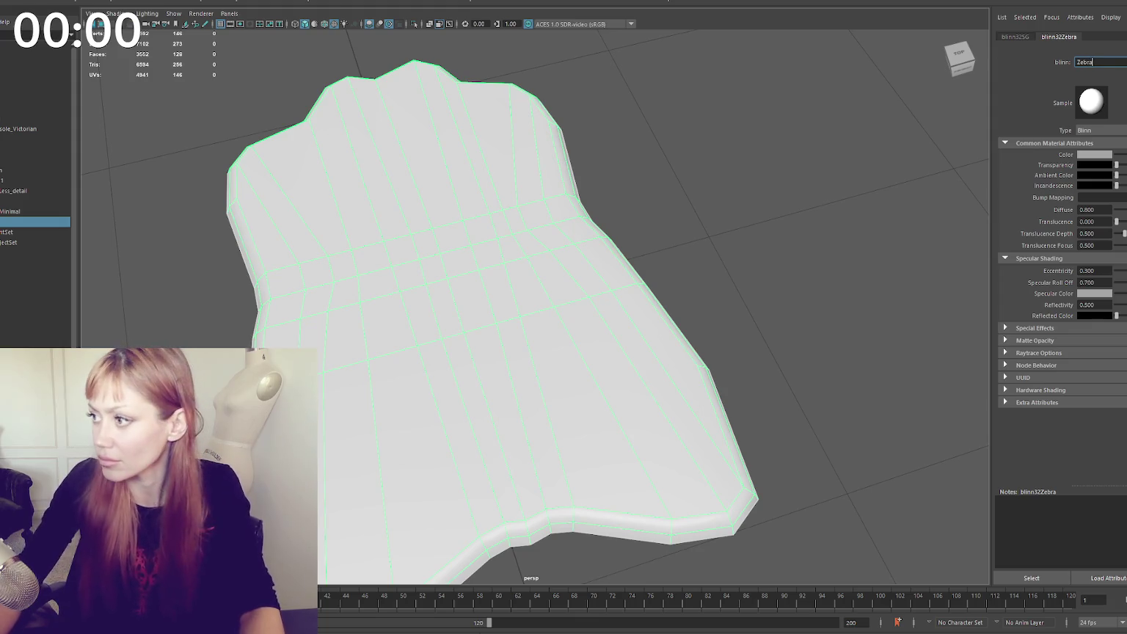
Connect the zebra image file to the Zebra material's Color
left_click(1105, 156)
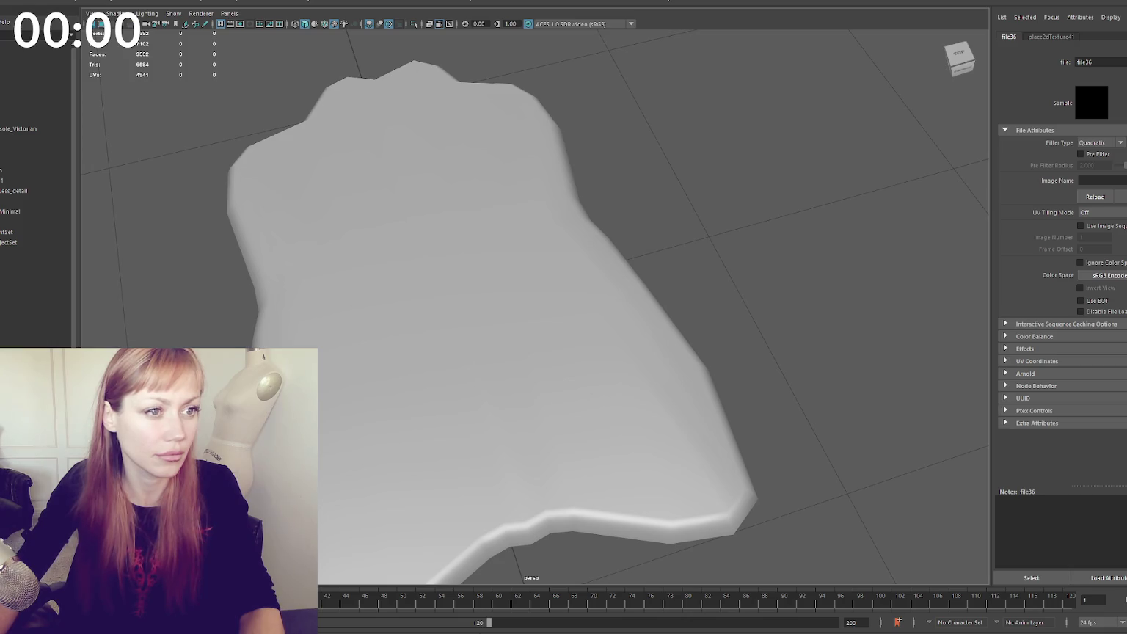
mouse_move(657, 232)
left_mouse_down("alt")
mouse_move(453, 213)
mouse_move(588, 218)
mouse_move(558, 266)
left_mouse_up("alt")
scroll(588, 219, "down", 5)
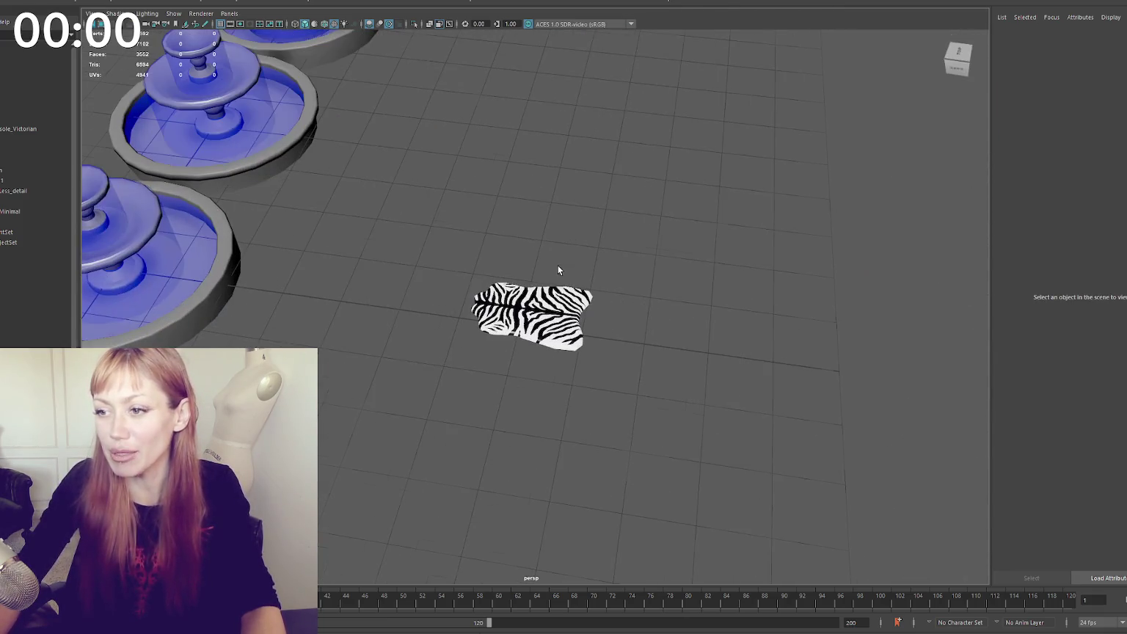
Rename the rug object Zebra_Carpet
left_click(532, 319)
left_click_drag(532, 319, 558, 242, "alt")
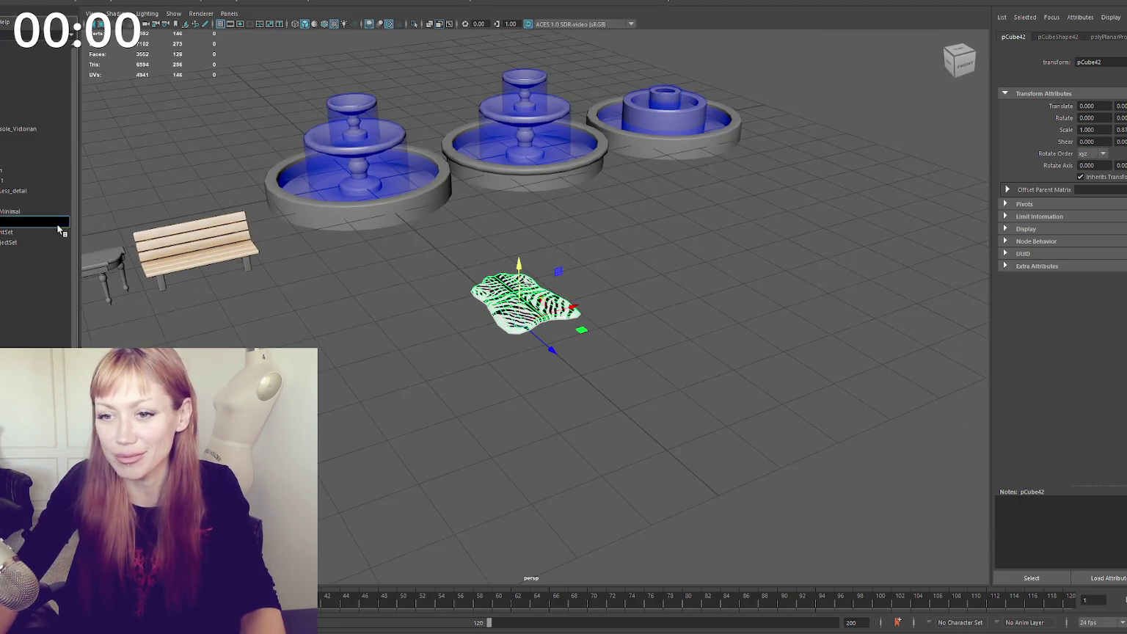
type("Zebra_Carpet")
key("Return")
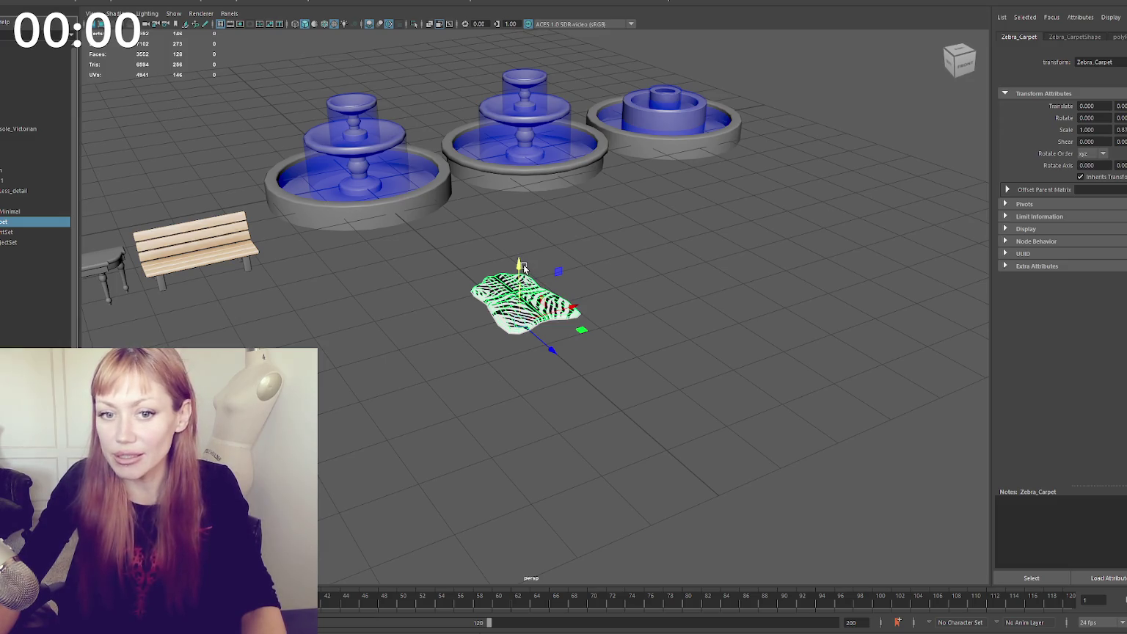
Lower the rug onto the ground and slide it left beside the bench and table
left_click_drag(521, 266, 519, 289)
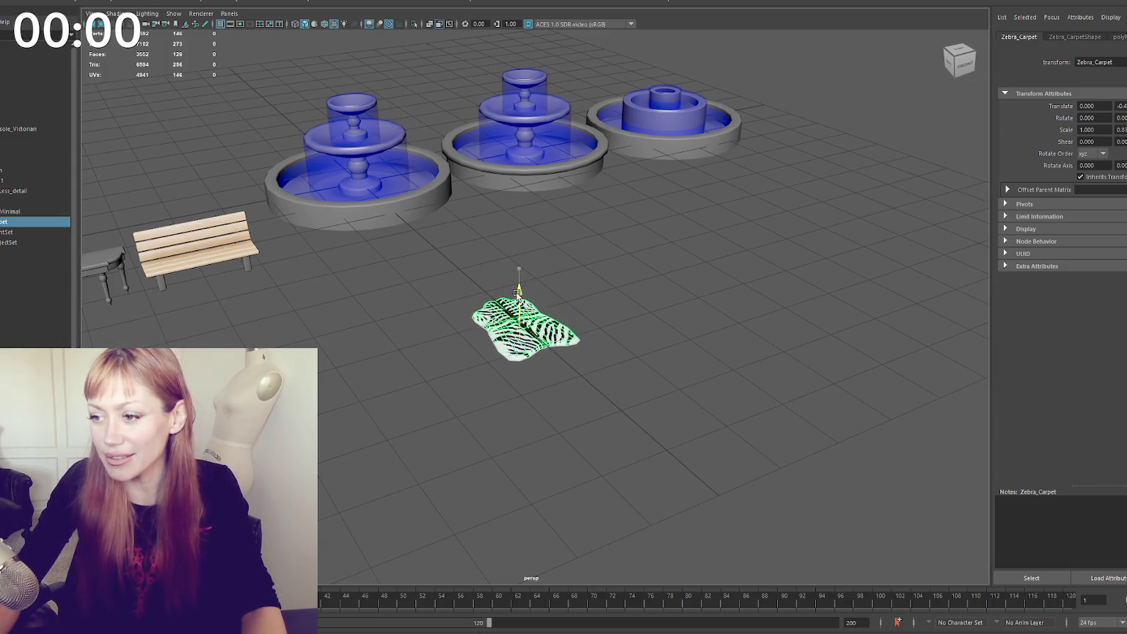
mouse_move(547, 334)
left_mouse_down()
mouse_move(262, 301)
mouse_move(102, 323)
left_mouse_up()
middle_click_drag(103, 323, 246, 322, "alt")
left_click_drag(279, 323, 176, 333)
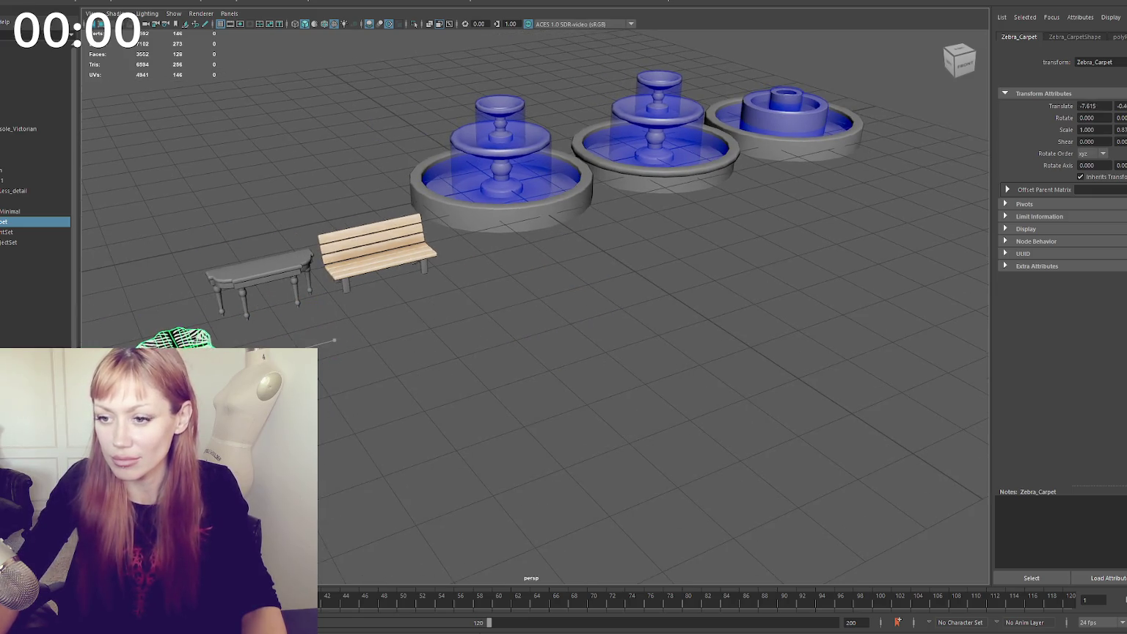
left_click(500, 357)
scroll(501, 357, "up", 3)
mouse_move(448, 324)
left_mouse_down("alt")
mouse_move(532, 228)
mouse_move(461, 289)
mouse_move(541, 264)
mouse_move(493, 276)
mouse_move(558, 185)
mouse_move(563, 213)
left_mouse_up("alt")
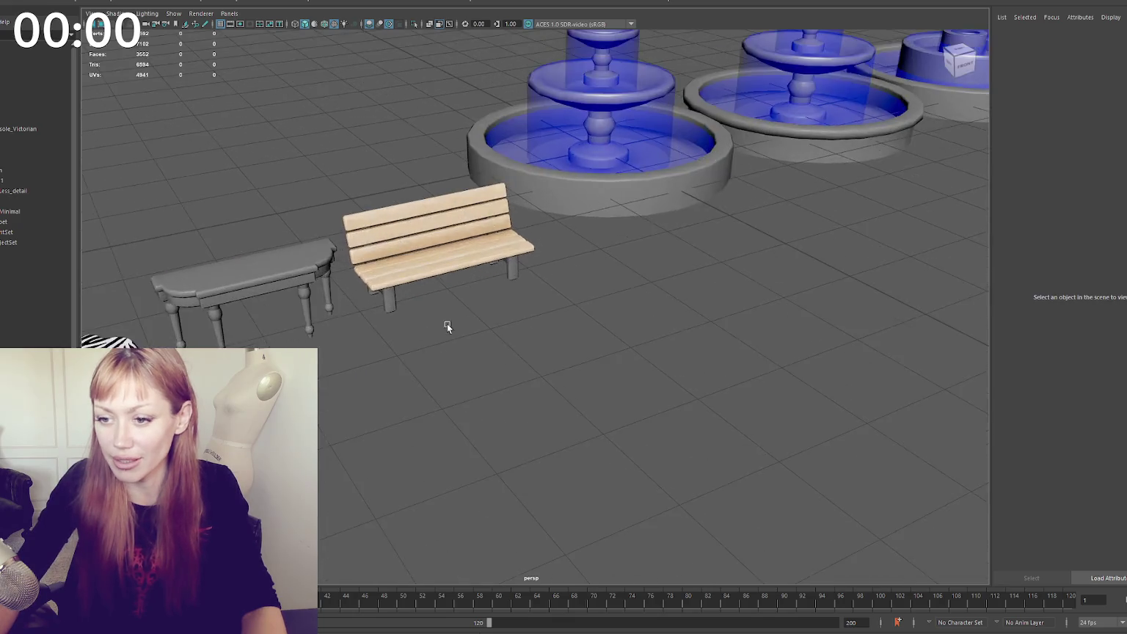
scroll(563, 213, "down", 3)
scroll(426, 282, "down", 3)
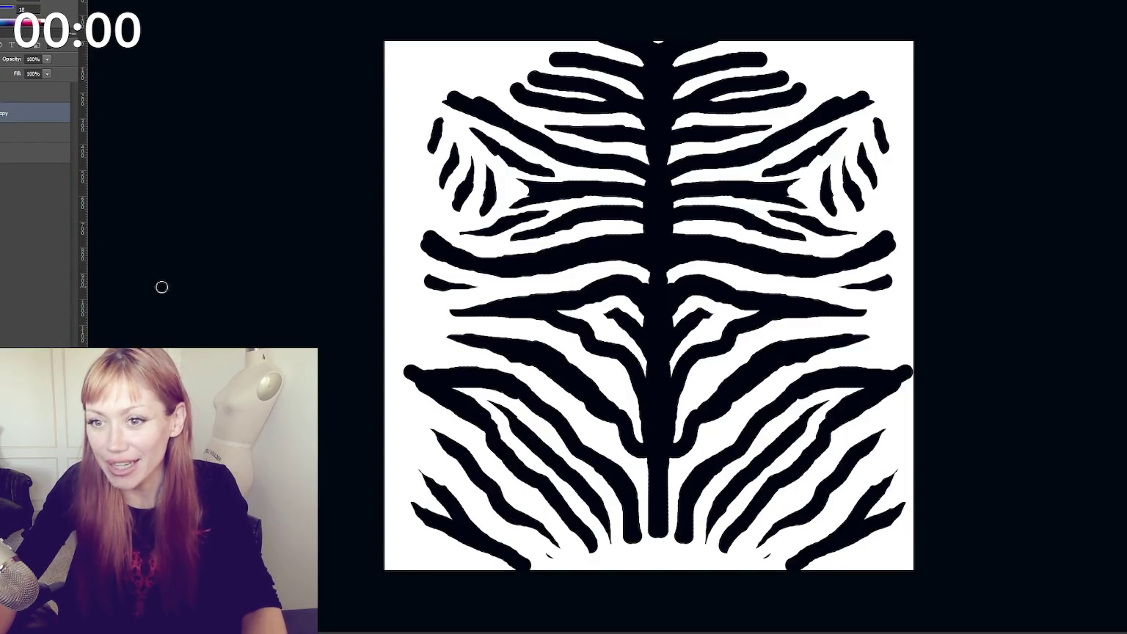
Save over the zebra texture file, accepting the Maximize Compatibility prompt
key("ctrl+shift+s")
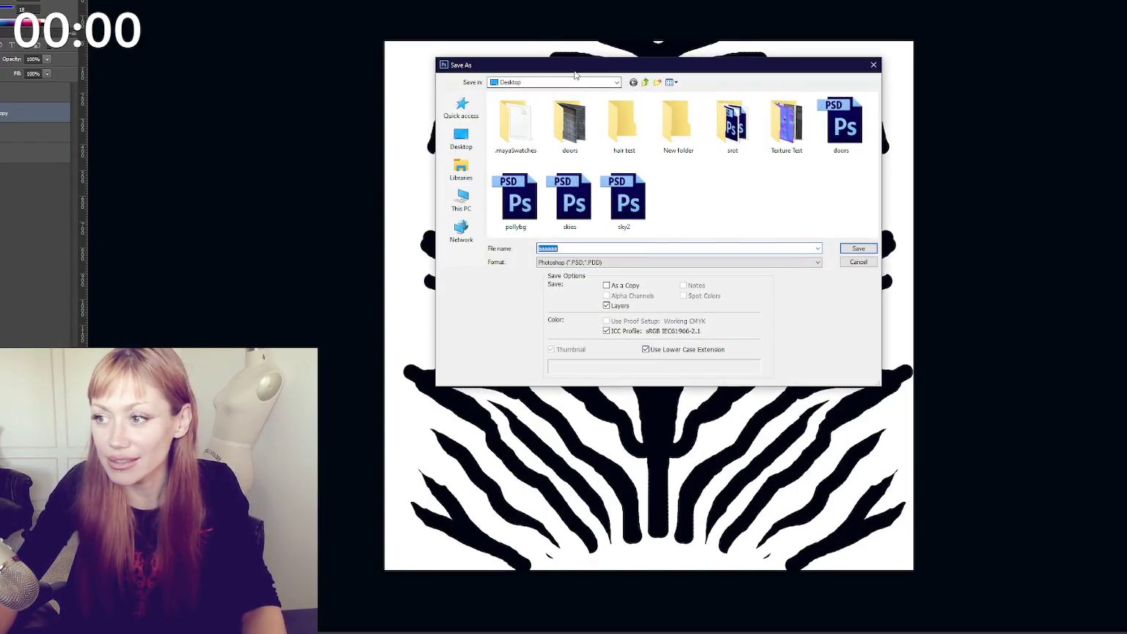
key("Return")
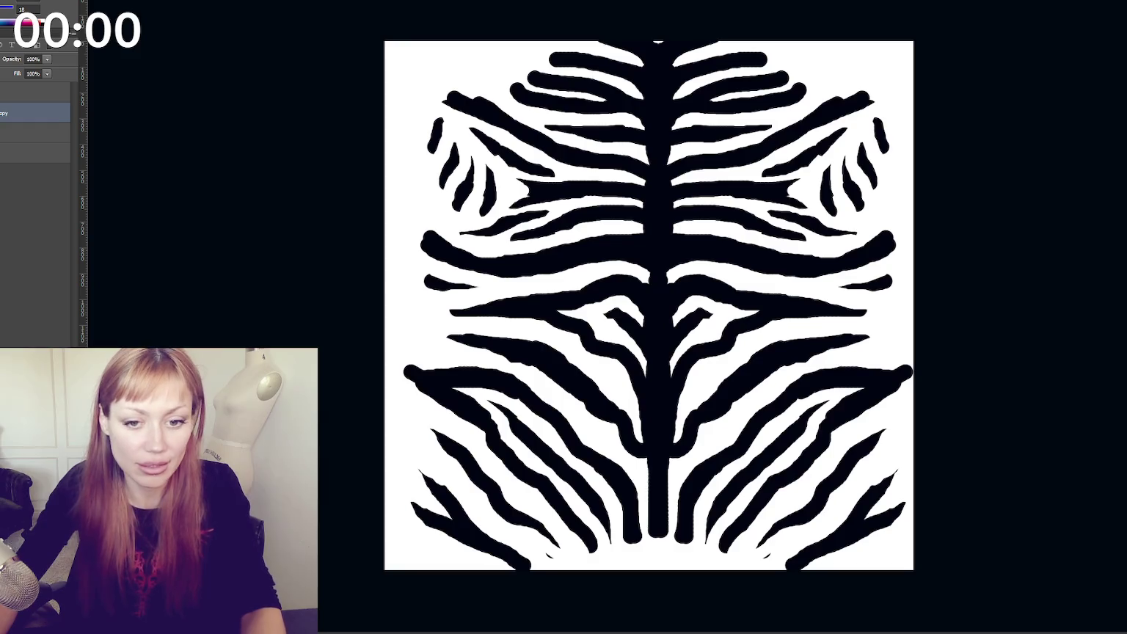
key("Return")
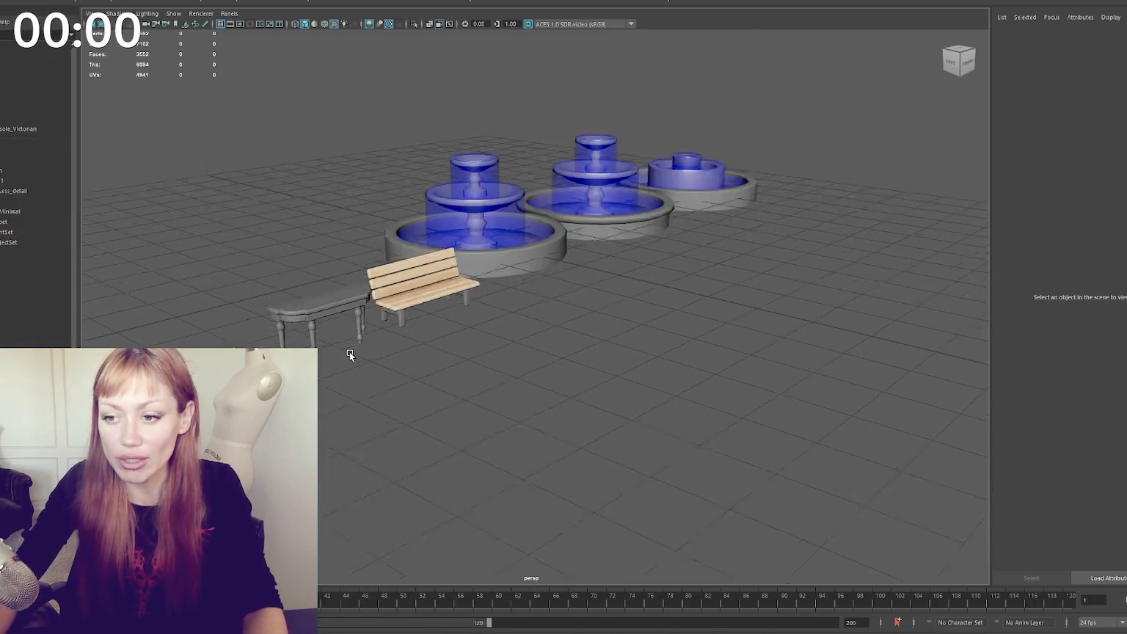
mouse_move(565, 243)
left_mouse_down("alt")
mouse_move(638, 301)
mouse_move(587, 294)
left_mouse_up("alt")
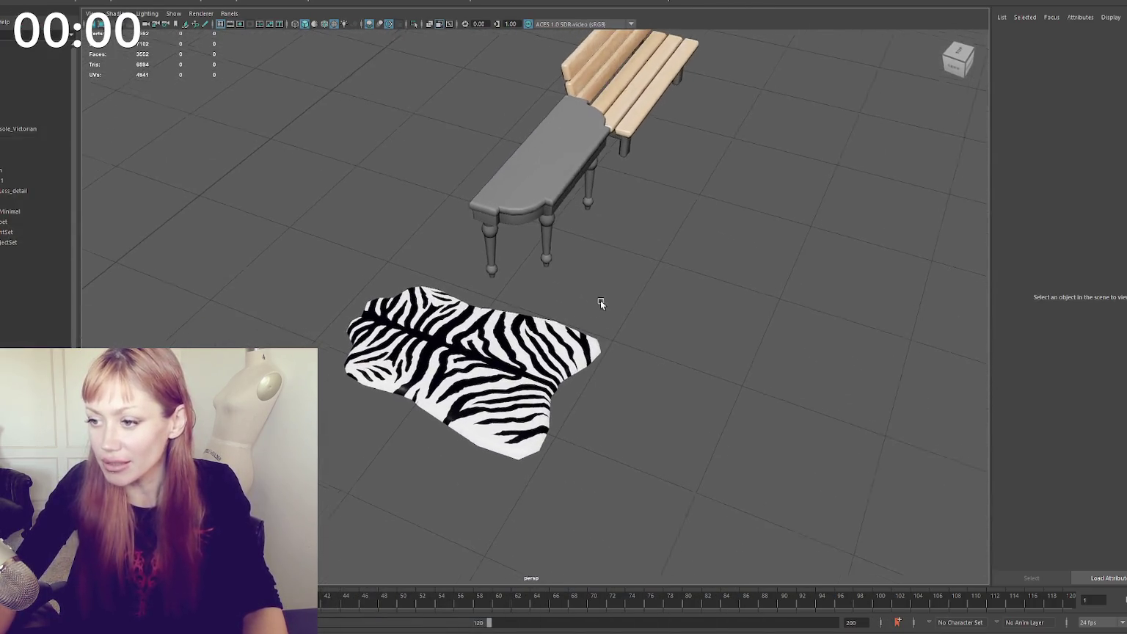
Freeze Zebra_Carpet's transformations and check its Zebra material settings
left_click(433, 352)
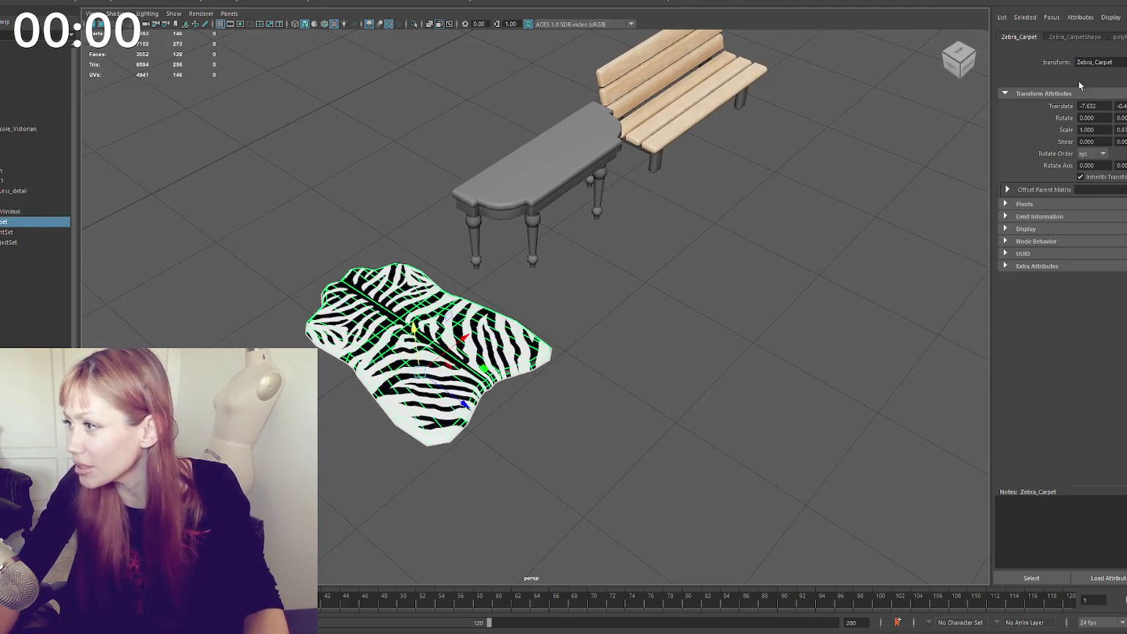
left_click(287, 1)
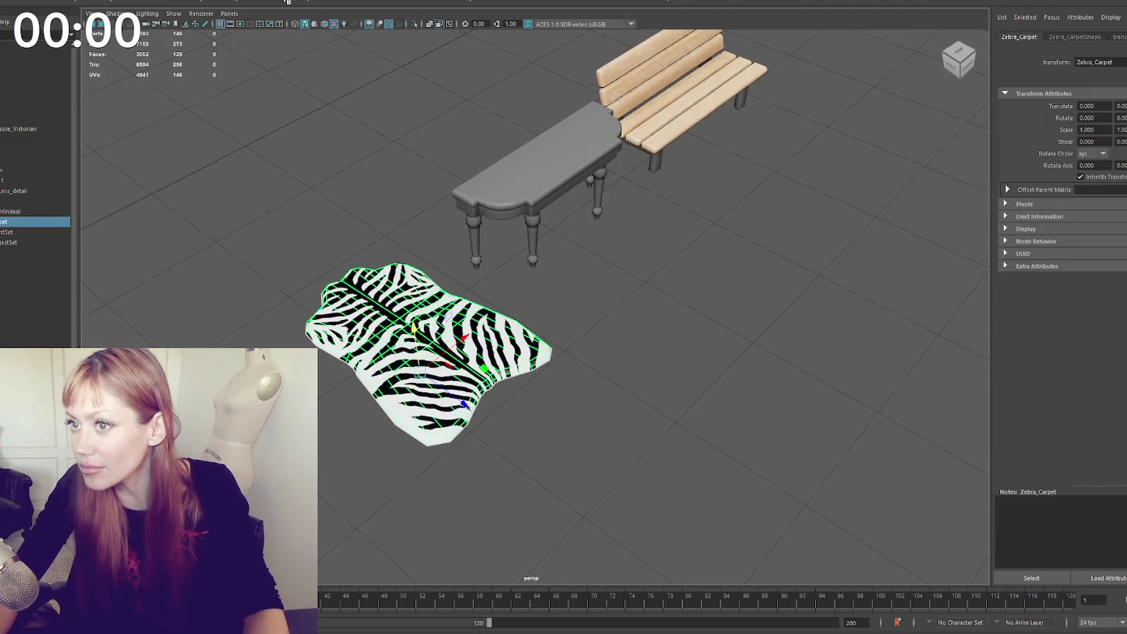
left_click(1119, 37)
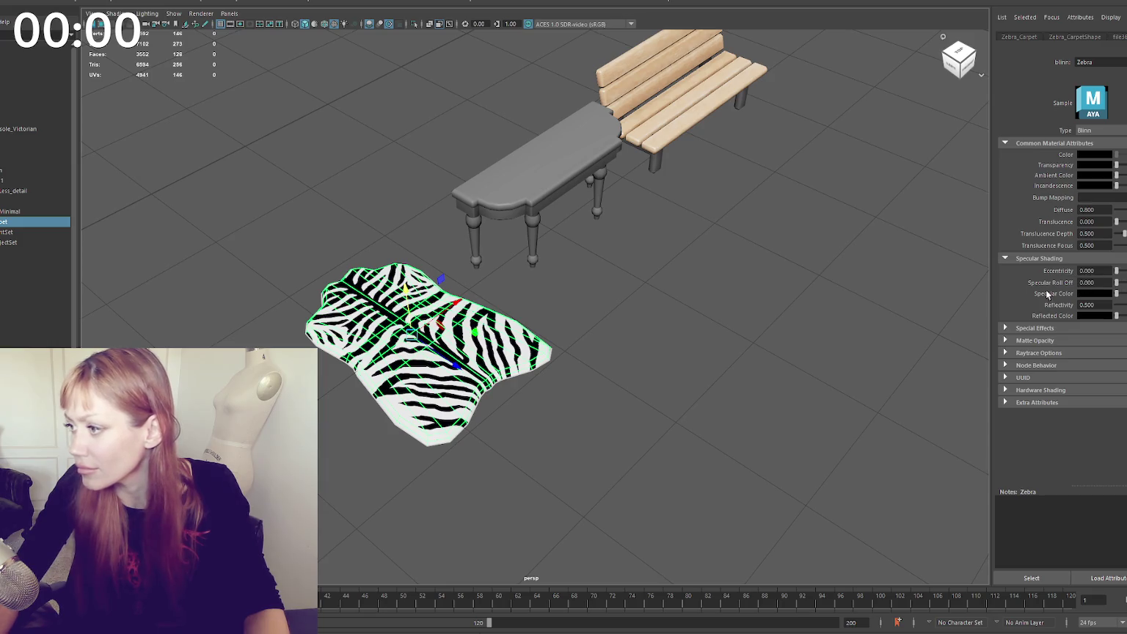
left_click(774, 314)
Capture a screenshot of the zebra-striped rug beside the bench and table
key("Print")
left_click_drag(290, 235, 577, 480)
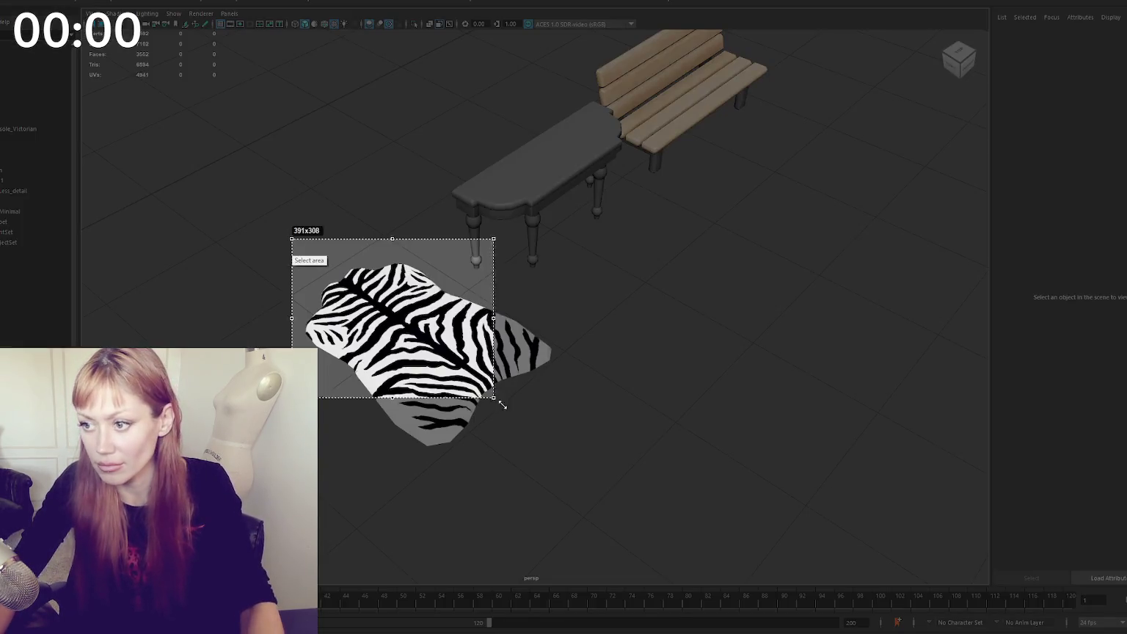
key("ctrl+c")
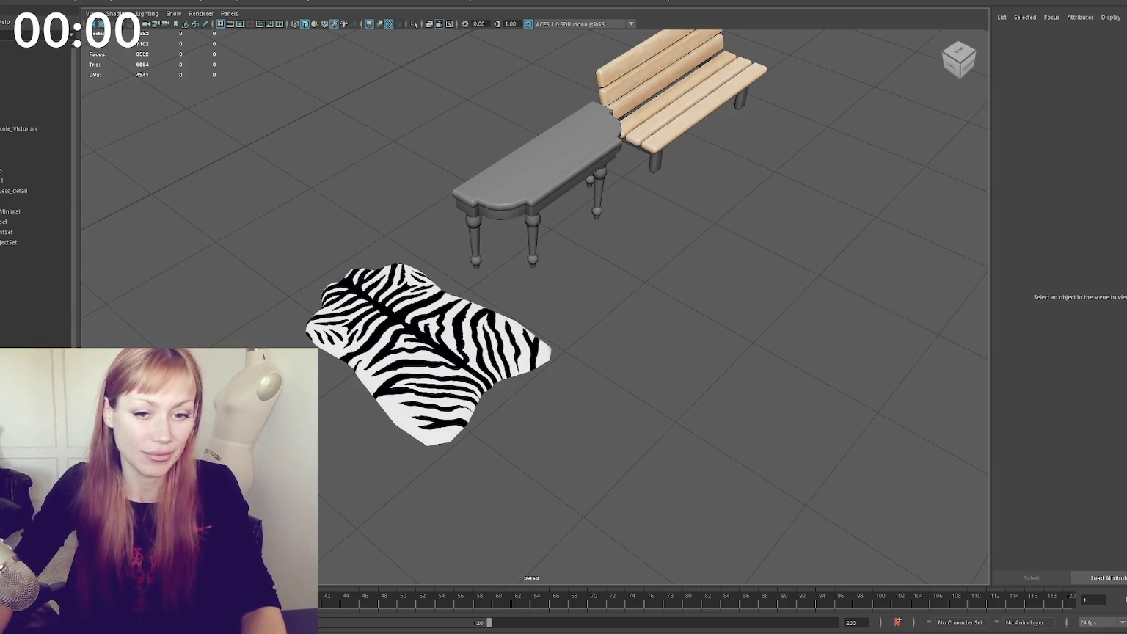
mouse_move(385, 192)
left_mouse_down("alt")
mouse_move(381, 219)
mouse_move(386, 211)
left_mouse_up("alt")
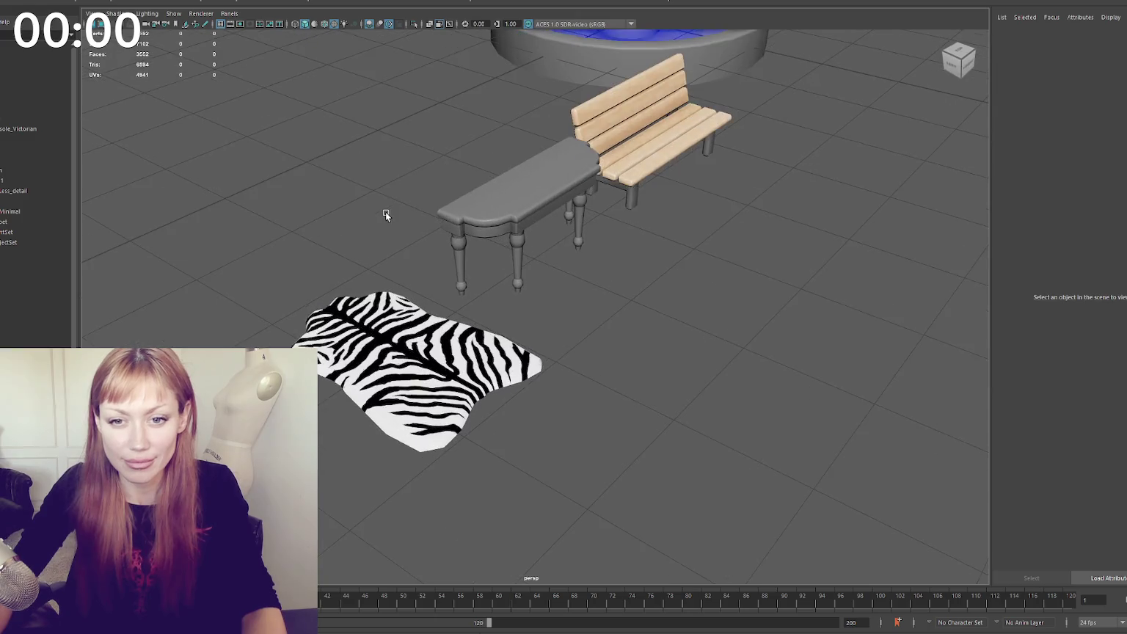
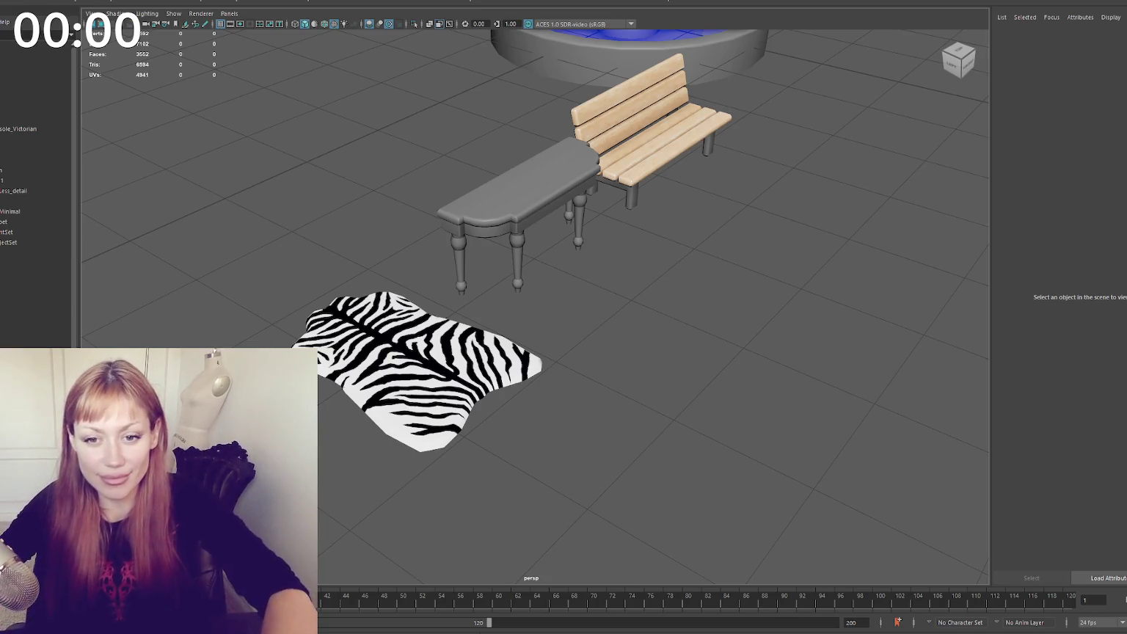
Frame the three fountains, then create a cube and move it onto the floor beside them
mouse_move(399, 265)
left_mouse_down("alt")
mouse_move(368, 273)
mouse_move(477, 243)
mouse_move(436, 230)
mouse_move(262, 284)
mouse_move(266, 302)
left_mouse_up("alt")
right_click_drag(266, 303, 71, 297, "alt")
left_click_drag(71, 297, 469, 301, "alt")
left_click(469, 300)
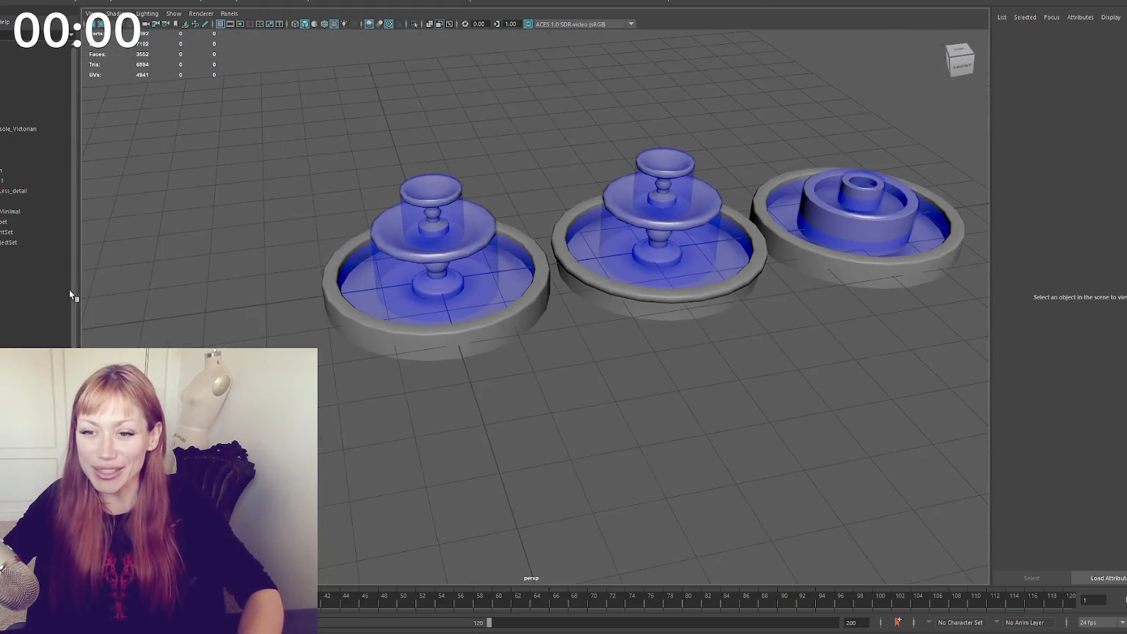
mouse_move(600, 295)
left_mouse_down("alt")
mouse_move(561, 270)
mouse_move(662, 254)
mouse_move(492, 242)
mouse_move(532, 278)
left_mouse_up("alt")
left_click(561, 269)
scroll(474, 232, "up", 3)
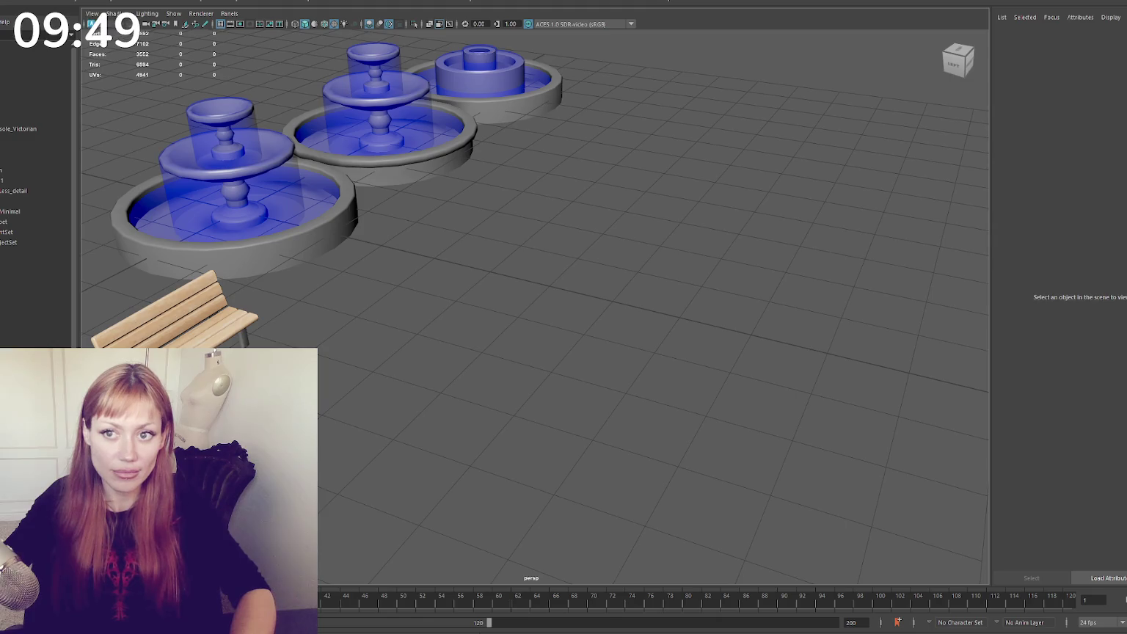
right_click_drag(330, 213, 348, 186, "shift")
left_click_drag(259, 220, 513, 286)
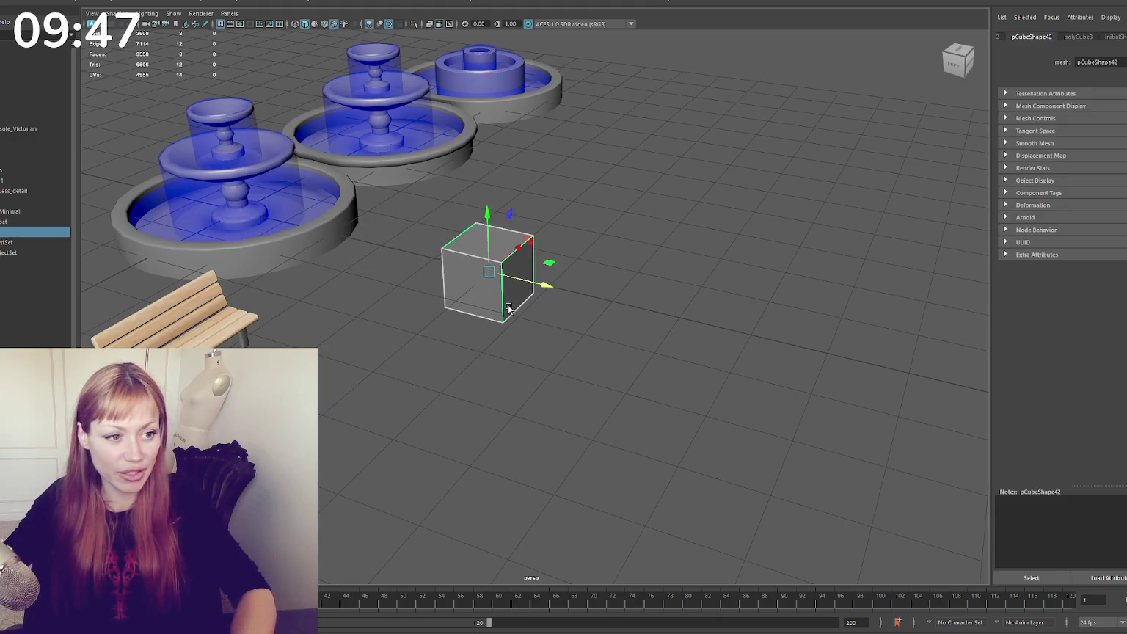
key("f")
mouse_move(226, 289)
left_mouse_down("alt")
mouse_move(449, 292)
mouse_move(421, 306)
left_mouse_up("alt")
scroll(448, 292, "down", 2)
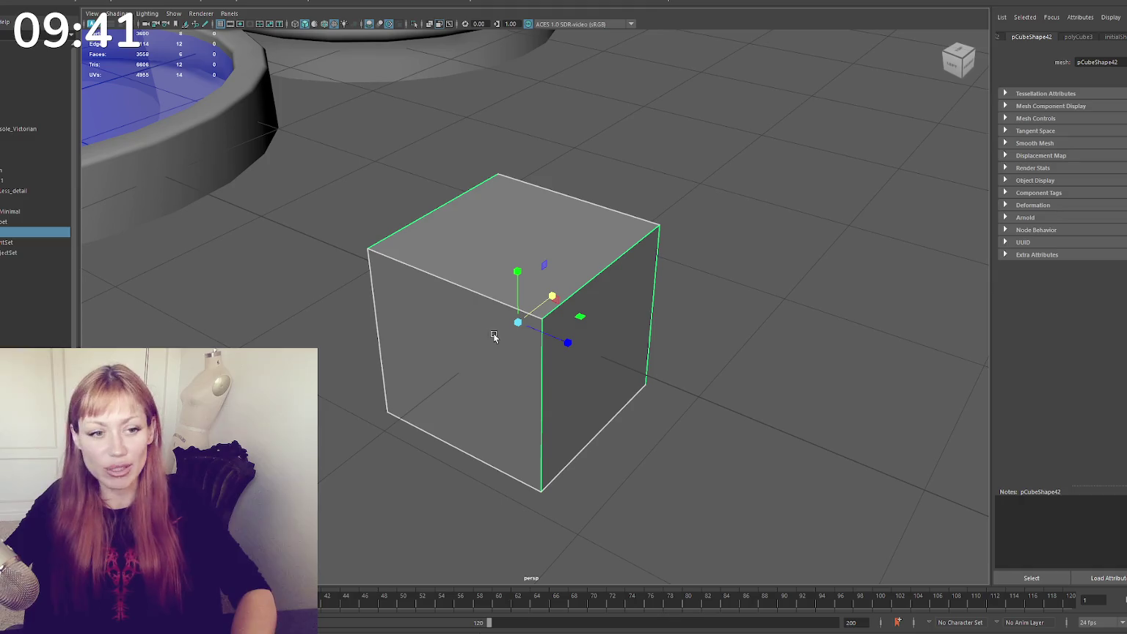
Scale the cube narrower and shorter into a thin upright slab
left_click_drag(572, 346, 551, 337)
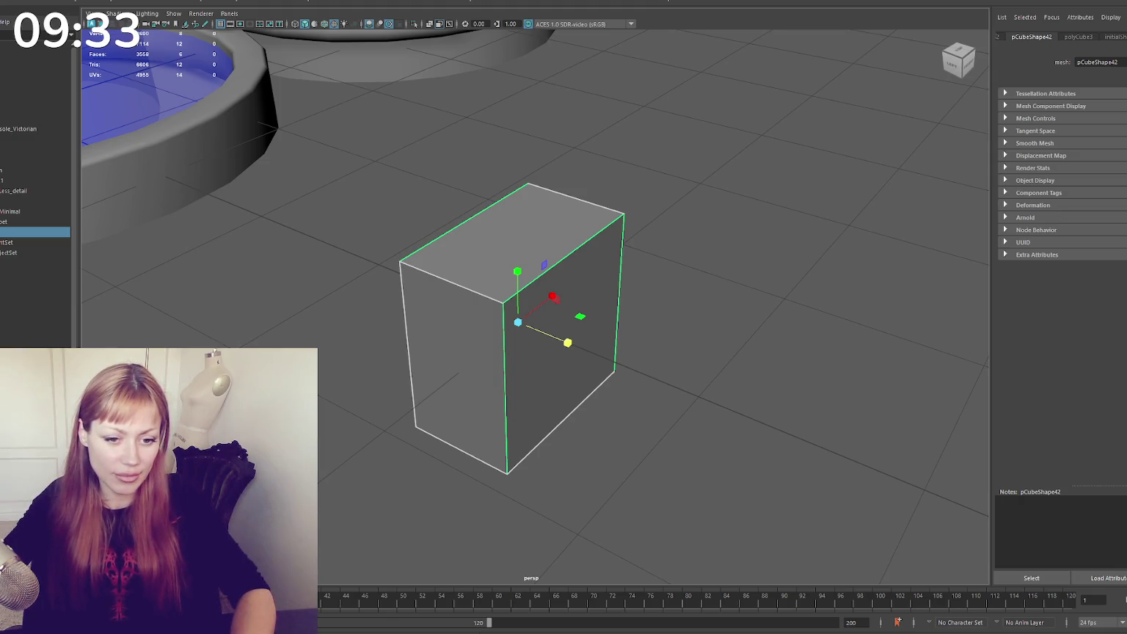
left_click(952, 64)
left_click_drag(521, 264, 517, 308)
mouse_move(571, 335)
left_mouse_down()
mouse_move(519, 326)
mouse_move(587, 406)
left_mouse_up()
Duplicate the slab, rotate the copy 90° flat, and slide it against the upright slab
key("w")
key("ctrl+d")
key("e")
left_click_drag(577, 353, 569, 364)
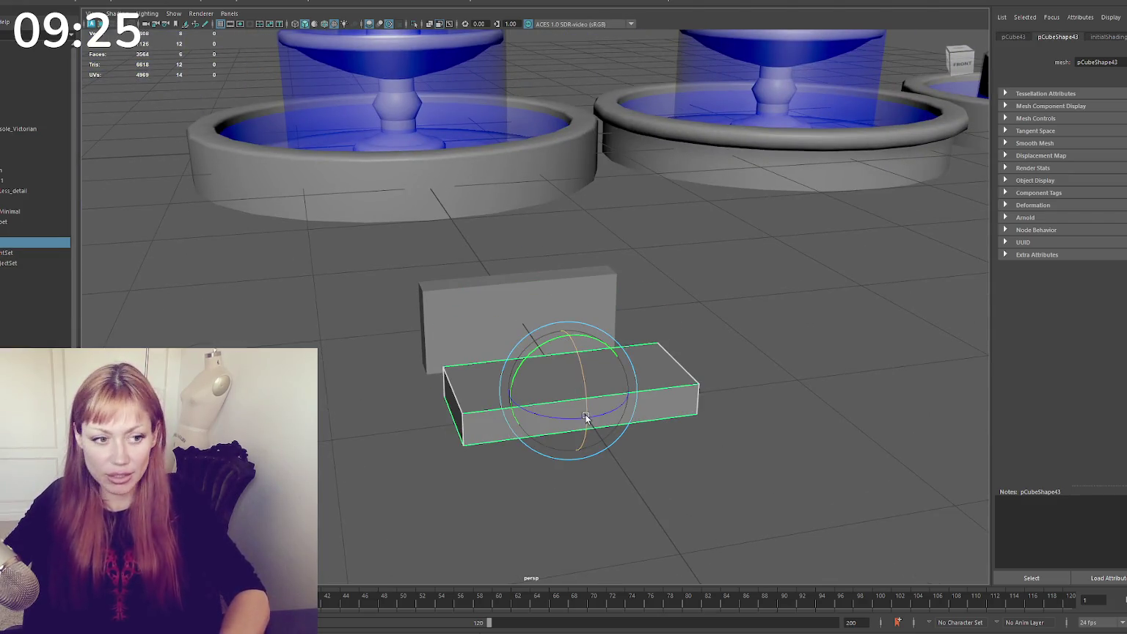
key("w")
left_click_drag(575, 439, 539, 389)
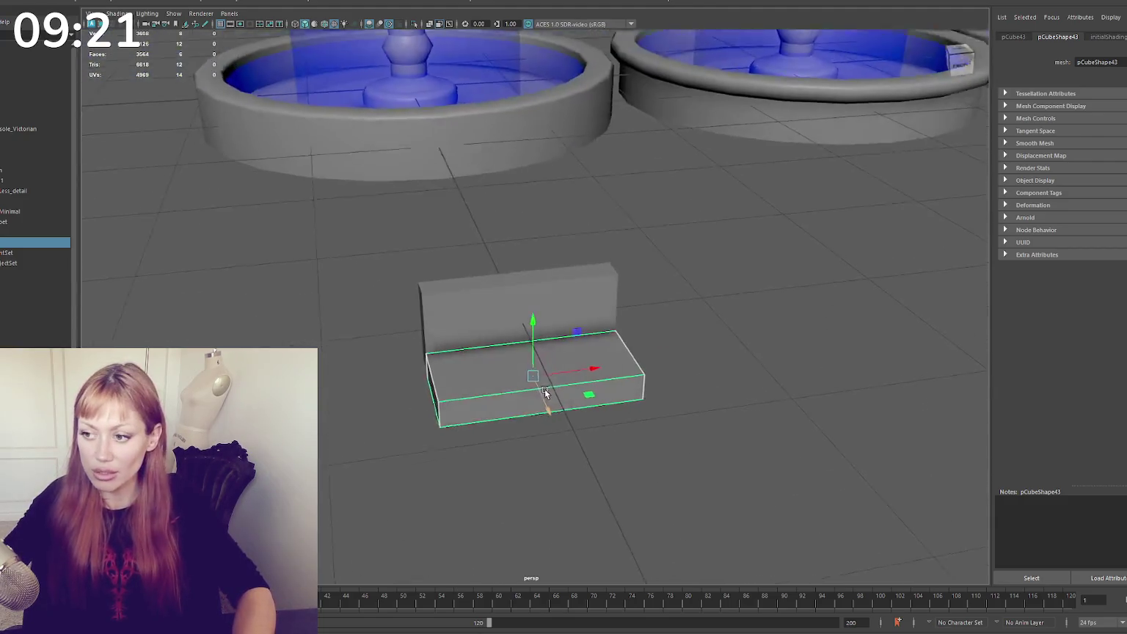
left_click(565, 339)
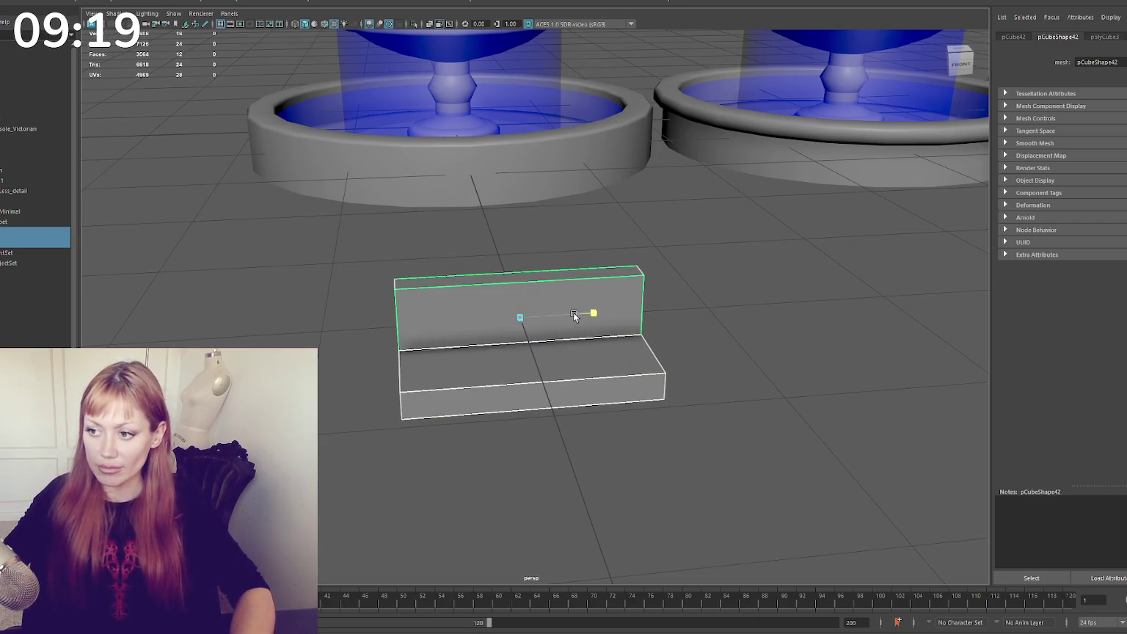
mouse_move(559, 319)
left_mouse_down("alt")
mouse_move(564, 362)
mouse_move(561, 340)
mouse_move(600, 332)
mouse_move(648, 263)
left_mouse_up("alt")
left_click(564, 363)
right_click_drag(648, 255, 656, 283)
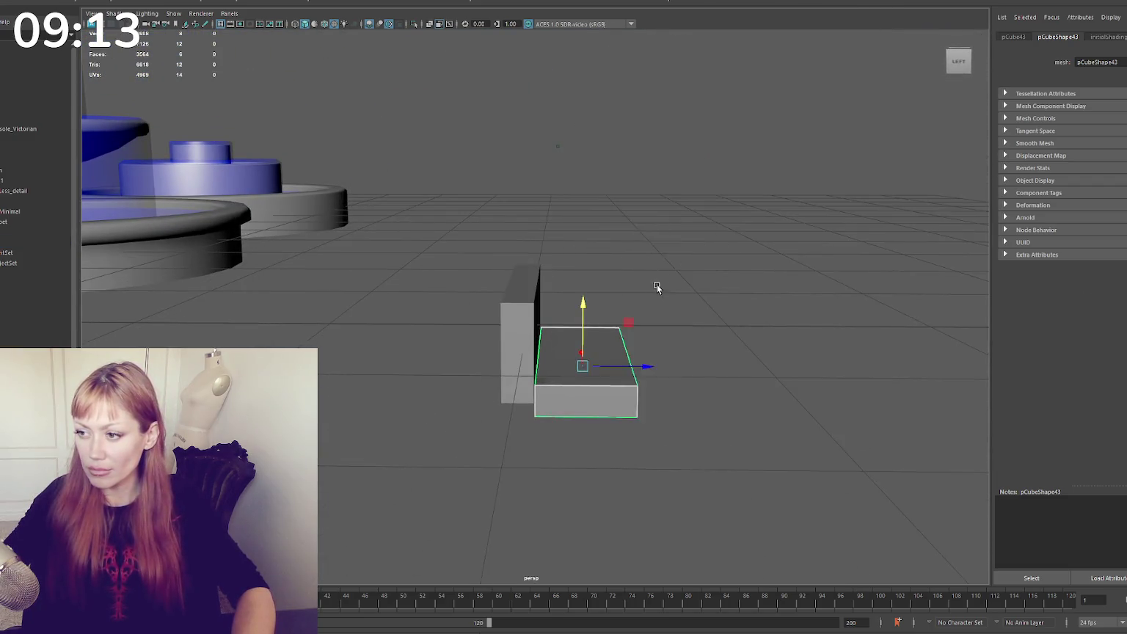
Bevel the flat slab's edges with 2 segments
left_click_drag(657, 283, 590, 325, "alt")
left_click(590, 325)
left_click(665, 273)
key("ctrl+z")
key("ctrl+z")
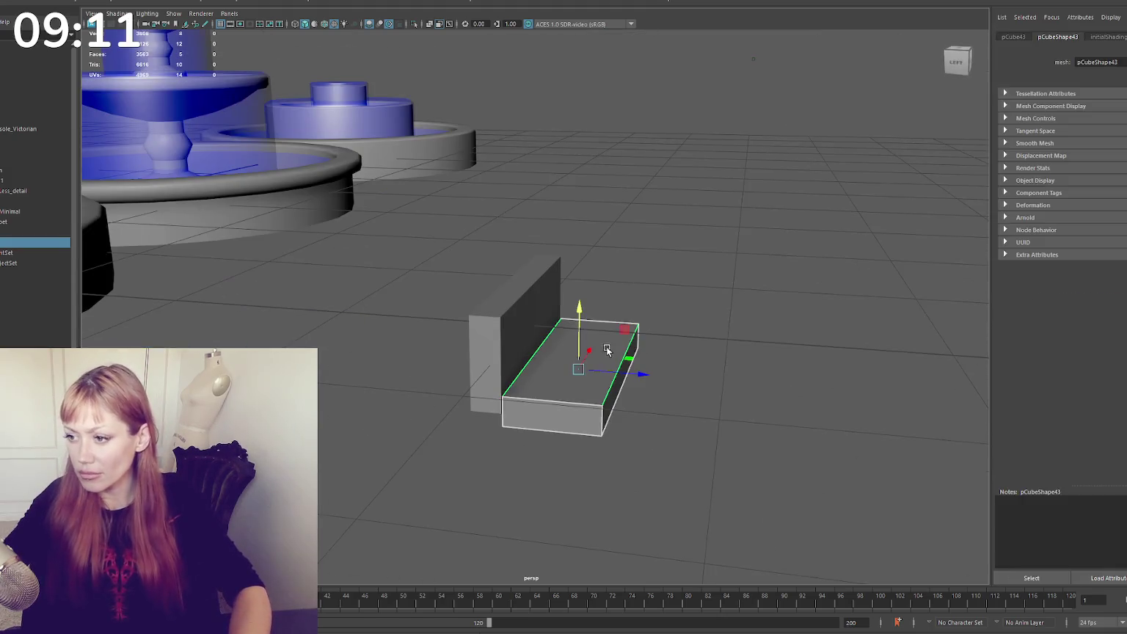
key("ctrl+b")
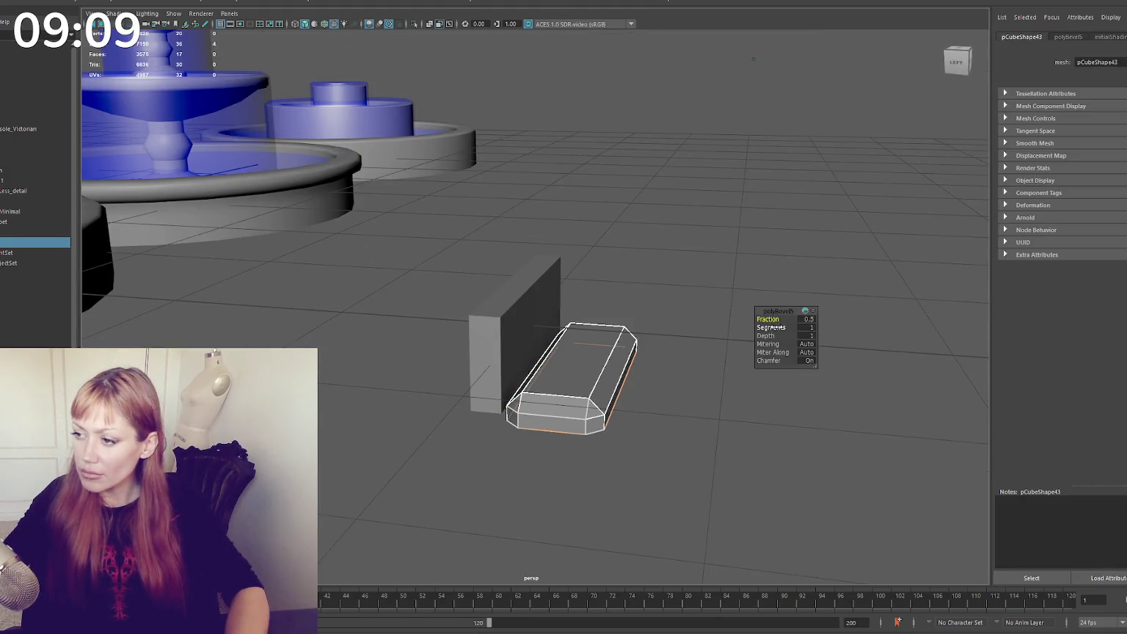
left_click_drag(772, 328, 779, 327)
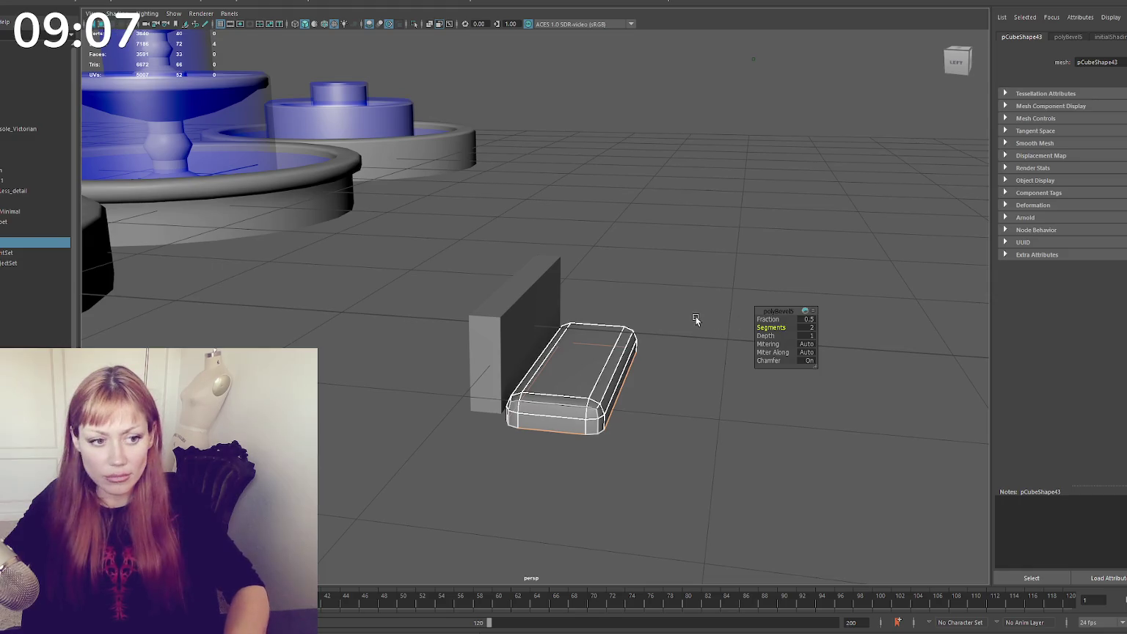
Duplicate the back panel, lay it flat over the seat, and smooth-preview it as a cushion
key("F8")
left_click_drag(643, 292, 530, 370, "alt")
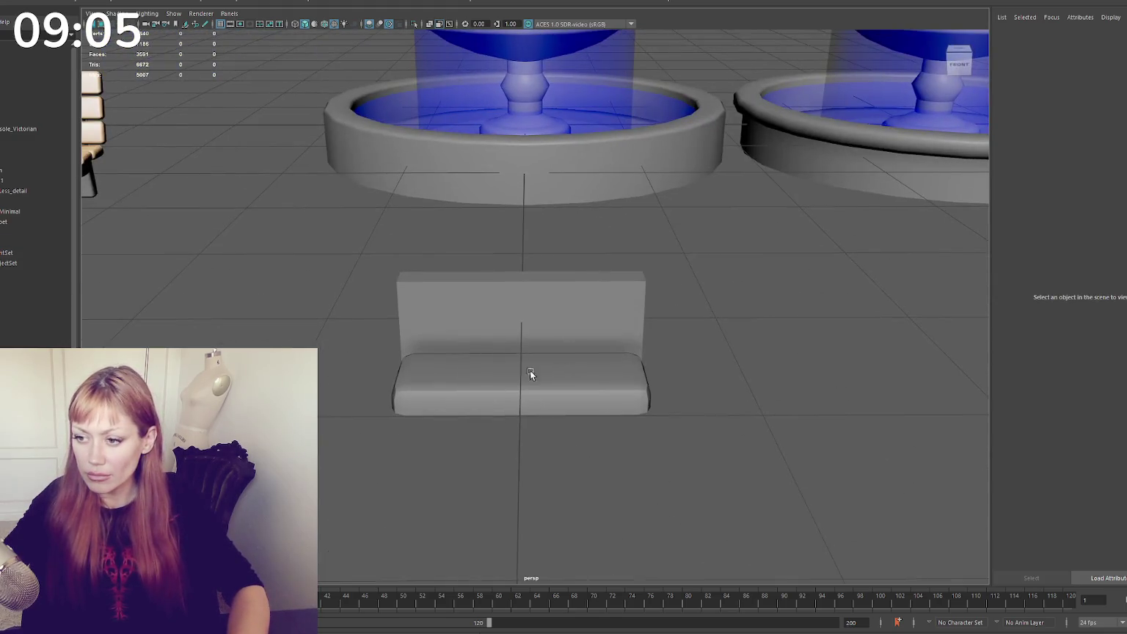
right_click(722, 274, "shift")
right_click_drag(722, 275, 856, 286, "shift")
left_click(557, 330)
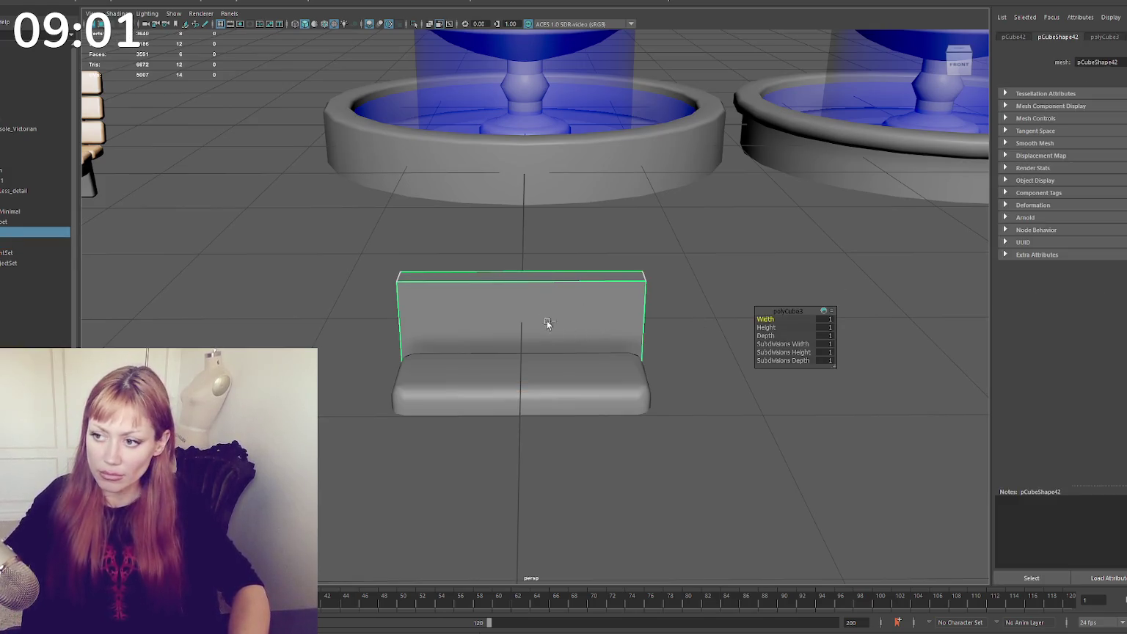
key("ctrl+d")
key("e")
left_click_drag(527, 308, 522, 345)
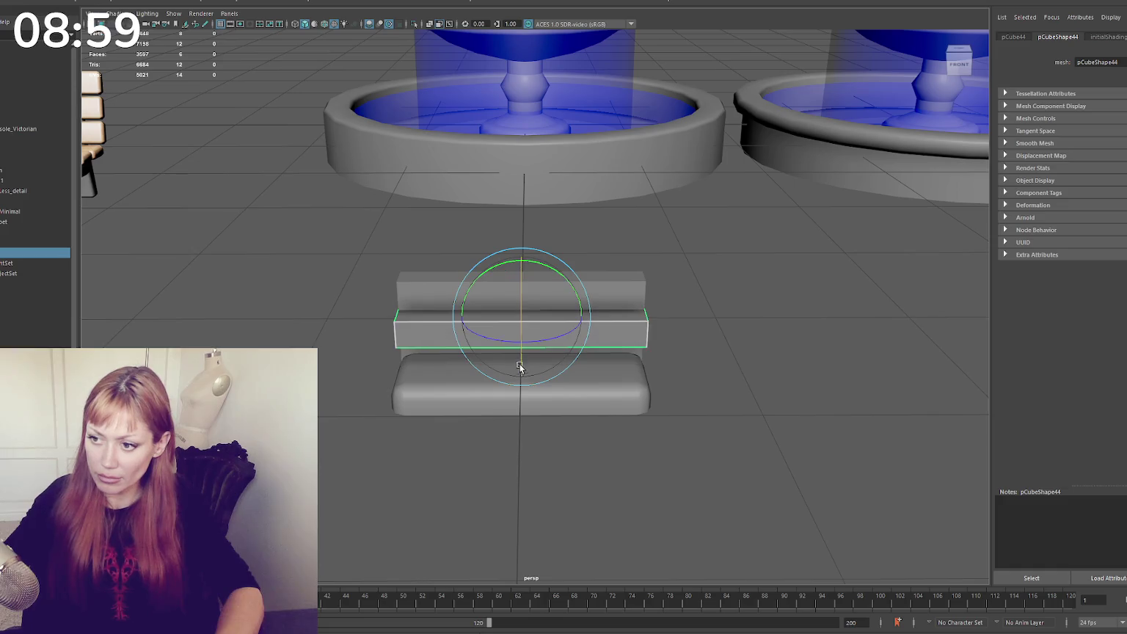
key("w")
left_click_drag(519, 288, 518, 318)
left_click_drag(519, 360, 521, 410)
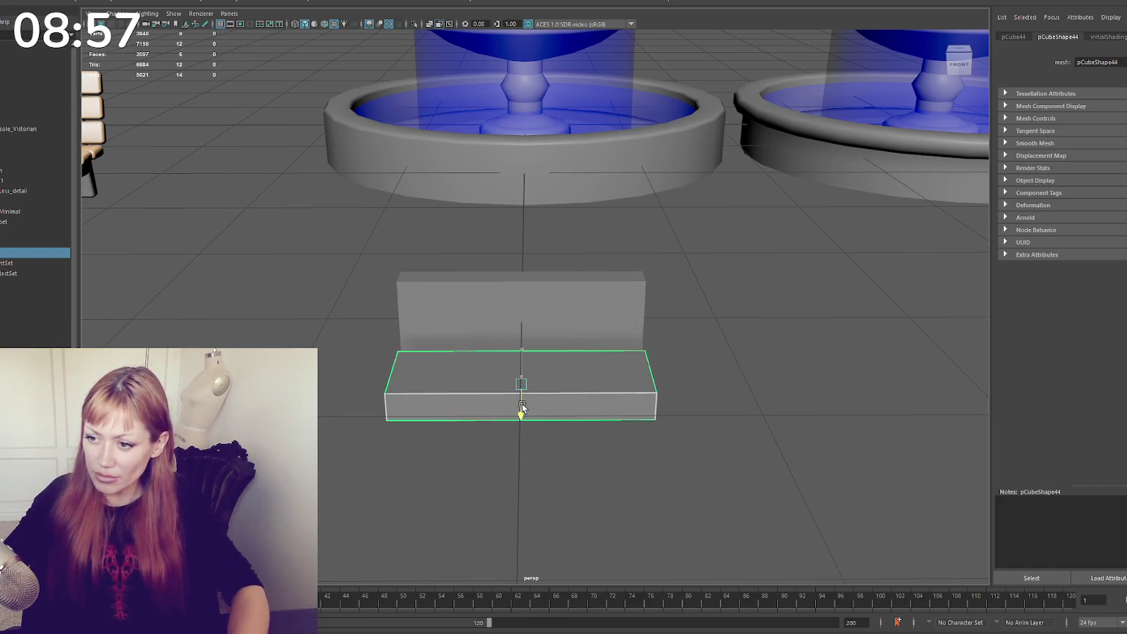
key("2")
left_click_drag(521, 351, 605, 389)
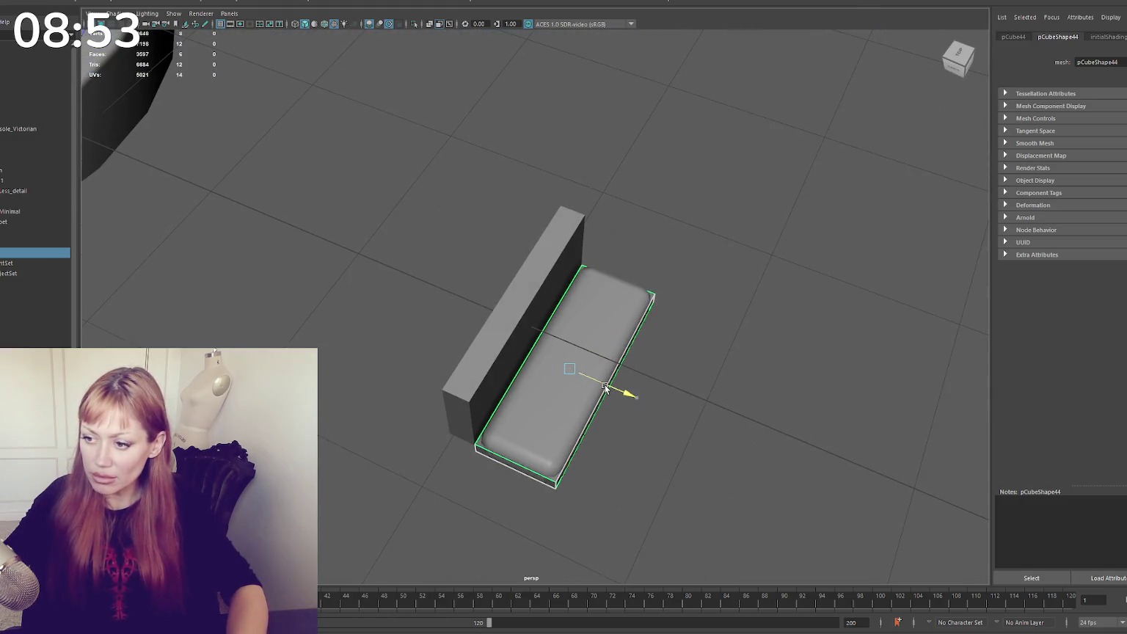
Scale the seat cushion down vertically to flatten it
key("f")
key("r")
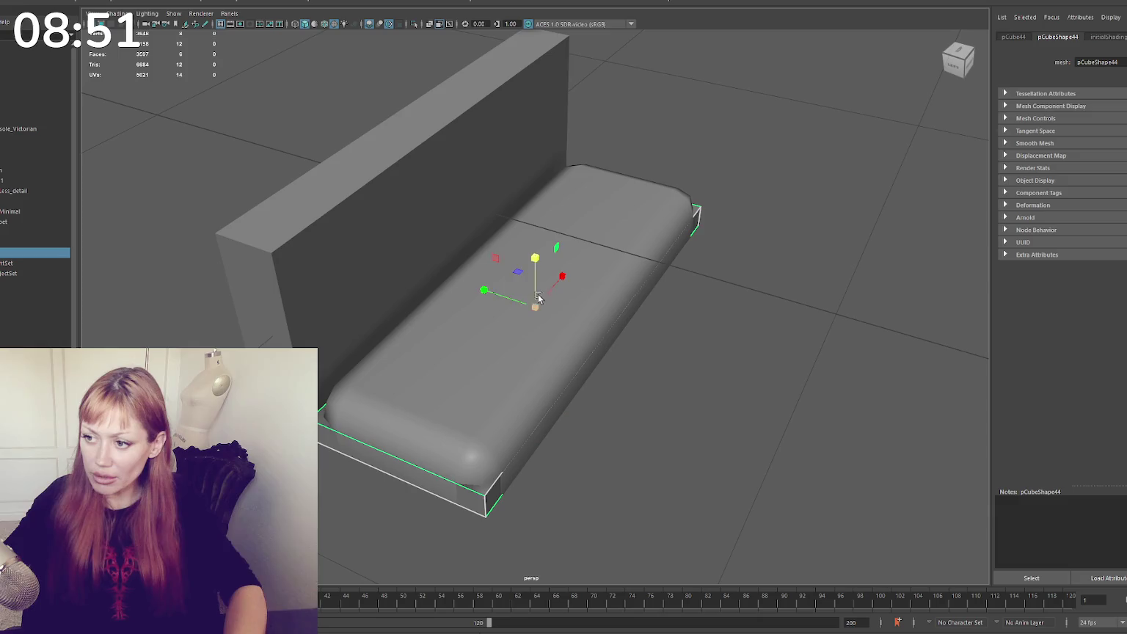
mouse_move(539, 297)
left_mouse_down()
mouse_move(536, 309)
mouse_move(451, 275)
left_mouse_up()
mouse_move(546, 272)
left_mouse_down()
mouse_move(535, 292)
mouse_move(634, 239)
mouse_move(674, 249)
left_mouse_up()
Tilt a copy of the bevelled slab upright and push it against the back panel
left_click(554, 247)
key("e")
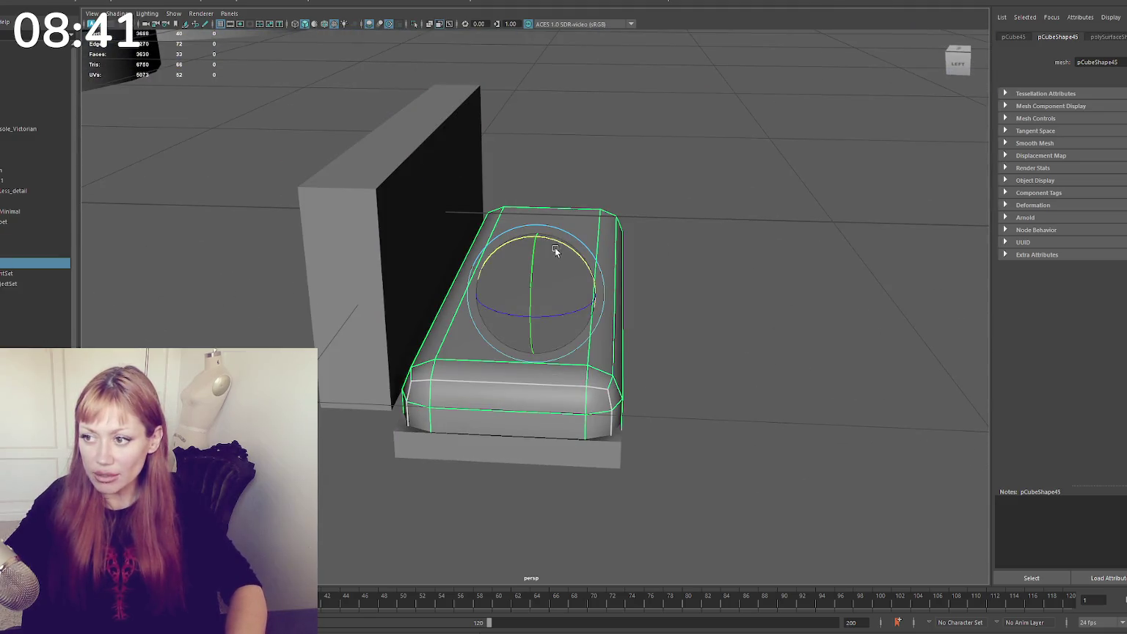
mouse_move(558, 243)
left_mouse_down()
mouse_move(615, 281)
mouse_move(516, 296)
left_mouse_up()
key("w")
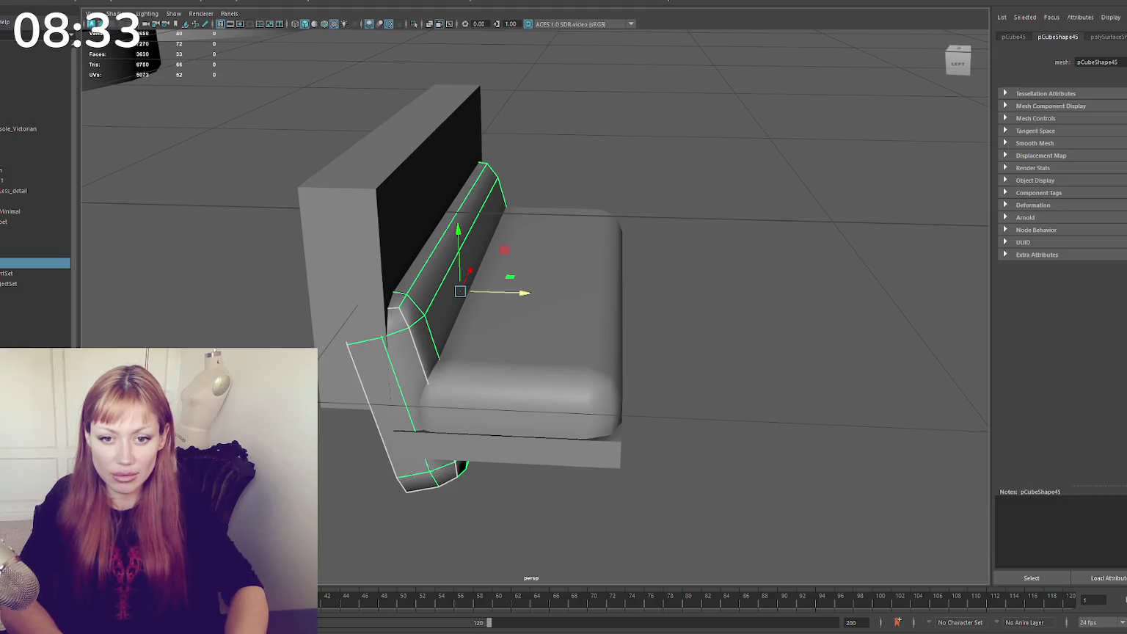
left_click(439, 196)
mouse_move(433, 193)
left_mouse_down()
mouse_move(413, 237)
mouse_move(466, 197)
left_mouse_up()
left_click(413, 237)
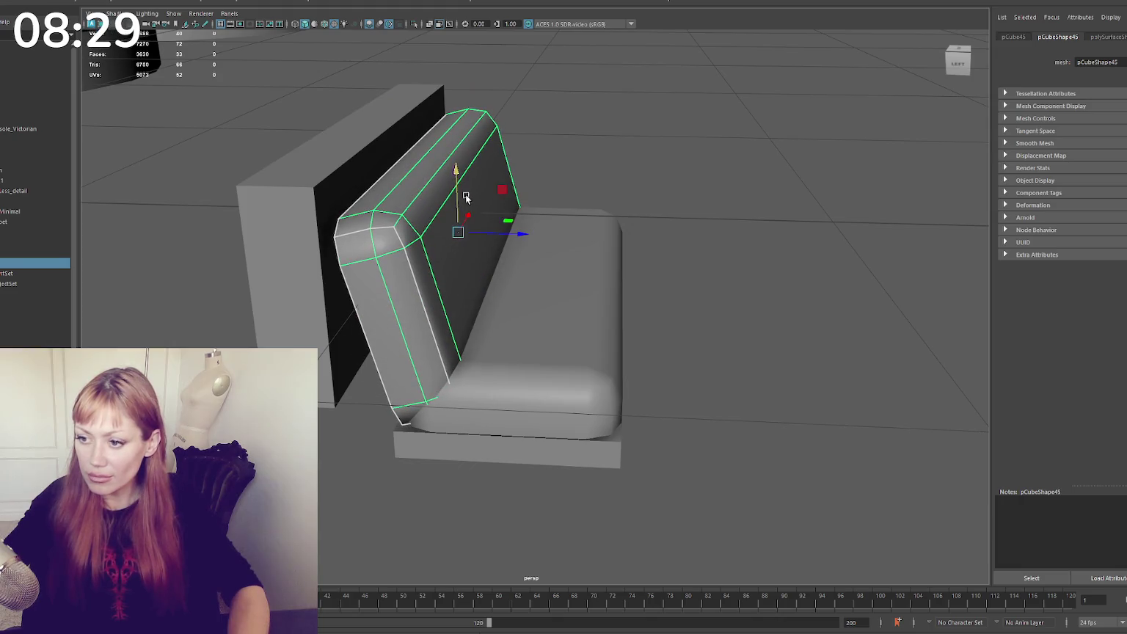
left_click_drag(514, 233, 500, 240)
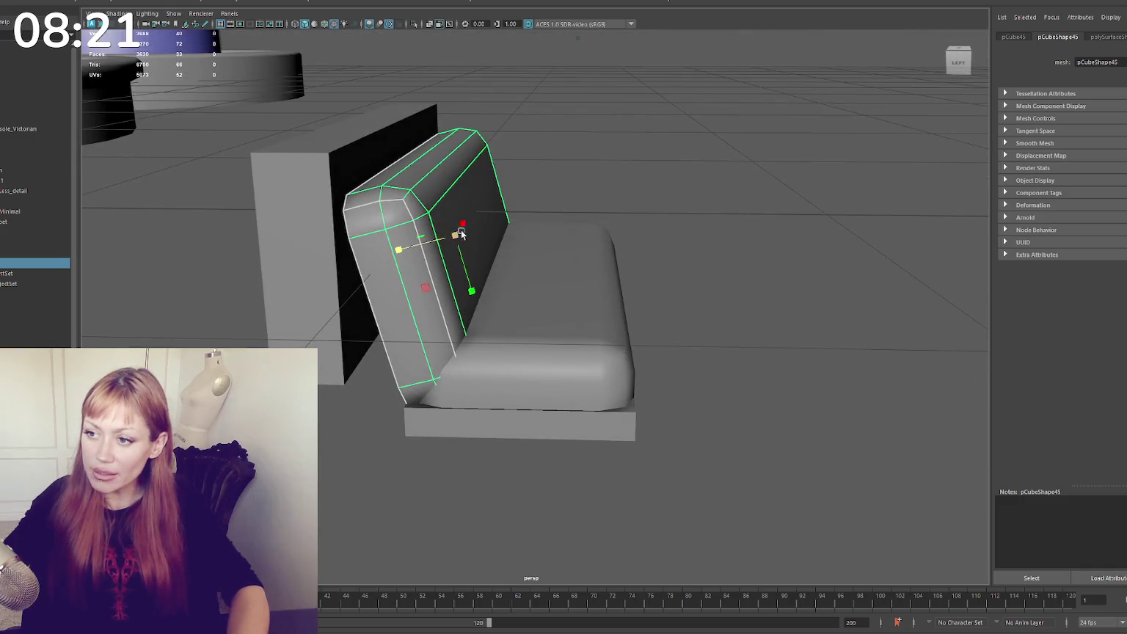
left_click_drag(461, 233, 424, 243)
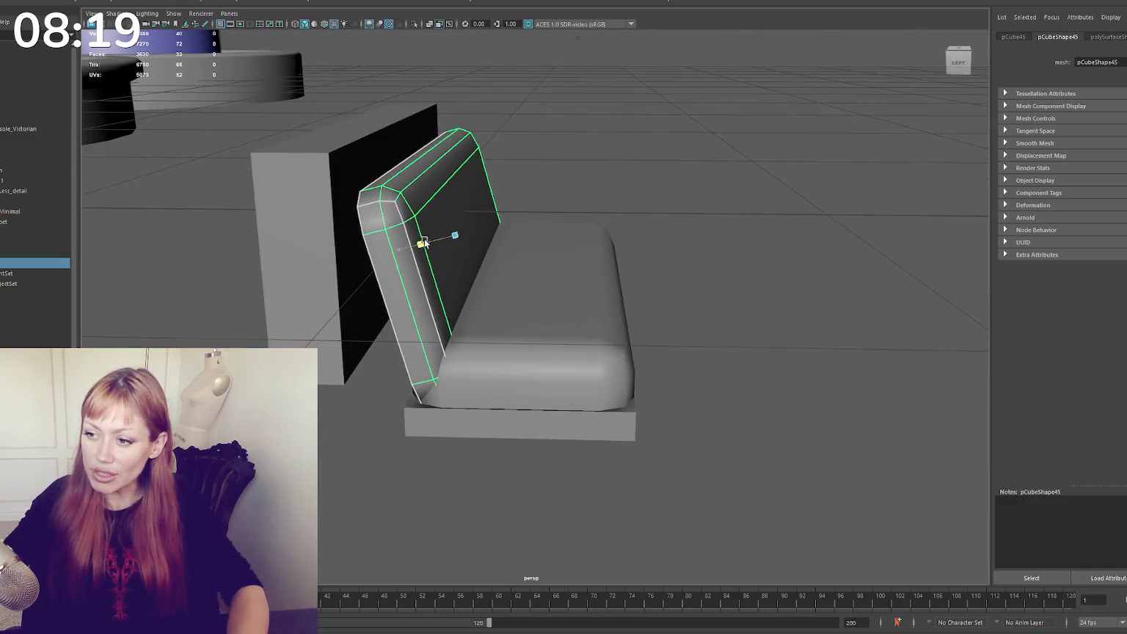
Shrink and lower the seat cushion, then check the bench from the front
left_click(537, 260)
left_click_drag(540, 331, 535, 314)
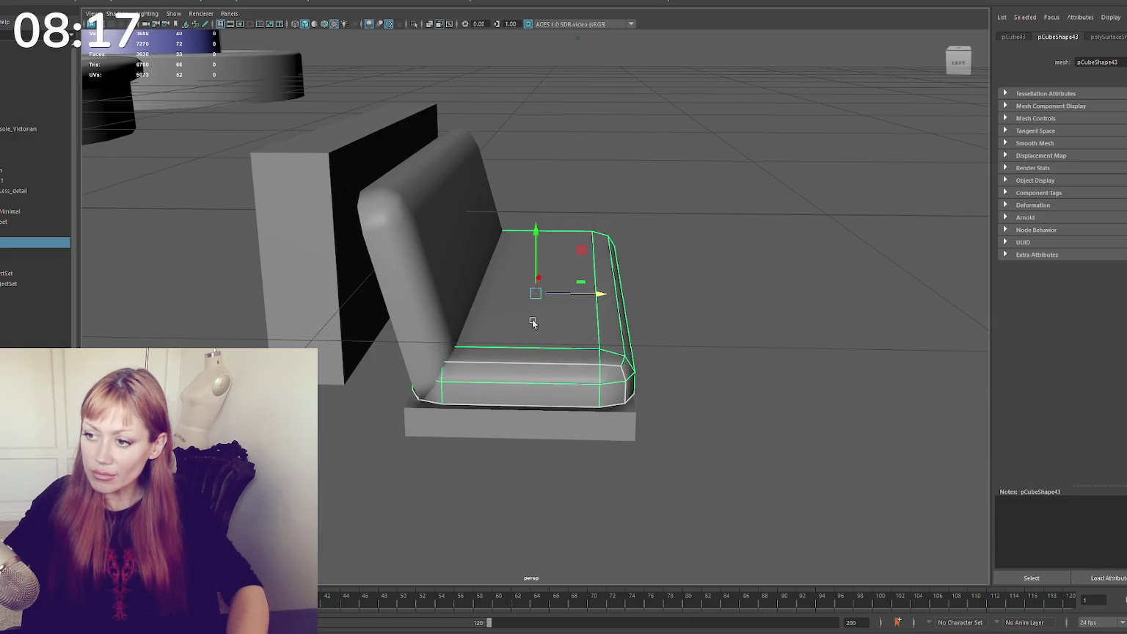
left_click_drag(572, 257, 484, 263, "alt")
left_click(484, 262)
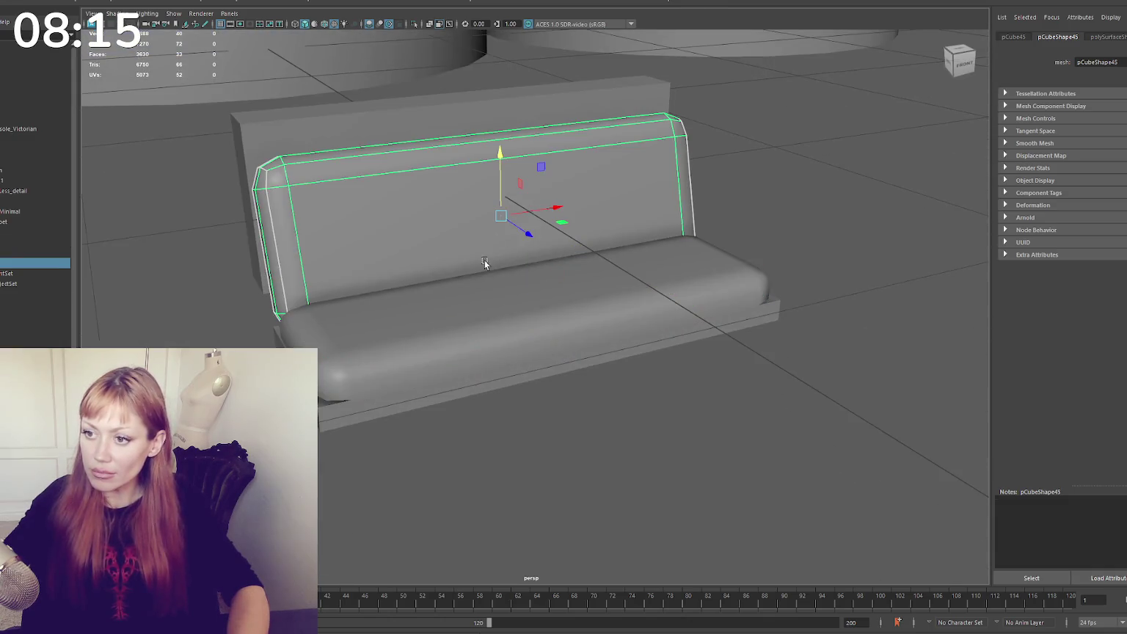
left_click(528, 103)
left_click_drag(456, 208, 415, 219, "alt")
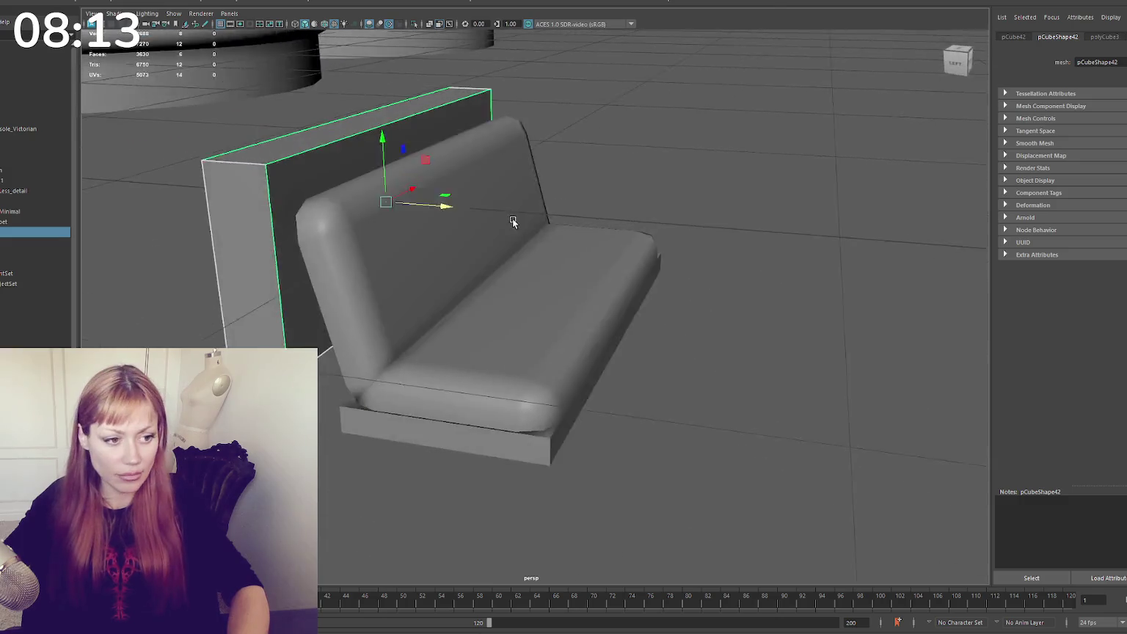
left_click(445, 201)
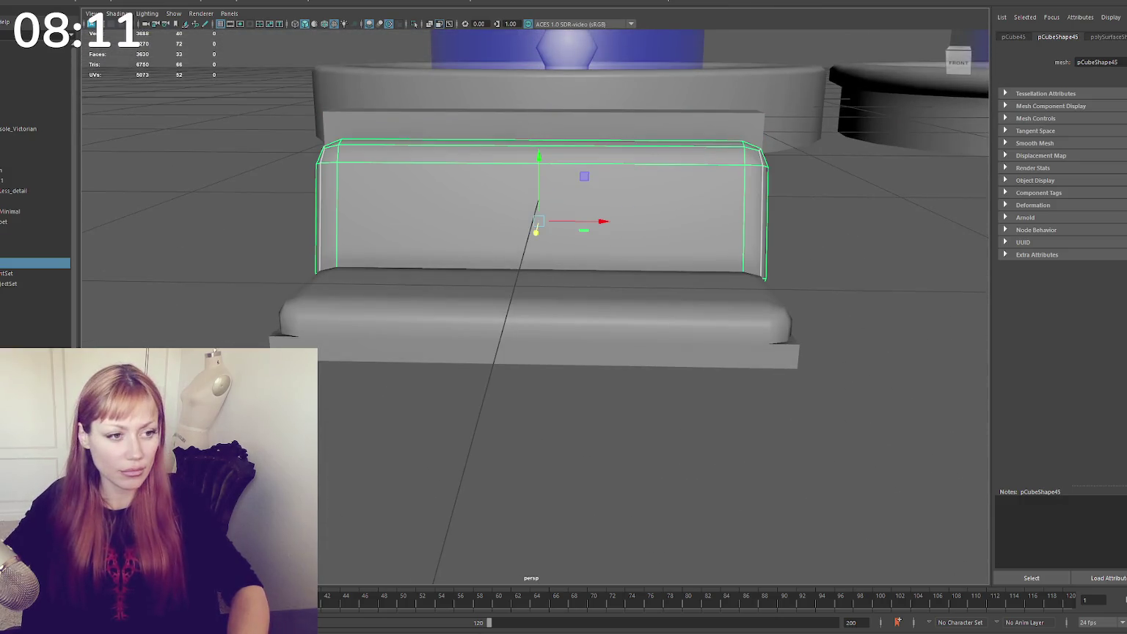
middle_click_drag(528, 220, 488, 256, "alt")
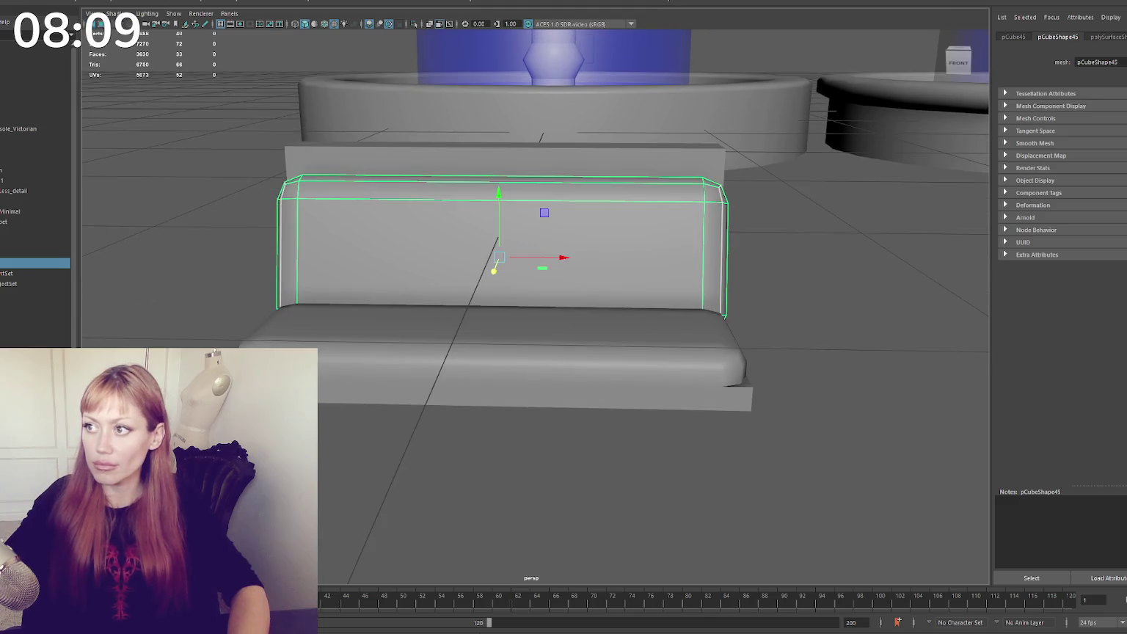
Insert two vertical edge loops across the backrest and spread them apart
right_click_drag(645, 103, 609, 202, "shift")
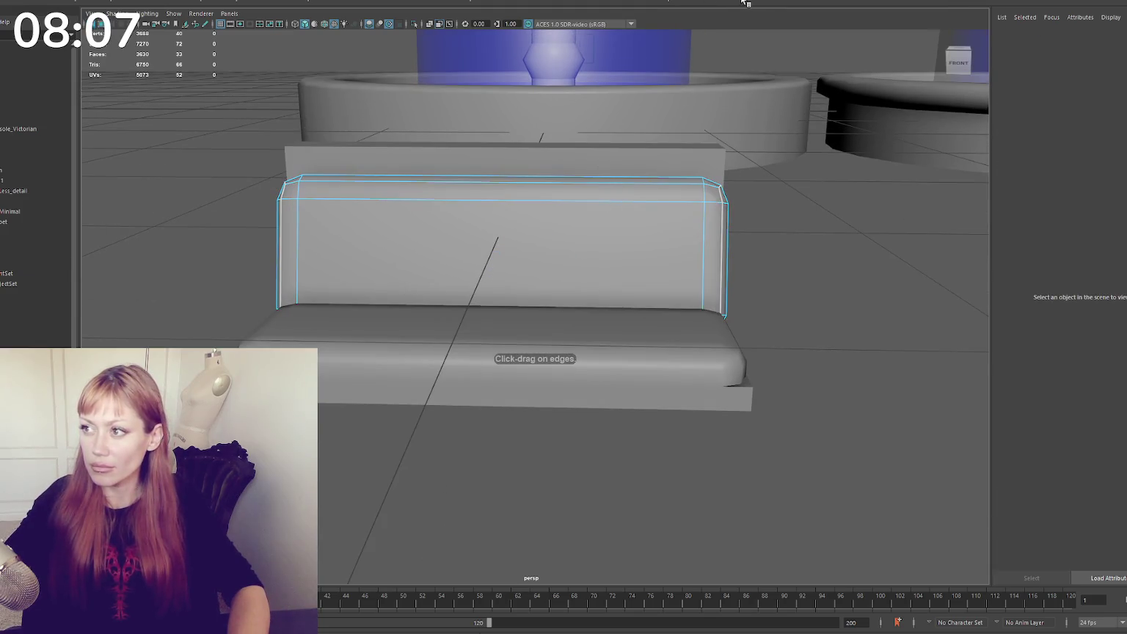
left_click(822, 154)
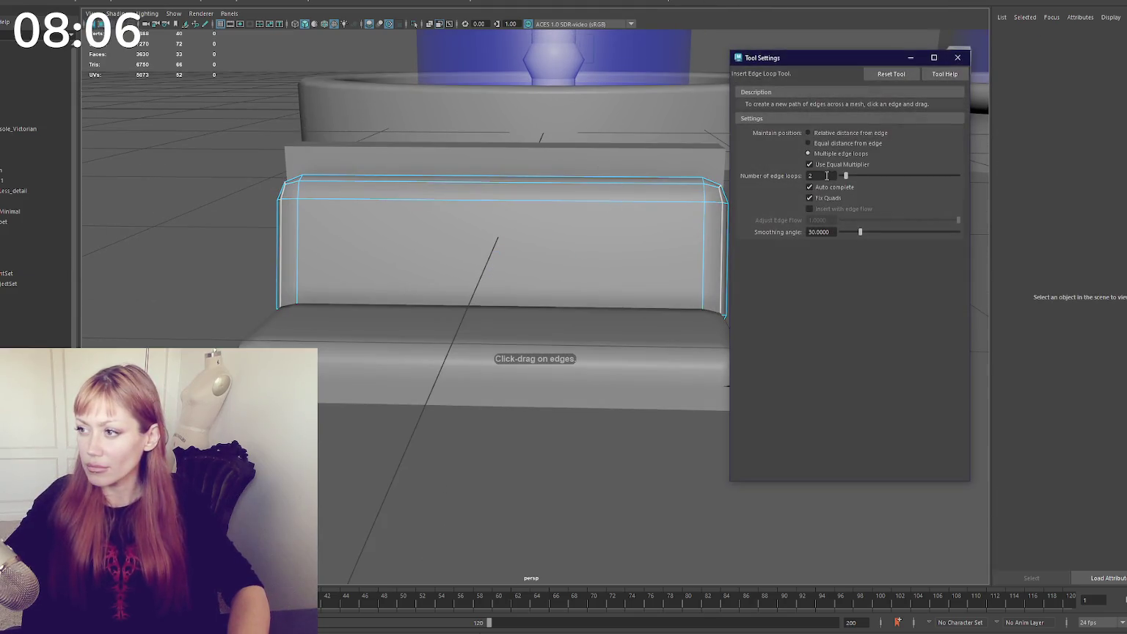
left_click(574, 205)
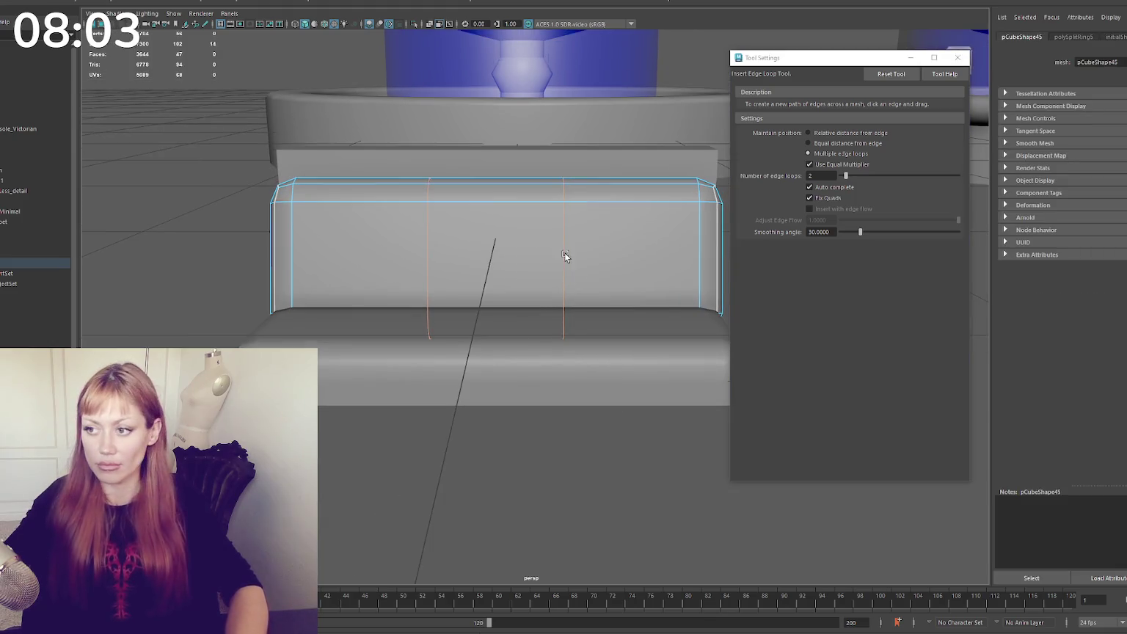
key("r")
left_click_drag(554, 260, 599, 262)
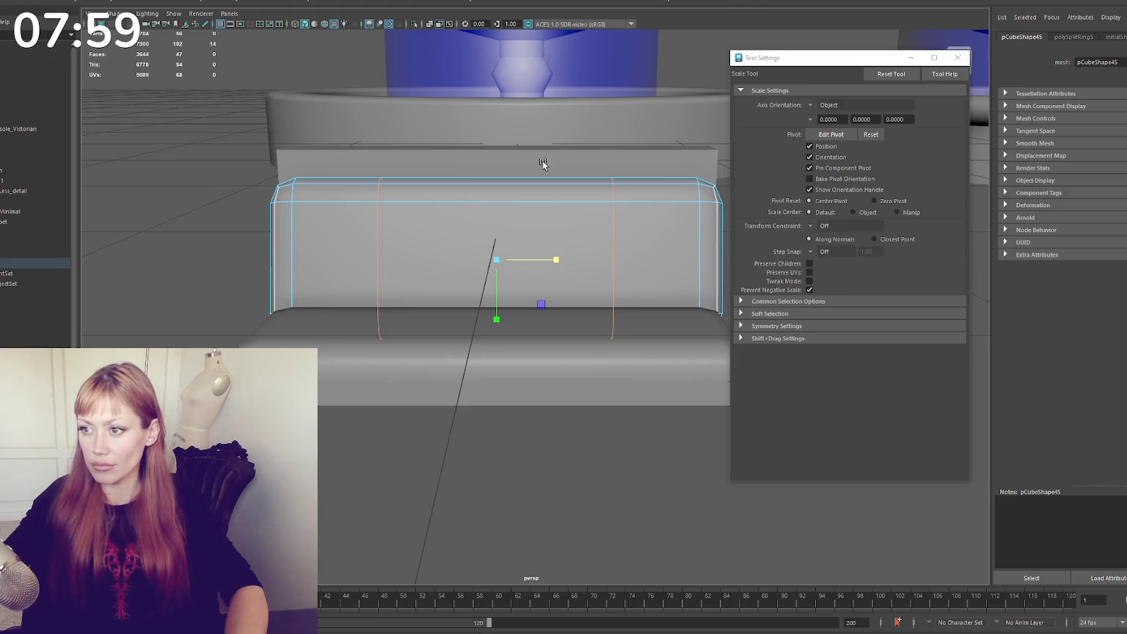
Raise the middle top vertices of the backrest and widen the raised section
key("y")
right_click_drag(266, 219, 220, 220)
left_click_drag(414, 146, 533, 214)
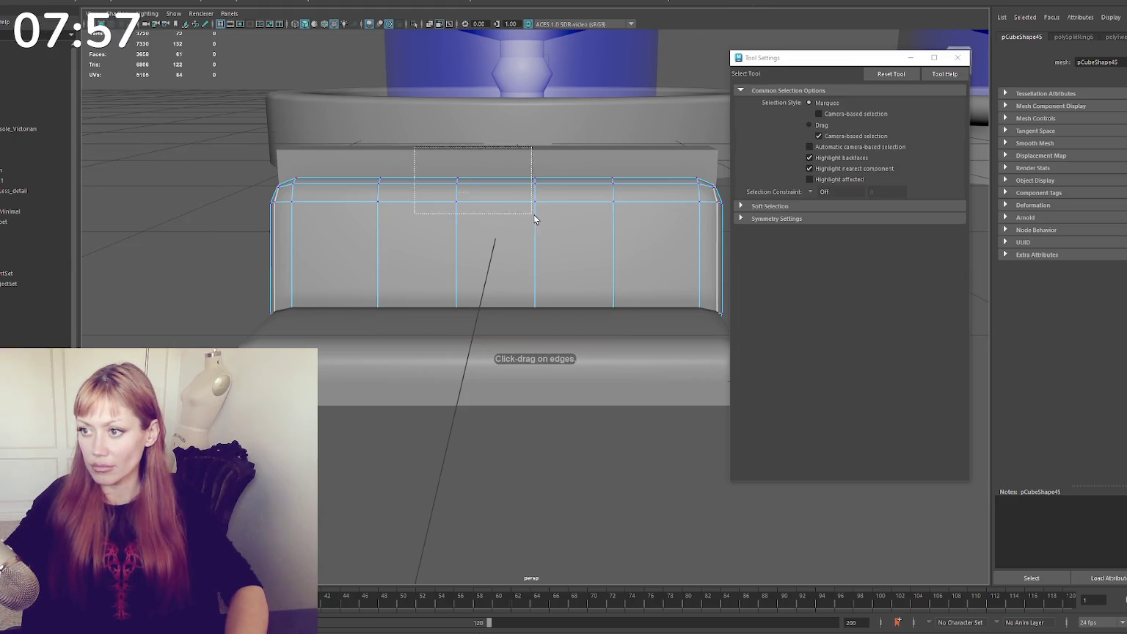
key("w")
left_click_drag(497, 158, 498, 140)
key("r")
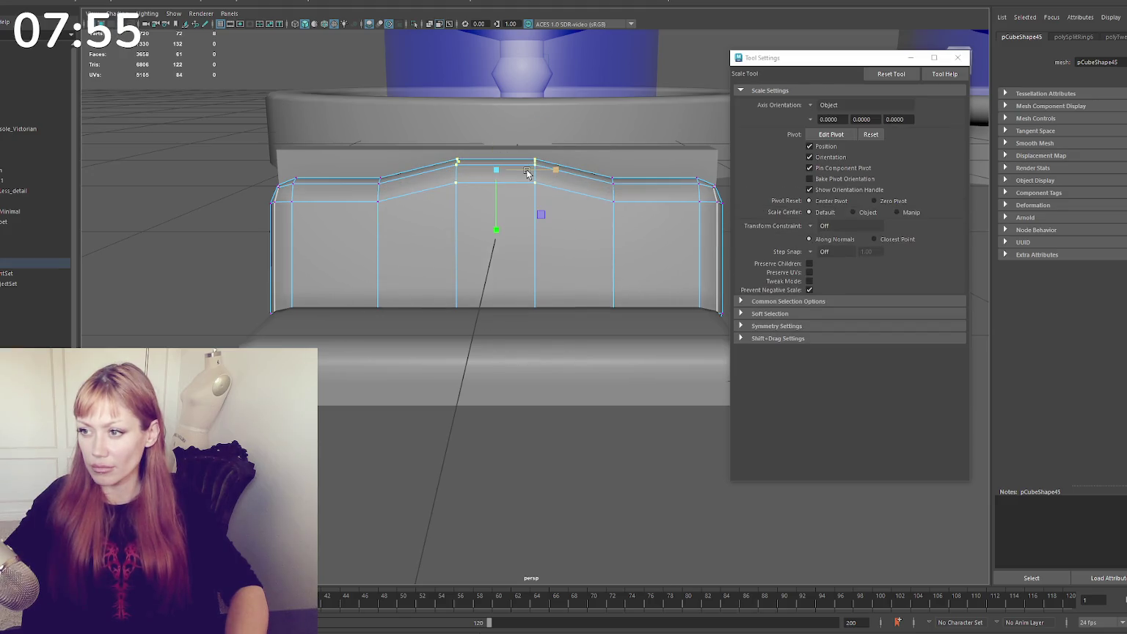
left_click_drag(435, 114, 558, 423)
left_click_drag(552, 250, 583, 255)
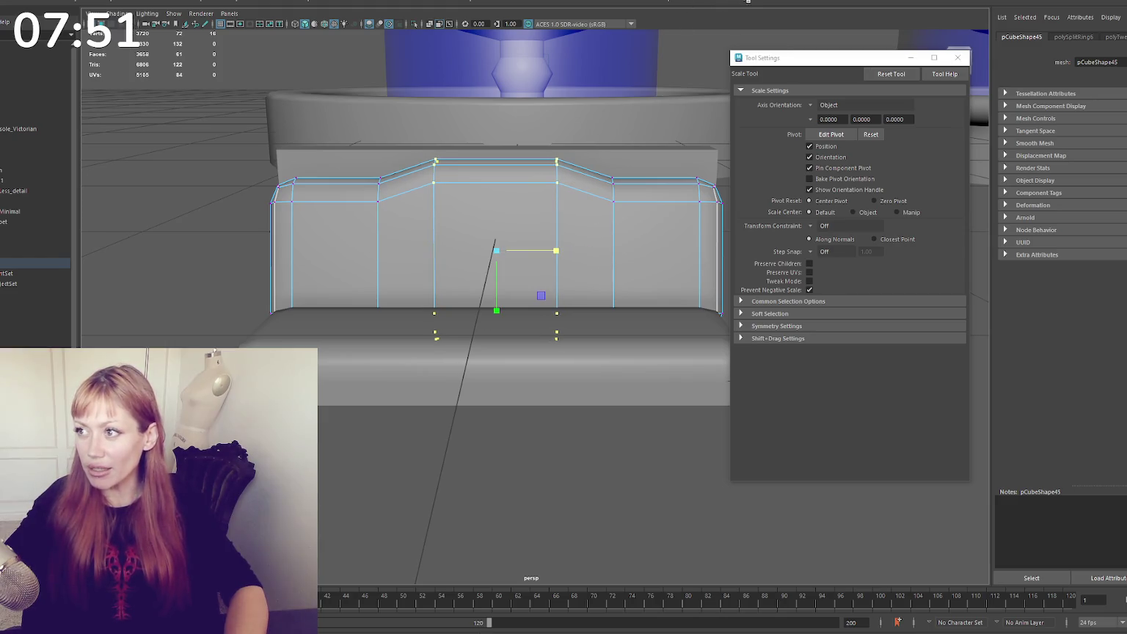
Add two more loops inside the raised section and select their top vertices
left_click(516, 182)
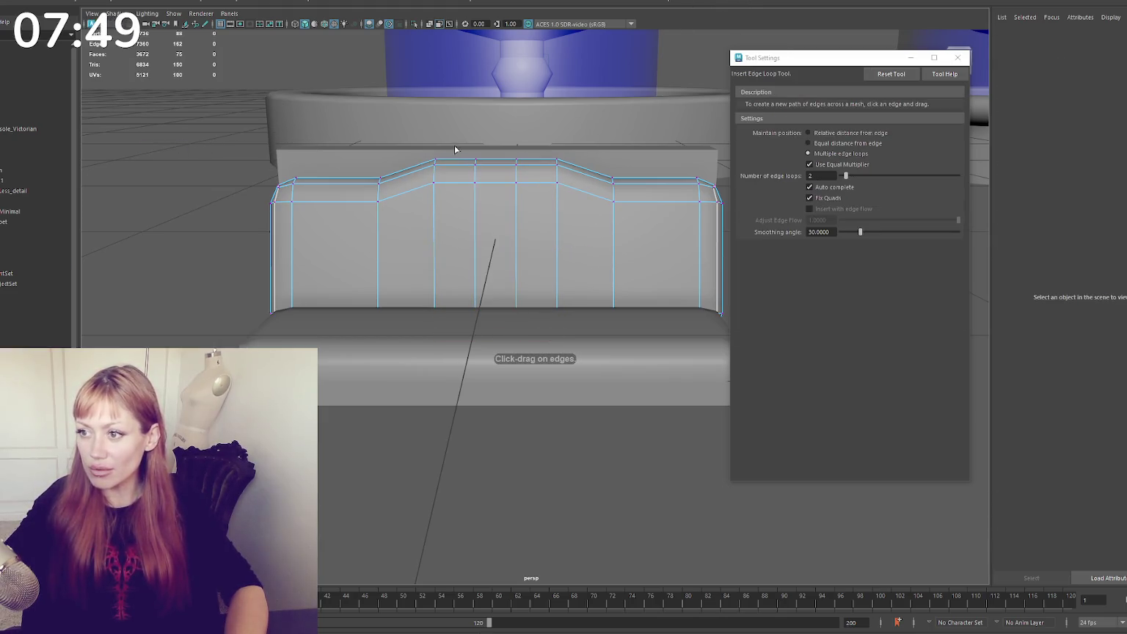
key("q")
mouse_move(462, 147)
left_mouse_down()
mouse_move(527, 169)
mouse_move(503, 134)
left_mouse_up()
key("w")
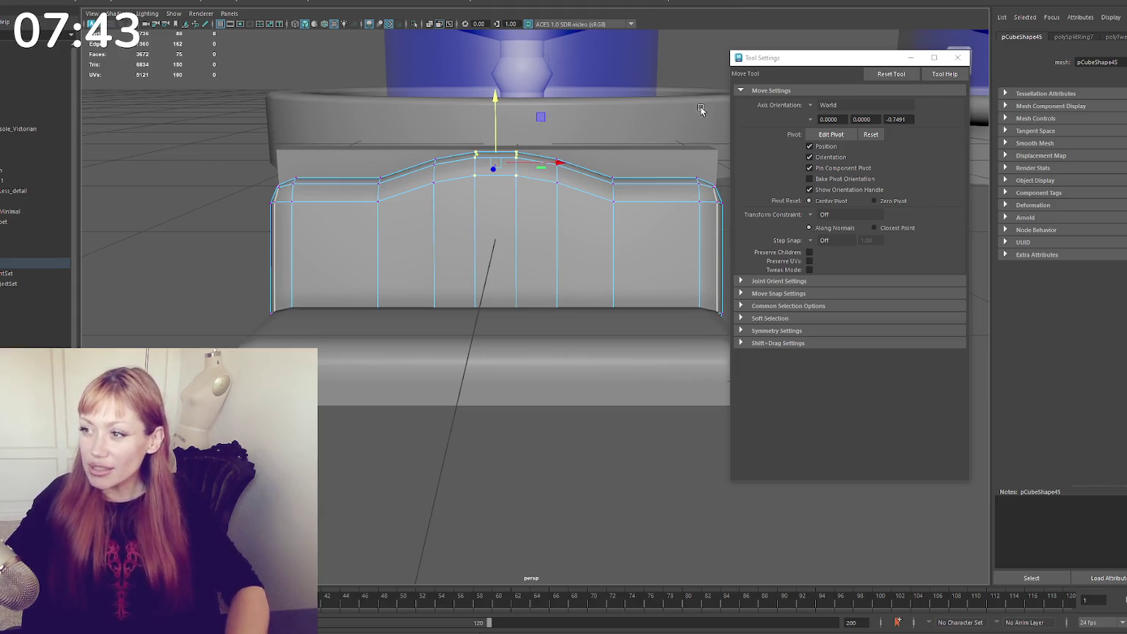
Raise the centre peak and add single edge loops near each backrest end
right_click_drag(701, 110, 658, 204, "shift")
double_click(829, 173)
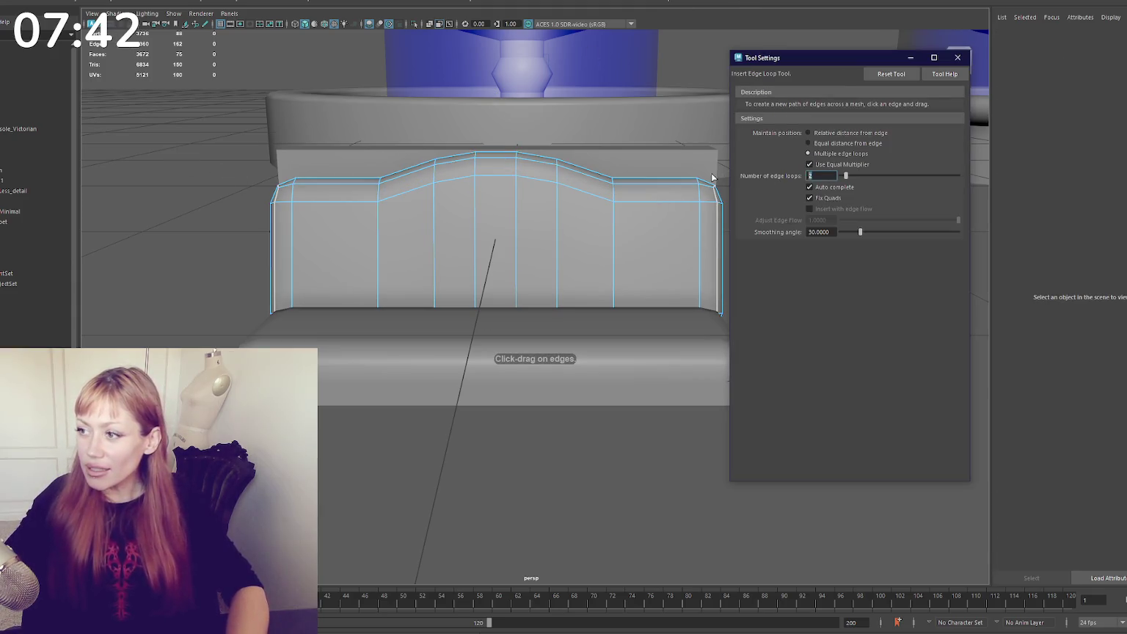
left_click(655, 200)
left_click(337, 208)
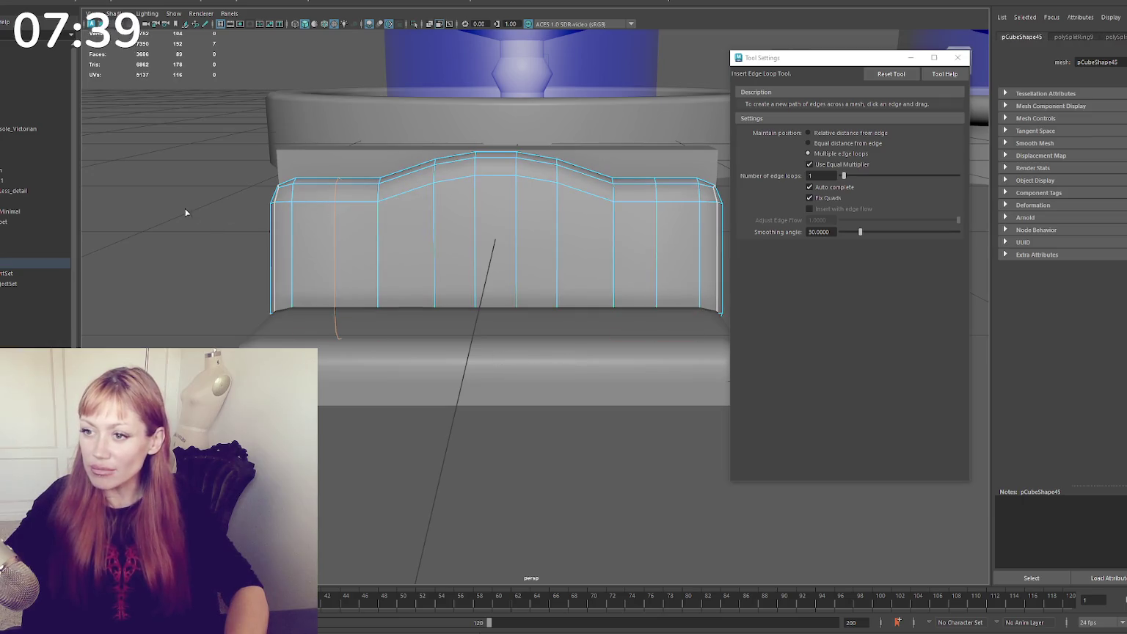
Lower the outer top corner vertices on both sides to form the scalloped dips
key("q")
right_click_drag(155, 166, 132, 166)
left_click_drag(265, 165, 315, 157)
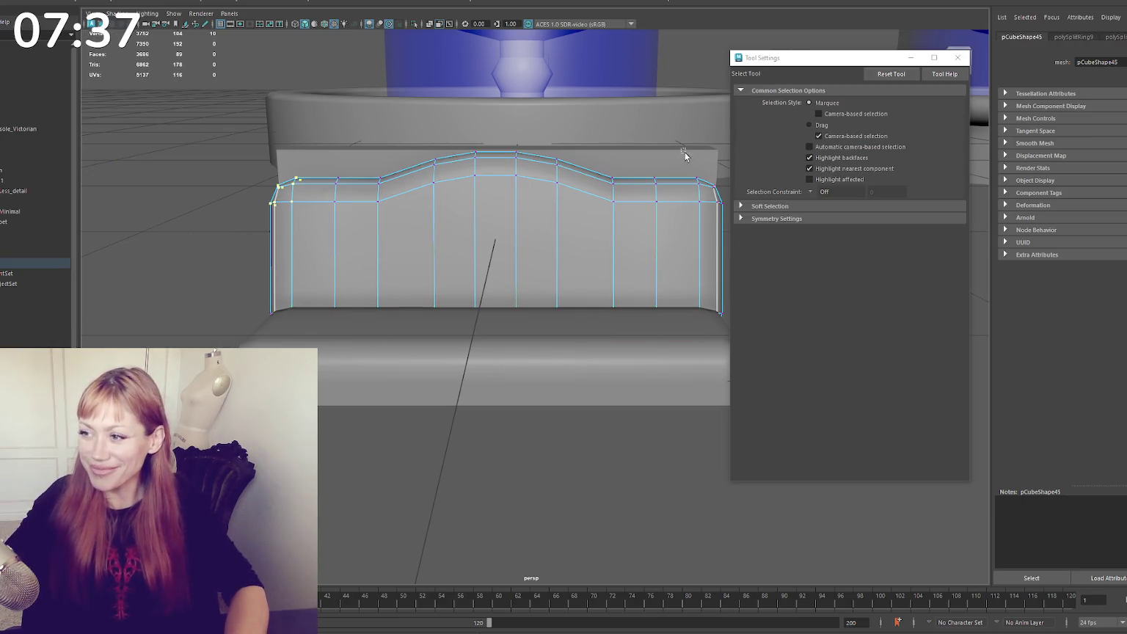
left_click_drag(685, 152, 728, 217, "shift")
key("w")
left_click_drag(496, 147, 496, 154)
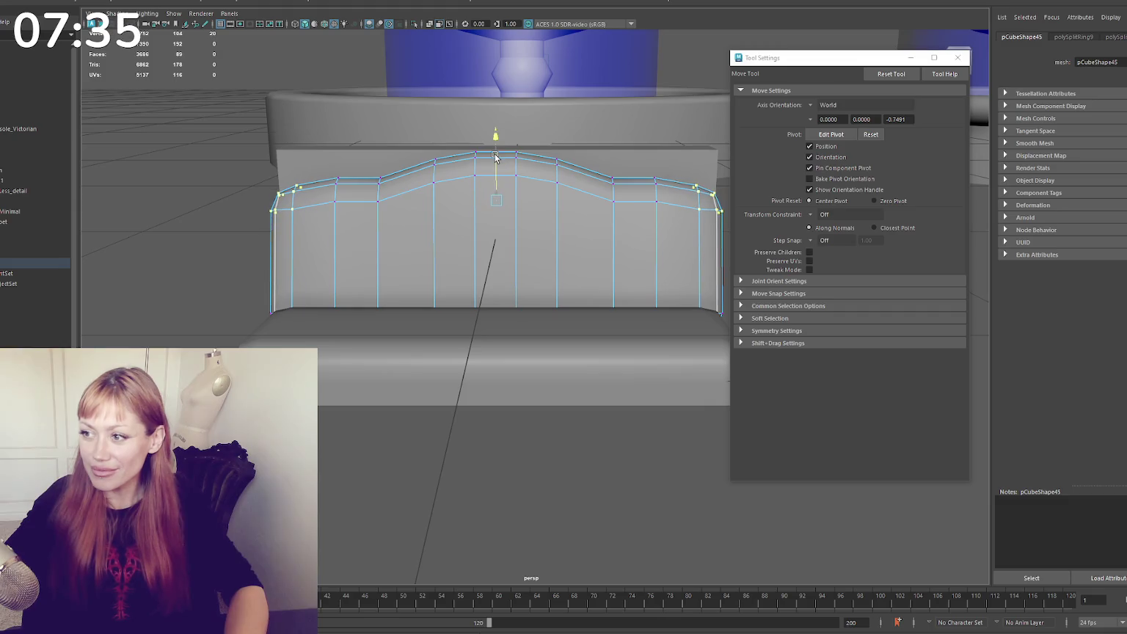
left_click_drag(496, 157, 496, 157)
left_click_drag(212, 239, 213, 239)
left_click_drag(505, 174, 497, 193)
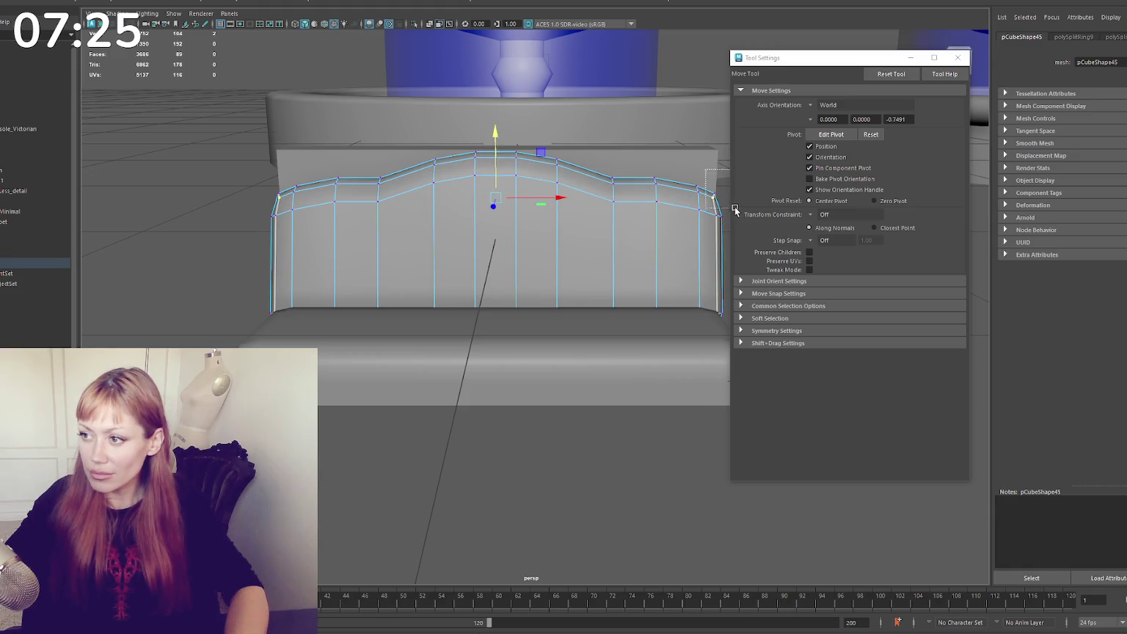
left_click_drag(256, 213, 257, 213, "shift")
left_click_drag(496, 157, 496, 157)
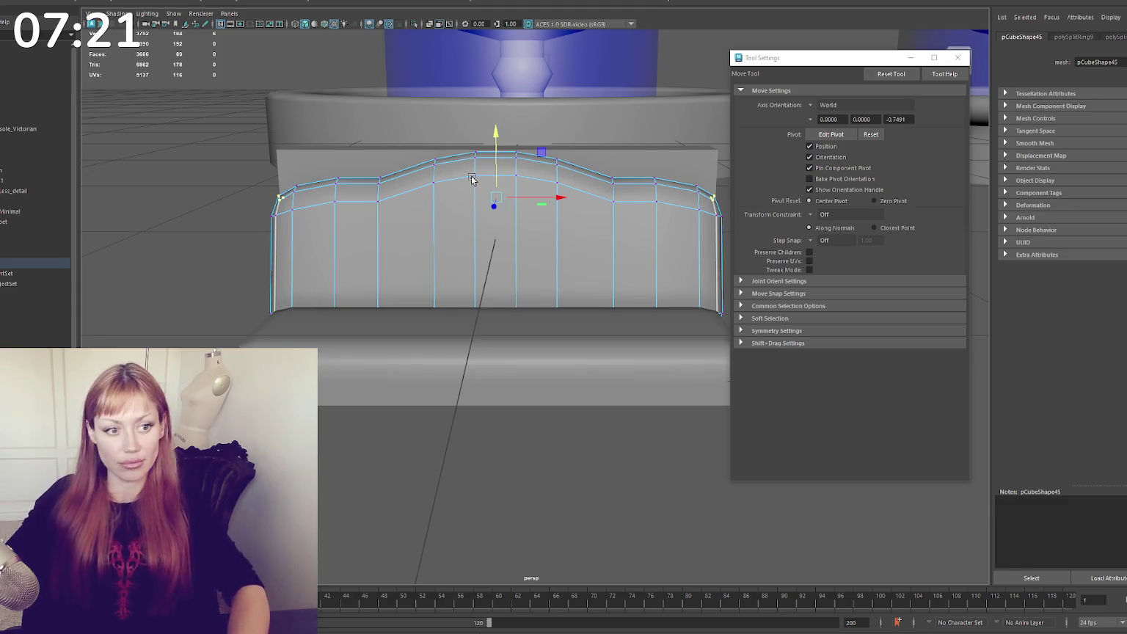
Orbit around the bench to inspect the wavy backrest from front and rear
right_click_drag(176, 212, 176, 215)
left_click_drag(177, 215, 256, 200, "alt")
left_click(360, 195)
left_click_drag(360, 195, 350, 196, "alt")
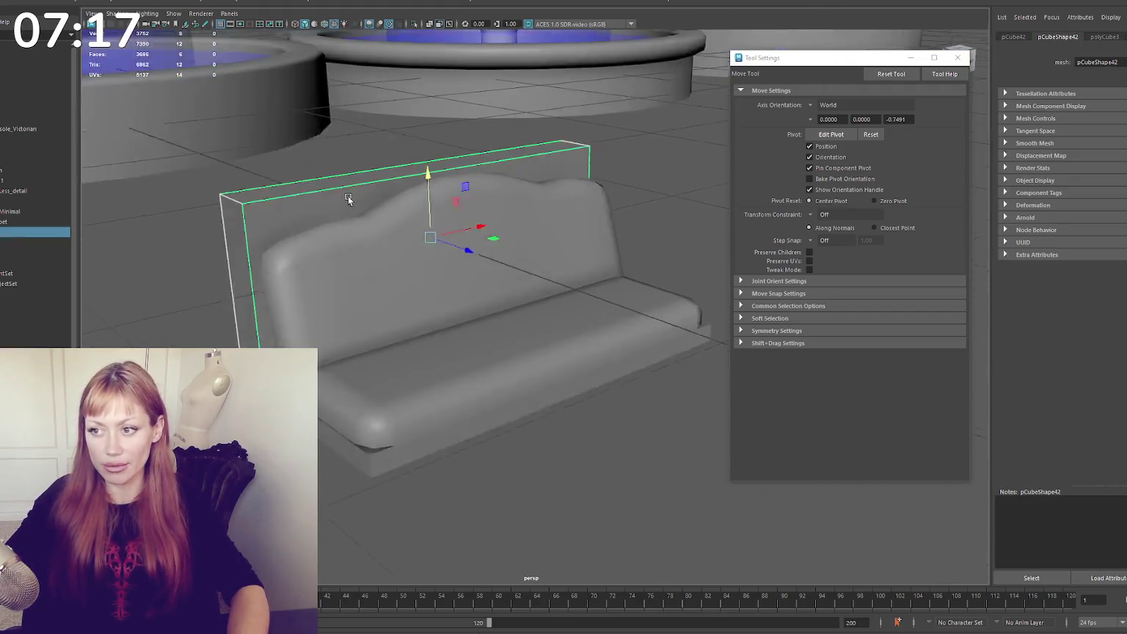
scroll(418, 176, "down", 2)
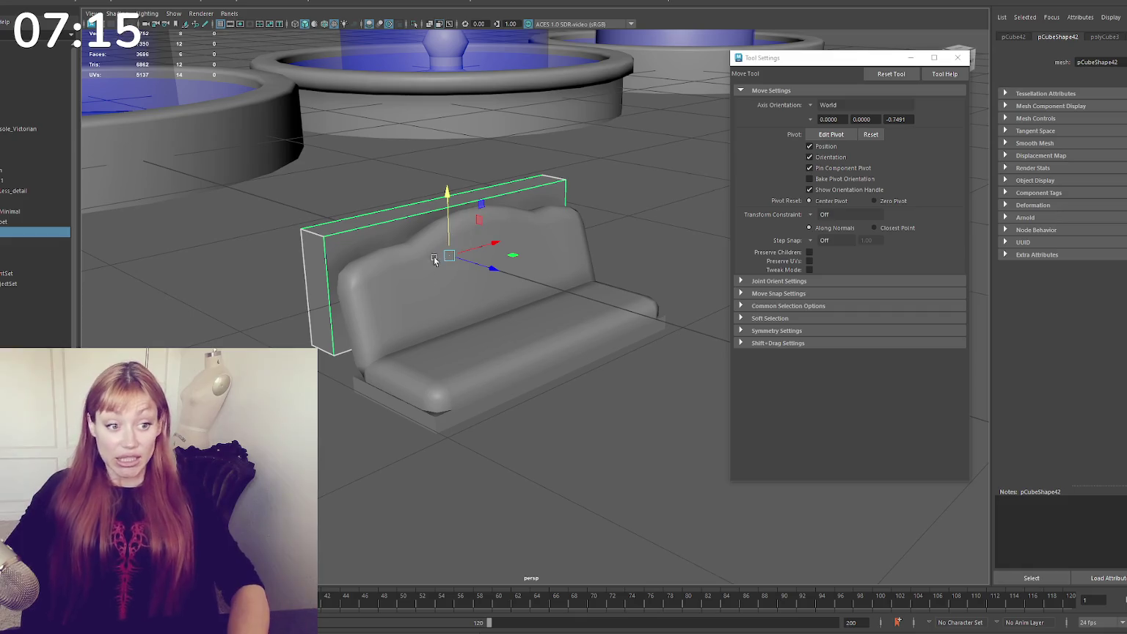
mouse_move(541, 335)
left_mouse_down("alt")
mouse_move(543, 293)
mouse_move(415, 262)
left_mouse_up("alt")
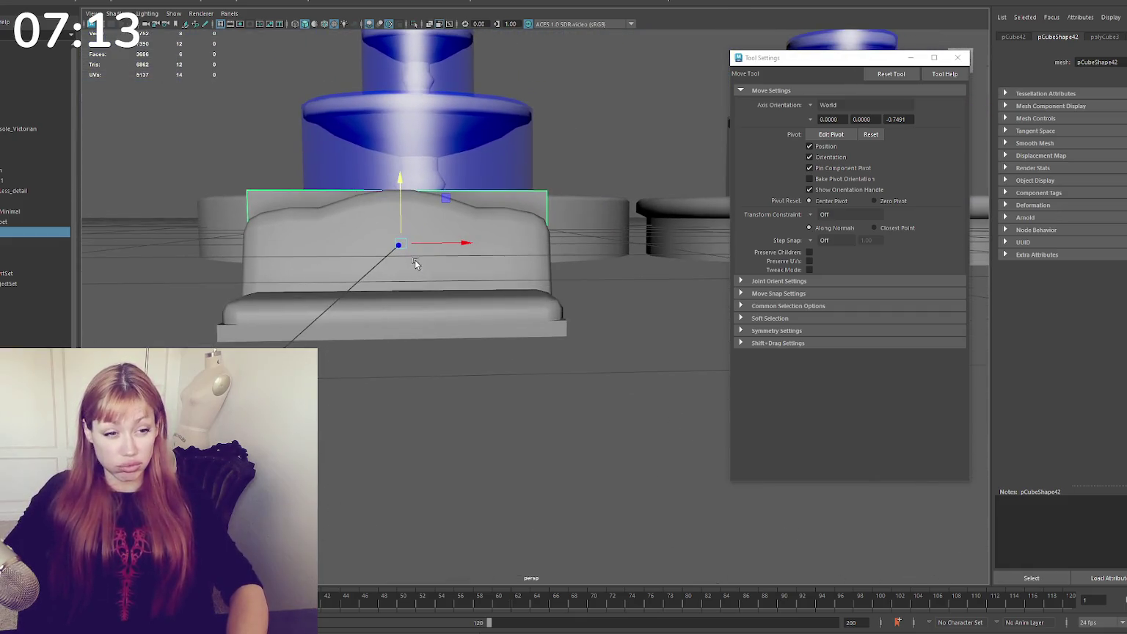
left_click(390, 319)
left_click_drag(389, 319, 505, 183, "alt")
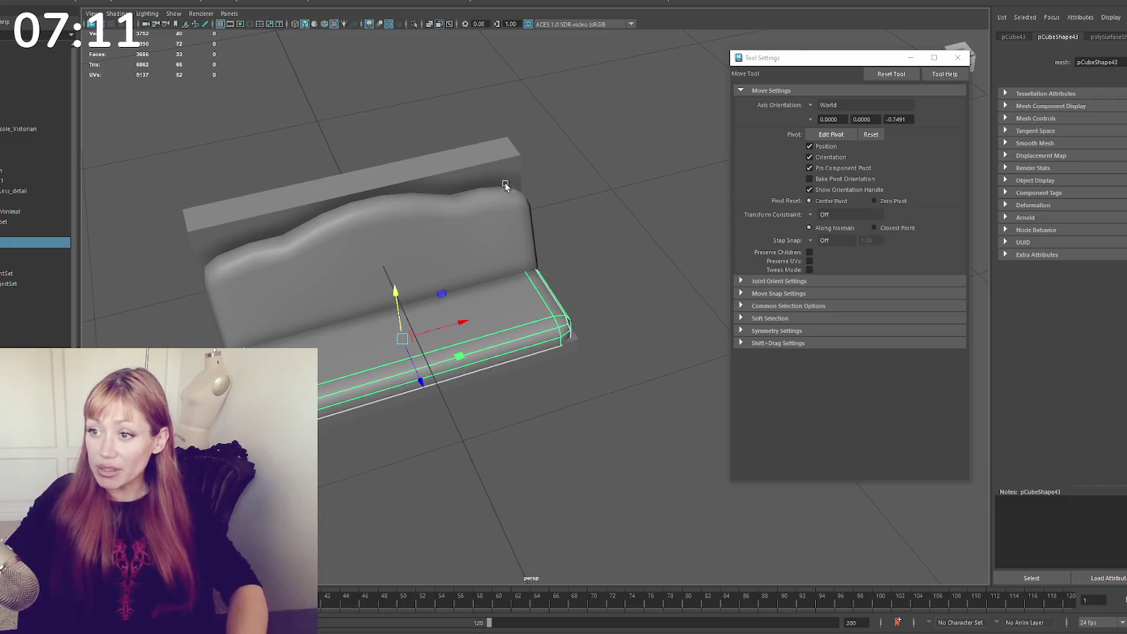
Select the base plate's faces, then move closer and select the seat cushion
mouse_move(422, 242)
left_mouse_down("alt")
mouse_move(405, 211)
mouse_move(436, 372)
left_mouse_up("alt")
left_click(437, 373)
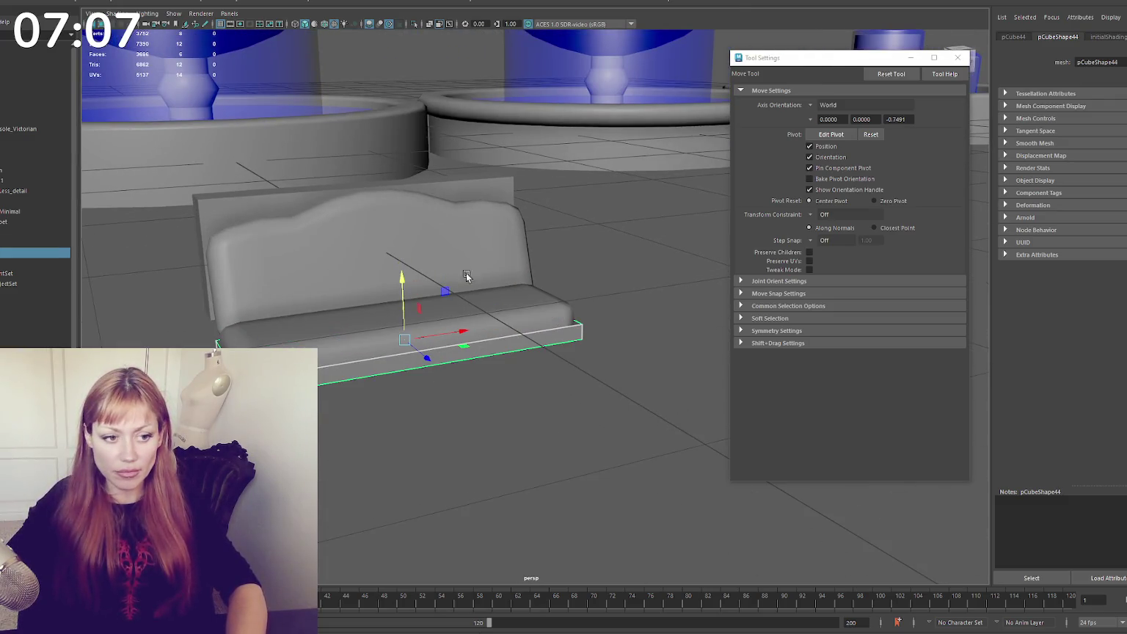
key("F11")
left_click_drag(616, 242, 189, 377)
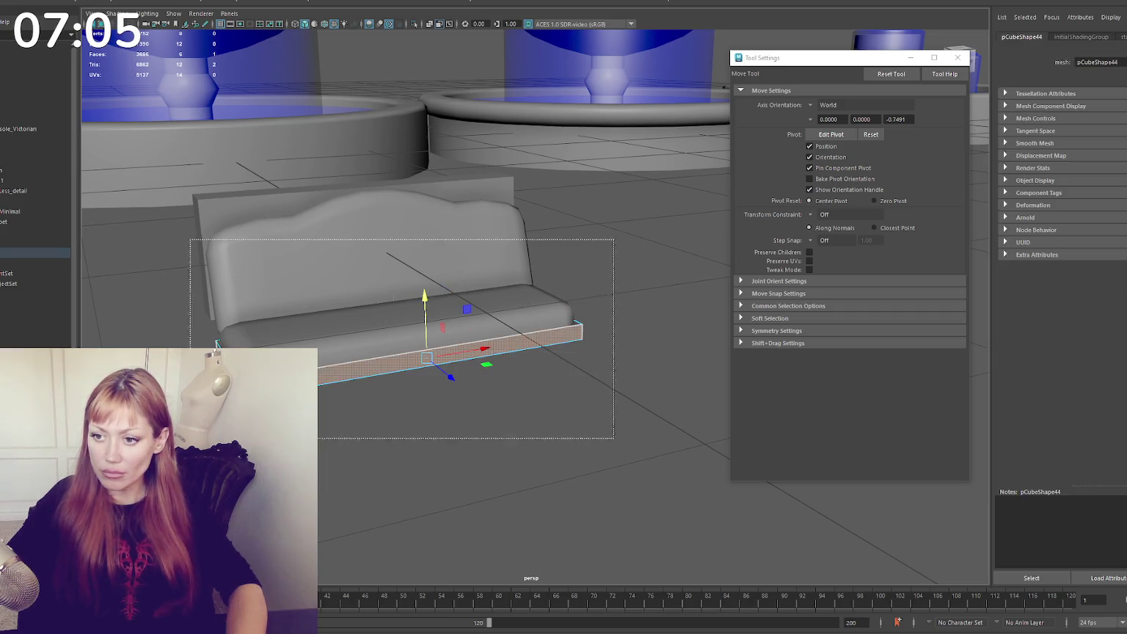
right_click_drag(217, 343, 431, 397, "alt")
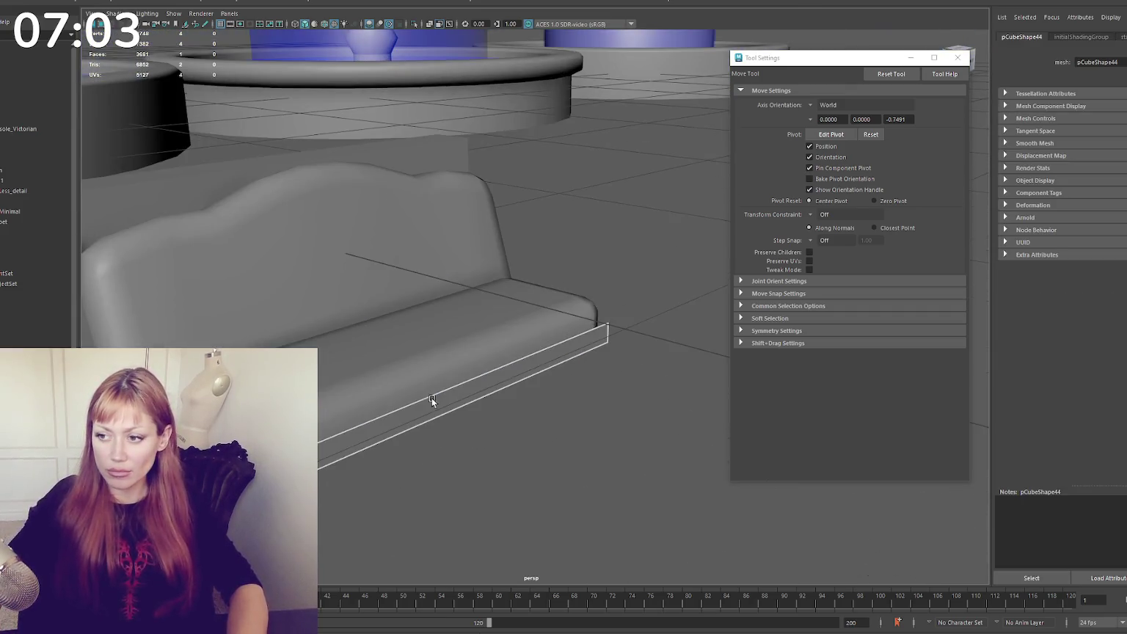
left_click_drag(467, 378, 441, 315, "alt")
left_click(440, 315)
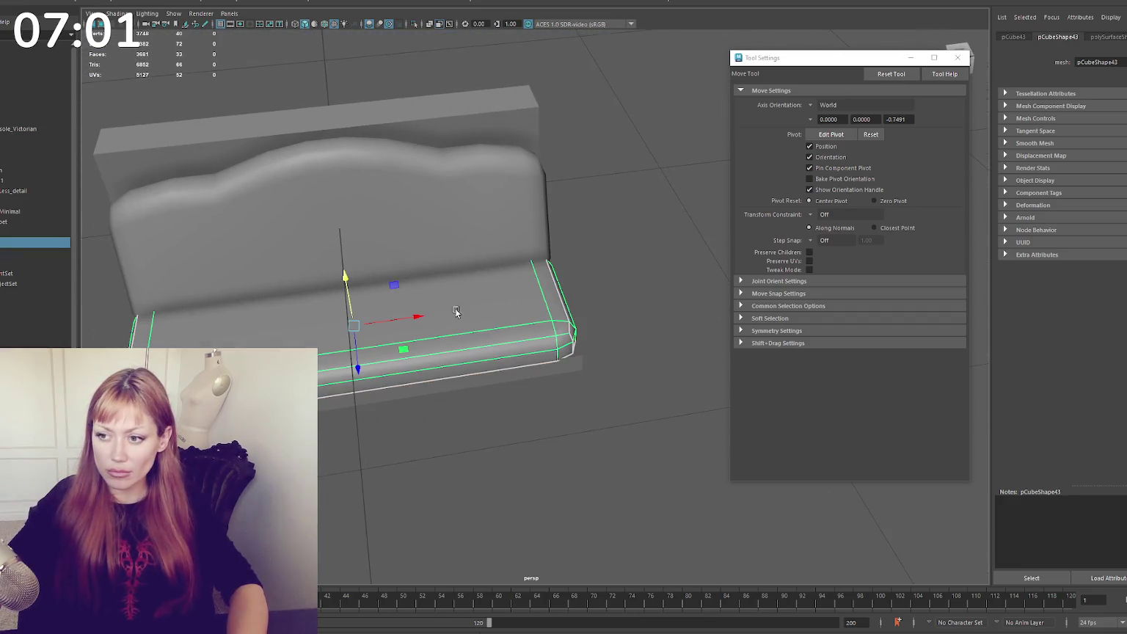
Insert pairs of vertical edge loops across the cushion and spread them apart
right_click_drag(487, 305, 484, 315, "shift")
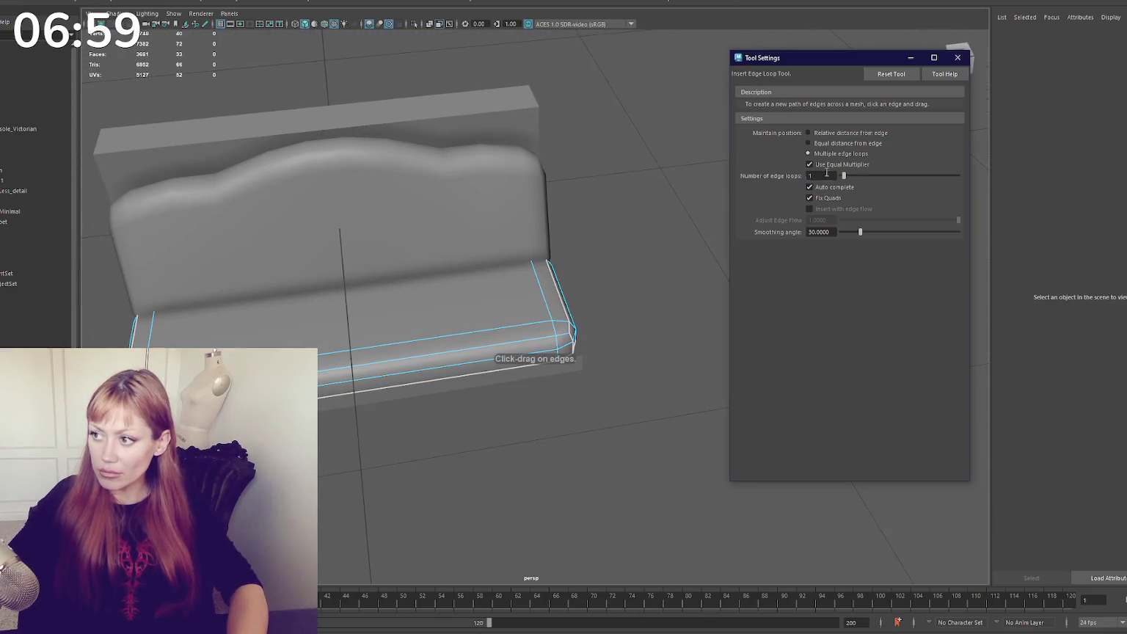
left_click(413, 362)
key("r")
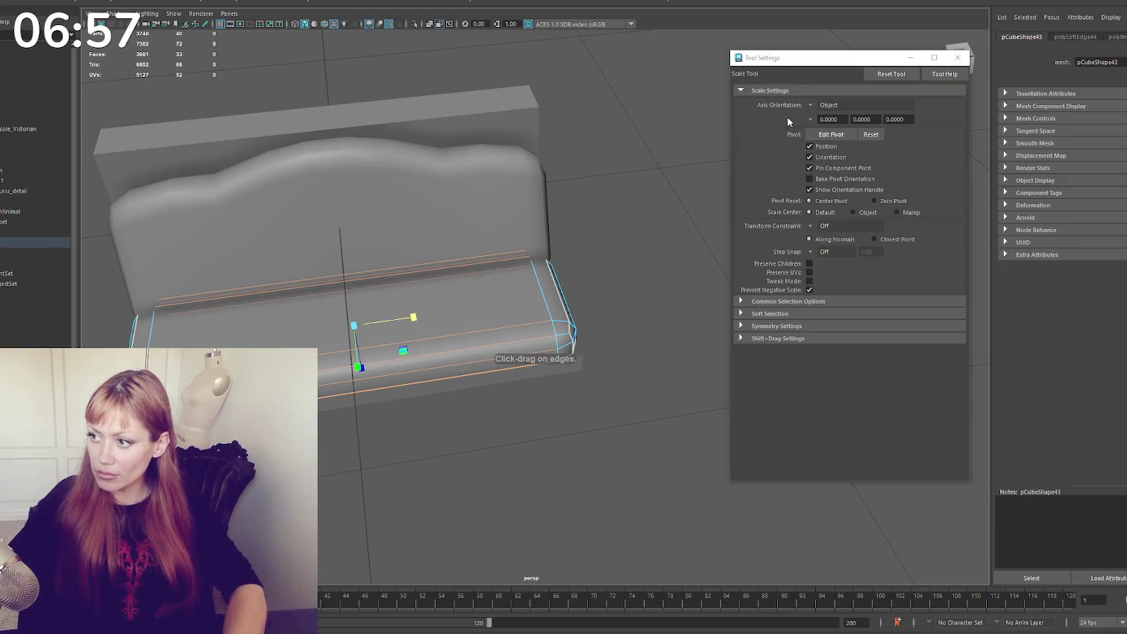
key("g")
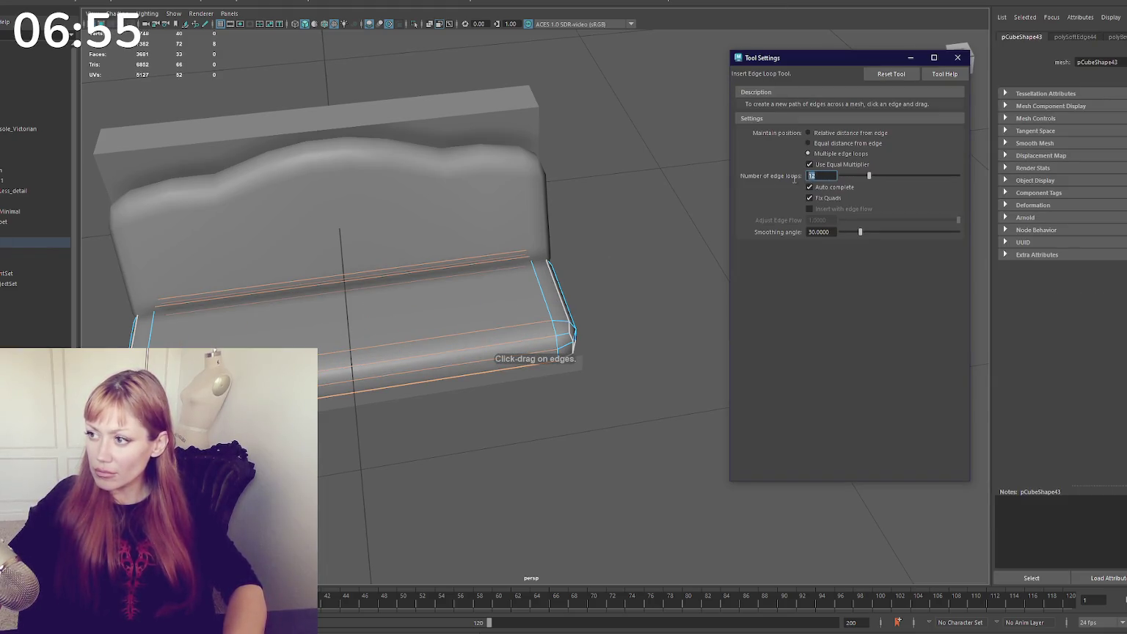
type("2")
left_click(479, 338)
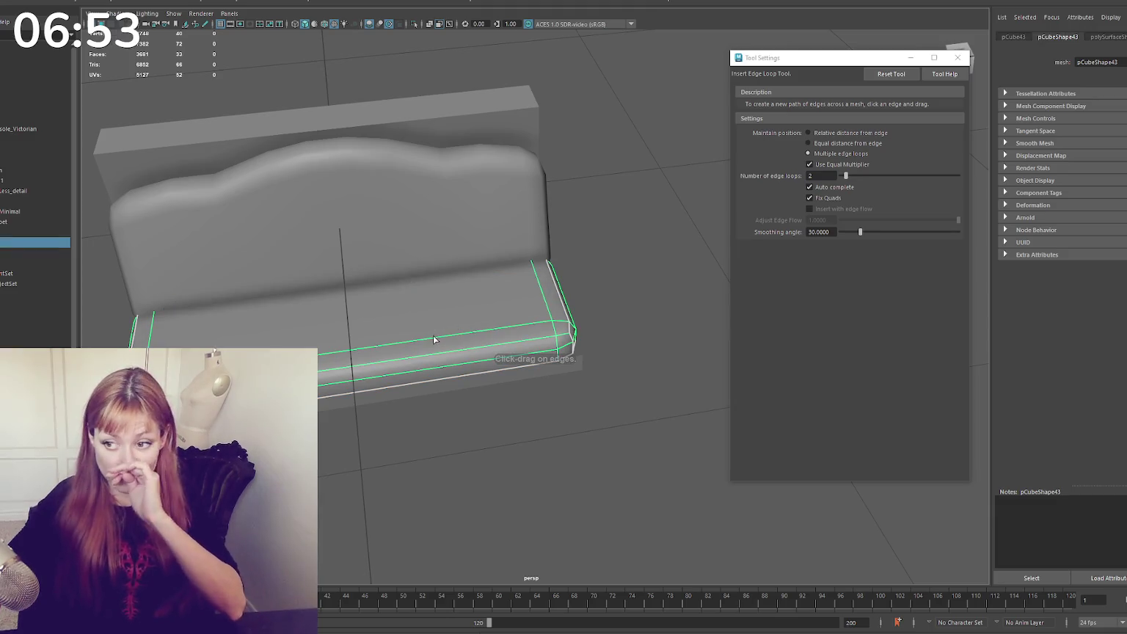
key("r")
left_click_drag(415, 317, 457, 317)
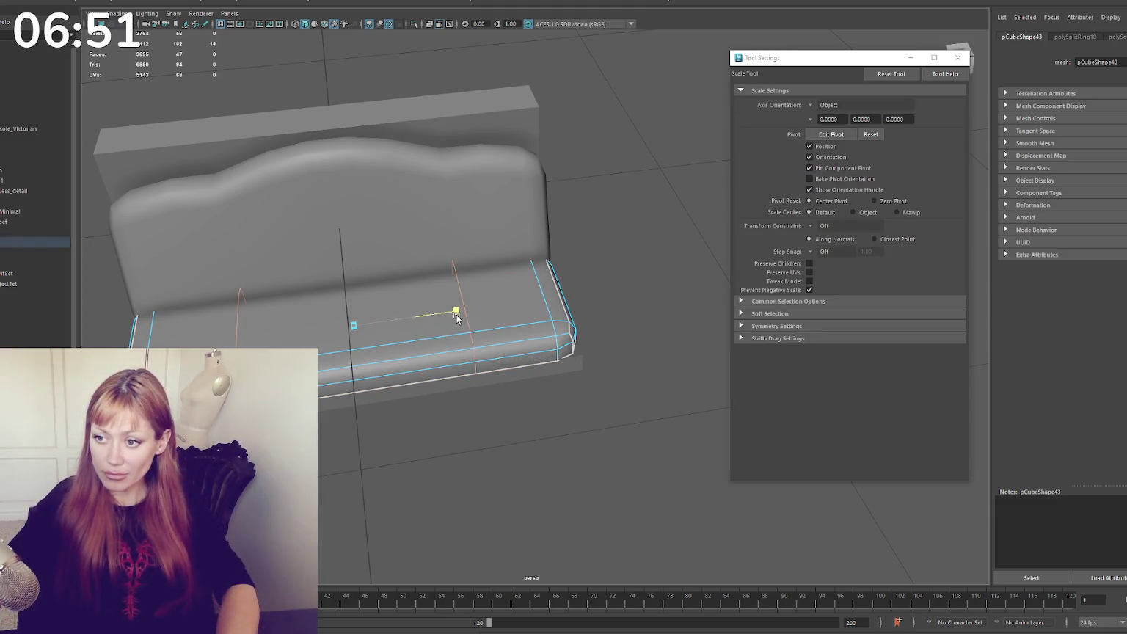
key("y")
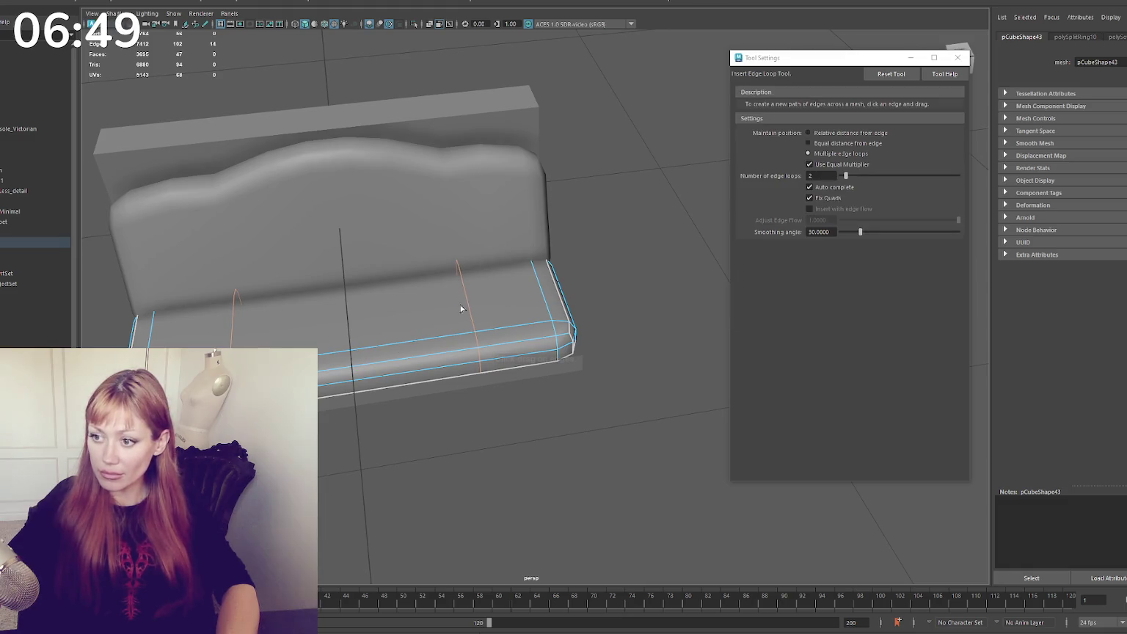
left_click(438, 335)
left_click_drag(427, 315, 469, 310)
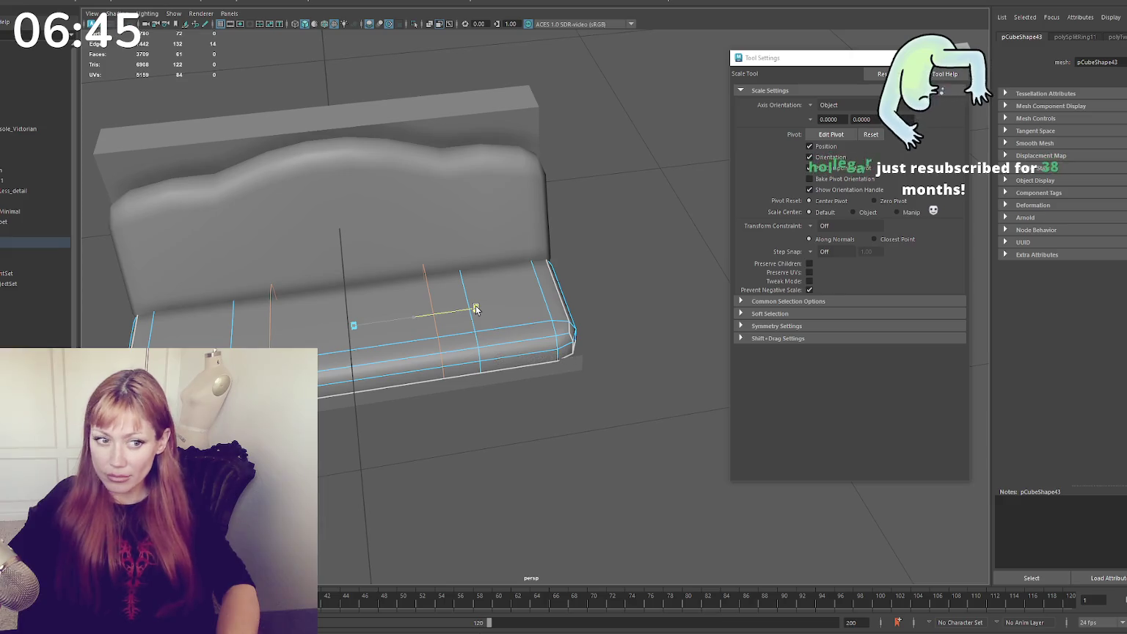
left_click_drag(476, 308, 494, 301)
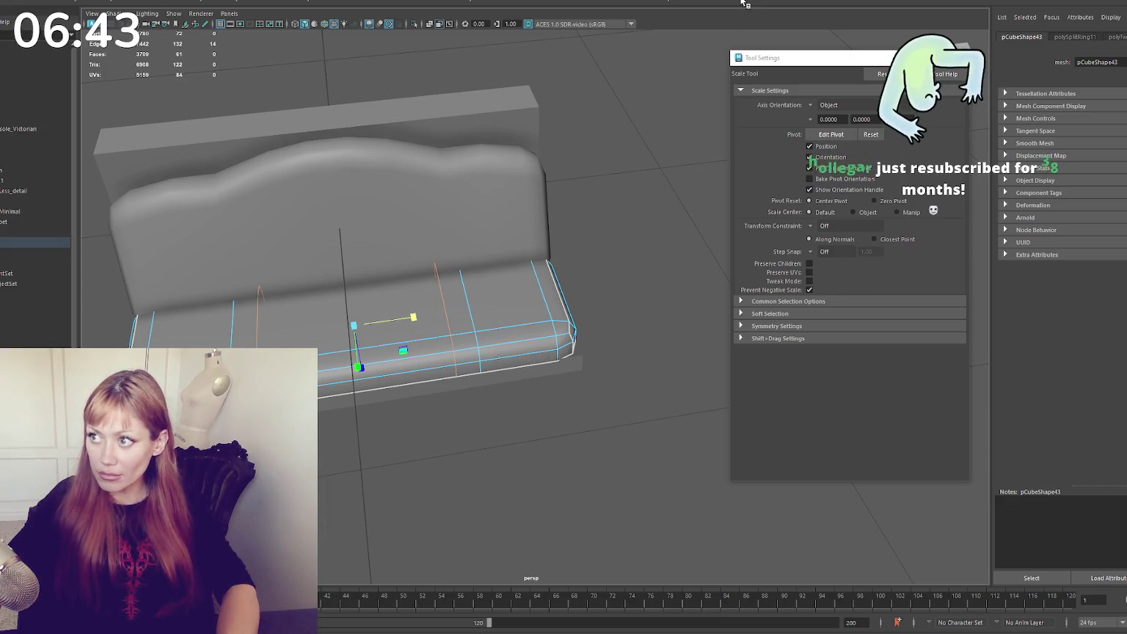
Add another edge loop and pull a vertex column down so the bottom edge dips
key("y")
left_click(427, 336)
key("w")
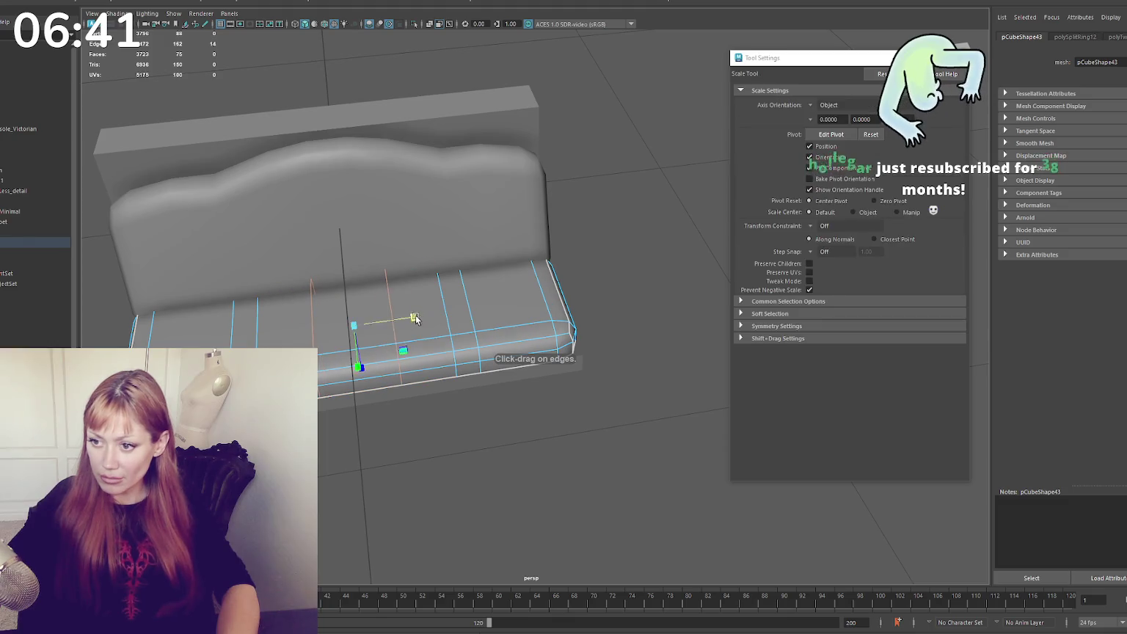
key("r")
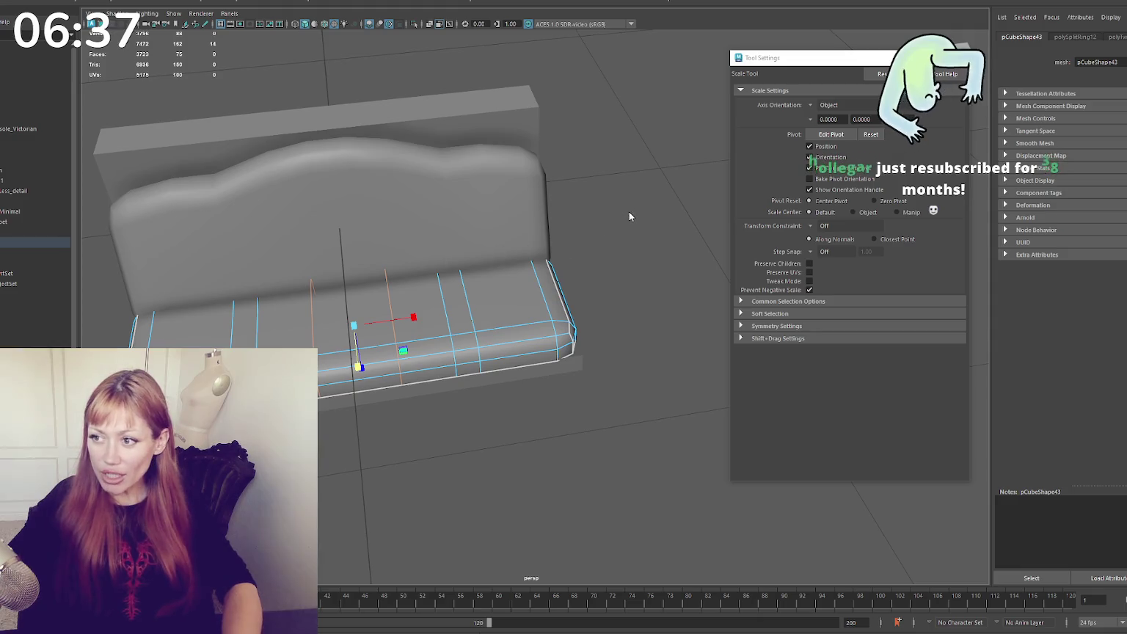
left_click_drag(576, 231, 383, 334, "alt")
key("q")
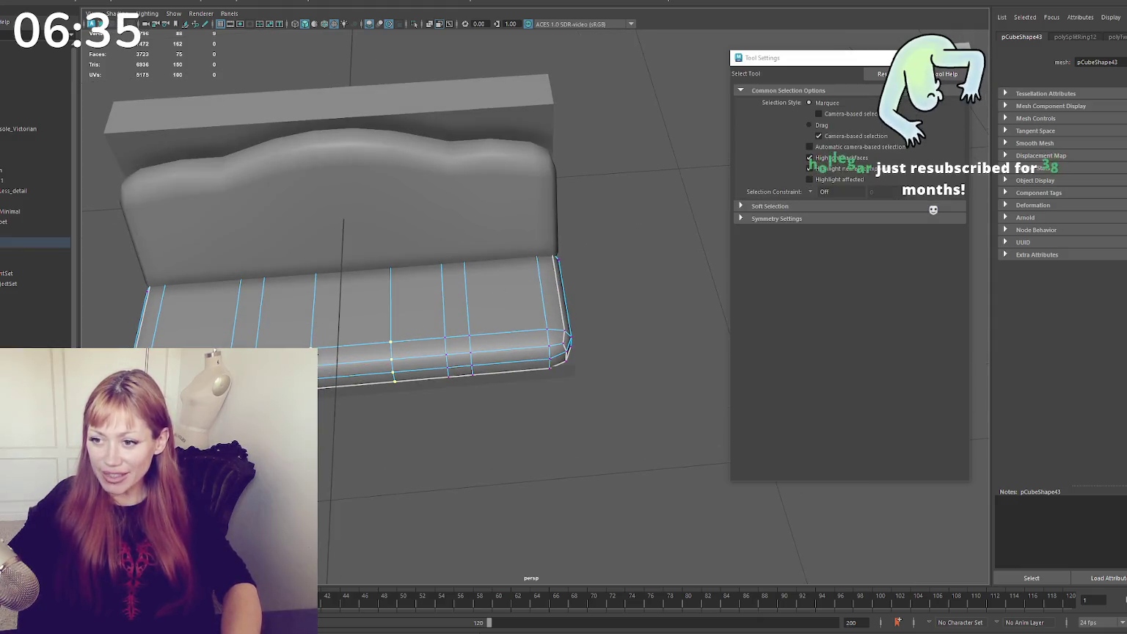
key("w")
middle_click_drag(409, 414, 411, 422)
Switch to wireframe and select the edge loop along the top front edge
key("q")
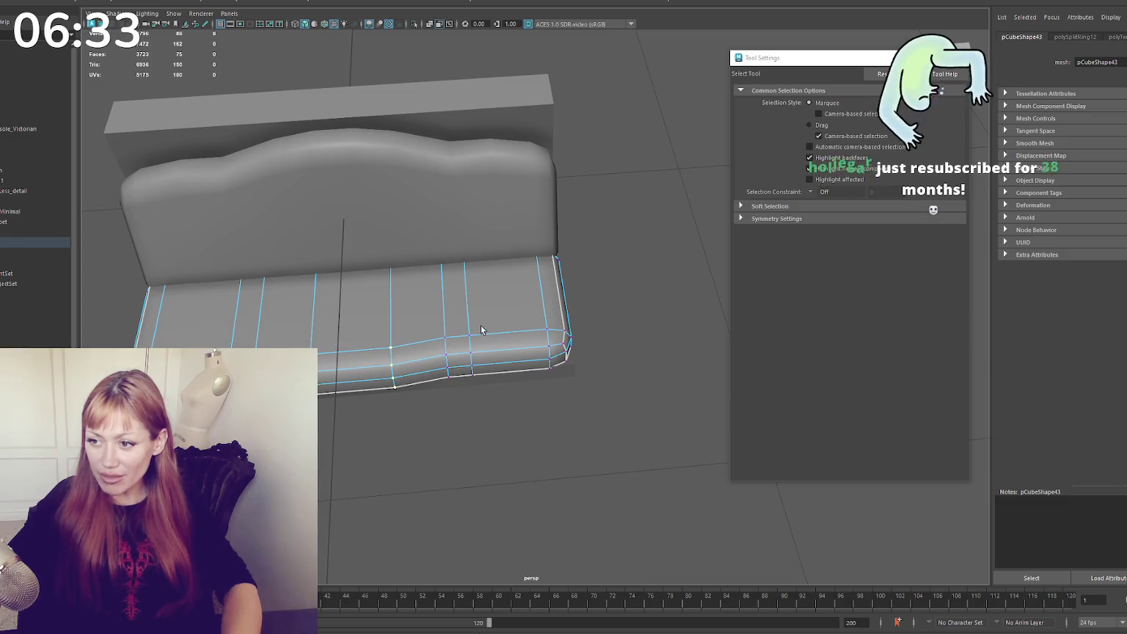
key("w")
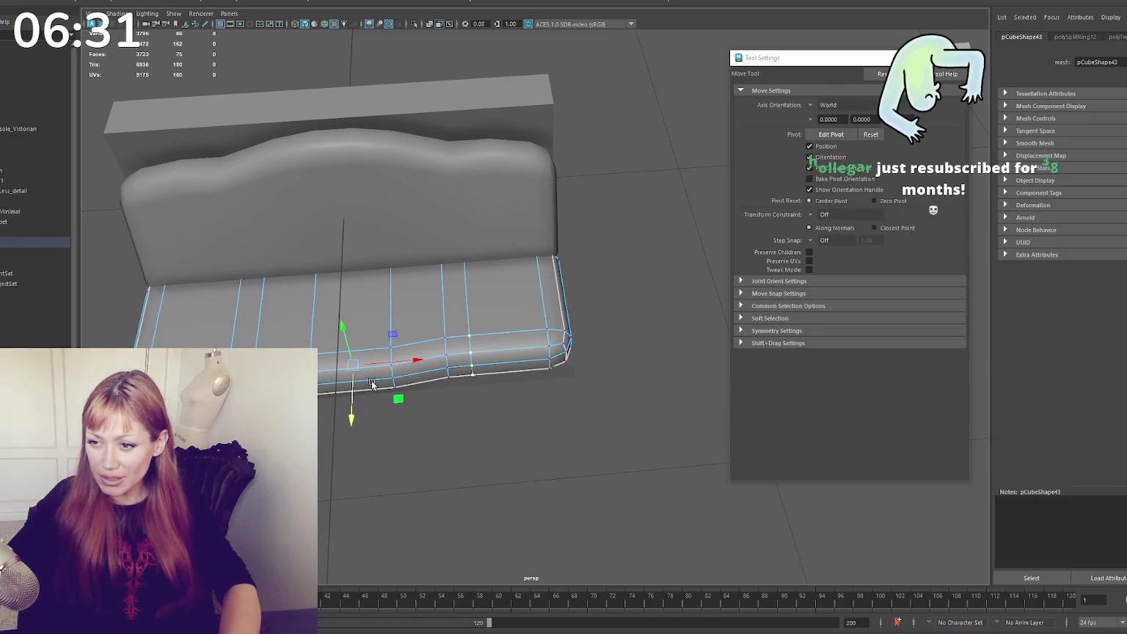
key("r")
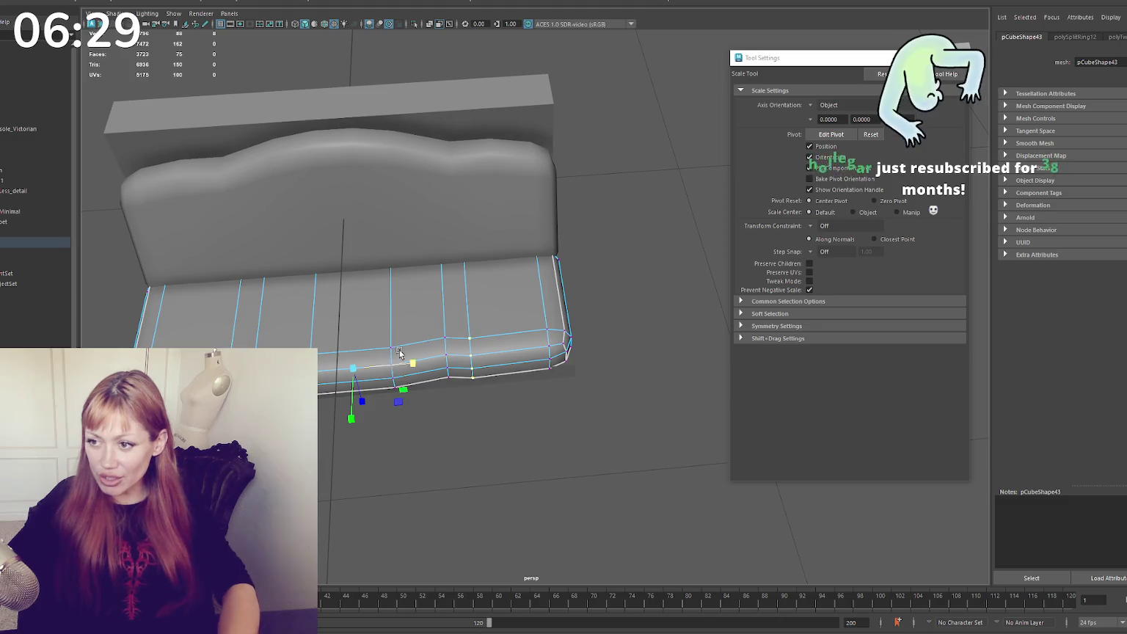
key("4")
double_click(449, 257)
Select the left and right vertical edge columns of the base and scale them apart along X
double_click(469, 317)
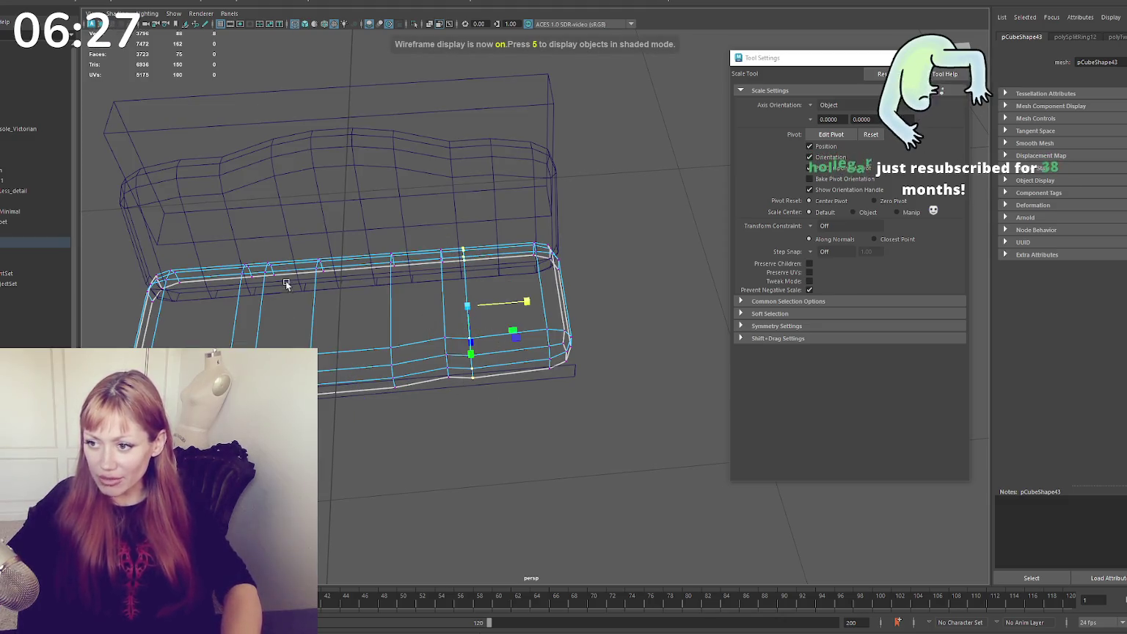
double_click(249, 295, "shift")
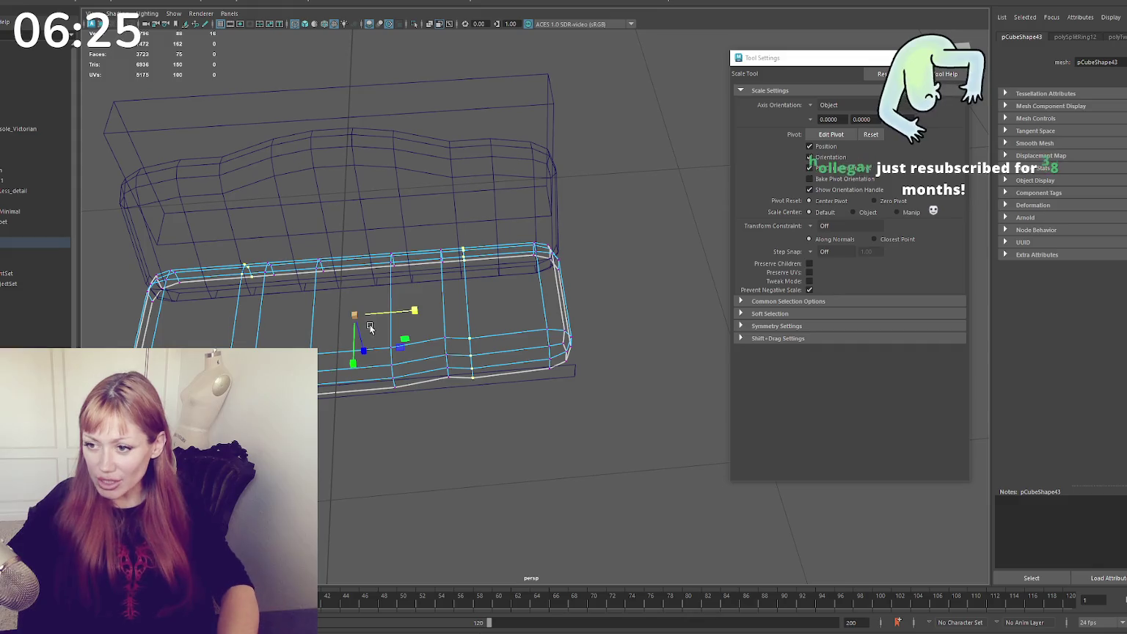
left_click_drag(389, 315, 450, 324)
key("q")
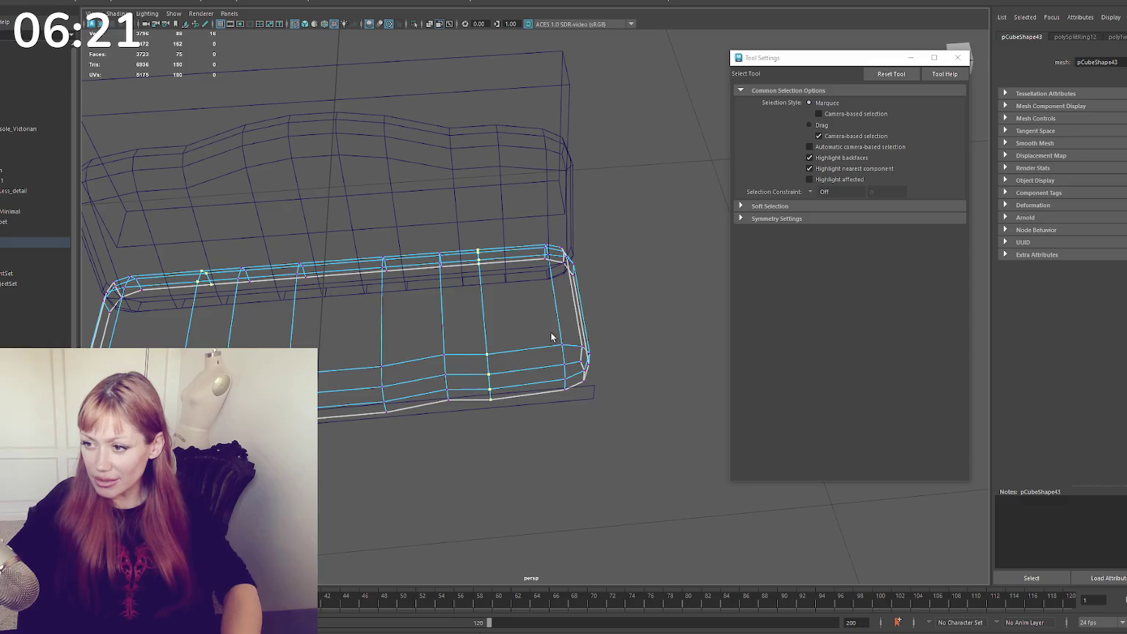
key("f")
mouse_move(289, 341)
left_mouse_down("alt")
mouse_move(377, 338)
mouse_move(329, 372)
mouse_move(350, 377)
left_mouse_up("alt")
key("w")
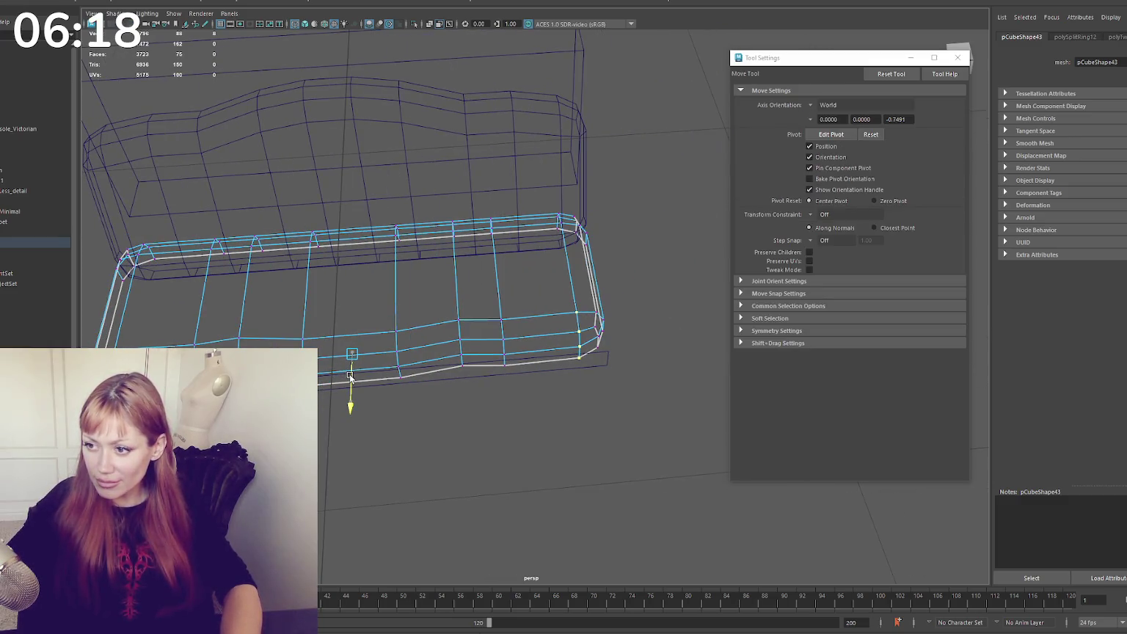
key("6")
scroll(473, 335, "up", 2)
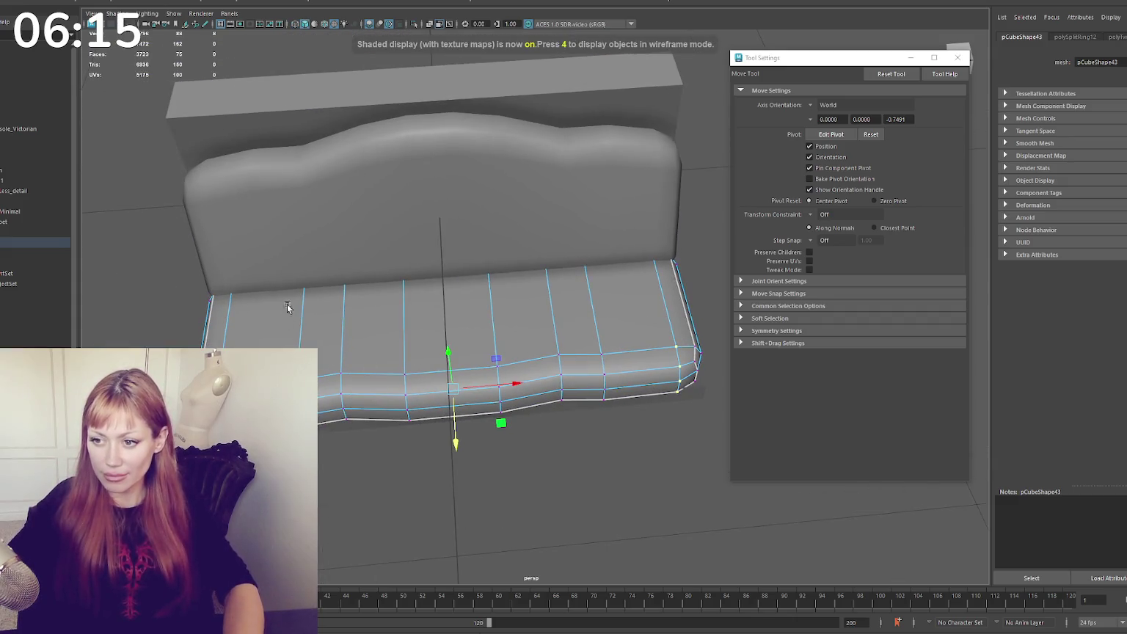
left_click(303, 341)
key("4")
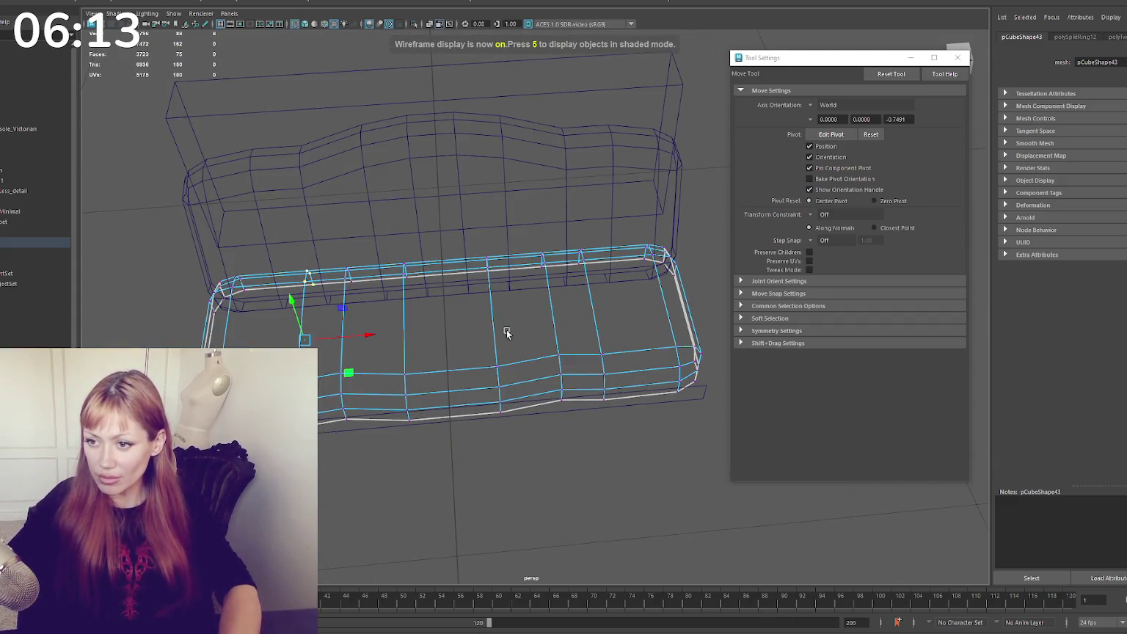
Marquee-select the right-side base vertices and stretch them outward horizontally to deepen the front wave
left_click_drag(579, 261, 581, 262, "shift")
left_click_drag(623, 415, 587, 345, "shift")
key("q")
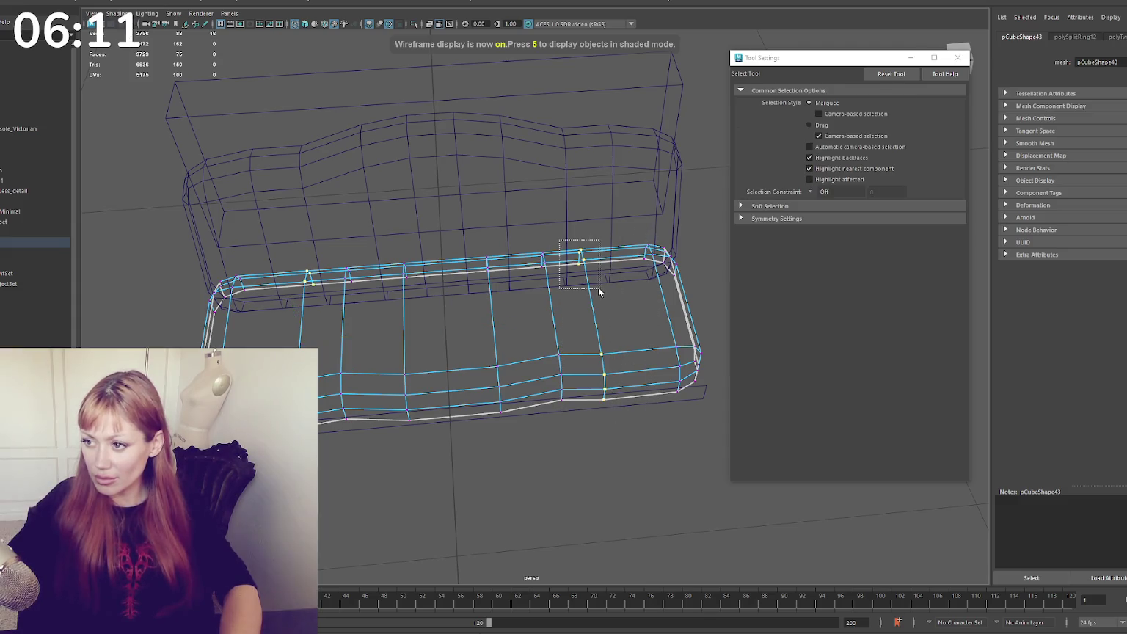
left_click_drag(284, 249, 320, 304, "shift")
key("r")
left_click_drag(516, 330, 528, 329)
key("q")
key("ctrl+z")
key("ctrl+z")
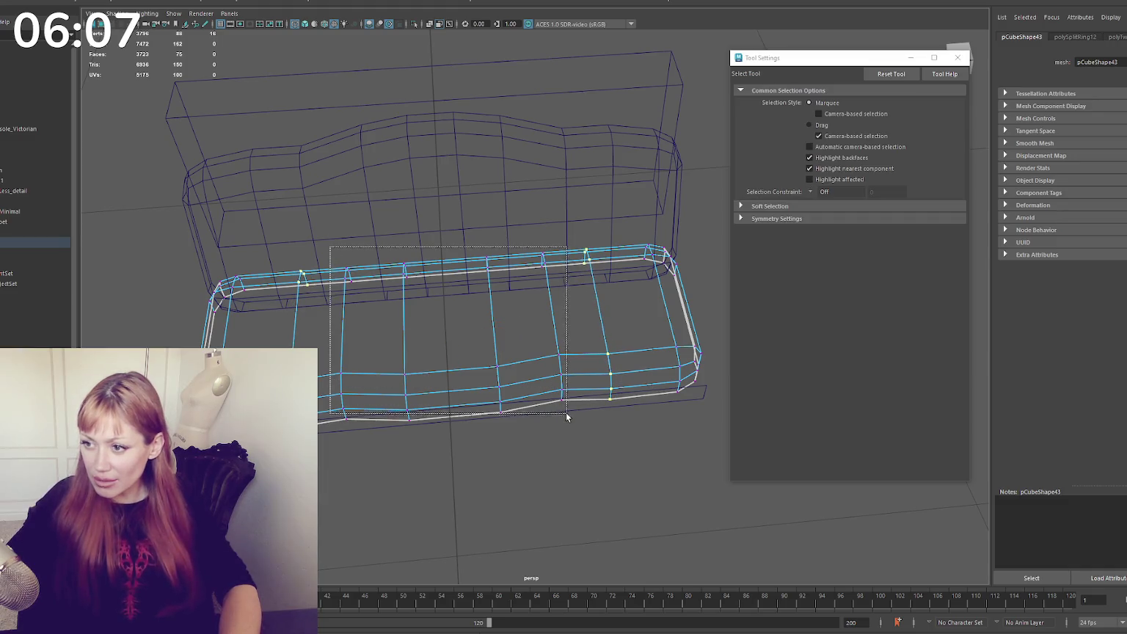
key("r")
mouse_move(514, 330)
left_mouse_down()
mouse_move(470, 361)
mouse_move(554, 317)
left_mouse_up()
key("5")
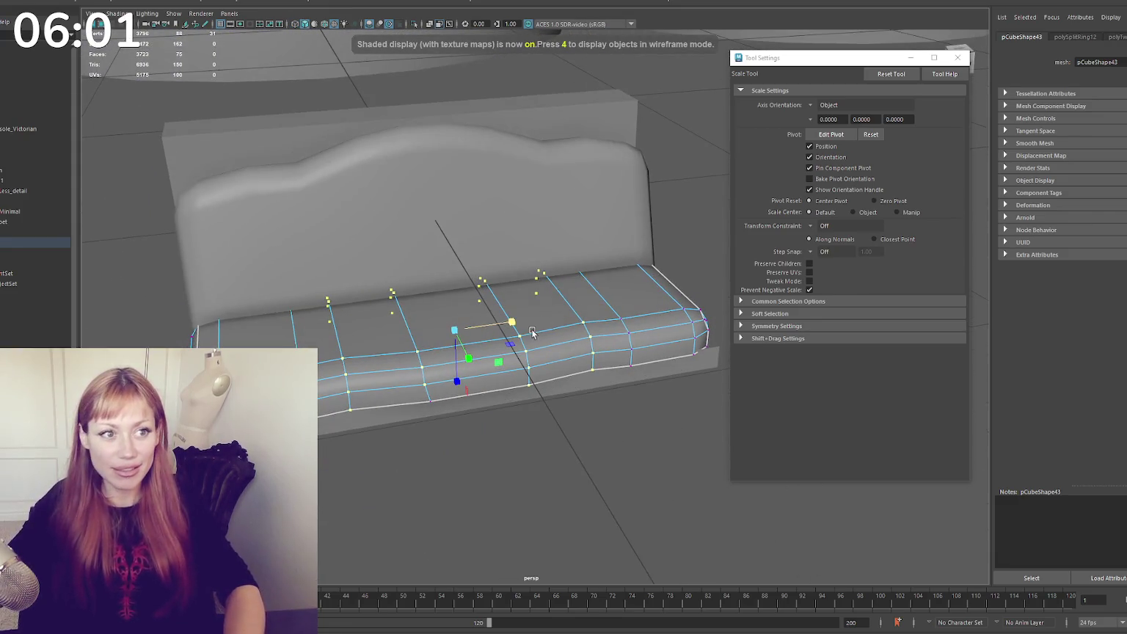
Scale the base's right-side vertices outward along X from a front-on view
mouse_move(489, 329)
left_mouse_down("alt")
mouse_move(277, 293)
mouse_move(317, 347)
left_mouse_up("alt")
key("q")
key("w")
left_click_drag(639, 296, 608, 272, "alt")
left_click_drag(610, 382, 611, 383, "shift")
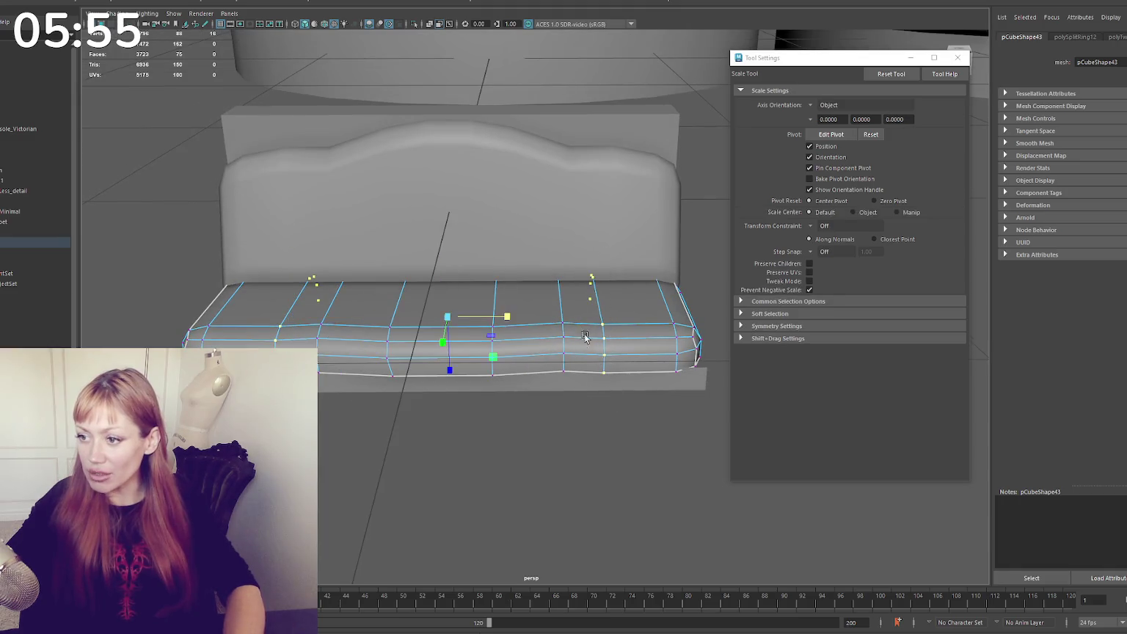
key("r")
left_click_drag(511, 317, 510, 318)
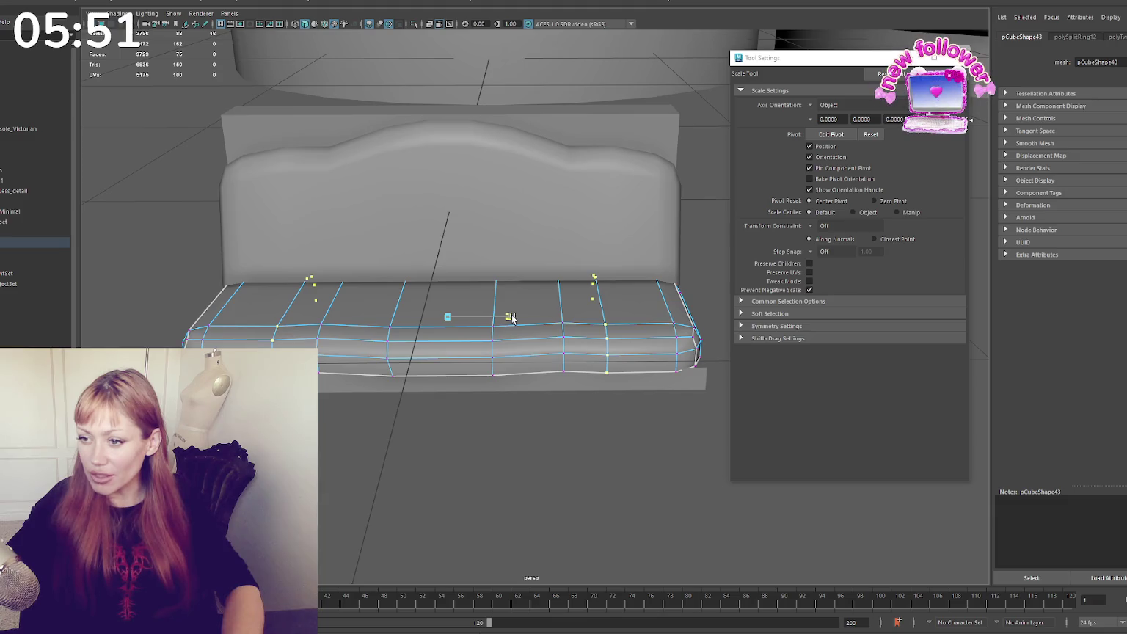
Insert a horizontal edge loop across the bench base
left_click_drag(438, 369, 411, 367, "alt")
left_click(395, 361)
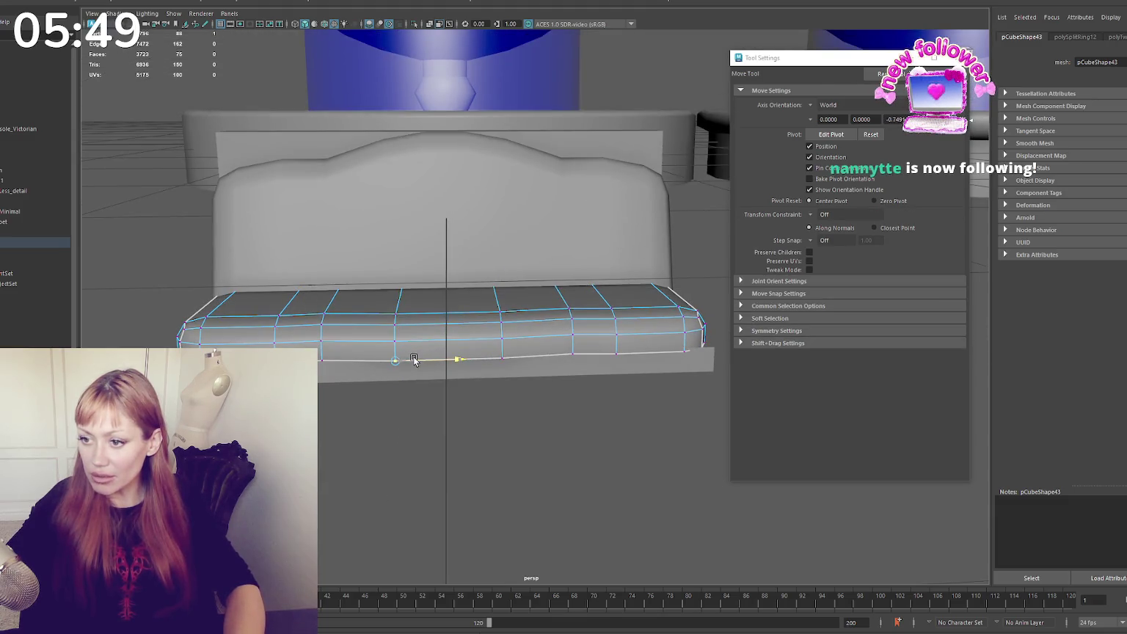
key("q")
key("F8")
left_click_drag(160, 298, 336, 363, "alt")
left_click_drag(476, 369, 514, 350, "alt")
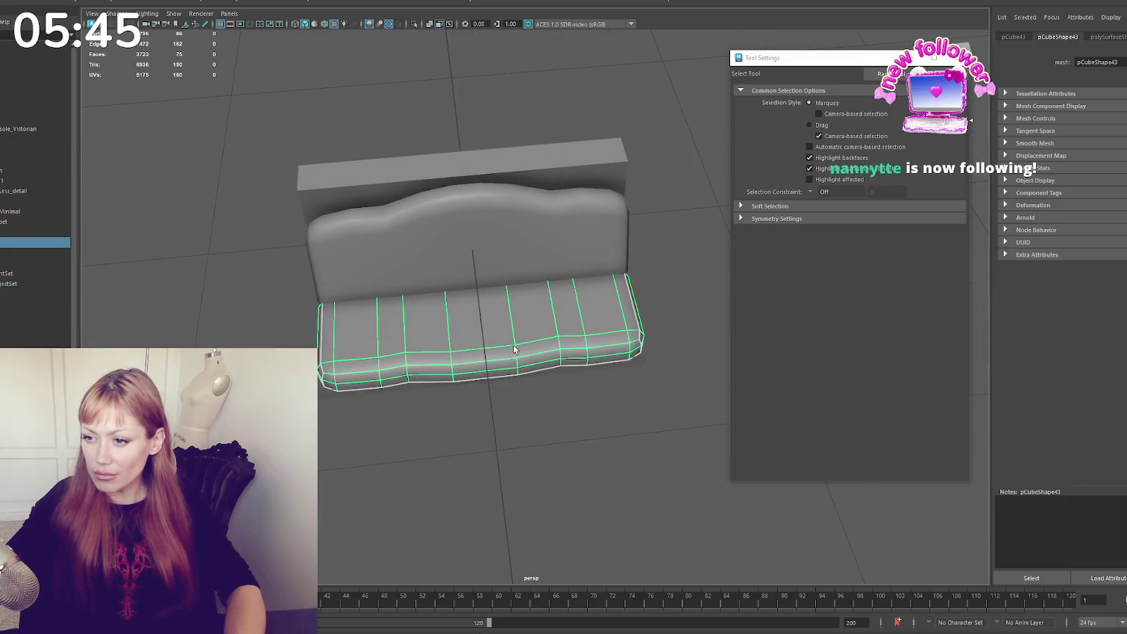
right_click_drag(584, 311, 654, 227)
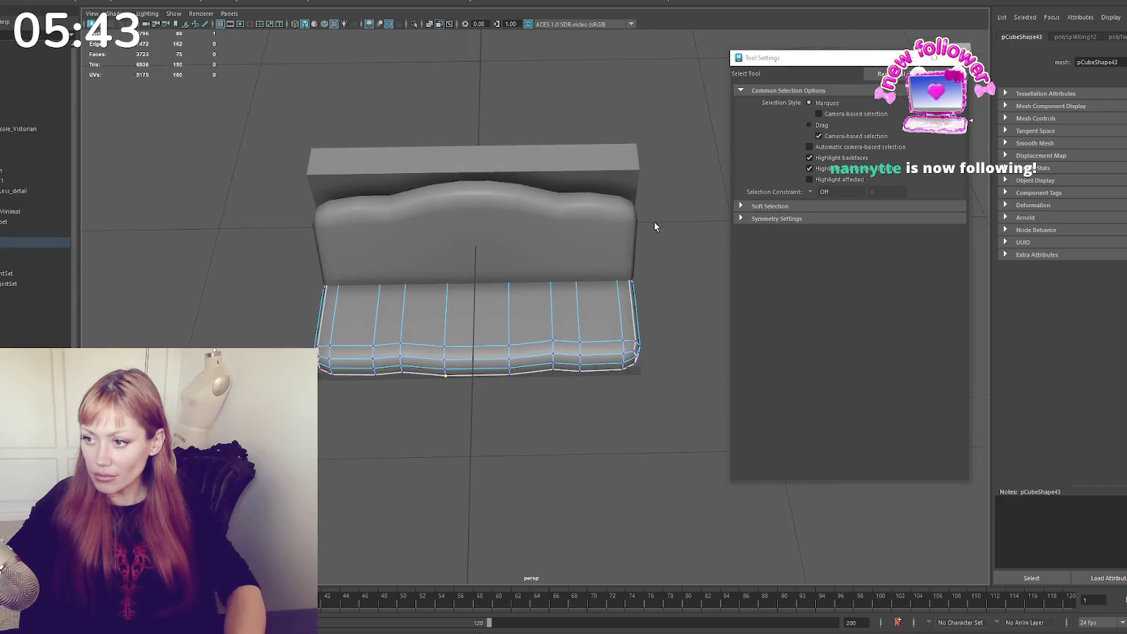
left_click_drag(586, 248, 351, 405)
key("r")
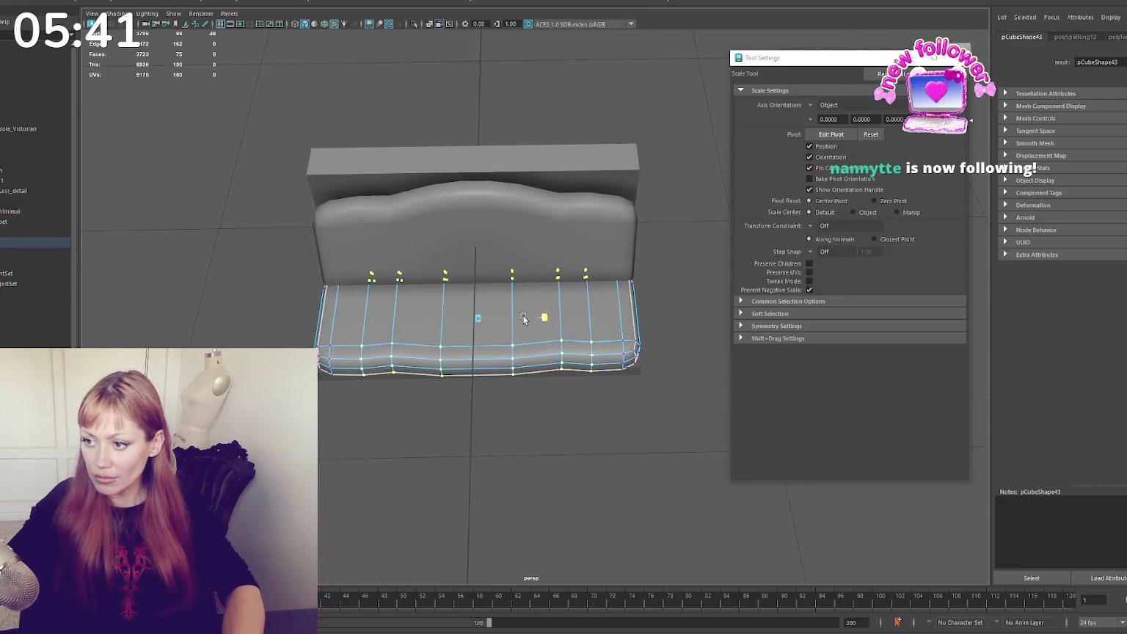
key("q")
key("w")
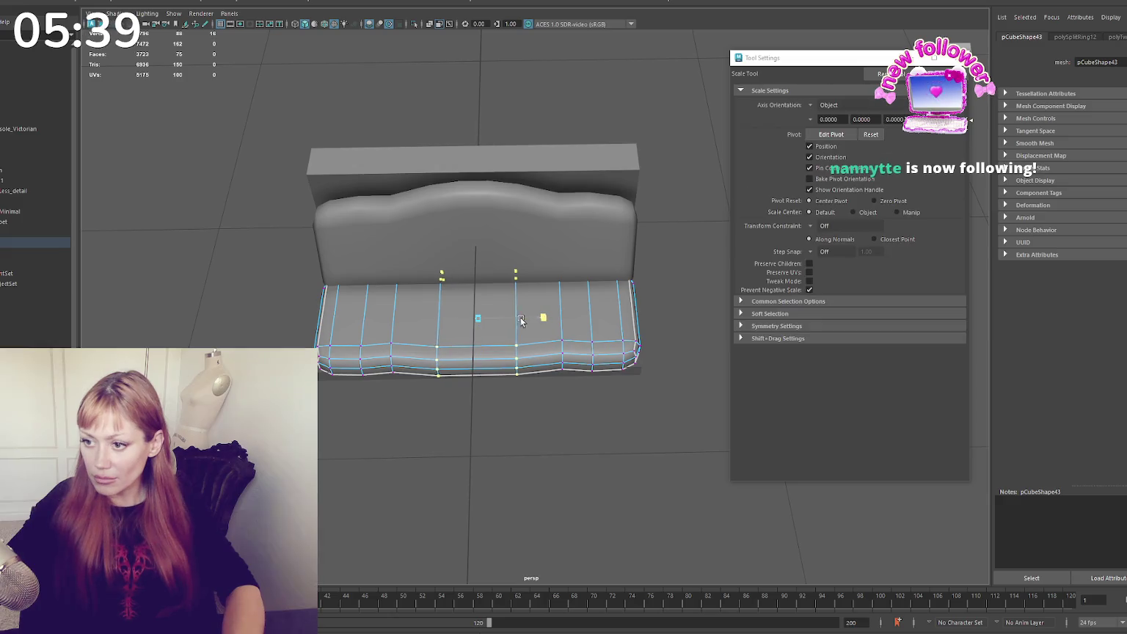
right_click_drag(485, 352, 509, 329, "shift")
left_click(501, 342)
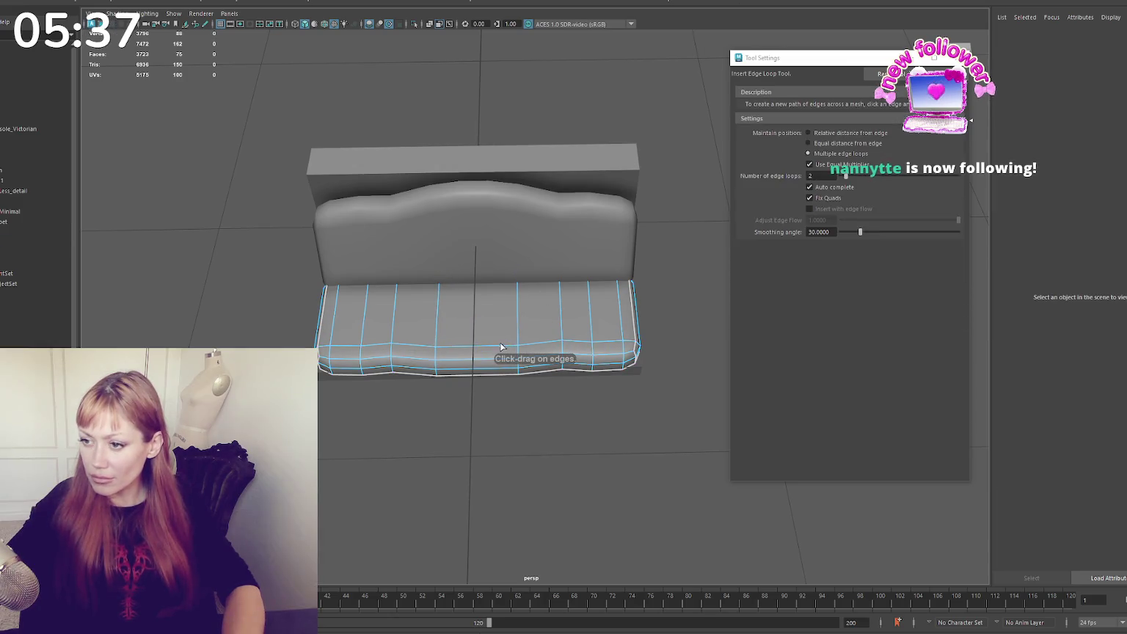
key("q")
Scale the base's middle vertex columns apart horizontally
right_click_drag(647, 280, 446, 349, "shift")
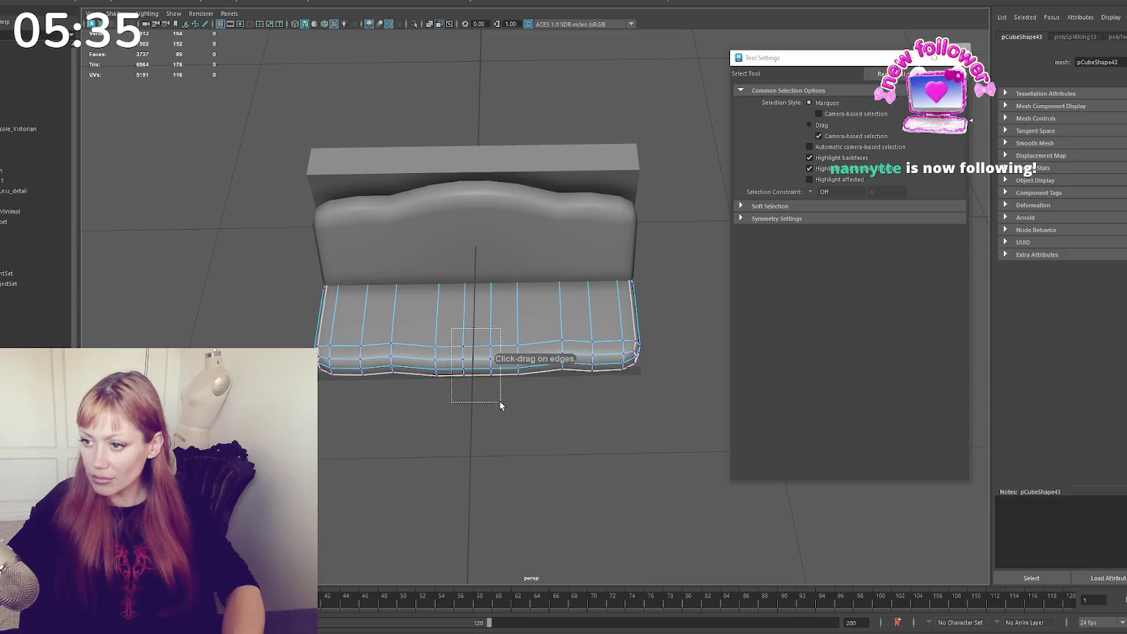
left_click_drag(500, 400, 501, 401)
key("w")
key("q")
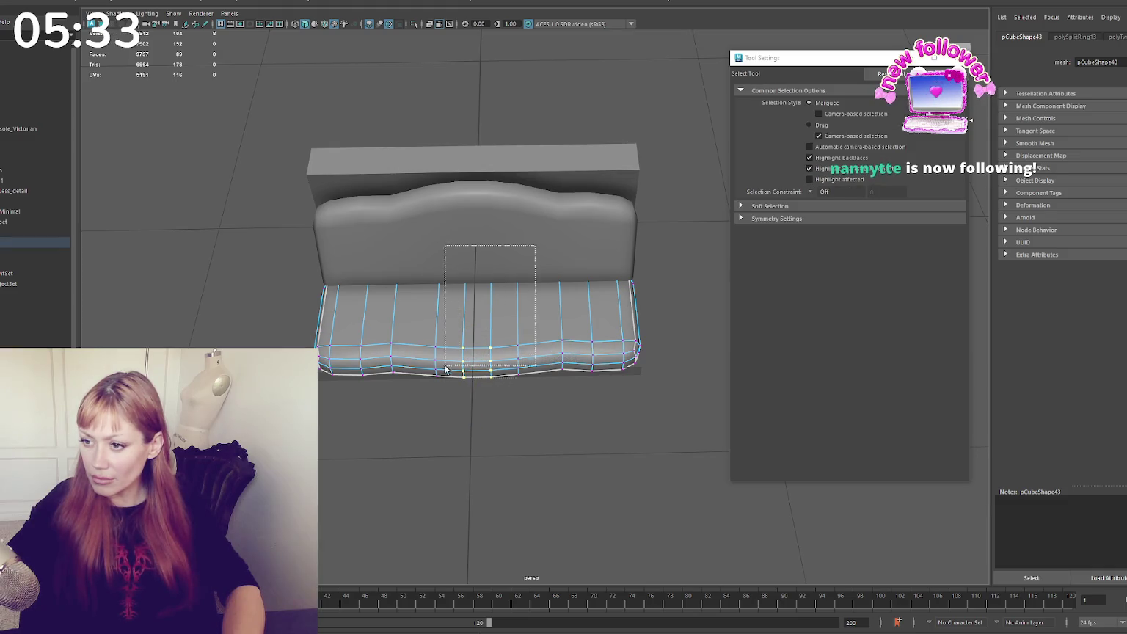
left_click_drag(444, 369, 444, 370)
key("w")
key("r")
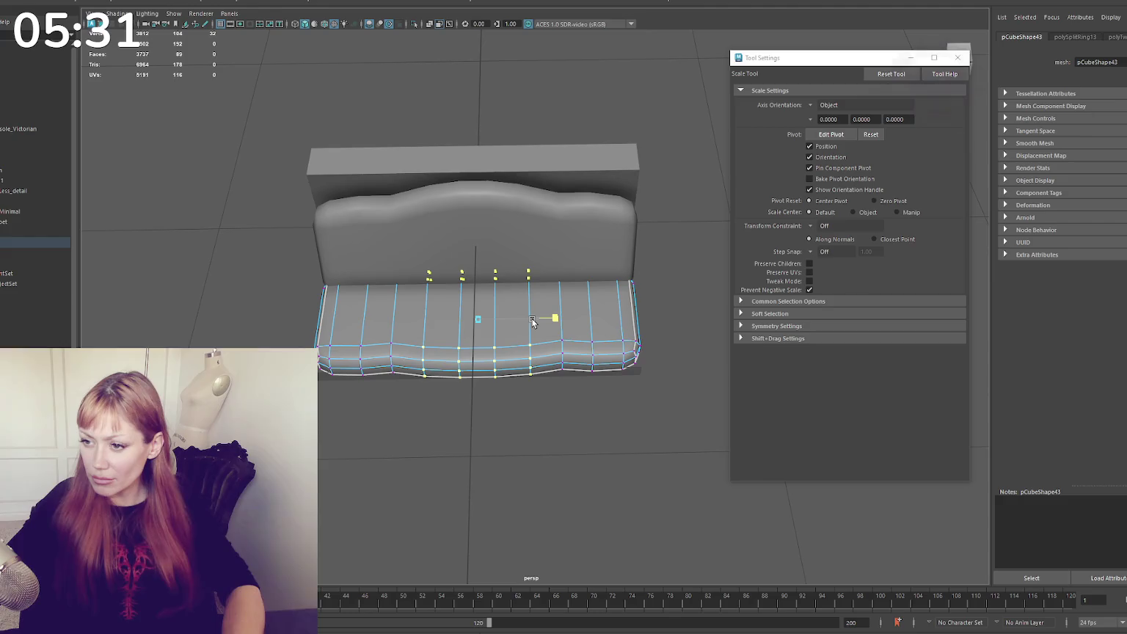
left_click_drag(532, 322, 536, 323)
Move the base's bottom corner and middle vertices down to deepen the scalloped skirt
left_click_drag(656, 333, 626, 383)
key("w")
mouse_move(476, 378)
left_mouse_down()
mouse_move(475, 394)
mouse_move(516, 413)
left_mouse_up()
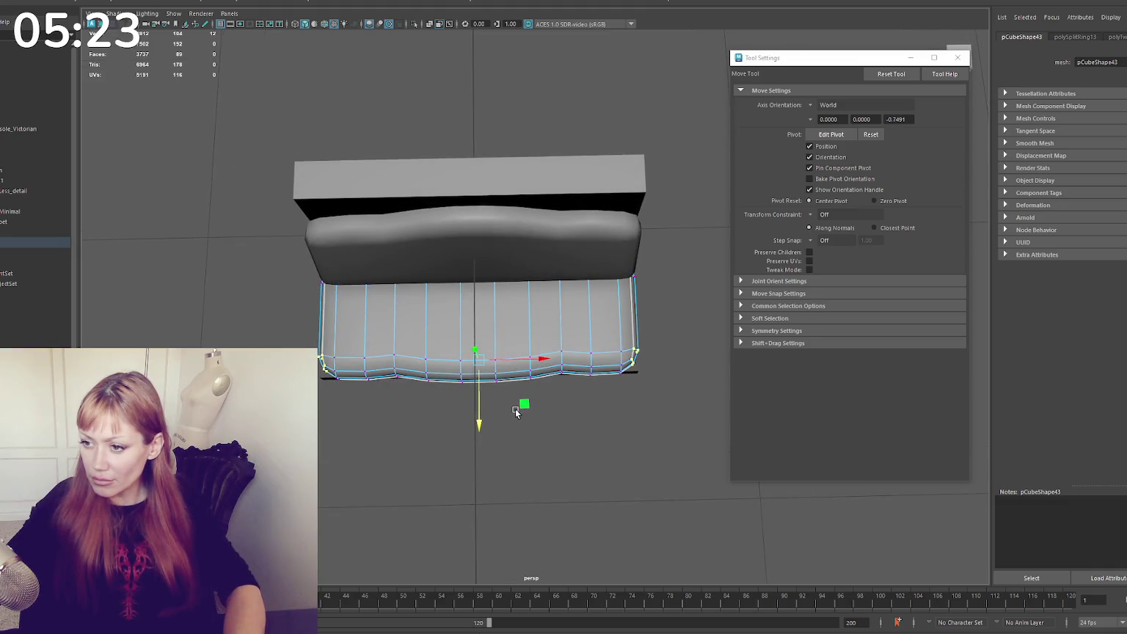
key("q")
left_click_drag(505, 400, 505, 400)
key("w")
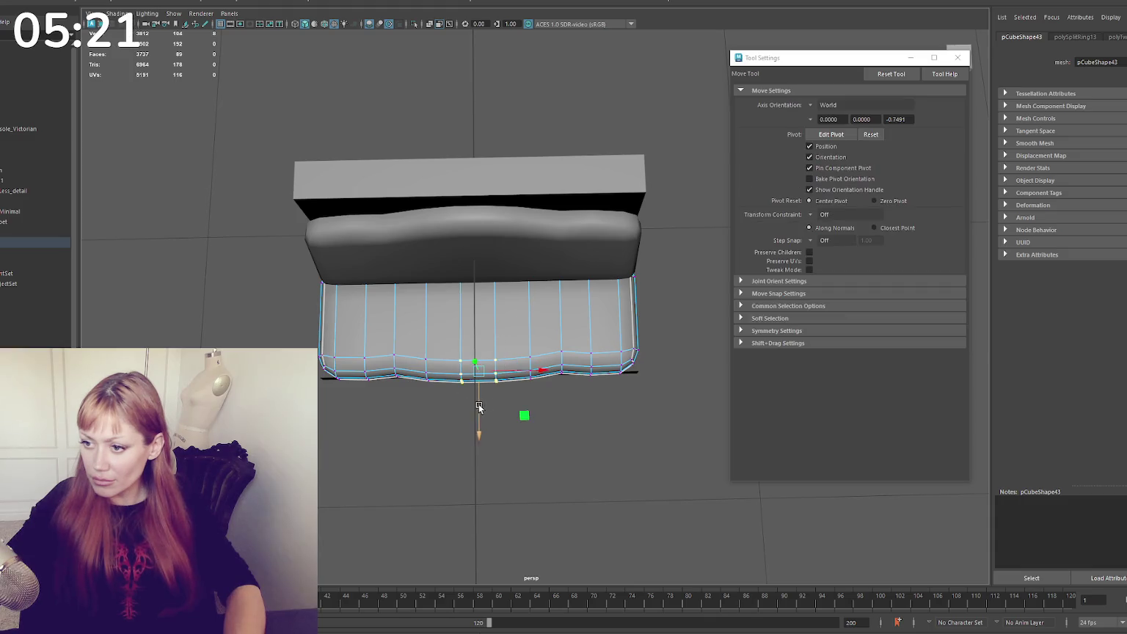
left_click(270, 288)
left_click_drag(271, 289, 484, 349, "alt")
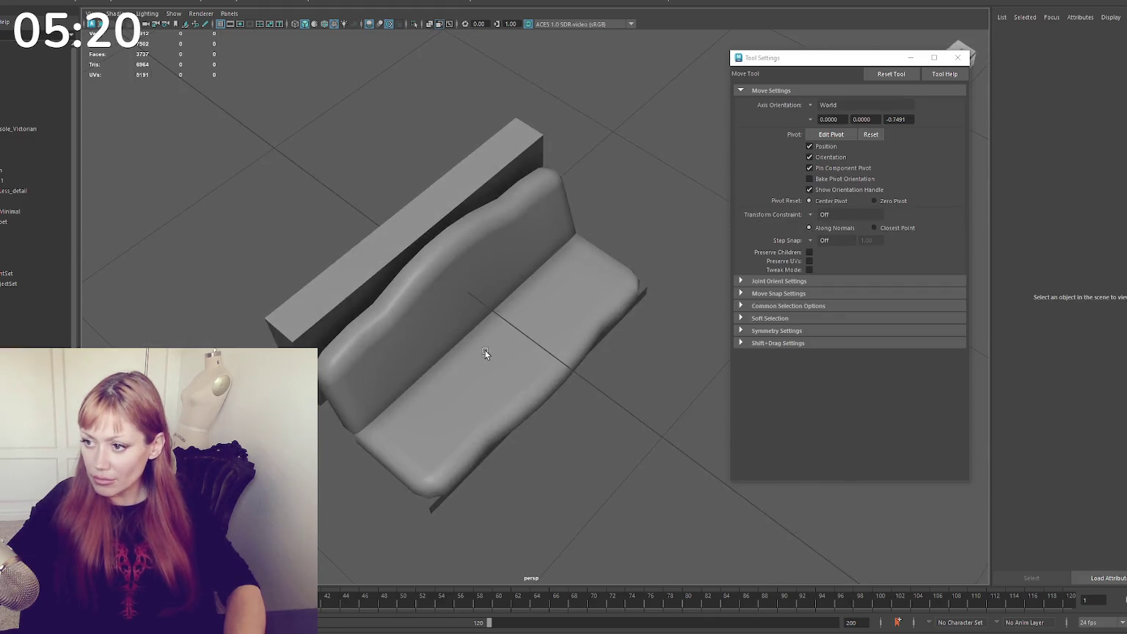
key("ctrl+z")
key("ctrl+z")
key("ctrl+z")
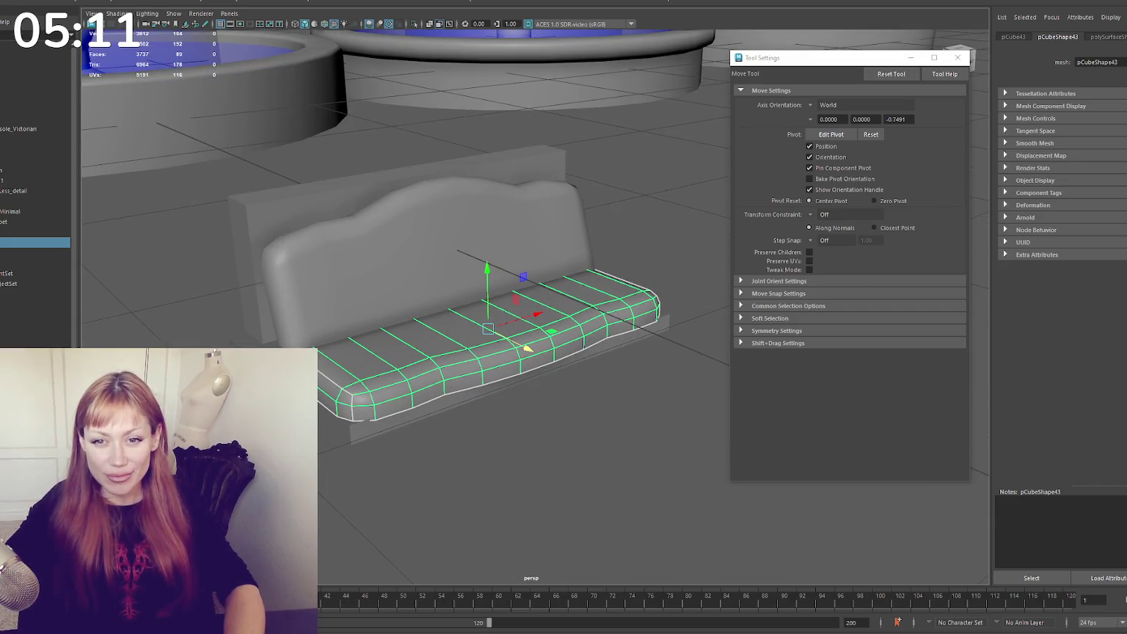
mouse_move(116, 325)
left_mouse_down("alt")
mouse_move(232, 347)
mouse_move(251, 327)
left_mouse_up("alt")
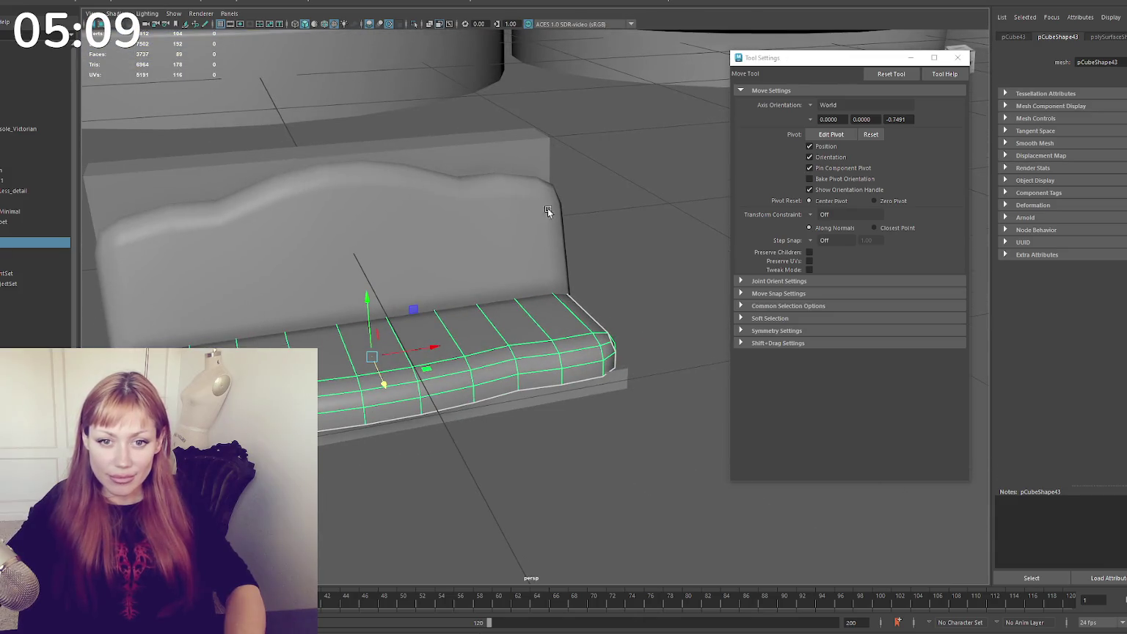
left_click(958, 57)
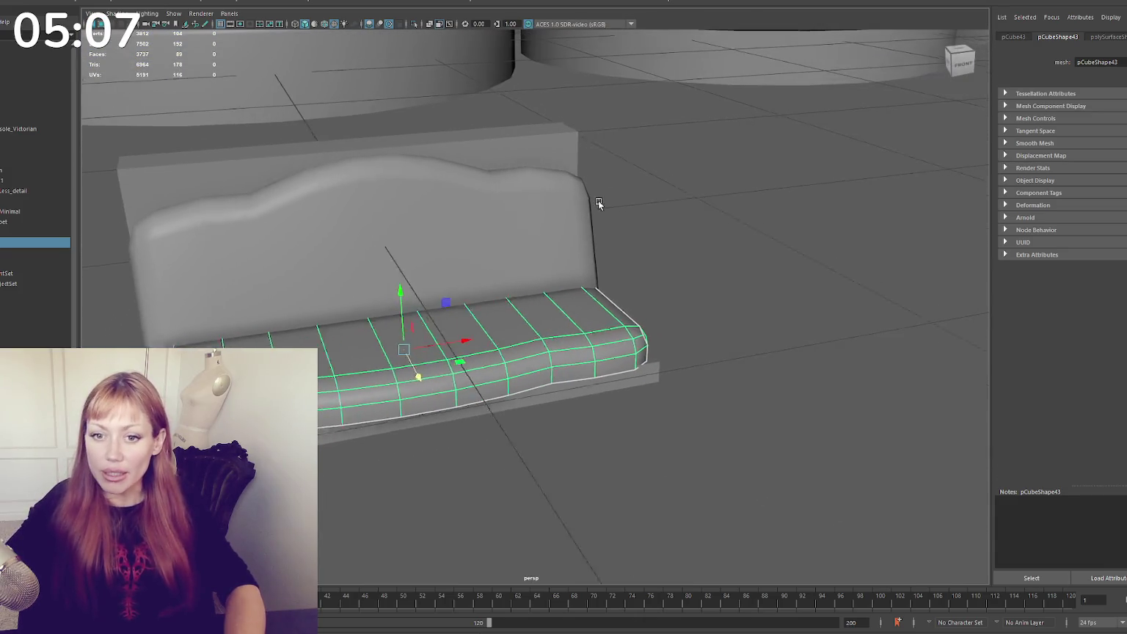
middle_click_drag(596, 204, 691, 219, "alt")
left_click(691, 215)
mouse_move(691, 215)
left_mouse_down("alt")
mouse_move(709, 206)
mouse_move(642, 262)
mouse_move(668, 258)
mouse_move(587, 253)
left_mouse_up("alt")
middle_click_drag(587, 253, 640, 265, "alt")
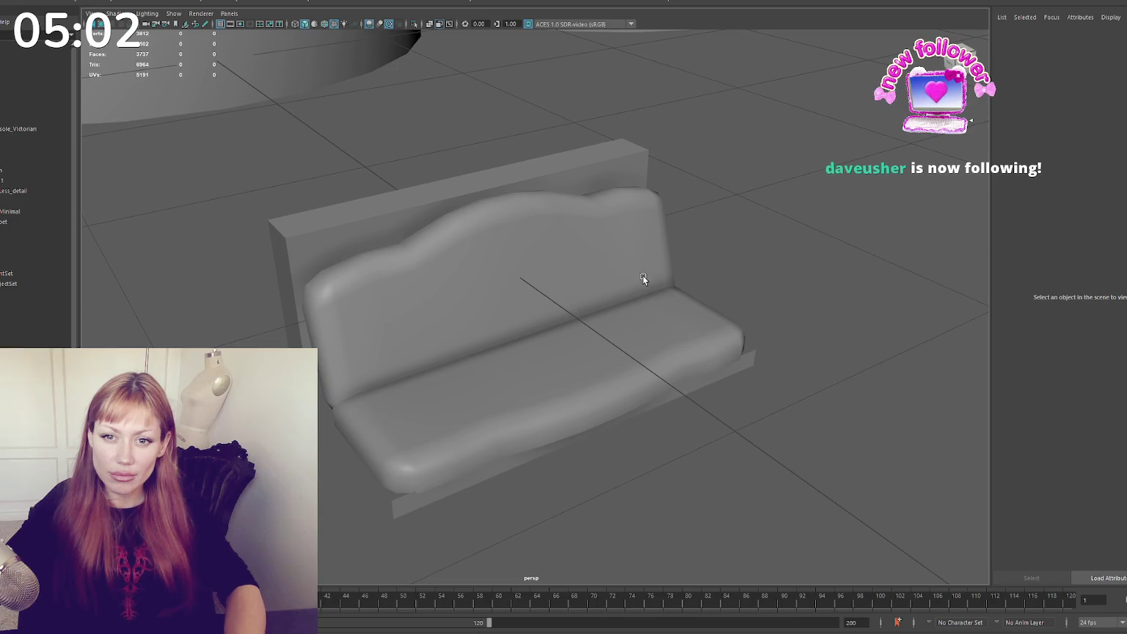
mouse_move(643, 277)
left_mouse_down("alt")
mouse_move(679, 266)
mouse_move(619, 284)
left_mouse_up("alt")
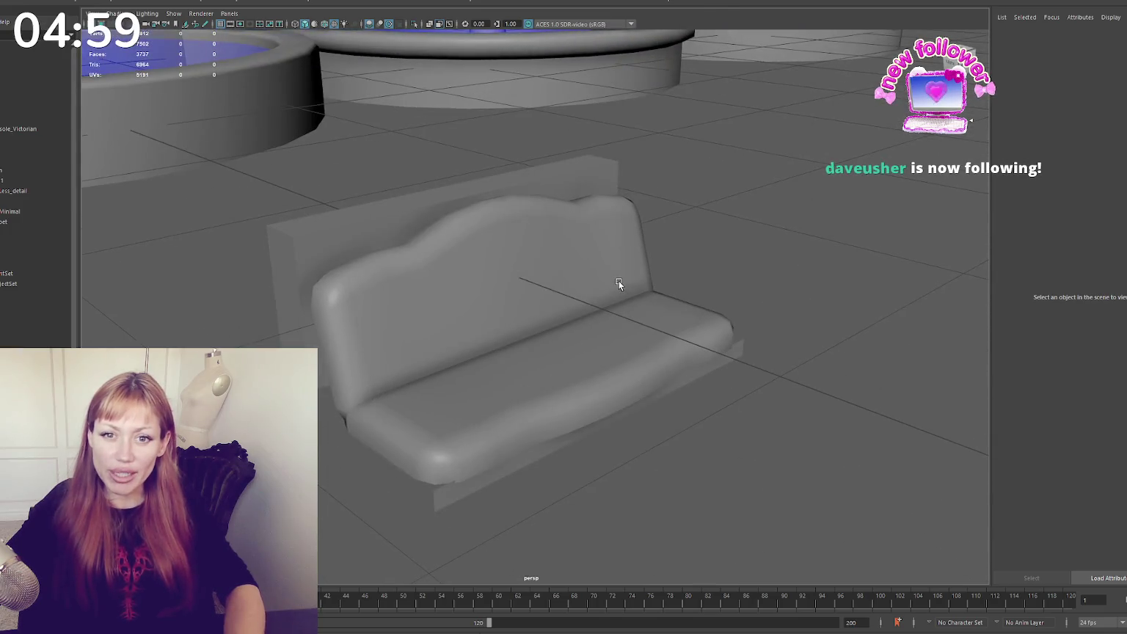
left_click(550, 285)
mouse_move(529, 278)
left_mouse_down("alt")
mouse_move(569, 288)
mouse_move(514, 283)
left_mouse_up("alt")
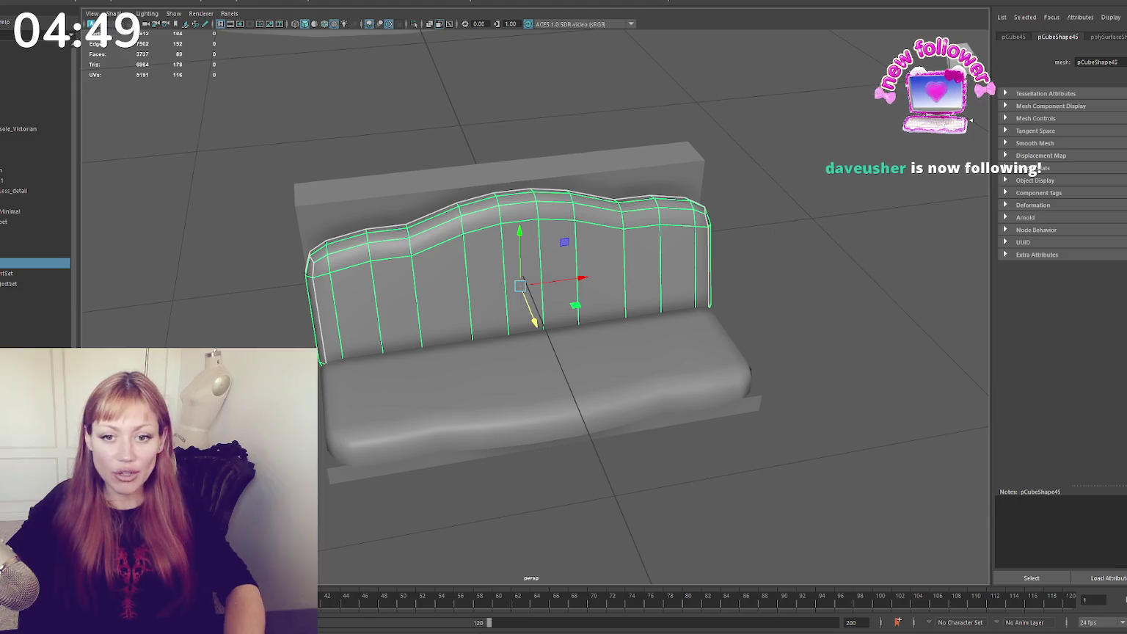
mouse_move(776, 278)
left_mouse_down("alt")
mouse_move(611, 253)
mouse_move(589, 325)
mouse_move(514, 301)
mouse_move(602, 307)
mouse_move(647, 357)
mouse_move(597, 336)
mouse_move(438, 207)
mouse_move(430, 309)
mouse_move(504, 315)
mouse_move(678, 202)
left_mouse_up("alt")
left_click(647, 357)
left_click(439, 207)
key("f")
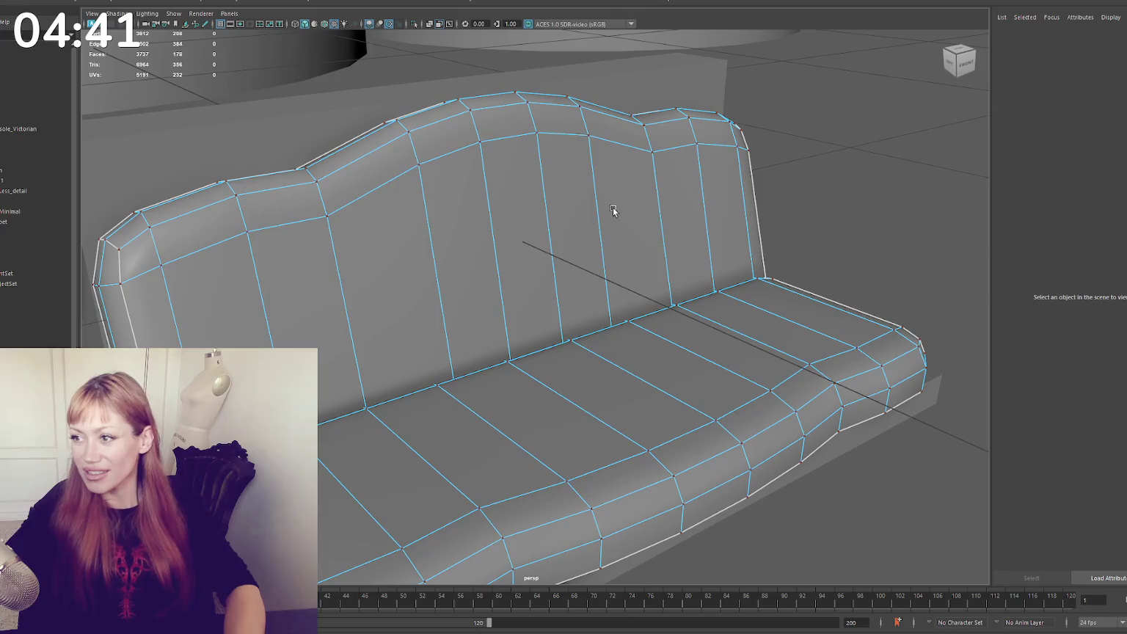
left_click_drag(611, 209, 664, 230, "alt")
left_click(665, 230)
right_click(660, 230)
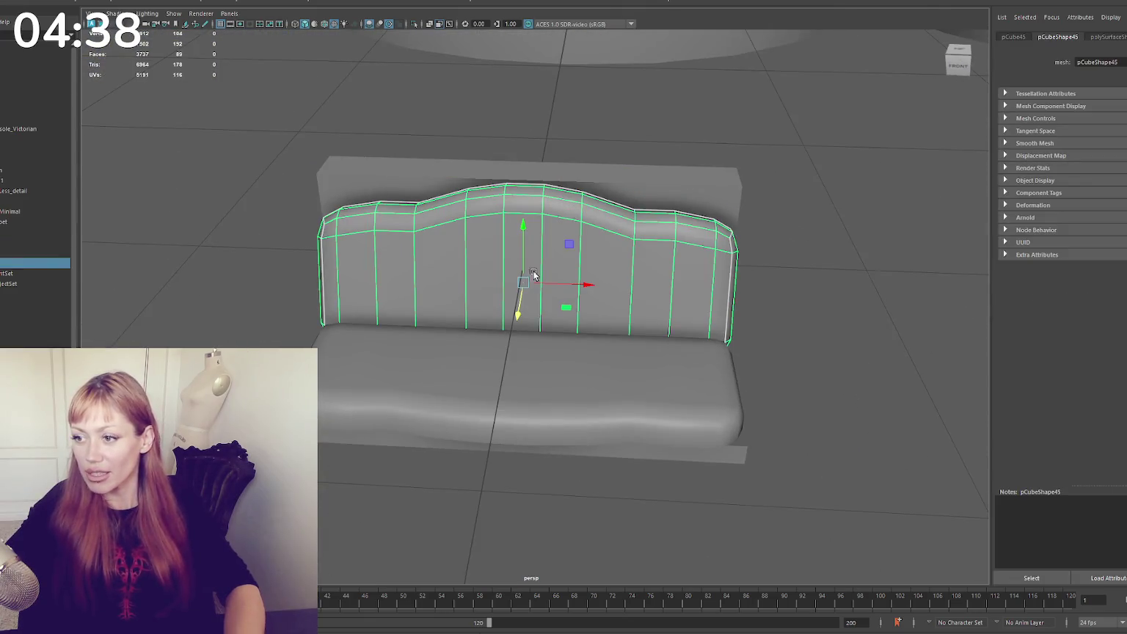
Extrude a bottom face of the base outward into a thin strip
left_click(600, 451)
mouse_move(484, 294)
left_mouse_down("alt")
mouse_move(627, 405)
mouse_move(646, 405)
mouse_move(596, 359)
left_mouse_up("alt")
scroll(486, 306, "up", 5)
scroll(486, 307, "up", 3)
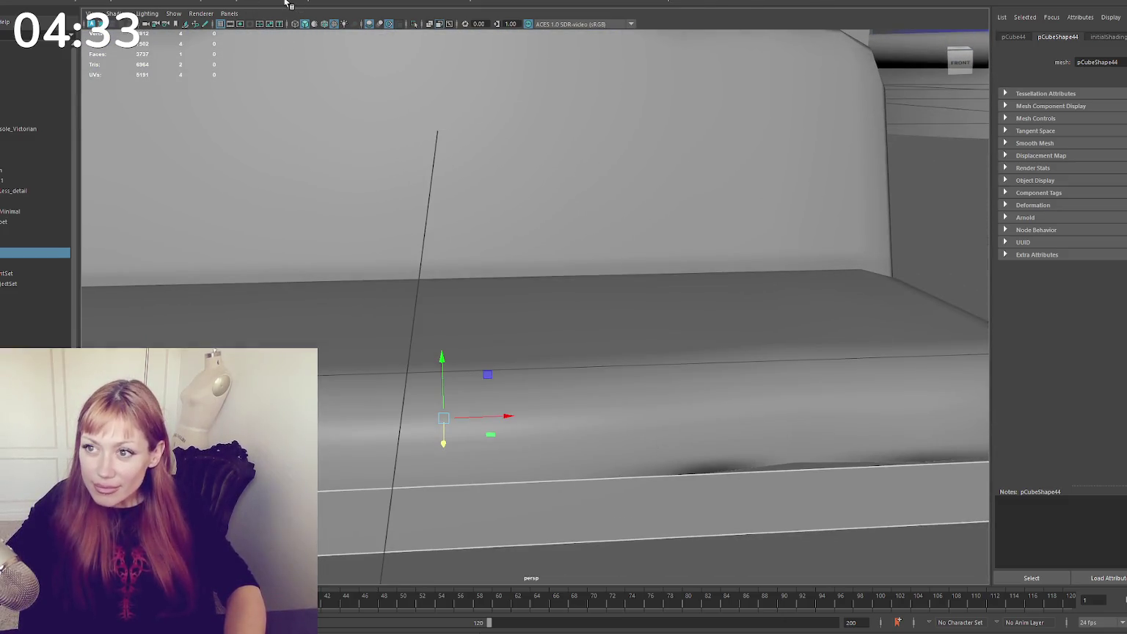
scroll(526, 301, "down", 4)
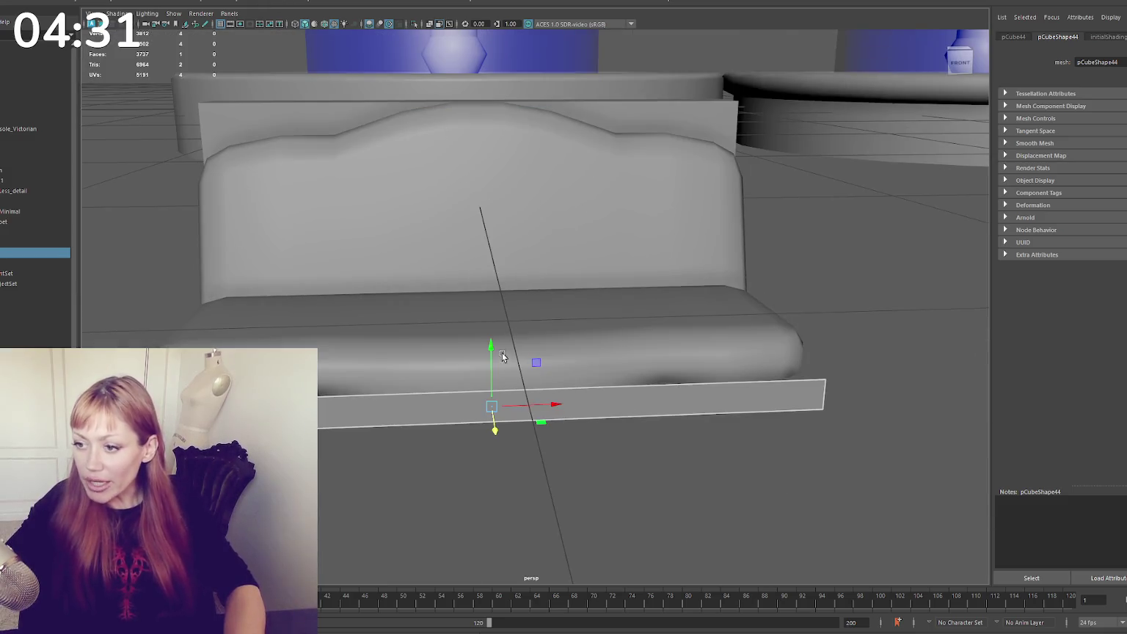
left_click_drag(503, 357, 617, 392, "alt")
left_click_drag(738, 392, 727, 362)
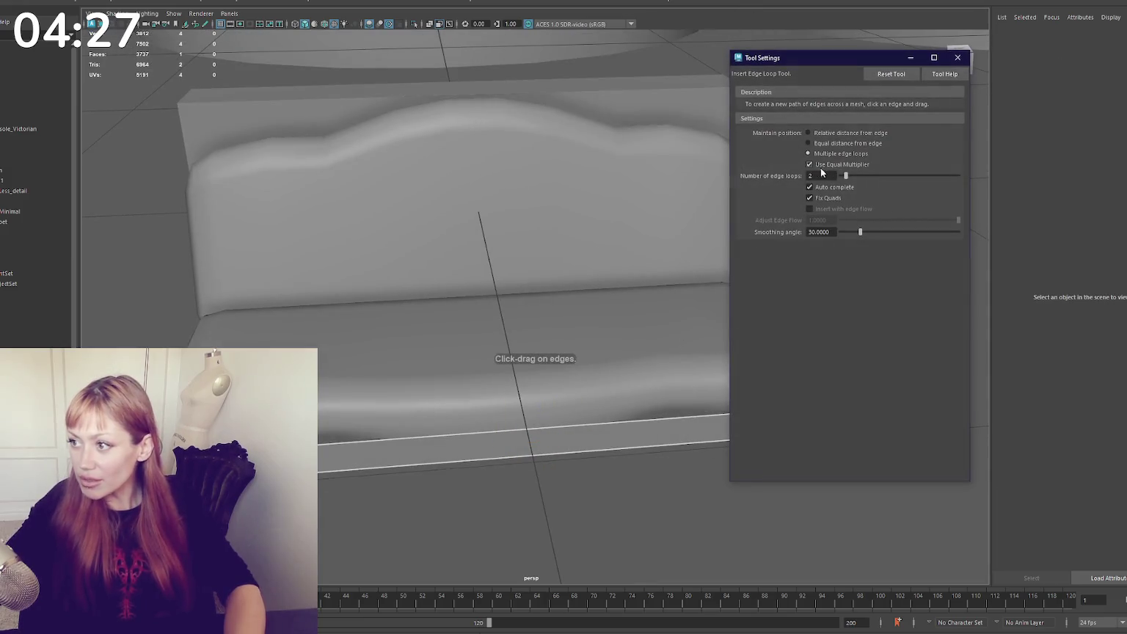
Insert several edge loops across the strip to split it into sections
mouse_move(615, 421)
left_mouse_down()
mouse_move(635, 428)
mouse_move(565, 359)
left_mouse_up()
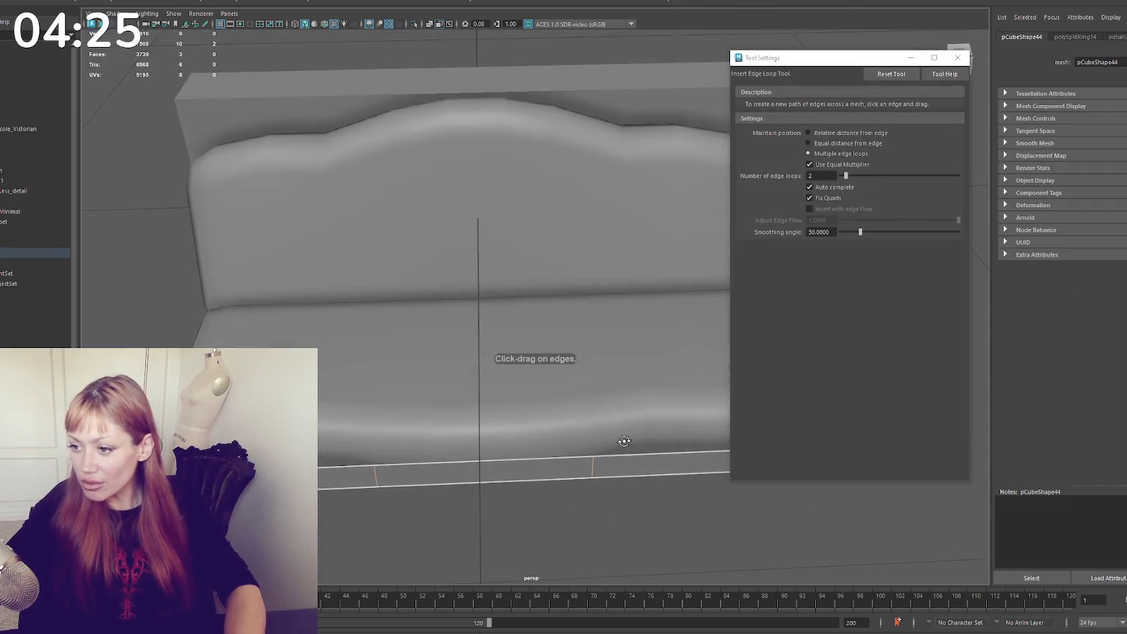
mouse_move(565, 360)
middle_mouse_down("alt")
mouse_move(555, 347)
mouse_move(500, 398)
middle_mouse_up("alt")
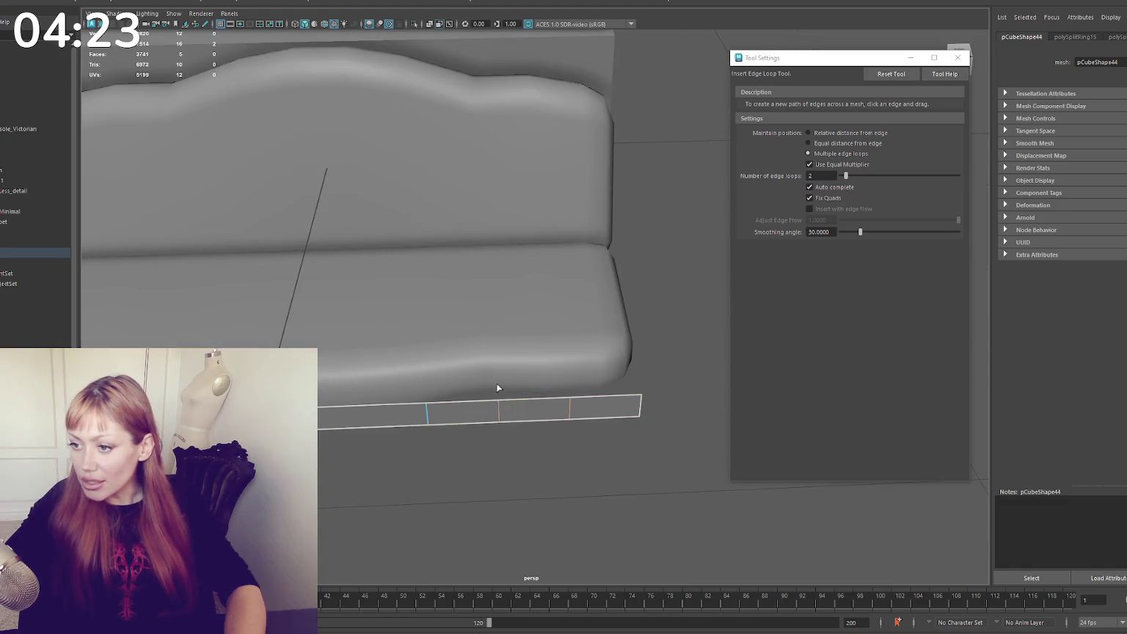
left_click_drag(497, 388, 463, 389, "alt")
left_click(372, 408)
left_click_drag(372, 408, 387, 354, "alt")
key("q")
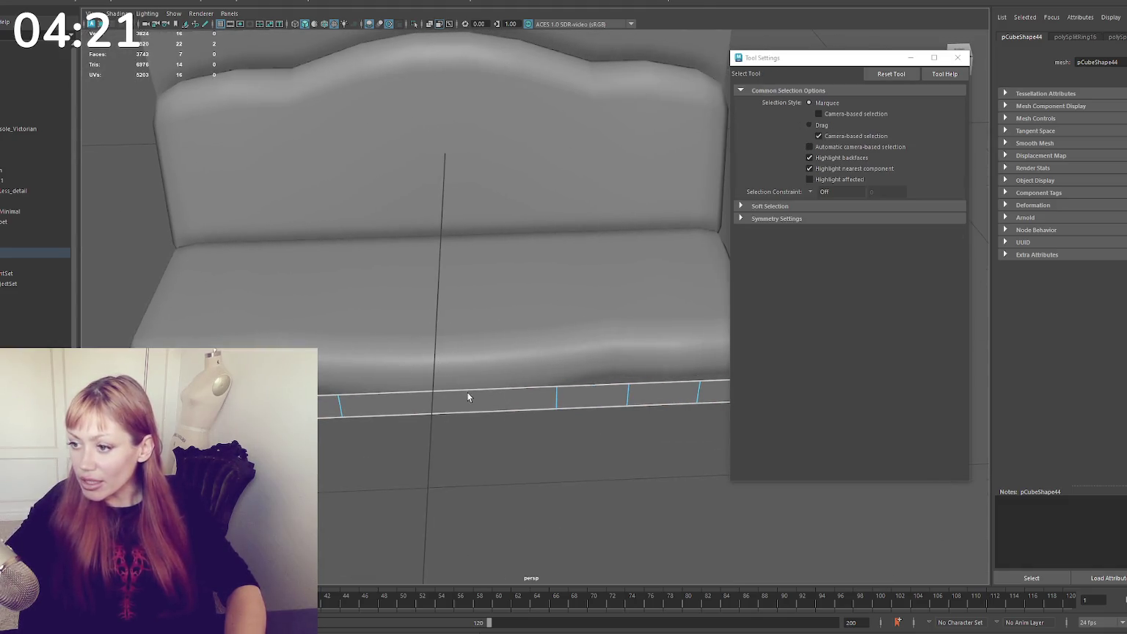
mouse_move(419, 421)
left_mouse_down("alt")
mouse_move(499, 382)
mouse_move(486, 402)
mouse_move(502, 485)
mouse_move(521, 457)
left_mouse_up("alt")
Select the strip's edge-loop vertices, lower them and scale them toward the centre
left_click(502, 485)
key("w")
key("q")
left_click_drag(375, 336, 593, 466)
key("w")
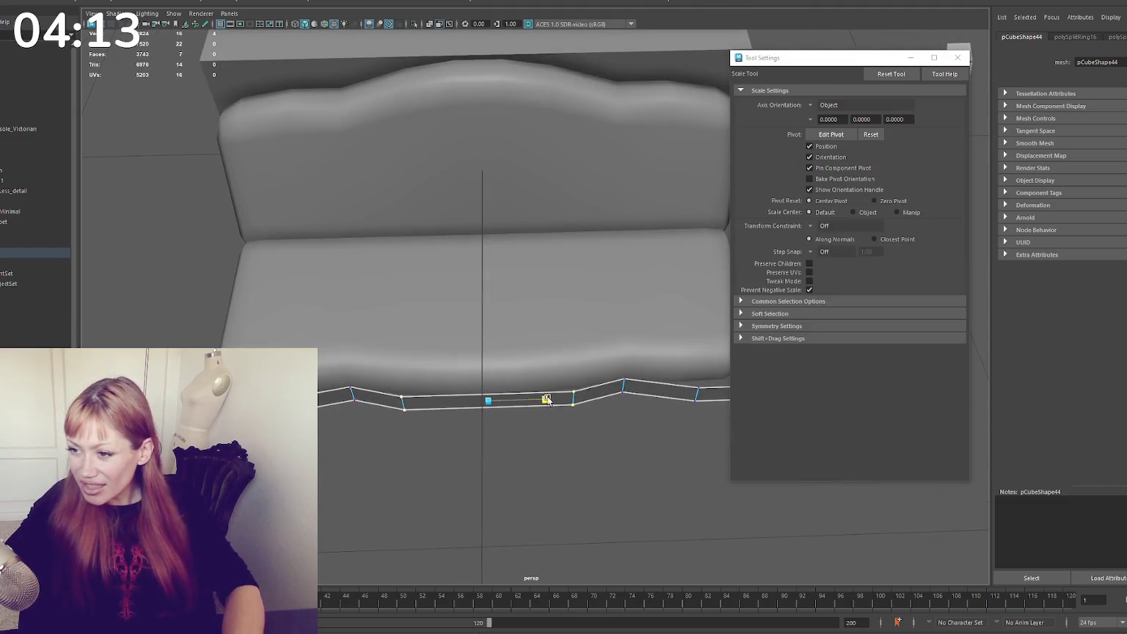
left_click_drag(491, 417, 487, 424)
key("r")
mouse_move(546, 399)
left_mouse_down()
mouse_move(501, 400)
mouse_move(574, 367)
mouse_move(523, 370)
mouse_move(518, 413)
left_mouse_up()
Undo the vertex adjustments, stepping back through earlier strip edits
key("ctrl+z")
key("ctrl+z")
key("ctrl+z")
key("ctrl+z")
key("ctrl+z")
key("ctrl+z")
key("ctrl+z")
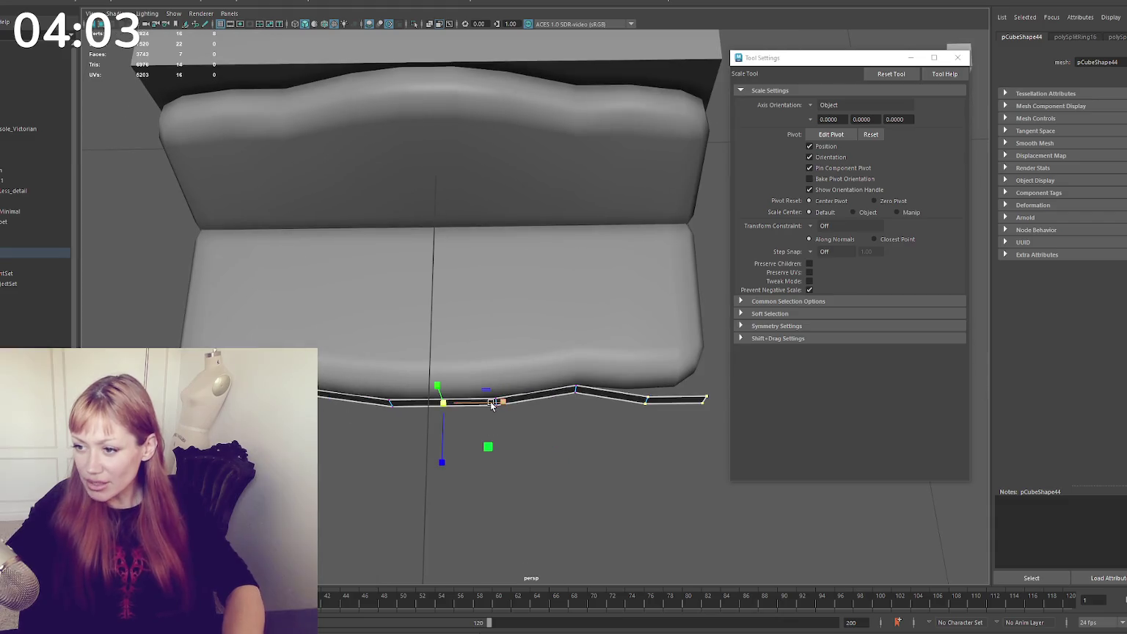
key("w")
key("ctrl+z")
key("ctrl+z")
key("ctrl+z")
key("ctrl+z")
key("ctrl+z")
key("ctrl+z")
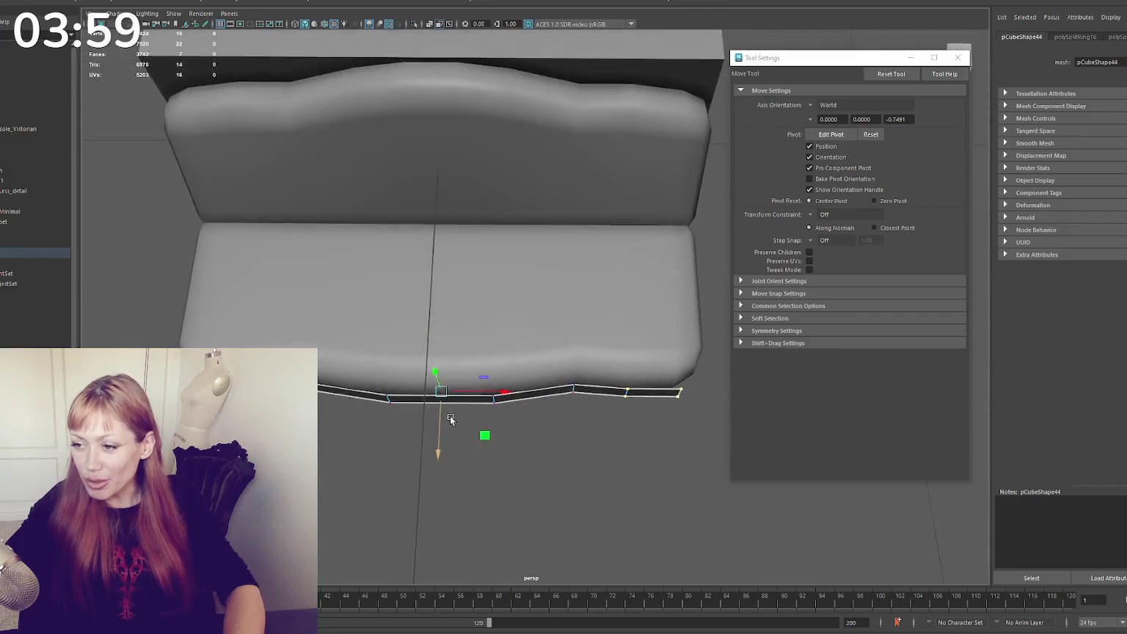
key("ctrl+z")
key("ctrl+z")
key("ctrl+z")
key("r")
key("ctrl+z")
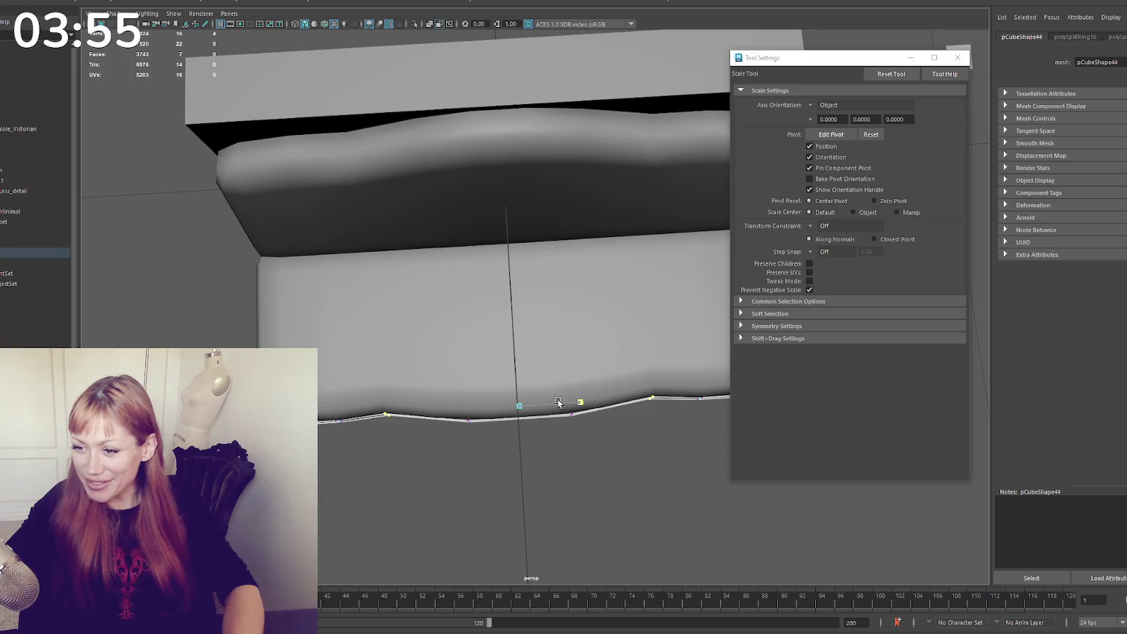
key("w")
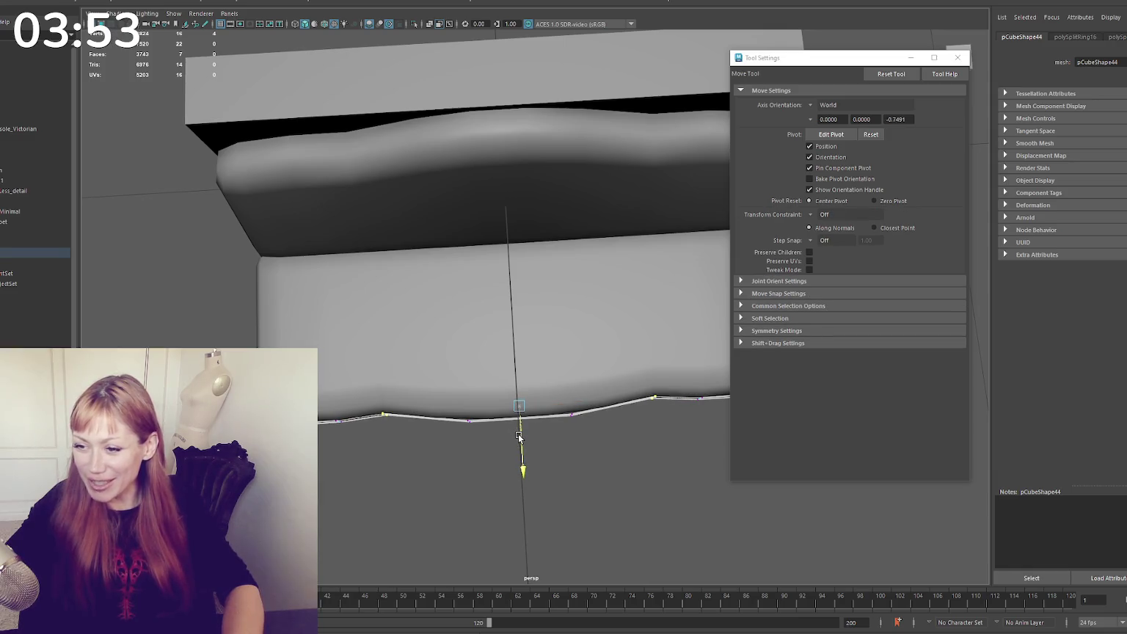
key("ctrl+z")
key("ctrl+z")
key("ctrl+z")
key("ctrl+z")
key("ctrl+z")
key("ctrl+z")
key("ctrl+z")
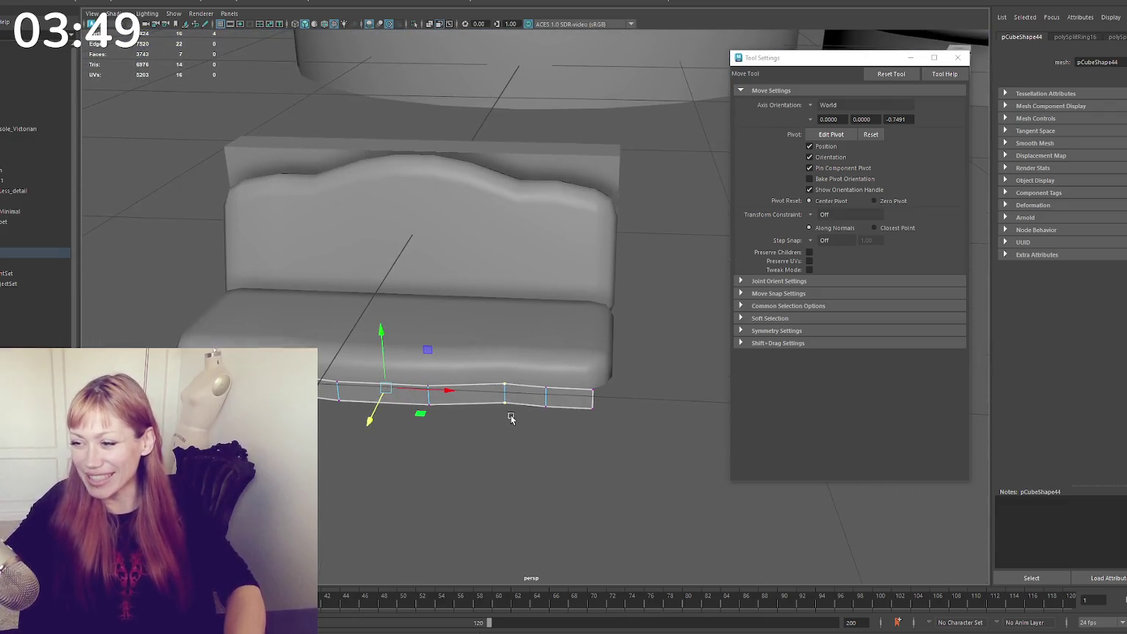
key("ctrl+z")
key("ctrl+z")
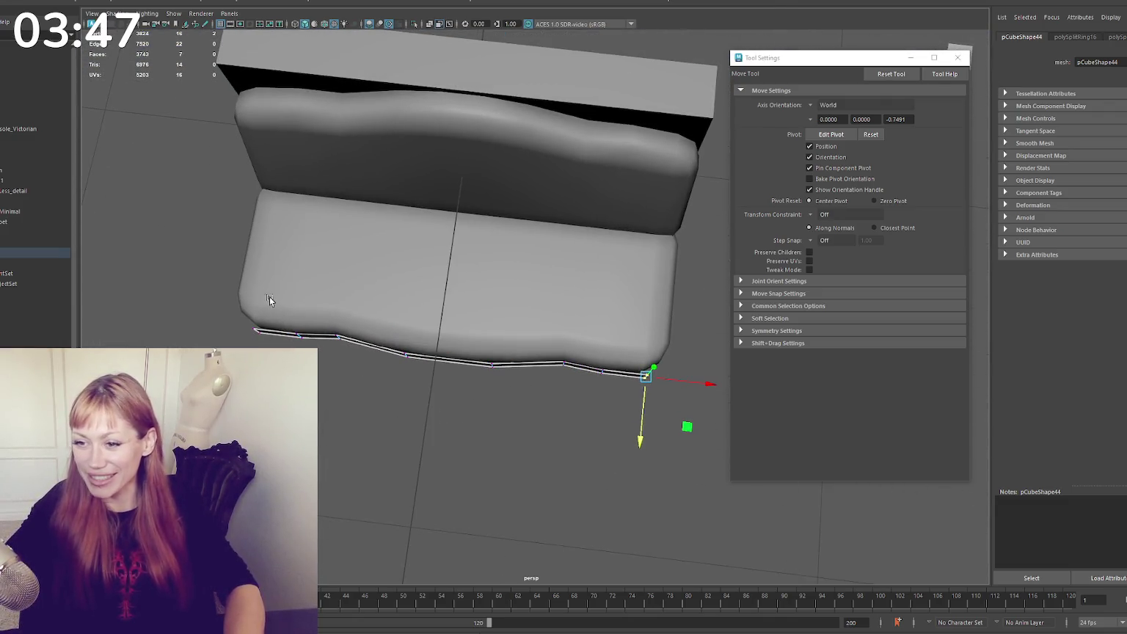
key("r")
key("ctrl+z")
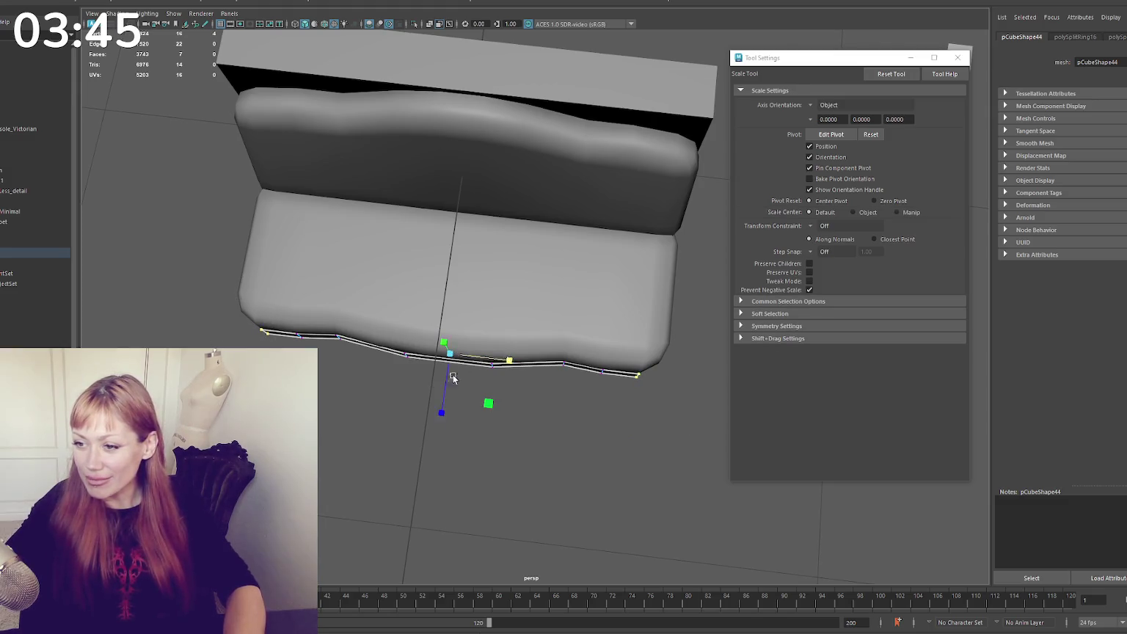
key("w")
Return to the strip's edge-loop selection and extrude its edges with Ctrl+E
key("ctrl+z")
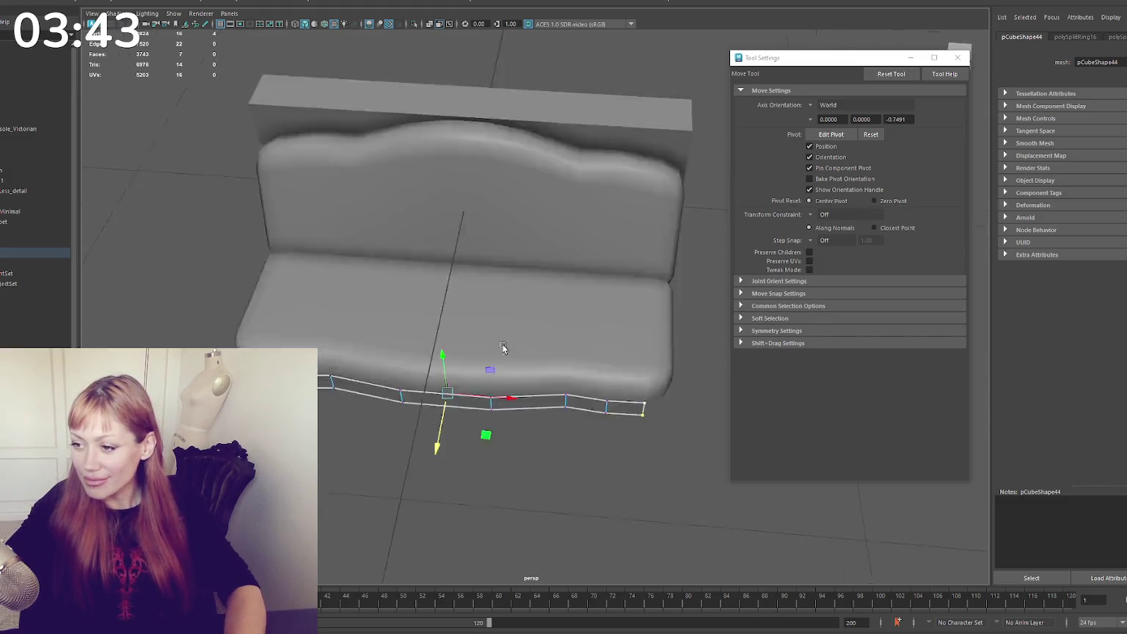
key("ctrl+z")
right_click_drag(515, 301, 415, 446)
key("ctrl+z")
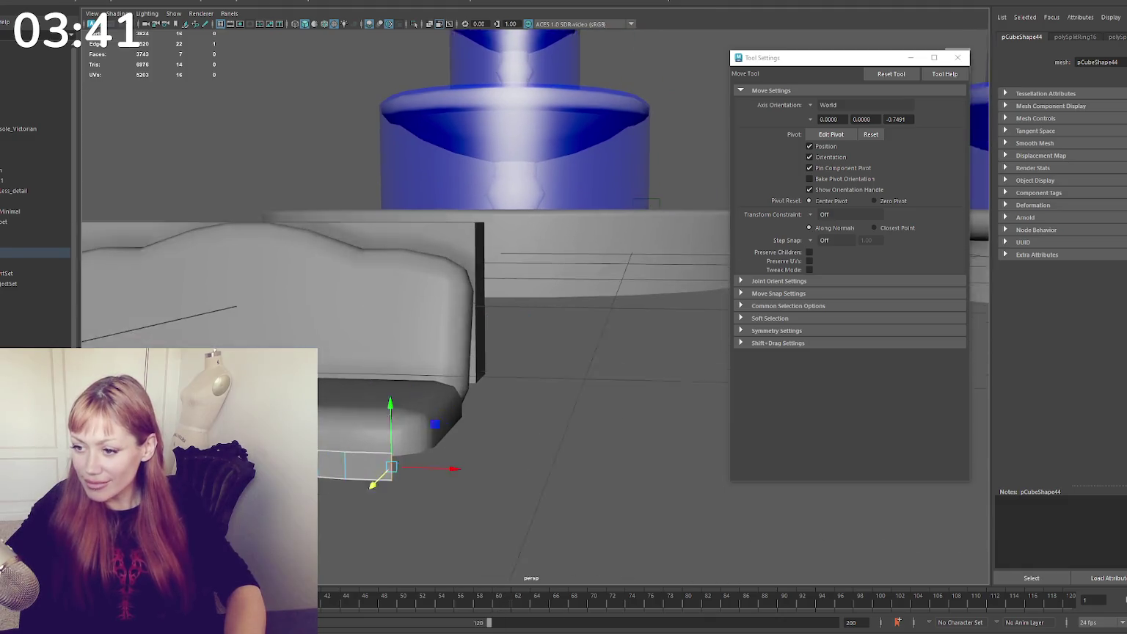
key("ctrl+z")
key("ctrl+z")
key("ctrl+z")
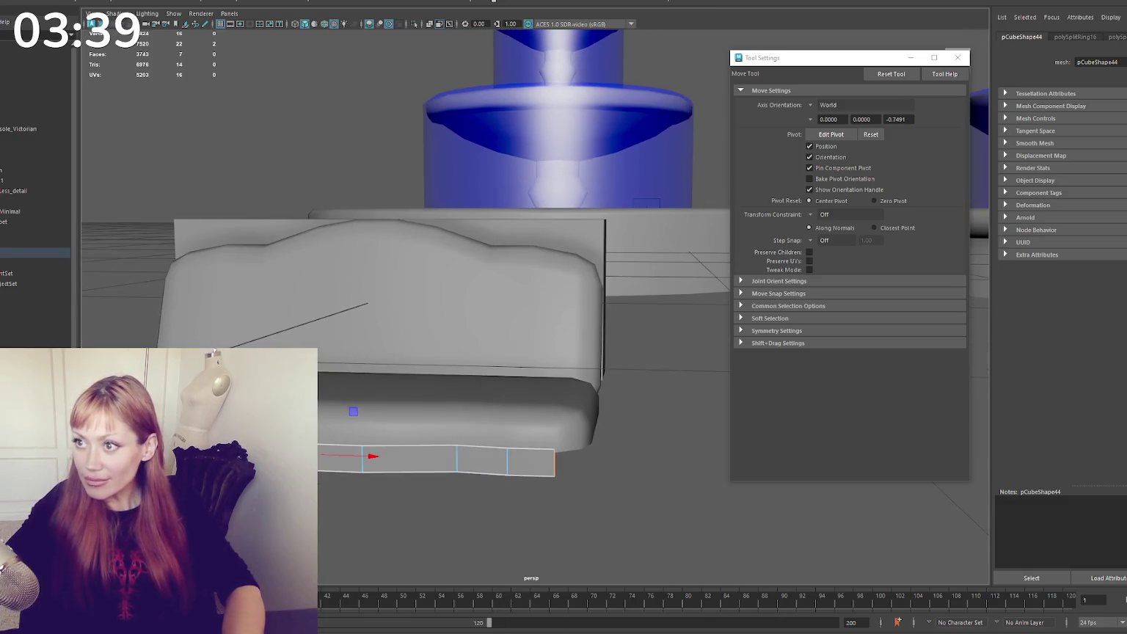
key("ctrl+e")
Extrude the skirt's end edges again and stretch the new segment around the side corner
key("r")
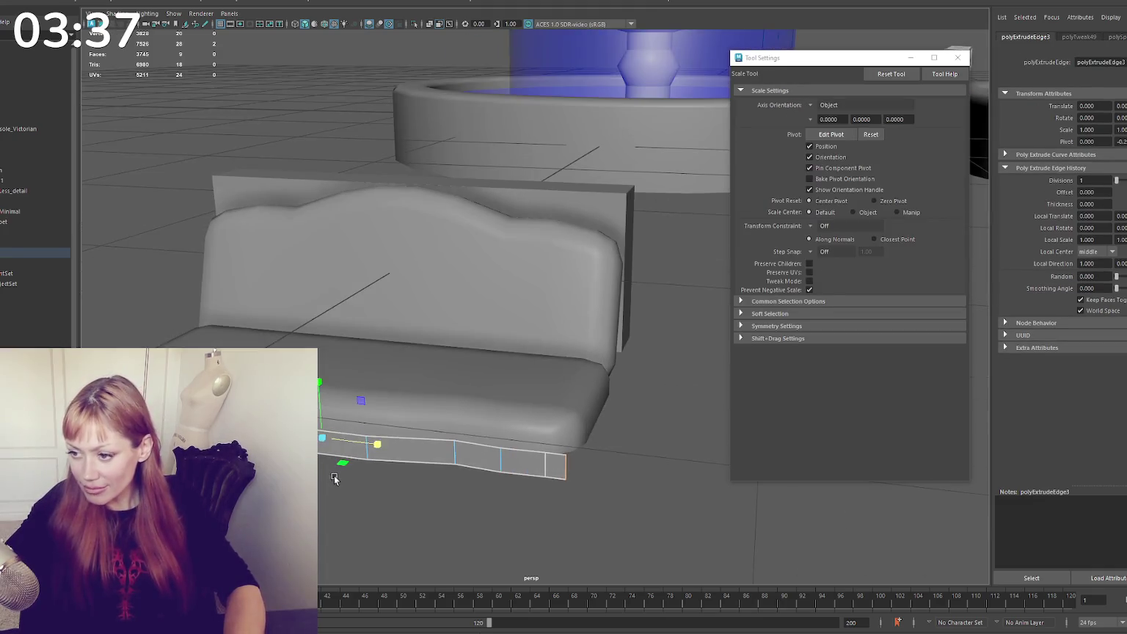
key("ctrl+z")
key("w")
key("r")
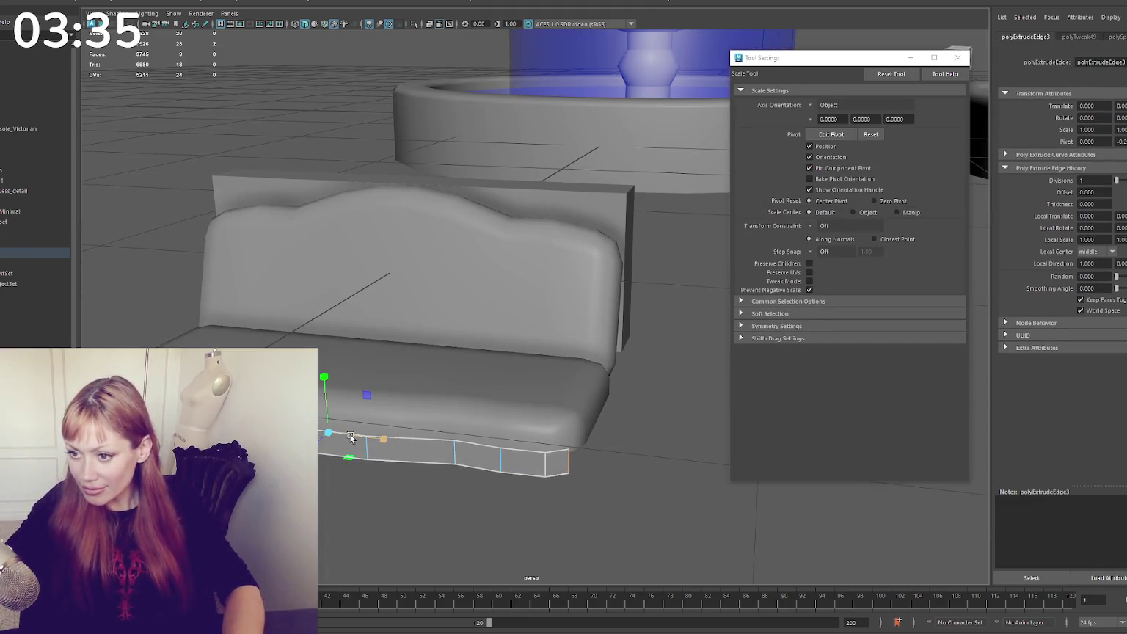
key("w")
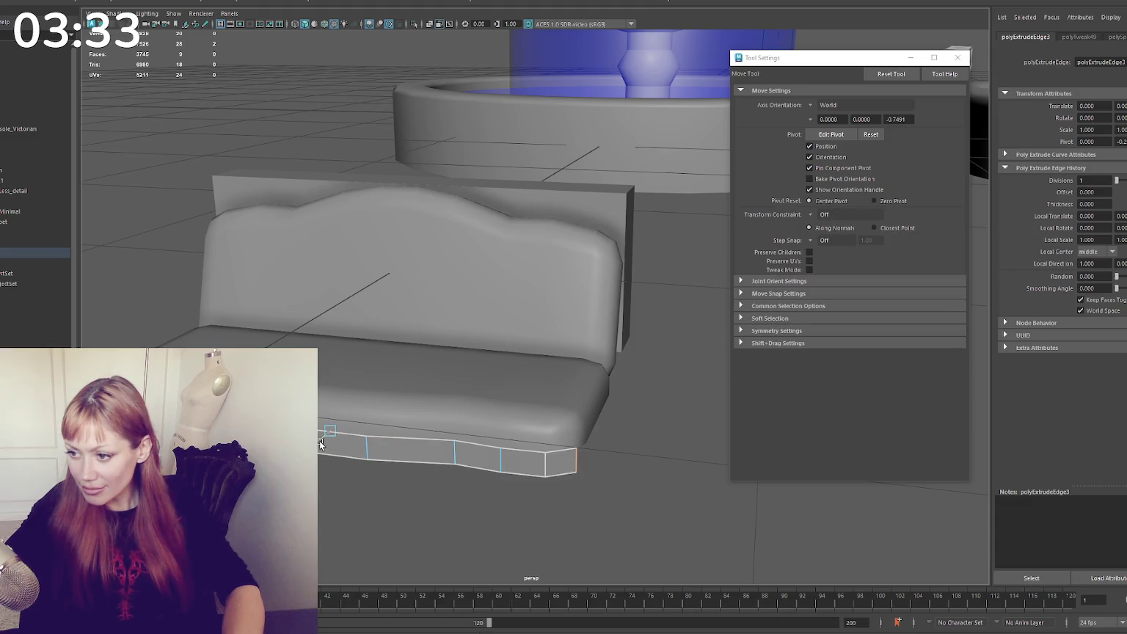
key("ctrl+e")
key("r")
mouse_move(342, 436)
left_mouse_down()
mouse_move(374, 429)
mouse_move(375, 315)
left_mouse_up()
Extrude one more edge at the right end and slide it right to bridge the open end
key("ctrl+e")
key("w")
key("r")
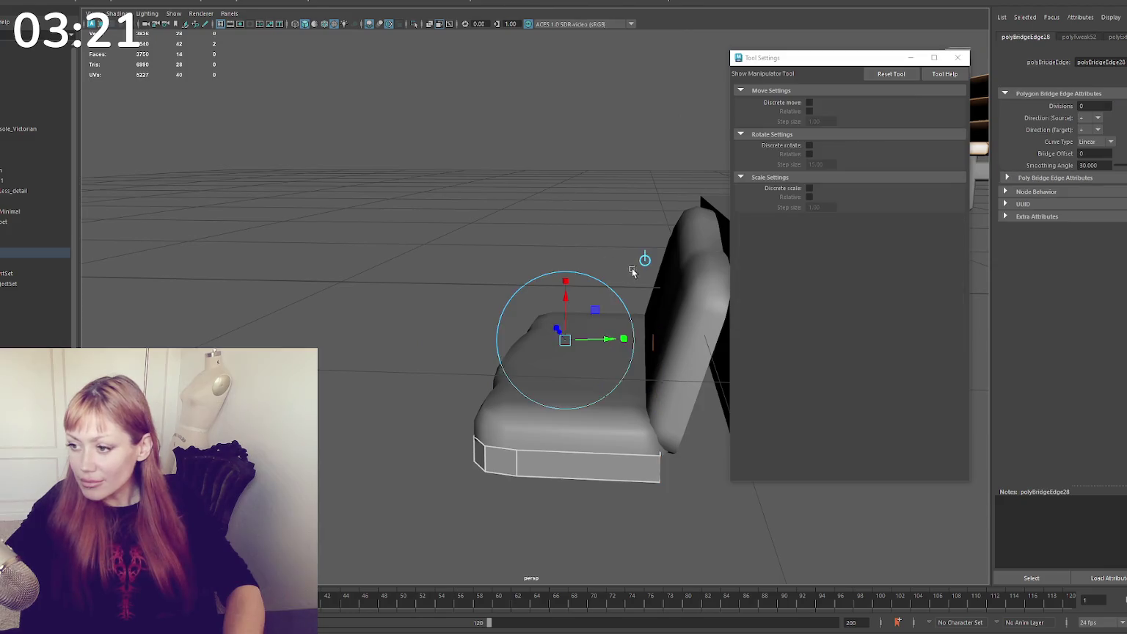
mouse_move(518, 373)
left_mouse_down()
mouse_move(530, 372)
mouse_move(520, 372)
left_mouse_up()
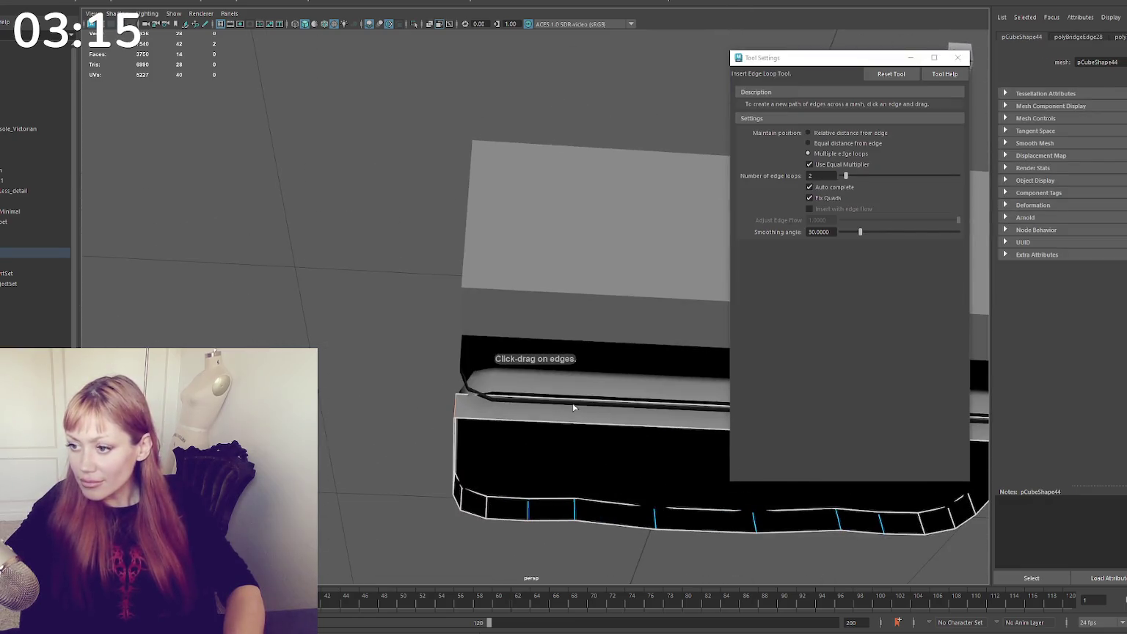
Insert edge loops near the base's top rim, slide them toward the rim and lower one slightly
left_click(572, 422)
scroll(572, 422, "up", 3)
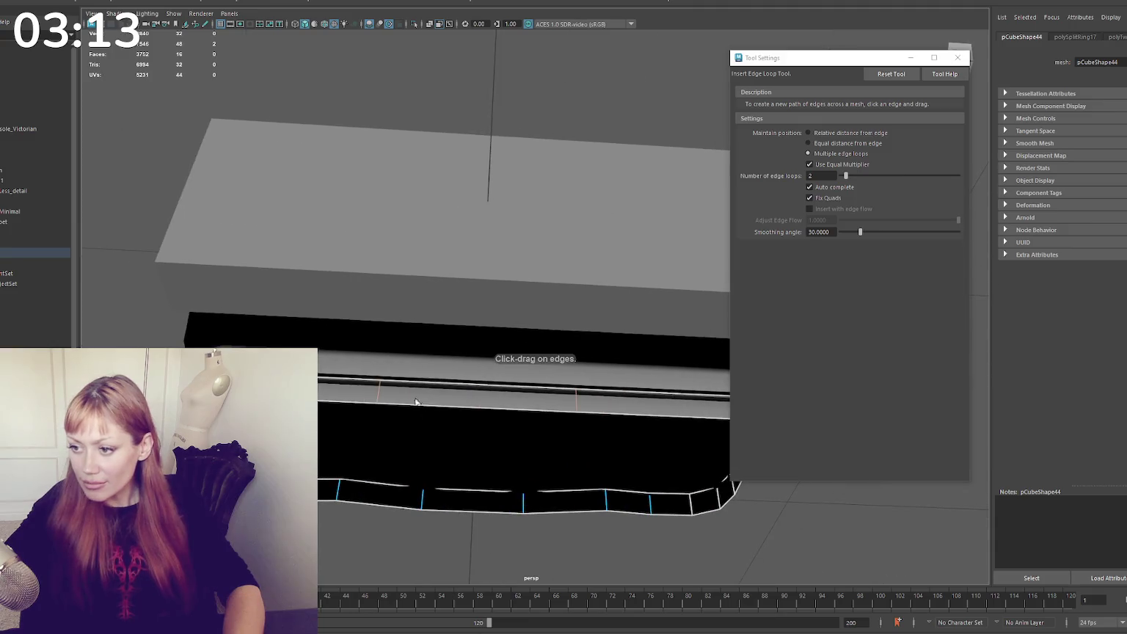
key("r")
left_click_drag(451, 397, 402, 401)
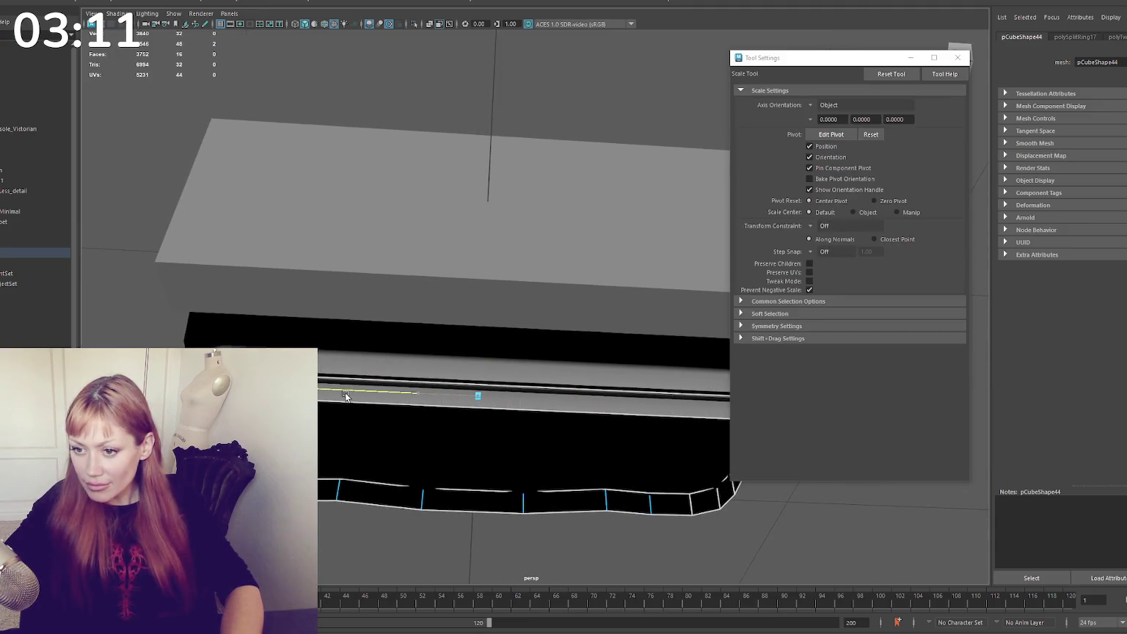
key("w")
mouse_move(482, 370)
left_mouse_down("alt")
mouse_move(452, 386)
mouse_move(449, 352)
left_mouse_up("alt")
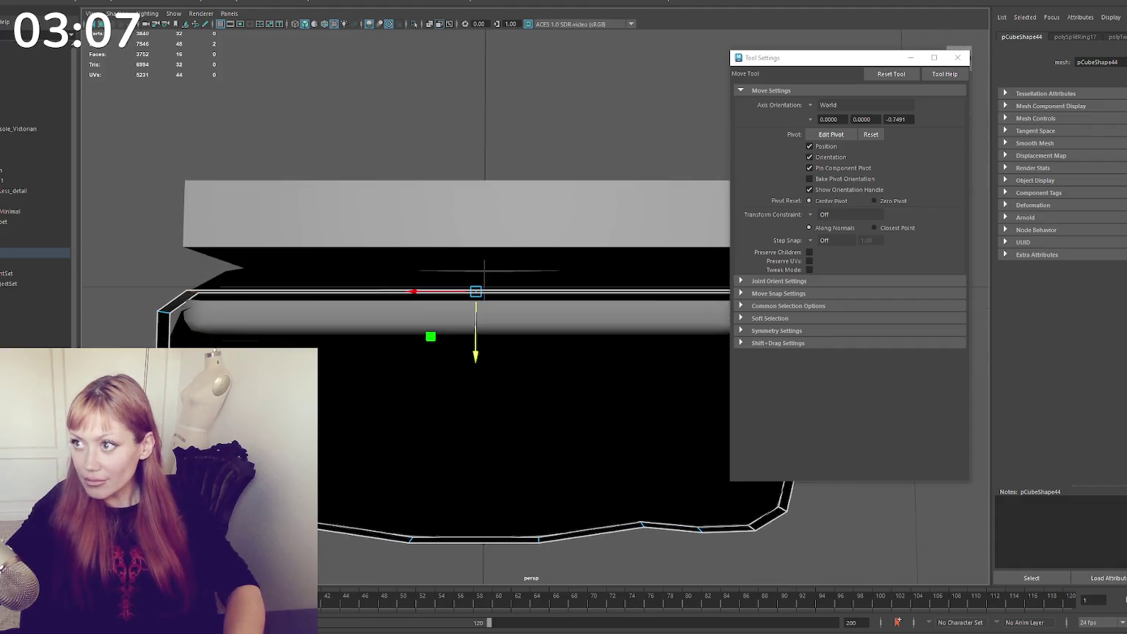
scroll(440, 192, "down", 3)
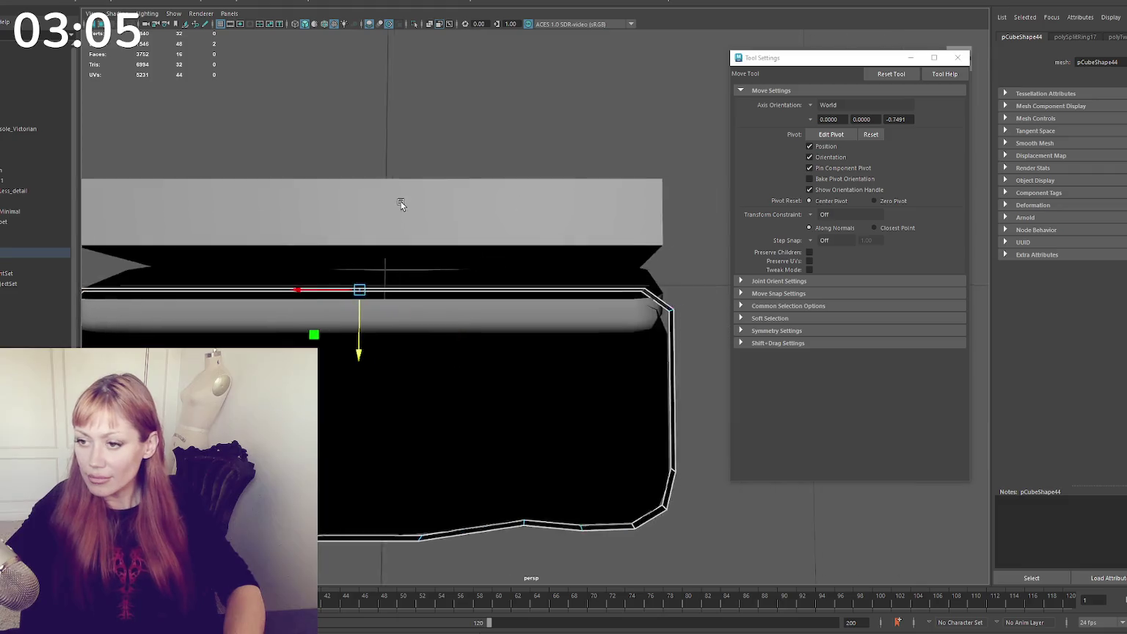
scroll(511, 144, "down", 3)
key("q")
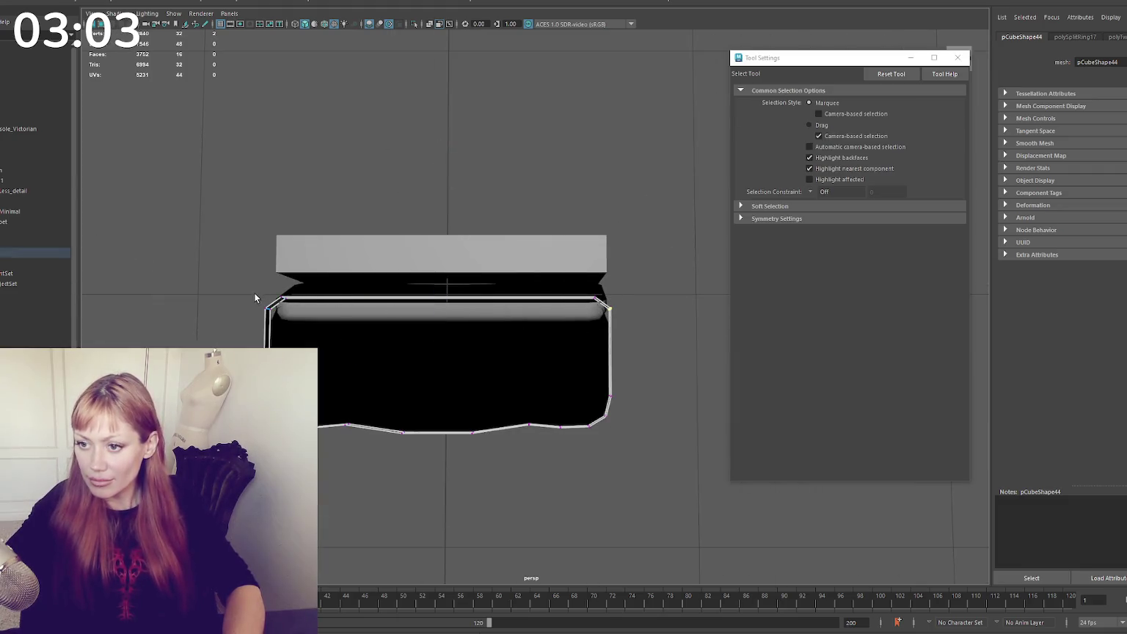
key("w")
left_click_drag(435, 343, 442, 355)
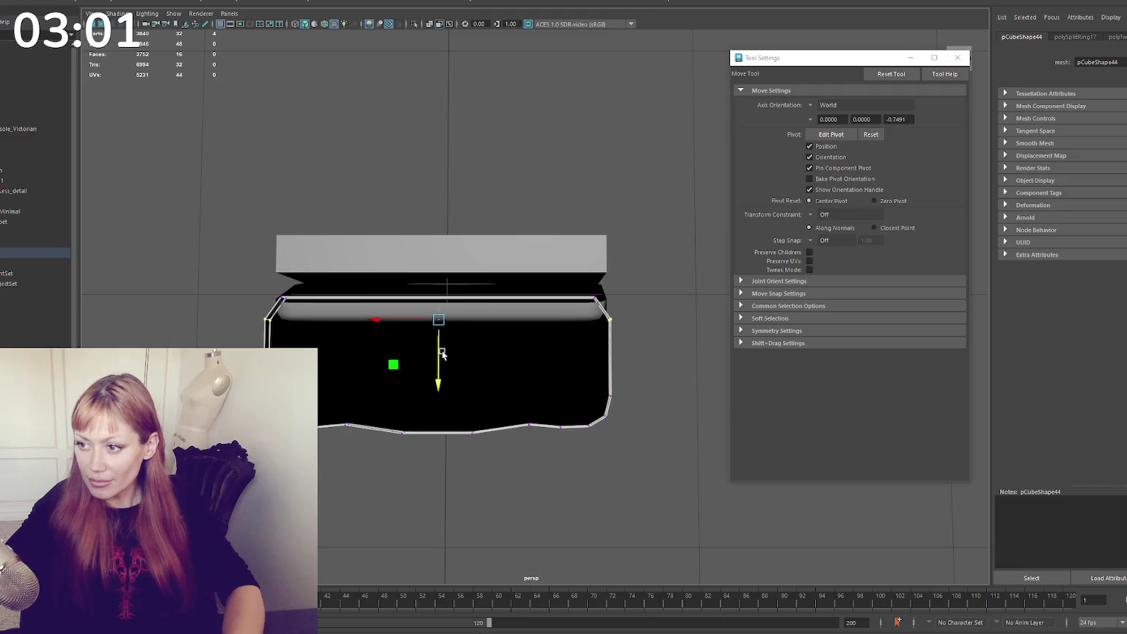
Set the edge loop count to 1 and insert a single loop near the rim
right_click_drag(653, 201, 645, 261, "shift")
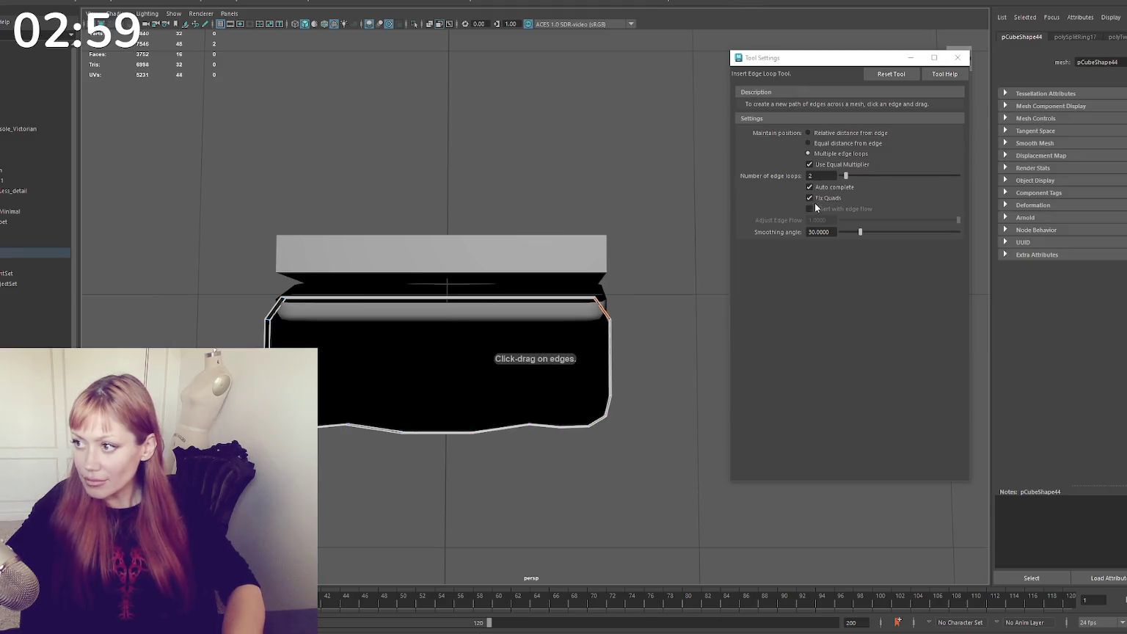
type("1")
left_click(294, 299)
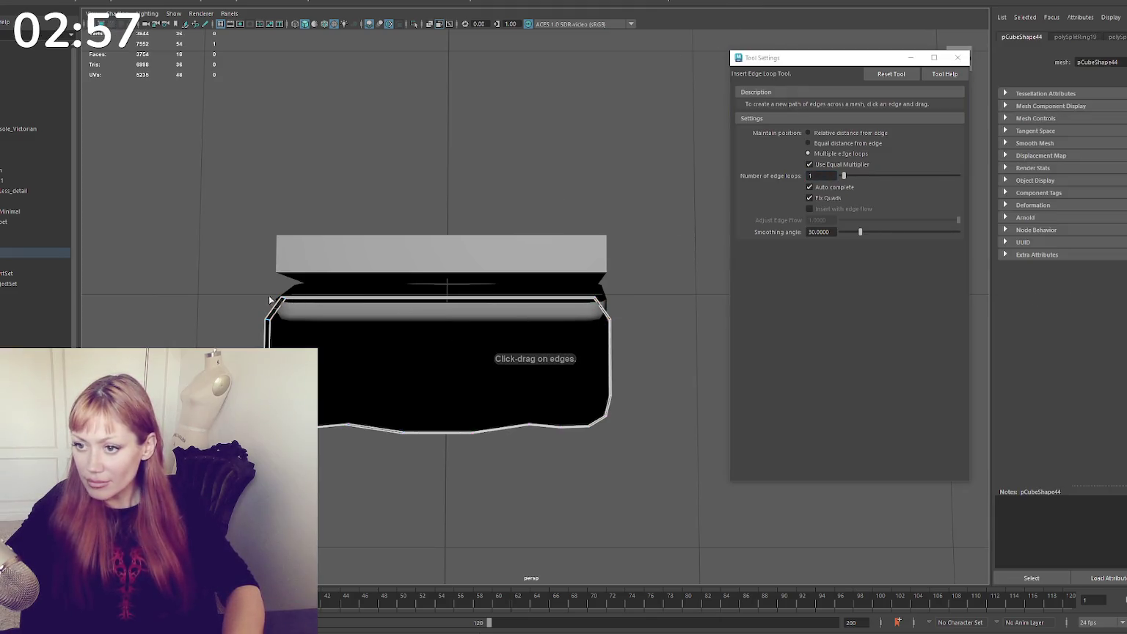
key("q")
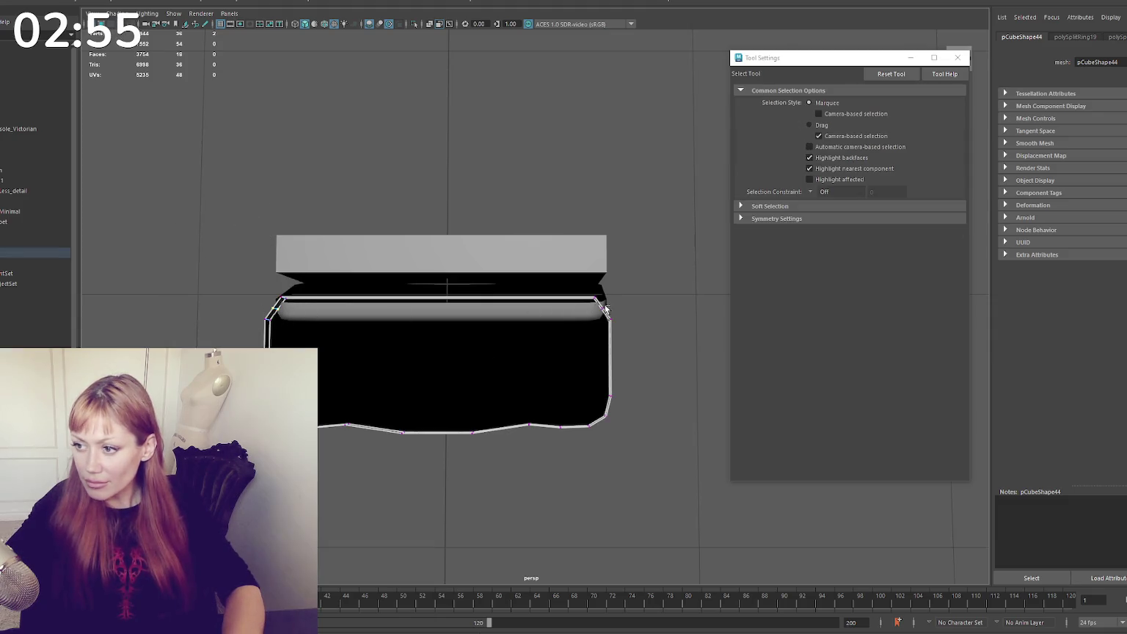
key("r")
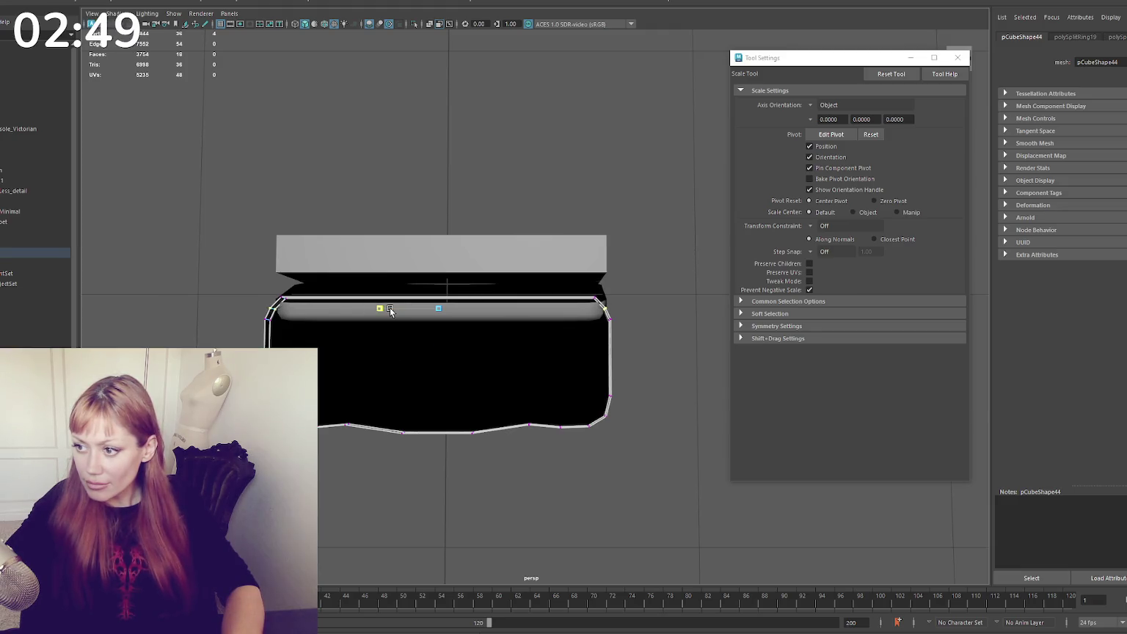
Select the base's top edge loop and scale it to tighten the rounded edge
left_click_drag(390, 310, 277, 327, "alt")
key("q")
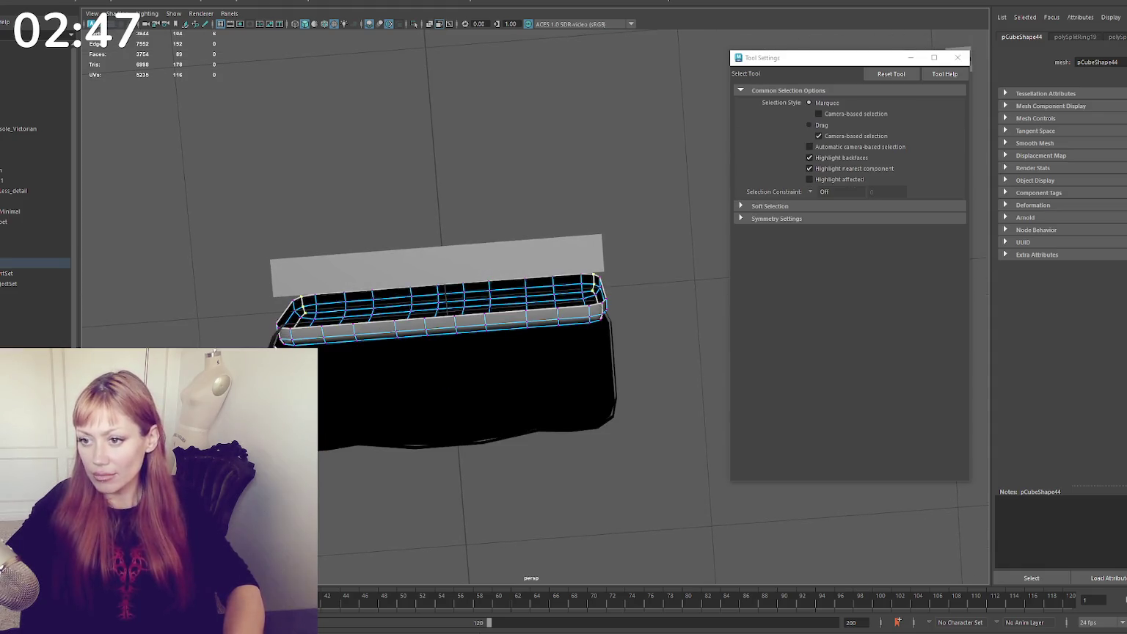
left_click(249, 301)
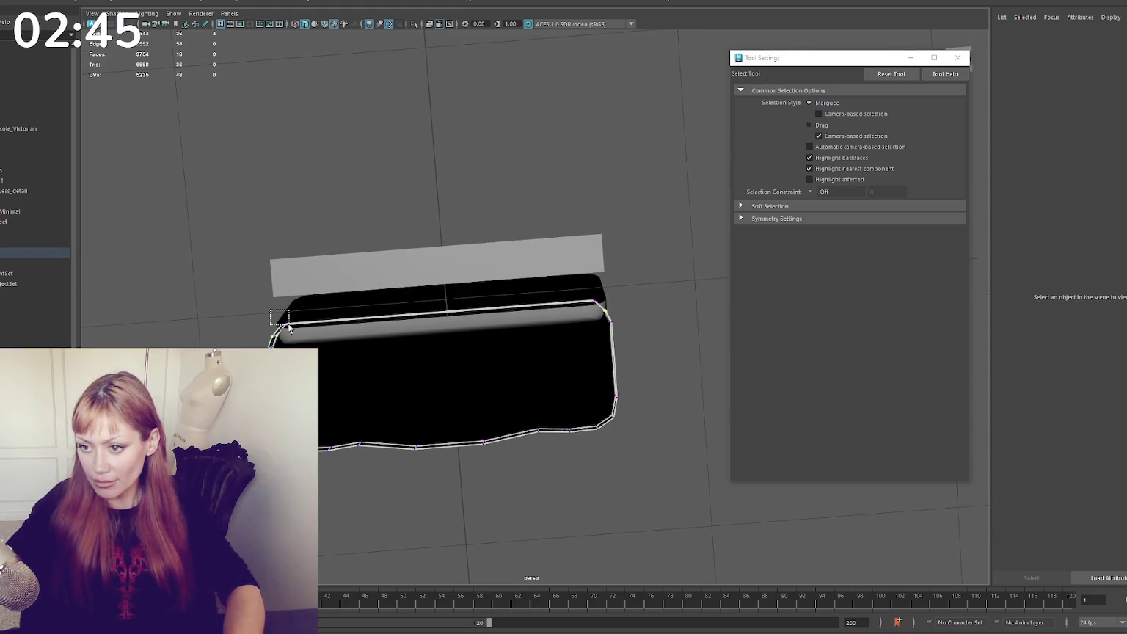
left_click_drag(271, 311, 289, 328)
key("r")
mouse_move(412, 317)
left_mouse_down("alt")
mouse_move(423, 298)
mouse_move(477, 333)
mouse_move(524, 345)
left_mouse_up("alt")
key("q")
right_click(368, 303)
mouse_move(368, 303)
left_mouse_down("alt")
mouse_move(279, 284)
mouse_move(373, 310)
left_mouse_up("alt")
left_click(372, 309)
right_click_drag(373, 309, 435, 319, "alt")
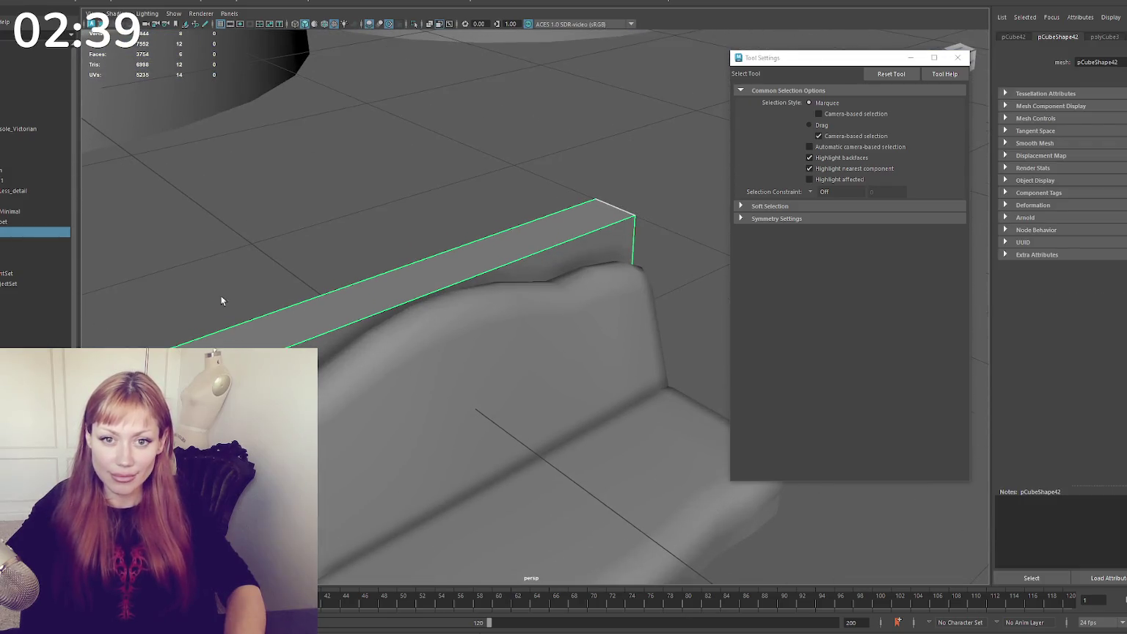
middle_click_drag(221, 299, 229, 256, "alt")
scroll(411, 293, "down", 5)
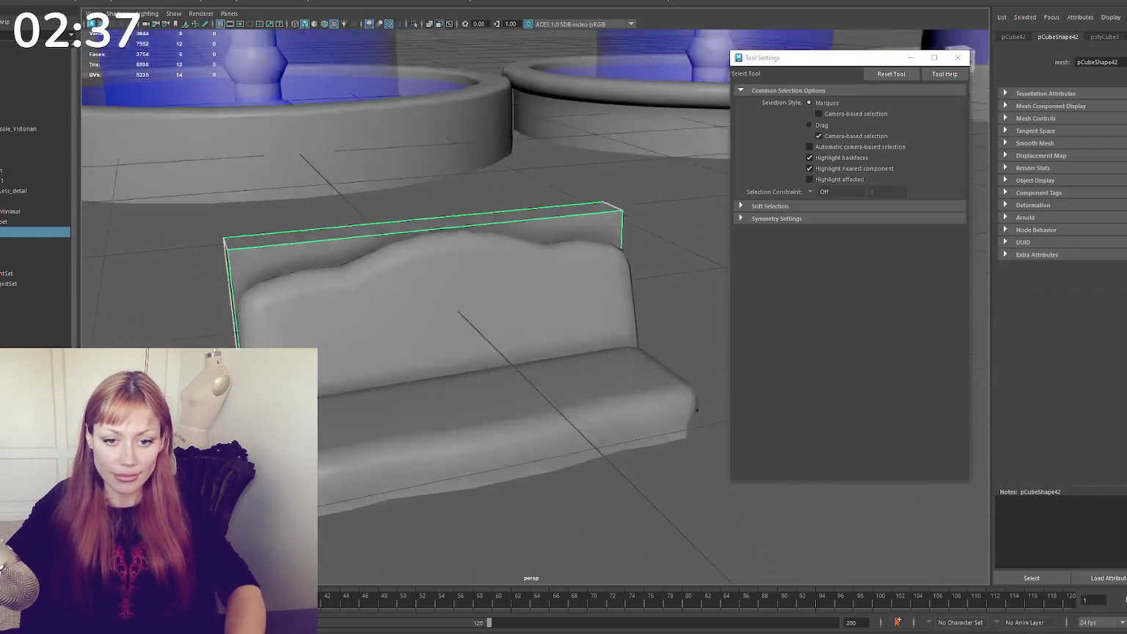
left_click(411, 279)
left_click_drag(411, 279, 413, 256, "alt")
left_click(533, 462)
mouse_move(533, 462)
left_mouse_down("alt")
mouse_move(428, 460)
mouse_move(468, 453)
left_mouse_up("alt")
scroll(443, 353, "up", 3)
key("r")
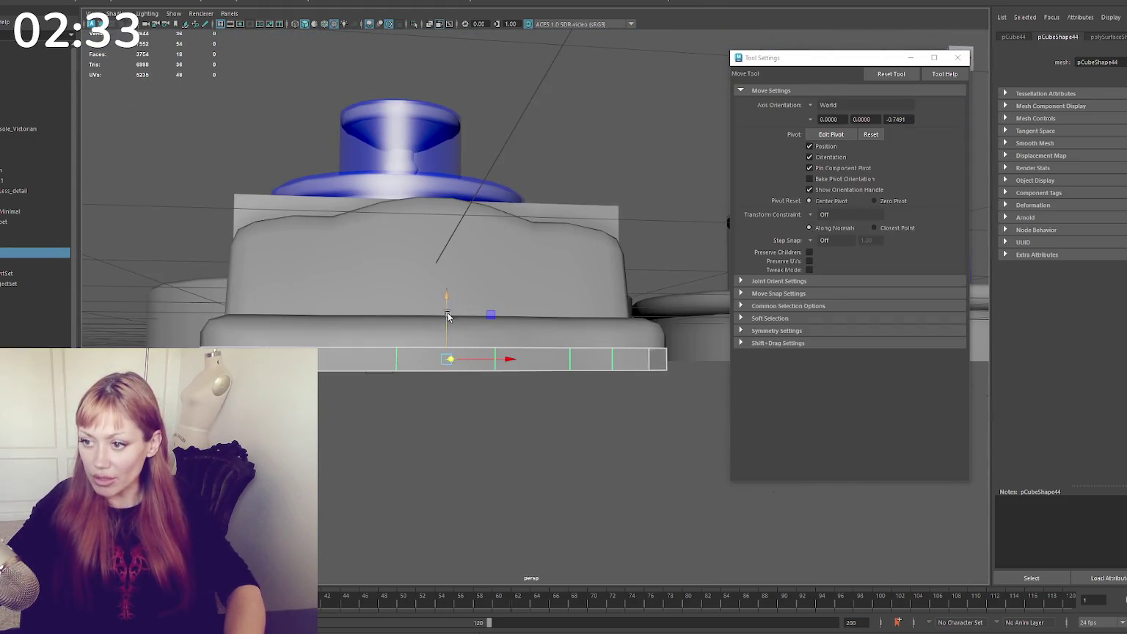
mouse_move(447, 294)
left_mouse_down()
mouse_move(444, 321)
mouse_move(451, 314)
left_mouse_up()
key("w")
key("r")
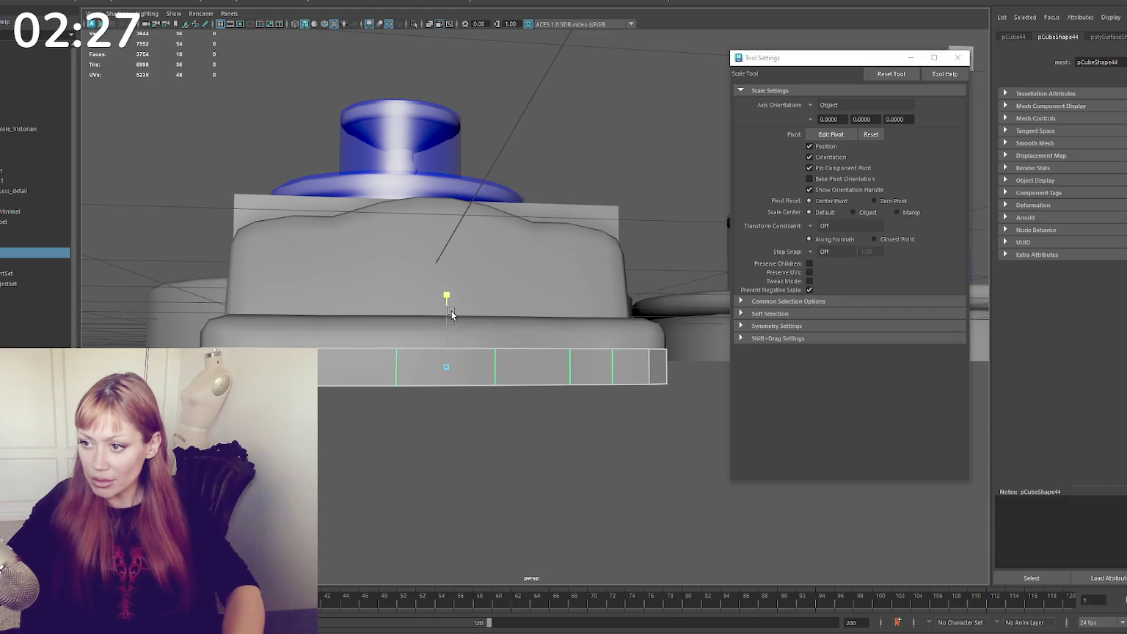
key("w")
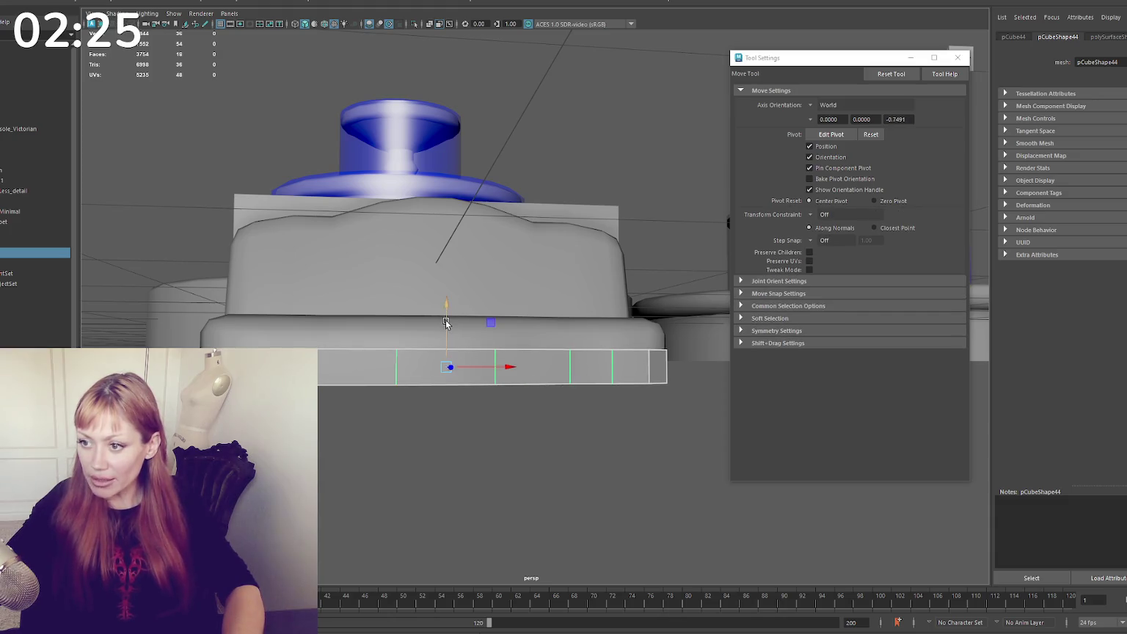
left_click_drag(446, 320, 542, 362, "alt")
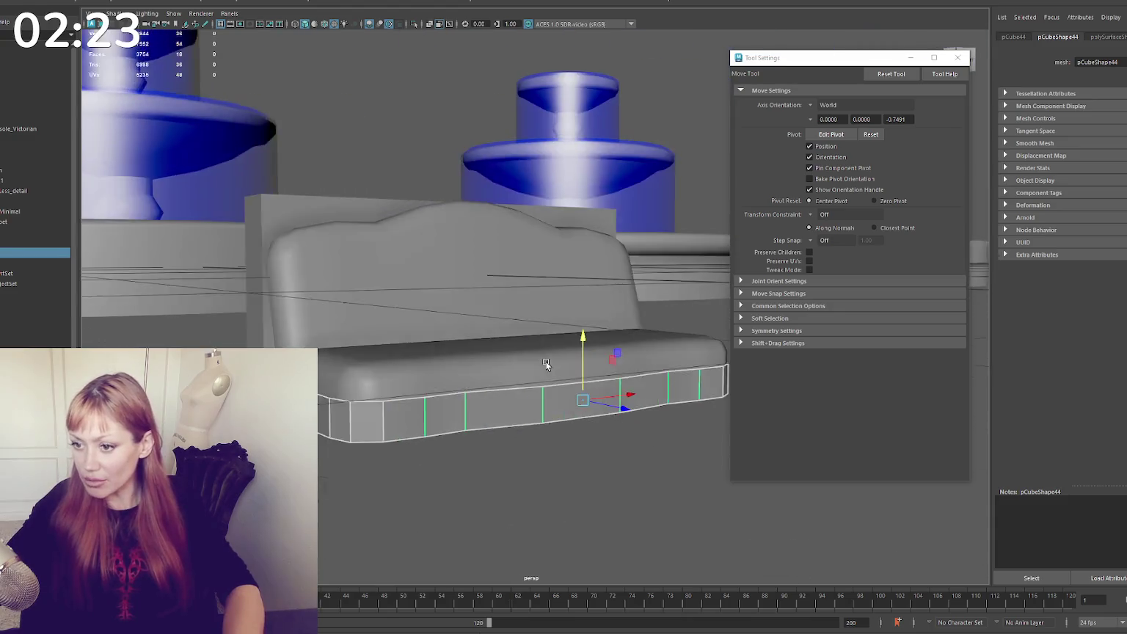
mouse_move(514, 411)
left_mouse_down("alt")
mouse_move(398, 433)
mouse_move(629, 399)
mouse_move(532, 506)
left_mouse_up("alt")
right_click_drag(675, 389, 673, 345)
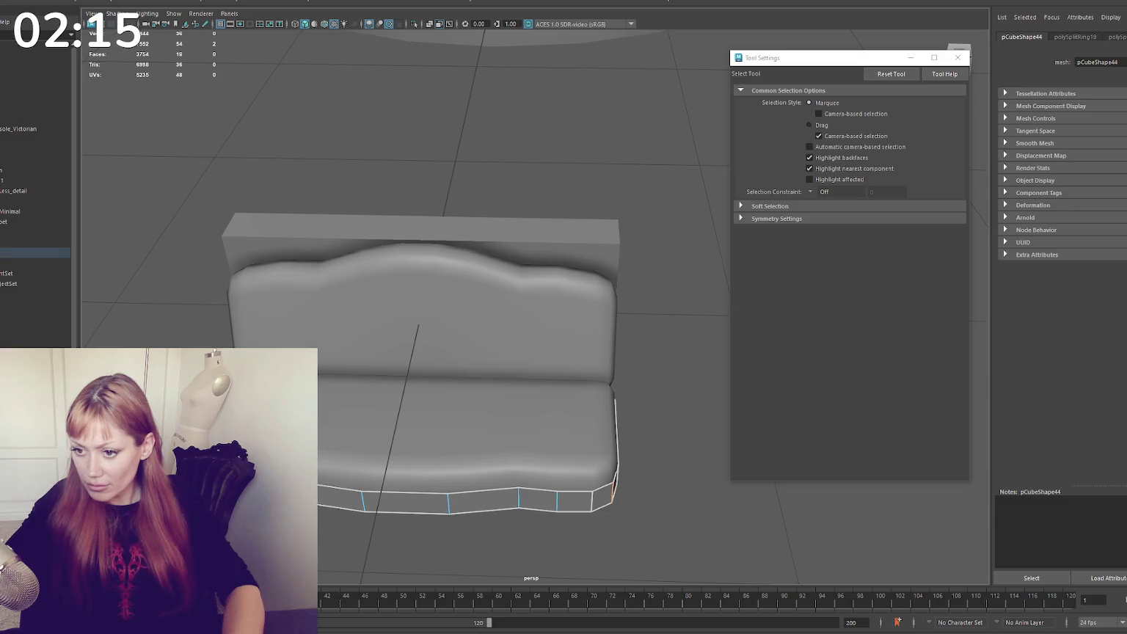
key("r")
left_click(595, 500)
right_click_drag(597, 506, 602, 502, "shift")
left_click(603, 502)
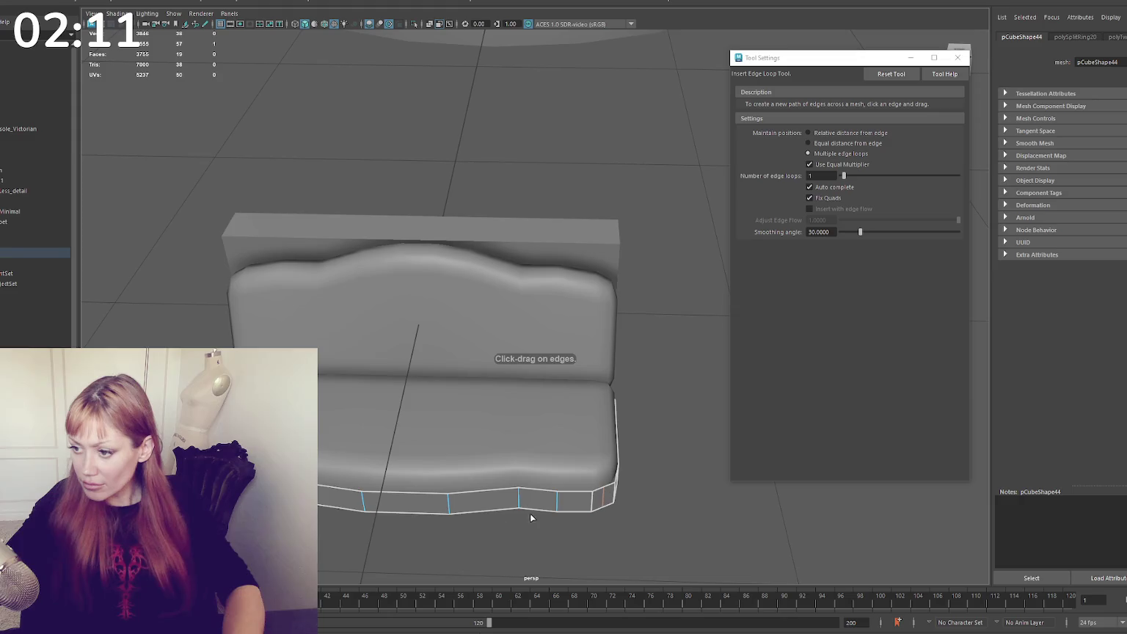
key("q")
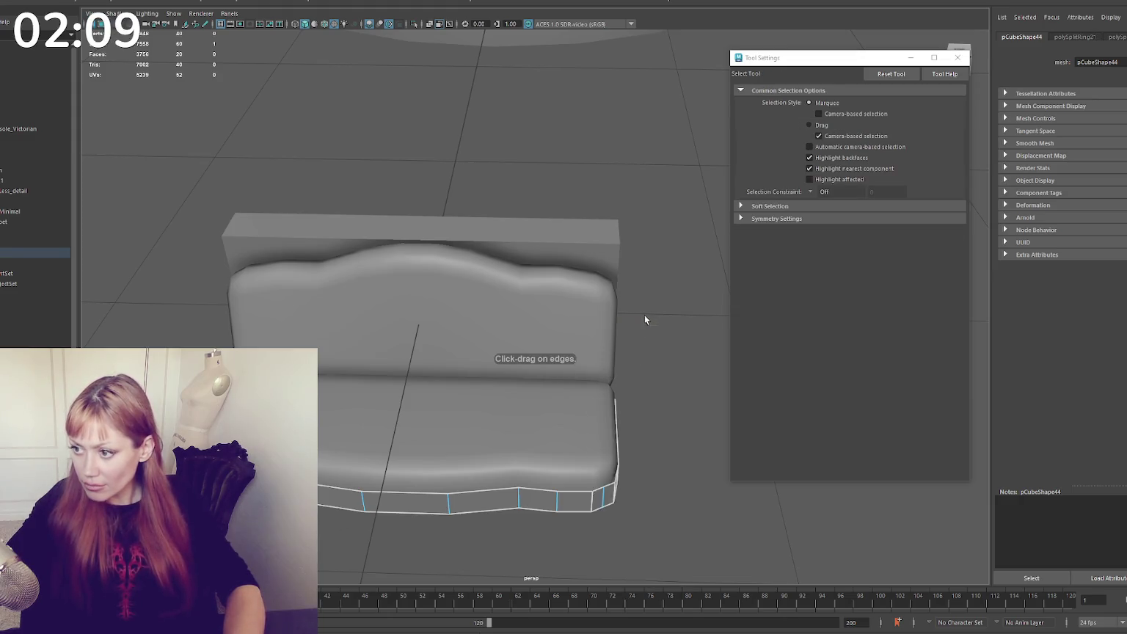
left_click_drag(645, 316, 704, 352, "alt")
left_click_drag(512, 512, 424, 539, "alt")
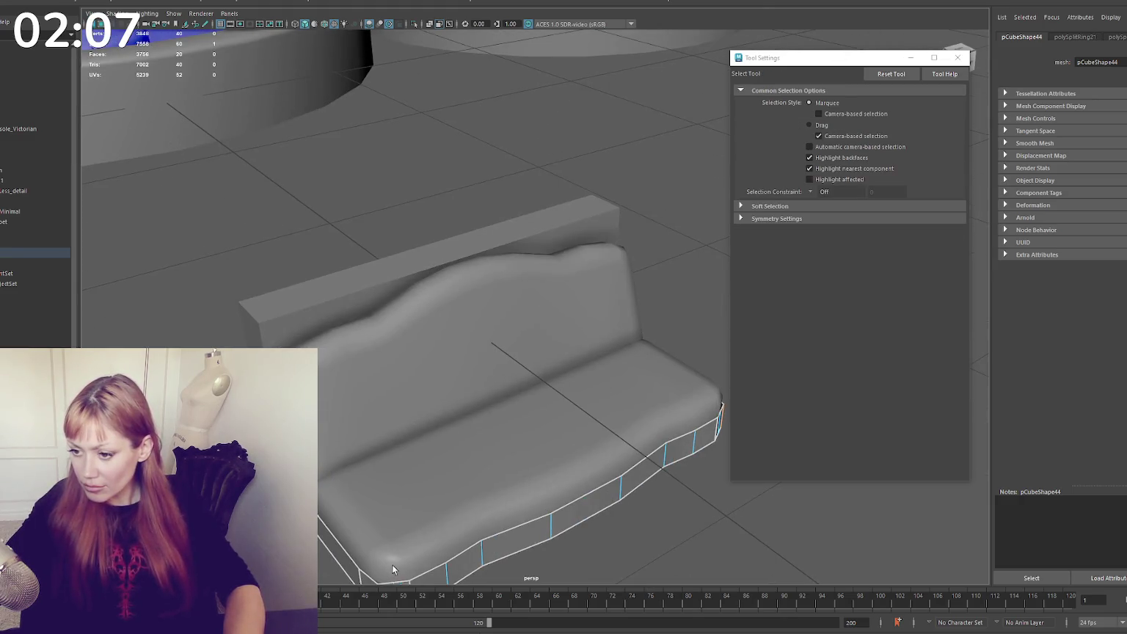
key("w")
left_click_drag(606, 464, 601, 470)
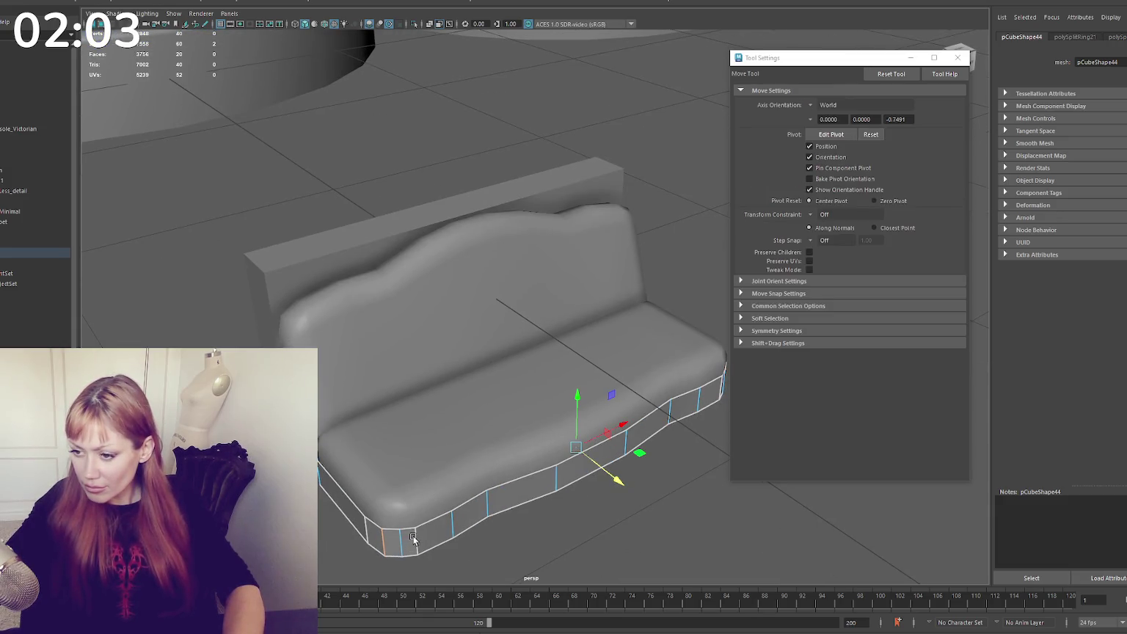
left_click_drag(413, 540, 451, 521, "alt")
left_click(488, 464)
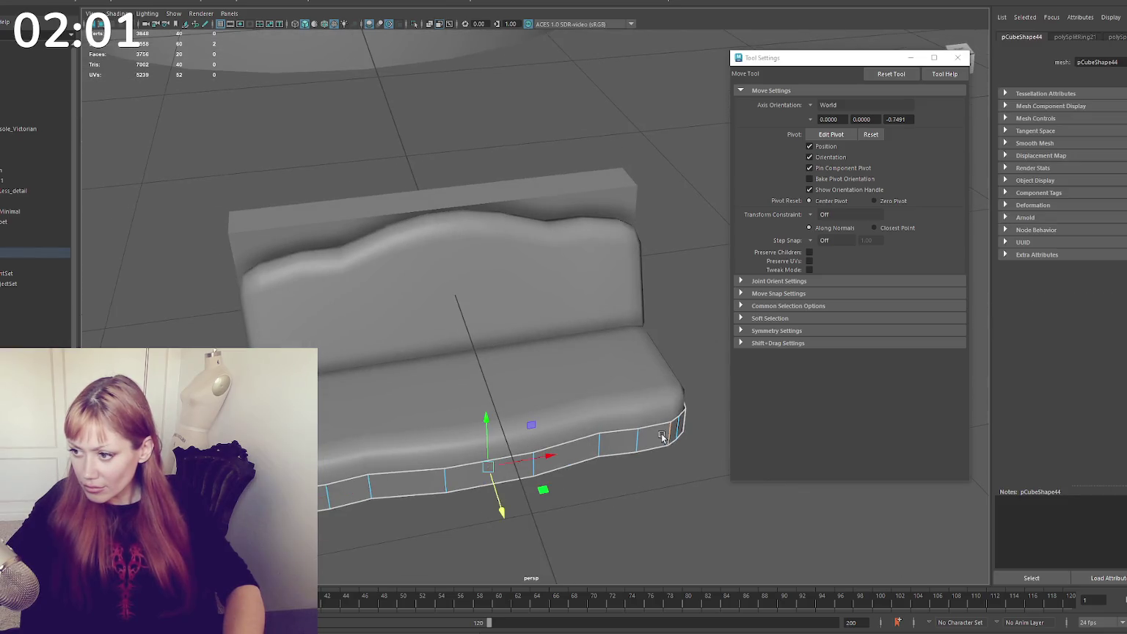
key("r")
left_click(698, 459, "ctrl")
left_click(676, 430, "shift")
key("w")
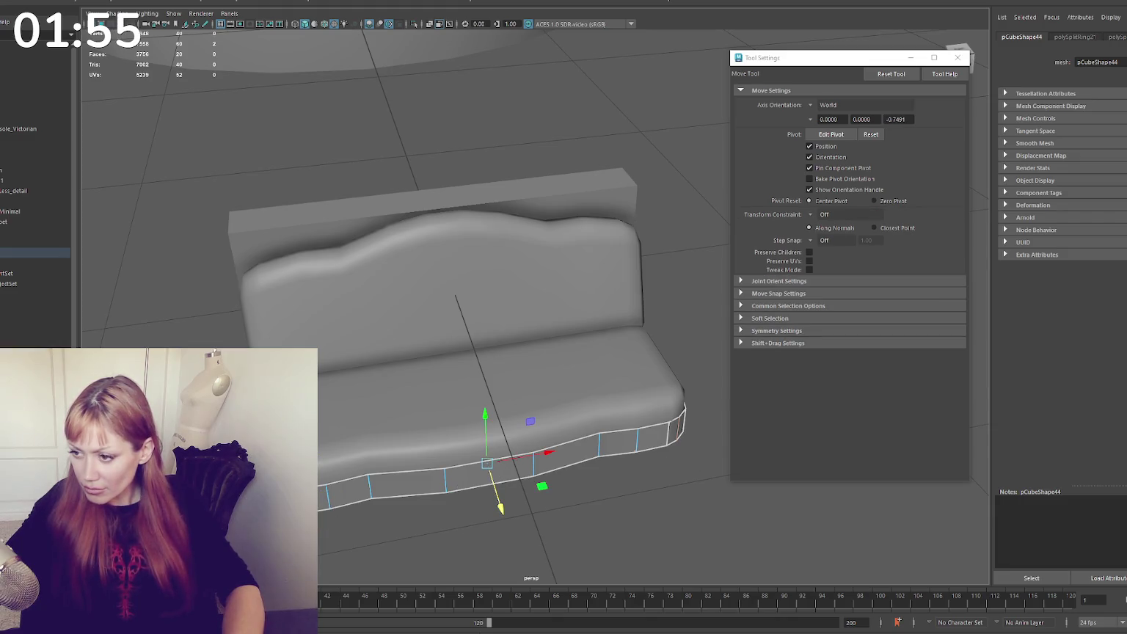
left_click(498, 496)
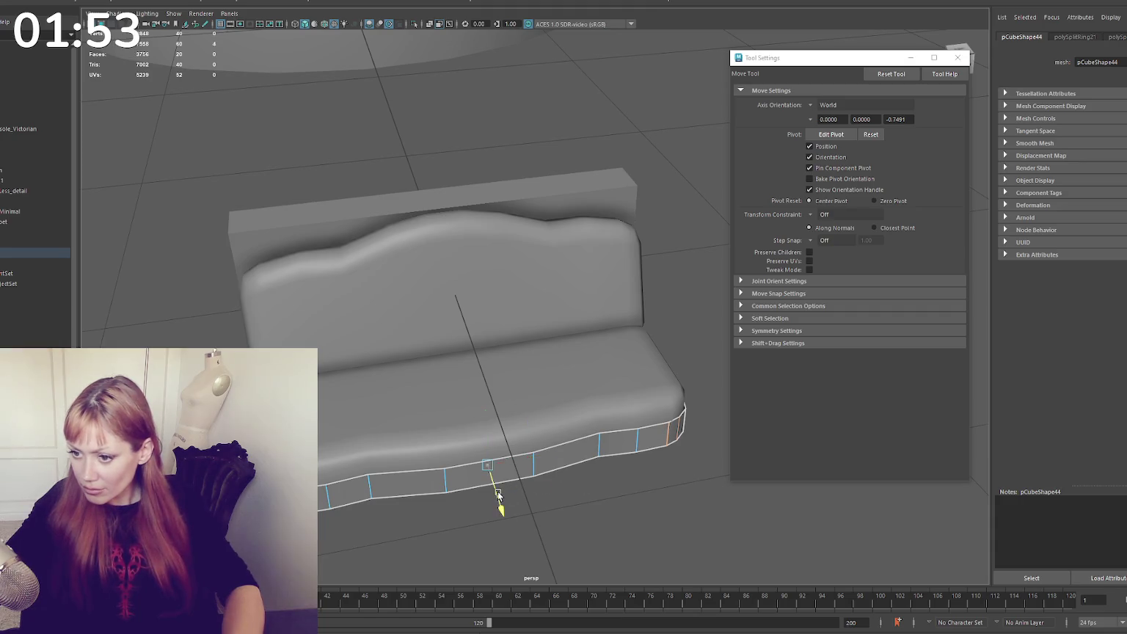
scroll(498, 496, "down", 3)
left_click_drag(498, 496, 511, 394, "alt")
right_click_drag(656, 292, 676, 286)
mouse_move(676, 285)
left_mouse_down("alt")
mouse_move(677, 317)
mouse_move(477, 379)
left_mouse_up("alt")
key("ctrl+z")
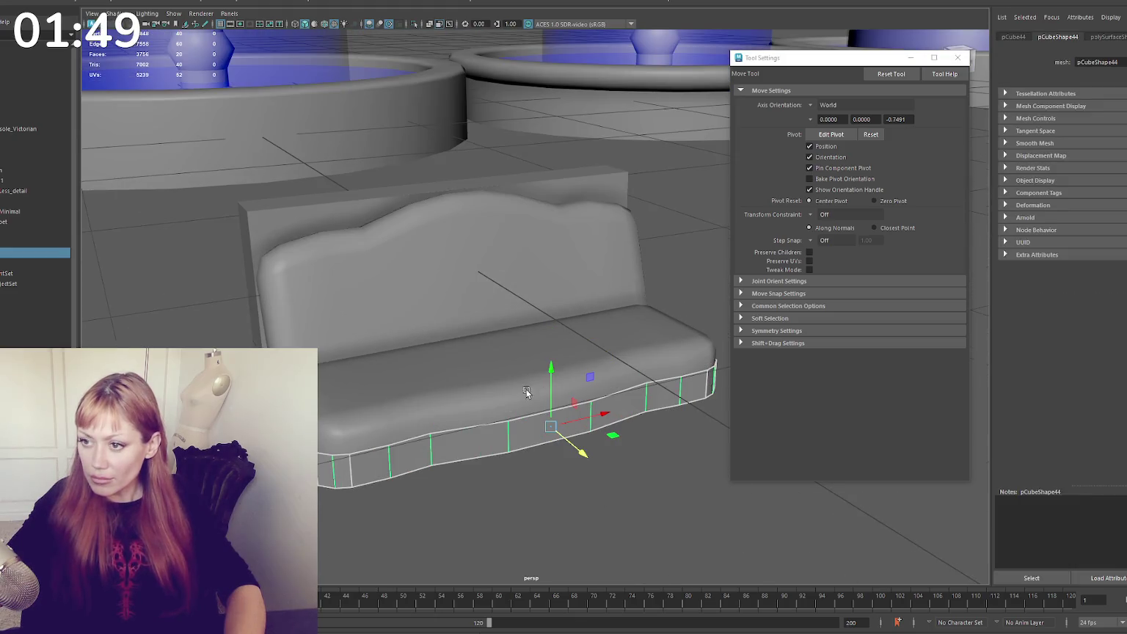
left_click(499, 308)
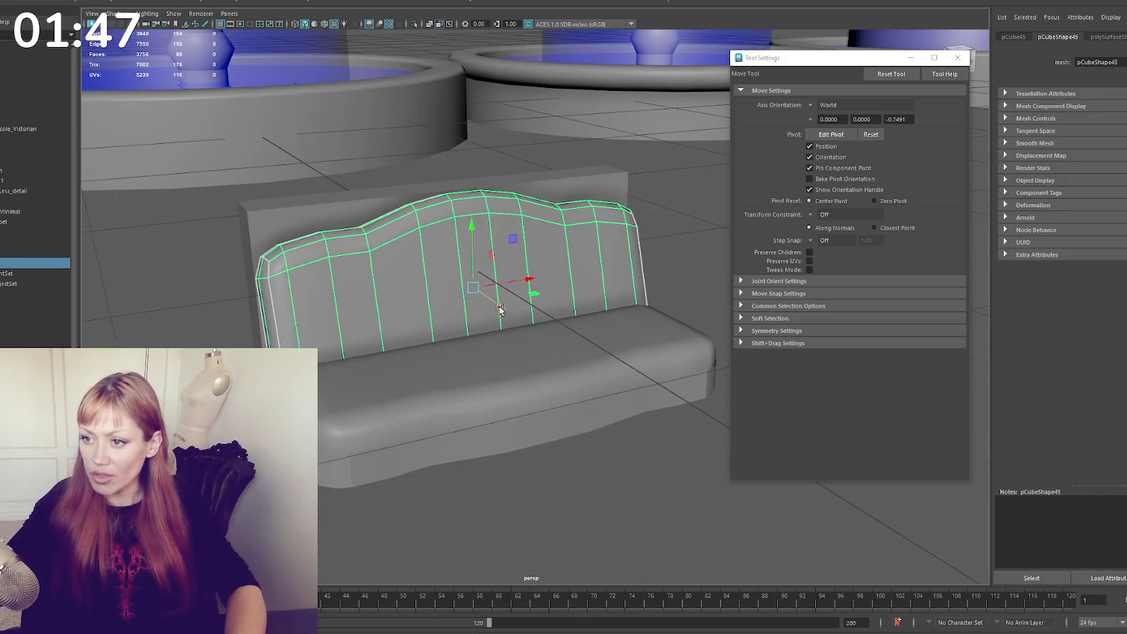
left_click_drag(489, 297, 602, 219, "alt")
right_click_drag(603, 219, 607, 236)
mouse_move(646, 191)
left_mouse_down()
mouse_move(396, 441)
mouse_move(614, 196)
left_mouse_up()
right_click_drag(614, 196, 362, 497, "alt")
left_click(362, 496)
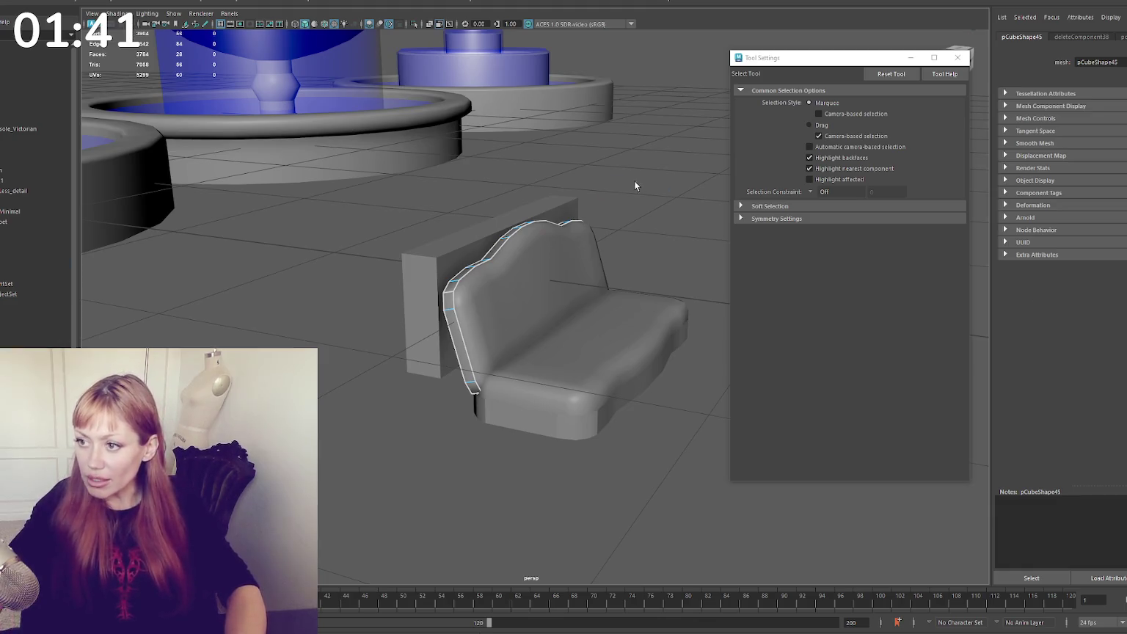
scroll(391, 235, "up", 5)
left_click(391, 239)
left_click(583, 539)
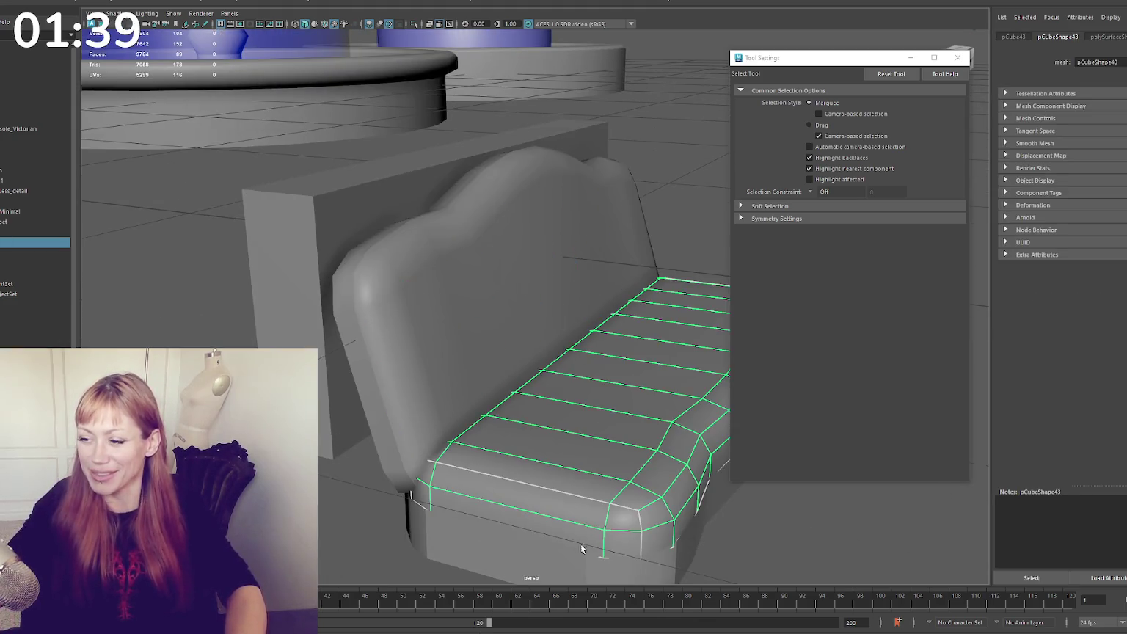
scroll(523, 429, "up", 3)
scroll(523, 429, "down", 5)
left_click(450, 357)
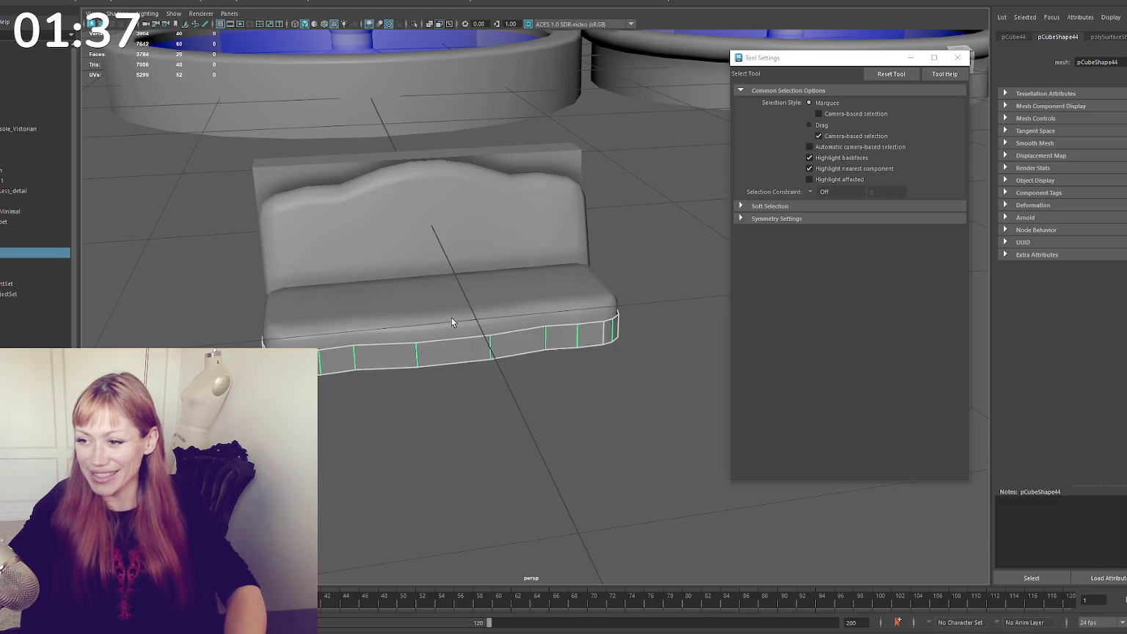
left_click(452, 321)
left_click(484, 370)
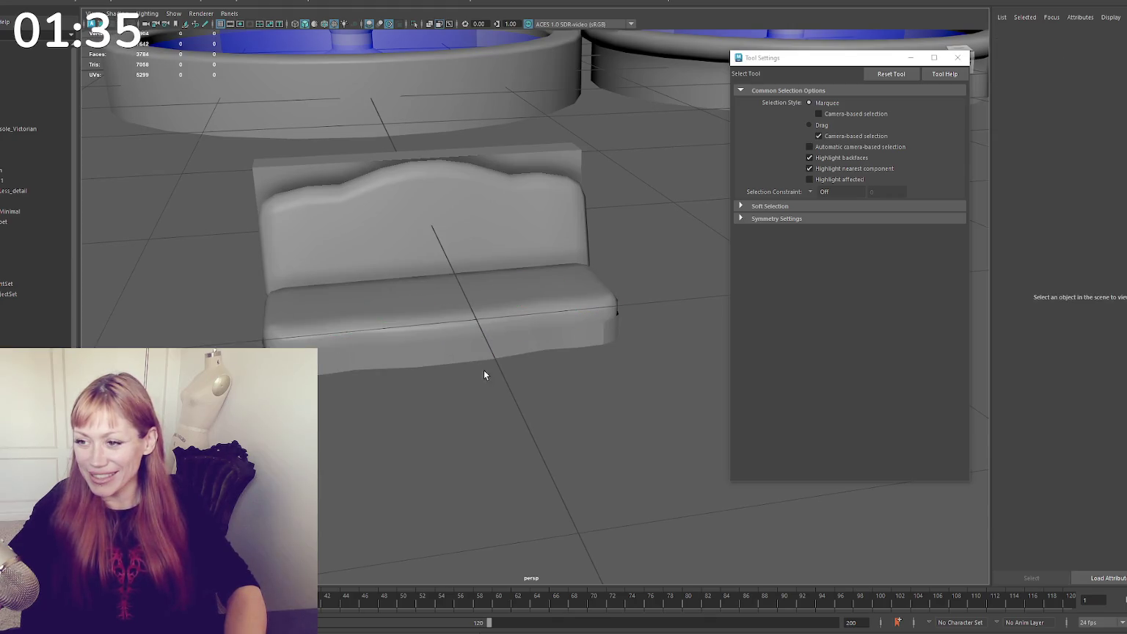
left_click(481, 352)
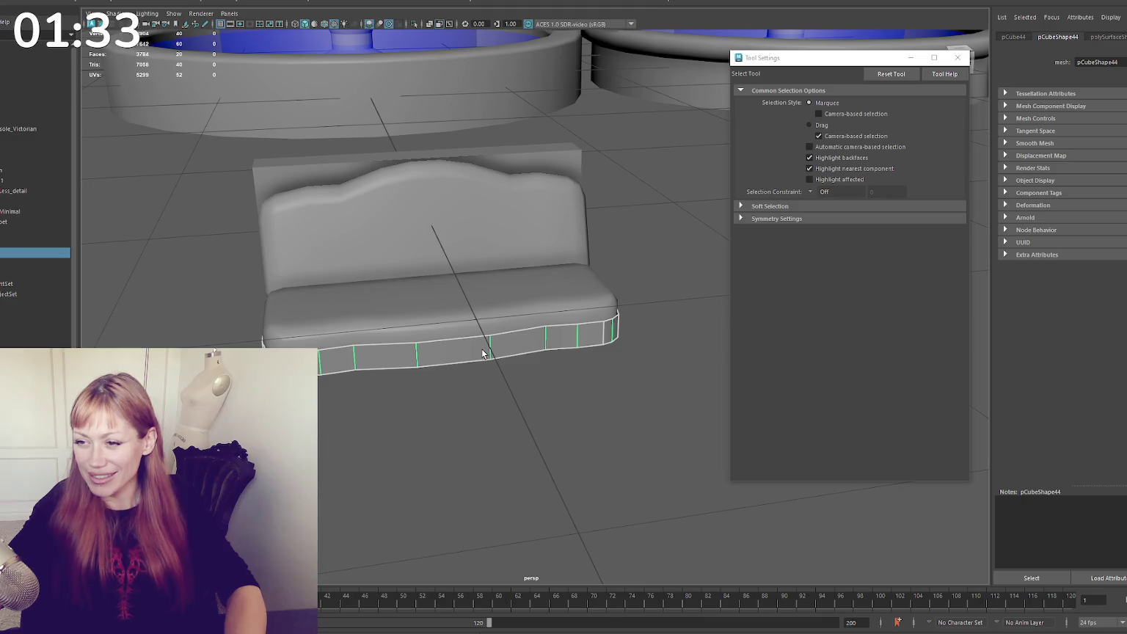
left_click(480, 344)
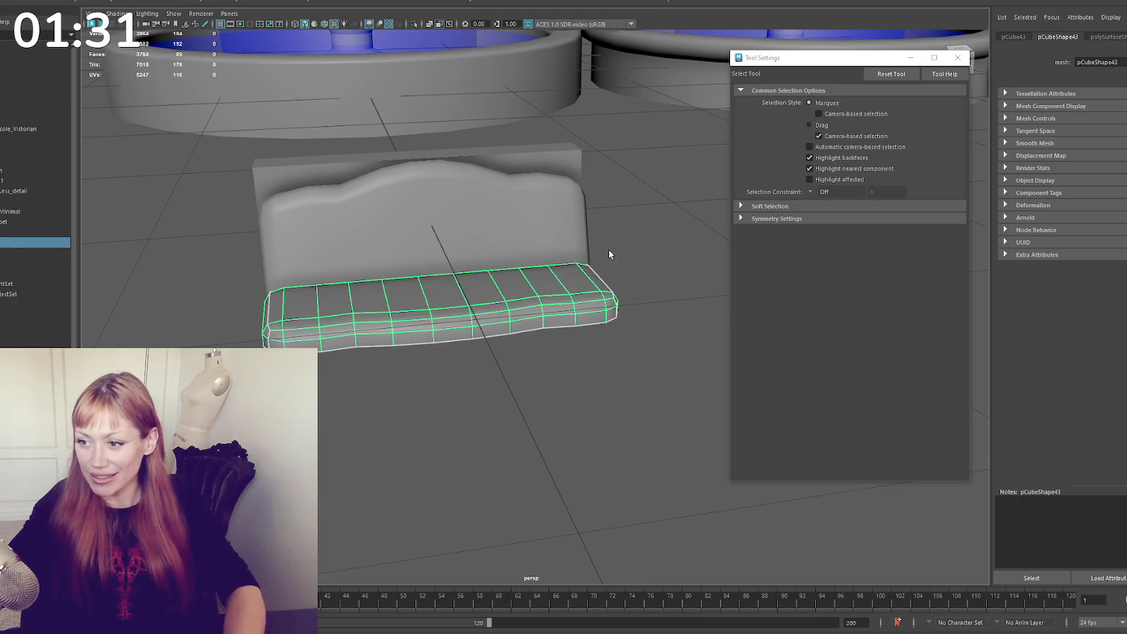
key("w")
Select the edge loop around the base strip and merge its vertices
right_click(667, 252)
left_click(492, 343)
left_click_drag(662, 211, 319, 389)
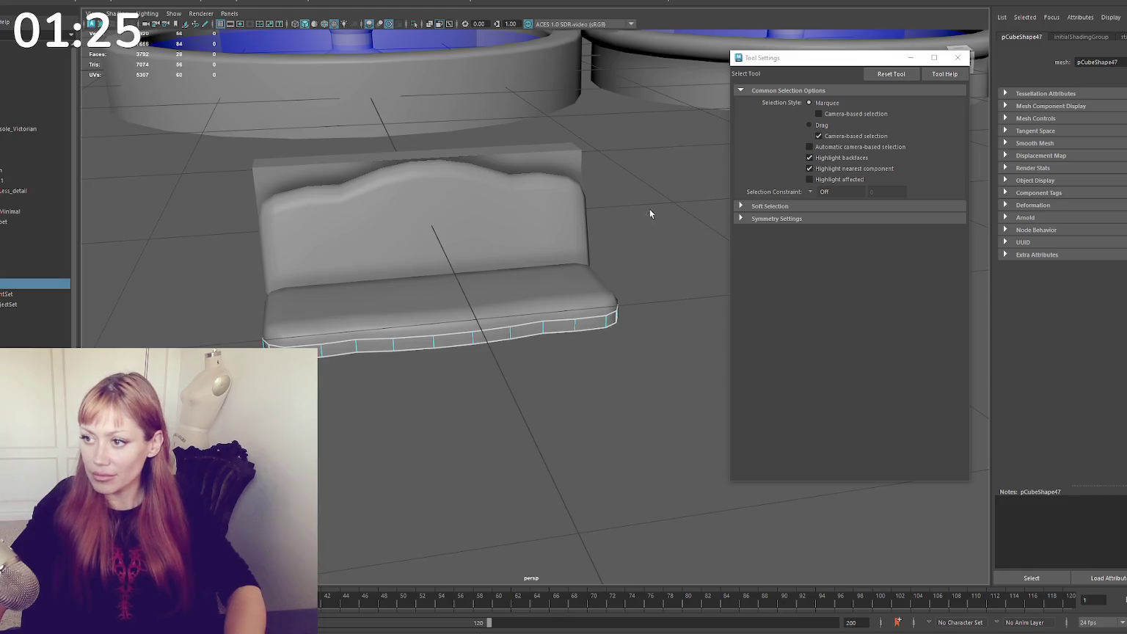
left_click_drag(651, 208, 503, 321, "alt")
double_click(512, 350)
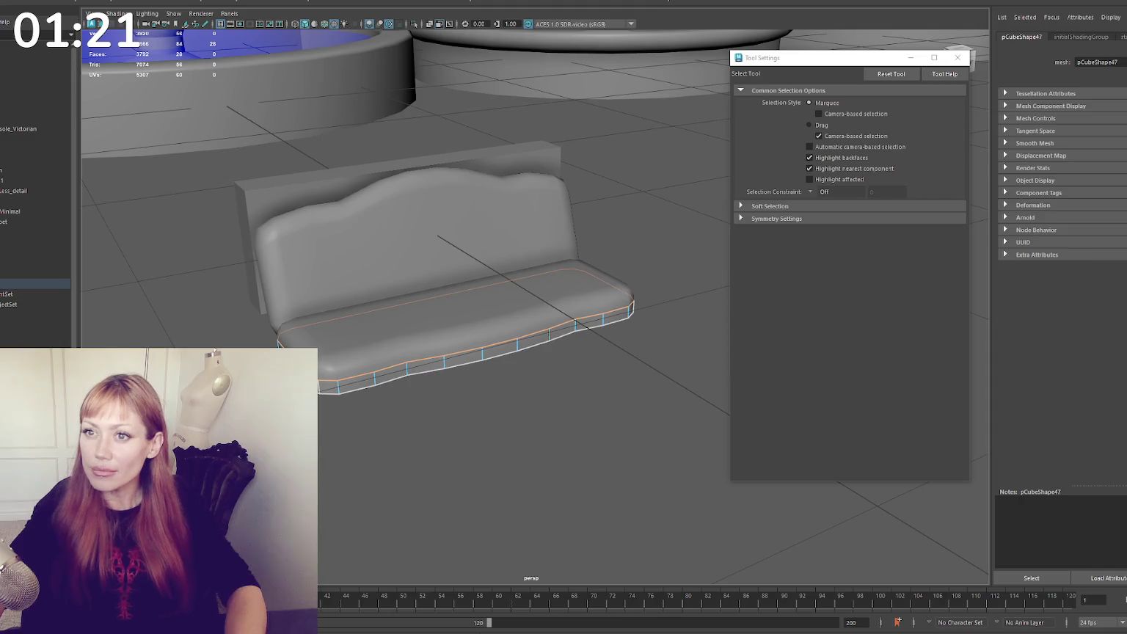
left_click(183, 51)
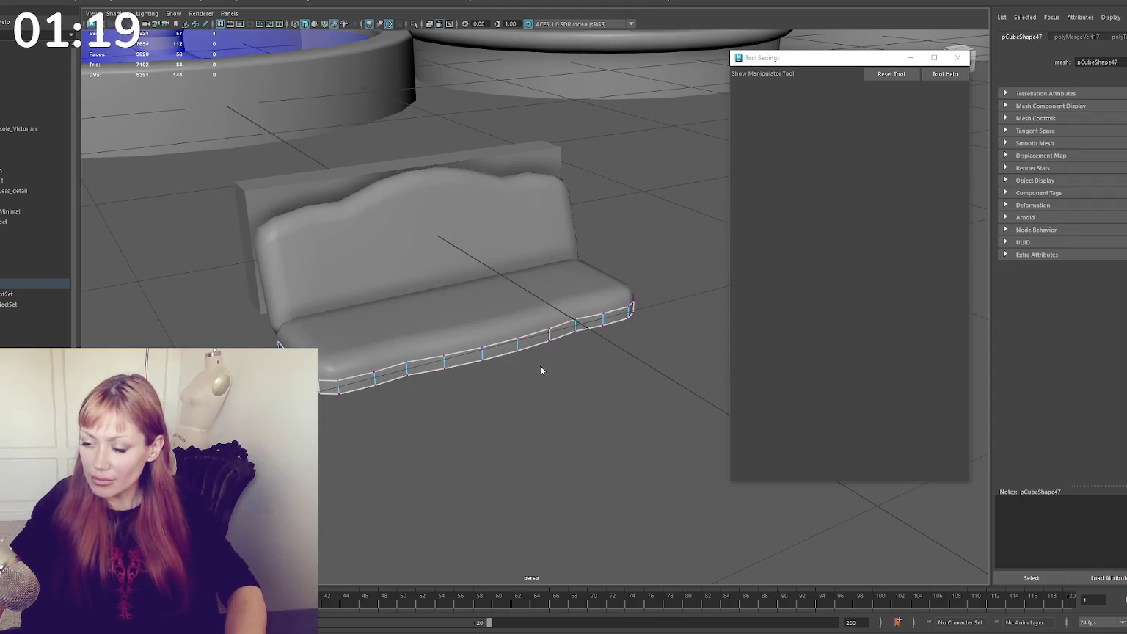
Extrude an edge loop on the base strip into a rim and merge the extruded vertices
key("q")
double_click(403, 328)
key("w")
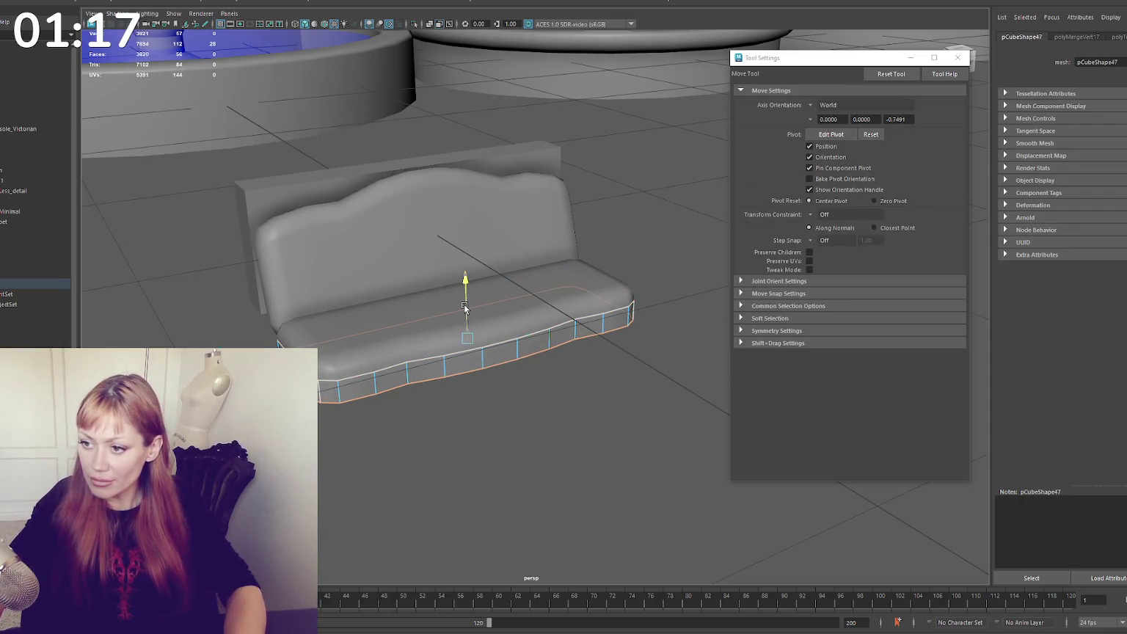
left_click_drag(464, 308, 533, 4, "alt")
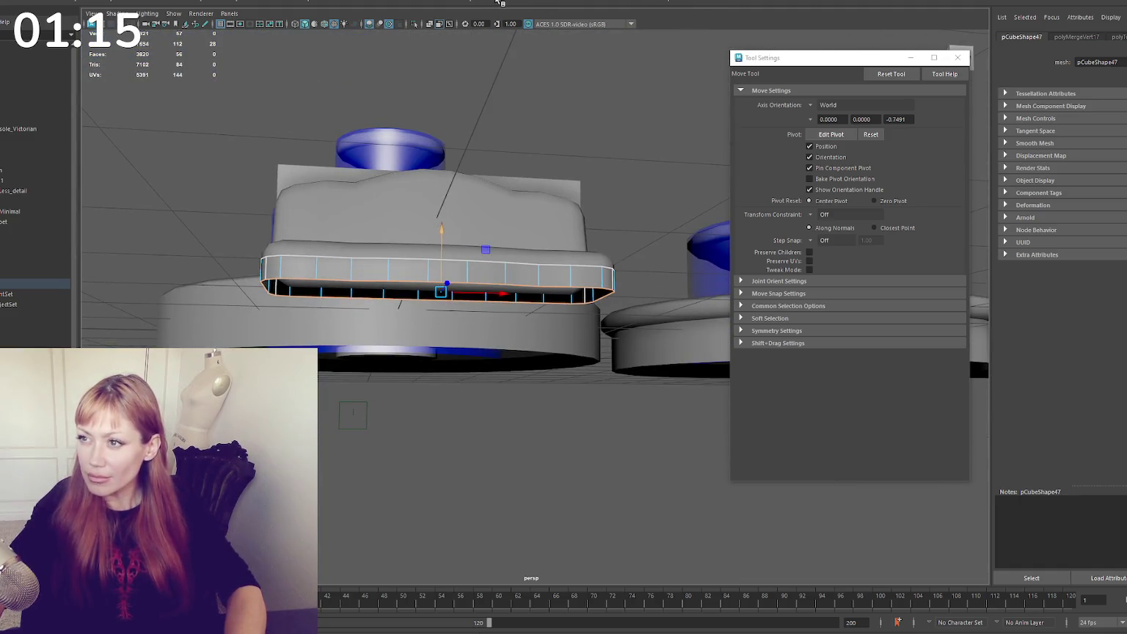
key("ctrl+e")
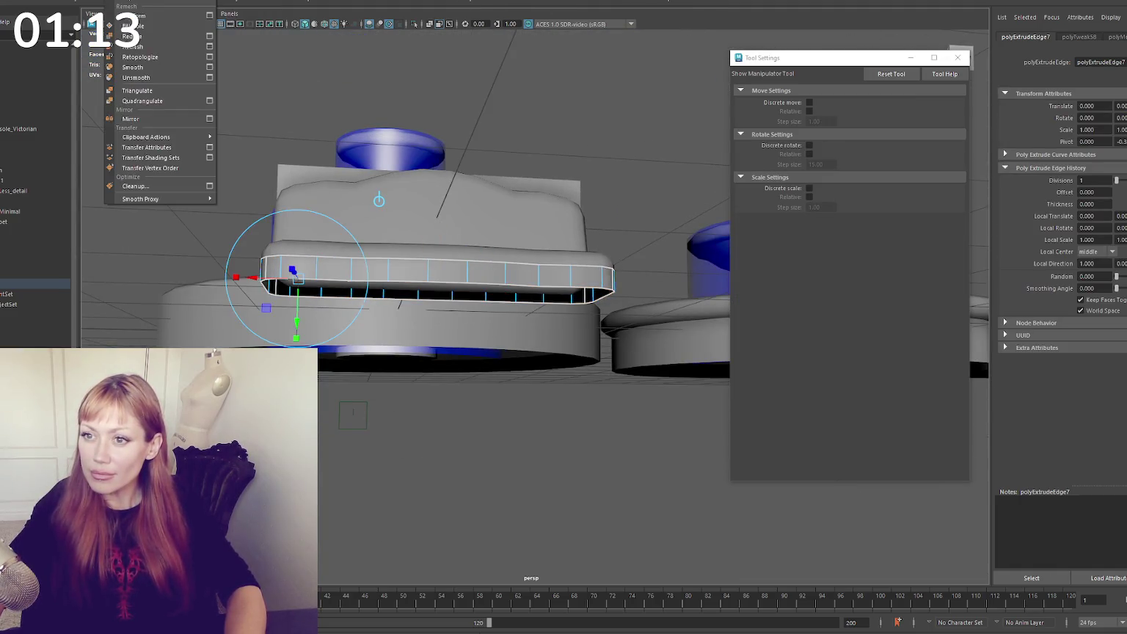
left_click(154, 69)
mouse_move(367, 220)
left_mouse_down("alt")
mouse_move(446, 230)
mouse_move(359, 244)
mouse_move(513, 236)
mouse_move(456, 184)
left_mouse_up("alt")
Insert a new edge loop along the base strip and scale a face loop to reshape the skirt
key("ctrl+e")
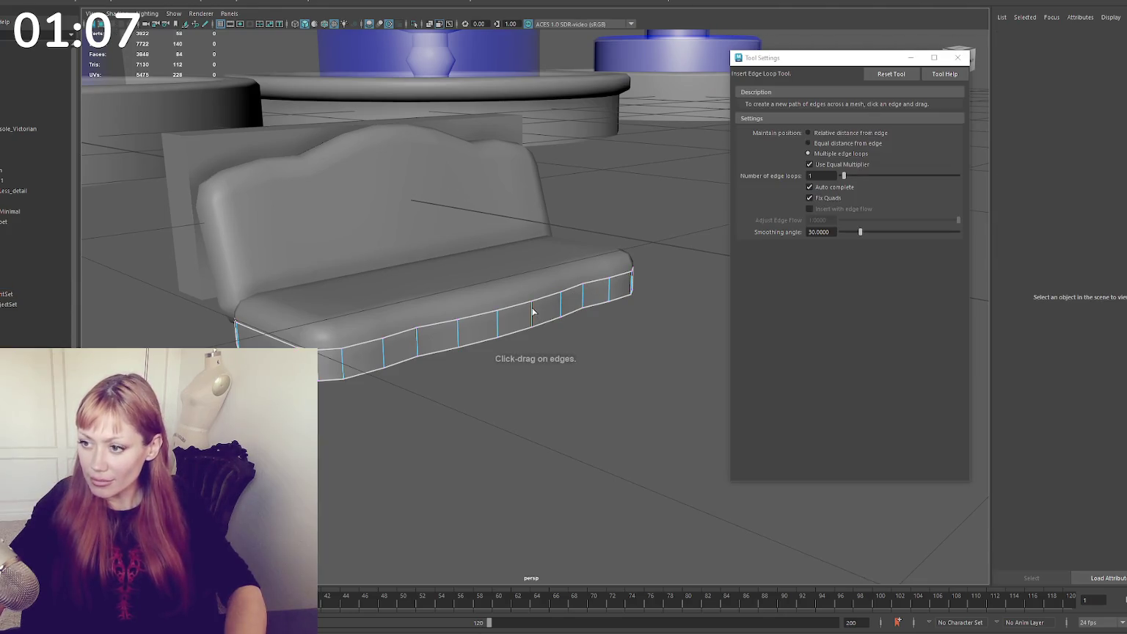
left_click_drag(532, 309, 508, 317)
key("q")
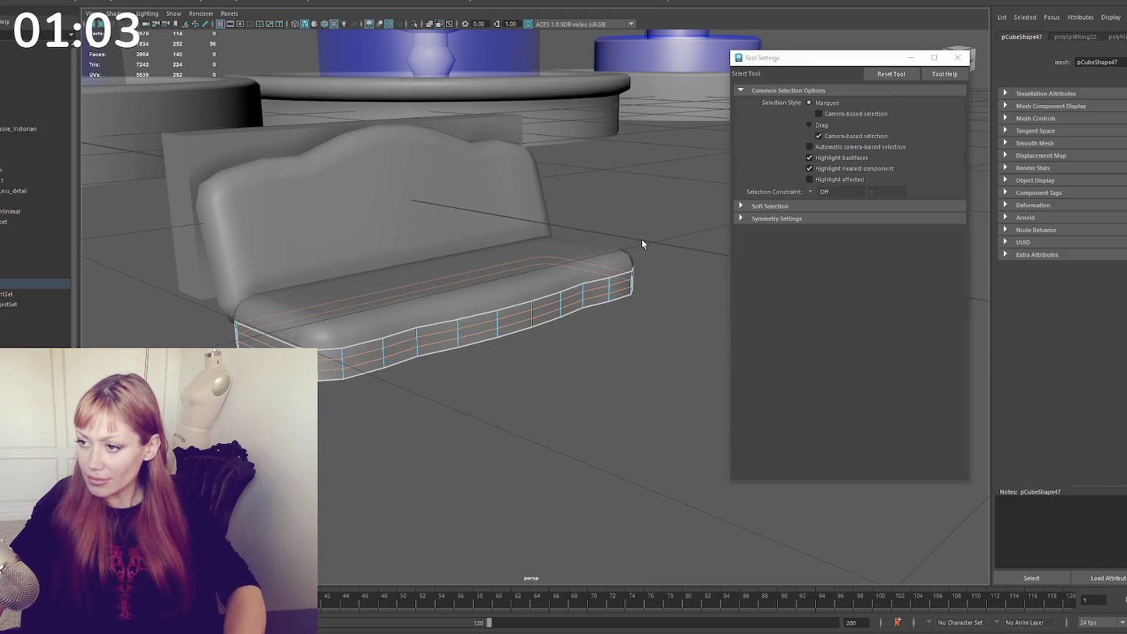
right_click_drag(641, 243, 640, 216)
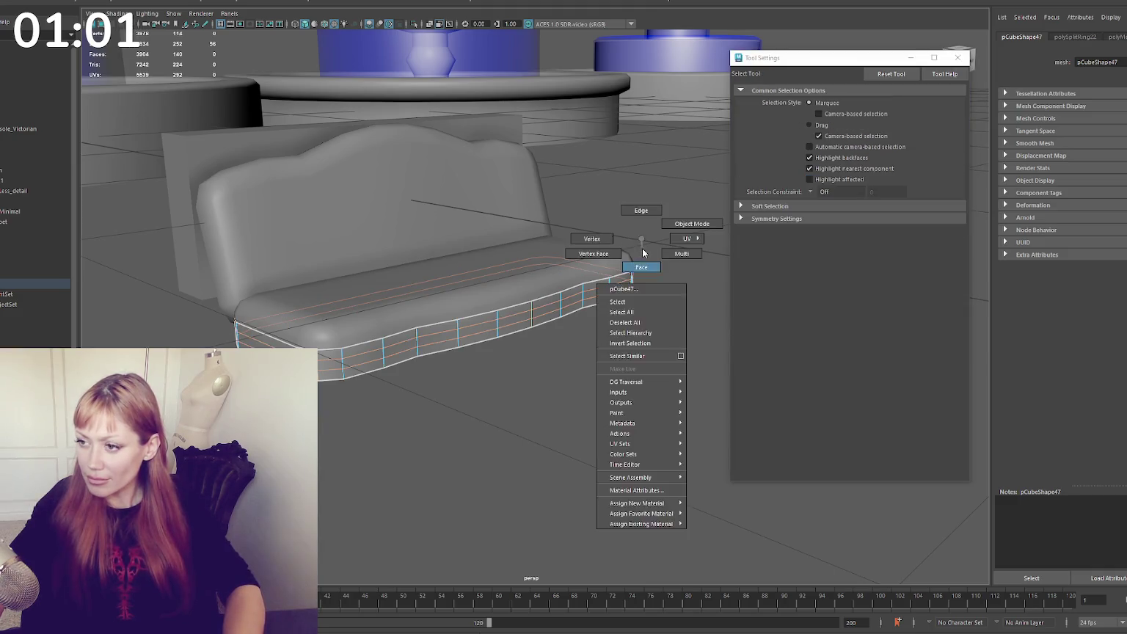
double_click(485, 328)
key("r")
left_click_drag(499, 315, 496, 314)
mouse_move(497, 313)
left_mouse_down("alt")
mouse_move(644, 246)
mouse_move(546, 234)
left_mouse_up("alt")
key("q")
Move the seat cushion down so it sits on the base
left_click(511, 294)
mouse_move(511, 294)
right_mouse_down("alt")
mouse_move(461, 266)
mouse_move(488, 265)
right_mouse_up("alt")
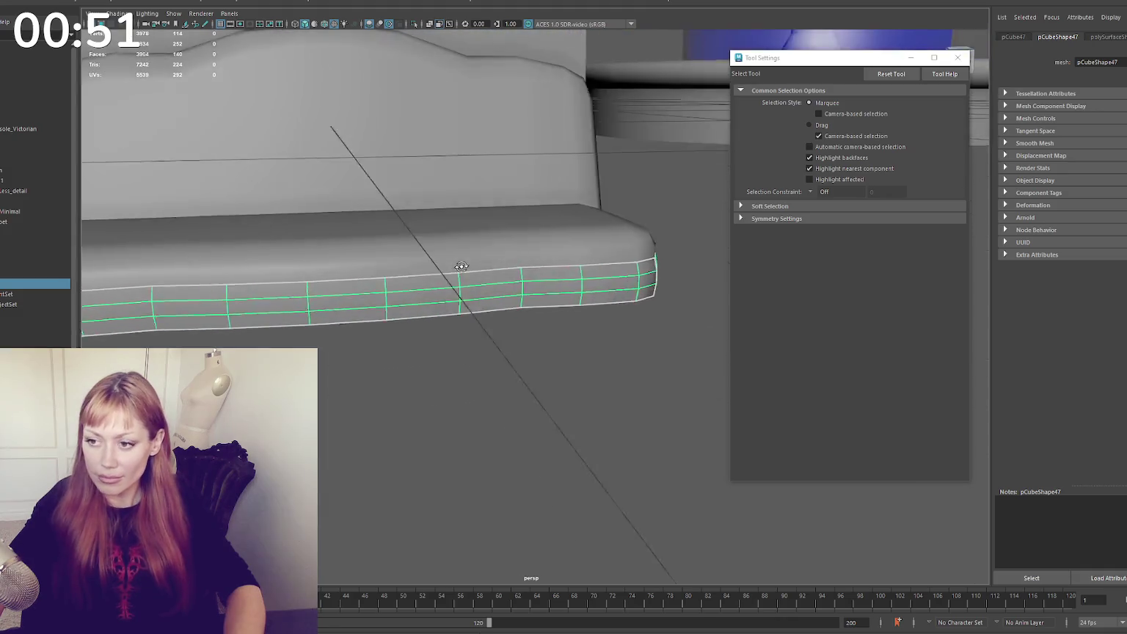
key("w")
left_click_drag(431, 294, 433, 274)
key("ctrl+z")
left_click_drag(602, 241, 546, 303, "alt")
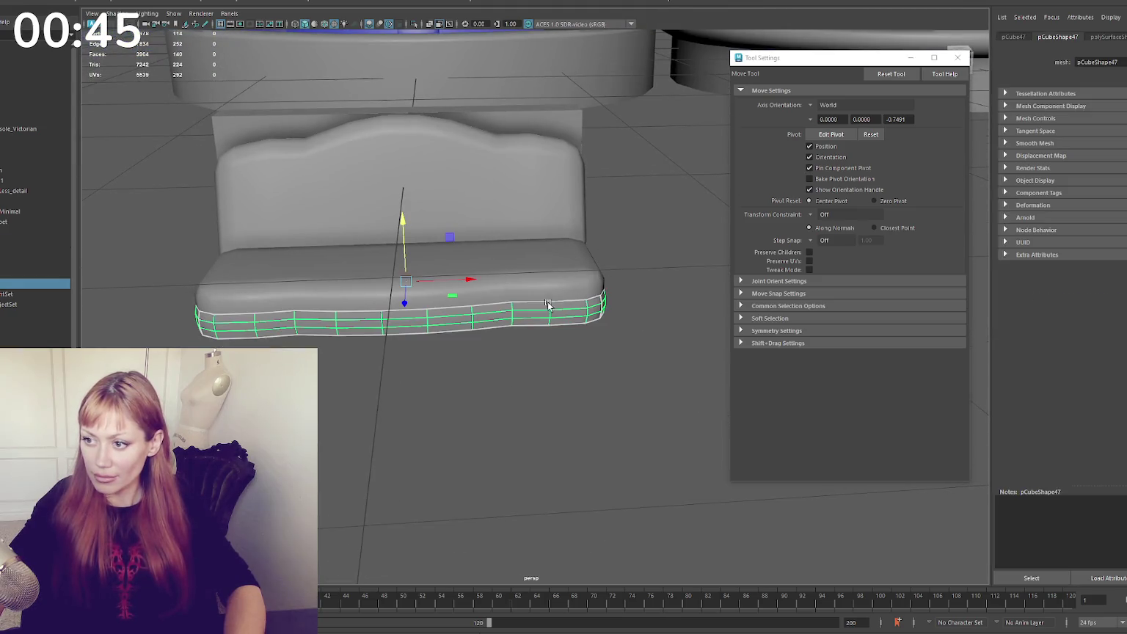
Select the cushion's top faces and apply planar UV projections to them
right_click(641, 219)
left_click(638, 246)
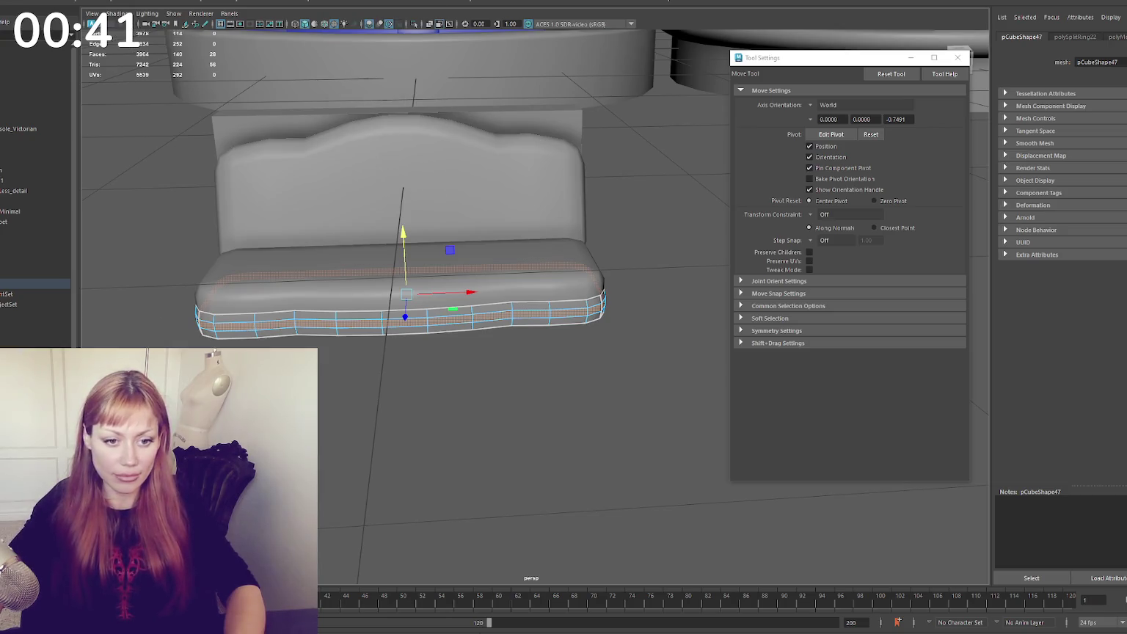
left_click_drag(181, 222, 664, 349)
left_click(800, 8)
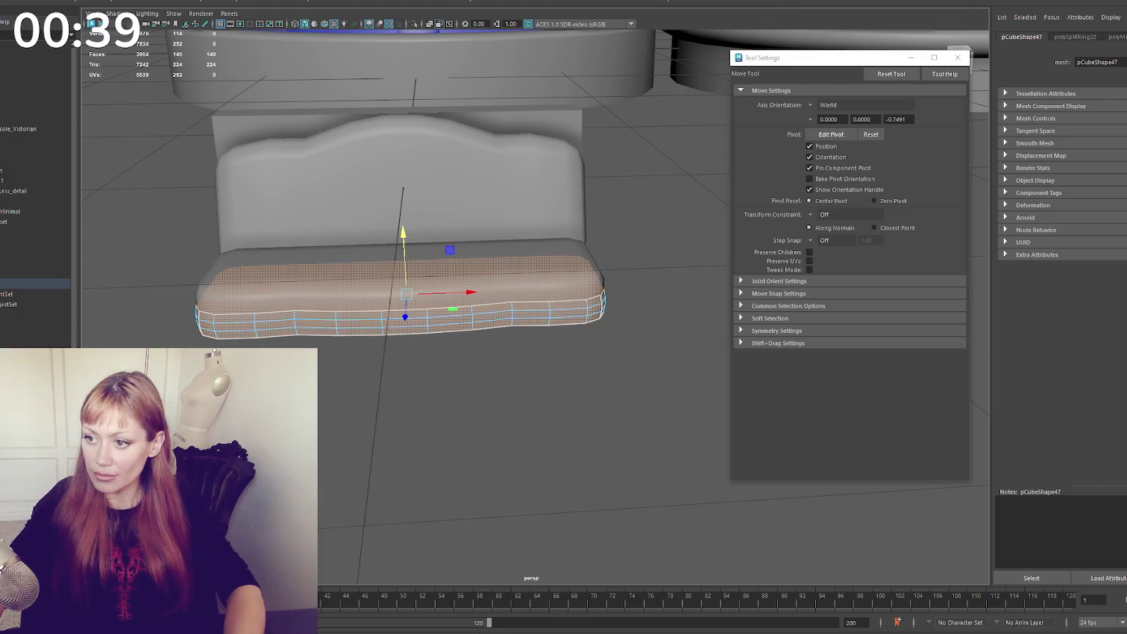
left_click_drag(368, 330, 382, 367, "alt")
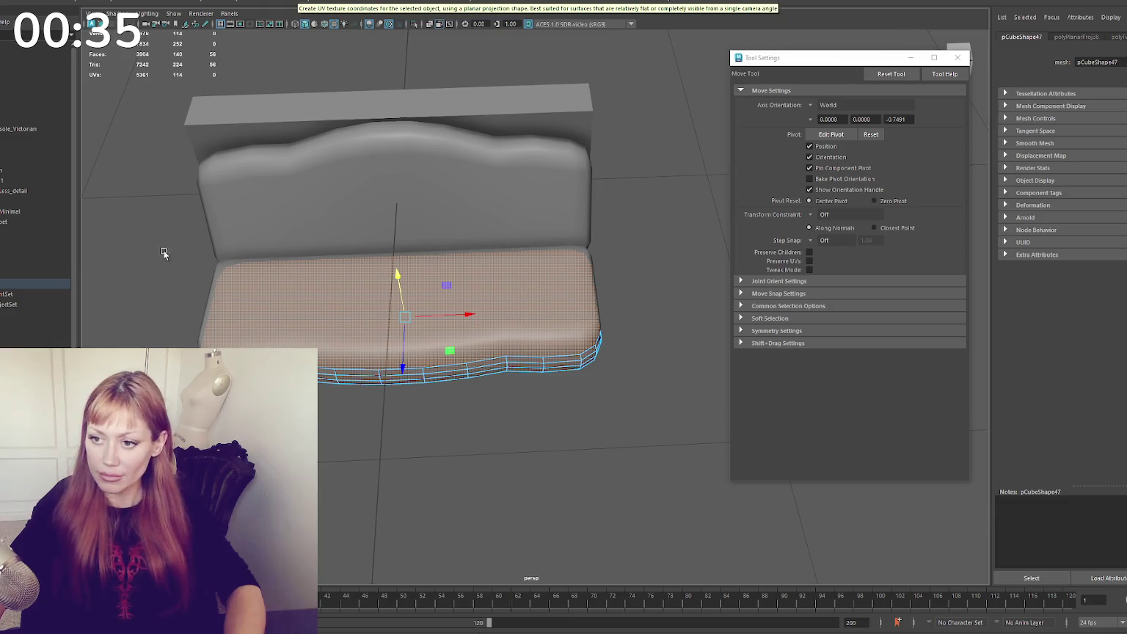
left_click(764, 3)
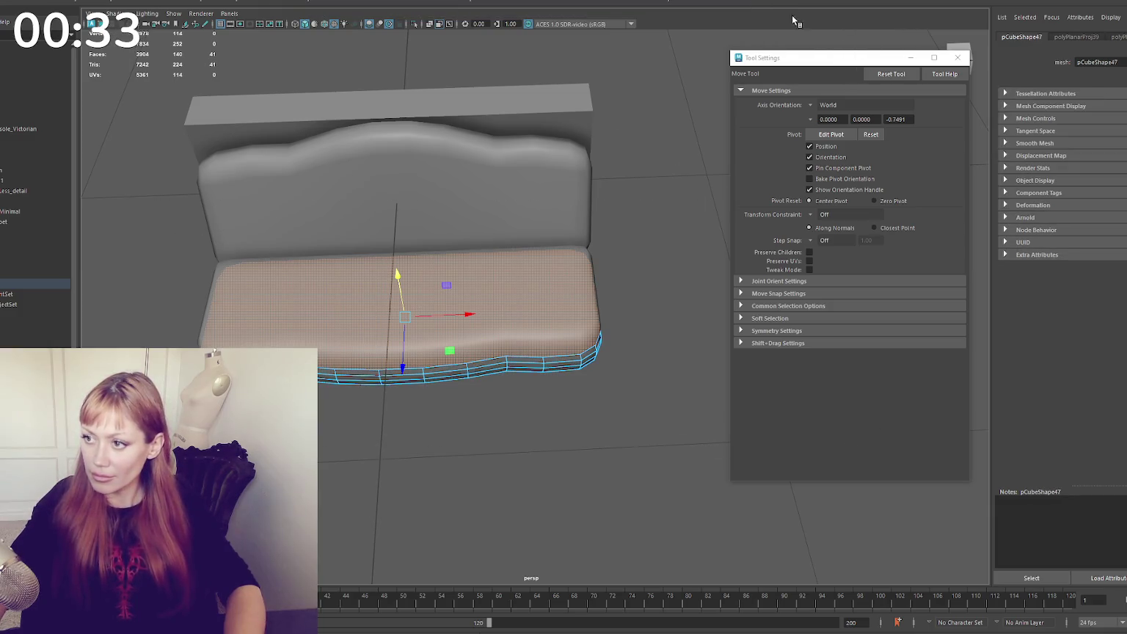
left_click(763, 7)
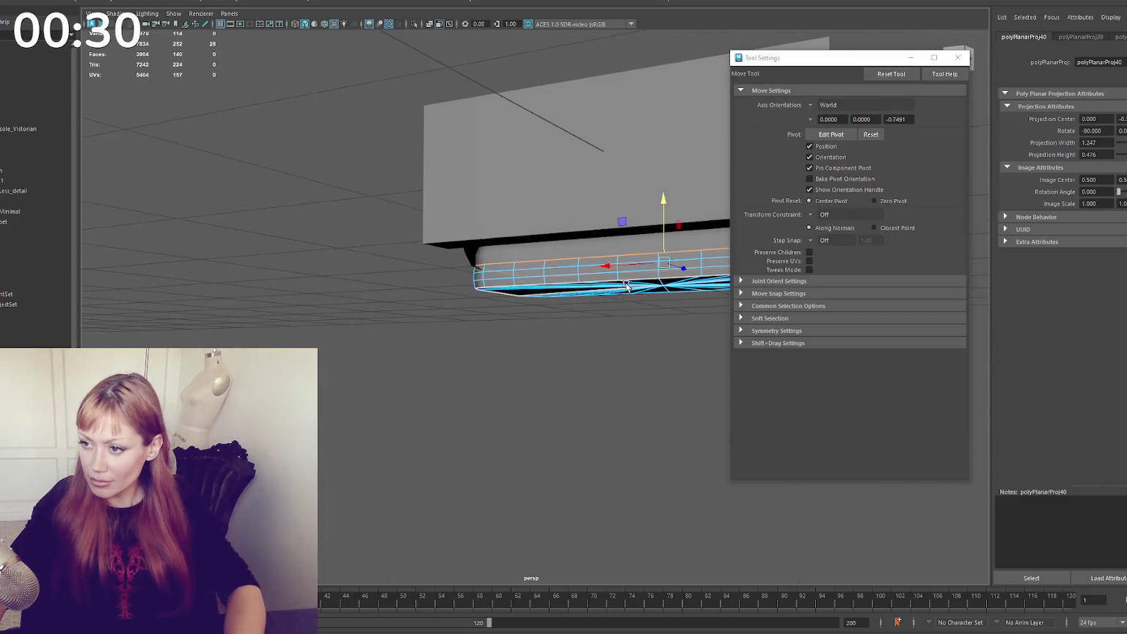
left_click_drag(628, 286, 533, 314, "alt")
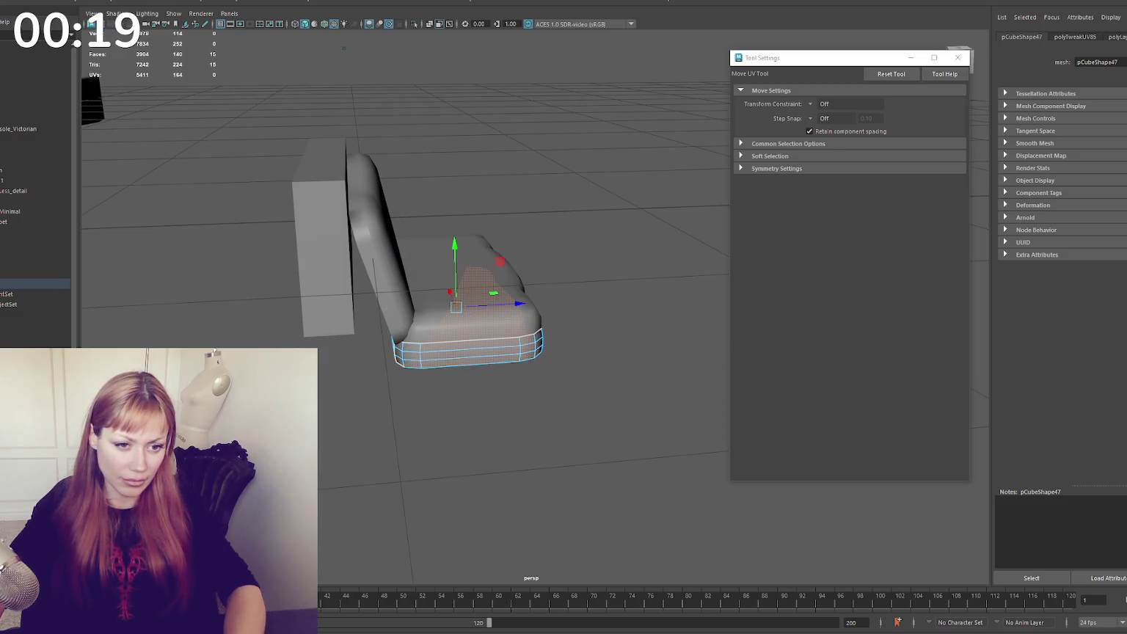
Select a face at the seat's front-left and grow the selection across the seat top
key("w")
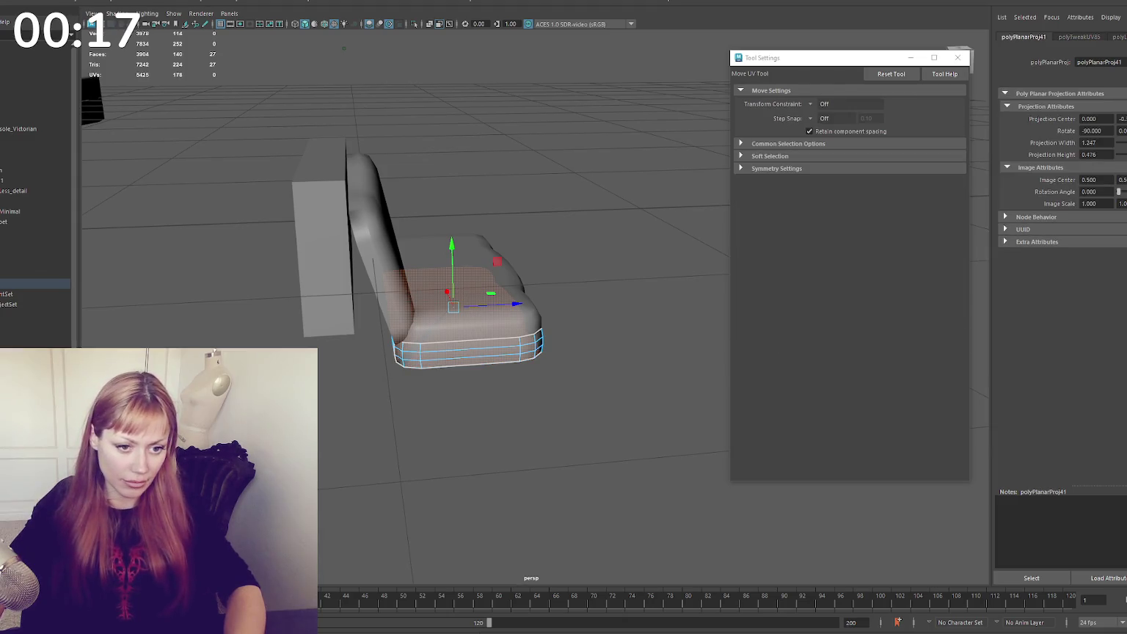
left_click(426, 332)
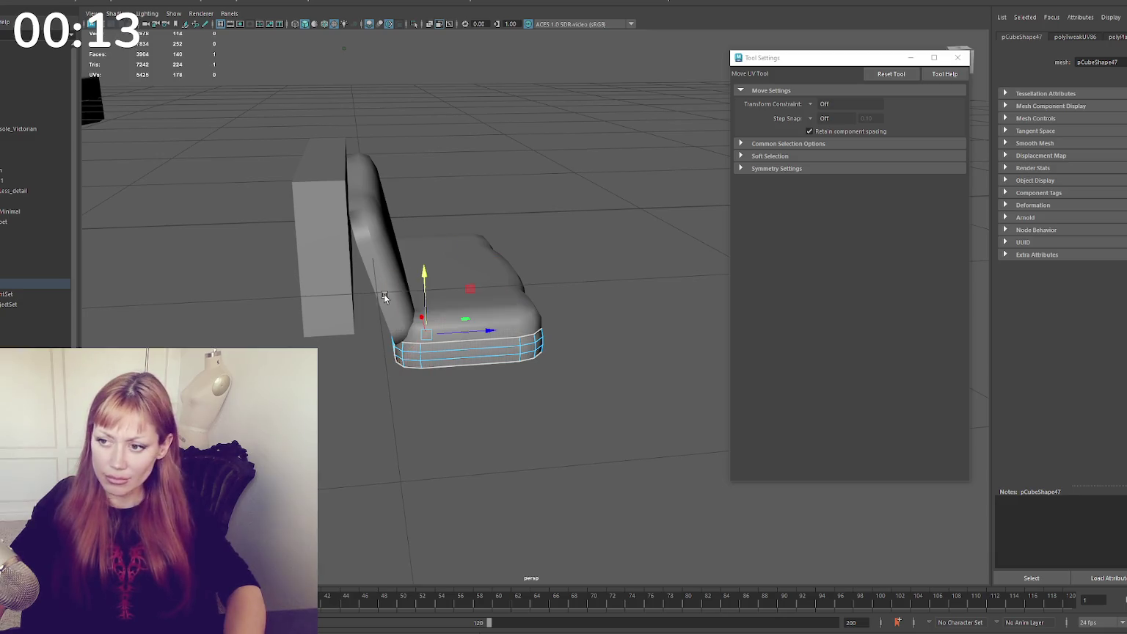
key("shift+period")
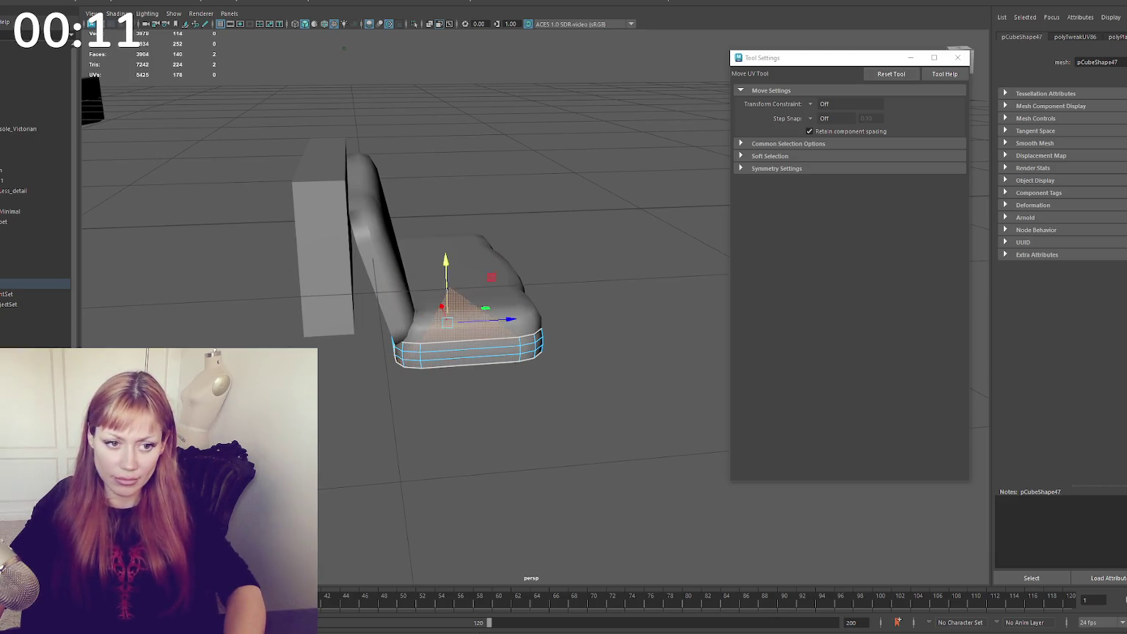
key("shift+period")
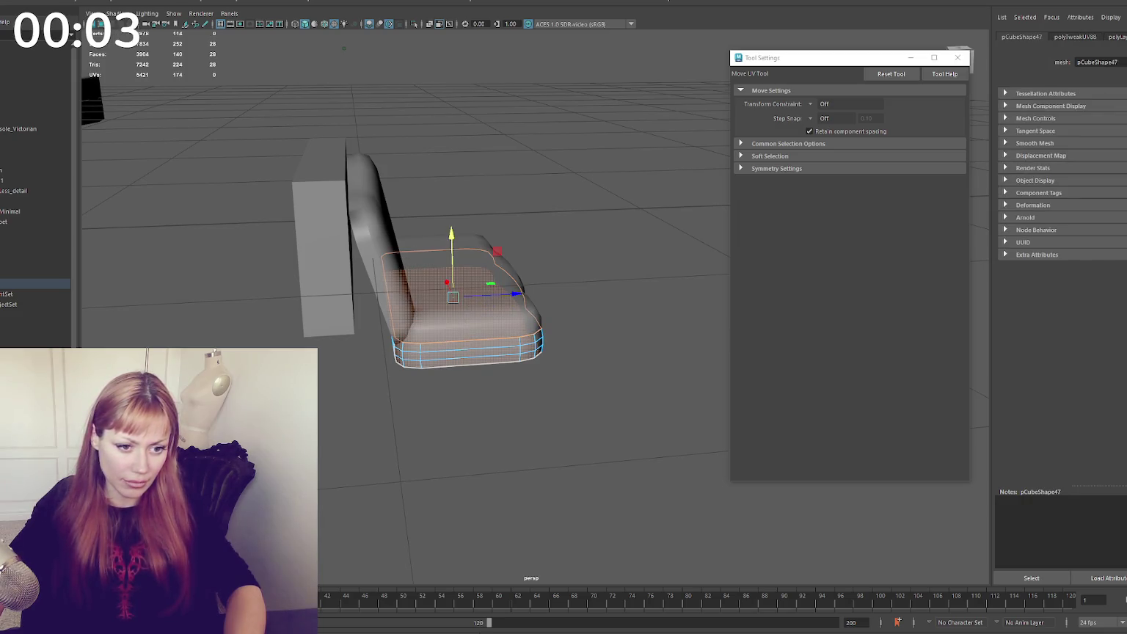
left_click_drag(367, 350, 396, 336, "alt")
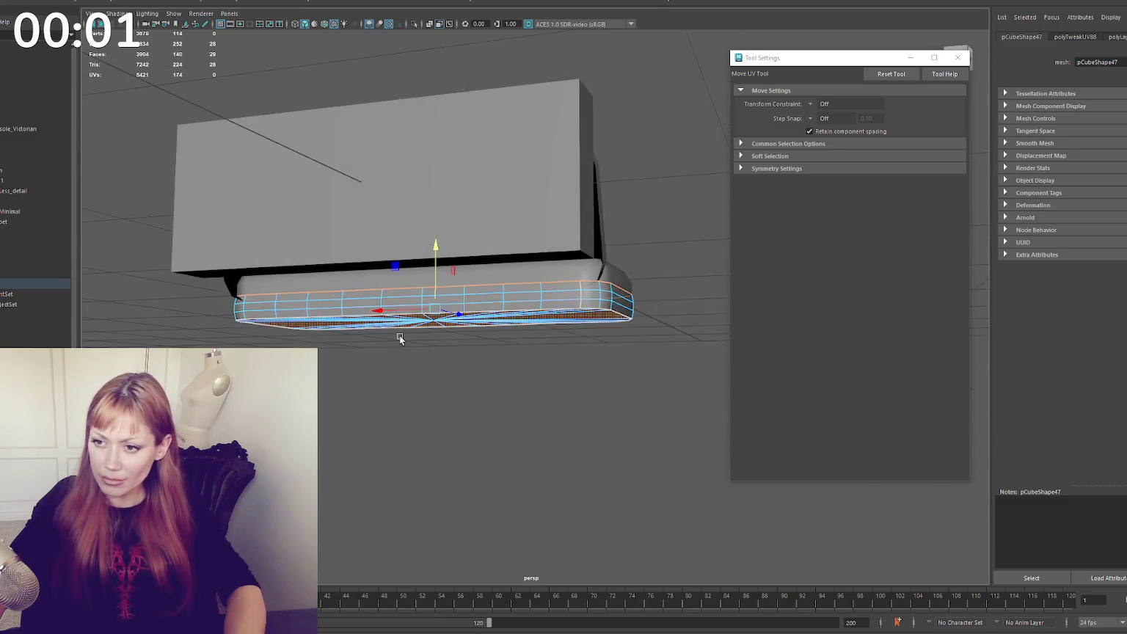
key("w")
Select the edges at the band's end and cut the UVs along them
right_click_drag(243, 314, 252, 296)
left_click(253, 298)
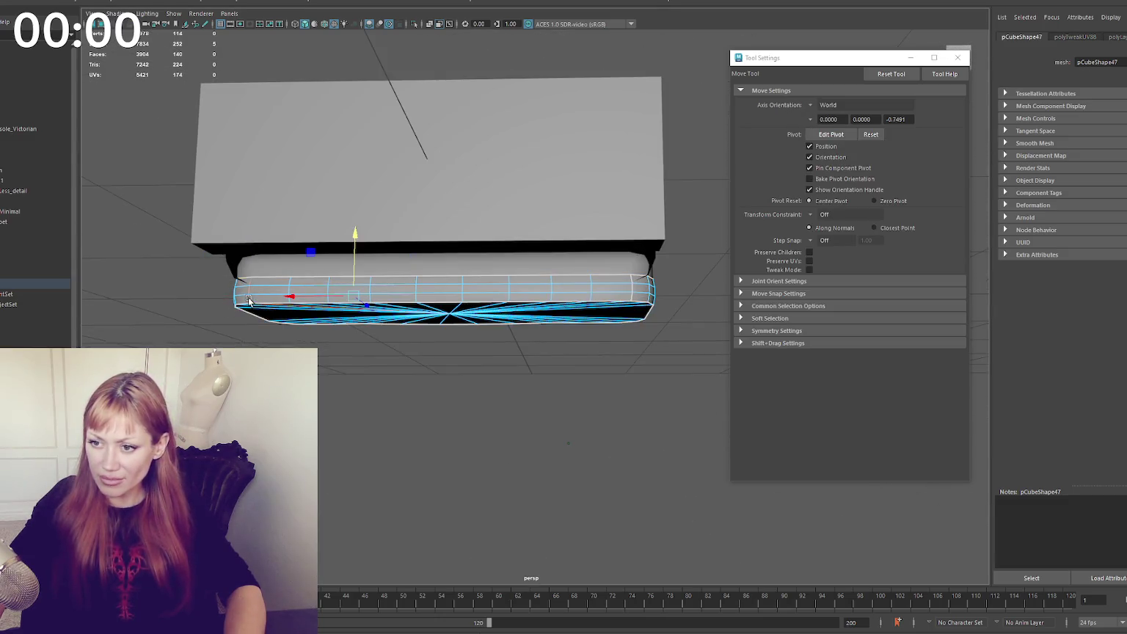
scroll(97, 308, "up", 3)
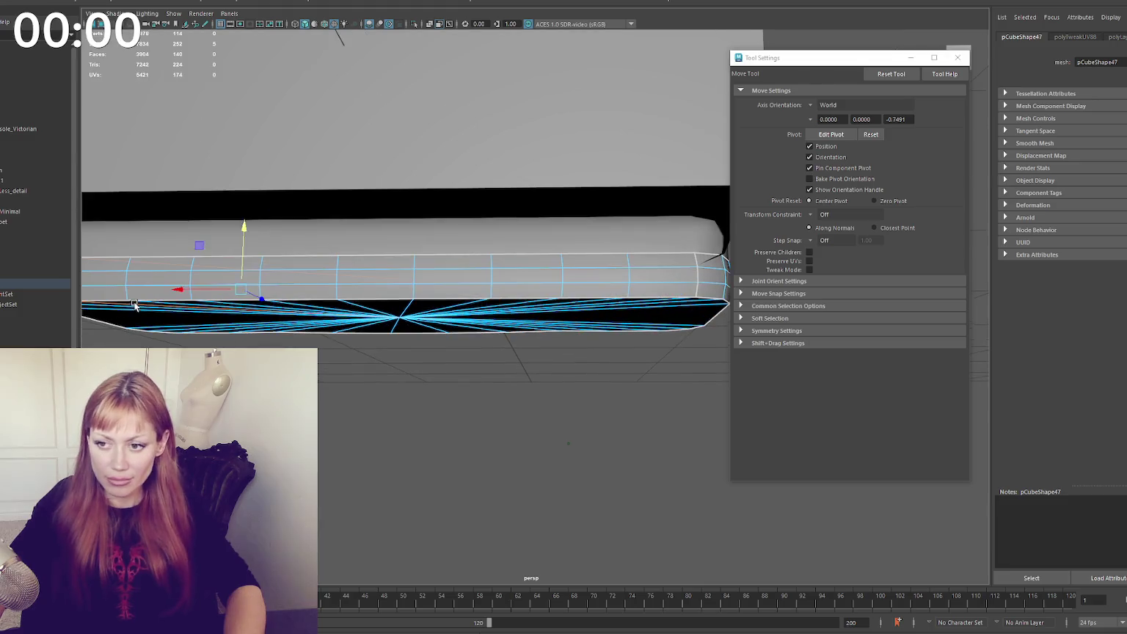
key("q")
scroll(205, 294, "up", 2)
left_click(200, 288)
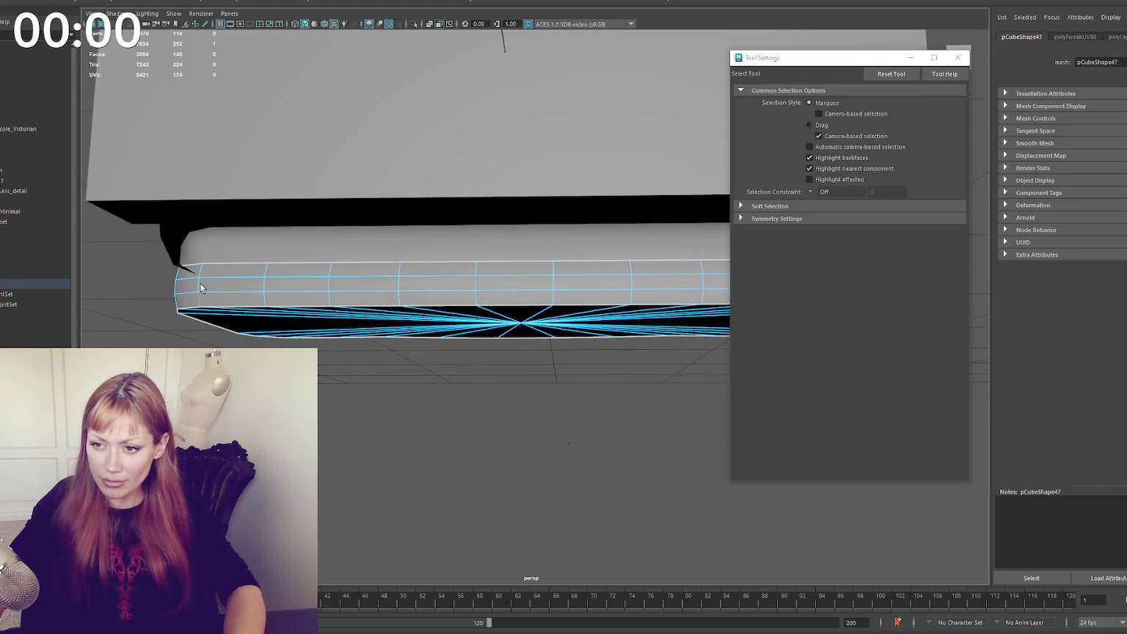
left_click(201, 277, "shift")
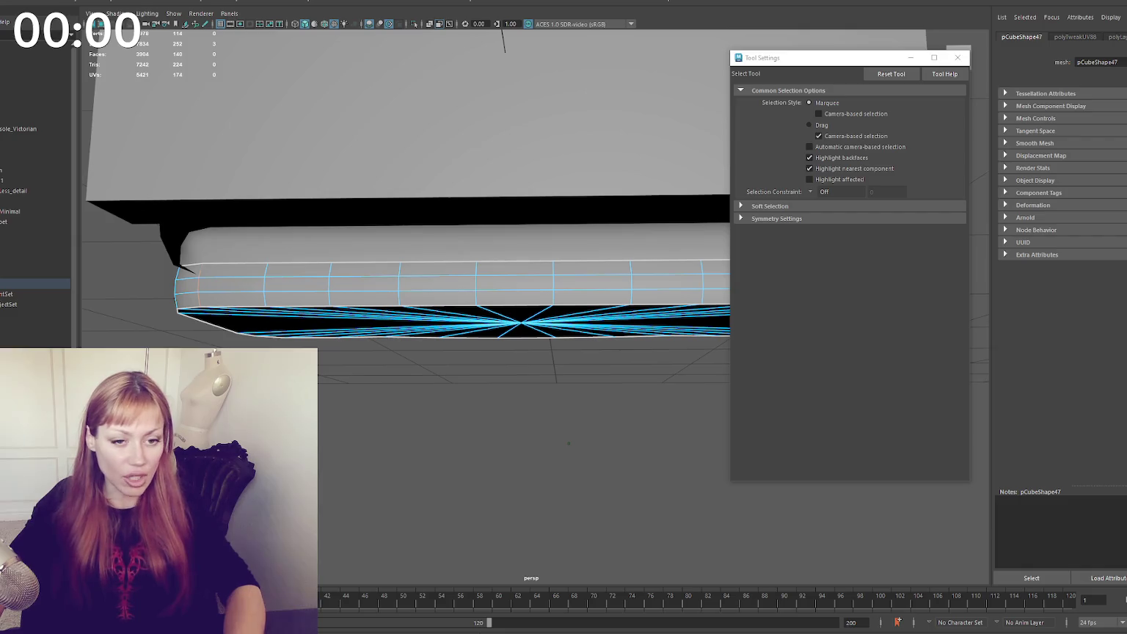
key("ctrl+x")
Select the band's faces, then pull back to frame the whole bench
double_click(195, 270)
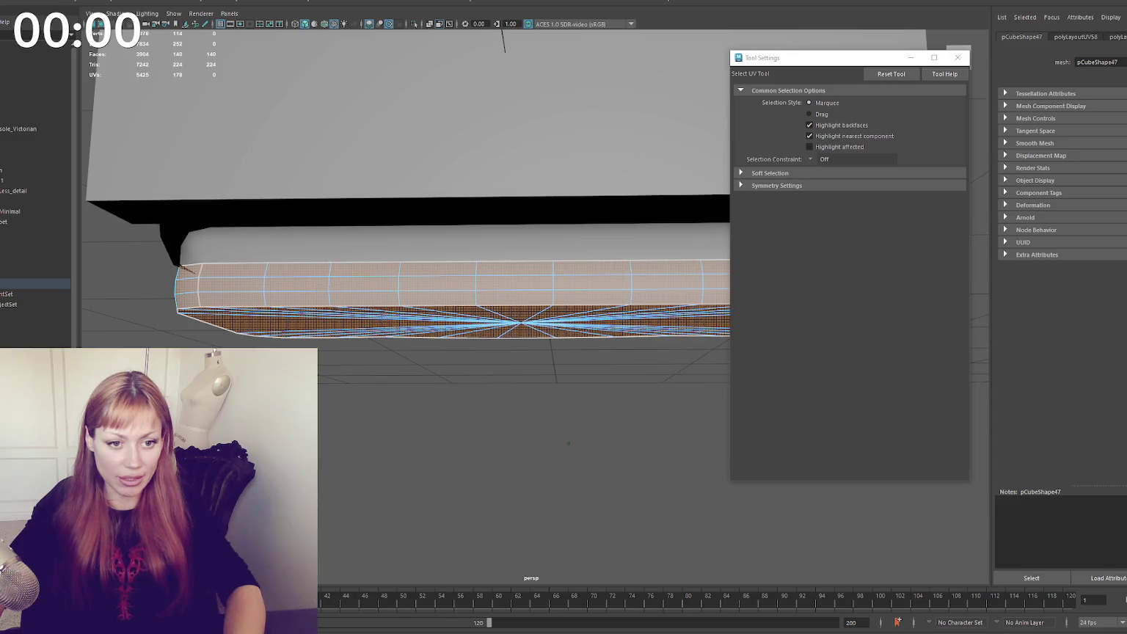
double_click(194, 269)
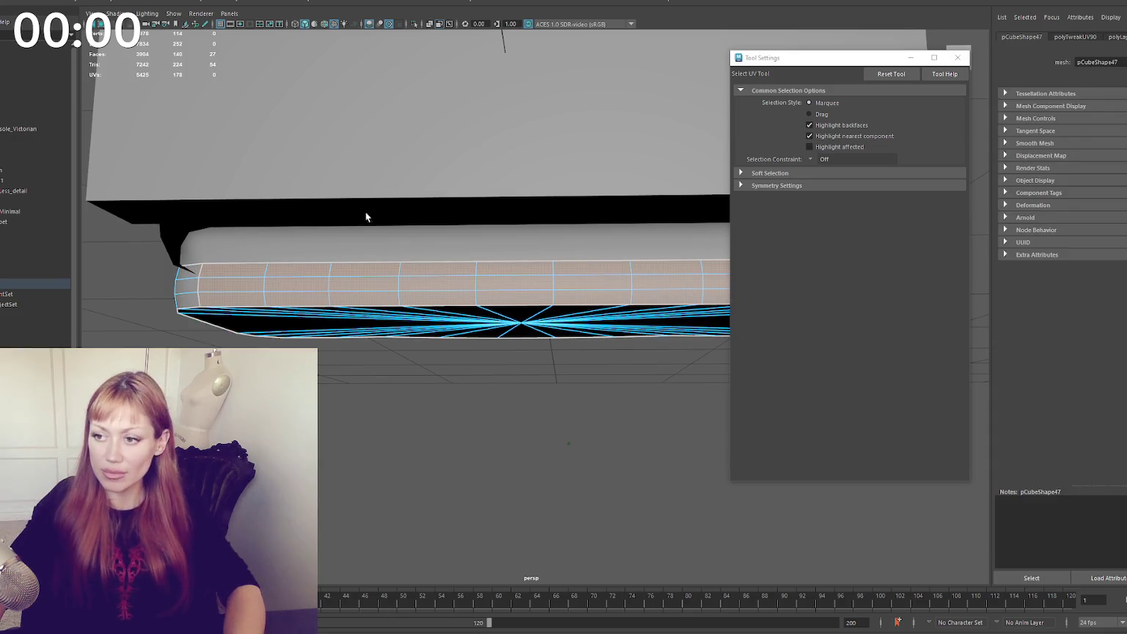
key("q")
left_click_drag(364, 217, 249, 239, "alt")
left_click(226, 210)
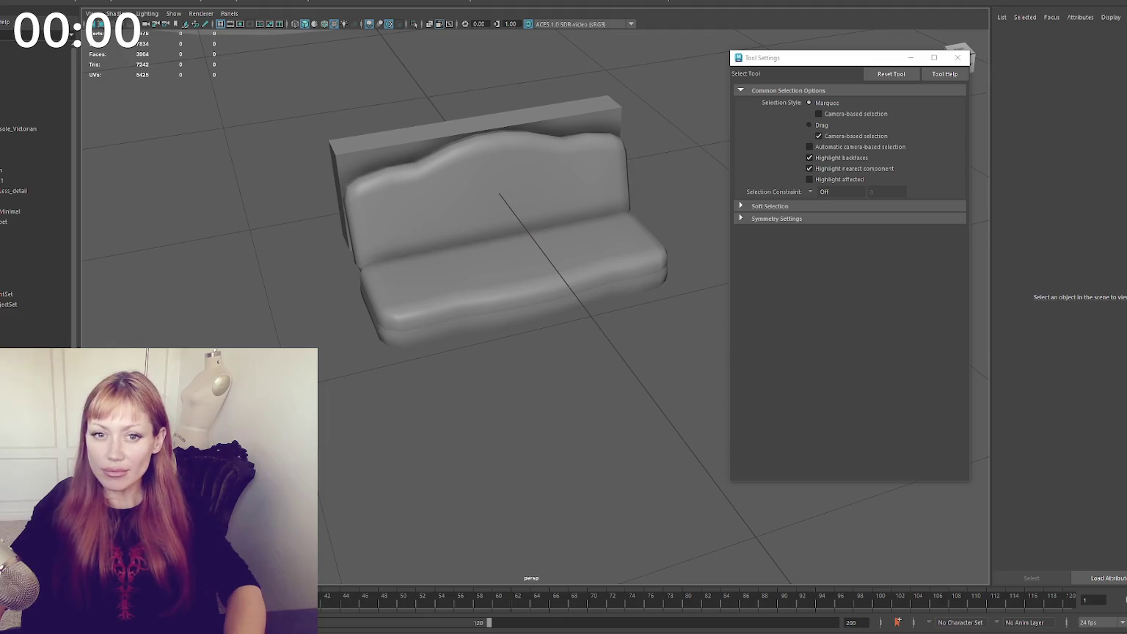
Assign the existing wood material to the band under the seat
left_click(357, 273)
scroll(429, 311, "up", 2)
mouse_move(429, 310)
left_mouse_down("alt")
mouse_move(378, 343)
mouse_move(445, 315)
left_mouse_up("alt")
left_click(378, 344)
mouse_move(558, 223)
right_mouse_down()
mouse_move(560, 508)
mouse_move(624, 557)
right_mouse_up()
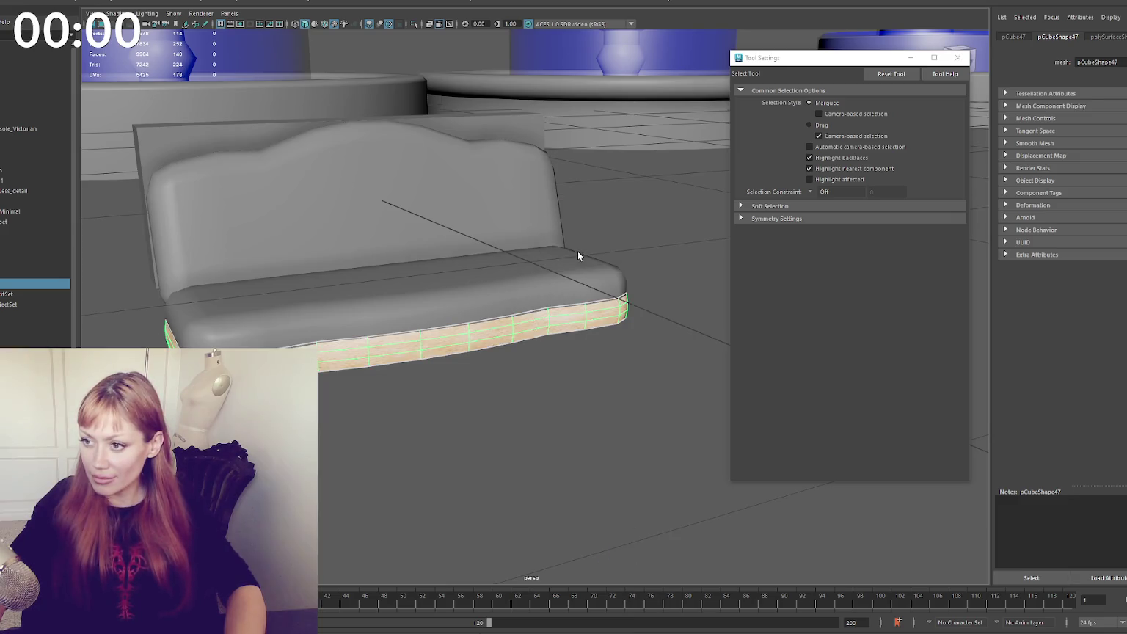
left_click(284, 161)
mouse_move(307, 176)
left_mouse_down("alt")
mouse_move(327, 201)
mouse_move(246, 256)
left_mouse_up("alt")
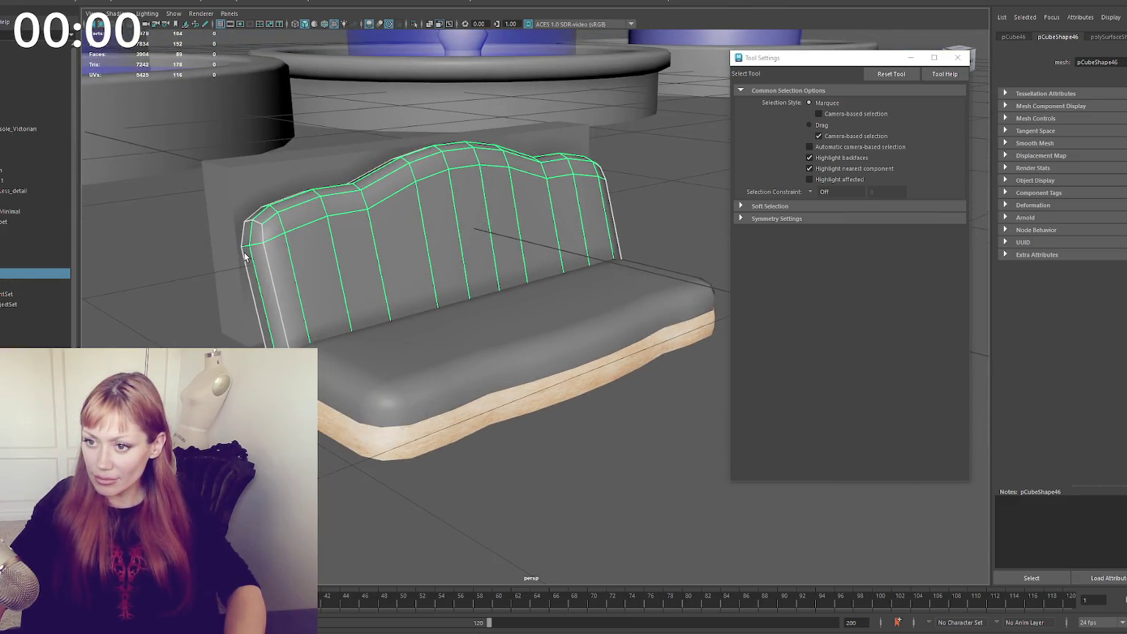
key("g")
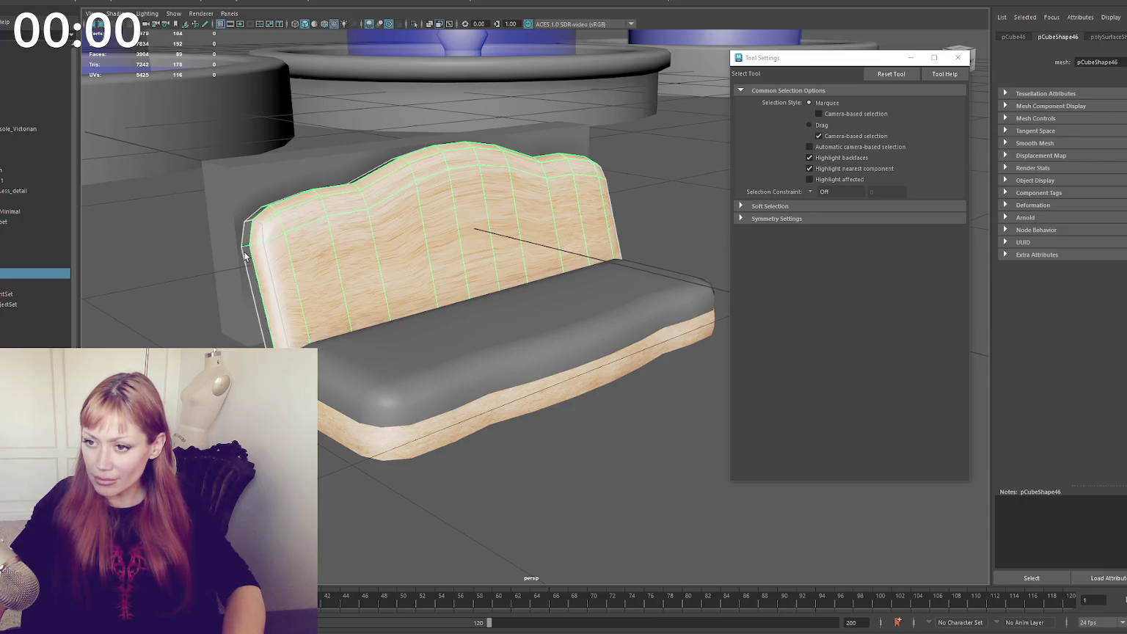
key("ctrl+z")
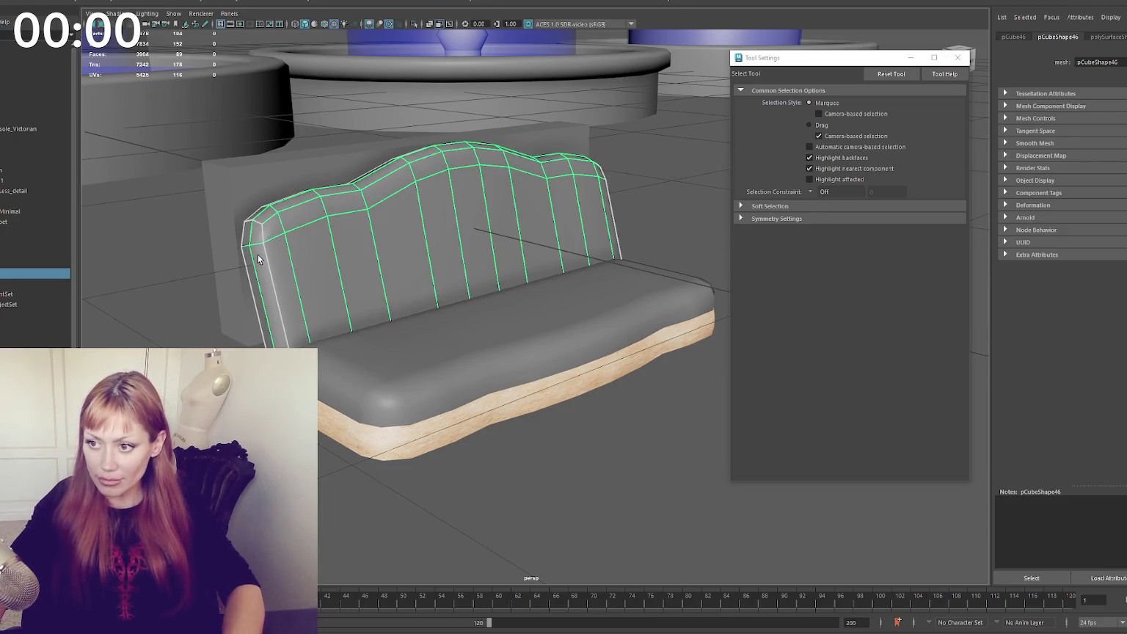
key("ctrl+z")
Insert an edge loop along the backrest rim strip and scale it
left_click(248, 232)
left_click_drag(284, 239, 466, 250, "alt")
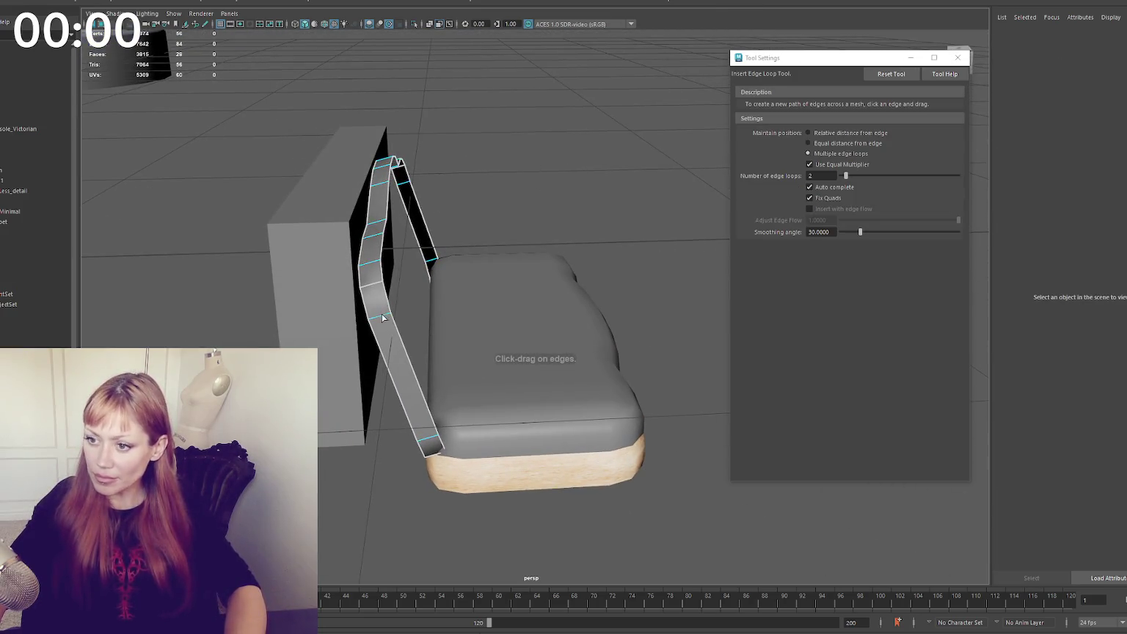
right_click_drag(546, 140, 528, 191, "shift")
left_click(371, 278)
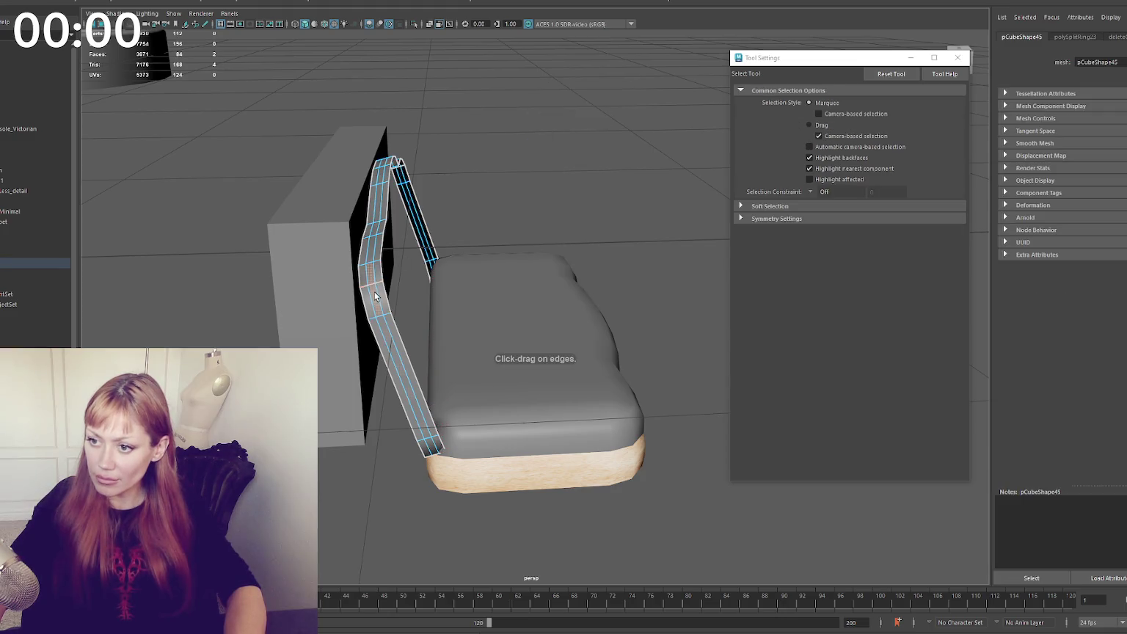
key("r")
left_click_drag(386, 270, 400, 266)
key("w")
Delete the rim's face loop, leaving a thin open rail
left_click(479, 184)
right_click(480, 183)
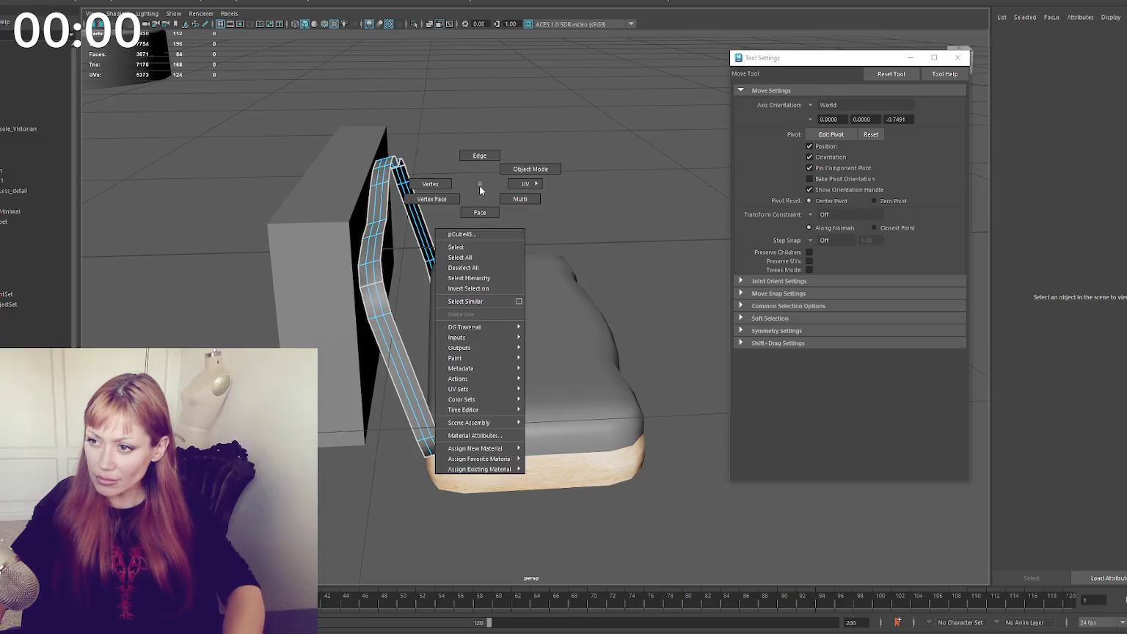
key("q")
key("Delete")
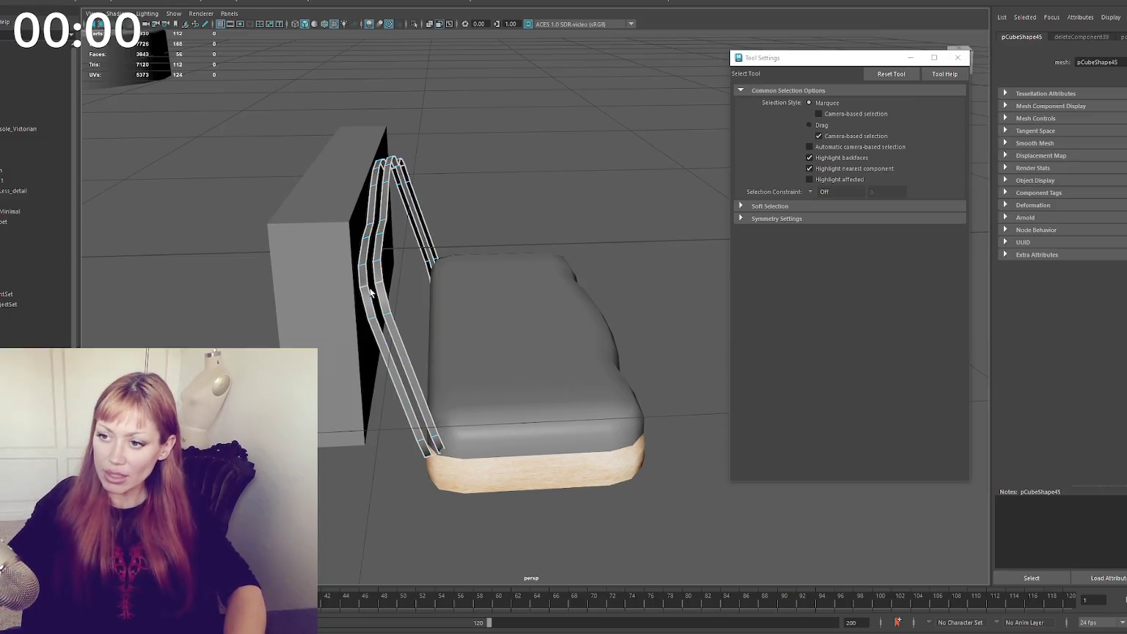
double_click(369, 307)
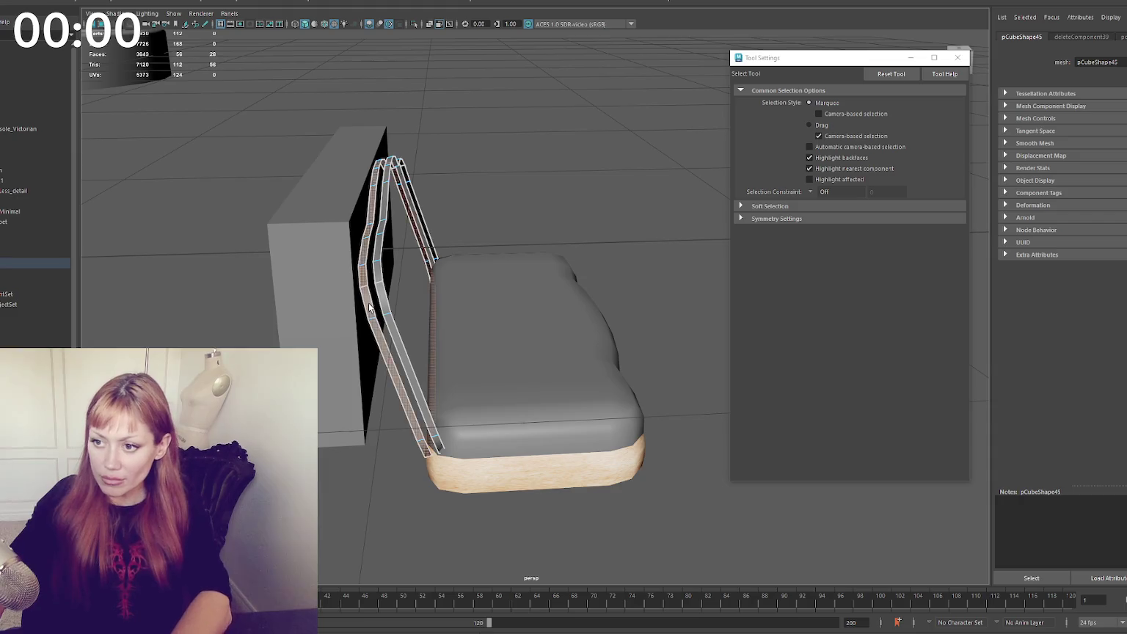
key("Delete")
right_click_drag(378, 283, 381, 268)
Extrude the rail's edge loop with offset 0.01 and thickness 0.01
double_click(376, 278)
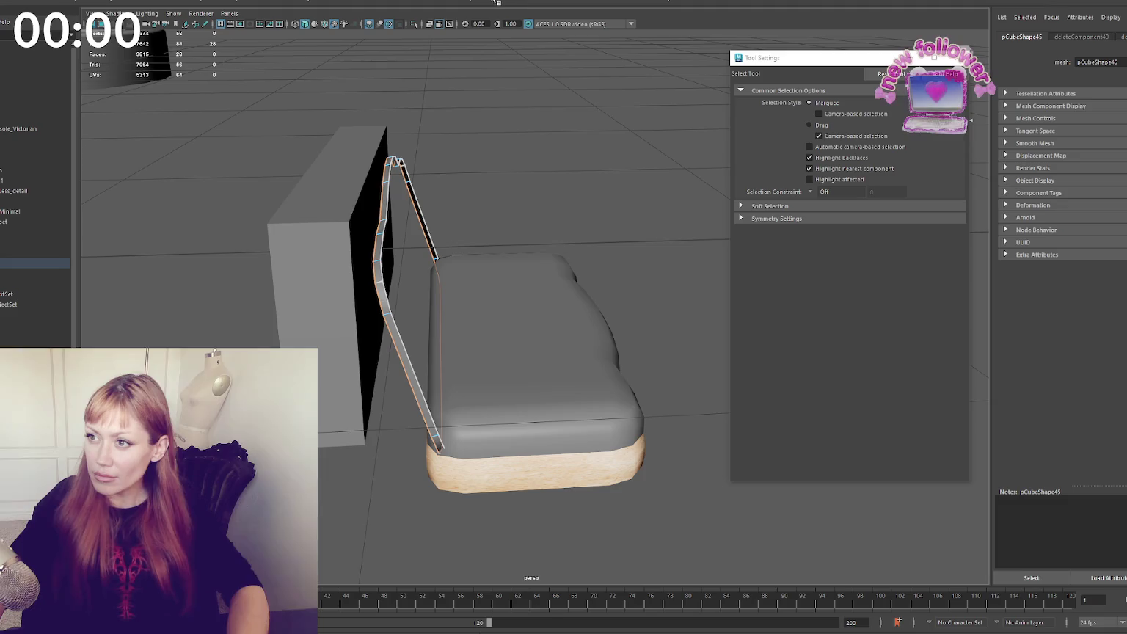
key("ctrl+e")
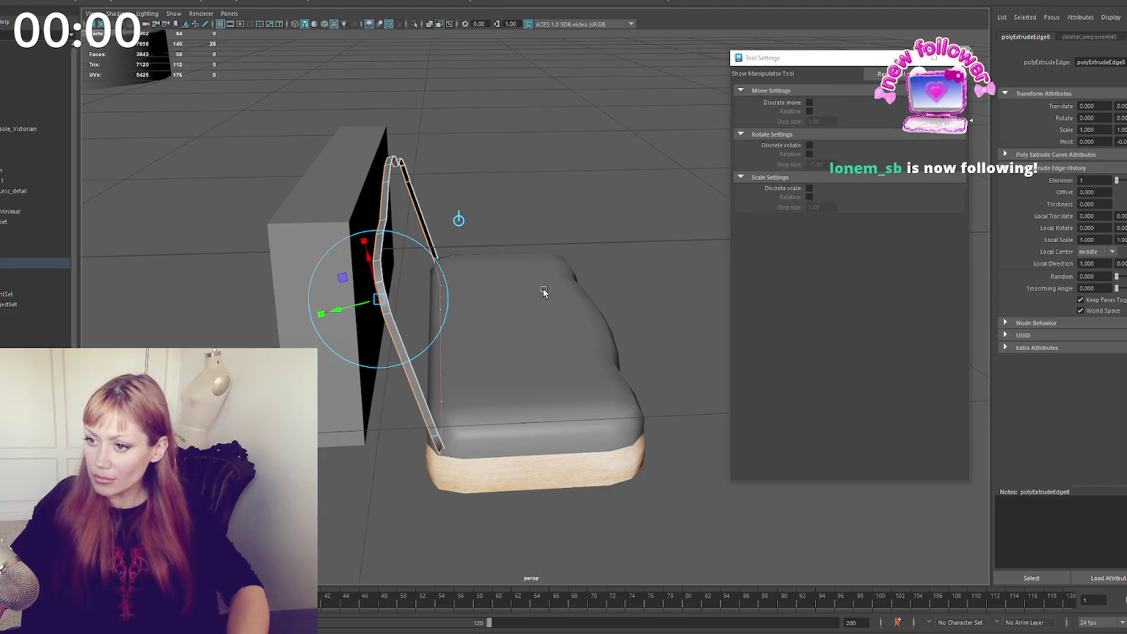
left_click(963, 57)
left_click(834, 334)
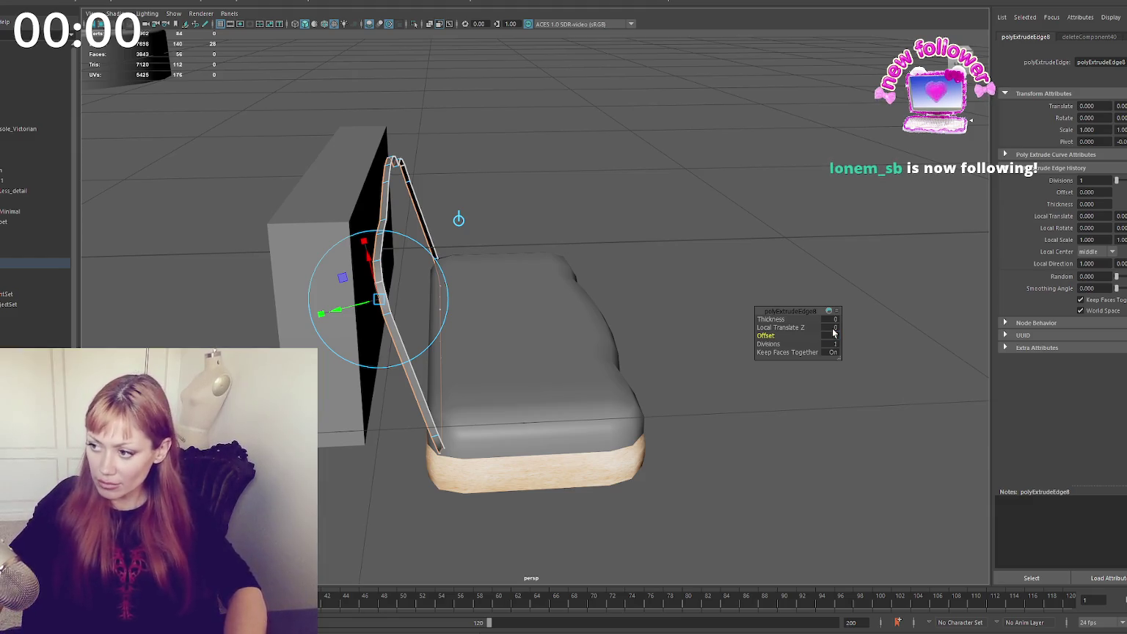
type("0.1")
key("Return")
left_click(831, 335)
type("0.01")
key("Return")
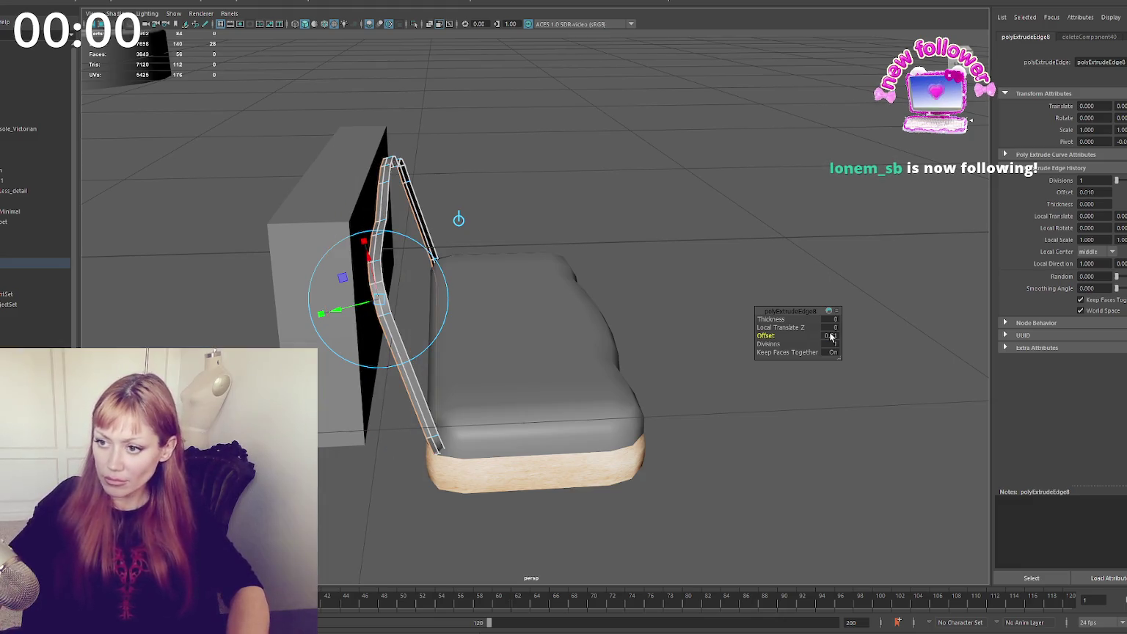
left_click(830, 319)
type("0.01")
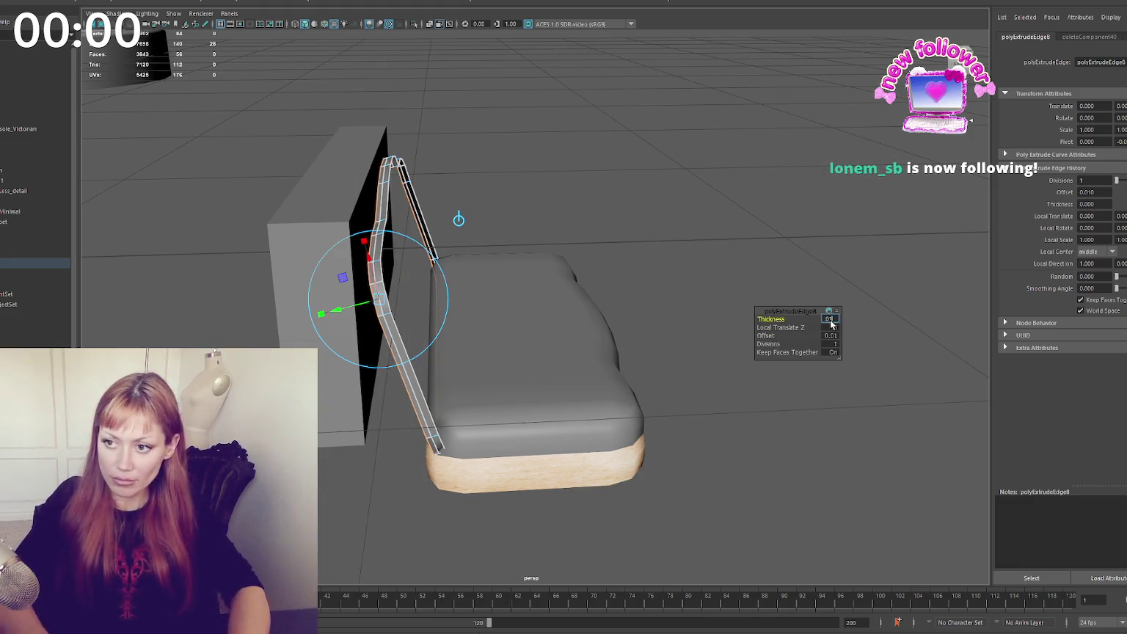
key("Return")
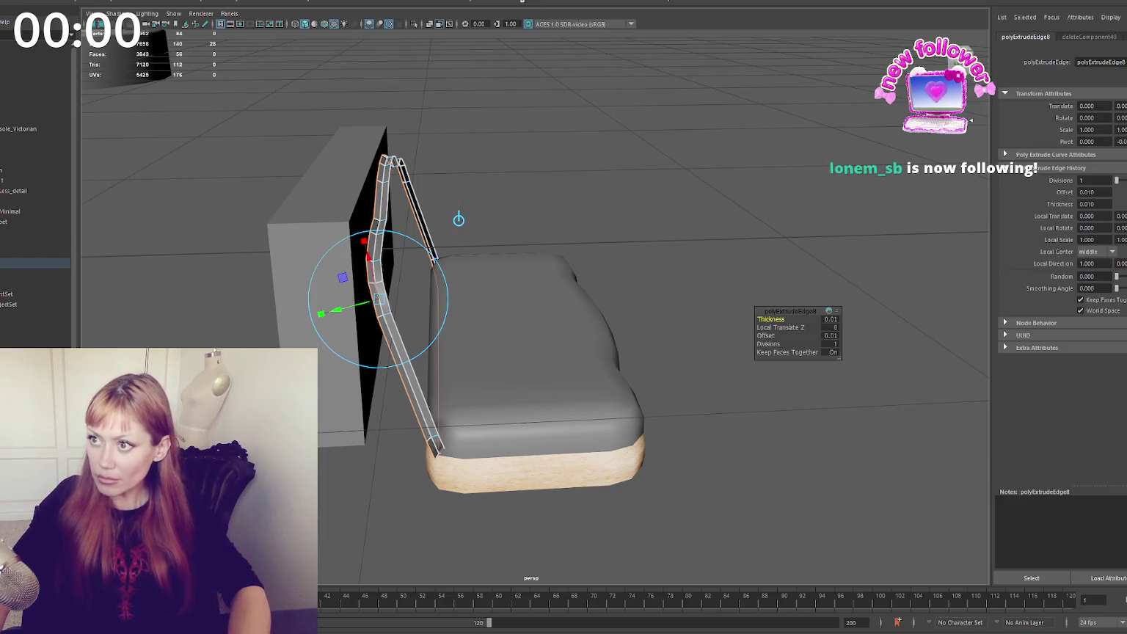
Extrude the rail edges again with offset 0.02 and thickness -0.02
key("ctrl+e")
type("0.01")
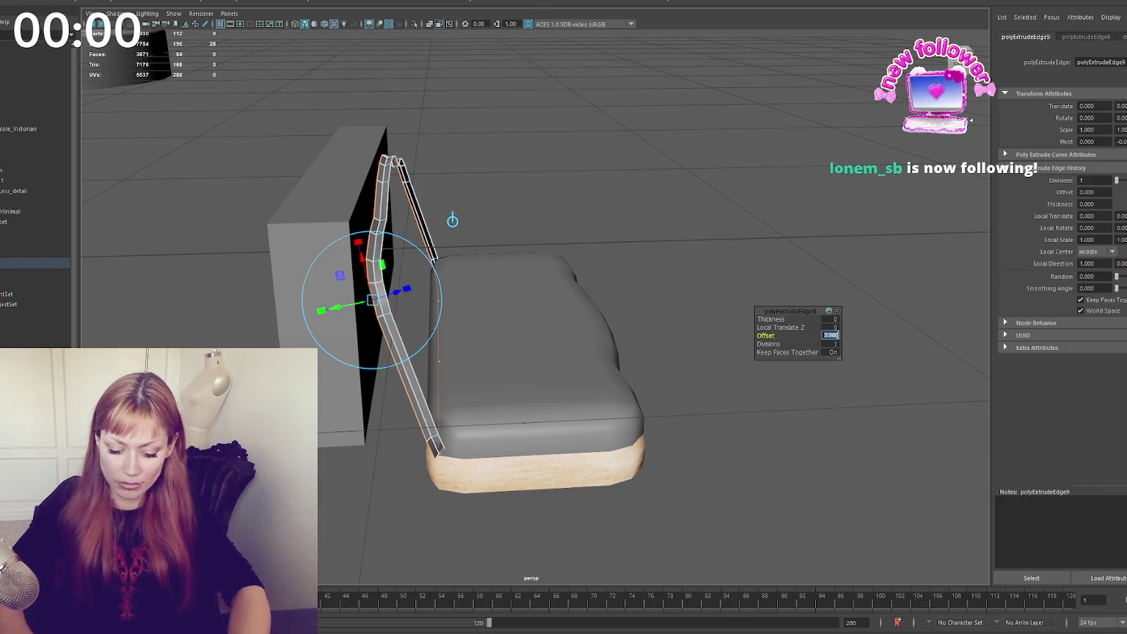
key("Return")
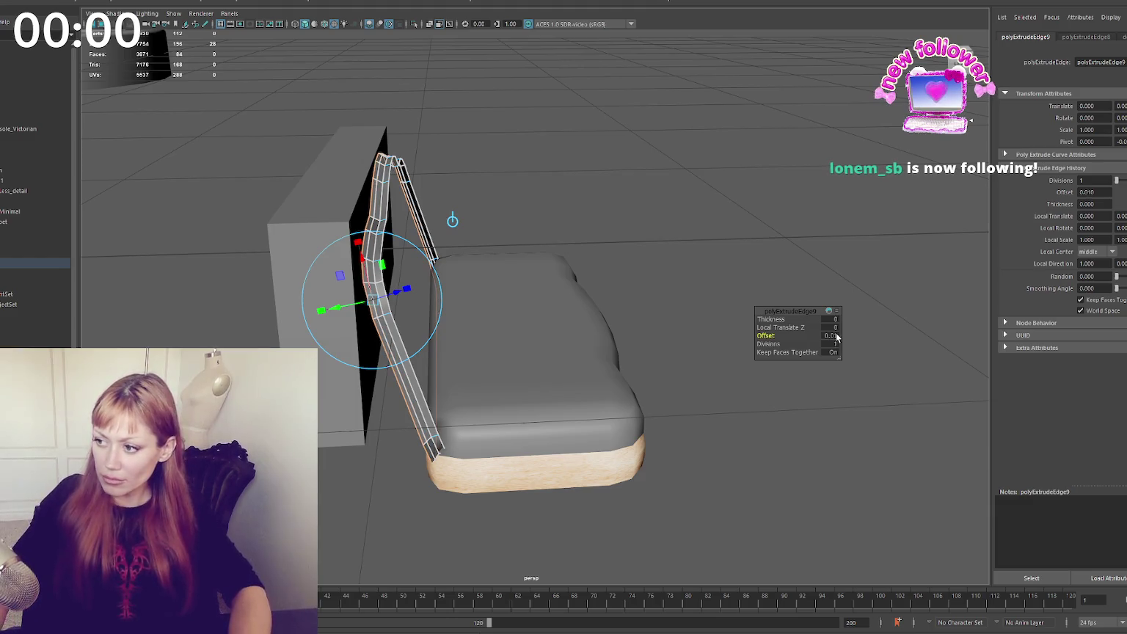
type("0.02")
key("Return")
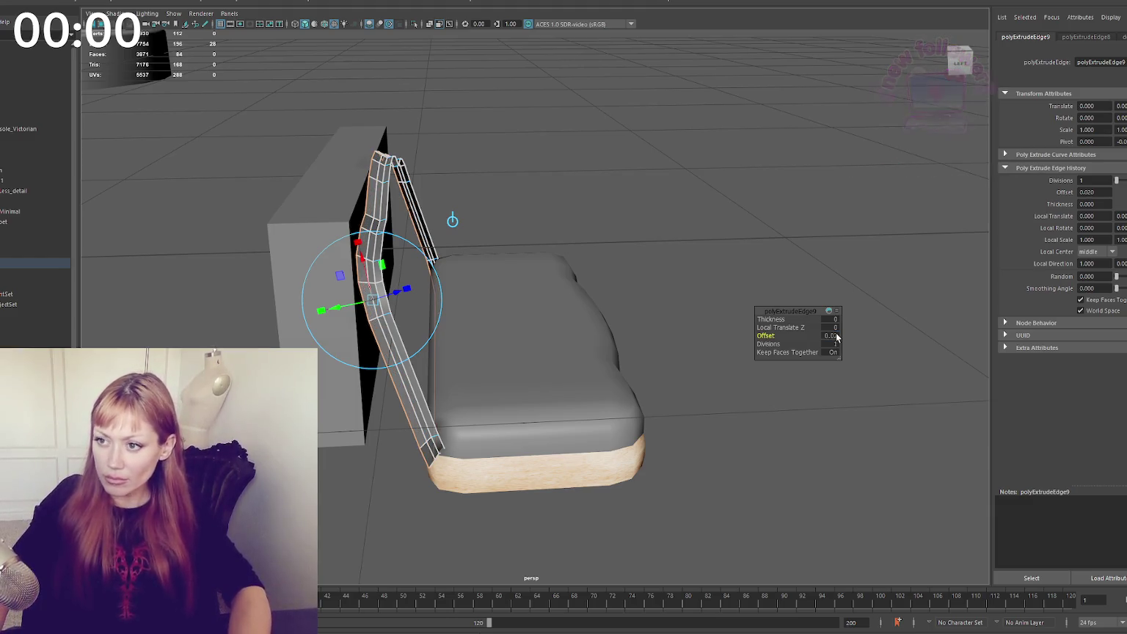
left_click_drag(834, 331, 646, 253, "alt")
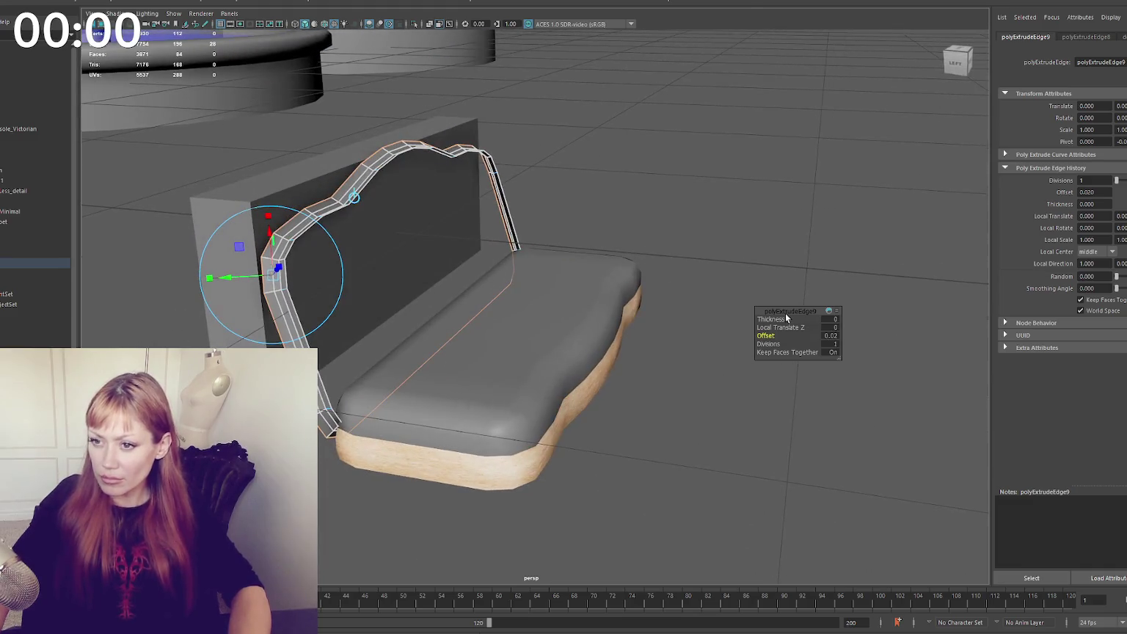
type("-0.02")
key("Return")
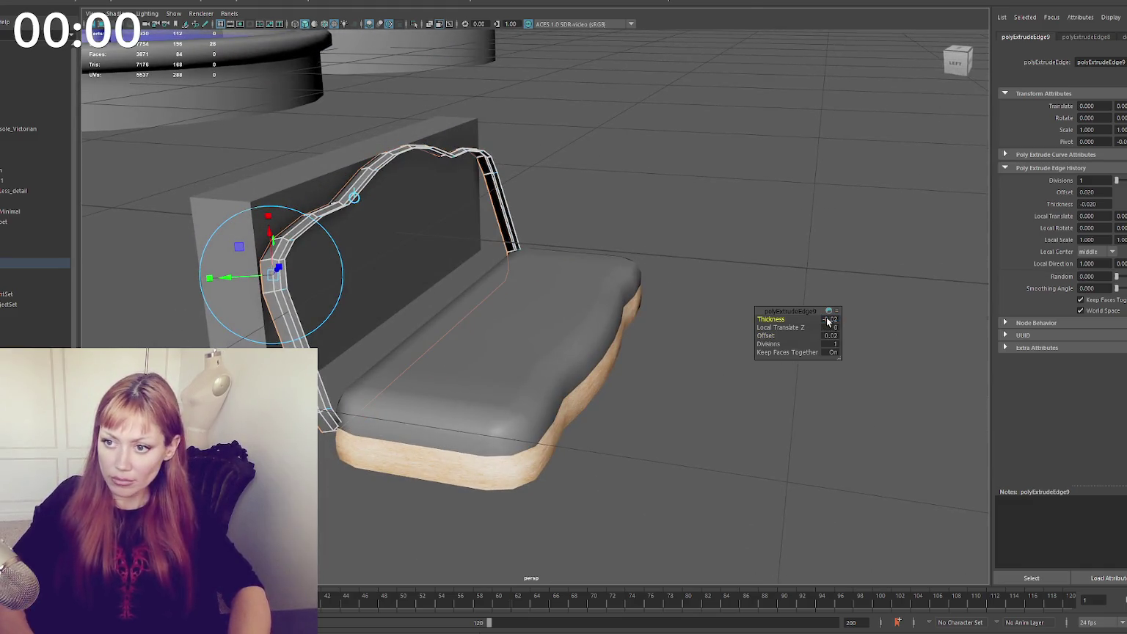
left_click_drag(623, 239, 648, 225, "alt")
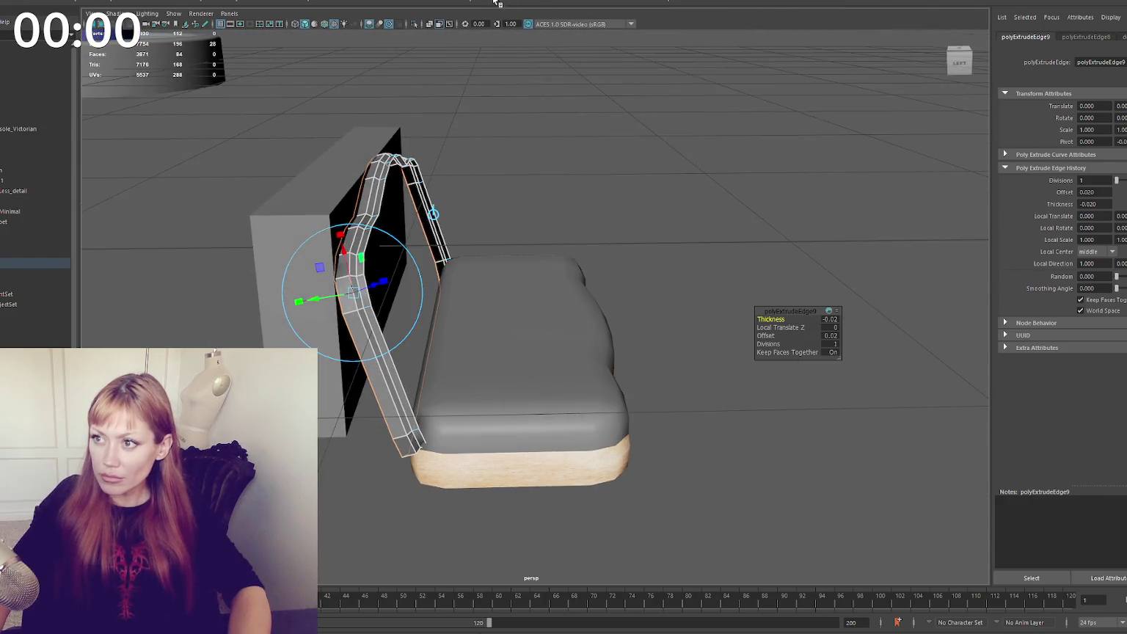
Merge the rail's vertices
left_click(146, 3)
left_click(176, 72)
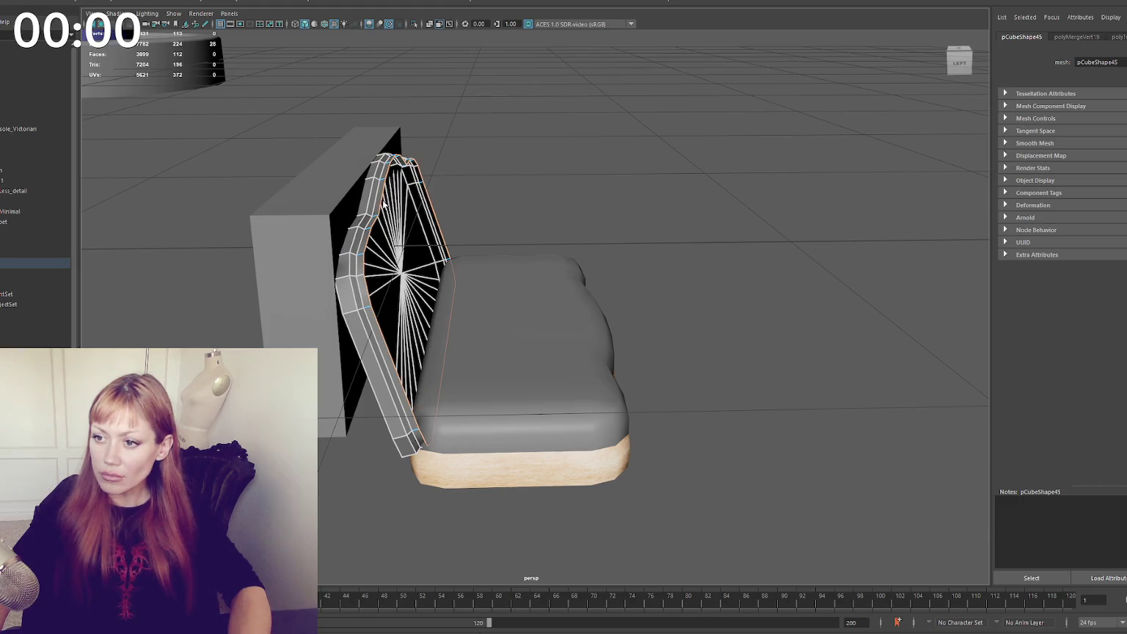
left_click(147, 3)
Merge the rim's vertices again and select the backrest cushion
left_click(182, 73)
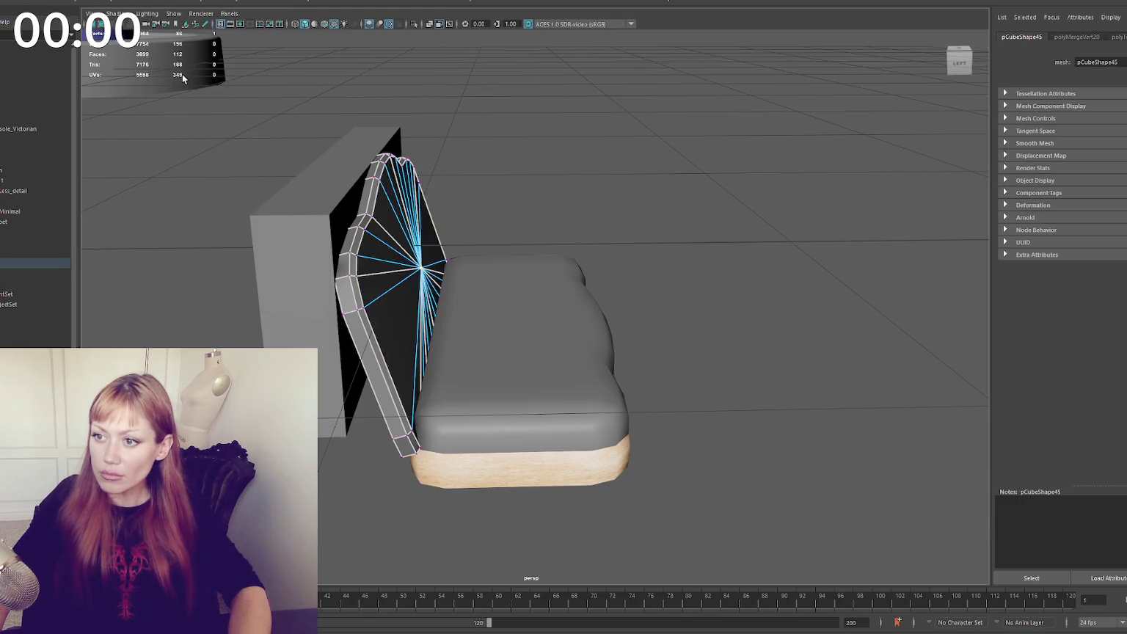
left_click(576, 156)
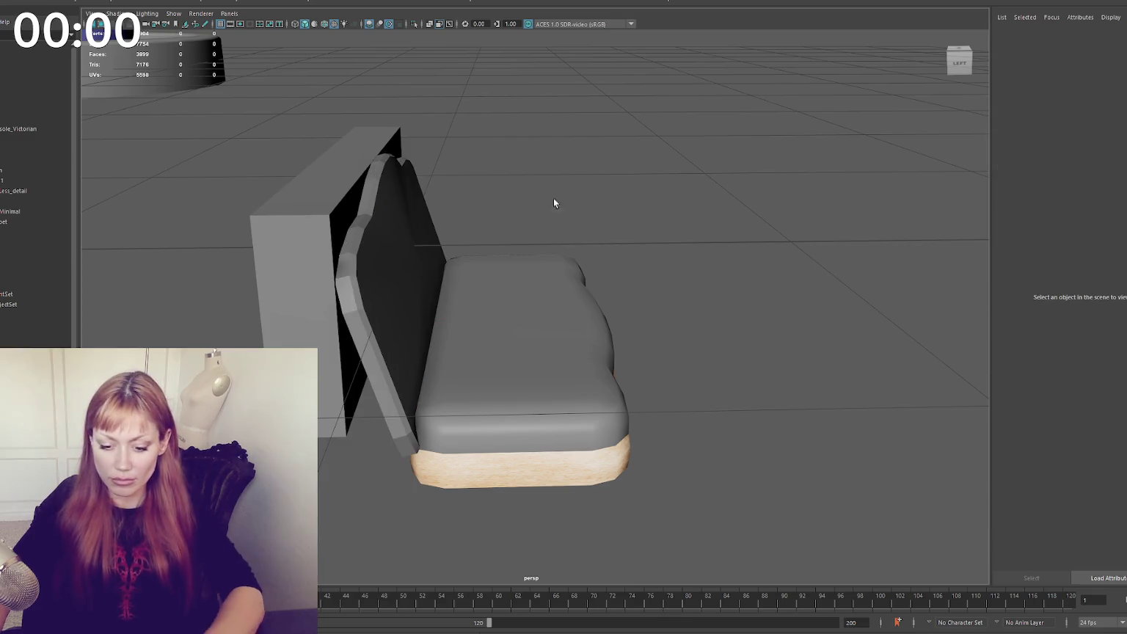
left_click(10, 253)
left_click(15, 273)
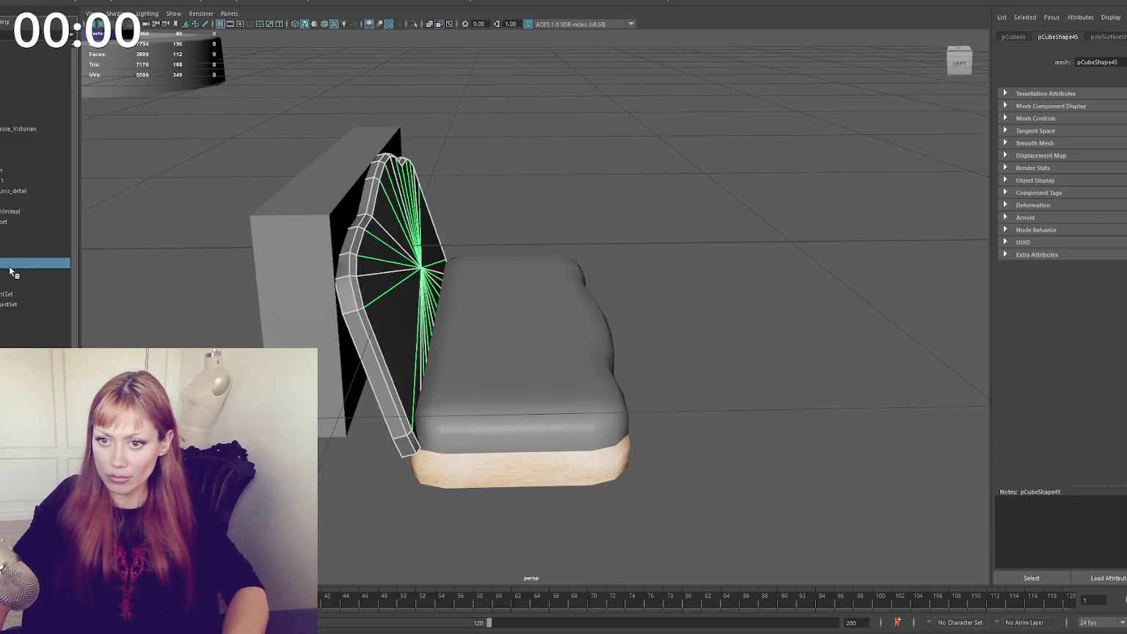
left_click(486, 177)
right_click_drag(486, 177, 588, 198)
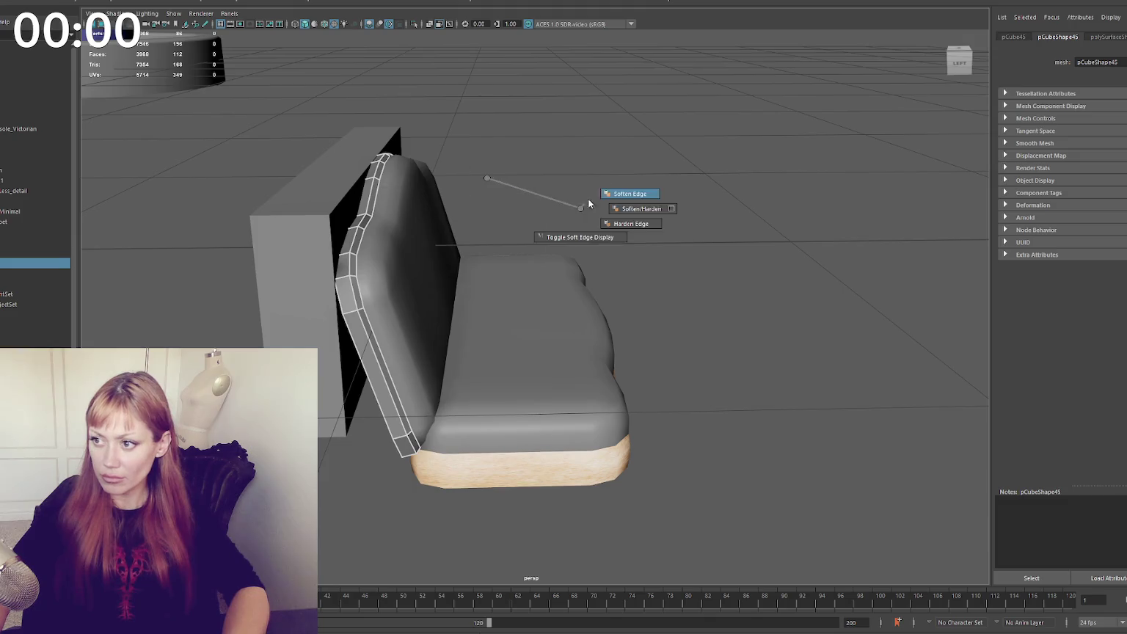
Soften the backrest cushion's border edge loop
double_click(369, 286)
right_click_drag(537, 168, 657, 209)
right_click_drag(584, 169, 642, 187)
left_click(642, 186)
Give the backrest's front faces a planar UV projection about 1.266 wide
left_click(390, 220)
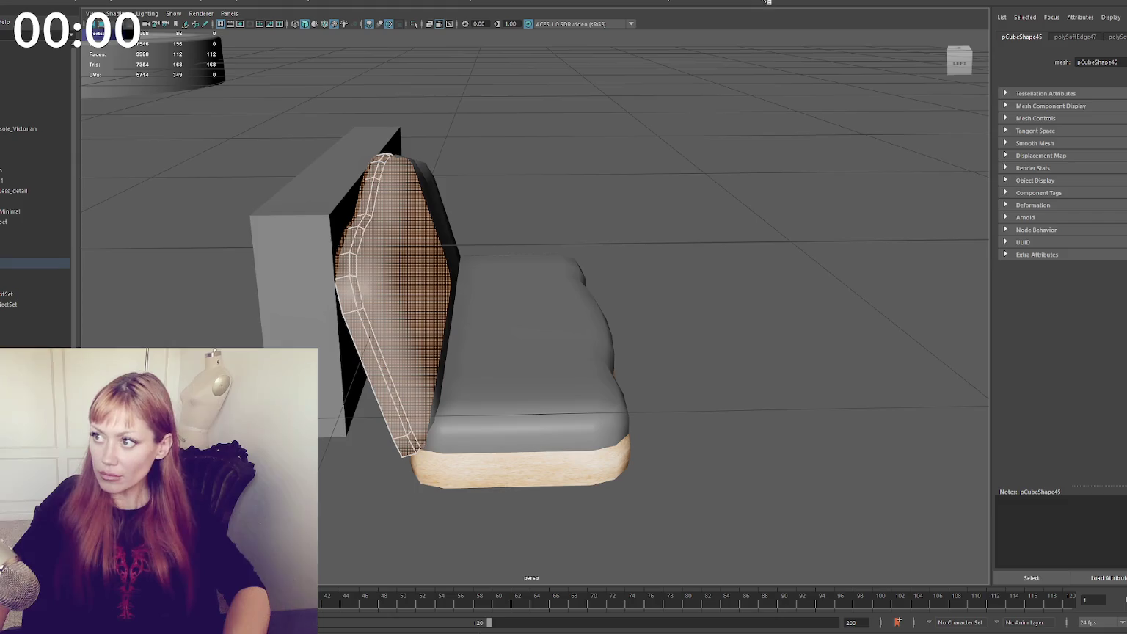
left_click(768, 2)
left_click_drag(441, 176, 477, 209)
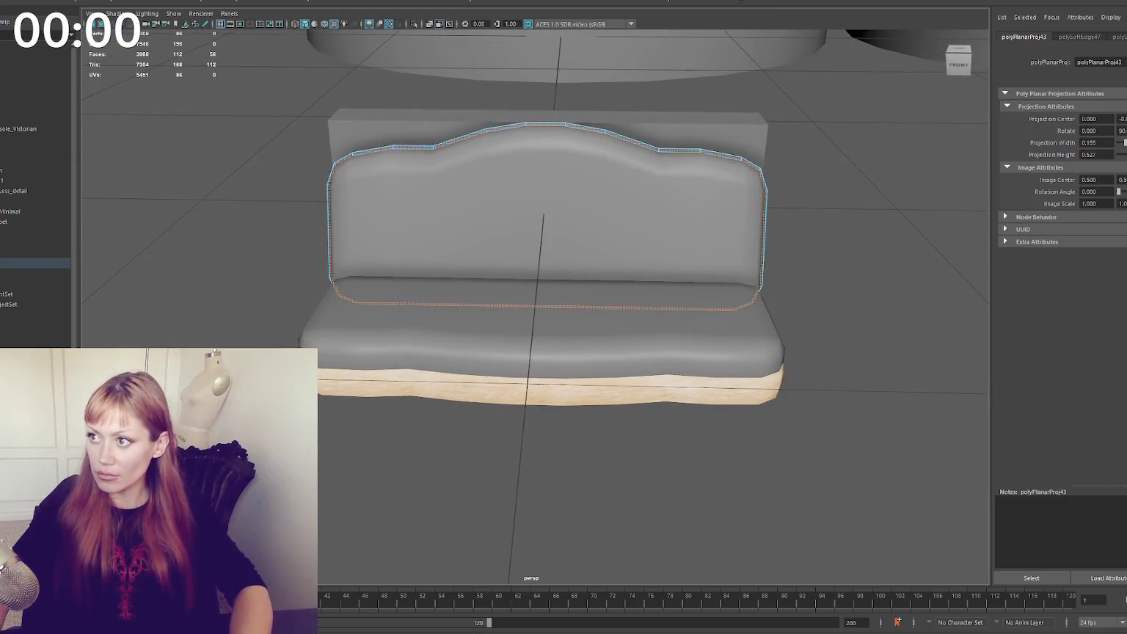
left_click(766, 1)
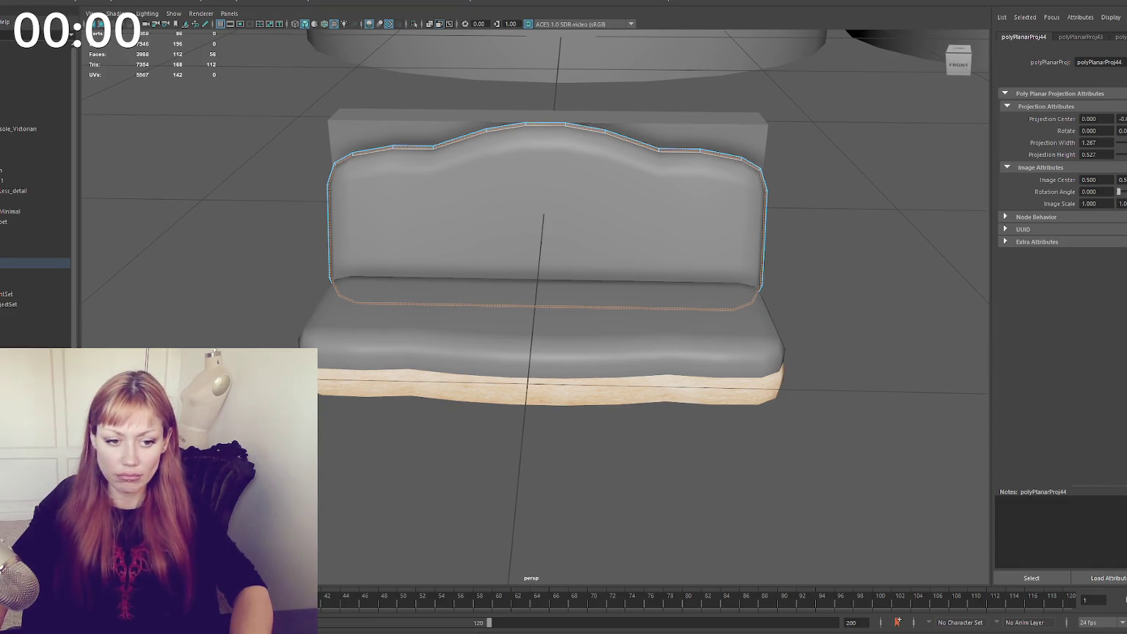
left_click(769, 2)
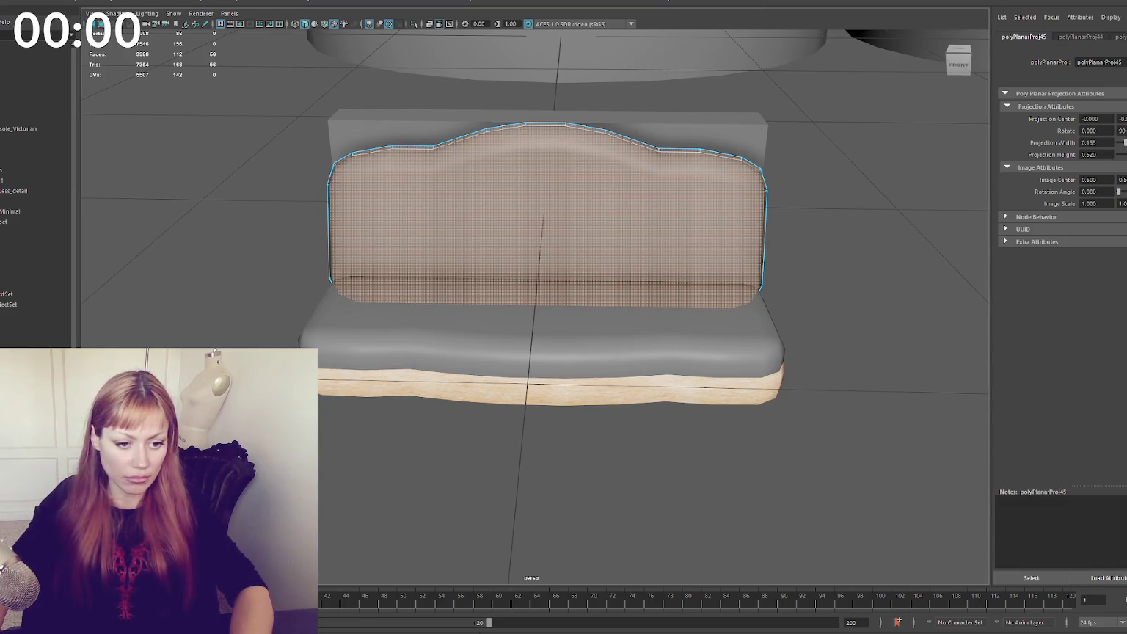
left_click(794, 1)
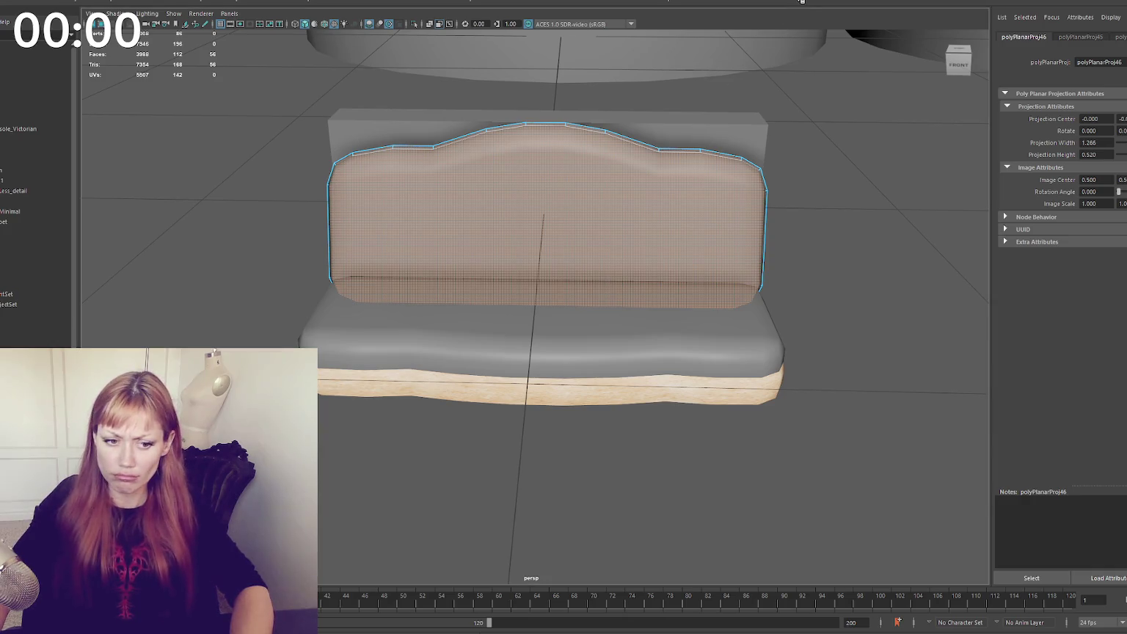
left_click(35, 263)
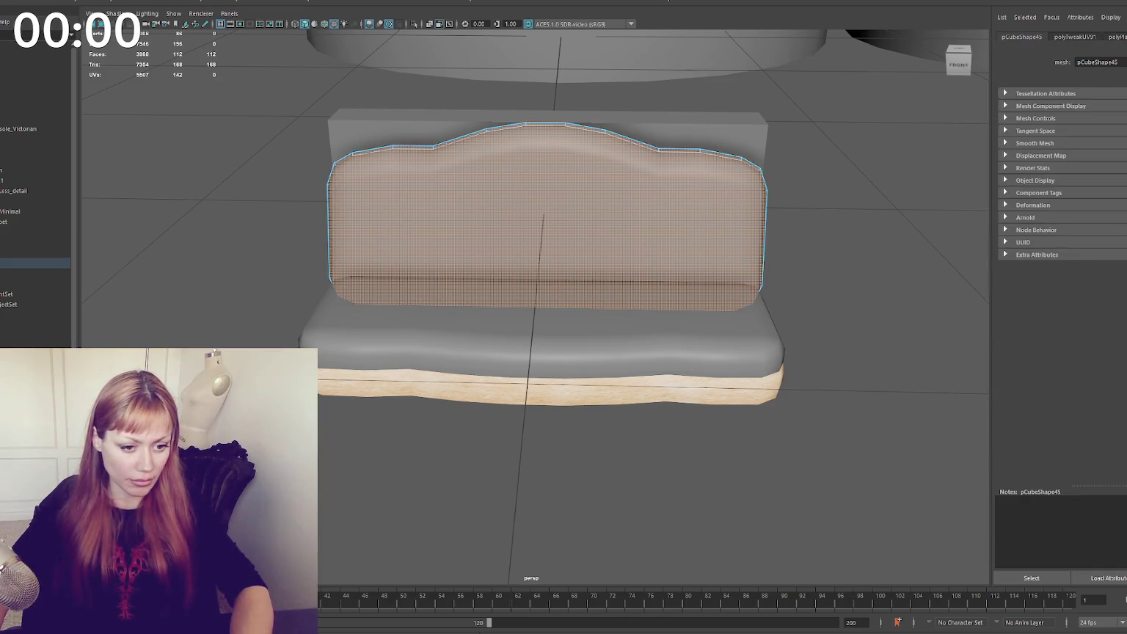
left_click_drag(235, 292, 661, 229, "alt")
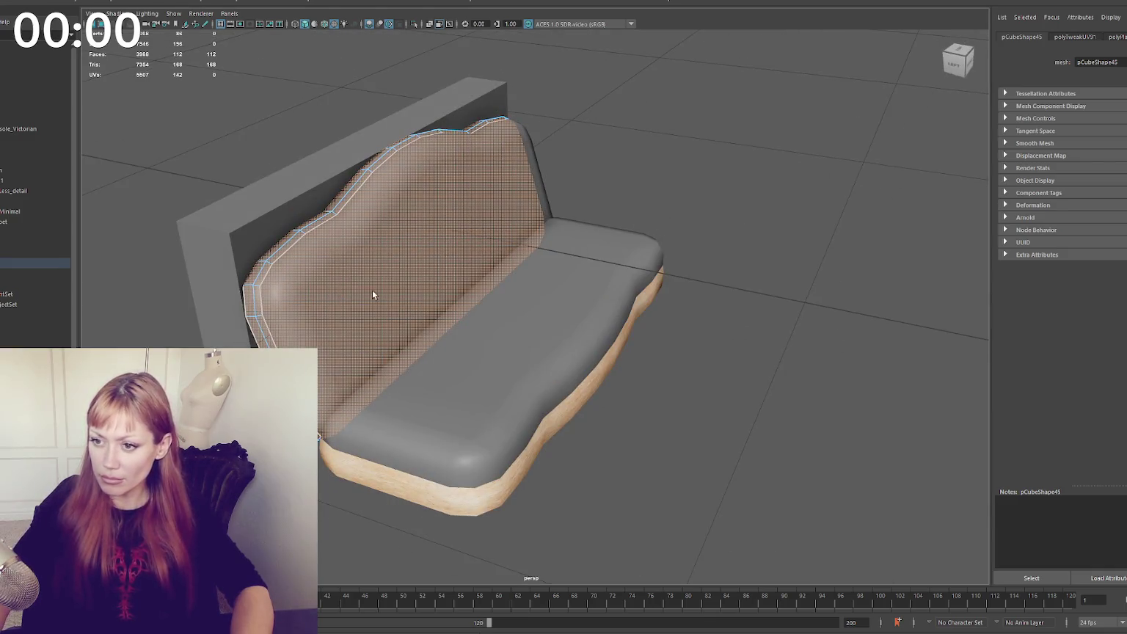
mouse_move(253, 313)
left_mouse_down("alt")
mouse_move(409, 256)
mouse_move(458, 287)
mouse_move(447, 286)
left_mouse_up("alt")
Switch to wireframe and isolate the backrest trim piece on its own
key("4")
left_click(458, 286)
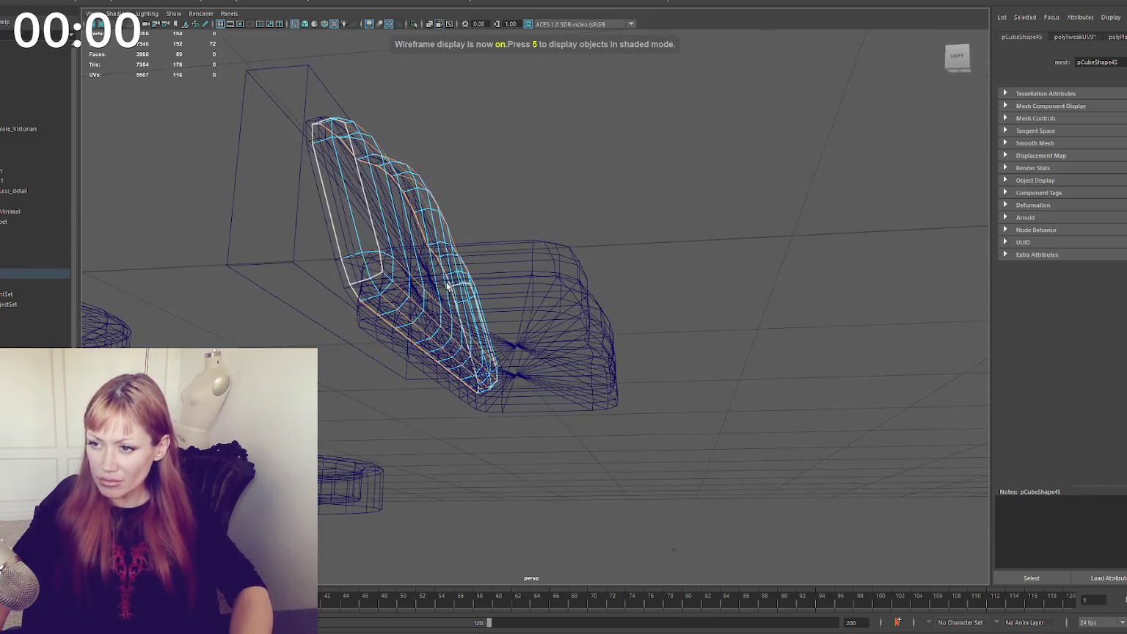
left_click(350, 289)
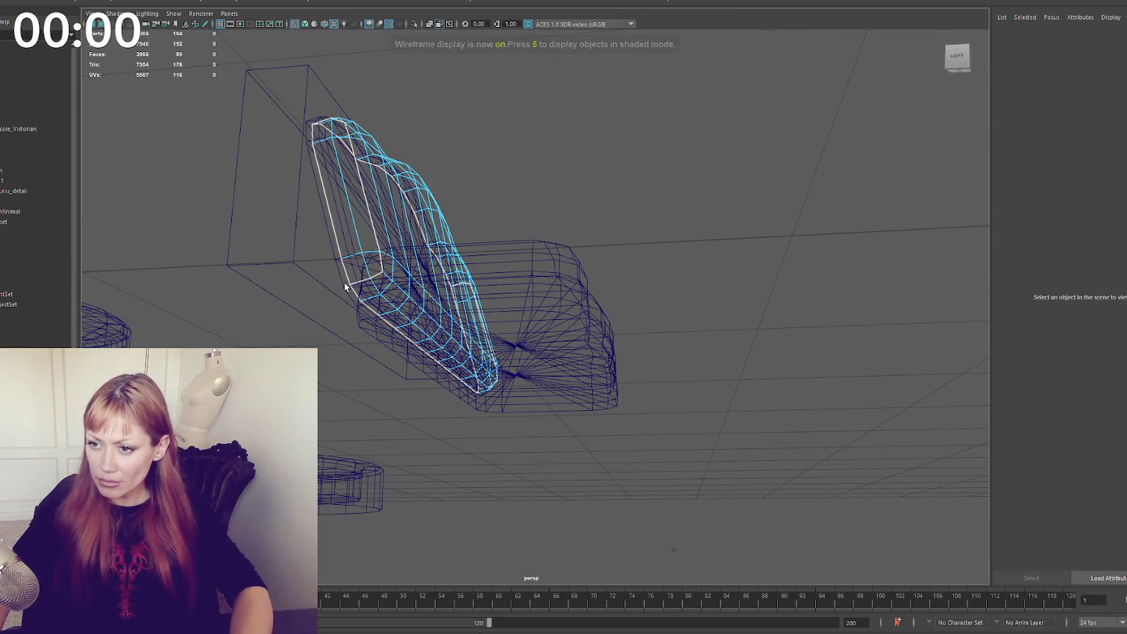
key("ctrl+1")
Put the isolated trim in Edge mode and select the stray edge at its lower corner
right_click(513, 161)
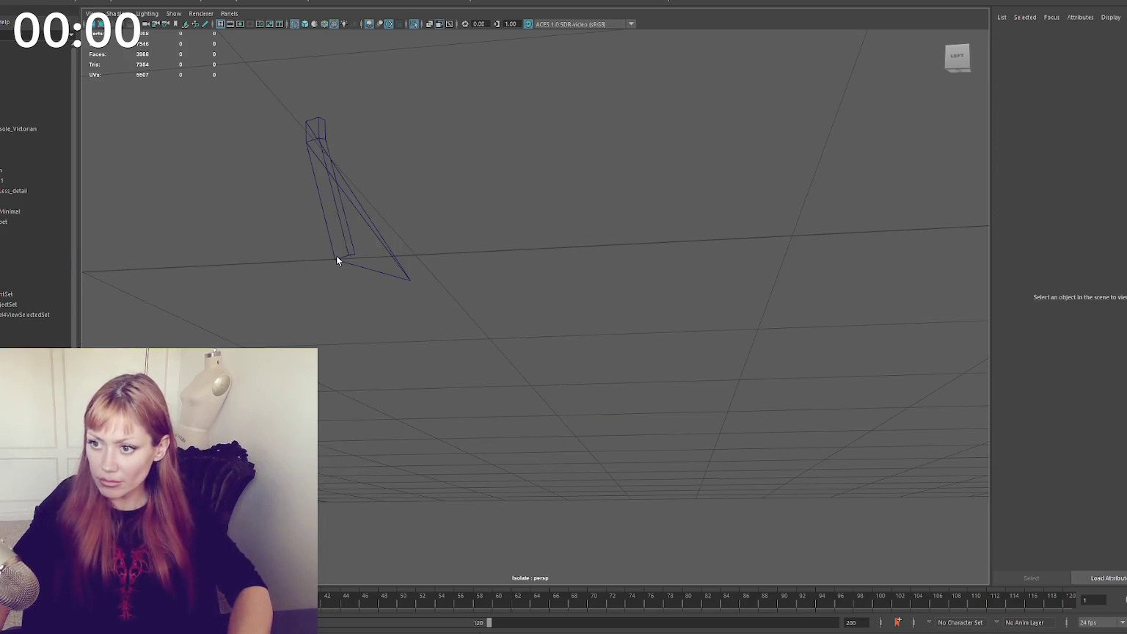
left_click(336, 255)
right_click(545, 174)
left_click(537, 147)
key("4")
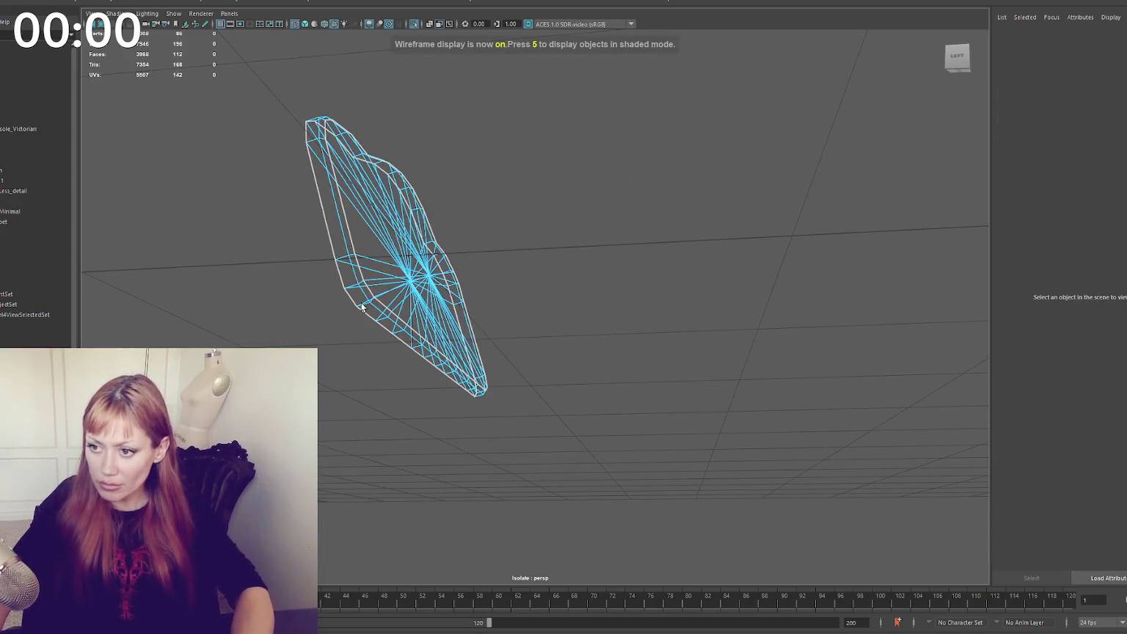
mouse_move(390, 282)
left_mouse_down("alt")
mouse_move(506, 249)
mouse_move(426, 224)
mouse_move(349, 301)
left_mouse_up("alt")
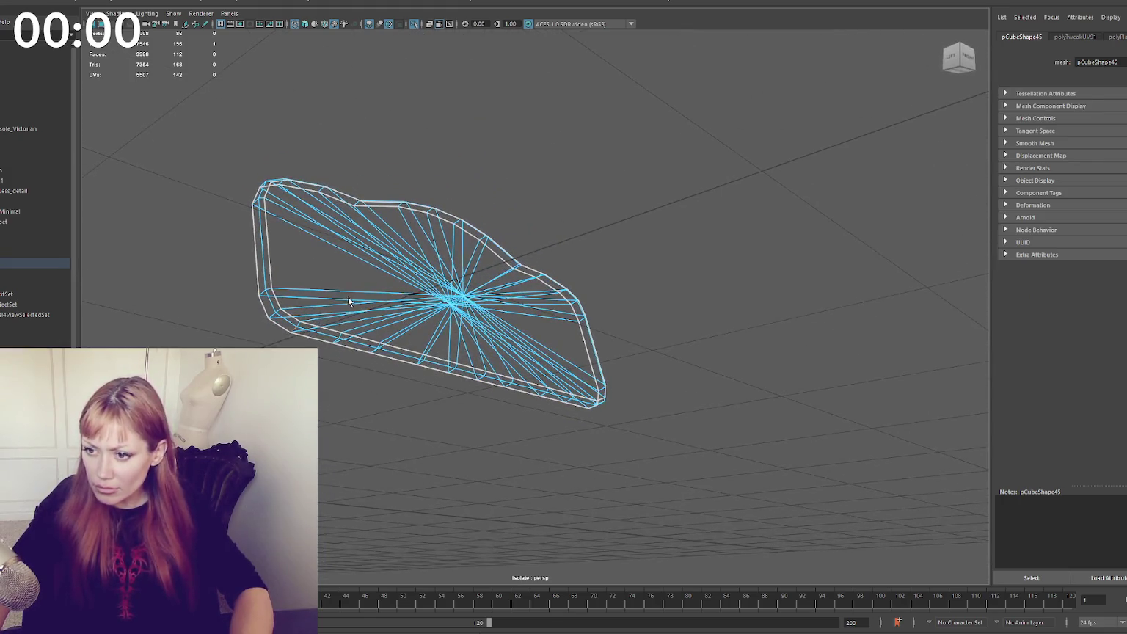
left_click(303, 336)
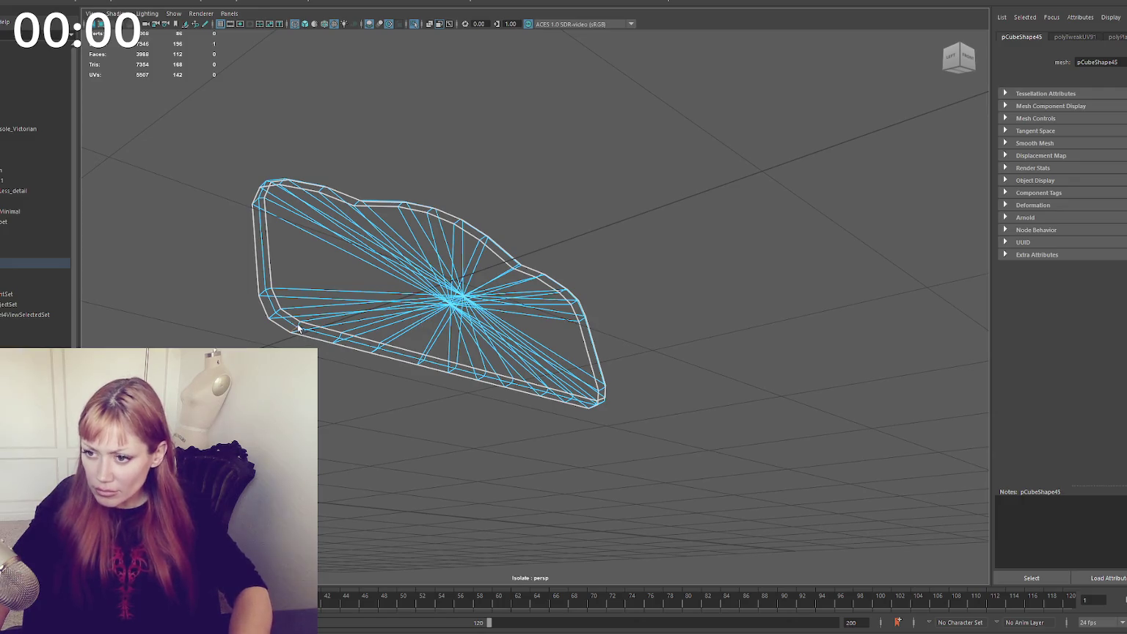
left_click_drag(302, 328, 781, 363, "alt")
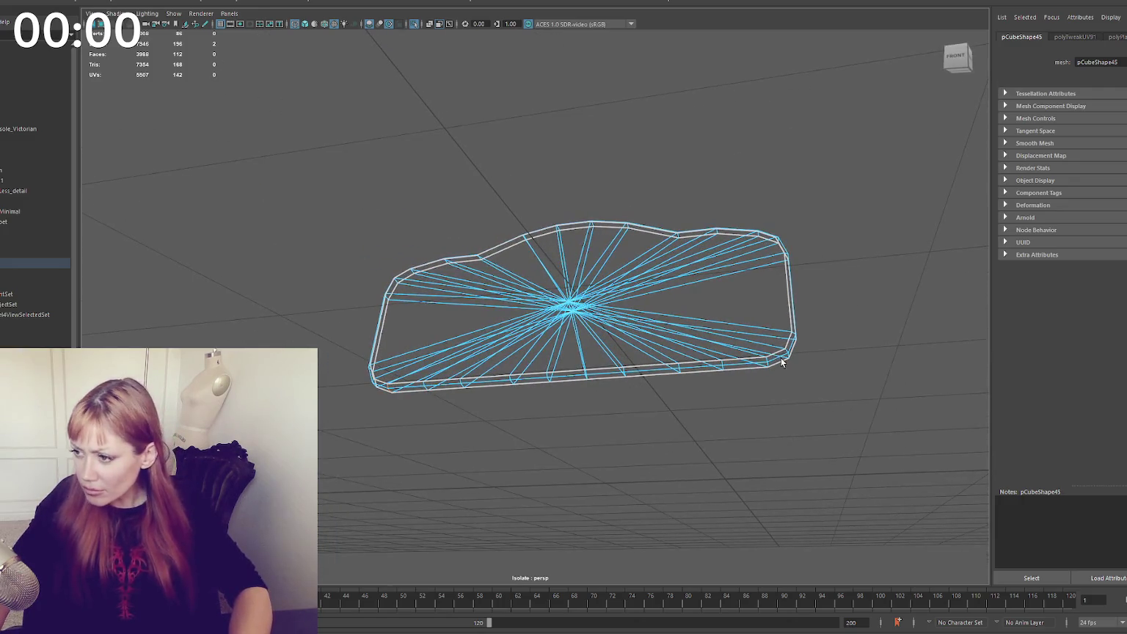
right_click_drag(769, 365, 844, 379, "alt")
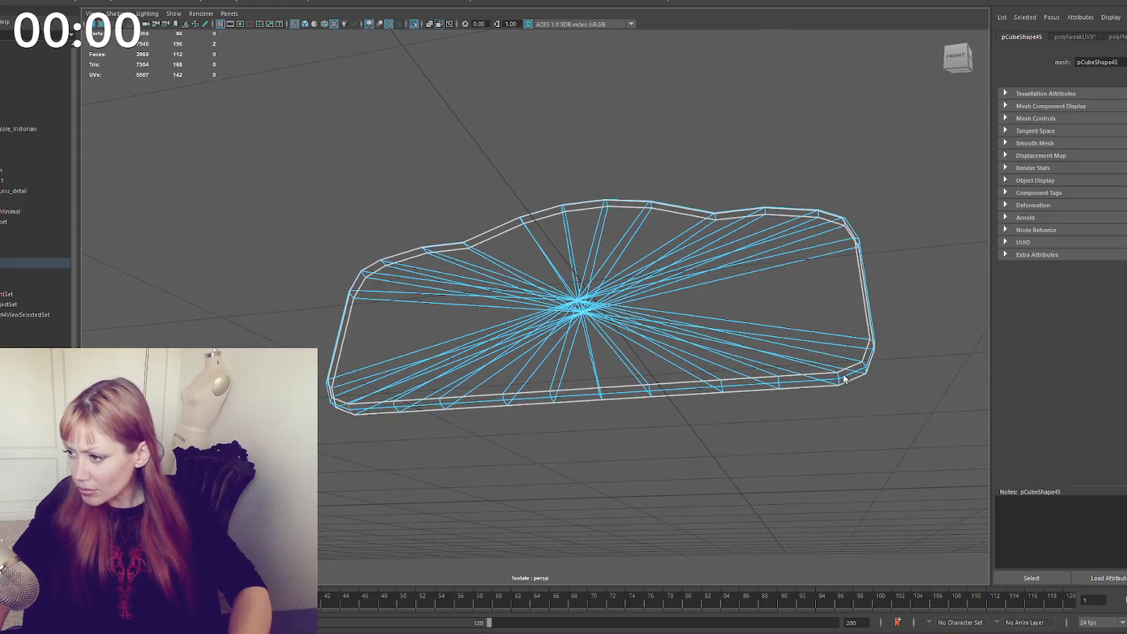
Exit isolation, restore textured display, and select the backrest rim piping
right_click_drag(833, 189, 853, 141)
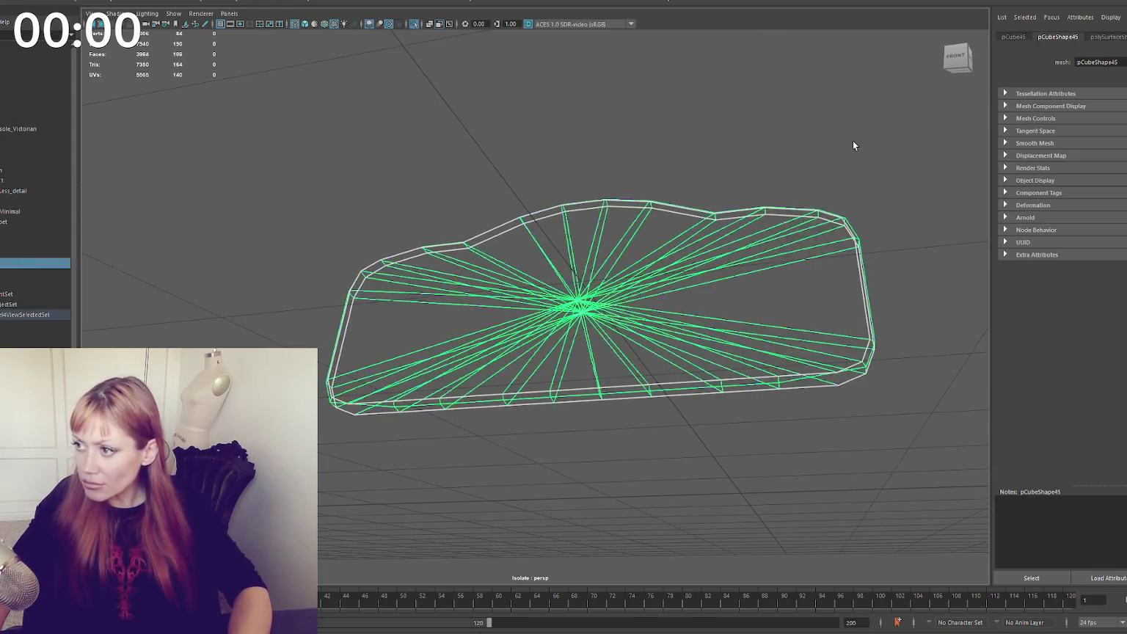
left_click(853, 140)
key("ctrl+1")
left_click_drag(646, 233, 633, 270, "alt")
key("6")
right_click_drag(635, 271, 486, 269, "alt")
left_click(366, 293)
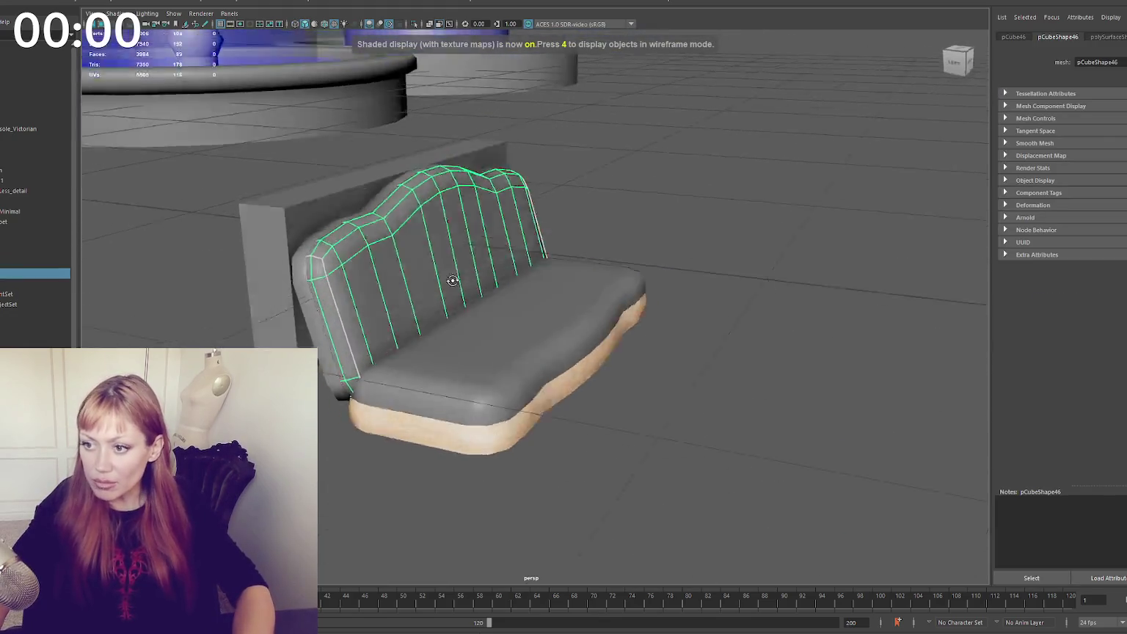
left_click_drag(367, 293, 358, 318, "alt")
right_click(577, 138)
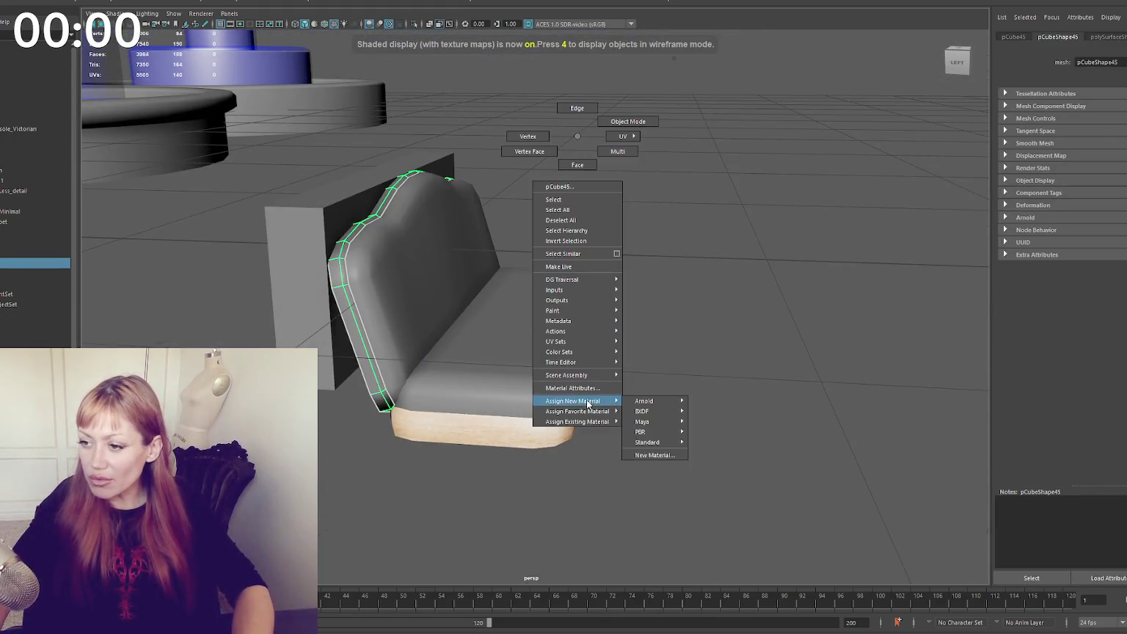
mouse_move(576, 422)
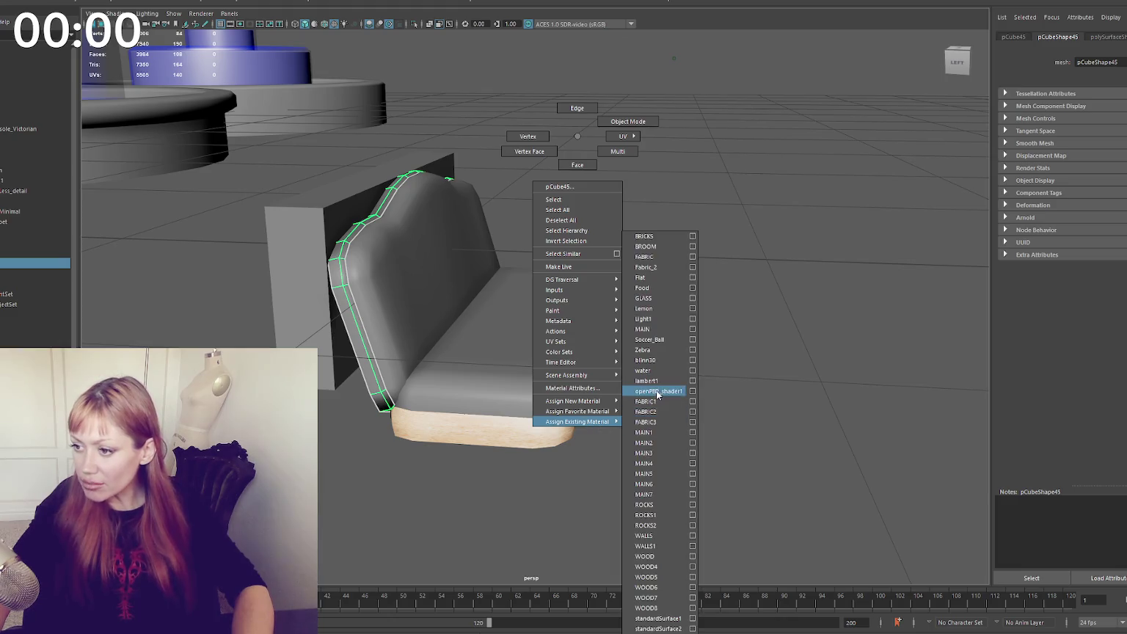
Assign the existing WALLS1 material to the backrest rim piping
left_click(649, 547)
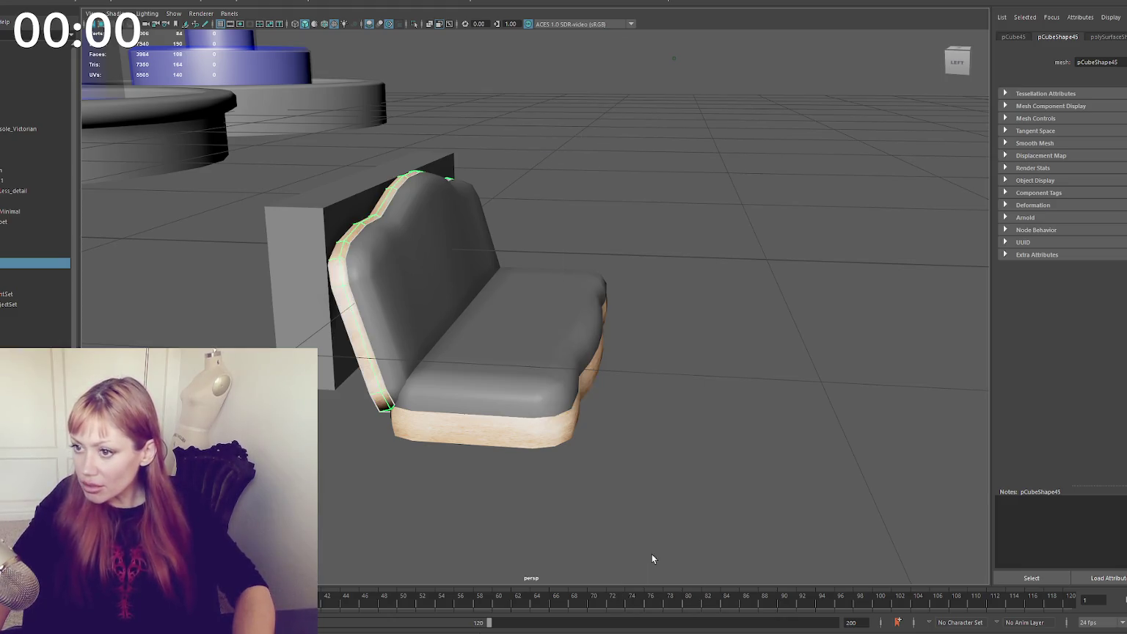
left_click(633, 237)
mouse_move(633, 238)
left_mouse_down("alt")
mouse_move(529, 240)
mouse_move(674, 229)
mouse_move(565, 371)
left_mouse_up("alt")
Select the wooden skirt's bottom vertices and raise them slightly with the Move tool
left_click(565, 371)
right_click_drag(824, 314, 778, 317)
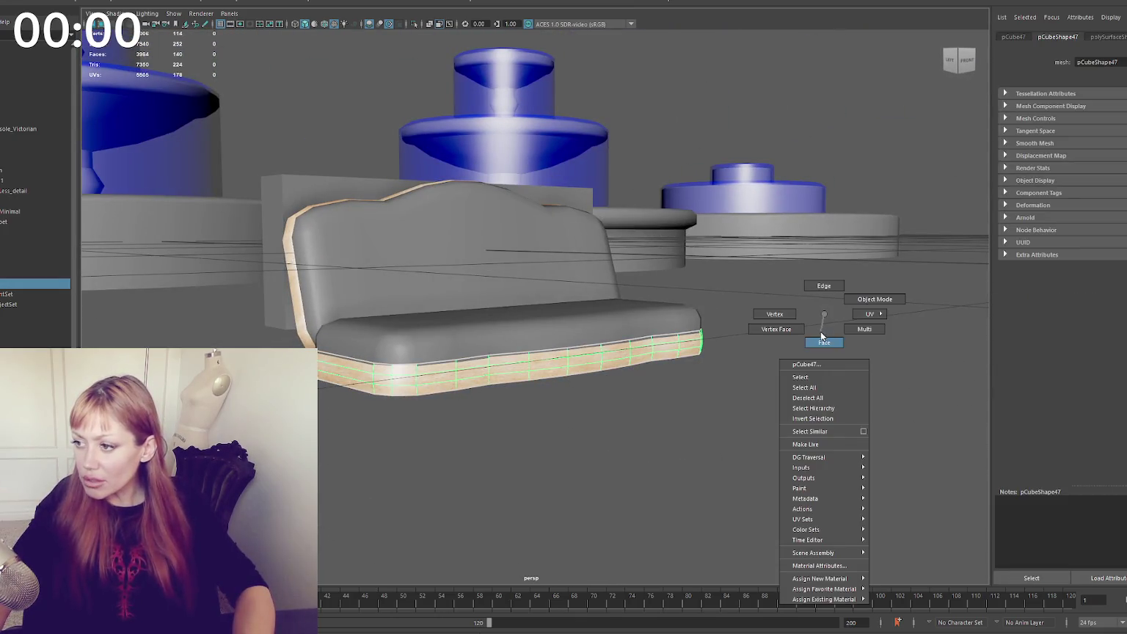
mouse_move(778, 317)
left_mouse_down("alt")
mouse_move(830, 314)
mouse_move(625, 377)
mouse_move(617, 366)
mouse_move(317, 430)
left_mouse_up("alt")
key("4")
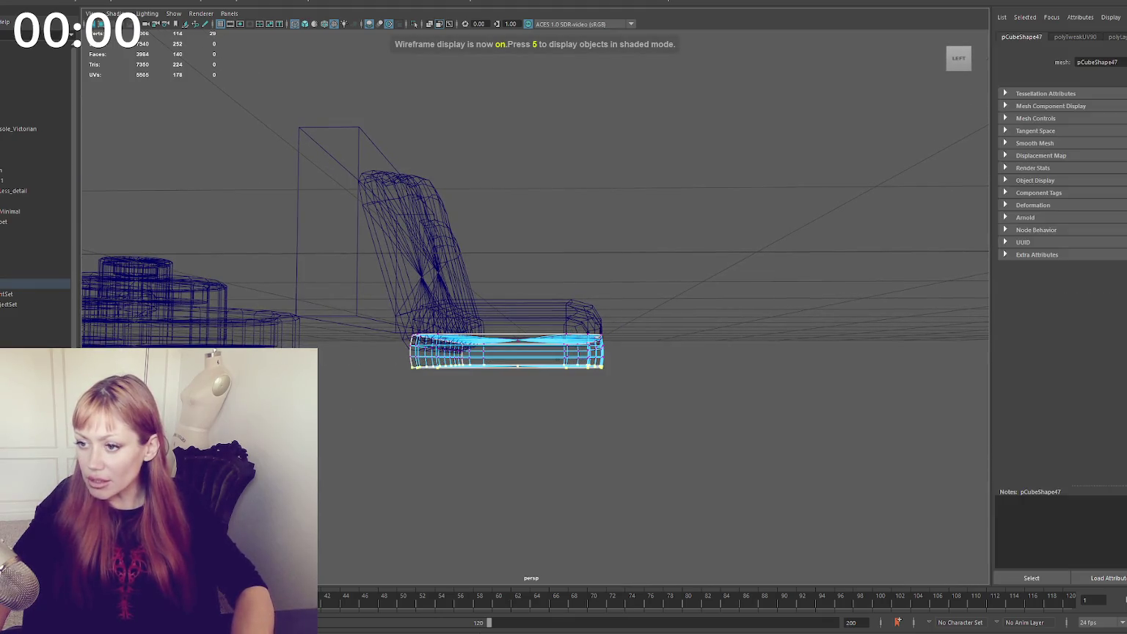
key("w")
left_click_drag(521, 343, 525, 342)
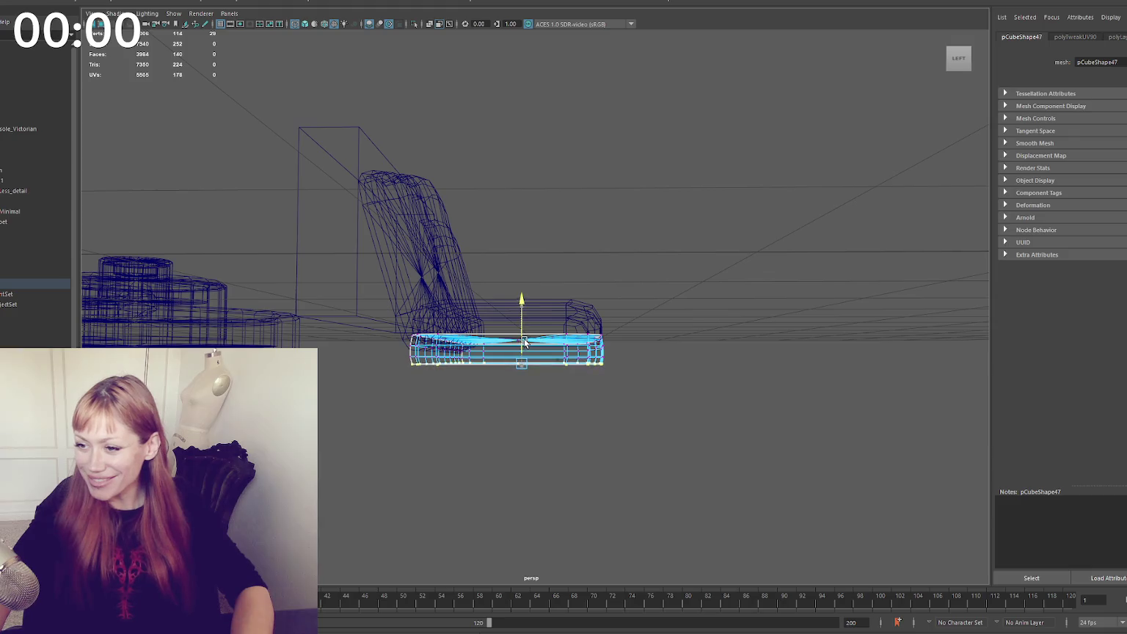
left_click_drag(632, 345, 628, 351, "alt")
Select more skirt vertices and the bottom rim, try lifting it, then undo the move
left_click_drag(466, 375, 514, 355, "shift")
key("6")
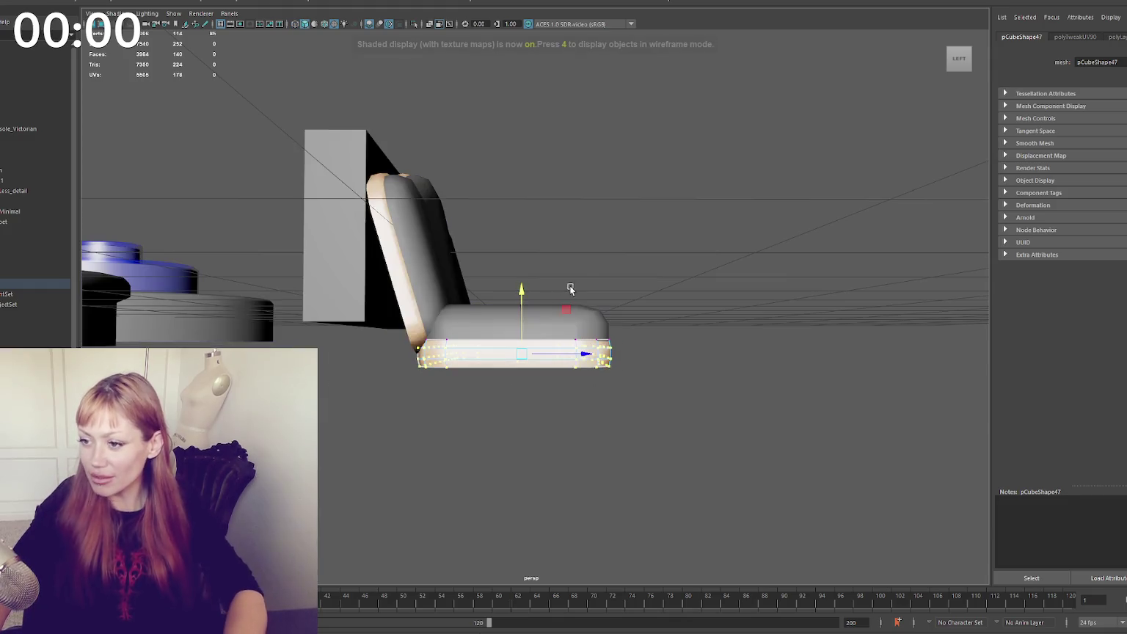
mouse_move(624, 241)
left_mouse_down("alt")
mouse_move(546, 264)
mouse_move(562, 249)
mouse_move(501, 301)
mouse_move(508, 317)
left_mouse_up("alt")
left_click(328, 389)
mouse_move(328, 389)
left_mouse_down("alt")
mouse_move(353, 342)
mouse_move(388, 329)
left_mouse_up("alt")
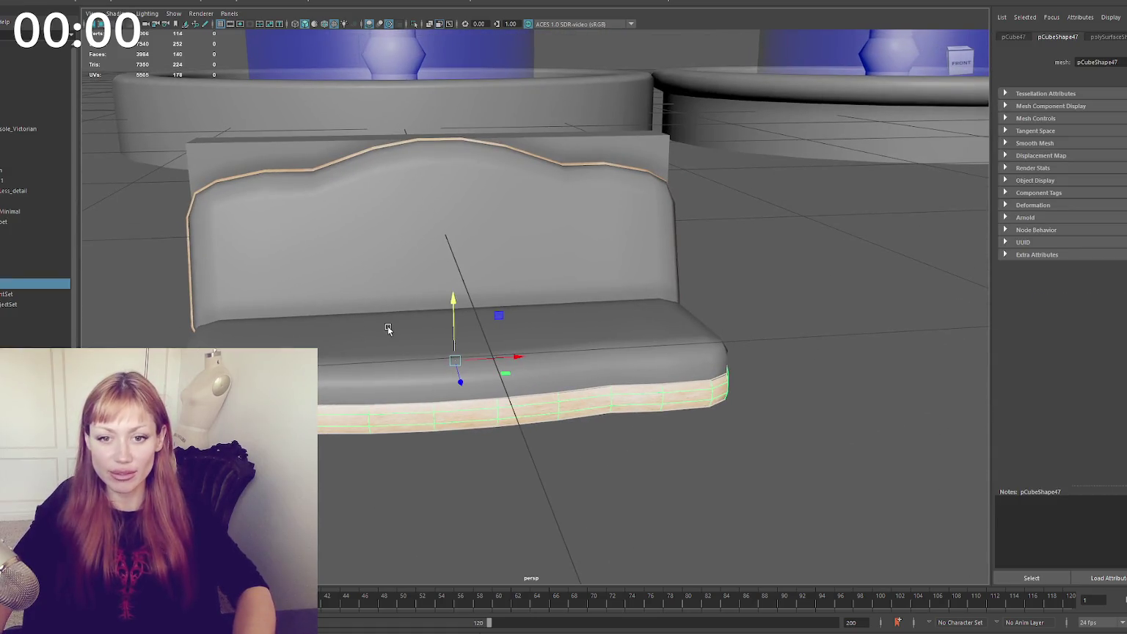
left_click_drag(452, 306, 452, 301)
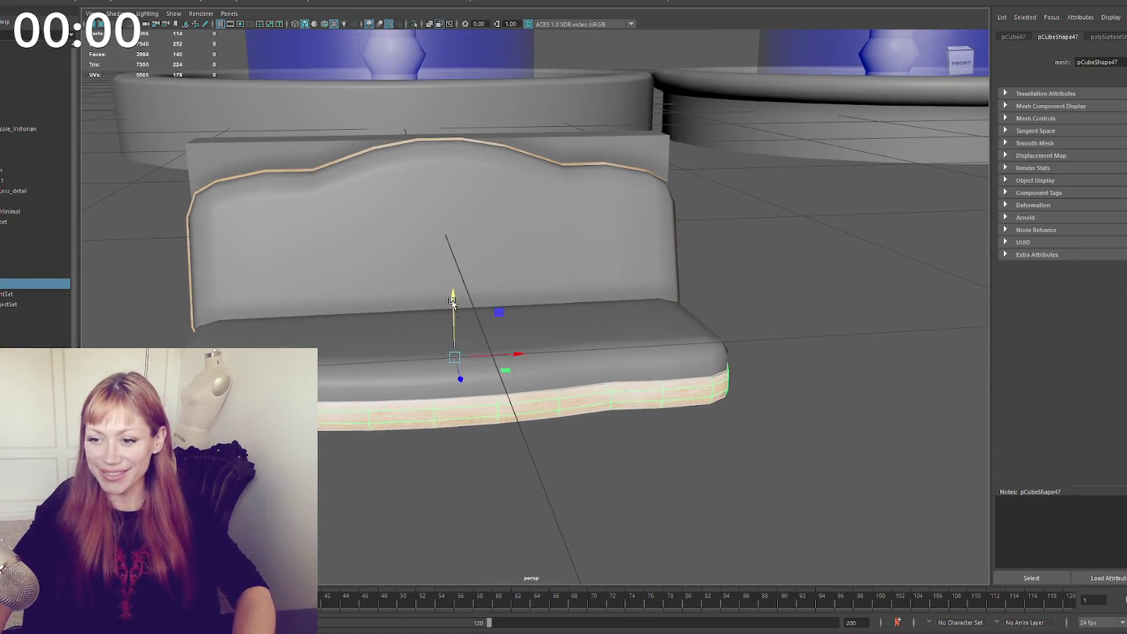
key("ctrl+z")
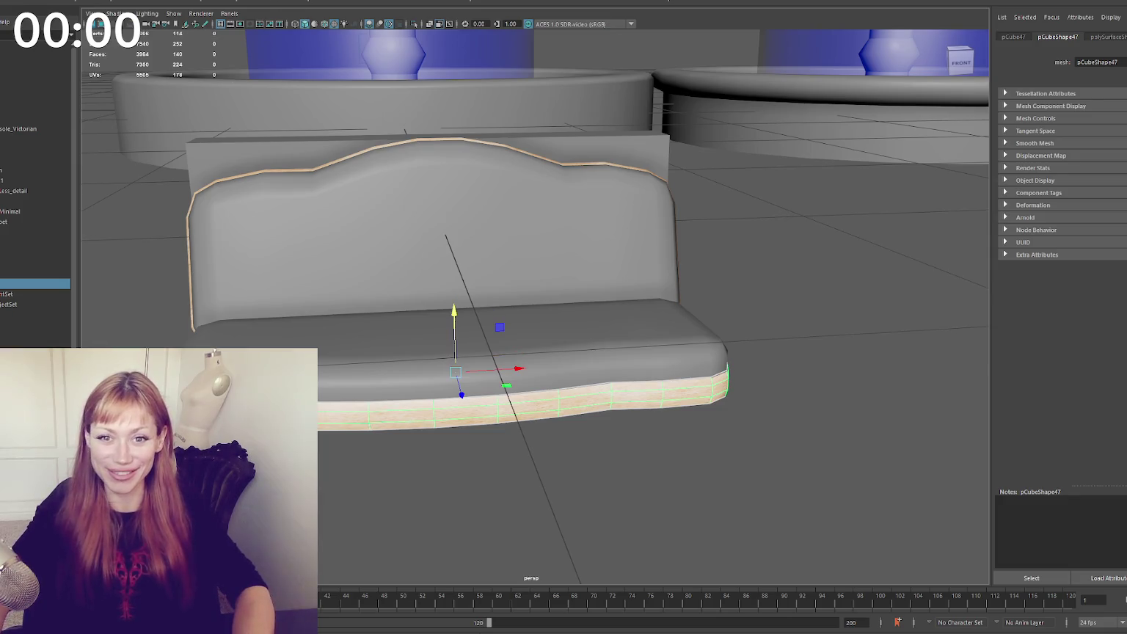
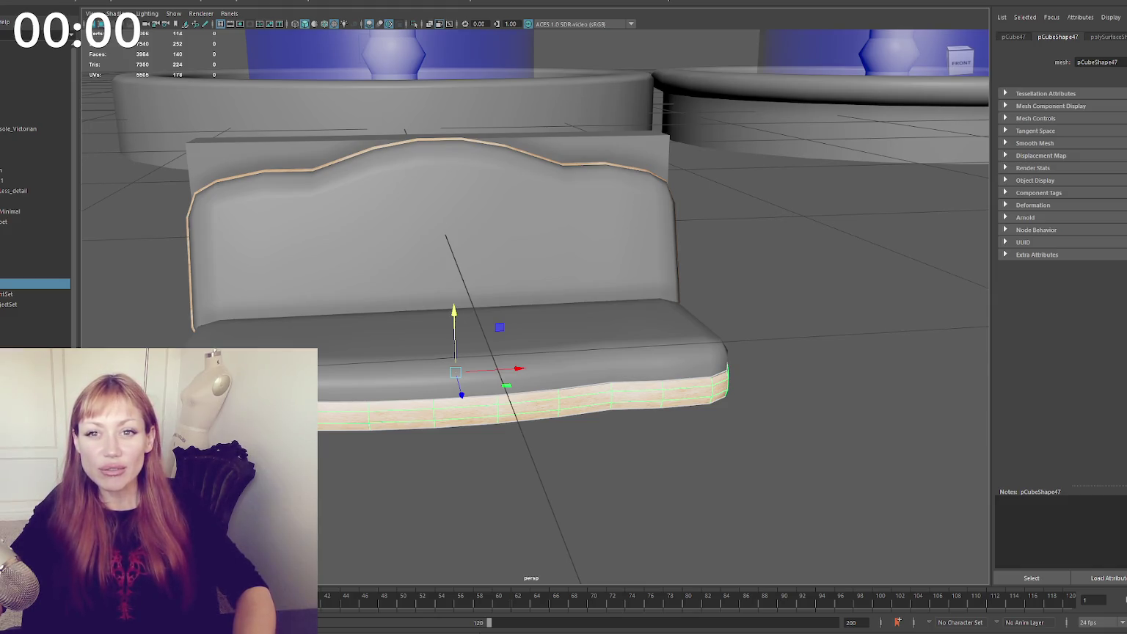
Inspect the sofa from the side, checking it in wireframe and shaded display
left_click(285, 301)
mouse_move(287, 299)
left_mouse_down("alt")
mouse_move(465, 332)
mouse_move(470, 313)
left_mouse_up("alt")
key("4")
key("5")
scroll(471, 314, "down", 3)
mouse_move(471, 313)
left_mouse_down("alt")
mouse_move(541, 245)
mouse_move(437, 273)
mouse_move(694, 309)
mouse_move(576, 242)
mouse_move(662, 269)
mouse_move(788, 276)
mouse_move(791, 315)
mouse_move(790, 266)
mouse_move(926, 252)
mouse_move(664, 354)
left_mouse_up("alt")
left_click(462, 268)
left_click(473, 249)
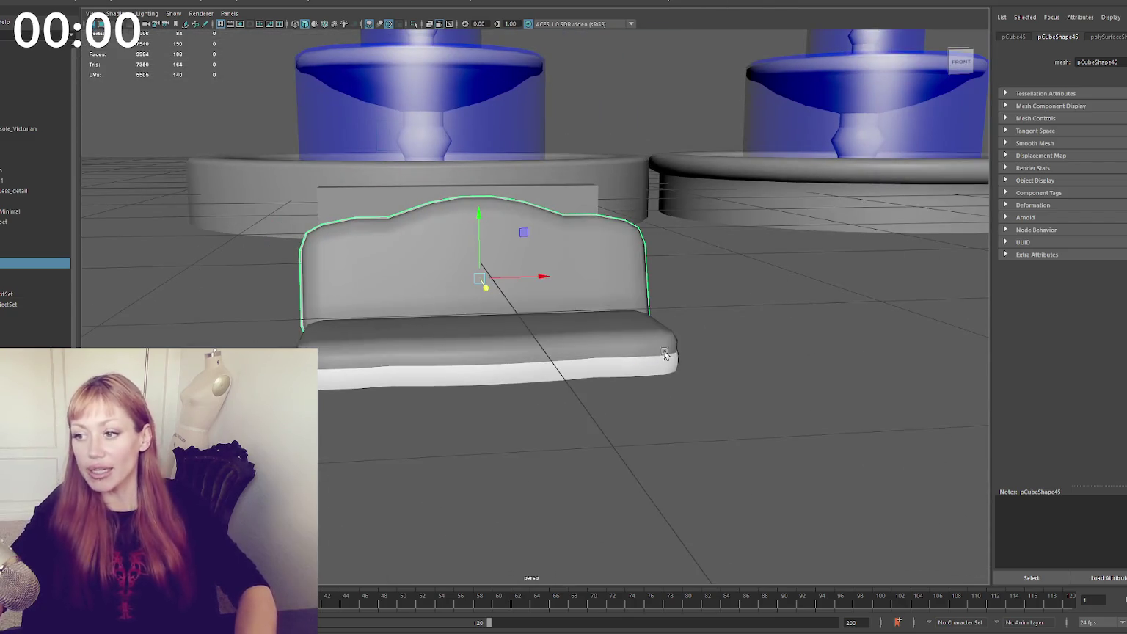
Squash the white seat cushion thinner along Y and check it from around the sofa
left_click(665, 354)
left_click_drag(488, 321, 488, 323)
left_click(678, 301)
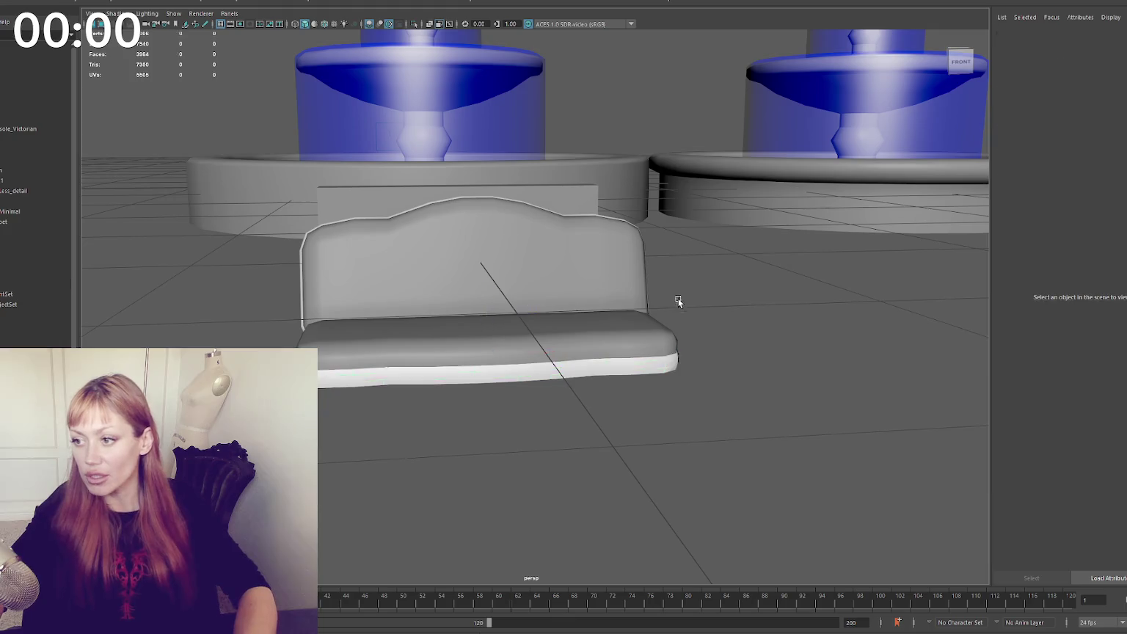
left_click_drag(678, 301, 739, 328, "alt")
left_click(592, 316)
left_click_drag(593, 316, 529, 324, "alt")
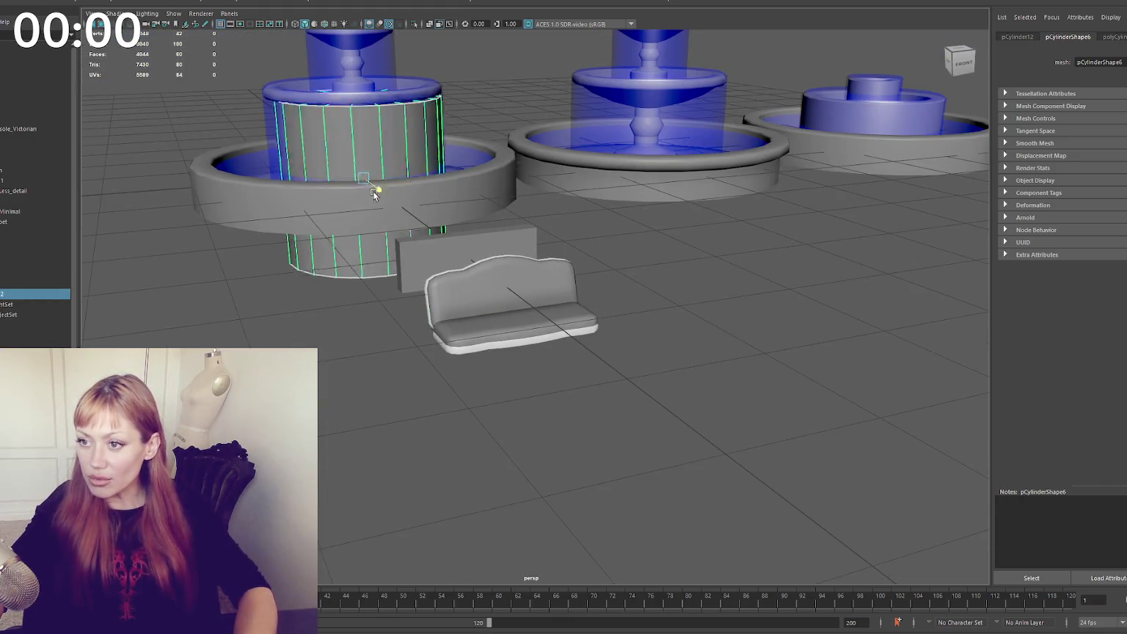
Rotate the cylinder 90° onto its side and scale it down small
key("f")
key("e")
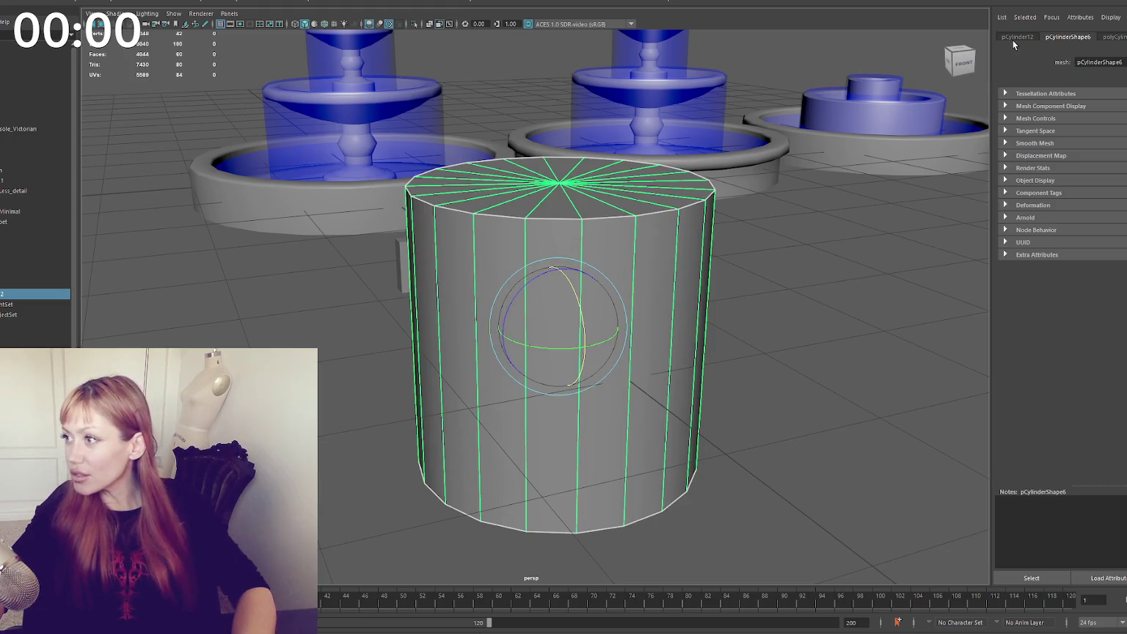
scroll(1013, 39, "down", 1)
scroll(1013, 39, "down", 1)
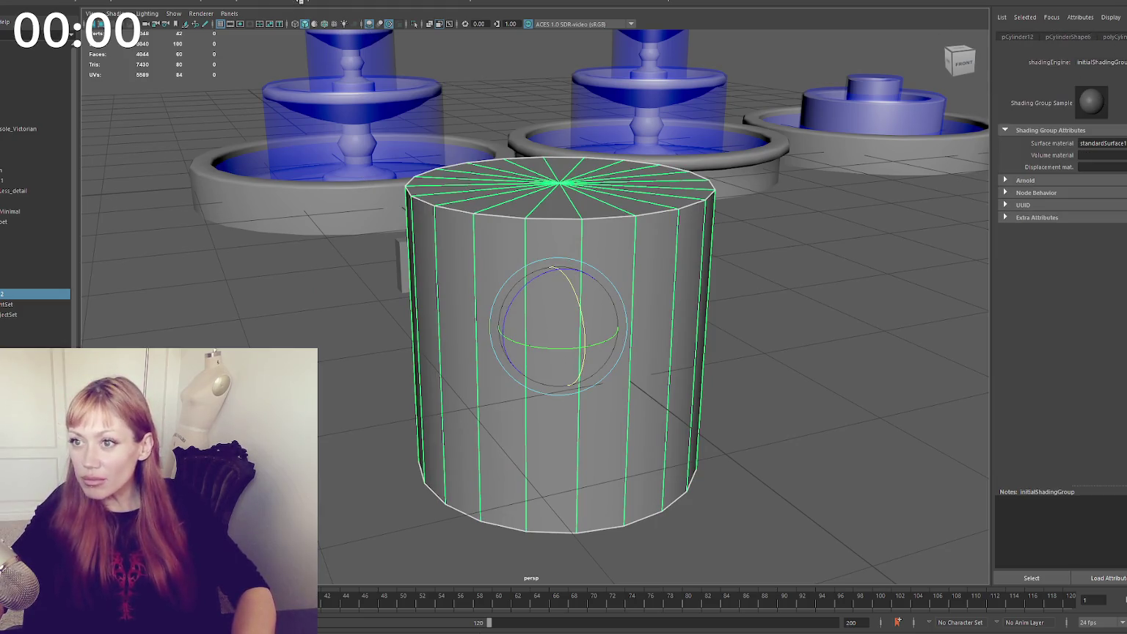
left_click_drag(573, 289, 598, 341)
key("r")
middle_click_drag(616, 327, 528, 319, "alt")
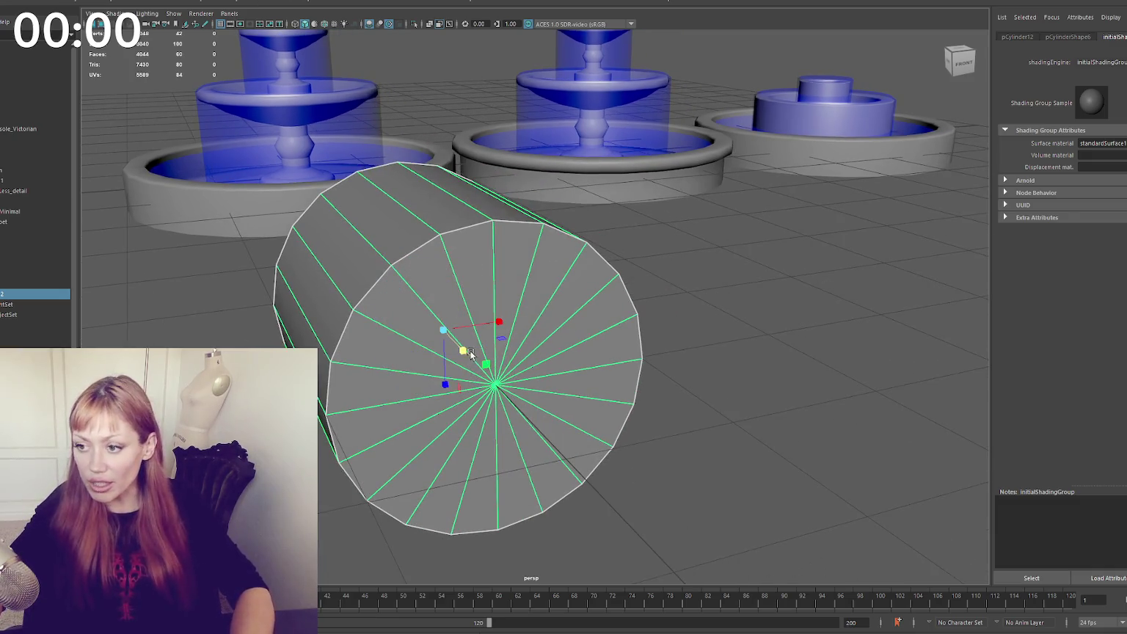
left_click_drag(442, 332, 435, 367)
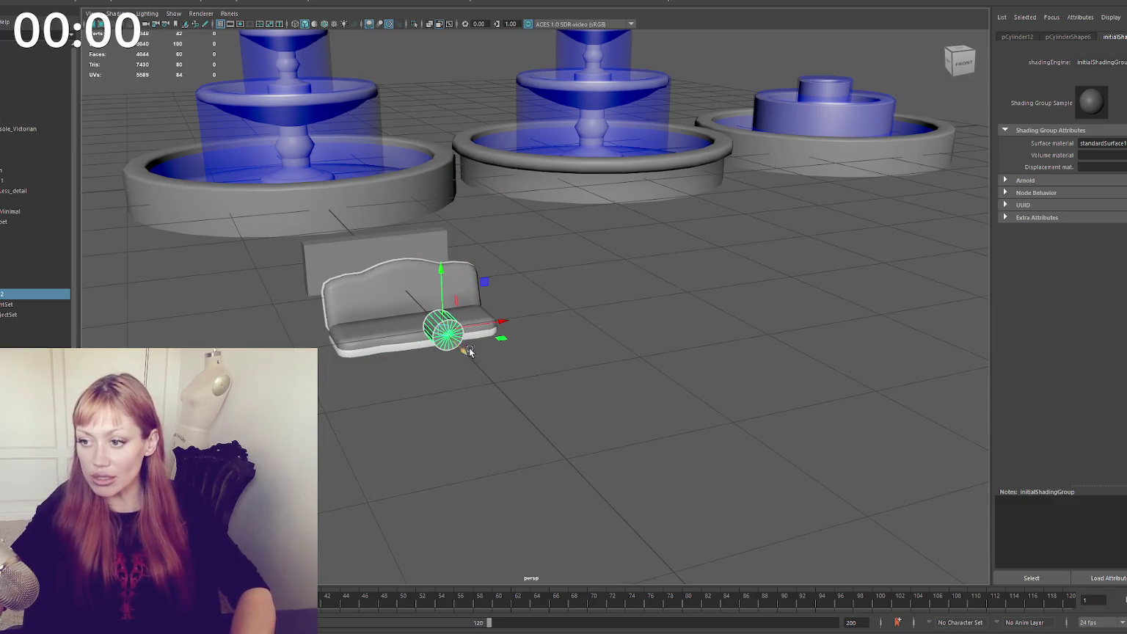
Move the cylinder to the sofa's left end and delete its lower faces, leaving an arch
key("w")
left_click_drag(433, 317, 330, 316)
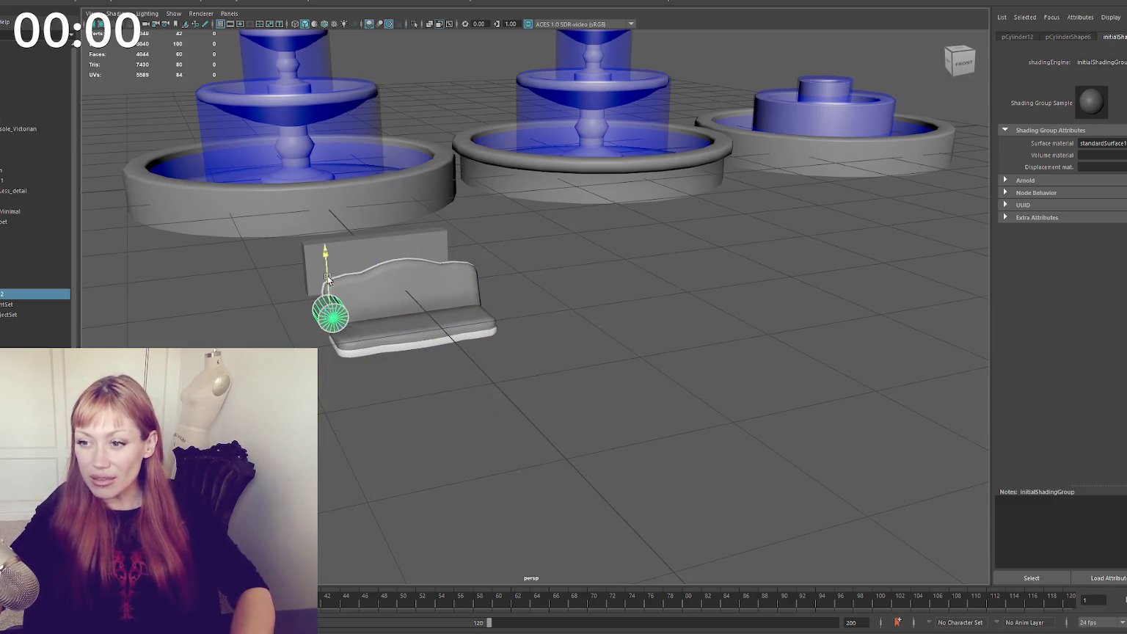
key("f")
mouse_move(403, 285)
left_mouse_down("alt")
mouse_move(381, 271)
mouse_move(360, 300)
mouse_move(372, 307)
left_mouse_up("alt")
right_click_drag(372, 307, 539, 303)
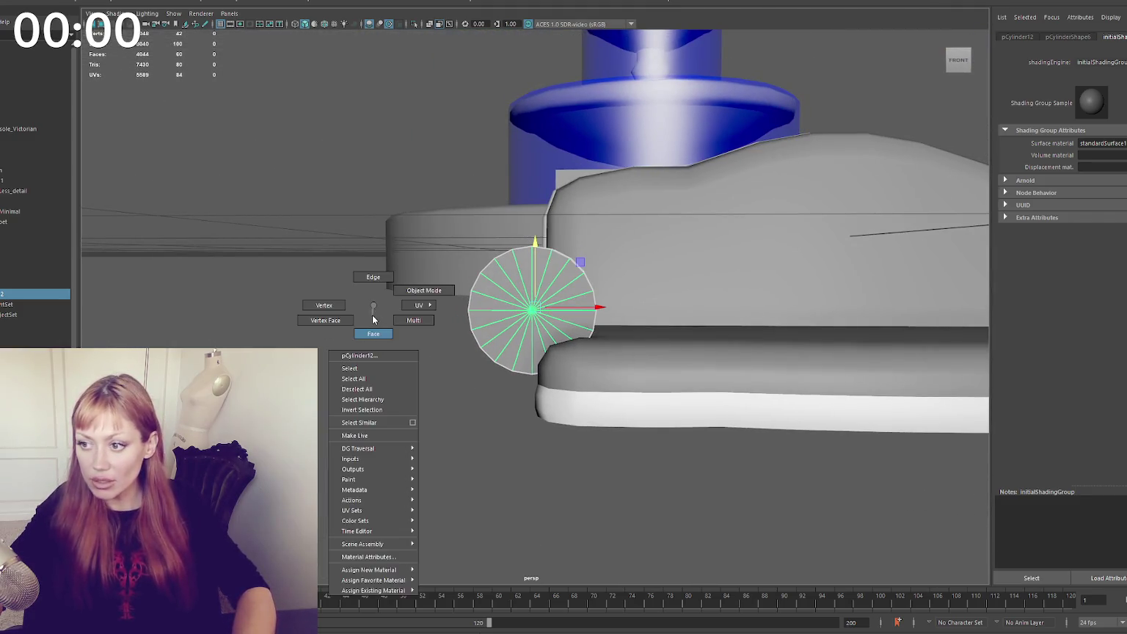
mouse_move(539, 303)
left_mouse_down()
mouse_move(450, 386)
mouse_move(527, 402)
mouse_move(541, 289)
mouse_move(529, 394)
mouse_move(600, 380)
mouse_move(550, 372)
mouse_move(418, 404)
mouse_move(492, 477)
left_mouse_up()
key("Delete")
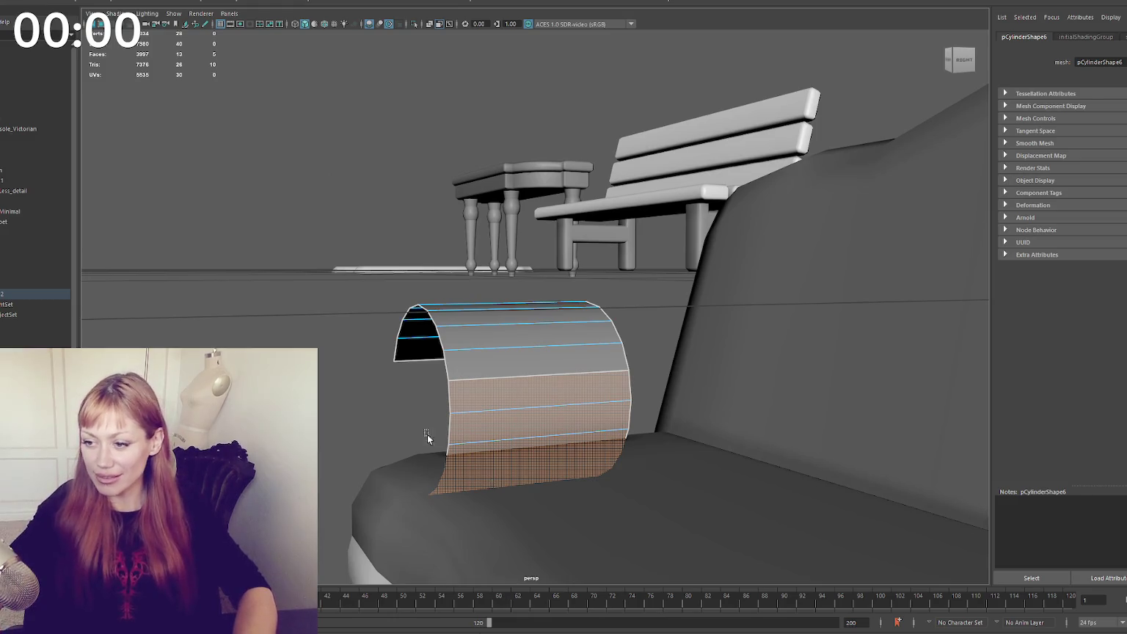
Delete the arch's four lower faces and extrude its bottom edge downward
key("Delete")
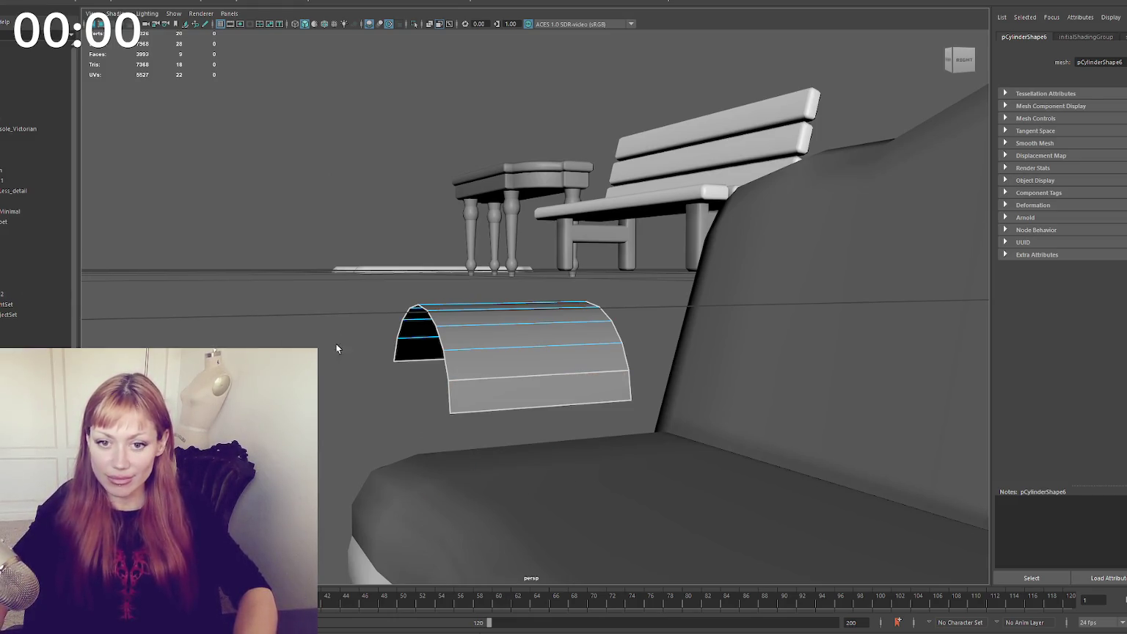
left_click(521, 394)
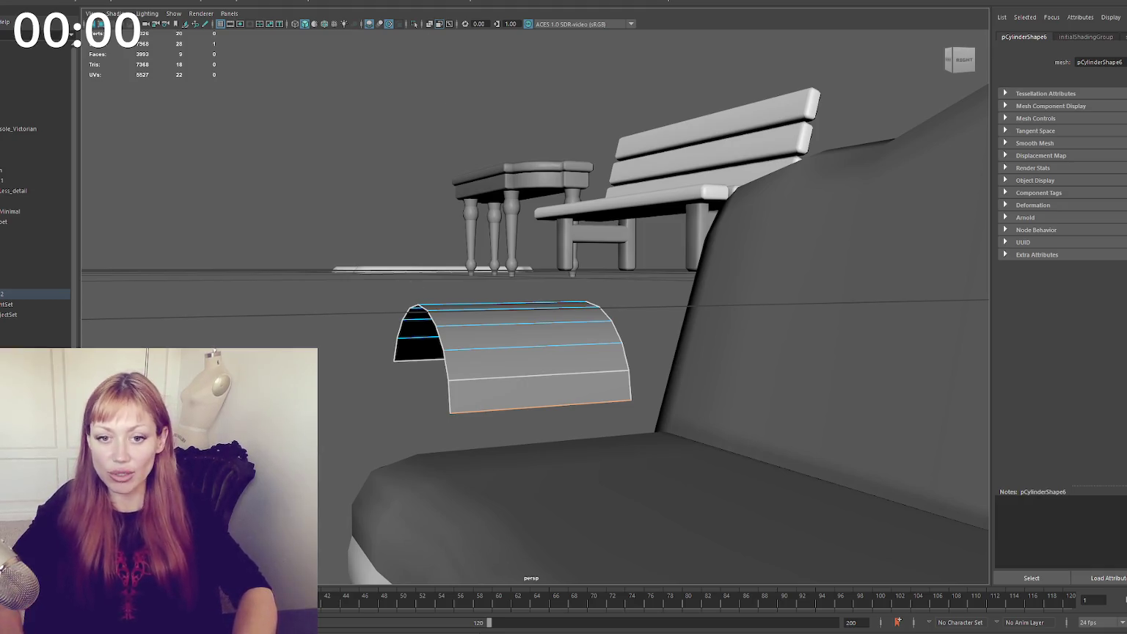
left_click_drag(391, 212, 453, 233, "alt")
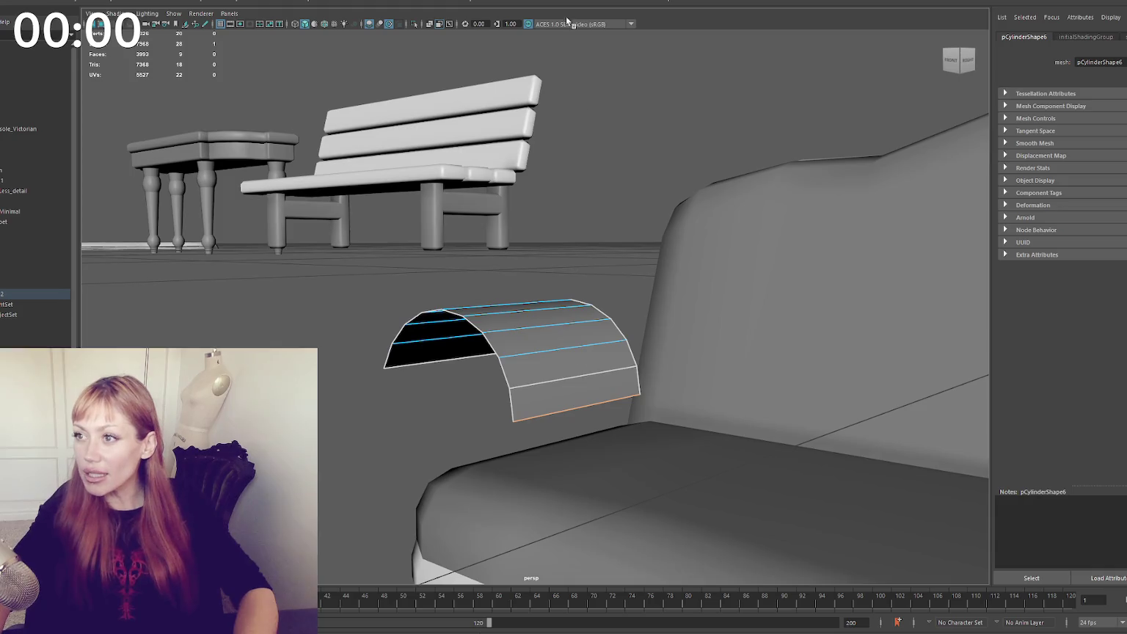
key("ctrl+e")
left_click_drag(585, 359, 585, 401)
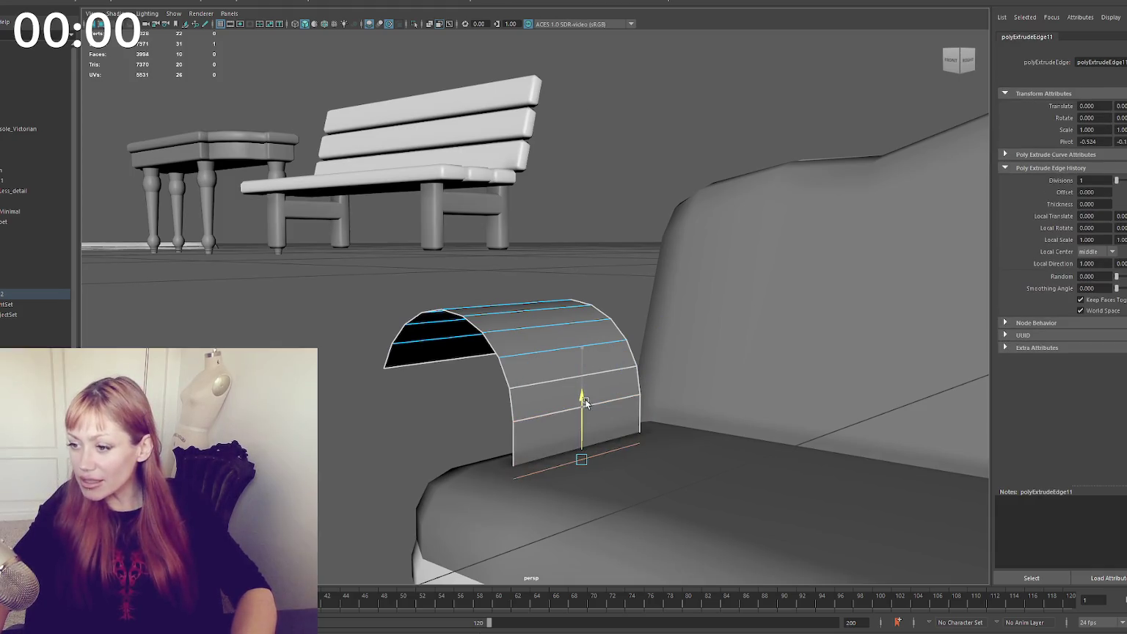
left_click_drag(616, 461, 681, 455, "alt")
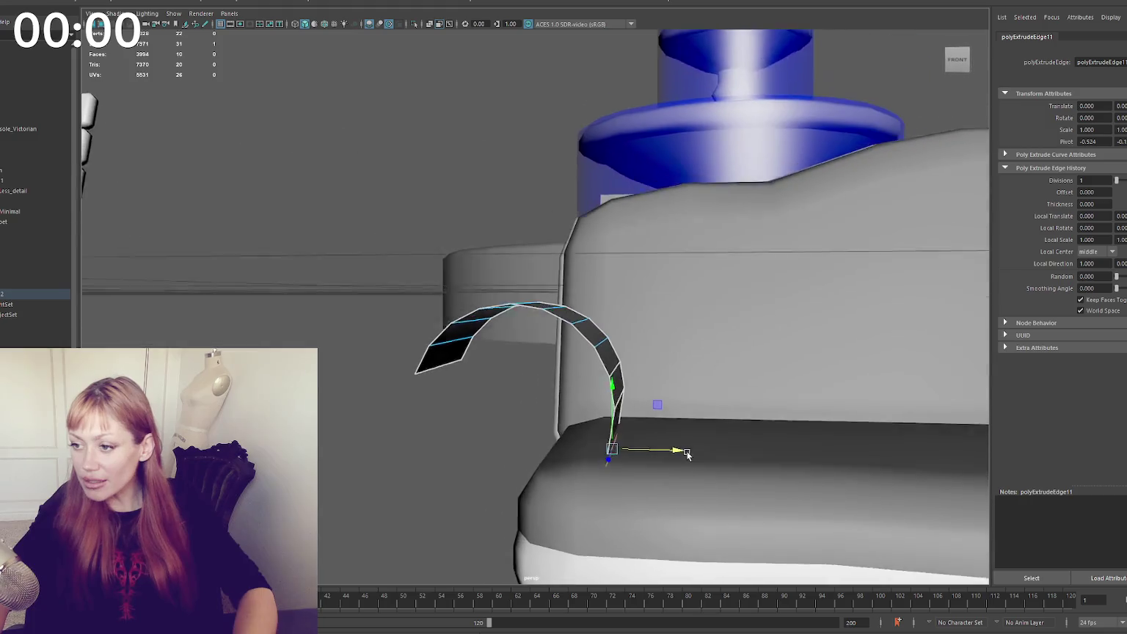
right_click_drag(681, 456, 482, 325, "alt")
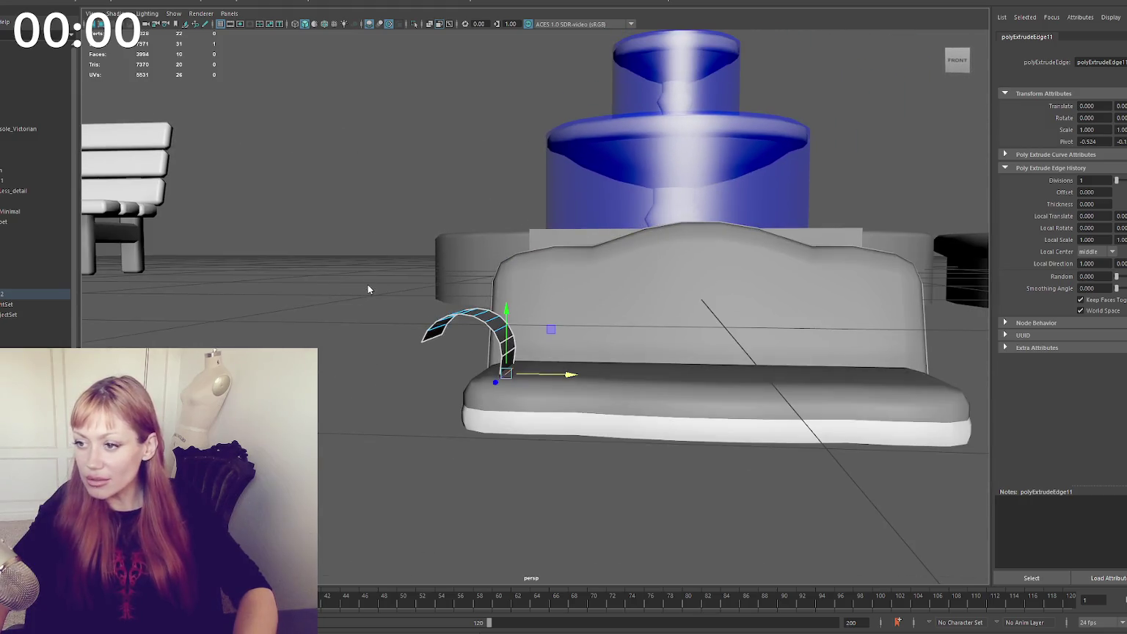
Shrink the arch, lower it onto the seat corner and lengthen it along the arm
key("r")
left_click_drag(469, 352, 443, 355)
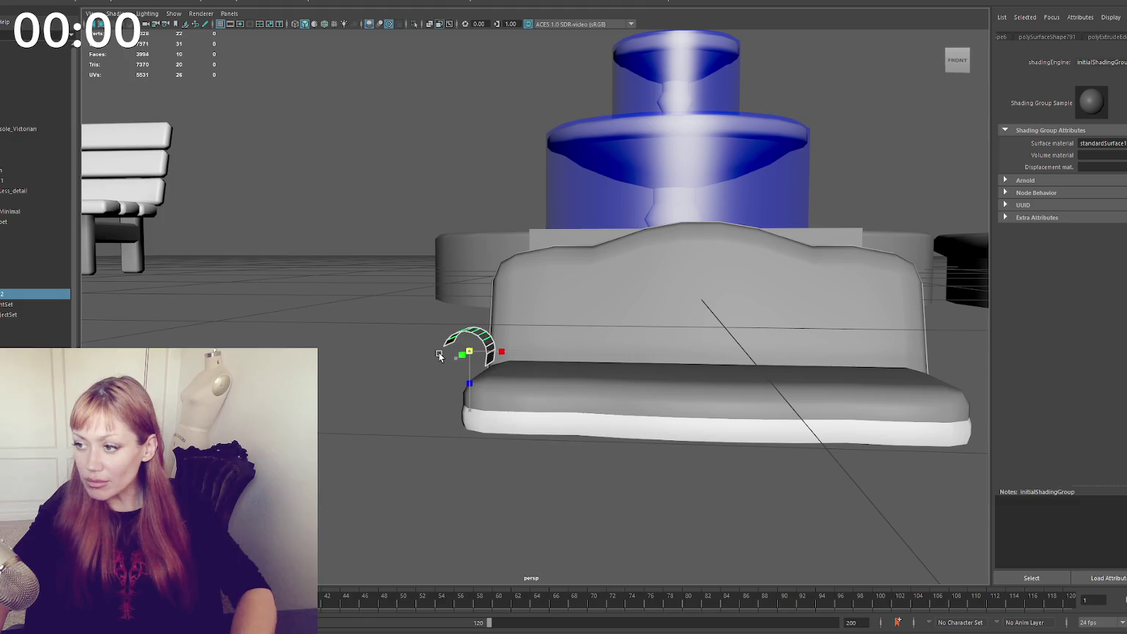
right_click_drag(443, 355, 508, 374)
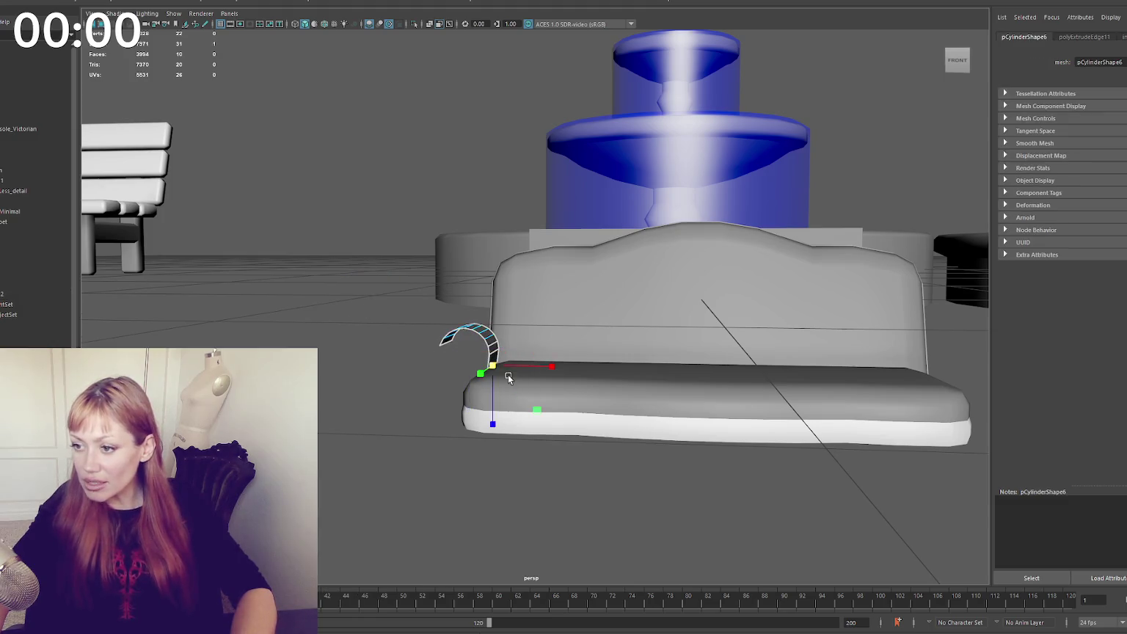
mouse_move(496, 369)
left_mouse_down()
mouse_move(493, 359)
mouse_move(522, 384)
left_mouse_up()
left_click(477, 341)
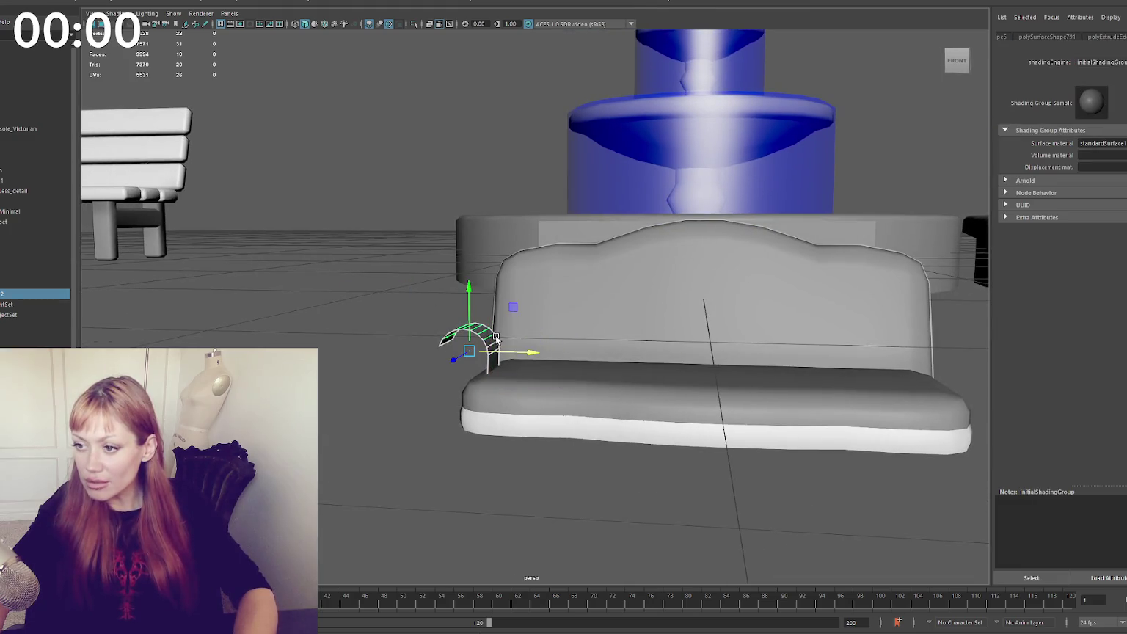
left_click_drag(477, 341, 370, 294, "alt")
left_click(370, 294)
left_click(473, 326)
left_click_drag(466, 333, 367, 342)
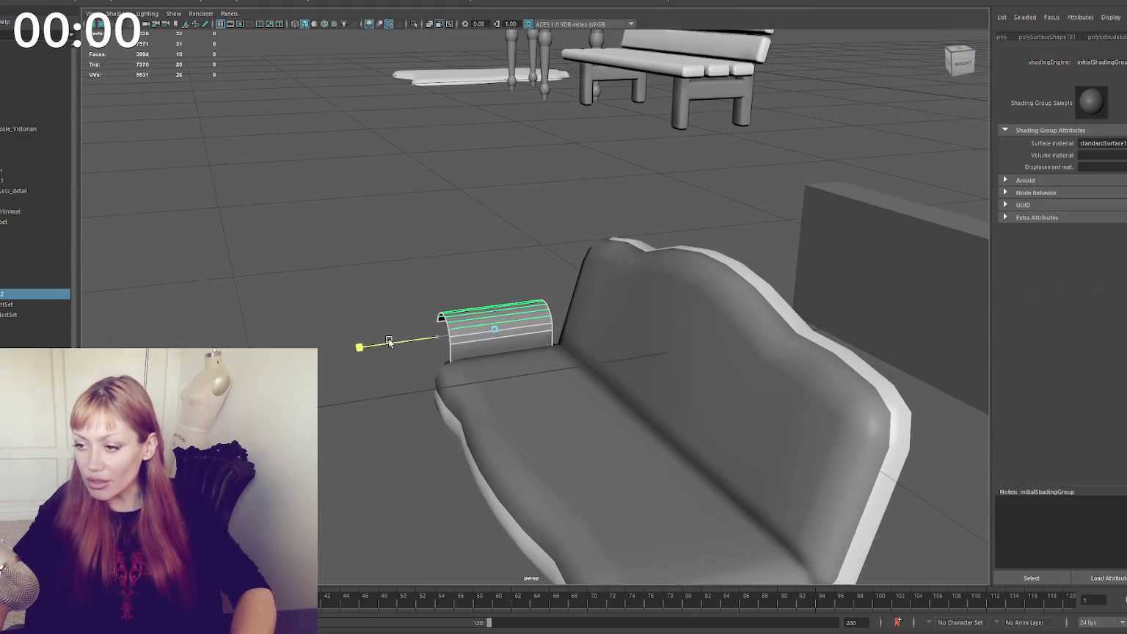
mouse_move(444, 335)
left_mouse_down()
mouse_move(648, 344)
mouse_move(607, 312)
mouse_move(551, 325)
mouse_move(705, 315)
mouse_move(382, 335)
mouse_move(424, 291)
mouse_move(472, 347)
left_mouse_up()
key("F8")
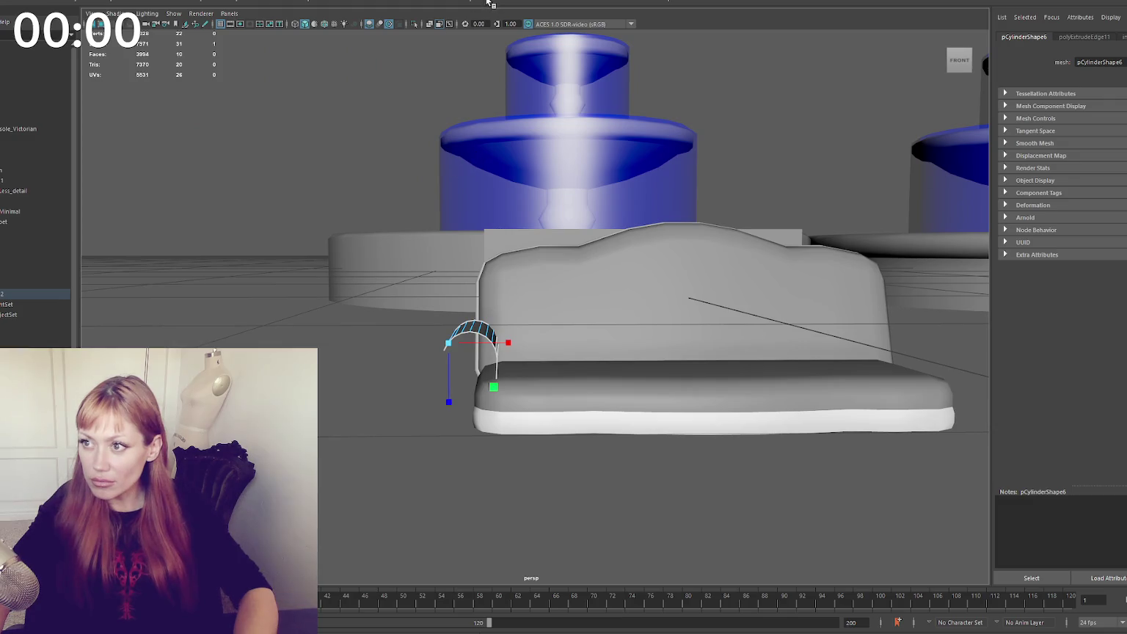
Extrude the armrest's border edge twice, moving the new edges into place
key("ctrl+e")
left_click_drag(411, 323, 445, 339, "alt")
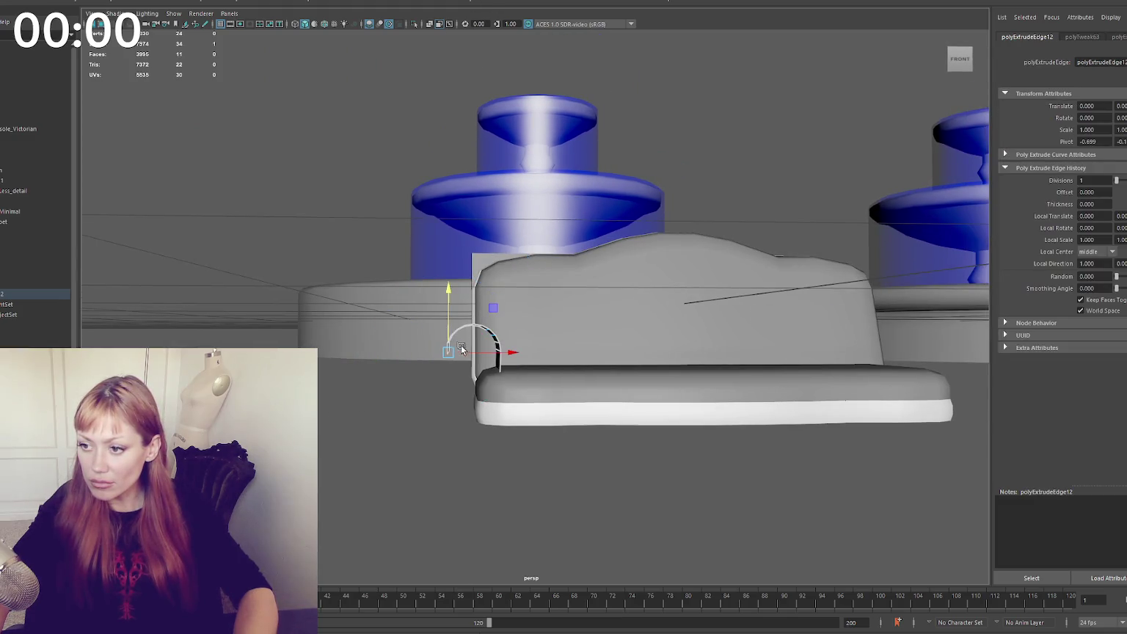
key("ctrl+e")
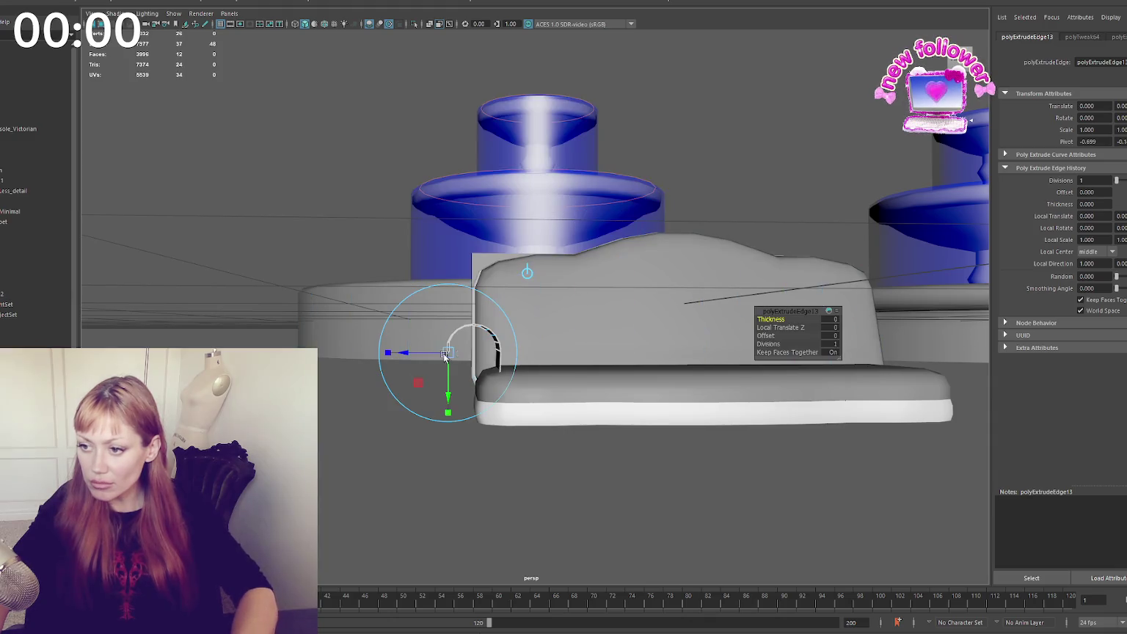
left_click(455, 352)
key("w")
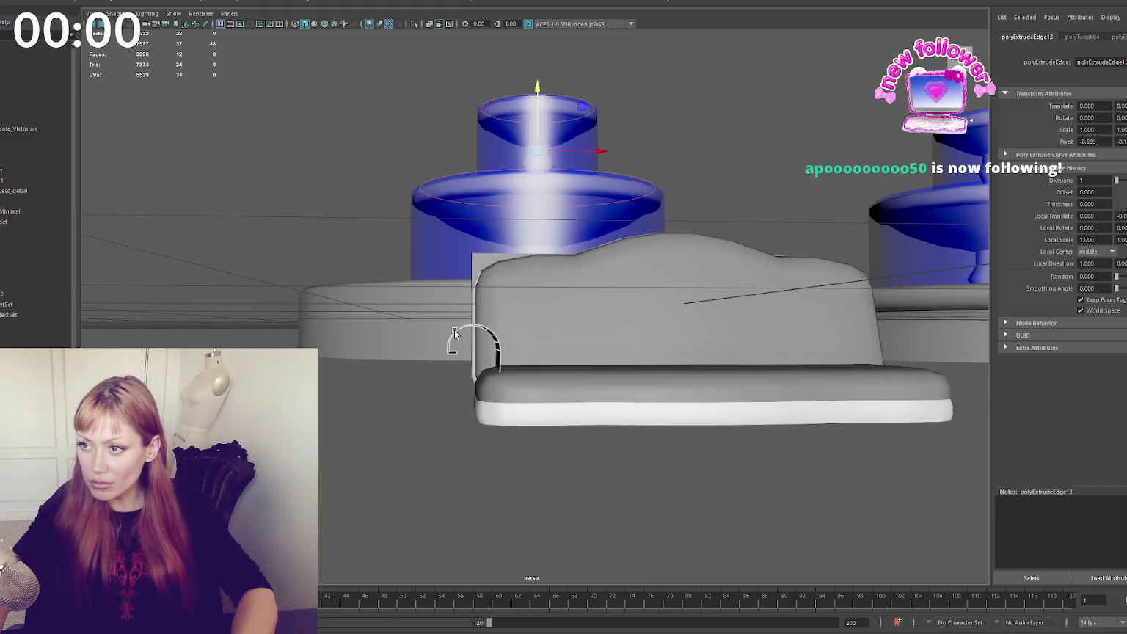
left_click(461, 358)
left_click_drag(452, 345, 454, 335, "alt")
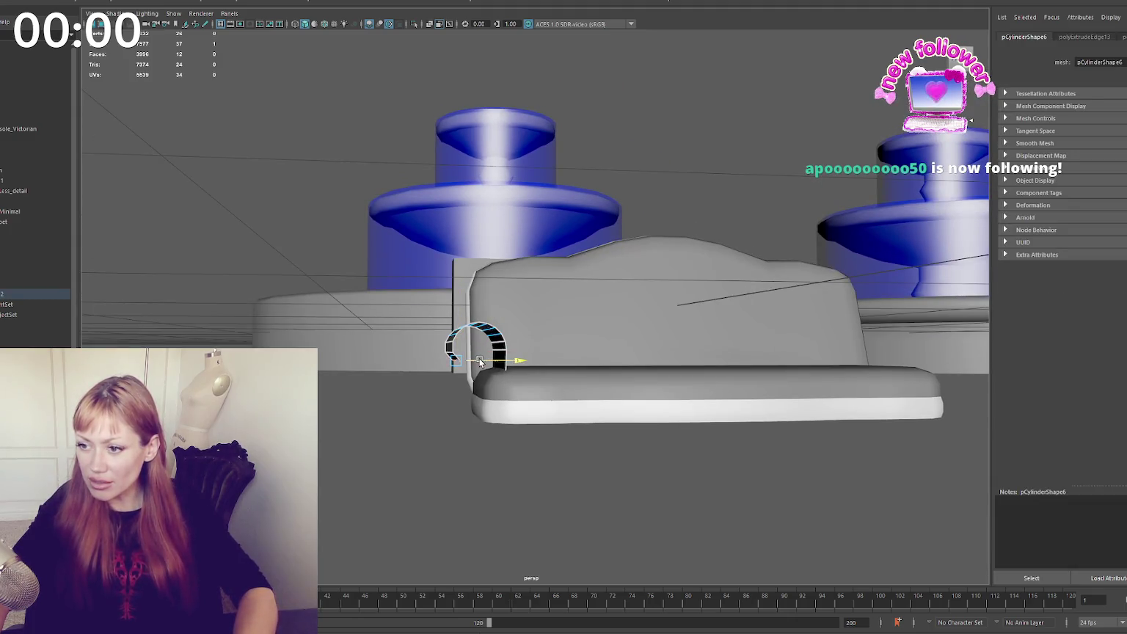
left_click_drag(477, 358, 464, 335, "alt")
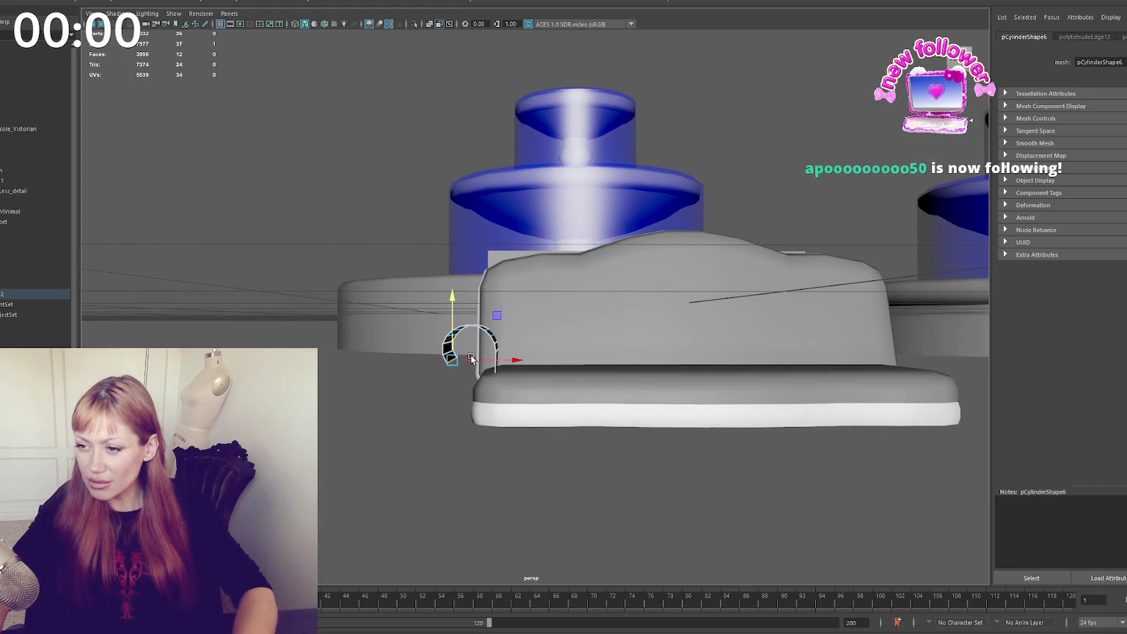
Extrude the edge four more times to form a side panel down beside the cushion
key("ctrl+e")
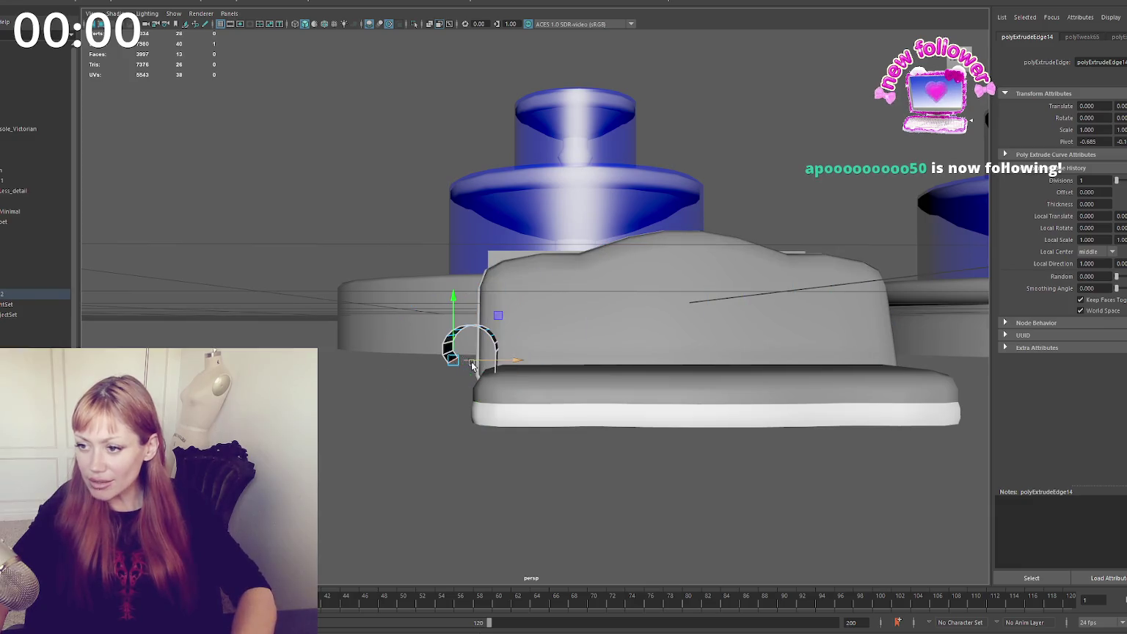
left_click(466, 350)
left_click_drag(462, 350, 462, 347, "alt")
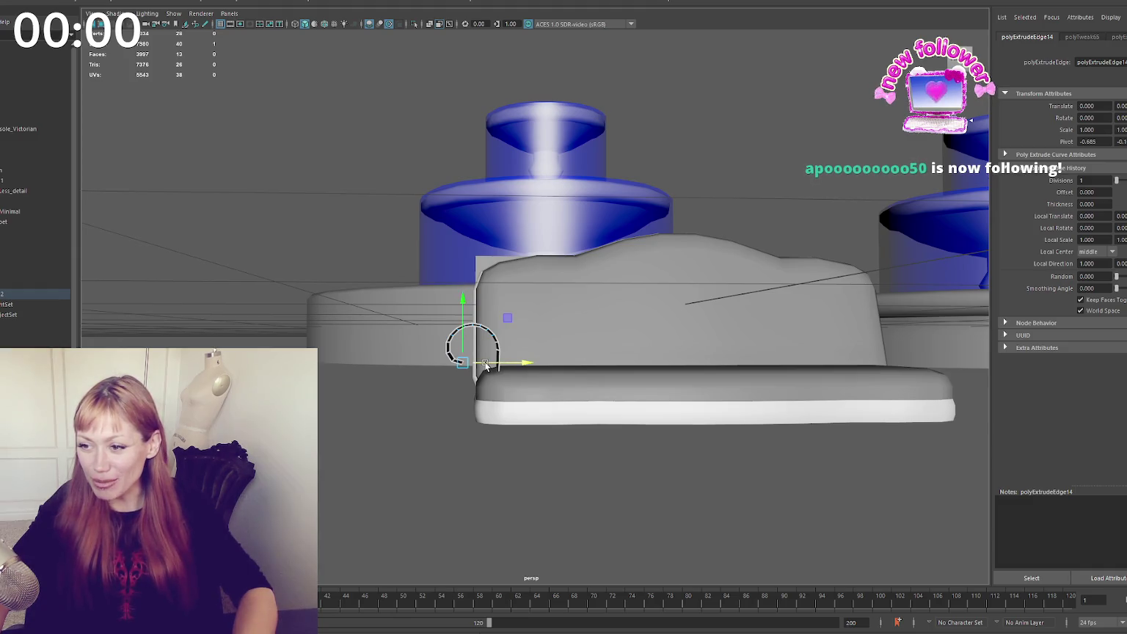
key("ctrl+e")
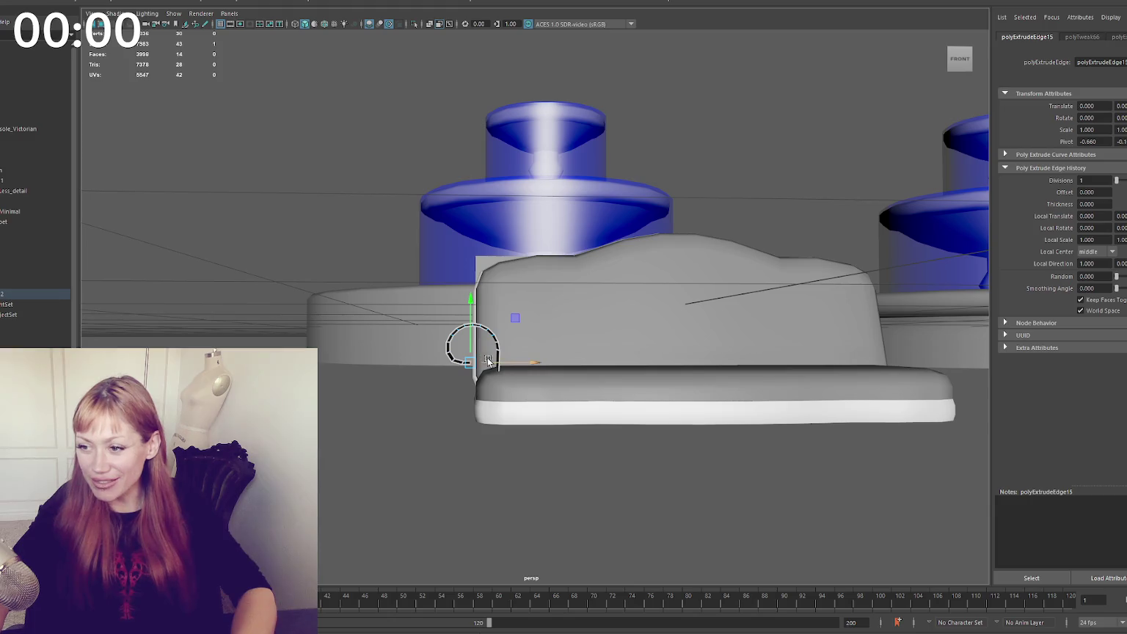
key("ctrl+e")
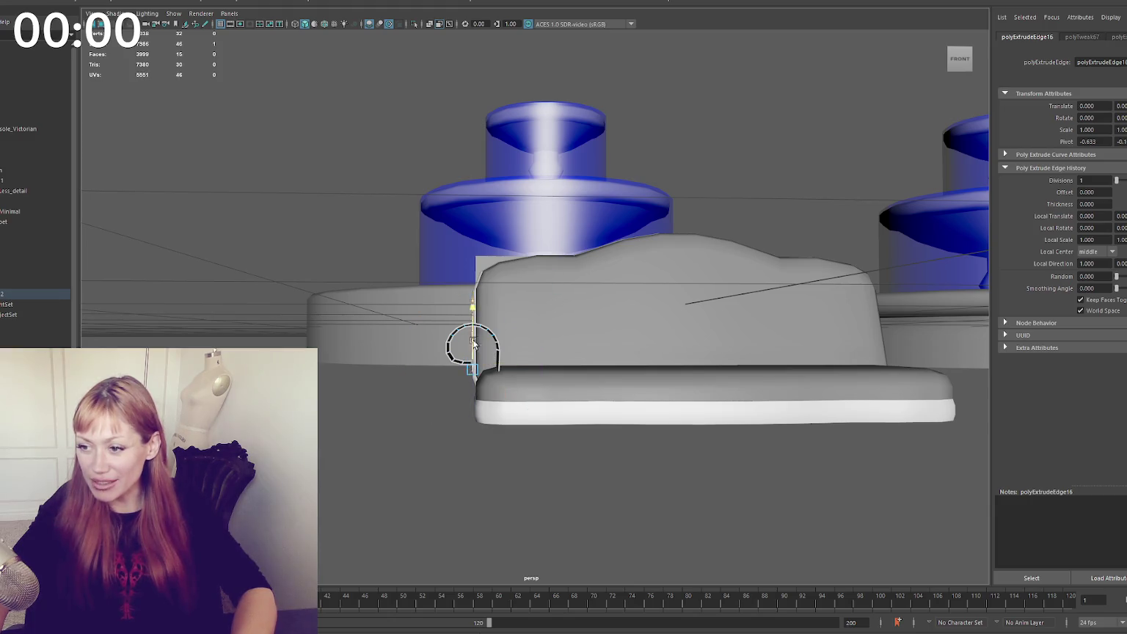
key("ctrl+e")
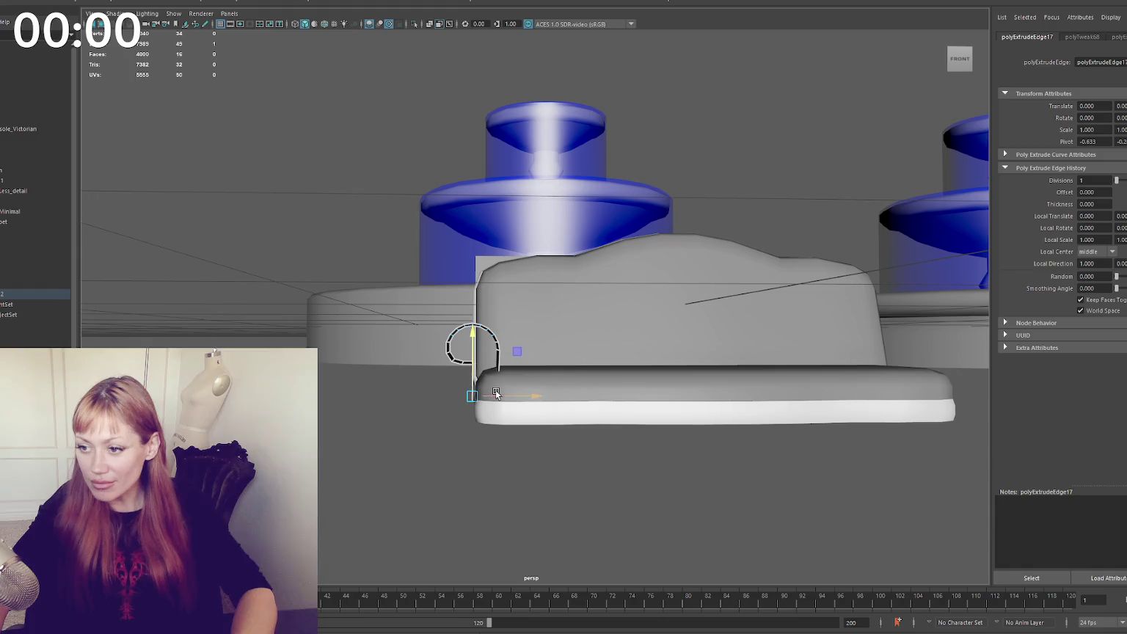
left_click_drag(504, 398, 455, 361, "alt")
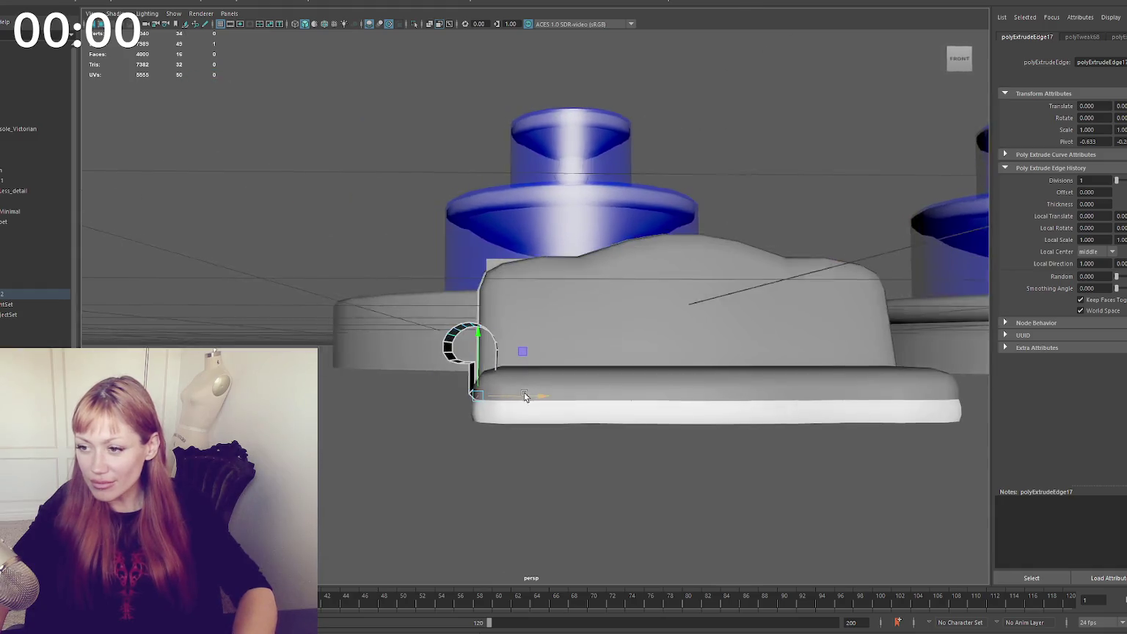
left_click(455, 359)
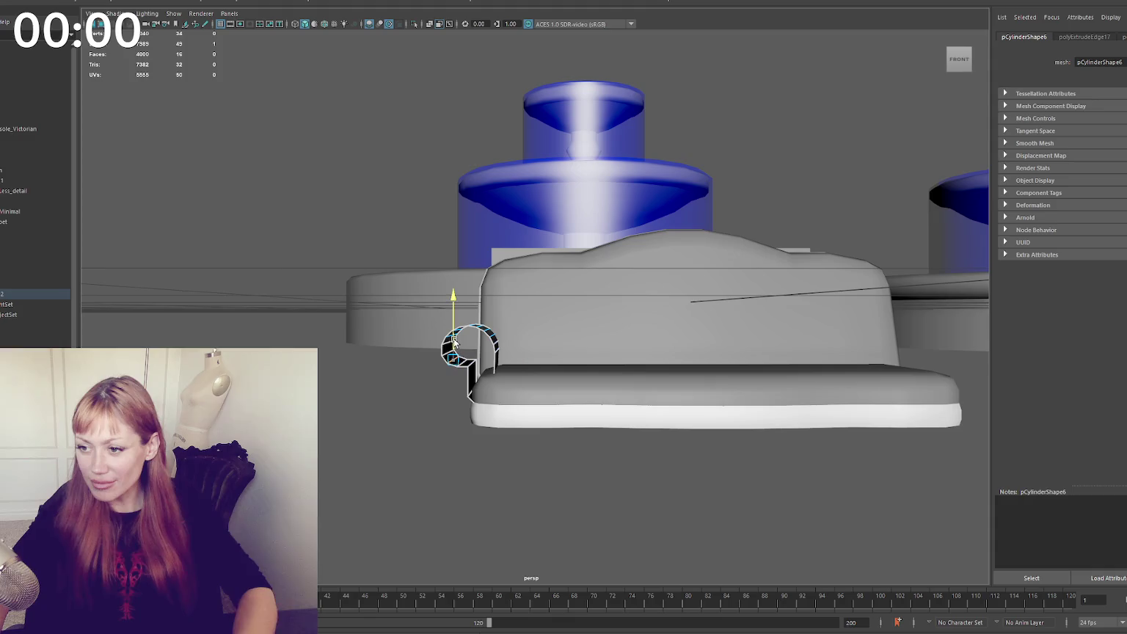
left_click_drag(388, 329, 432, 338, "alt")
left_click(450, 353)
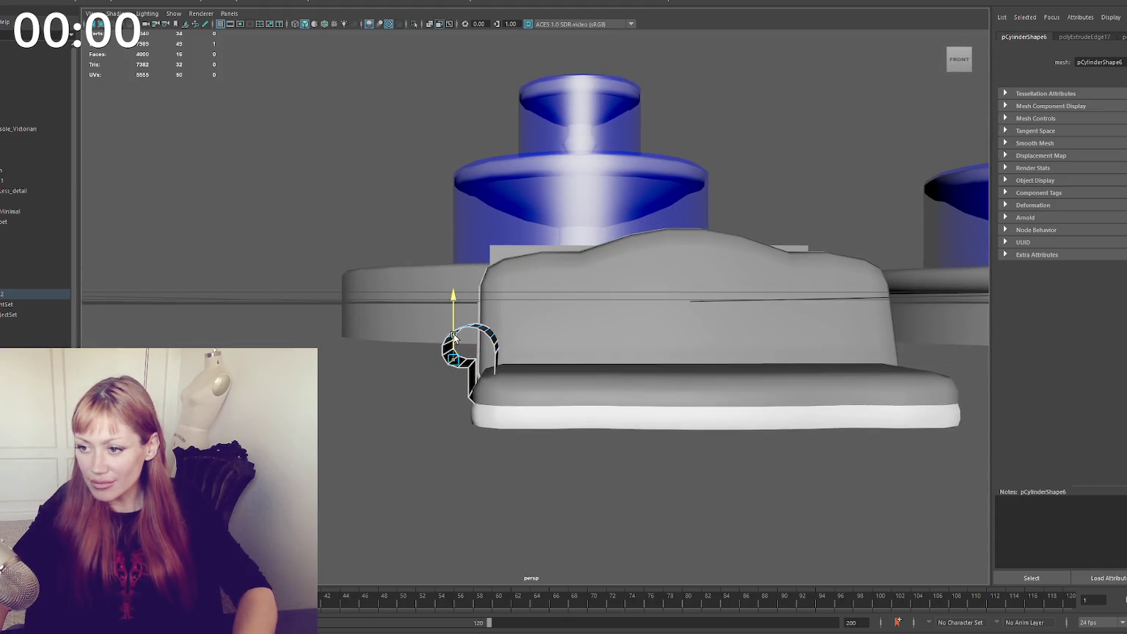
left_click_drag(377, 189, 420, 219, "alt")
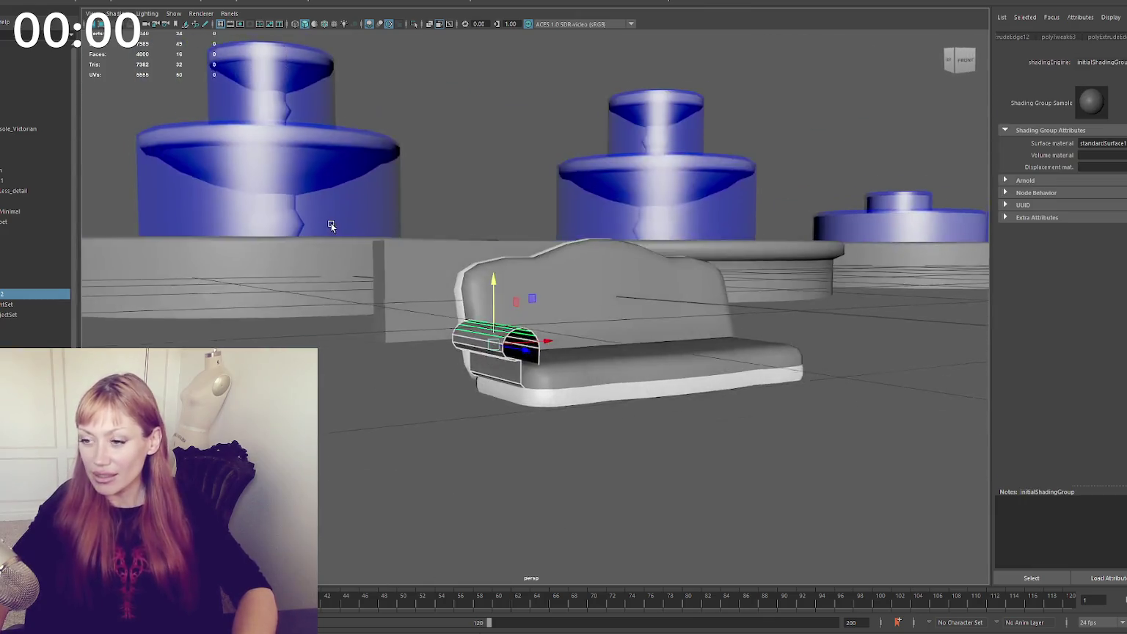
Soften the armrest piece's edges and check the arm from around the sofa
mouse_move(566, 188)
right_mouse_down()
mouse_move(551, 194)
mouse_move(701, 263)
right_mouse_up()
mouse_move(750, 237)
left_mouse_down("alt")
mouse_move(633, 253)
mouse_move(457, 345)
left_mouse_up("alt")
right_click_drag(261, 208, 324, 250)
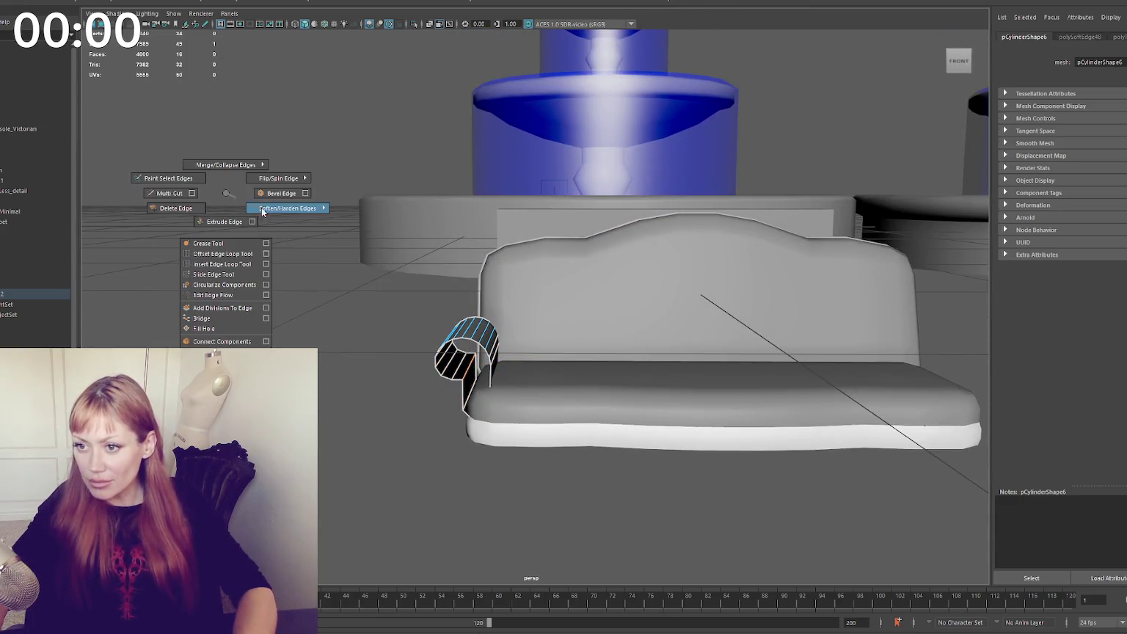
left_click(261, 214)
left_click_drag(262, 219, 389, 267, "alt")
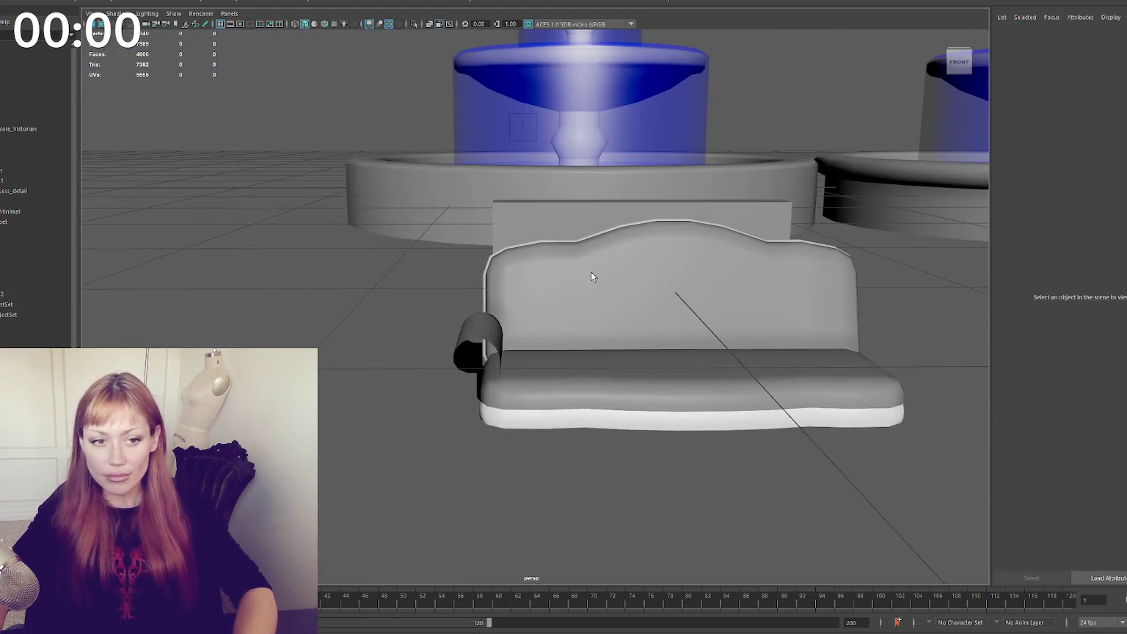
middle_click_drag(593, 269, 365, 270, "alt")
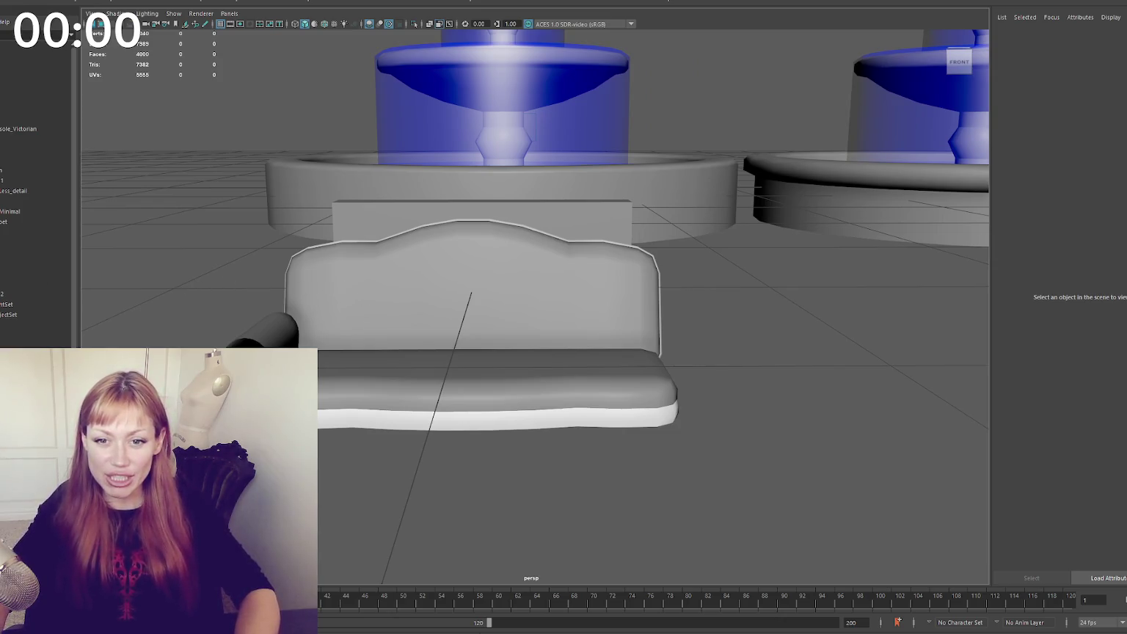
left_click_drag(104, 292, 238, 301, "alt")
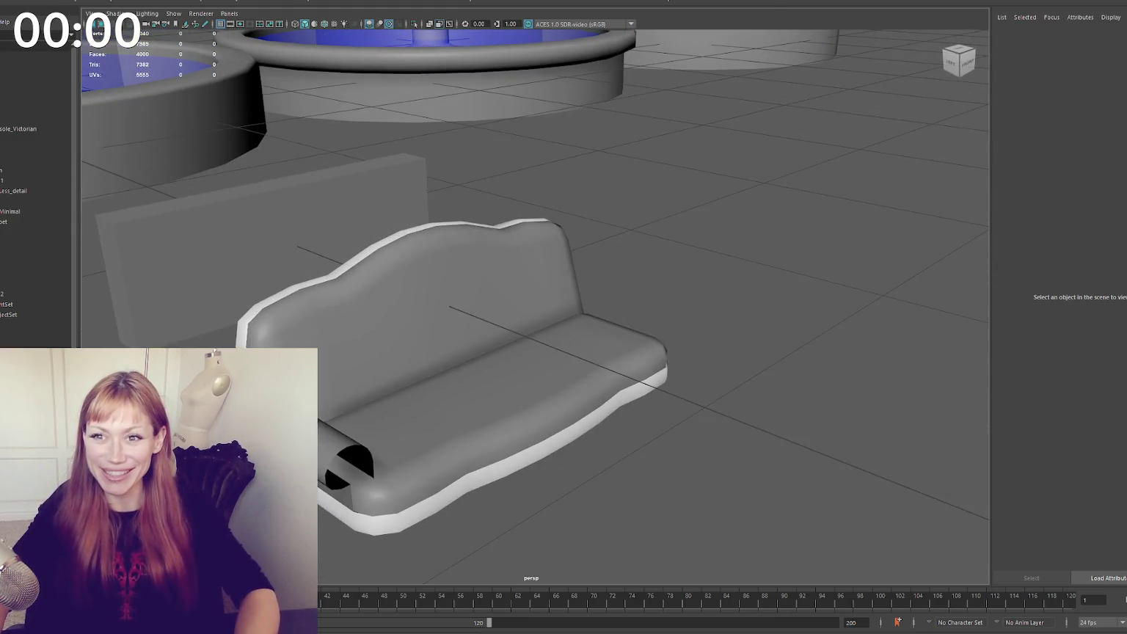
Move the fountain's cylinder out onto open ground beside the sofa and rotate it 90°
left_click(14, 304)
scroll(468, 301, "down", 5)
scroll(469, 301, "down", 3)
scroll(397, 263, "up", 1)
mouse_move(397, 263)
left_mouse_down()
mouse_move(600, 298)
mouse_move(609, 338)
left_mouse_up()
key("e")
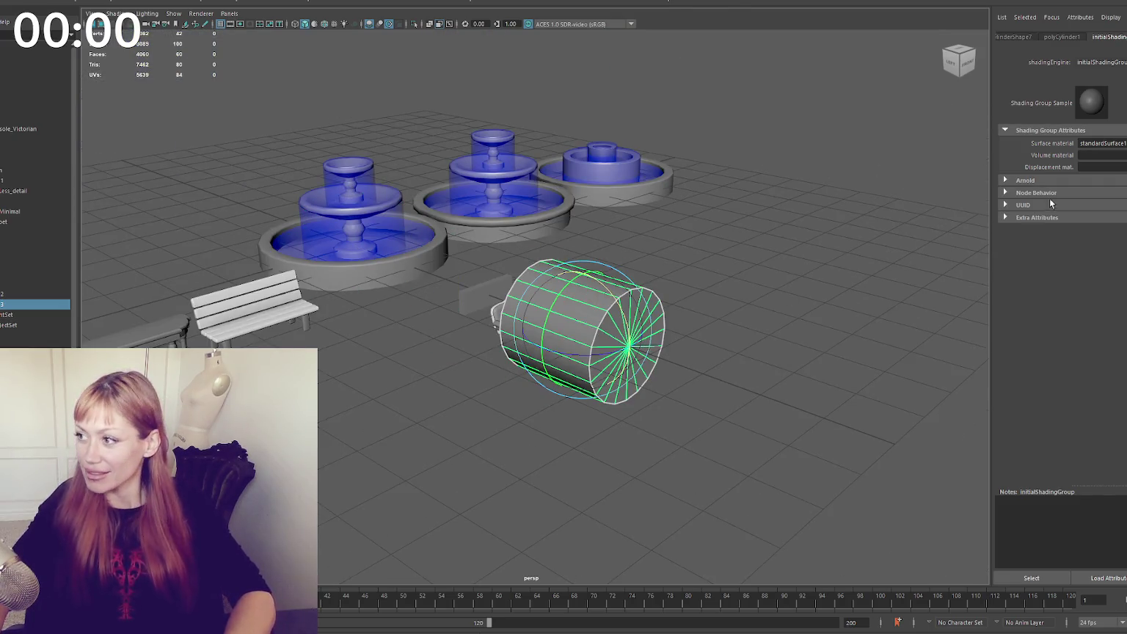
Reduce the cylinder's Subdivisions Axis from 20 to 12 and shrink it uniformly
left_click(1123, 143)
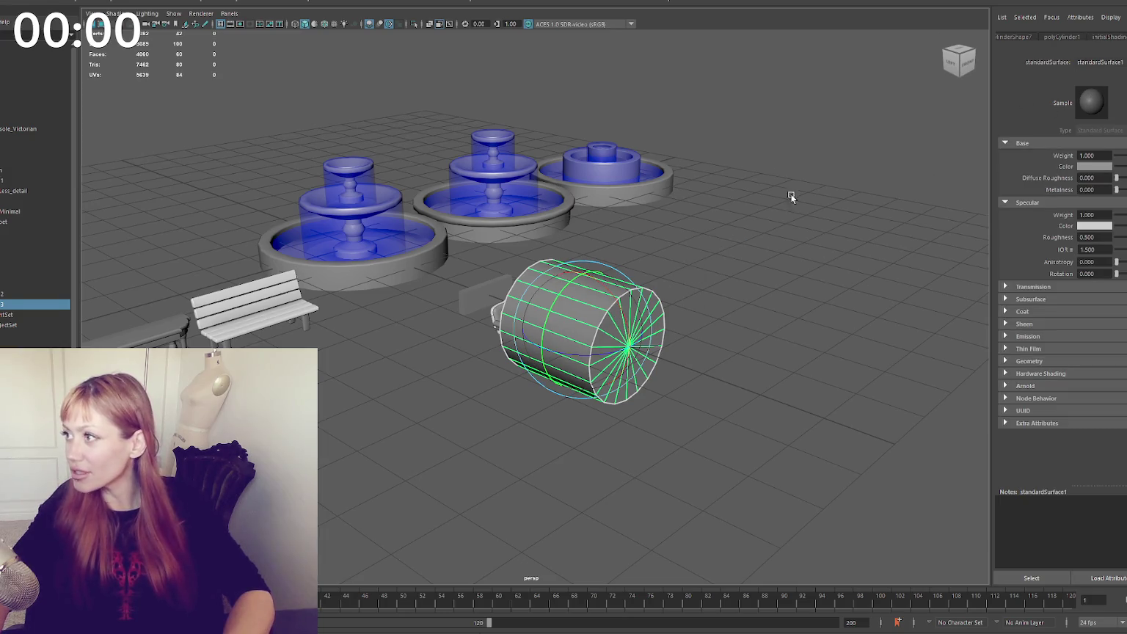
key("ctrl+a")
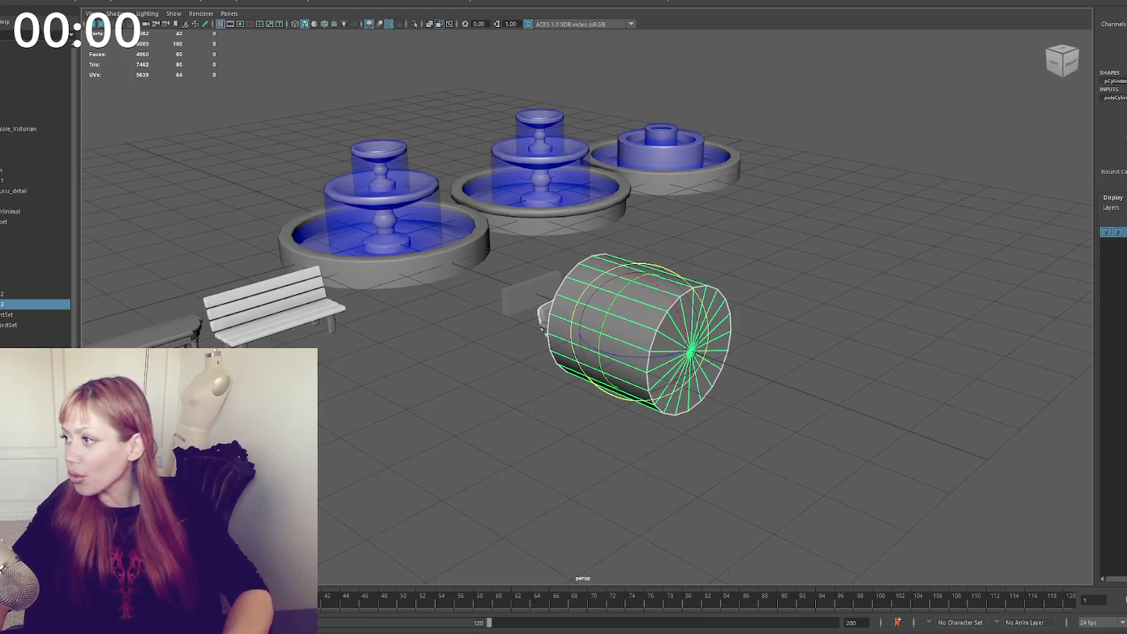
middle_click_drag(711, 245, 674, 245)
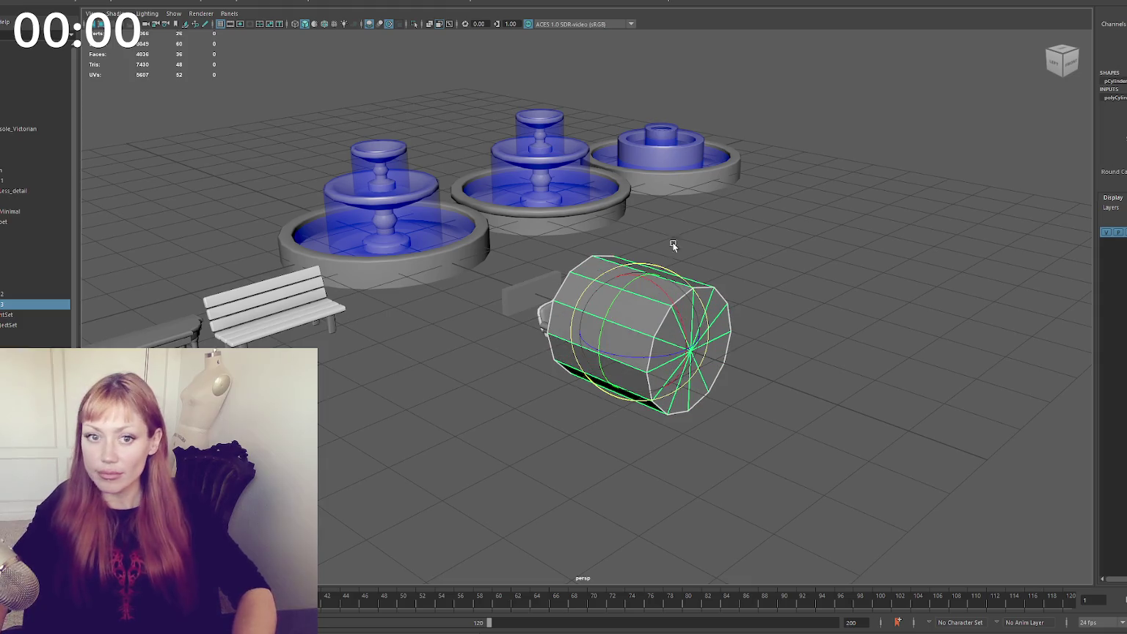
scroll(673, 245, "up", 3)
scroll(731, 251, "up", 2)
right_click_drag(678, 220, 704, 213)
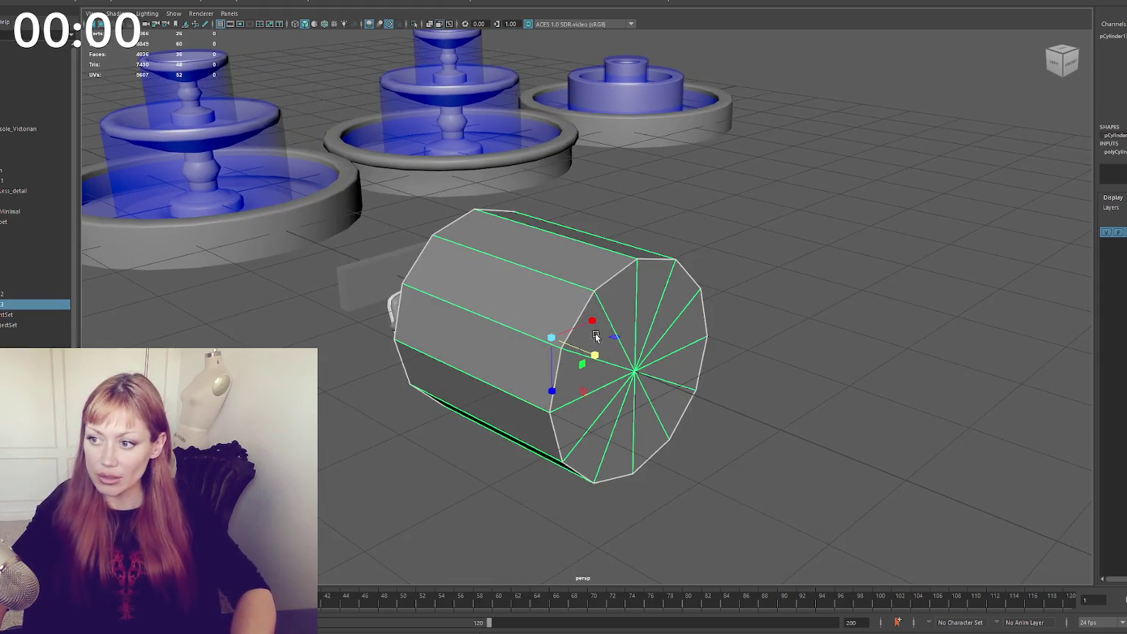
left_click_drag(556, 336, 469, 345)
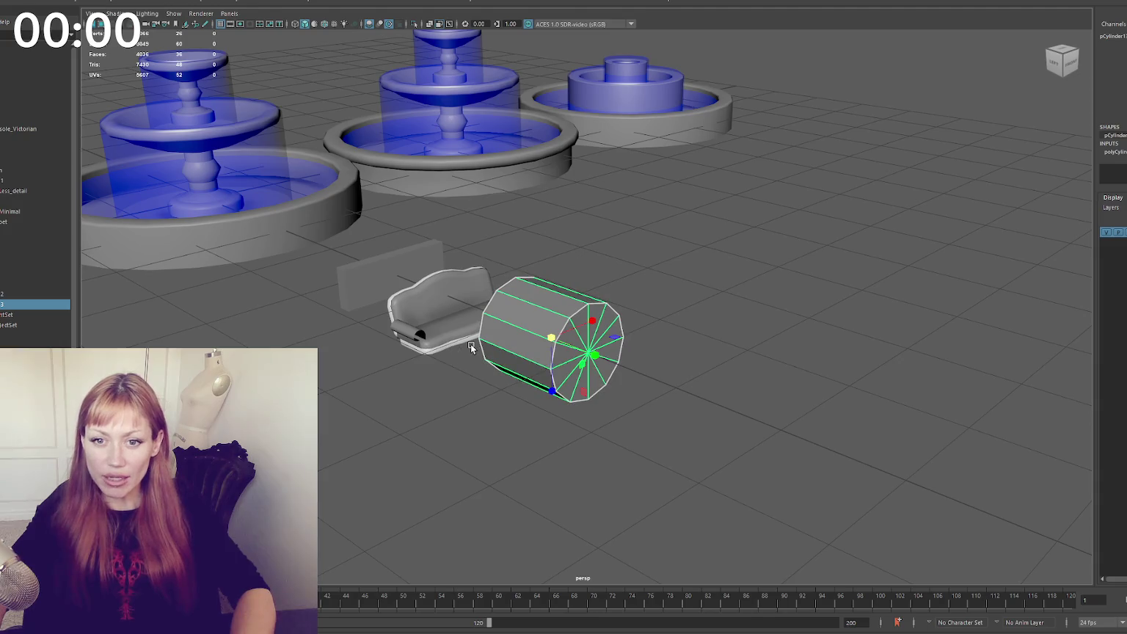
scroll(492, 321, "up", 3)
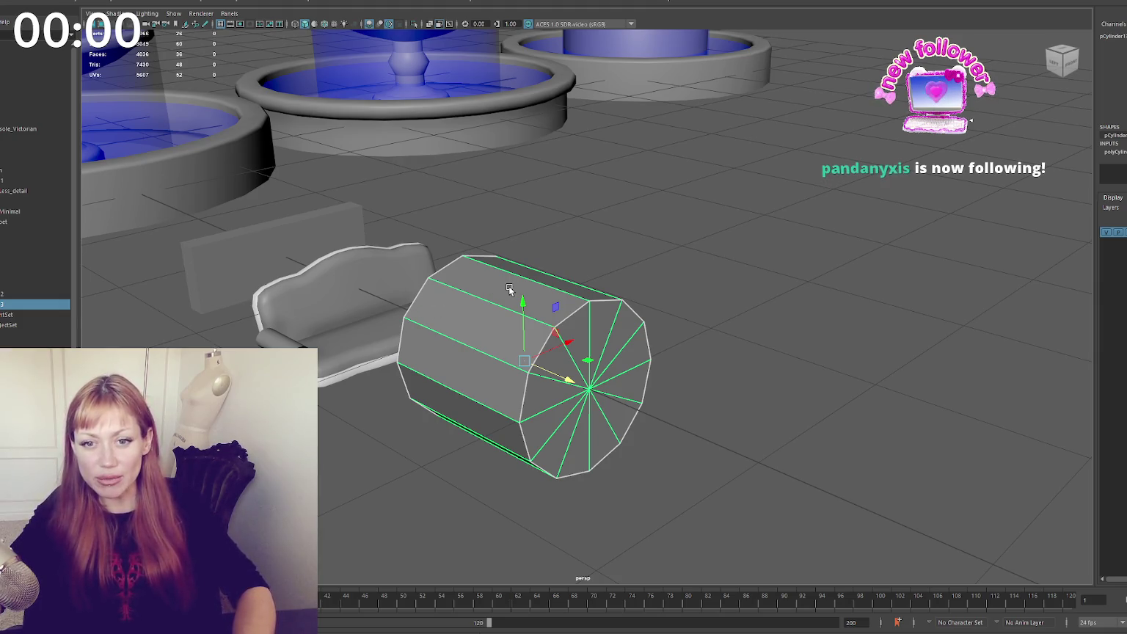
Place the small cylinder on the sofa's left arm and scale it to fit along the arm
right_click(534, 283)
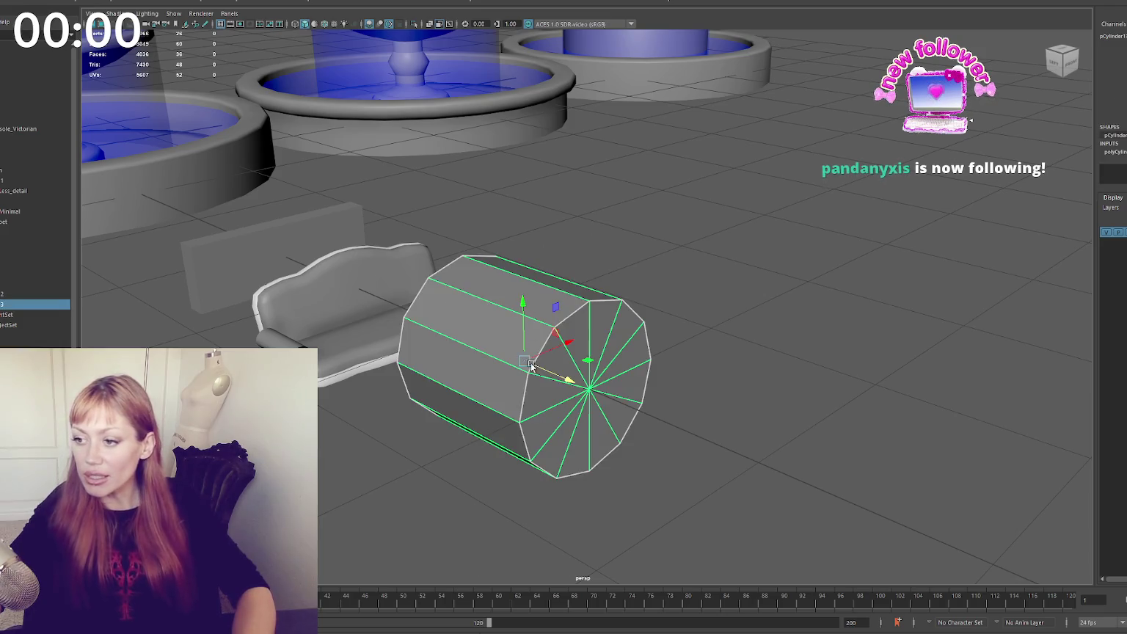
mouse_move(523, 379)
left_mouse_down()
mouse_move(397, 324)
mouse_move(290, 333)
left_mouse_up()
key("r")
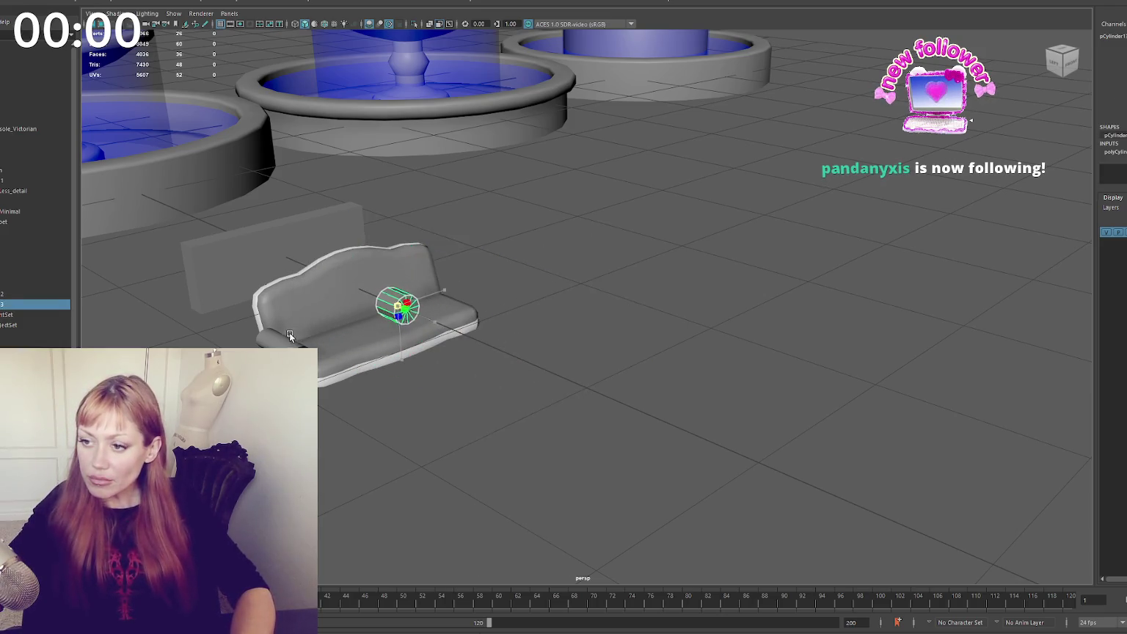
left_click_drag(409, 303, 291, 317)
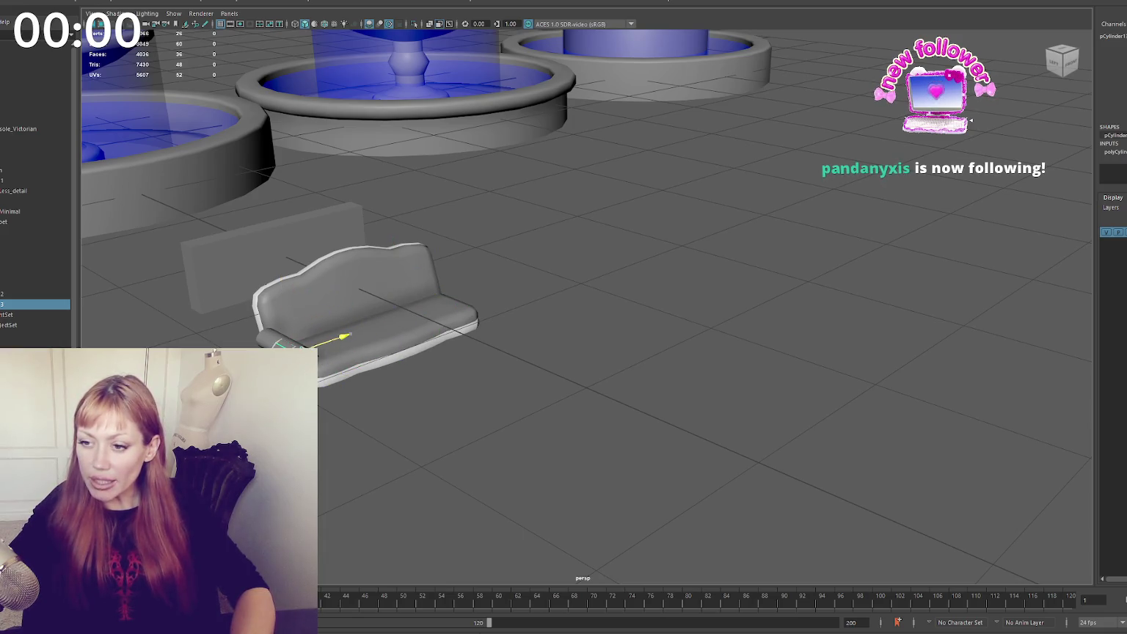
key("f")
scroll(490, 301, "down", 3)
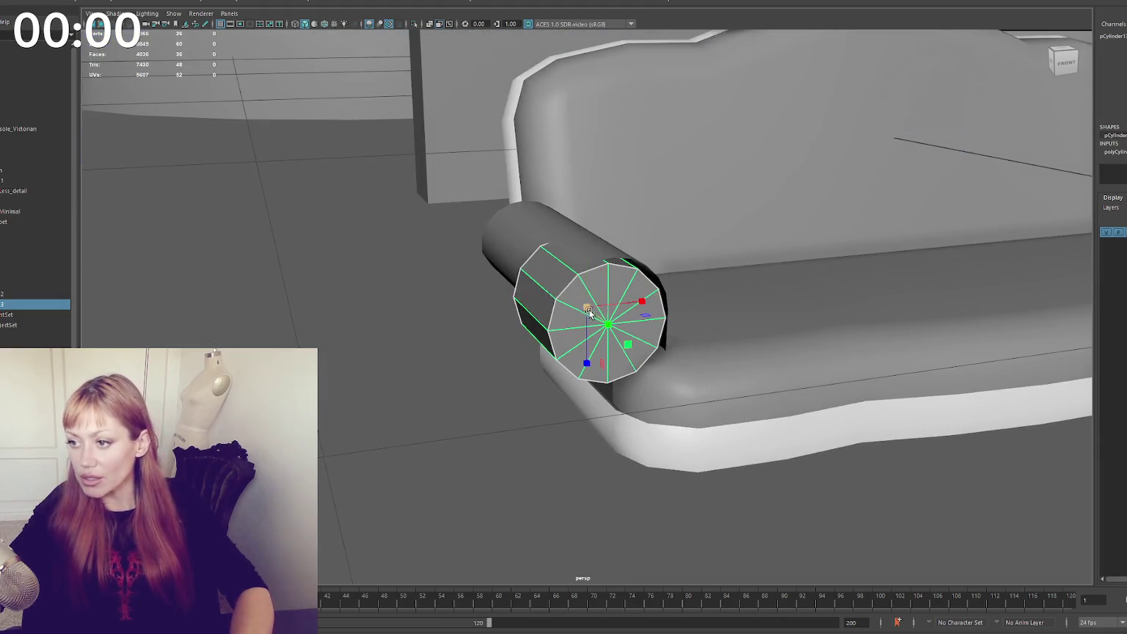
key("r")
mouse_move(596, 292)
left_mouse_down()
mouse_move(611, 301)
mouse_move(664, 262)
mouse_move(499, 301)
left_mouse_up()
key("w")
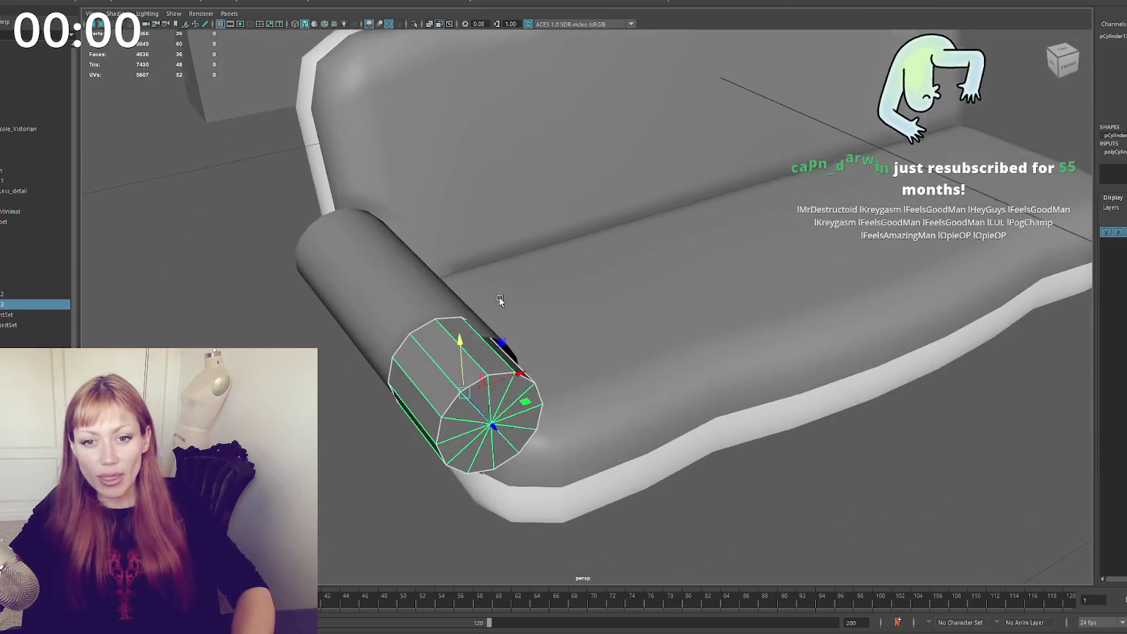
mouse_move(471, 393)
left_mouse_down("alt")
mouse_move(506, 345)
mouse_move(491, 317)
mouse_move(606, 347)
mouse_move(480, 361)
left_mouse_up("alt")
Delete the bolster's 12 end-cap faces
mouse_move(599, 360)
left_mouse_down("alt")
mouse_move(533, 352)
mouse_move(650, 348)
left_mouse_up("alt")
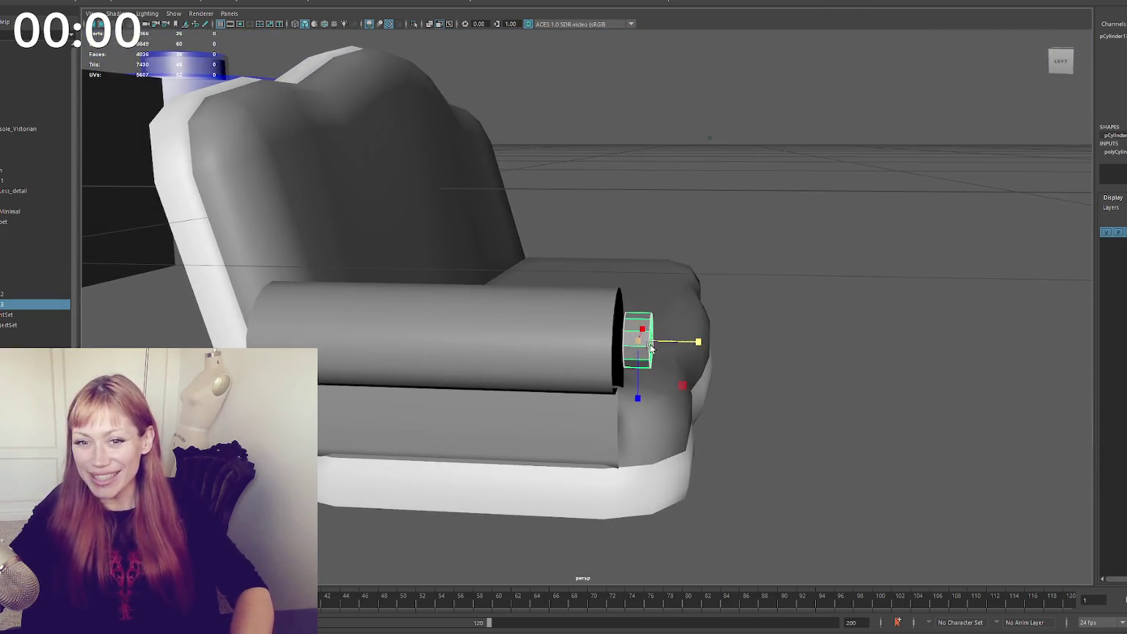
right_click_drag(769, 201, 770, 220)
mouse_move(613, 273)
left_mouse_down()
mouse_move(648, 365)
mouse_move(659, 350)
mouse_move(328, 292)
left_mouse_up()
key("Delete")
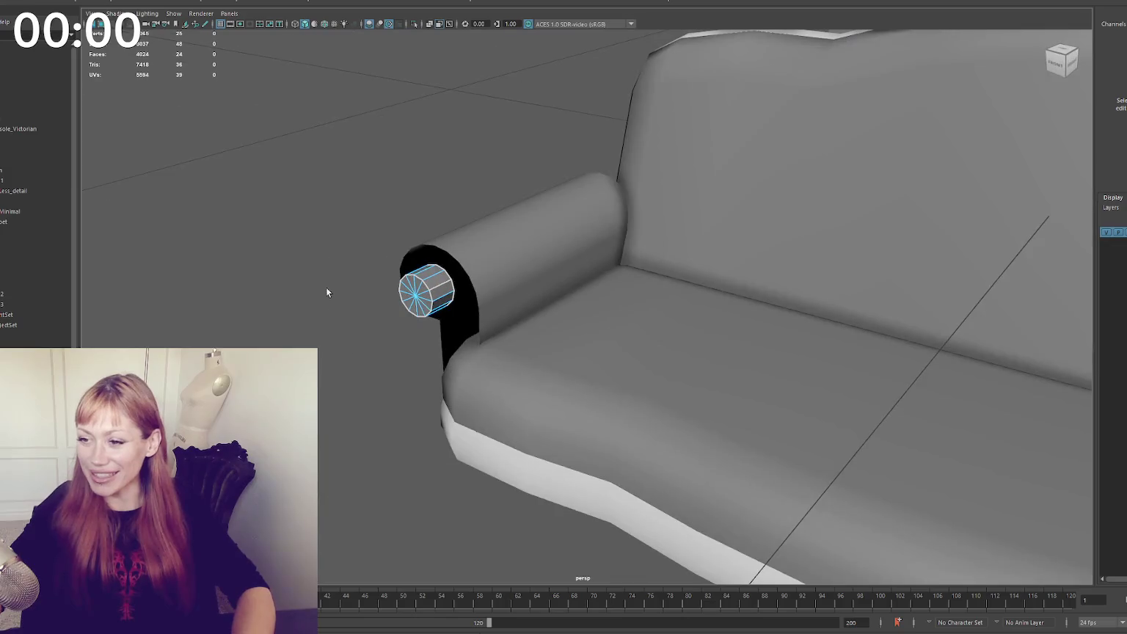
Bevel the small cylinder at the arm's end with a 0.2 fraction
left_click(416, 283)
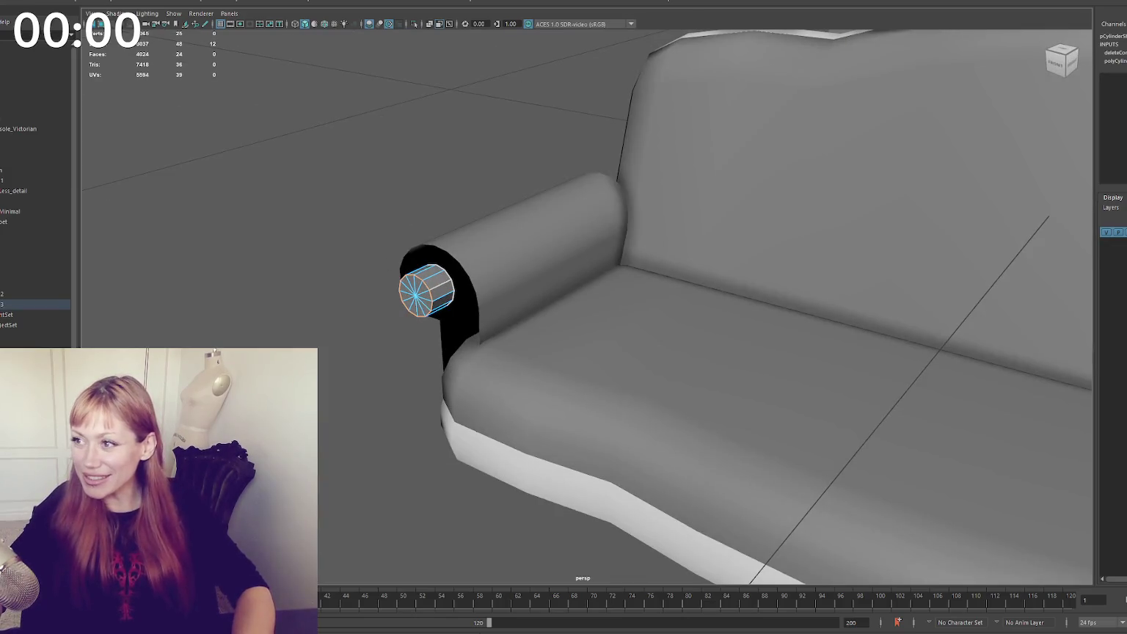
key("ctrl+b")
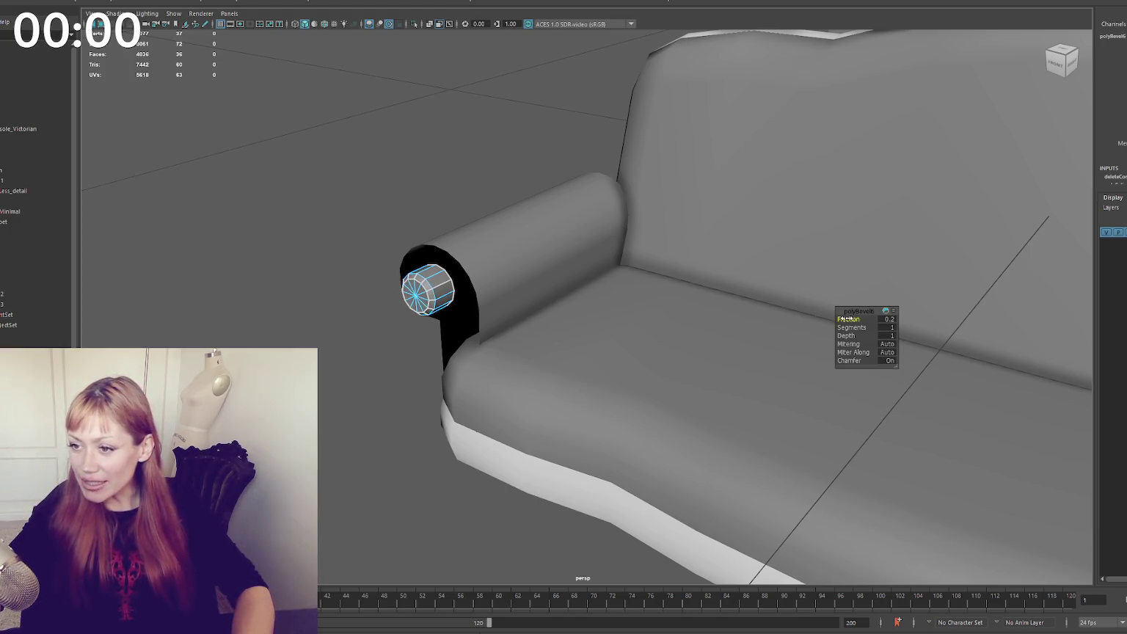
left_click(444, 168)
right_click_drag(416, 156, 580, 185)
mouse_move(580, 185)
left_mouse_down("alt")
mouse_move(497, 201)
mouse_move(452, 297)
mouse_move(611, 287)
mouse_move(630, 297)
mouse_move(604, 269)
mouse_move(680, 262)
mouse_move(623, 281)
mouse_move(664, 234)
mouse_move(680, 193)
left_mouse_up("alt")
left_click(452, 298)
key("F10")
left_click_drag(760, 197, 566, 503)
Try extruding the armrest's rim edges, then undo the extra extrusion
mouse_move(568, 223)
left_mouse_down()
mouse_move(545, 493)
mouse_move(726, 265)
left_mouse_up()
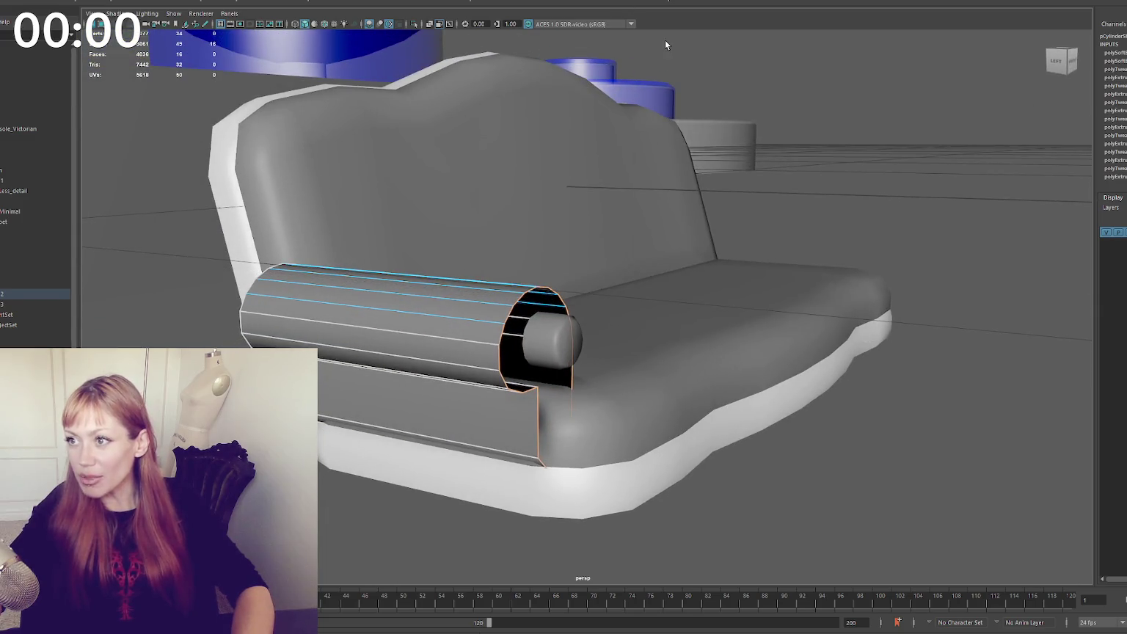
key("ctrl+e")
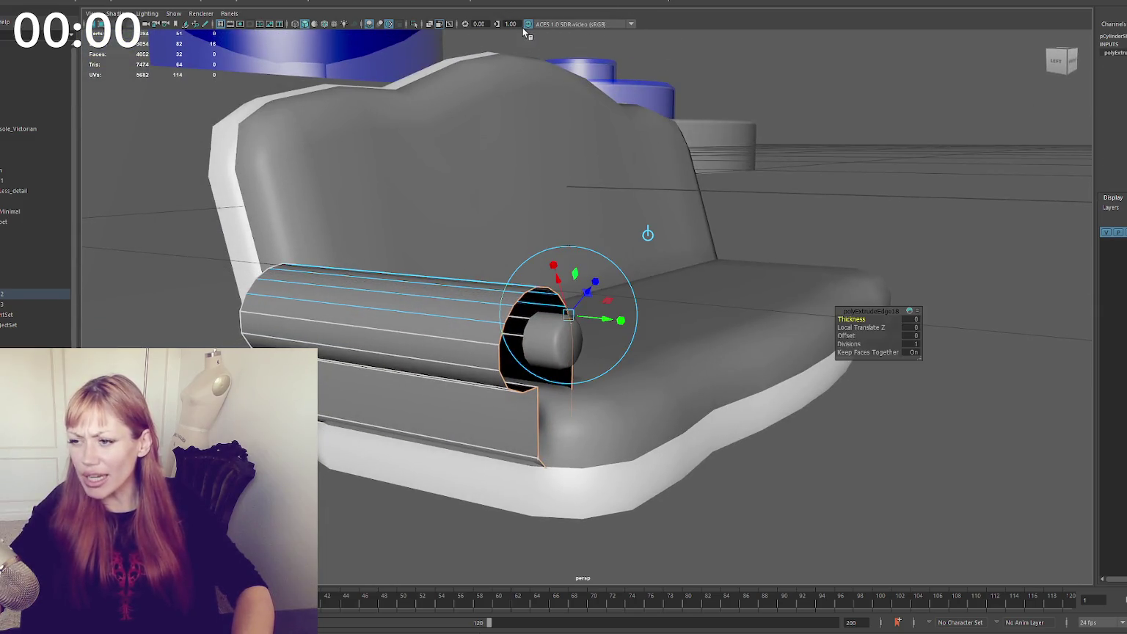
left_click(181, 88)
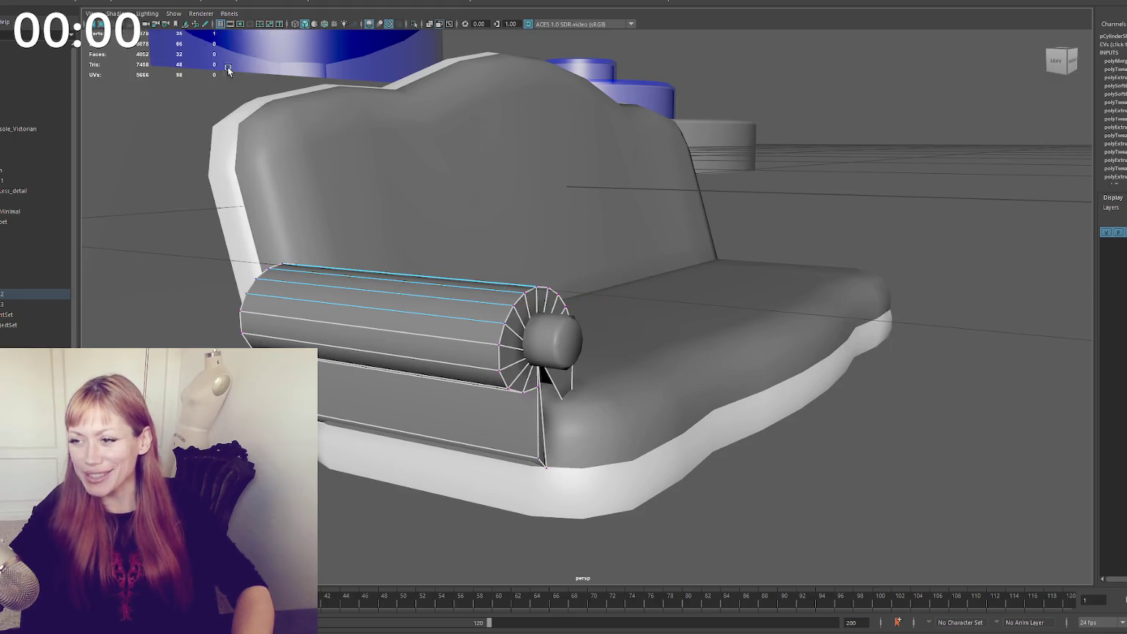
left_click_drag(574, 246, 516, 256, "alt")
key("ctrl+e")
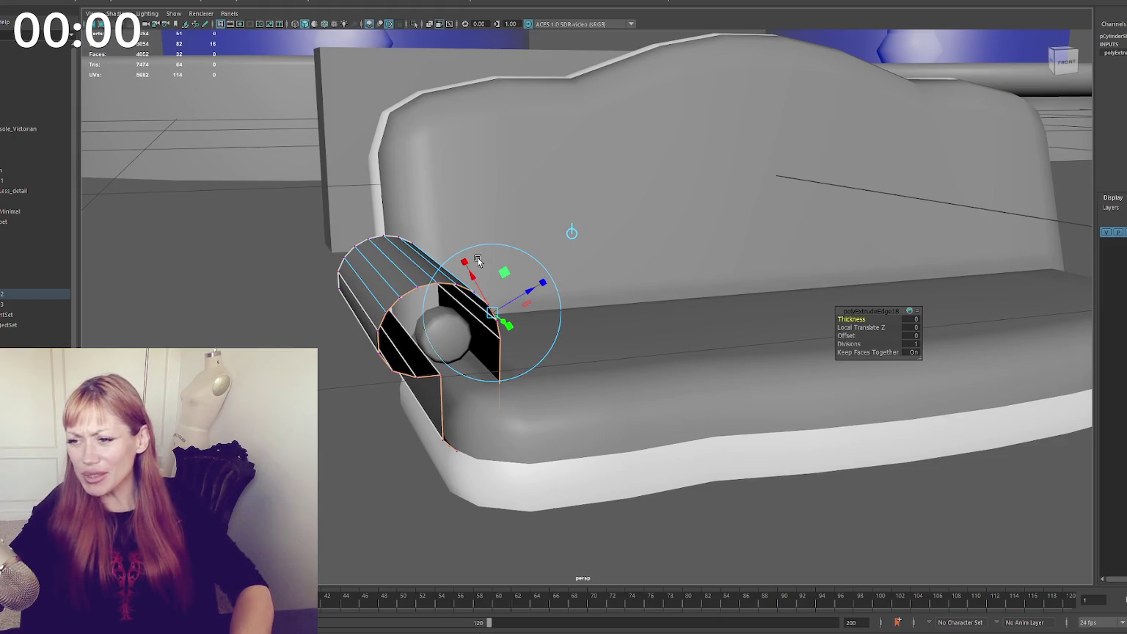
key("ctrl+z")
key("F8")
mouse_move(342, 252)
left_mouse_down("alt")
mouse_move(481, 293)
mouse_move(492, 316)
left_mouse_up("alt")
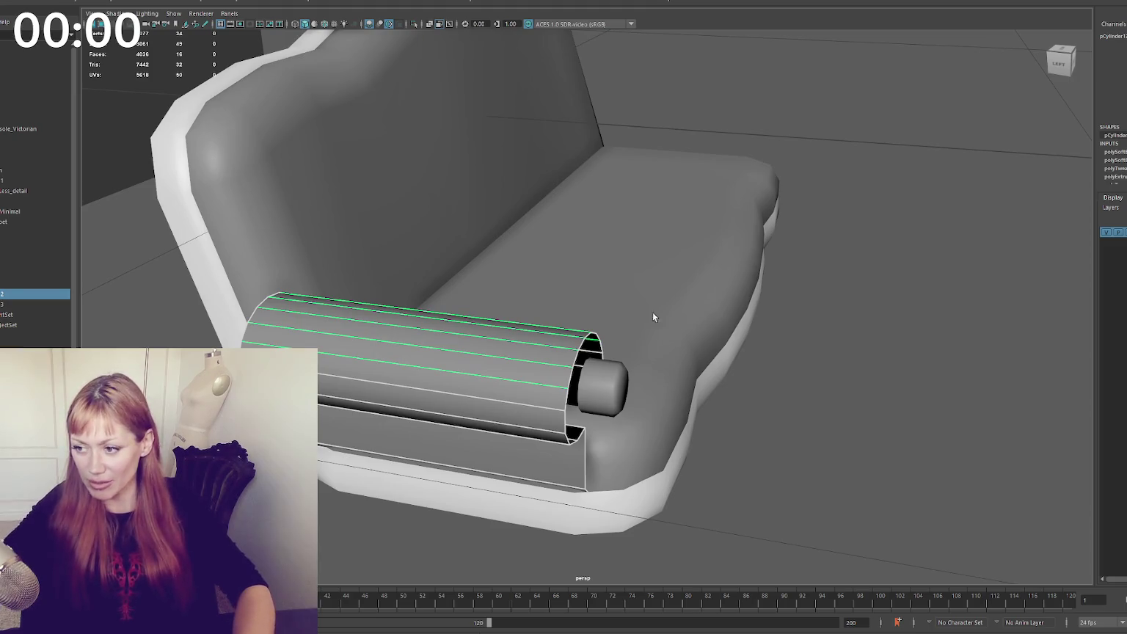
middle_click_drag(653, 317, 604, 246, "alt")
mouse_move(582, 273)
left_mouse_down("alt")
mouse_move(476, 272)
mouse_move(499, 270)
left_mouse_up("alt")
Isolate the armrest, duplicate its faces into a strip and bridge the ends into a ring
key("ctrl+1")
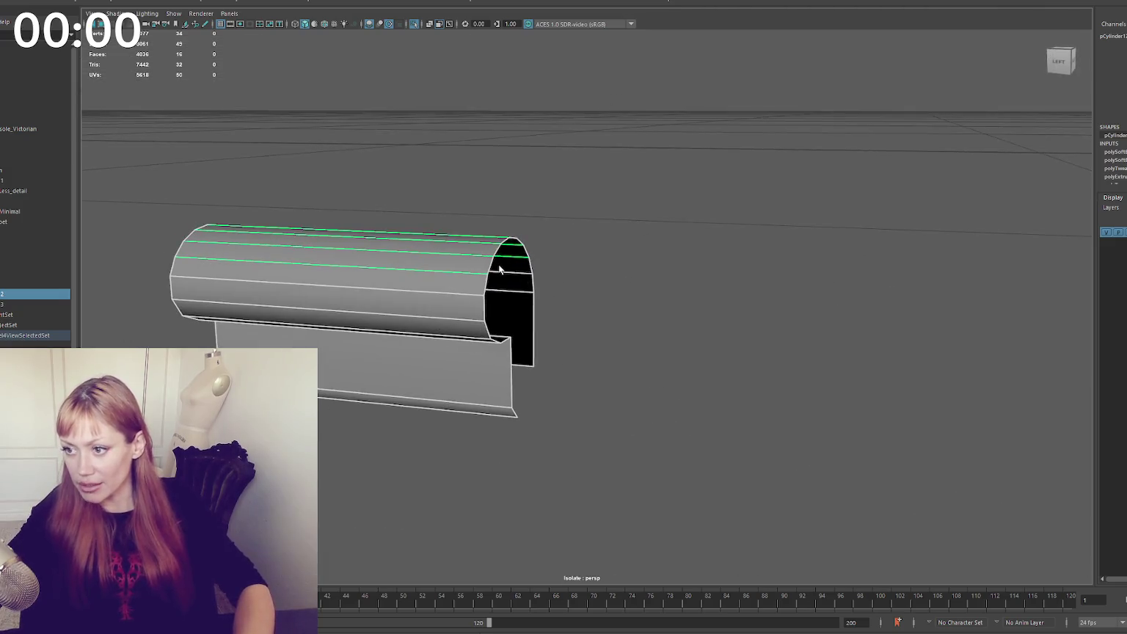
mouse_move(419, 292)
left_mouse_down()
mouse_move(730, 319)
mouse_move(664, 321)
mouse_move(628, 268)
left_mouse_up()
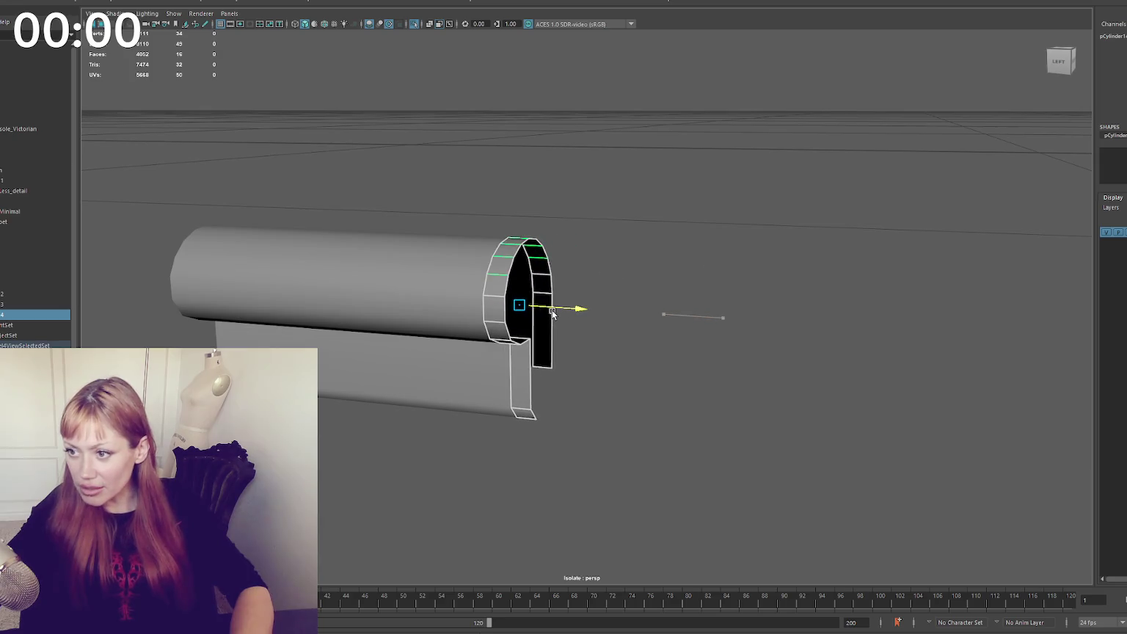
key("F8")
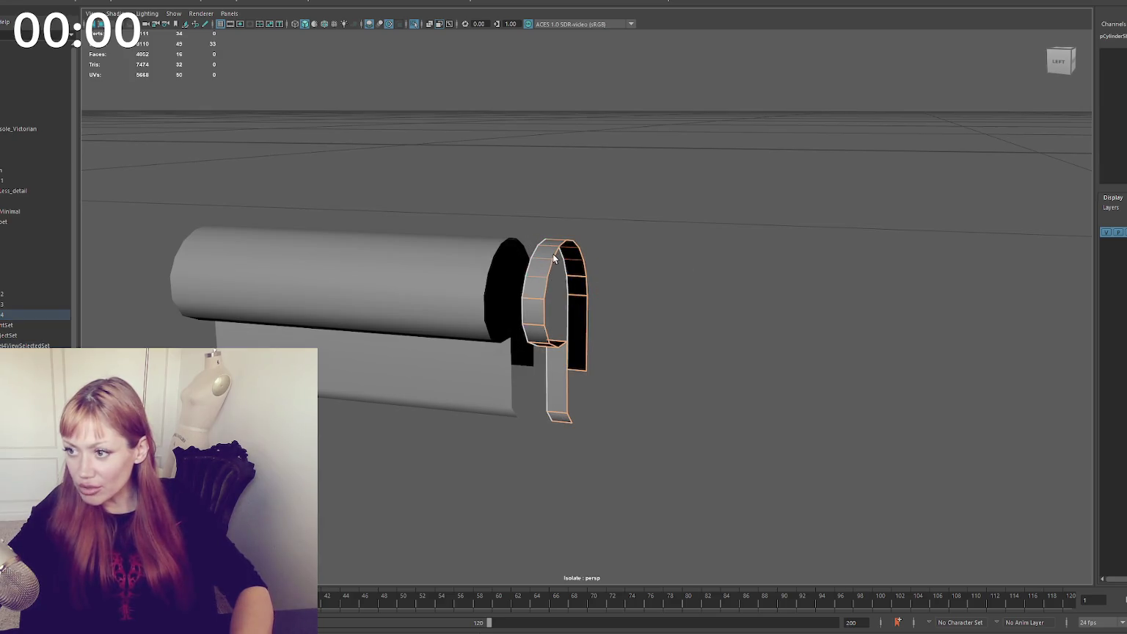
mouse_move(651, 149)
left_mouse_down("alt")
mouse_move(658, 230)
mouse_move(671, 201)
mouse_move(568, 280)
left_mouse_up("alt")
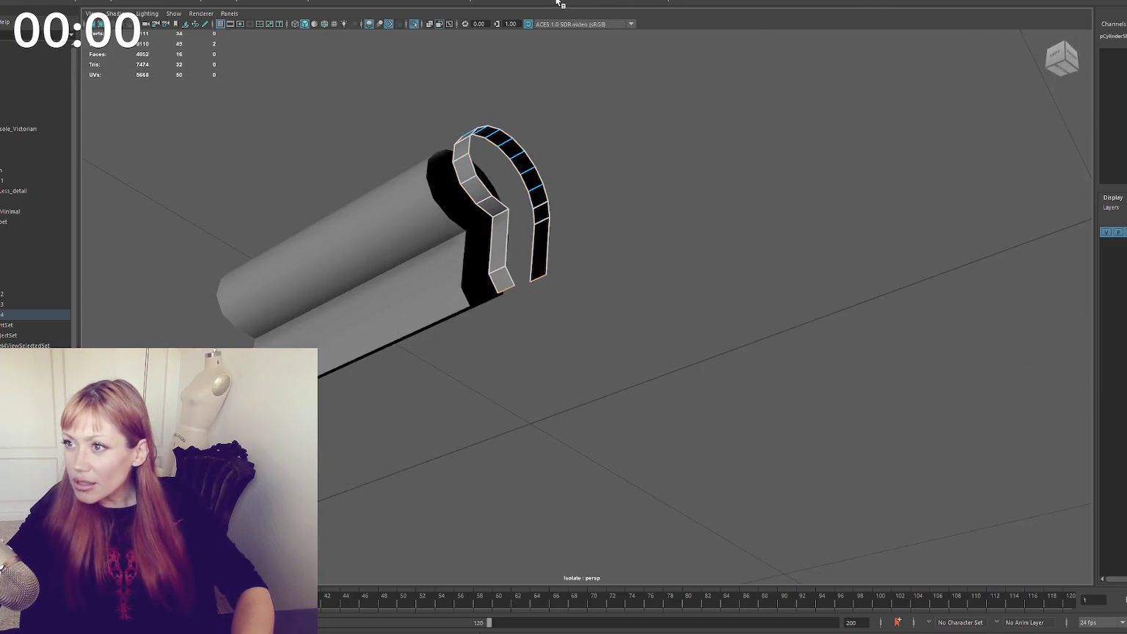
key("g")
mouse_move(671, 151)
left_mouse_down("alt")
mouse_move(663, 181)
mouse_move(580, 229)
left_mouse_up("alt")
key("q")
left_click(546, 251)
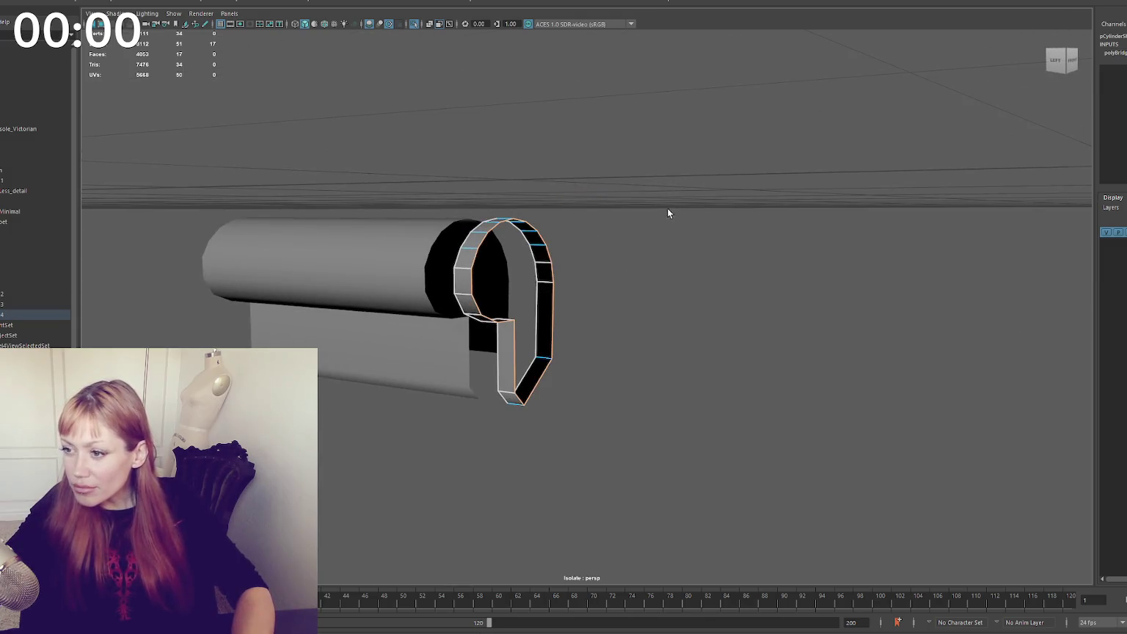
Extrude the ring's edges with Ctrl+E and set a trial thickness of 0.1
scroll(668, 208, "up", 3)
scroll(668, 208, "up", 2)
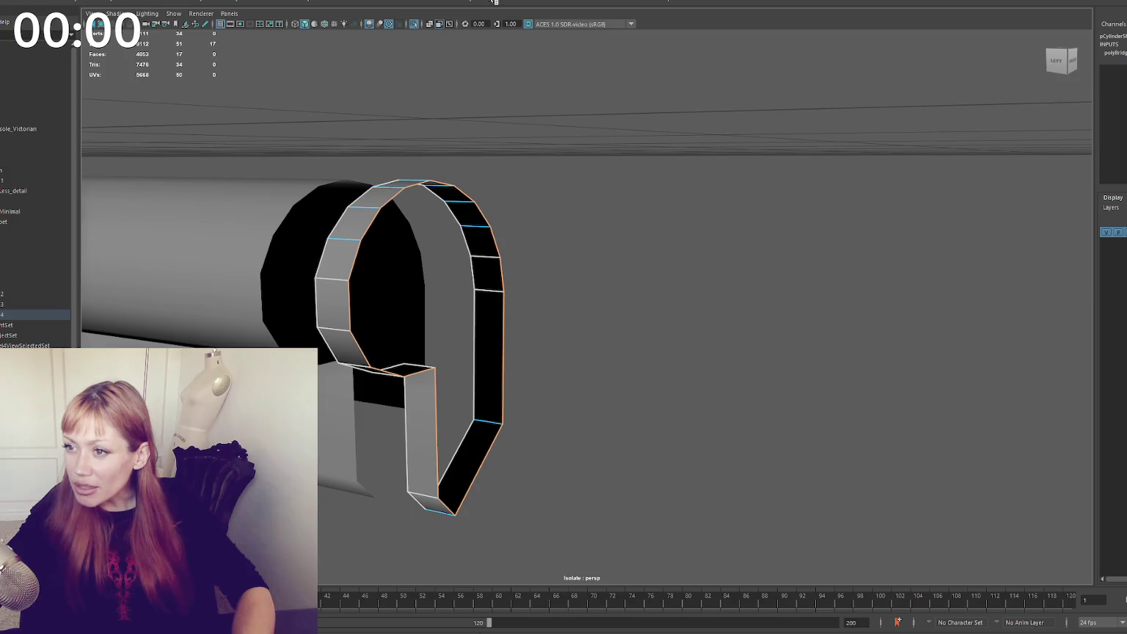
key("ctrl+e")
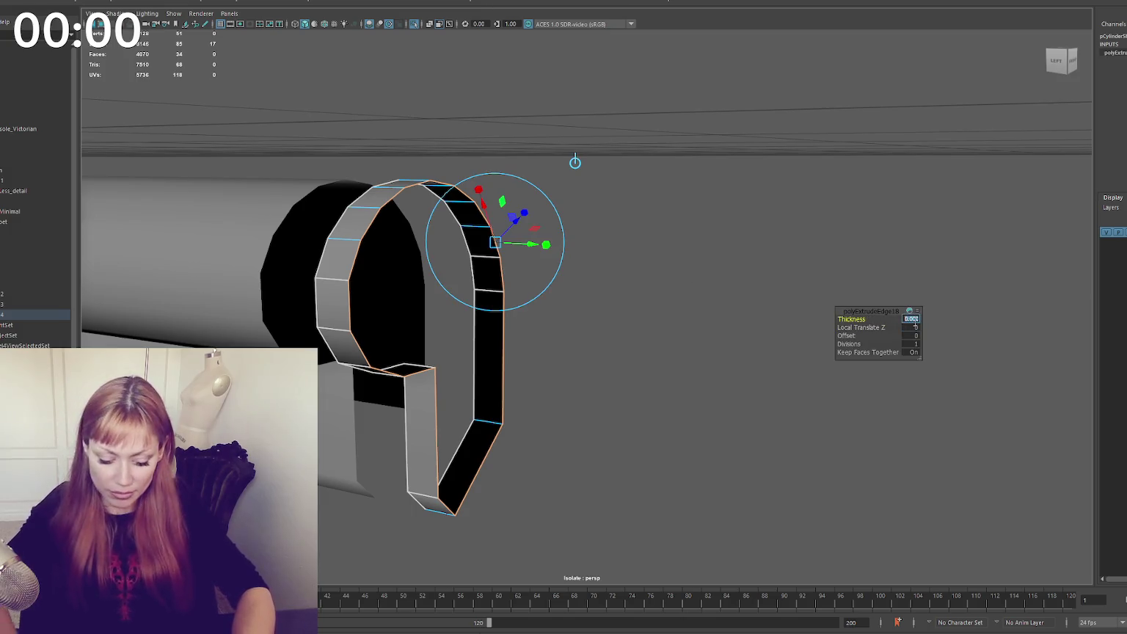
left_click_drag(910, 319, 914, 324)
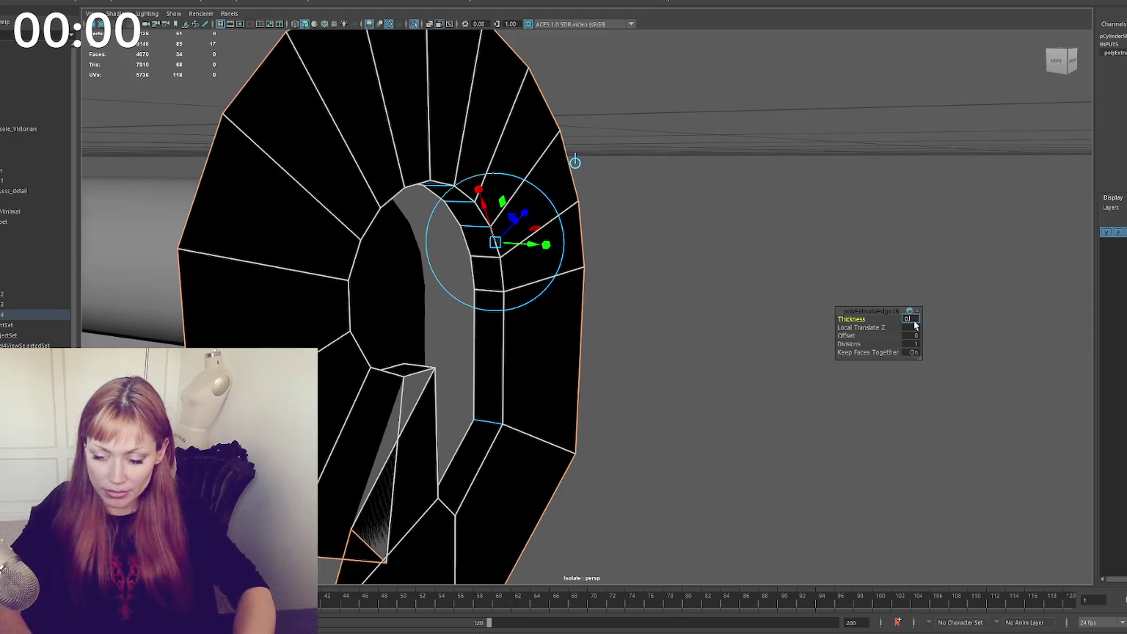
key("ctrl+z")
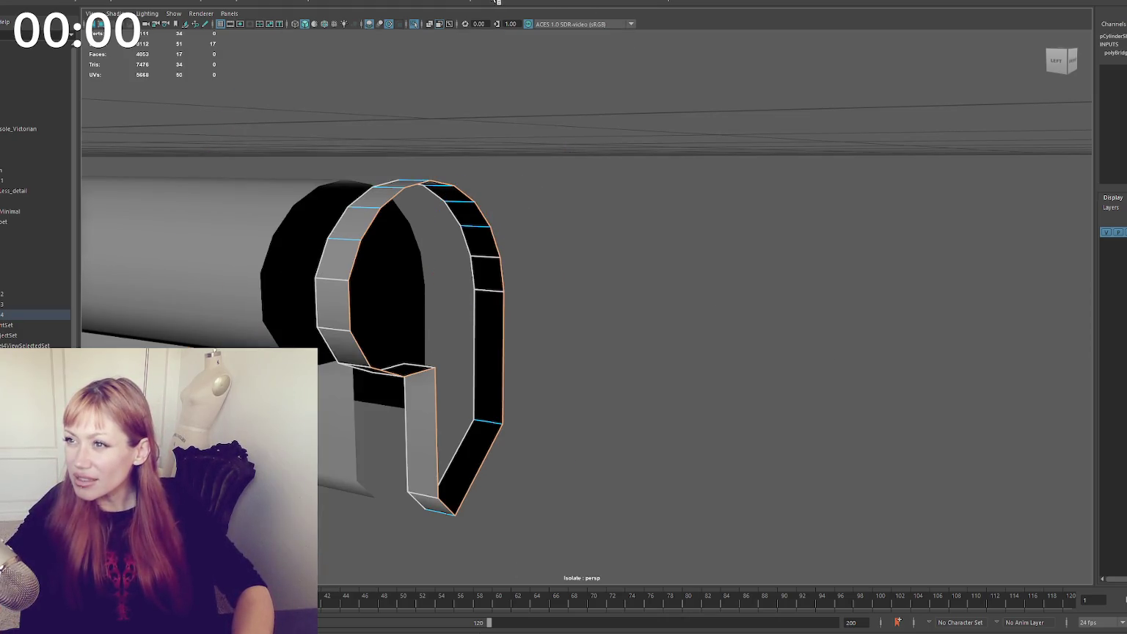
key("ctrl+e")
left_click(909, 319)
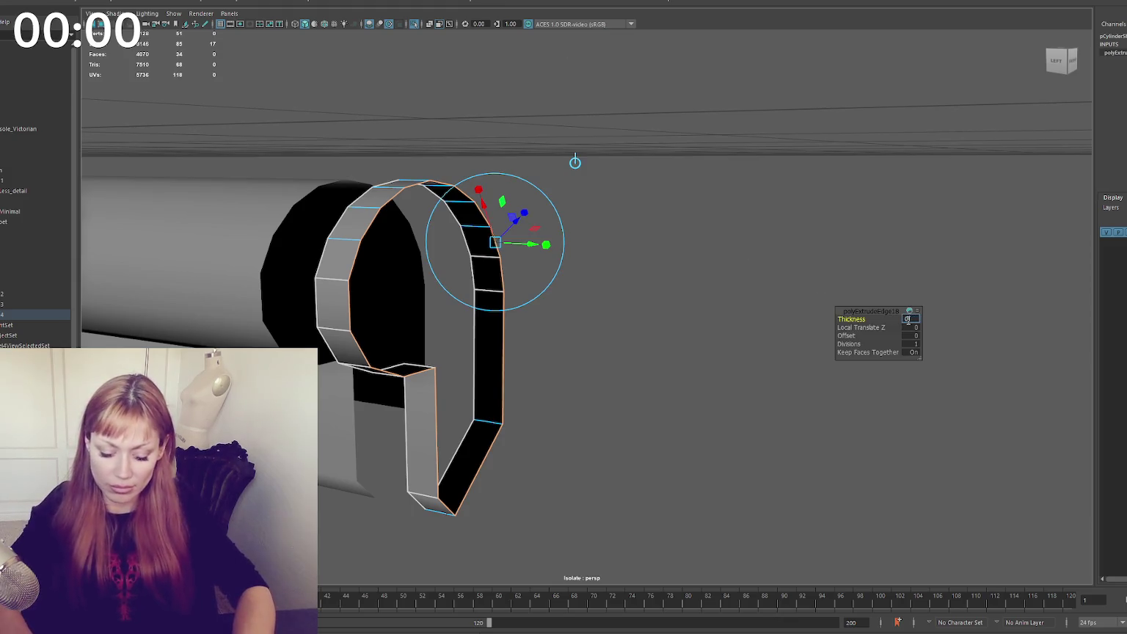
type("0.1")
key("Return")
Try thinner extrusion thicknesses of 0.01 and then 0.05
left_click(910, 319)
type("0.01")
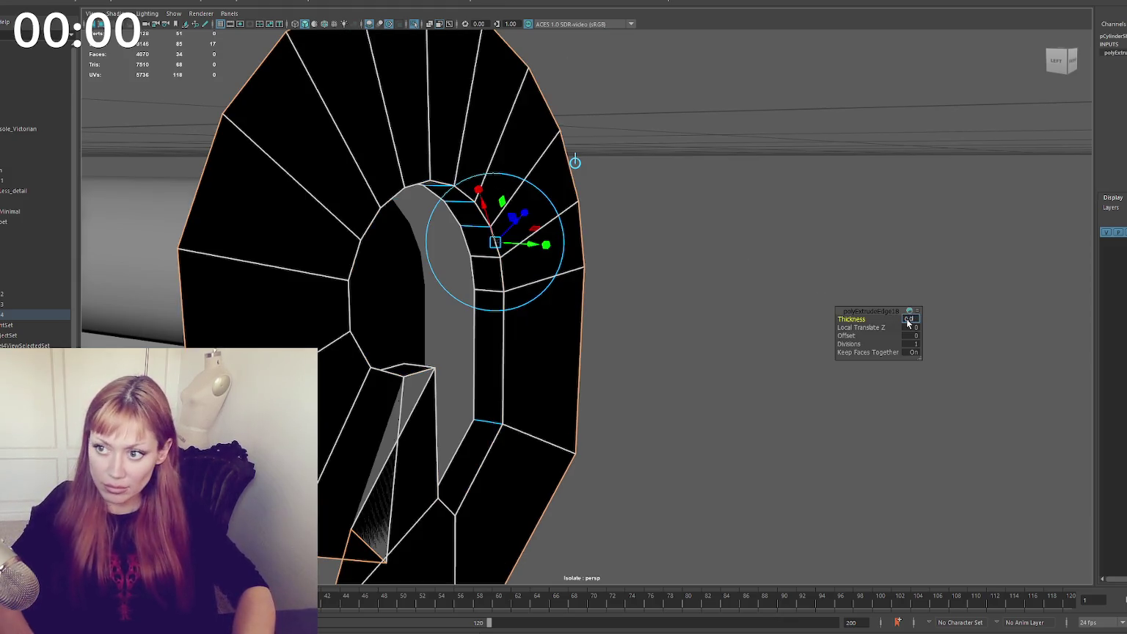
key("Return")
left_click(907, 320)
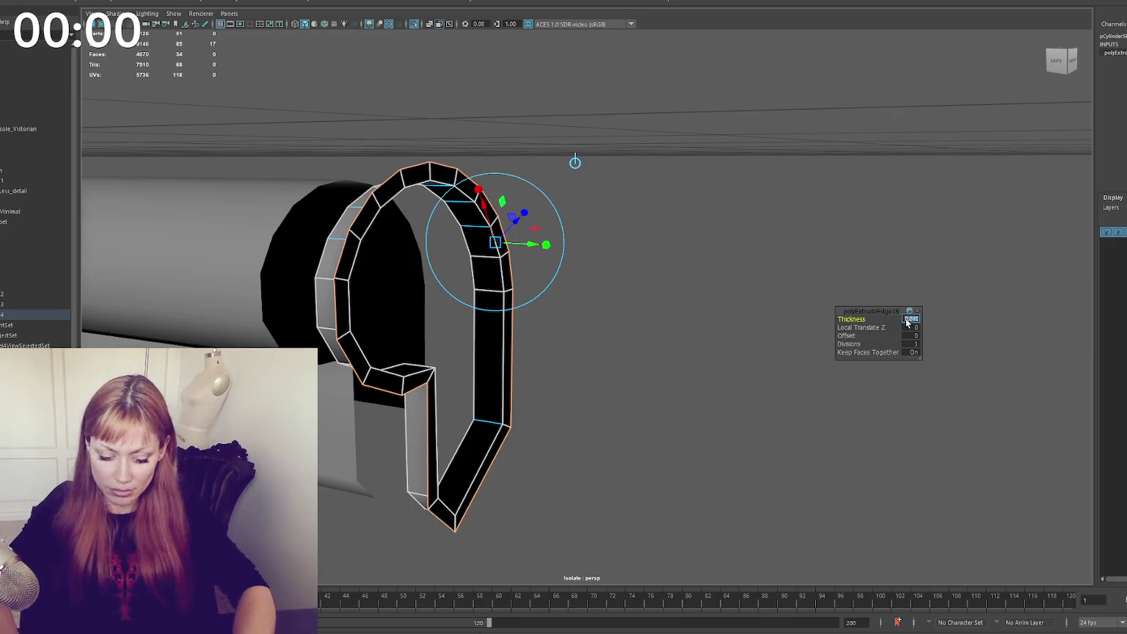
type("0.05")
key("Return")
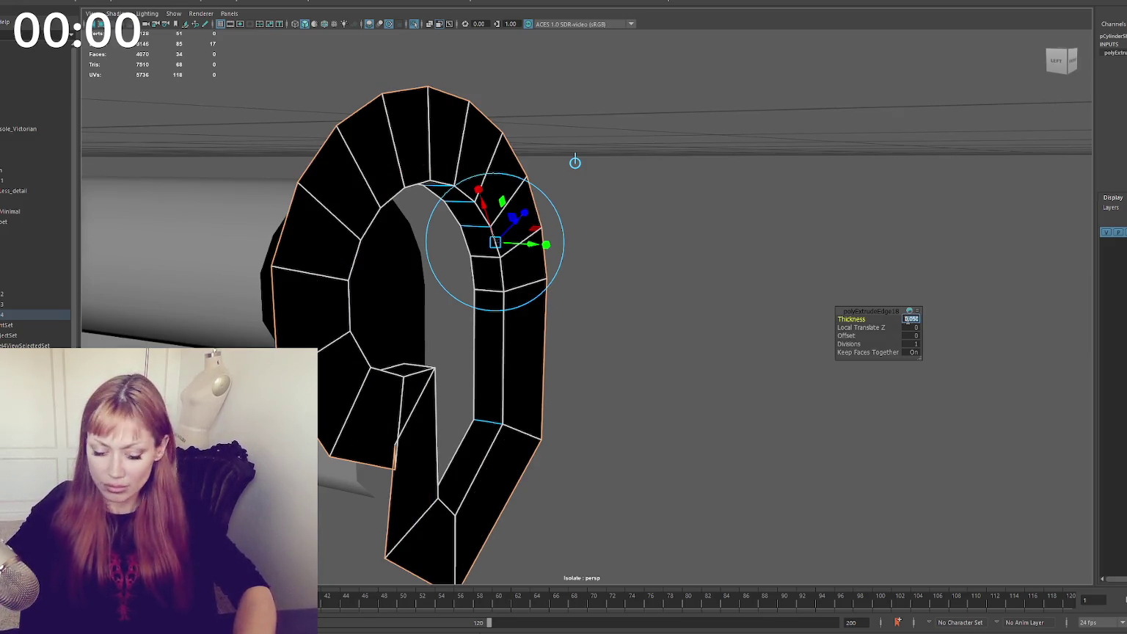
Settle the extrusion thickness at 0.005 after testing 0 and 5
type("0.0")
key("Return")
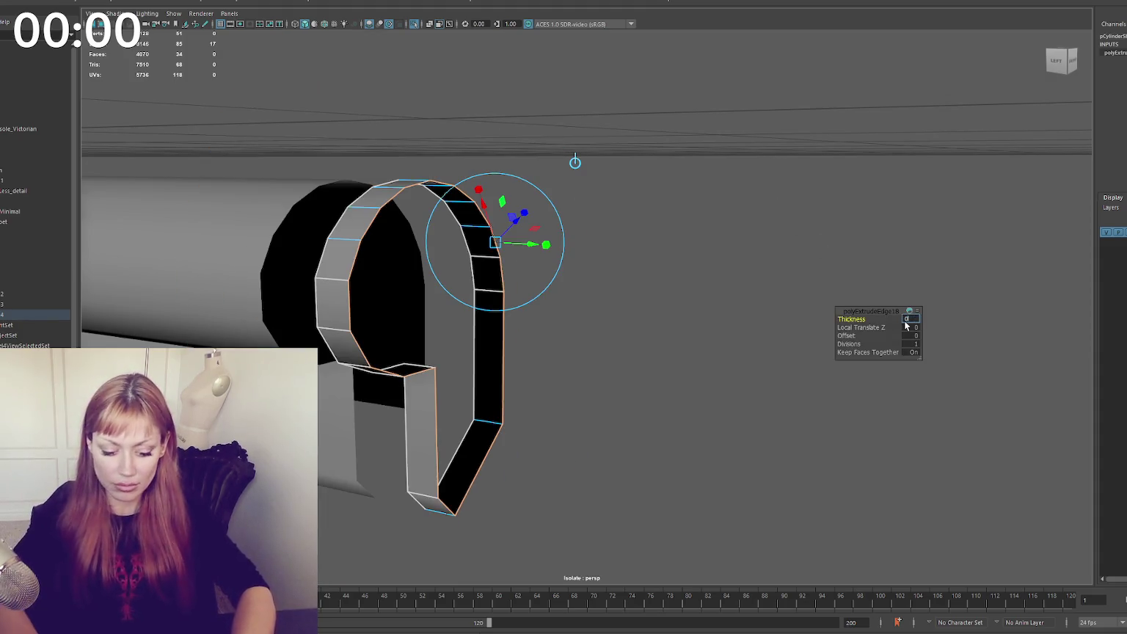
type("5")
key("Return")
key("ctrl+z")
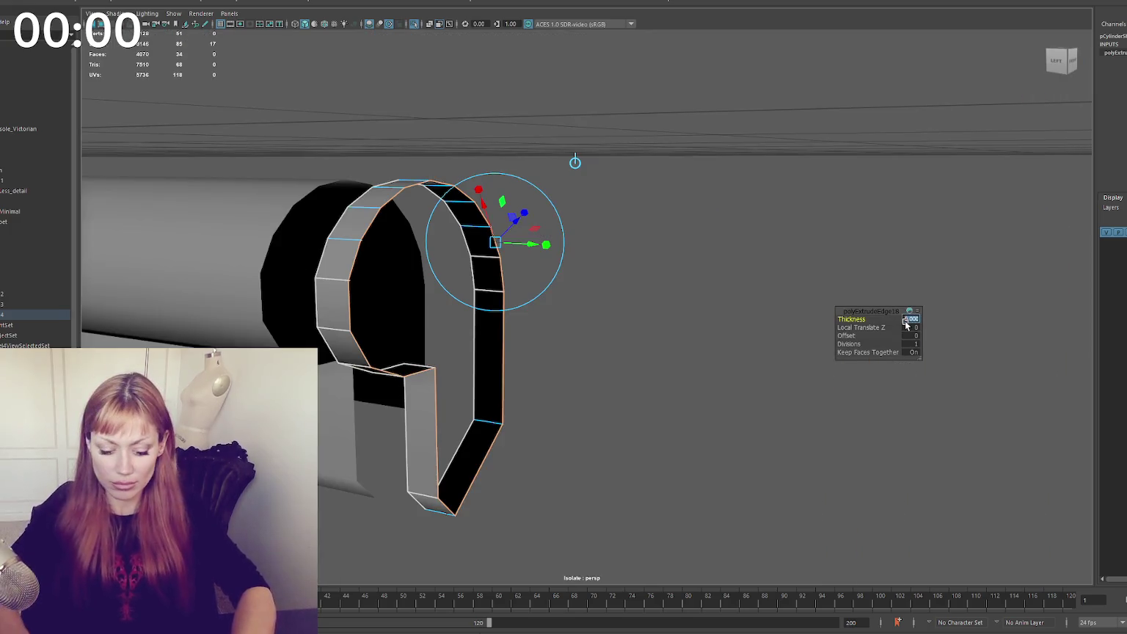
key("ctrl+z")
key("ctrl+z")
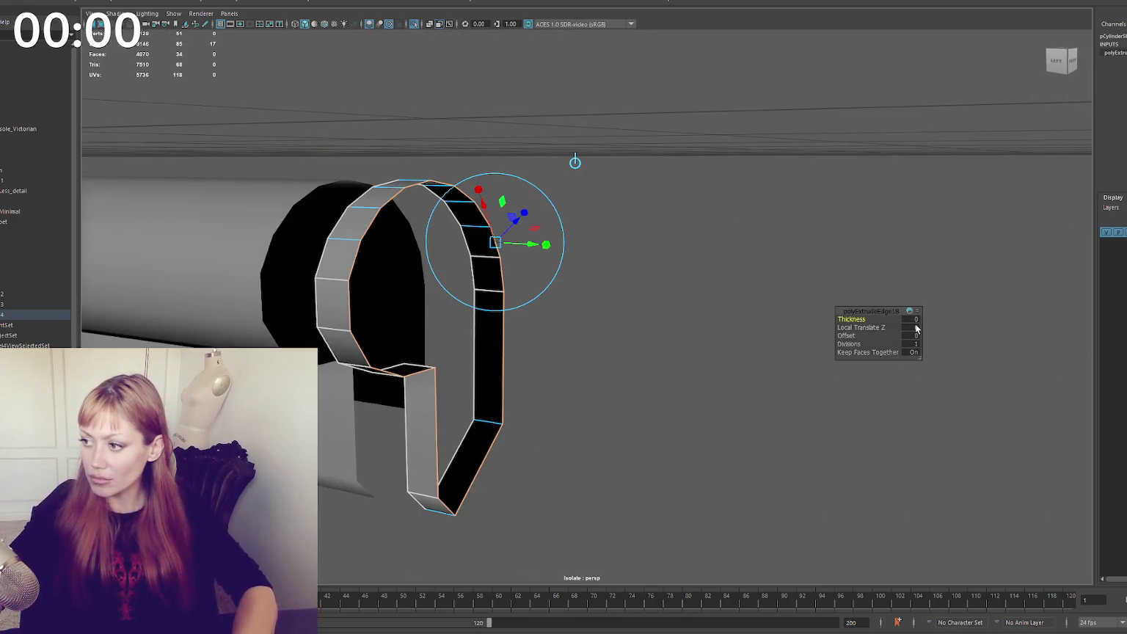
type("0.005")
key("Return")
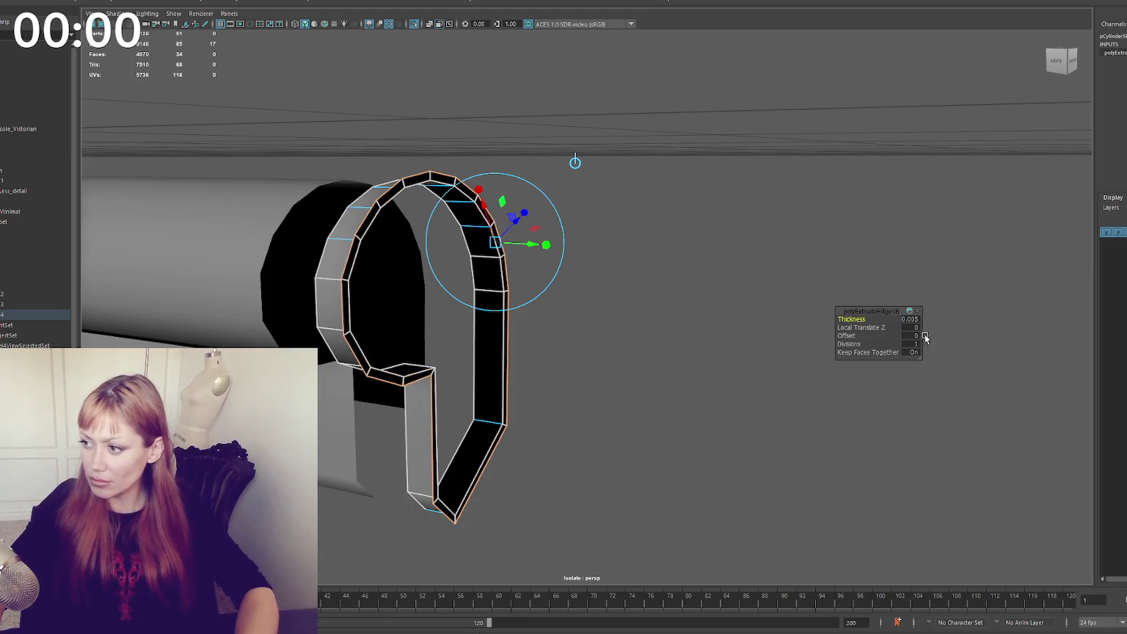
Extrude the ring edges again and push the new edges outward into a second rim
left_click_drag(750, 316, 709, 305, "alt")
key("w")
mouse_move(548, 347)
left_mouse_down("shift")
mouse_move(554, 367)
mouse_move(581, 367)
left_mouse_up("shift")
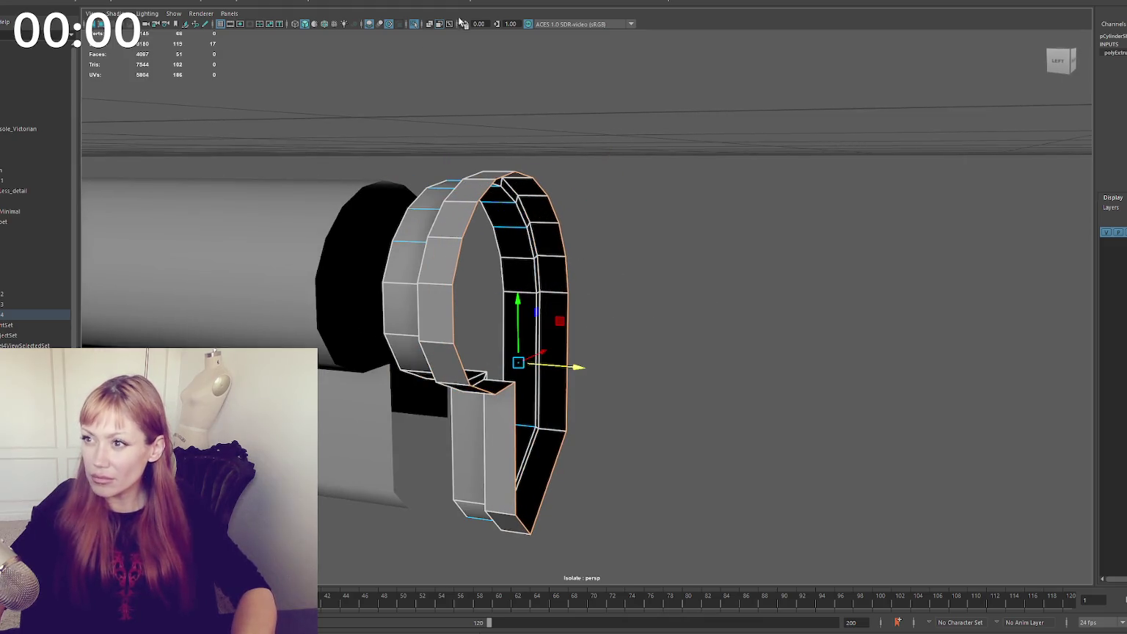
left_click(143, 2)
Cap the ring's opening with Fill Hole, then try a 0.4 bevel on its border and undo it
left_click(213, 81)
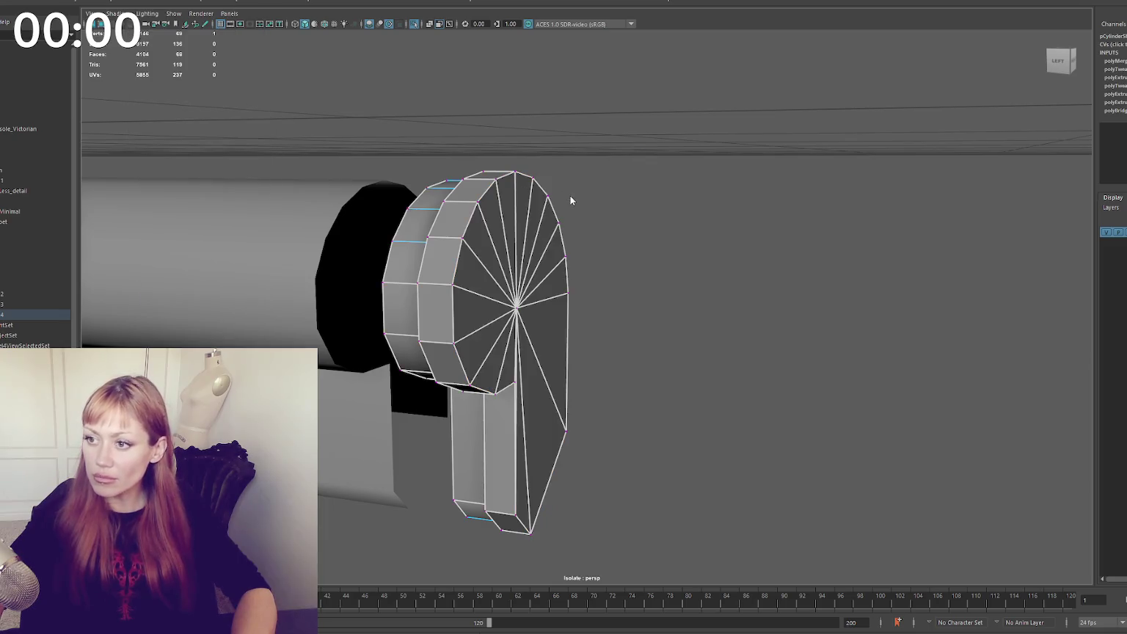
double_click(490, 188)
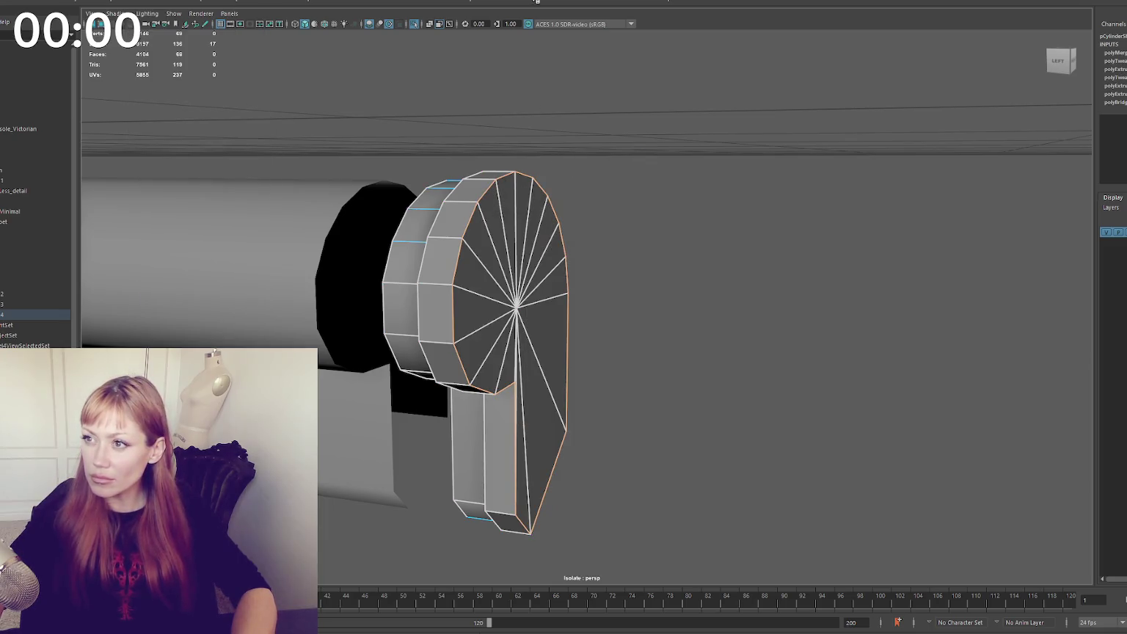
key("ctrl+b")
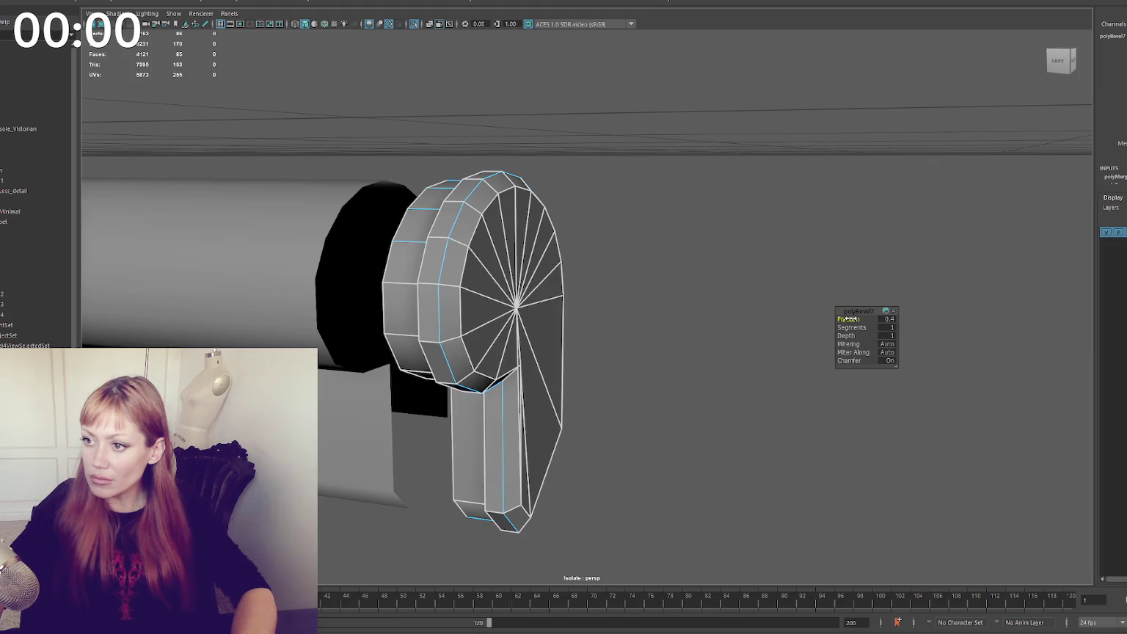
left_click_drag(848, 319, 774, 261)
mouse_move(630, 207)
left_mouse_down("alt")
mouse_move(703, 197)
mouse_move(728, 270)
left_mouse_up("alt")
key("ctrl+z")
key("ctrl+z")
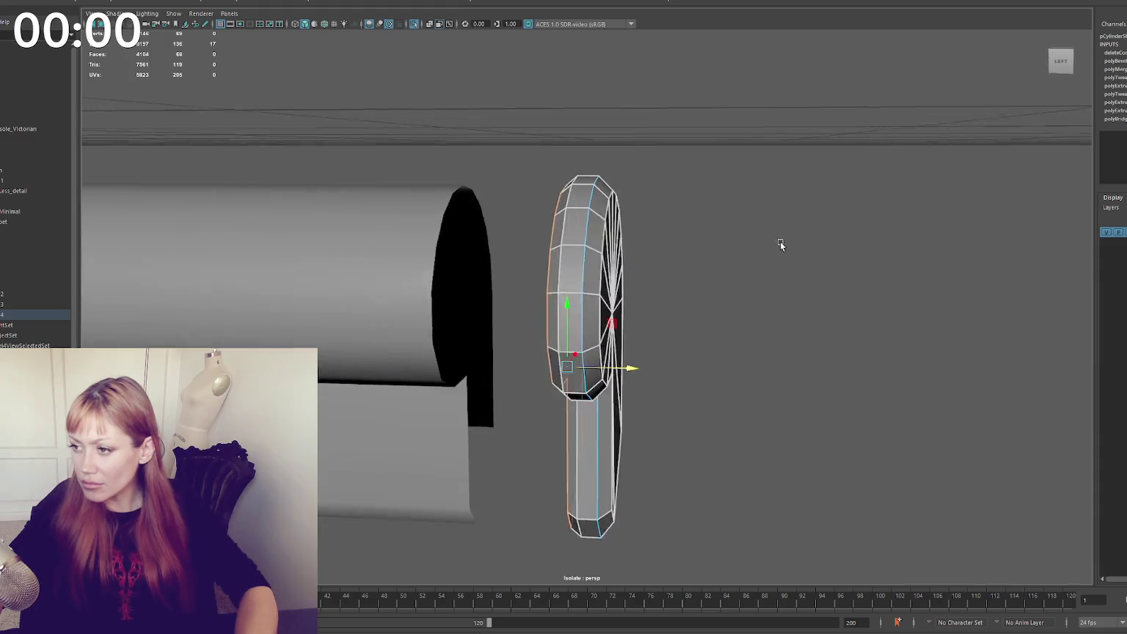
Soften the cap's edge shading and bring the whole sofa back into view
left_click_drag(721, 365, 748, 200, "alt")
right_click_drag(634, 218, 730, 222, "shift")
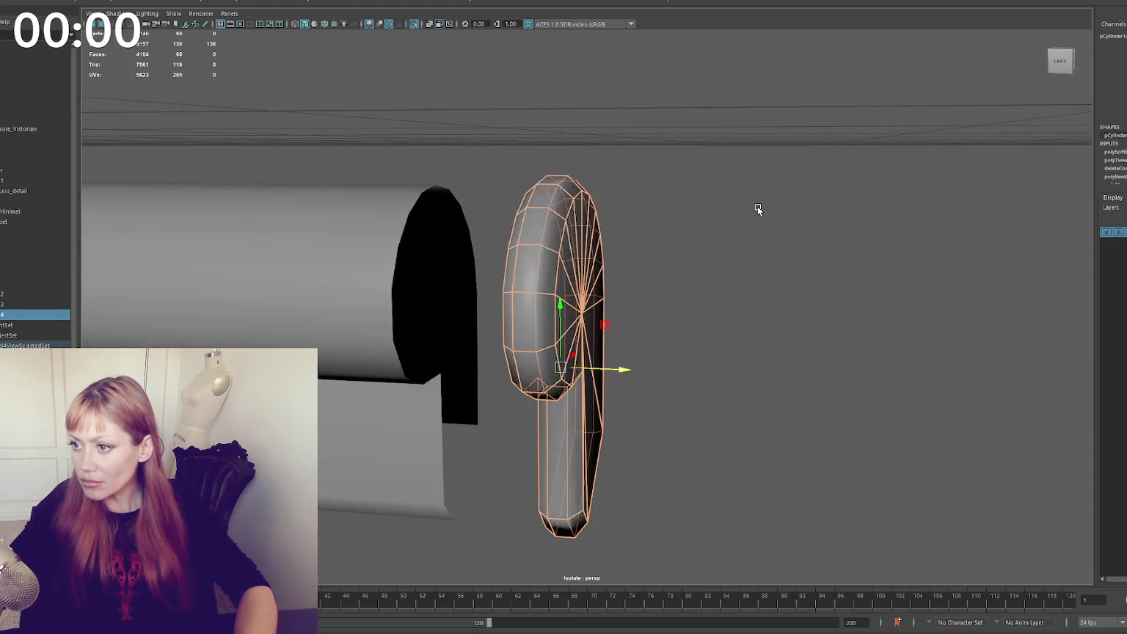
mouse_move(574, 317)
left_mouse_down("alt")
mouse_move(562, 275)
mouse_move(630, 261)
mouse_move(514, 308)
mouse_move(492, 290)
left_mouse_up("alt")
key("ctrl+1")
left_click(492, 323)
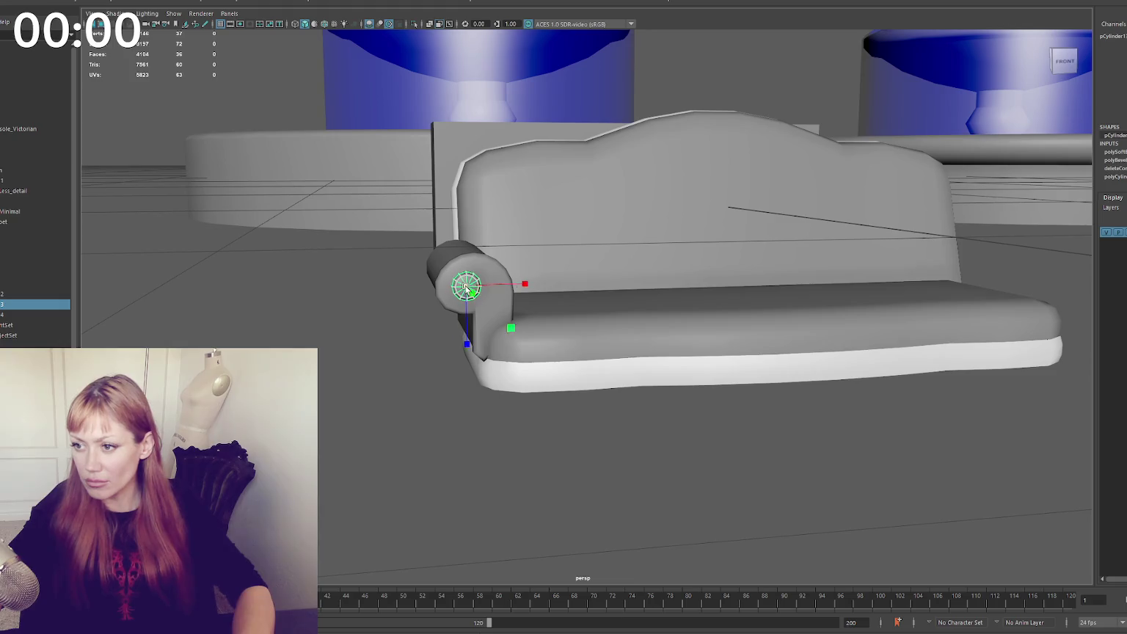
Select the armrest cap's centre vertex in wireframe and pull it outward along X
mouse_move(381, 327)
left_mouse_down("alt")
mouse_move(370, 327)
mouse_move(485, 336)
mouse_move(555, 325)
mouse_move(485, 354)
mouse_move(275, 320)
left_mouse_up("alt")
left_click(275, 321)
left_click_drag(433, 308, 501, 301, "alt")
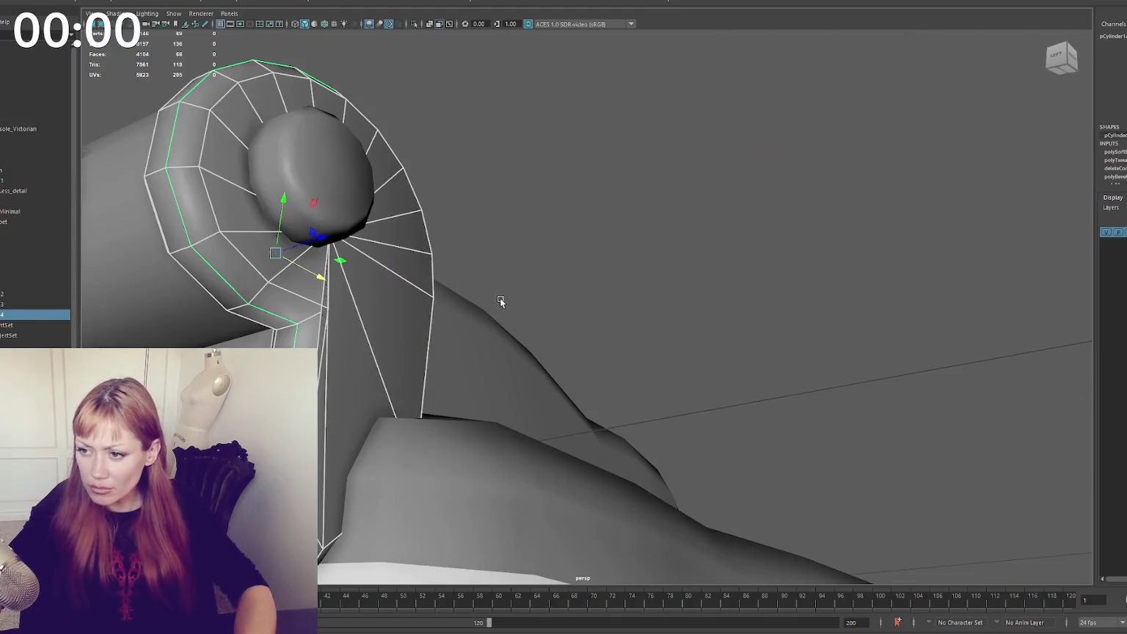
right_click(579, 201)
mouse_move(579, 202)
left_mouse_down("alt")
mouse_move(327, 301)
mouse_move(376, 304)
mouse_move(415, 327)
left_mouse_up("alt")
key("4")
left_click(362, 317)
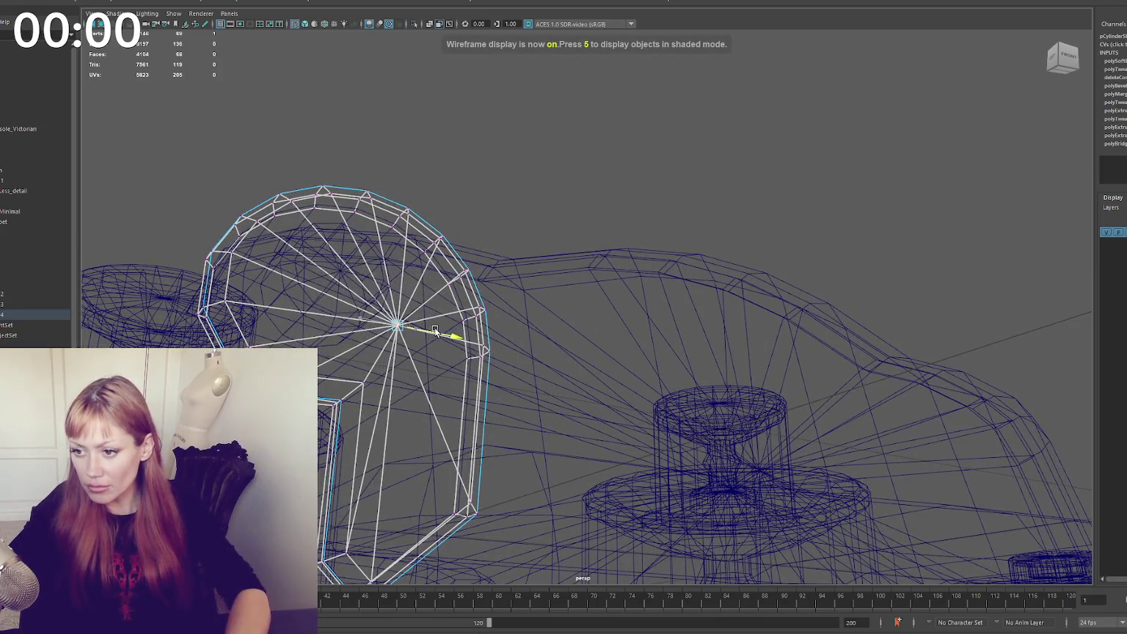
key("5")
Clear the selection, view the whole sofa, and switch to the browser's pipe-modeling YouTube Short
left_click(577, 198)
mouse_move(577, 198)
left_mouse_down("alt")
mouse_move(469, 217)
mouse_move(578, 288)
left_mouse_up("alt")
scroll(579, 281, "up", 2)
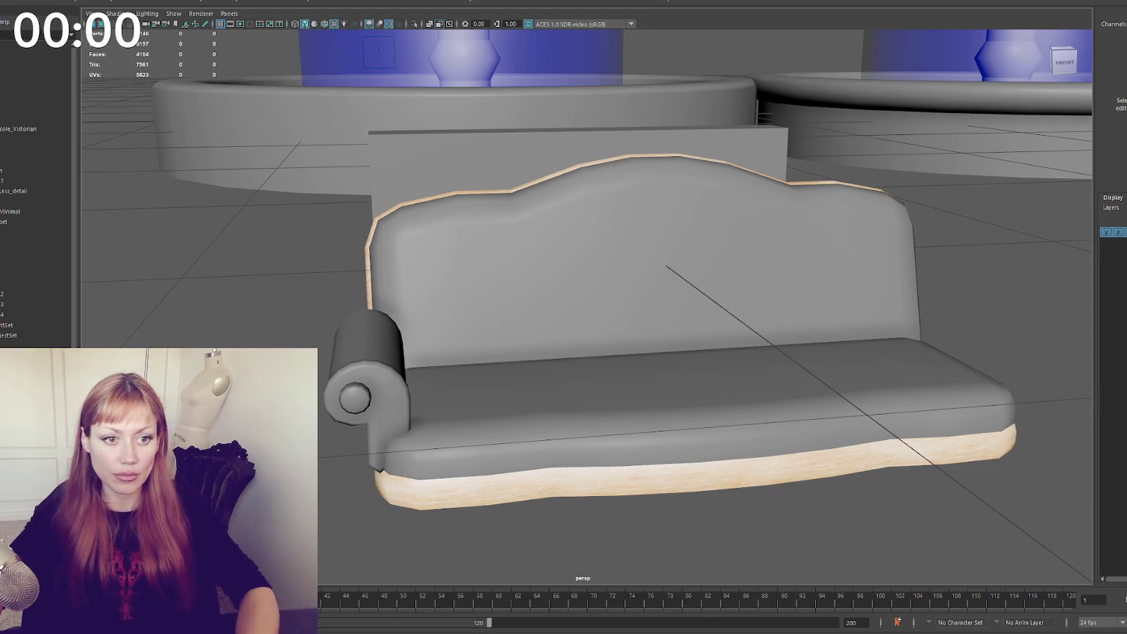
key("alt+Tab")
left_click_drag(764, 22, 778, 21)
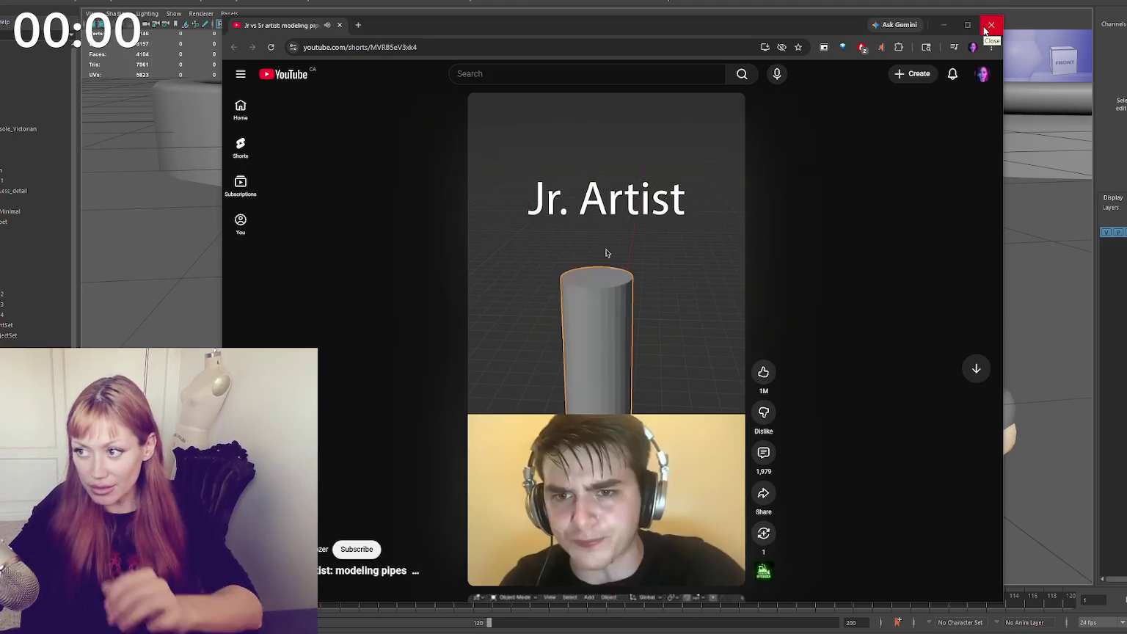
Close the browser playing the pipe-modeling Short and select the sofa back in Maya
left_click(990, 26)
mouse_move(594, 359)
left_mouse_down("alt")
mouse_move(732, 233)
mouse_move(507, 319)
mouse_move(503, 300)
mouse_move(485, 310)
mouse_move(492, 396)
mouse_move(433, 398)
left_mouse_up("alt")
left_click(508, 320)
Select the curled arm-roll piece and adjust its bottom vertex, checking it in wireframe
left_click(486, 309)
left_click(434, 399)
left_click(364, 412)
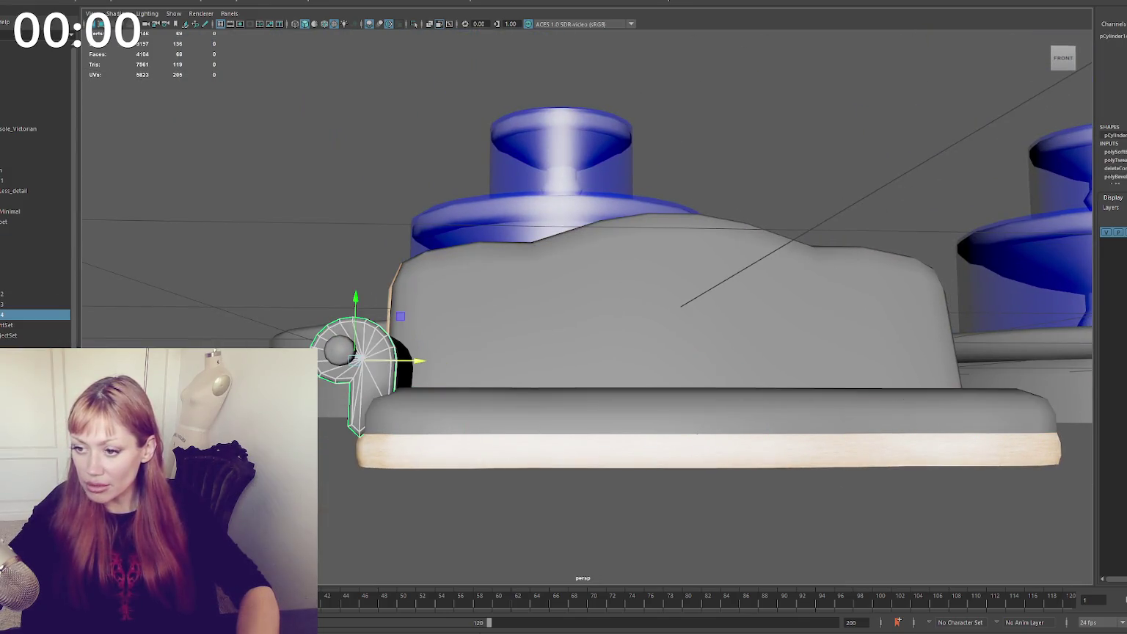
key("4")
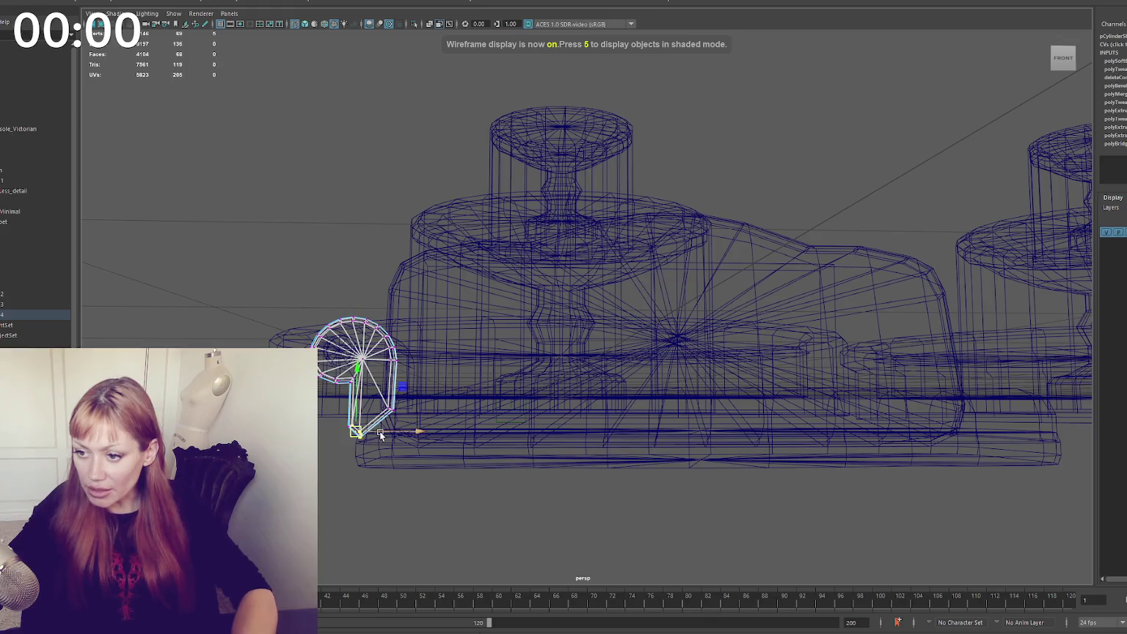
key("6")
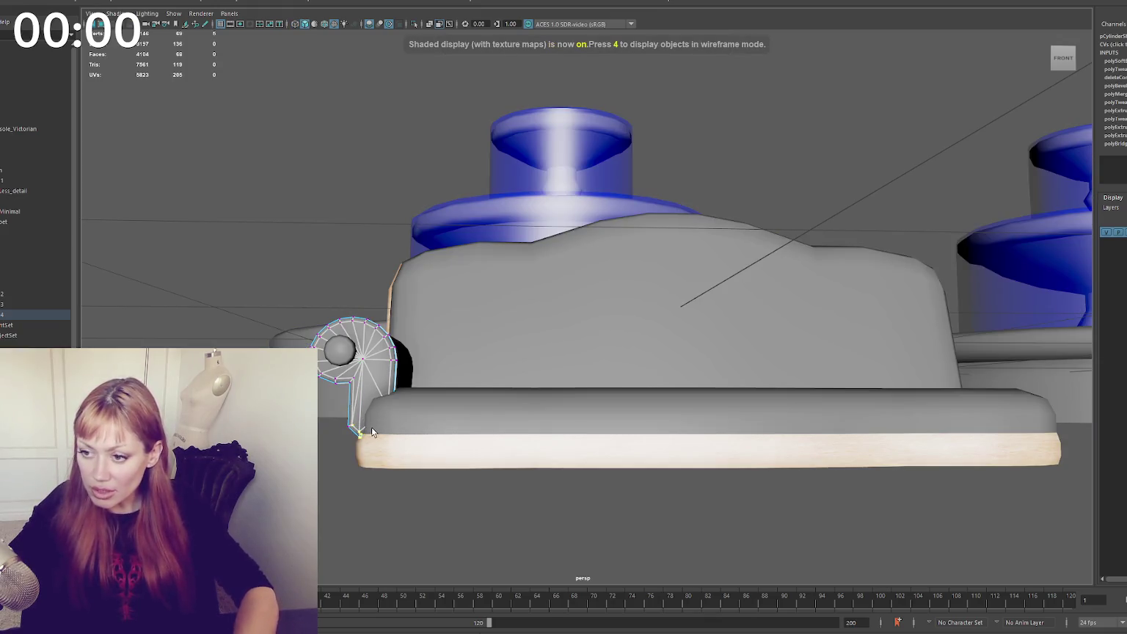
left_click_drag(355, 386, 334, 332, "alt")
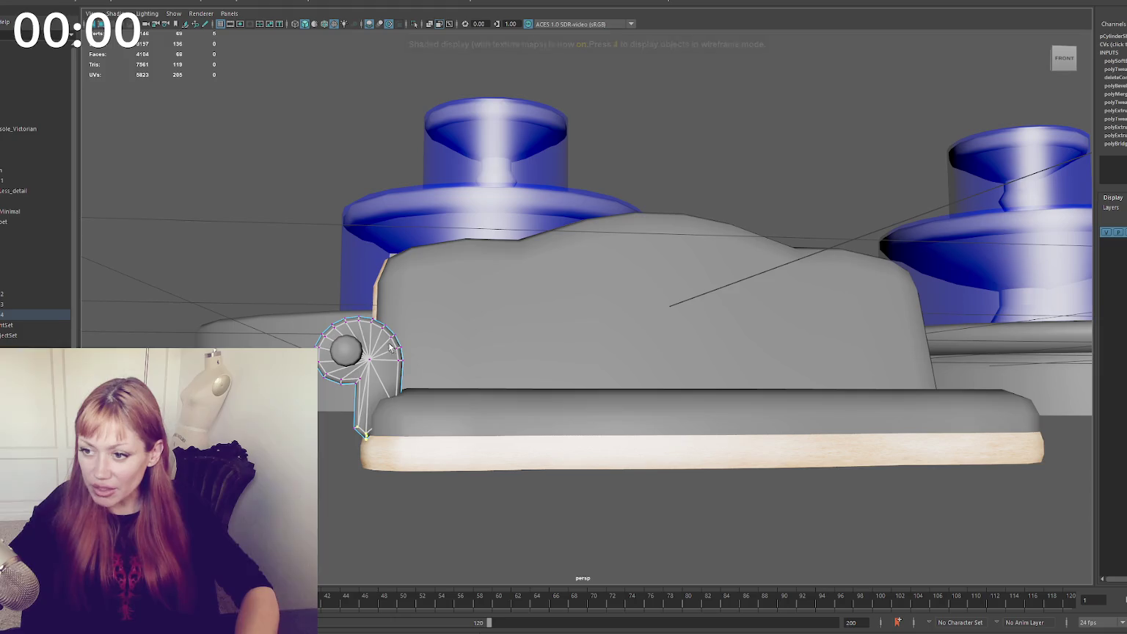
key("4")
key("6")
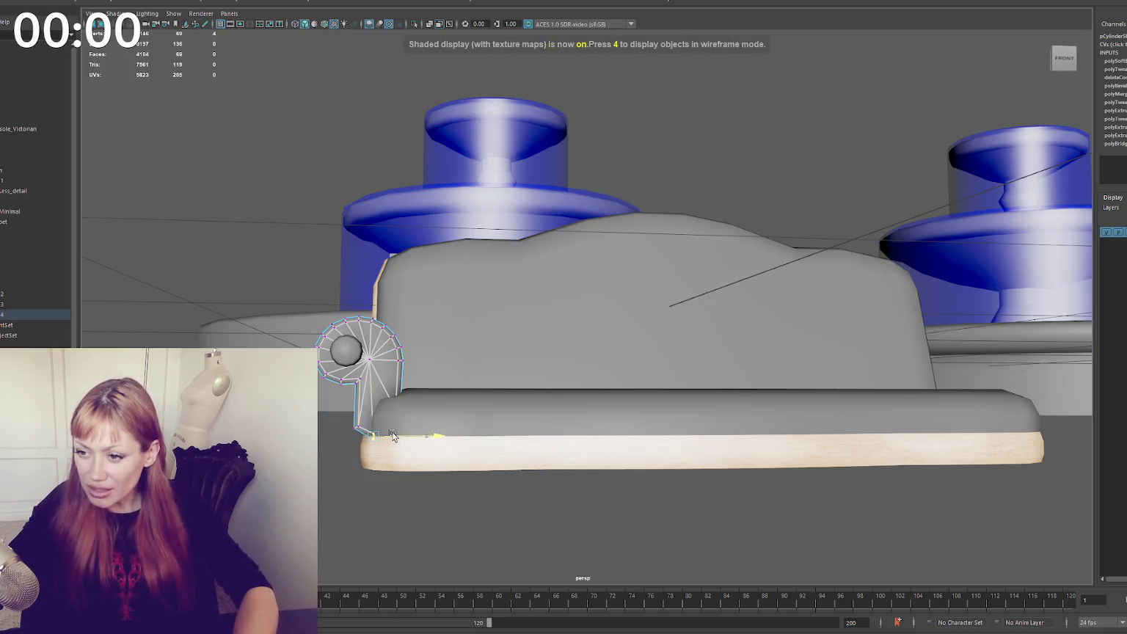
left_click_drag(393, 436, 390, 436)
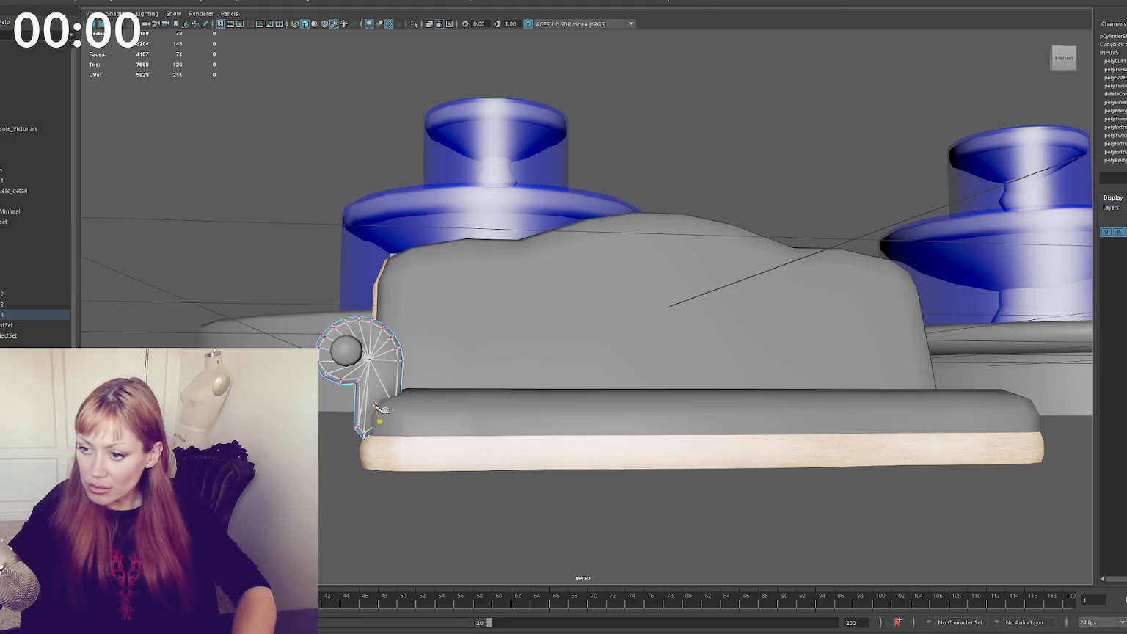
Box-select the arm piece's lower vertices and move them down to meet the white base
right_click(298, 196)
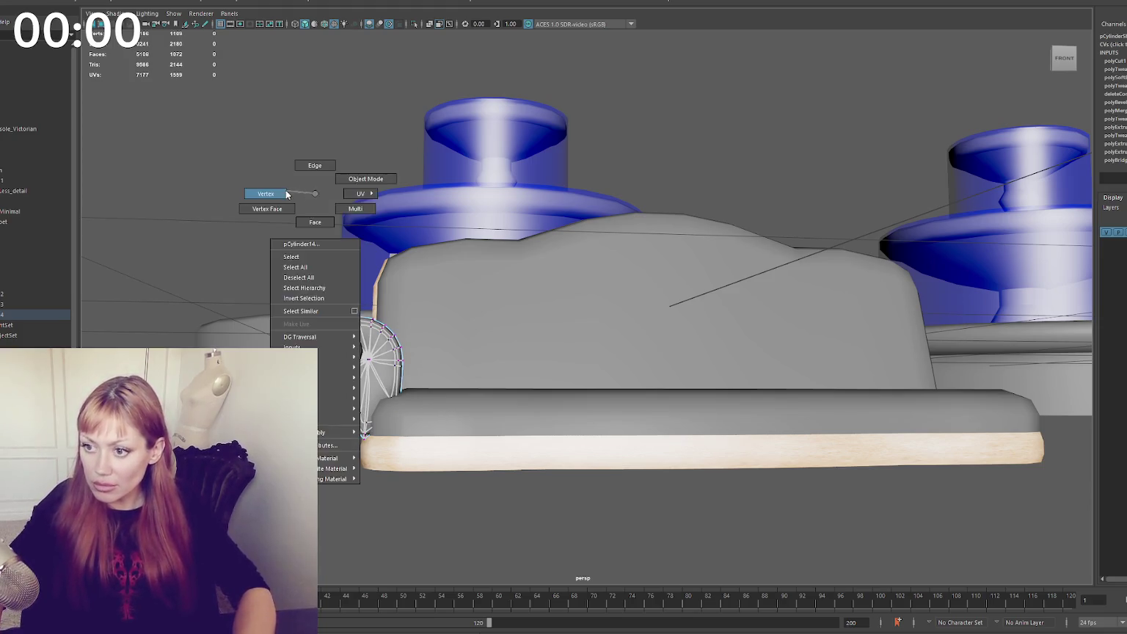
key("4")
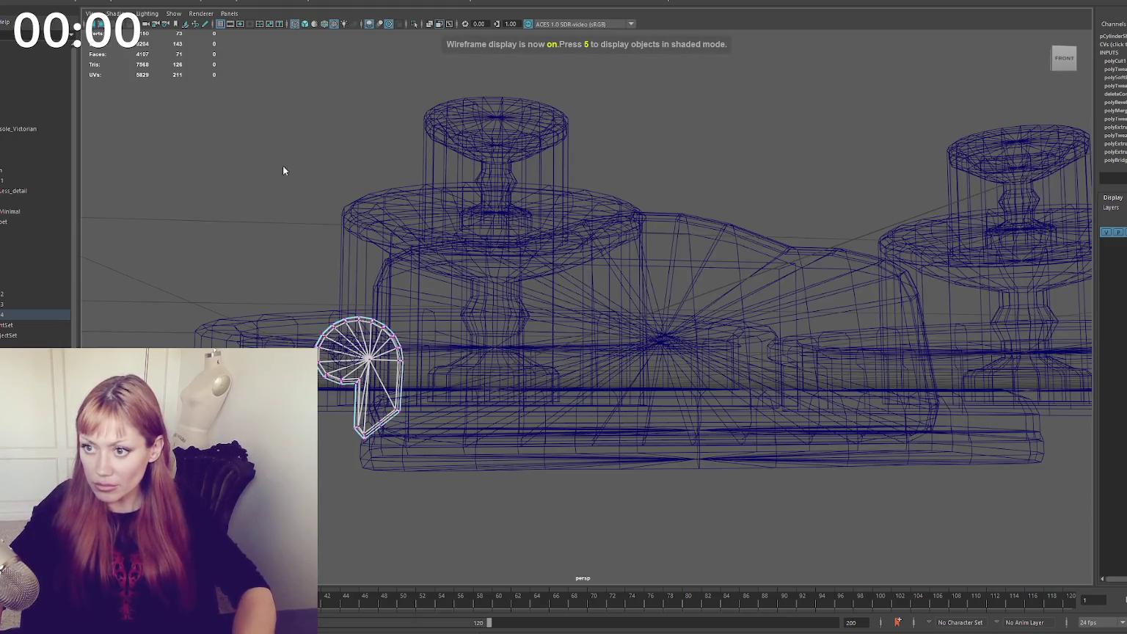
left_click_drag(390, 439, 392, 440)
key("6")
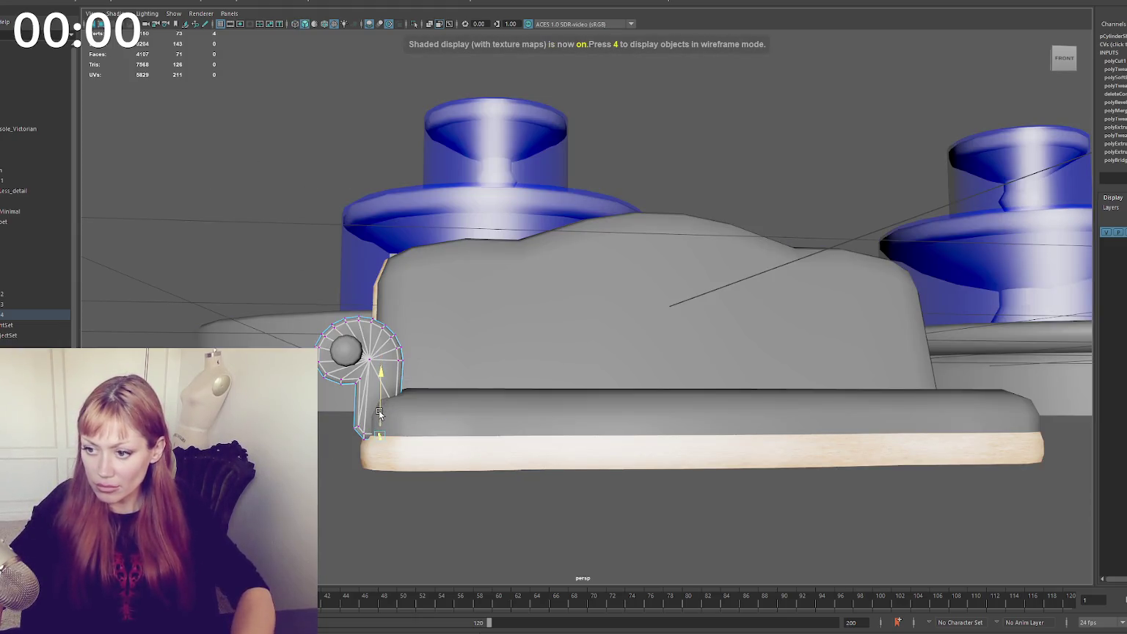
scroll(151, 202, "down", 3)
scroll(234, 228, "down", 3)
left_click(233, 228)
left_click_drag(234, 228, 299, 250, "alt")
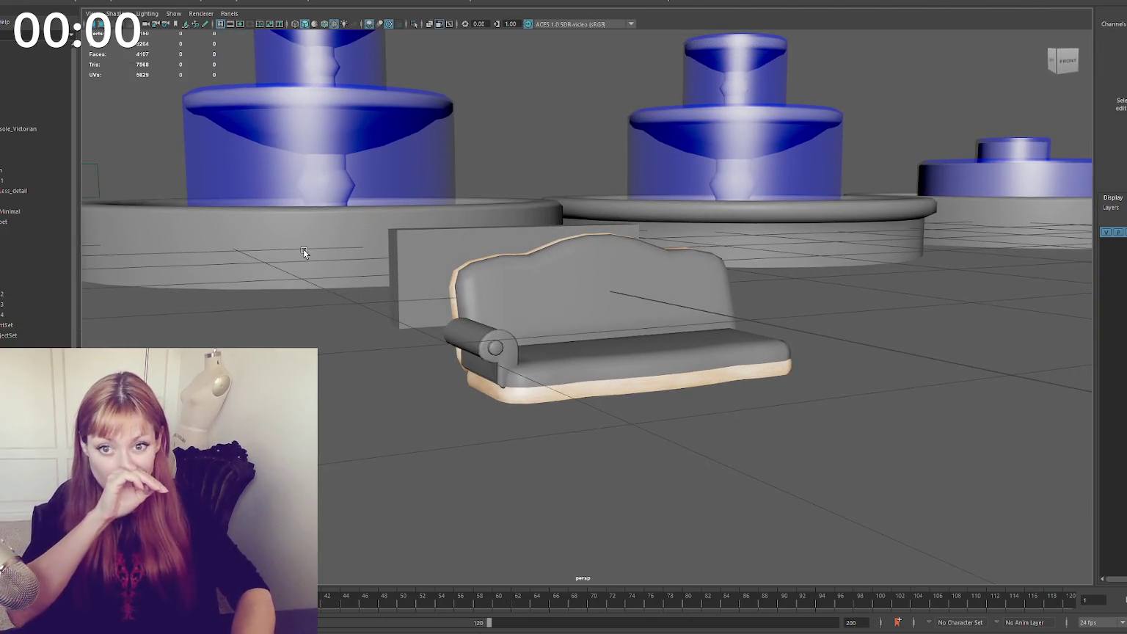
Try stretching a seat cushion vertex, then undo the change
scroll(602, 343, "up", 3)
mouse_move(554, 352)
left_mouse_down("alt")
mouse_move(479, 349)
mouse_move(562, 339)
mouse_move(571, 350)
left_mouse_up("alt")
left_click(574, 367)
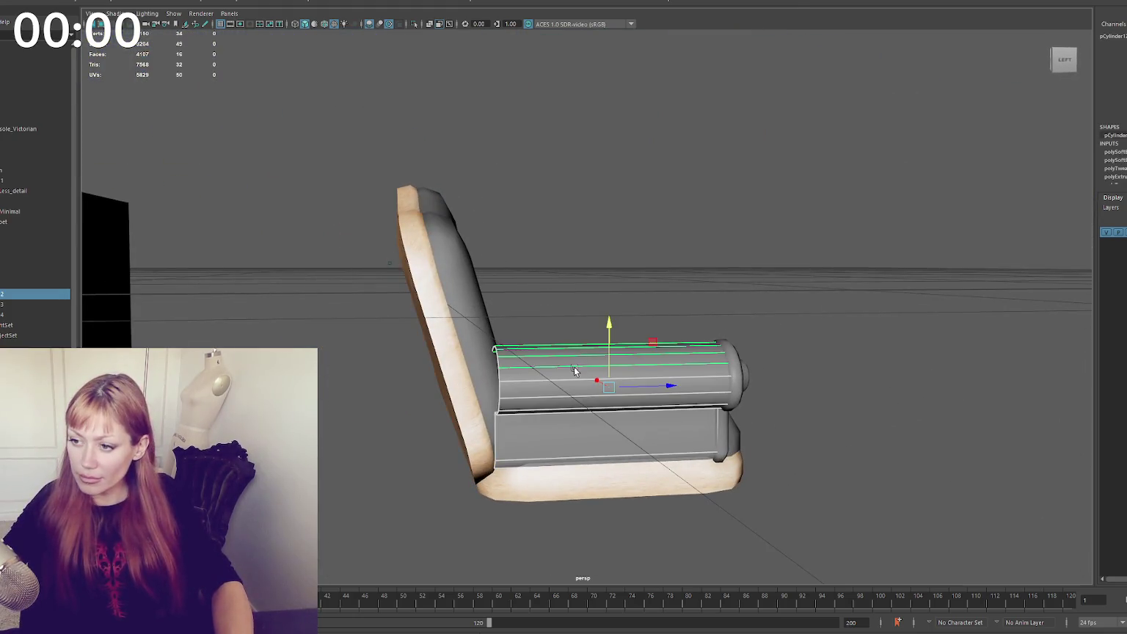
key("F9")
mouse_move(481, 393)
left_mouse_down()
mouse_move(531, 413)
mouse_move(408, 413)
mouse_move(461, 394)
left_mouse_up()
key("ctrl+z")
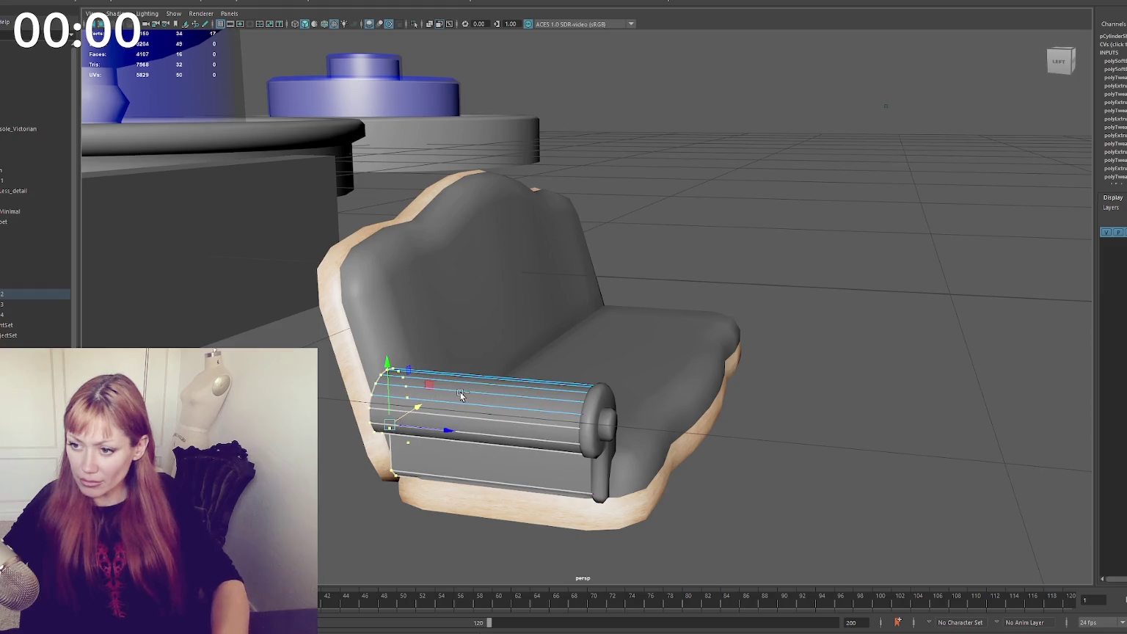
Duplicate the end ring and move the copy to the arm roll's other end
key("ctrl+d")
mouse_move(609, 422)
left_mouse_down()
mouse_move(425, 412)
mouse_move(524, 388)
left_mouse_up()
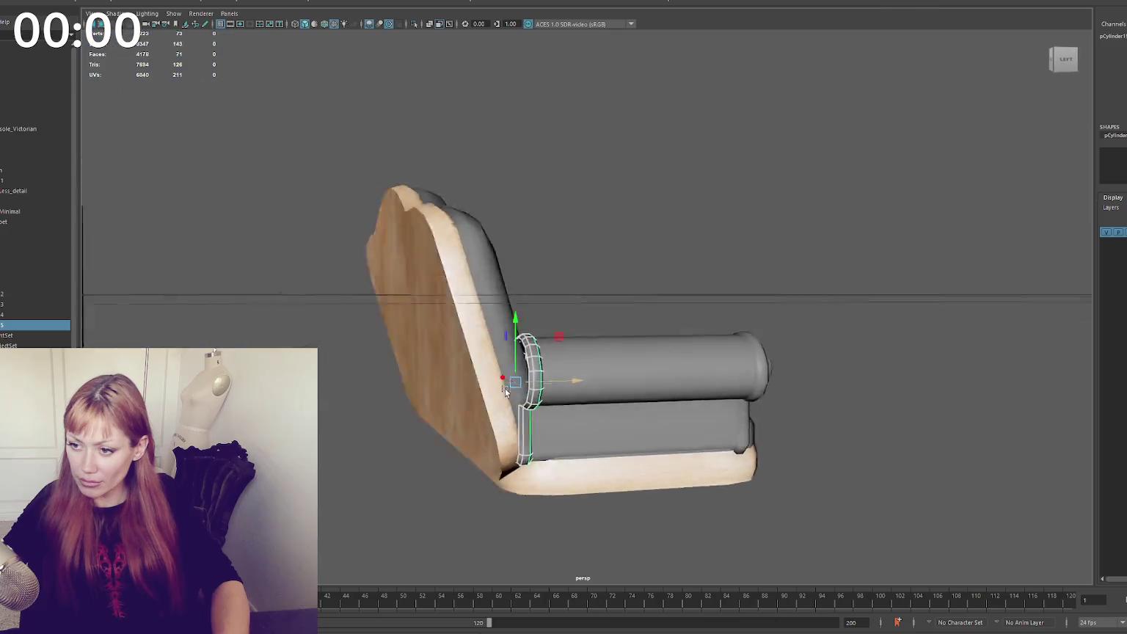
left_click(117, 1)
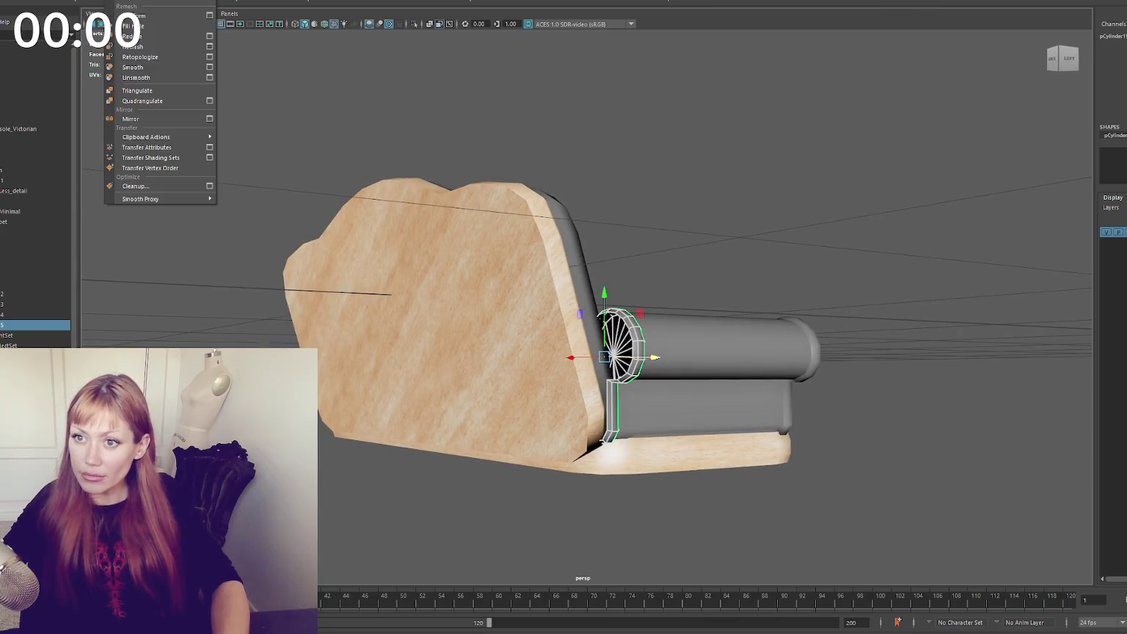
left_click(153, 118)
key("e")
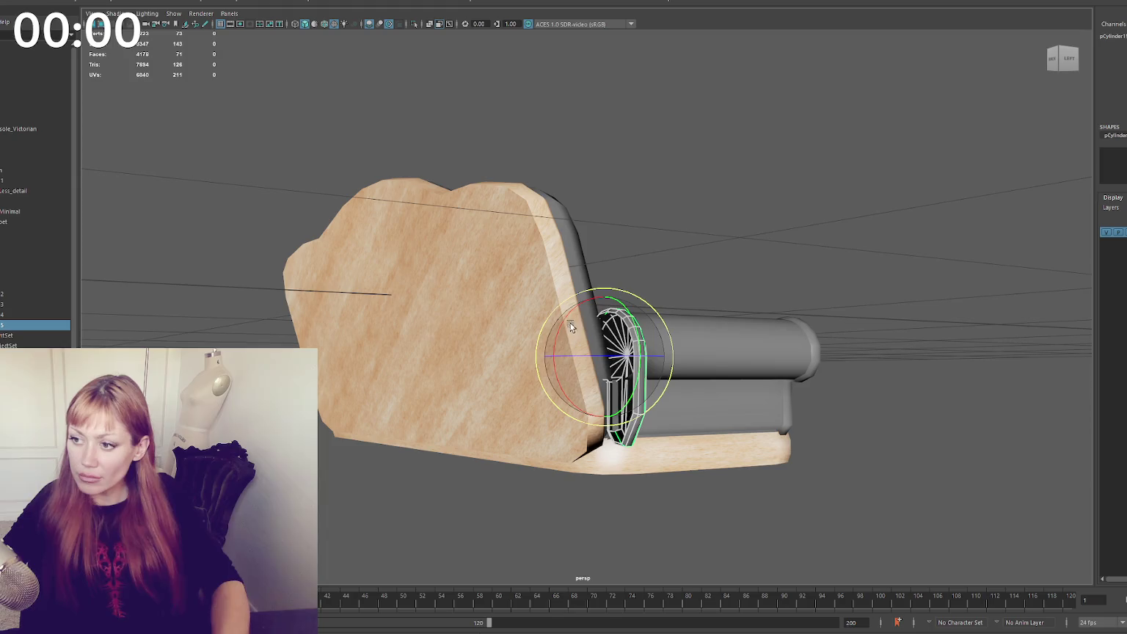
key("ctrl+z")
key("ctrl+z")
key("ctrl+z")
key("ctrl+z")
left_click_drag(637, 355, 697, 336)
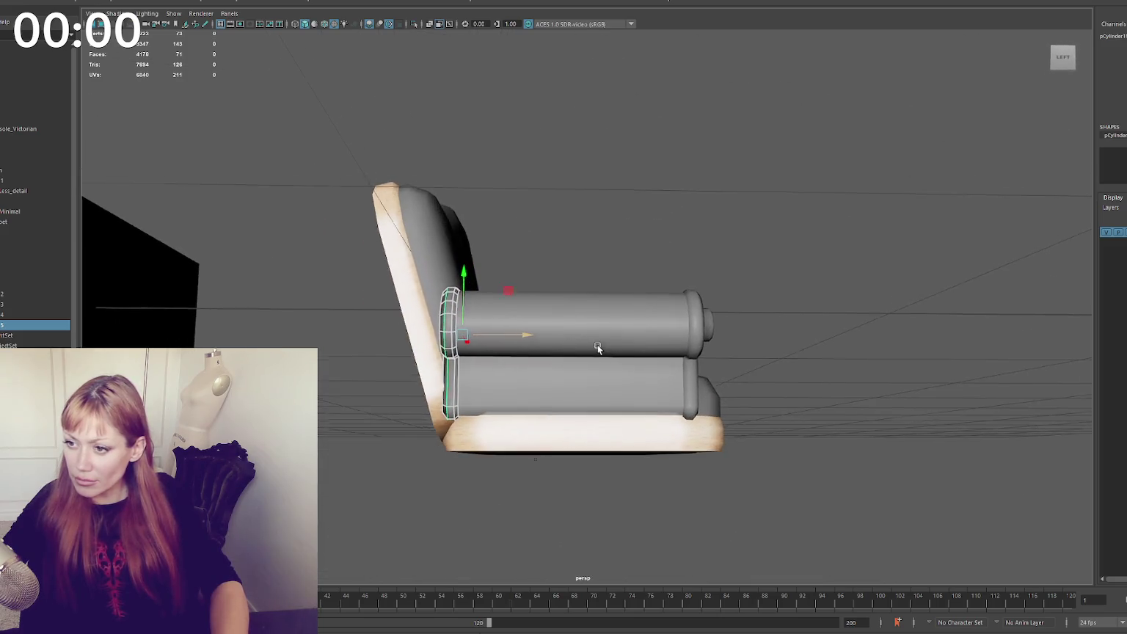
Select the end pieces and assign them the existing light wood-toned material
left_click(698, 334, "shift")
left_click(708, 326, "shift")
right_click_drag(735, 195, 925, 209, "shift")
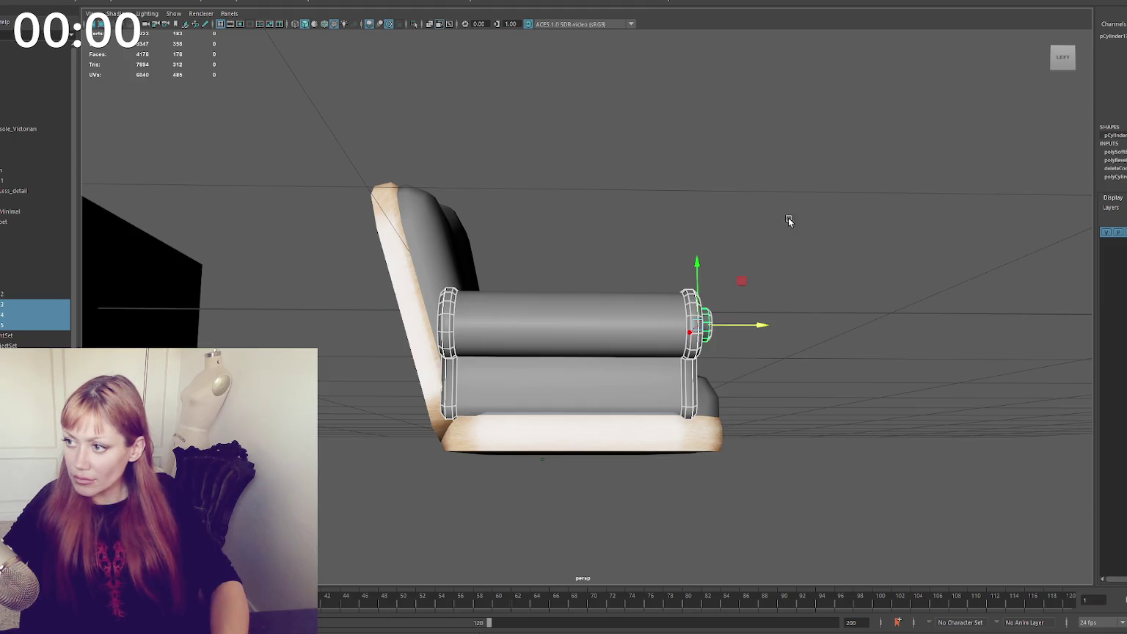
right_click_drag(748, 176, 753, 371)
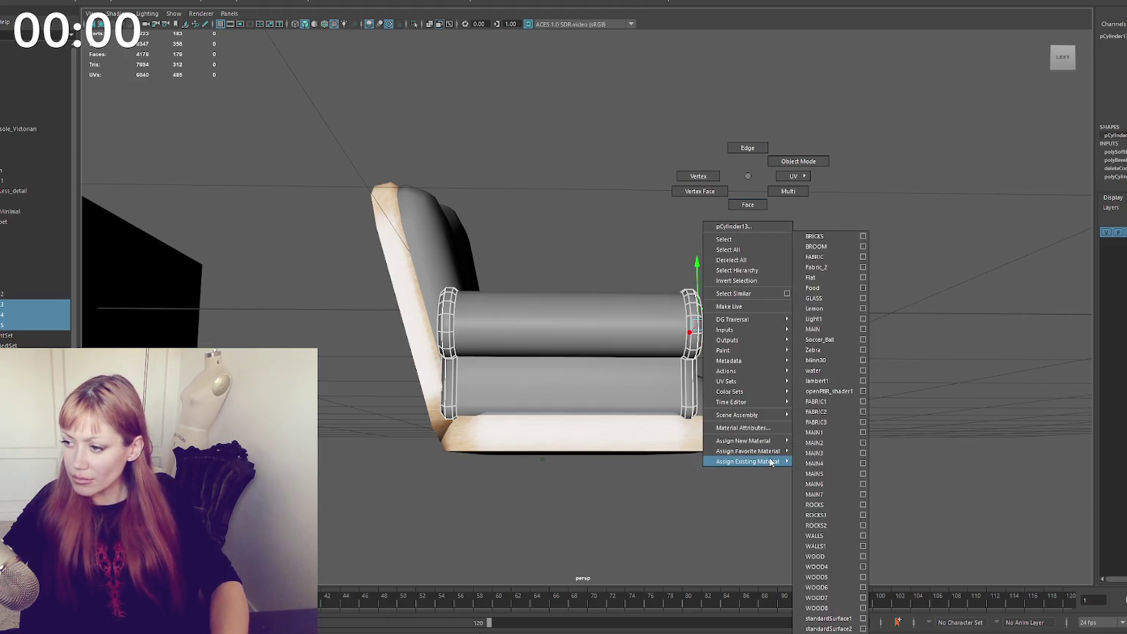
mouse_move(747, 461)
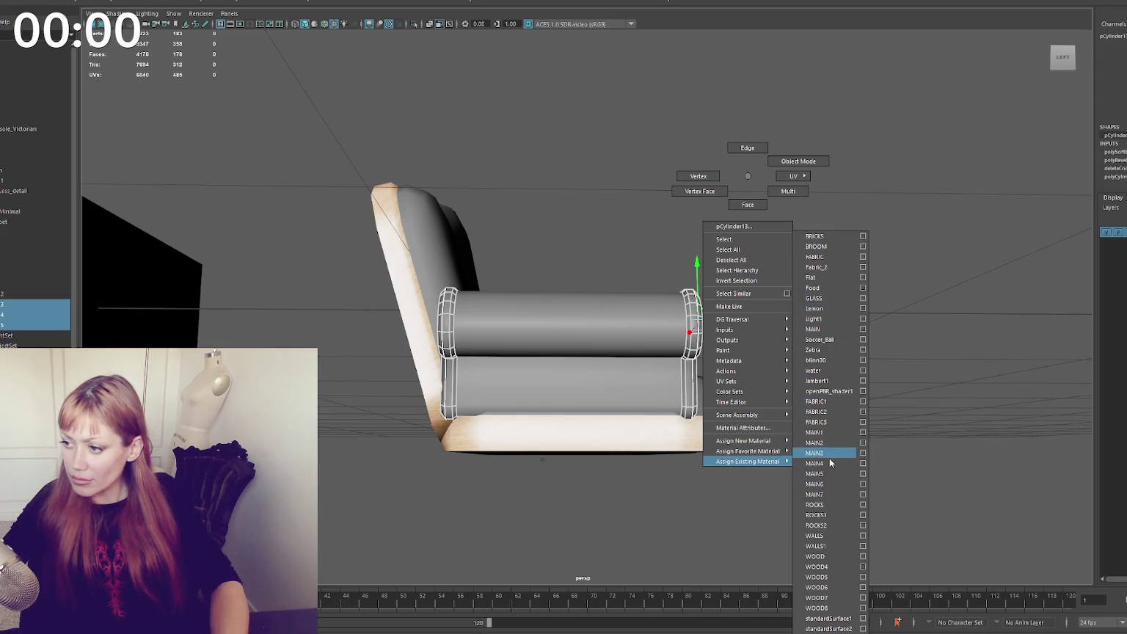
left_click(816, 556)
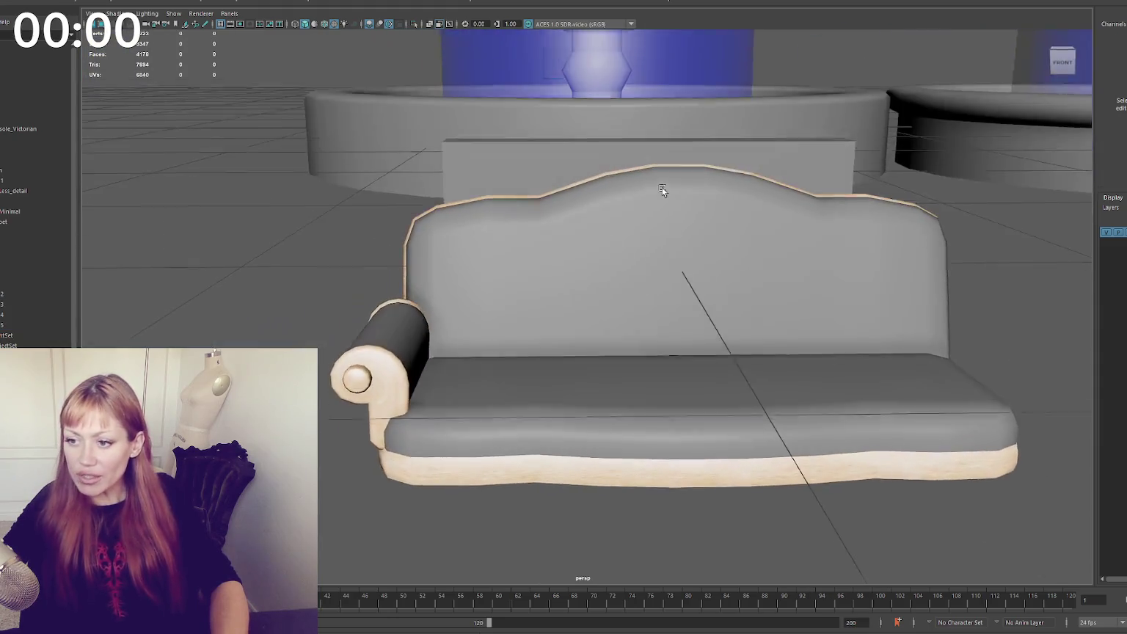
mouse_move(663, 191)
left_mouse_down("alt")
mouse_move(688, 204)
mouse_move(692, 234)
mouse_move(661, 193)
mouse_move(549, 250)
left_mouse_up("alt")
left_click(402, 268)
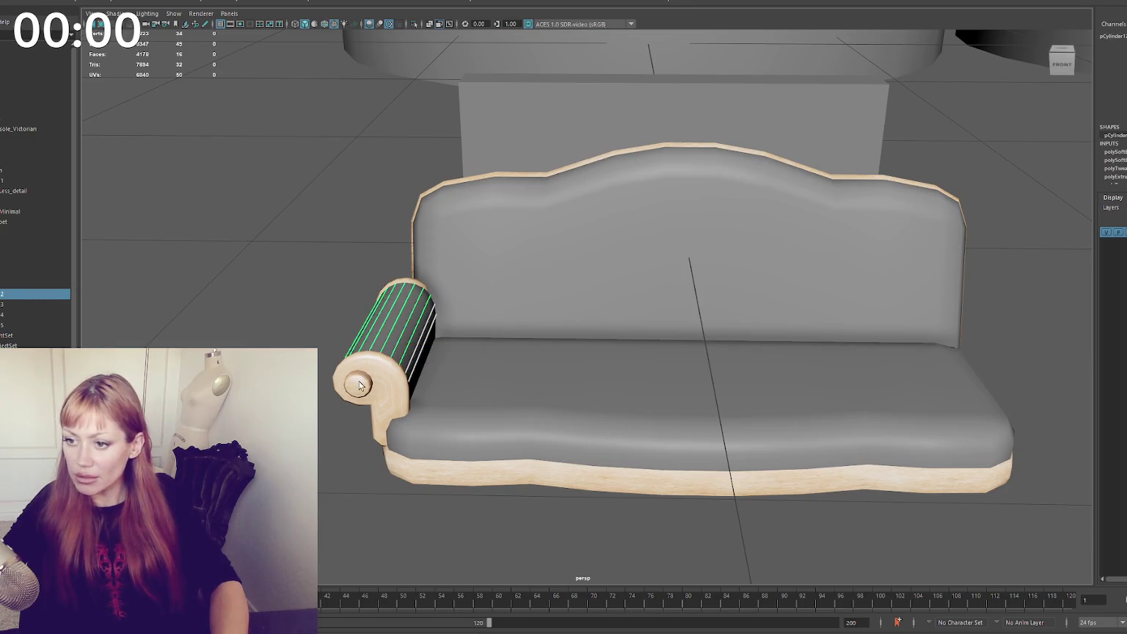
Select the arm roll, its end knobs and ring, and combine them into one mesh
left_click(361, 385)
key("f")
left_click_drag(526, 377, 663, 334, "alt")
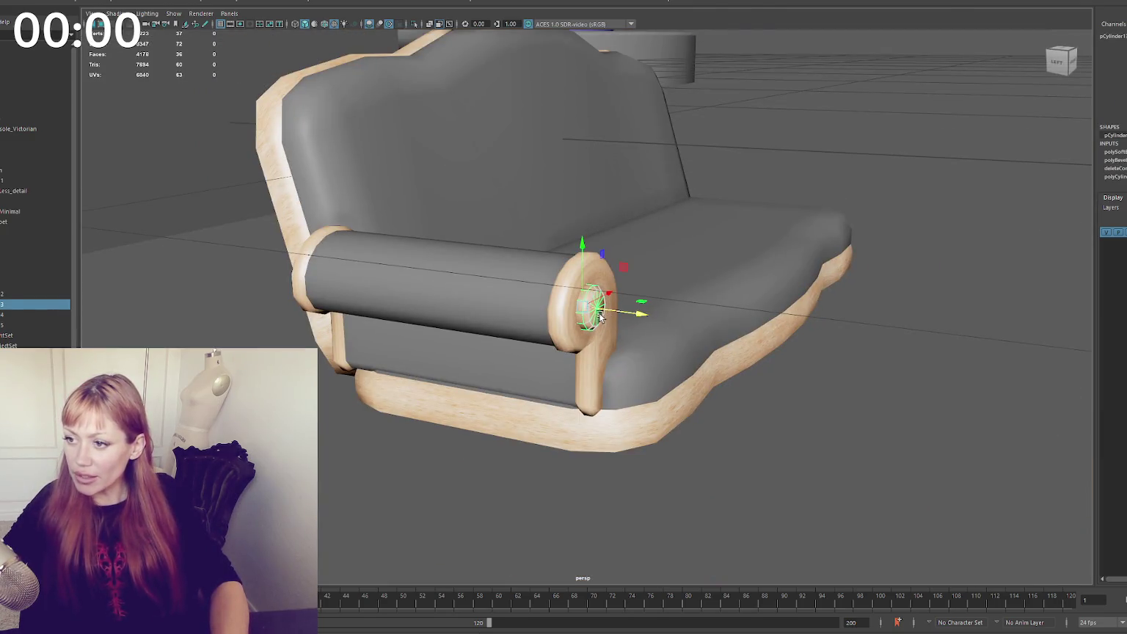
left_click(370, 321, "shift")
left_click(290, 270, "shift")
left_click(375, 225, "shift")
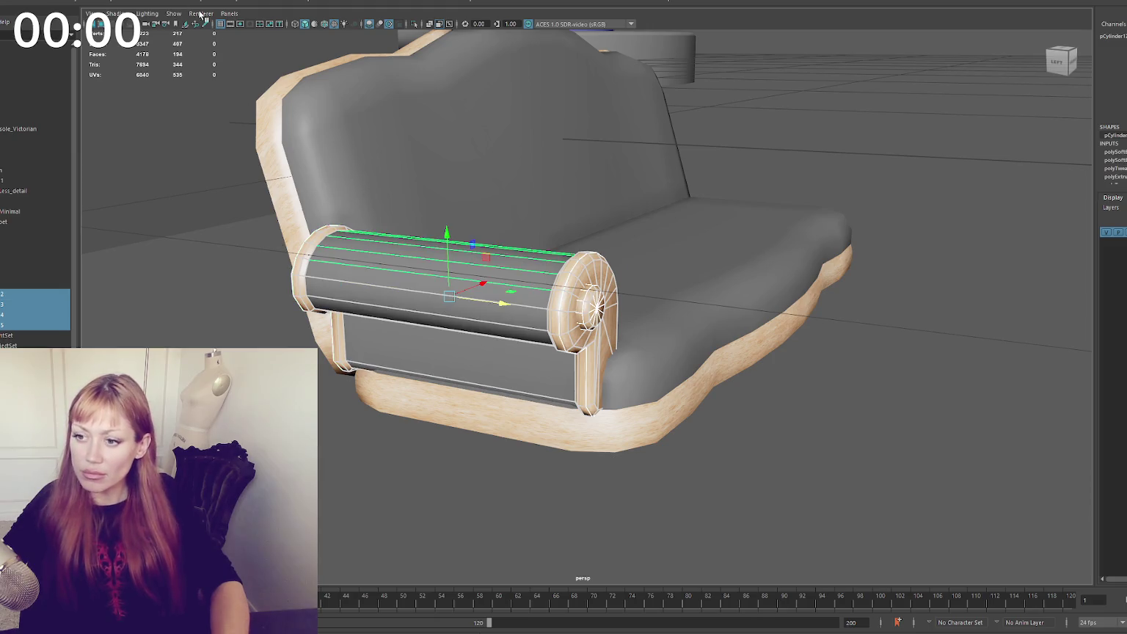
left_click(110, 1)
left_click(132, 14)
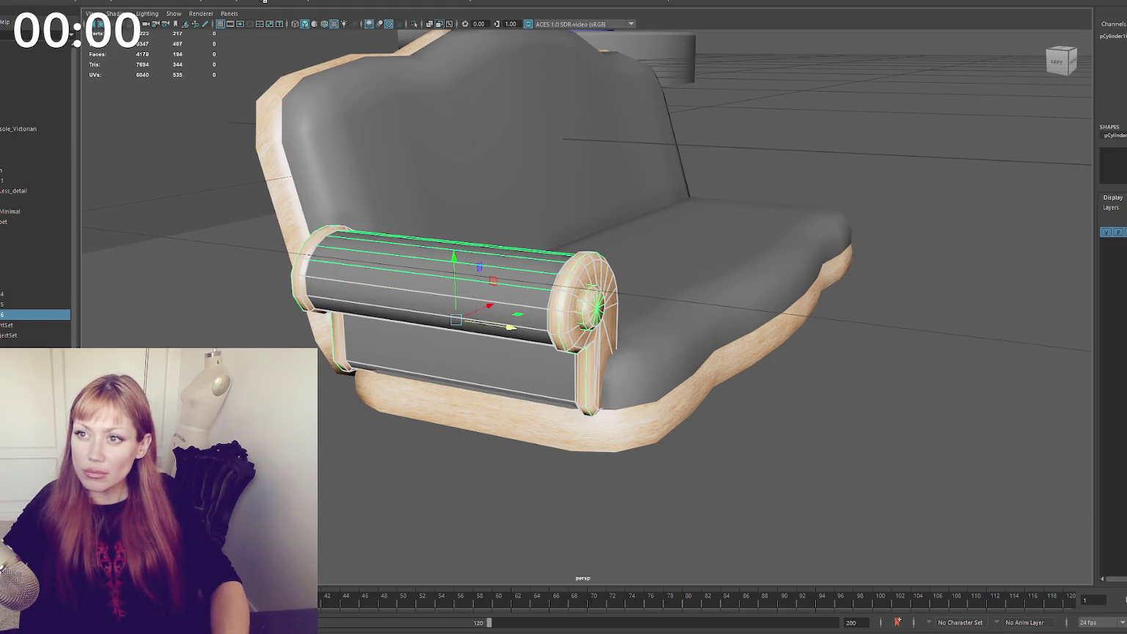
Duplicate the combined arm and slide the copy to the sofa's right end
left_click_drag(542, 116, 537, 185, "alt")
key("ctrl+d")
mouse_move(609, 265)
left_mouse_down()
mouse_move(860, 217)
mouse_move(734, 220)
left_mouse_up()
left_click(113, 2)
mouse_move(706, 271)
left_mouse_down()
mouse_move(804, 259)
mouse_move(765, 244)
left_mouse_up()
scroll(902, 376, "down", 3)
mouse_move(903, 376)
left_mouse_down("alt")
mouse_move(885, 335)
mouse_move(857, 320)
mouse_move(703, 357)
left_mouse_up("alt")
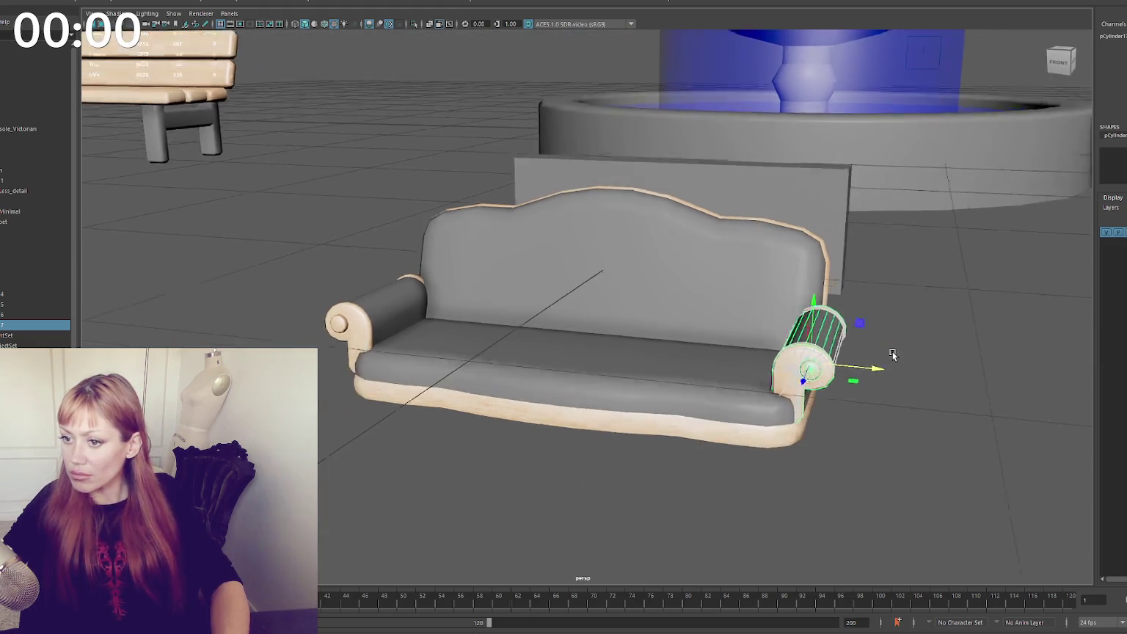
left_click(857, 316)
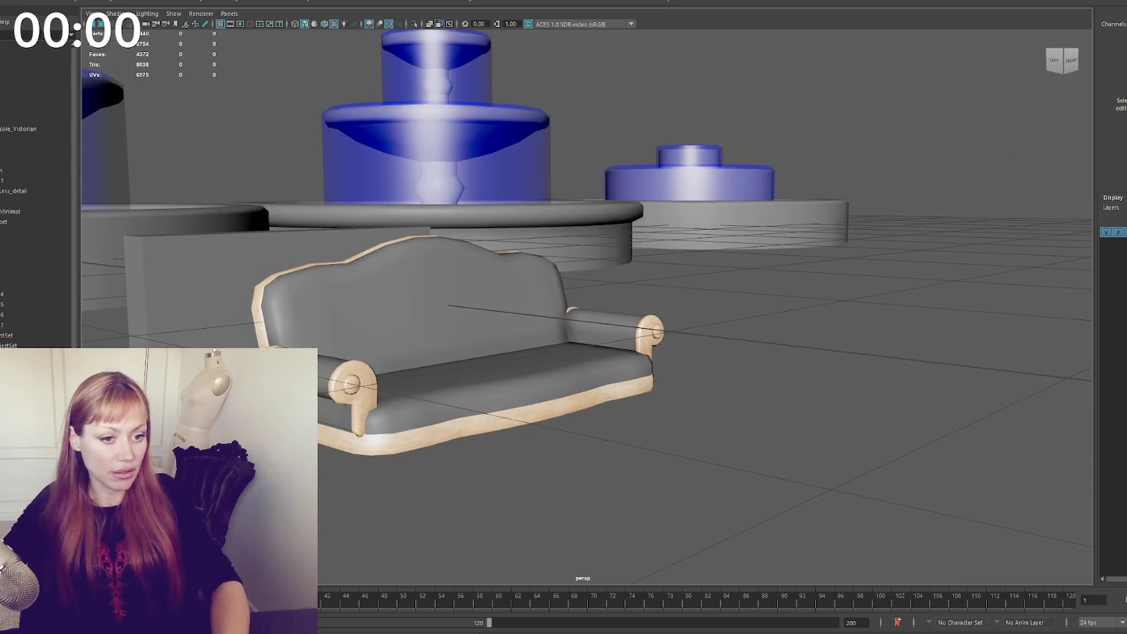
Add a new polygon cube near the front of the sofa
left_click_drag(458, 375, 411, 373, "alt")
scroll(412, 373, "up", 2)
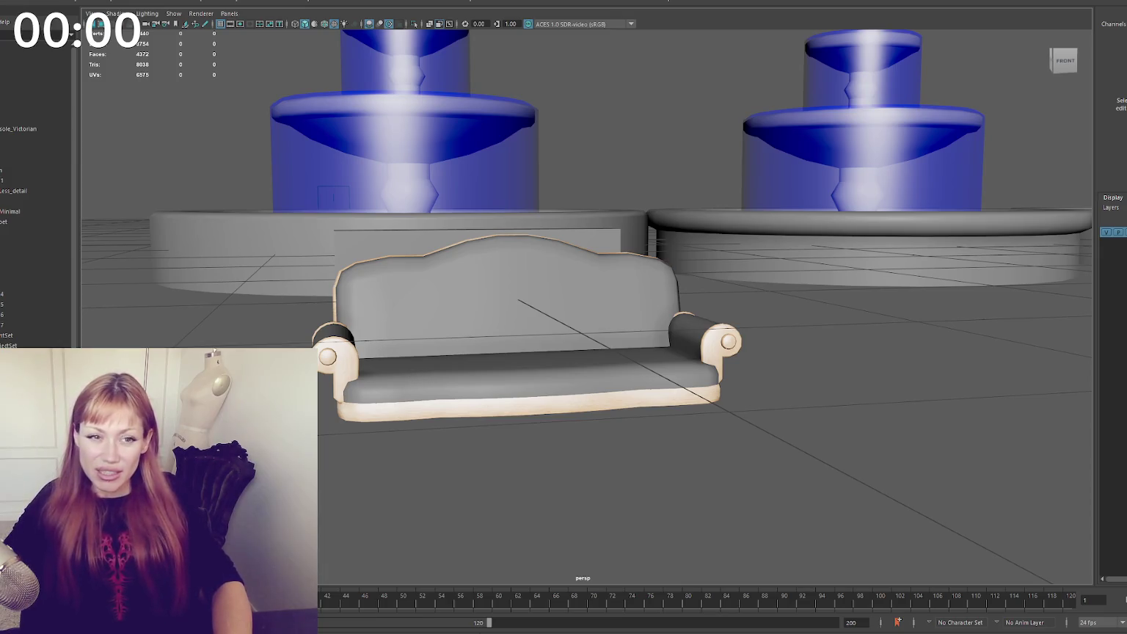
scroll(446, 274, "down", 5)
right_click_drag(493, 286, 518, 310, "shift")
Shrink the cube, stretch it tall along Y, and place it at the sofa's front-left corner
left_click_drag(518, 309, 541, 332)
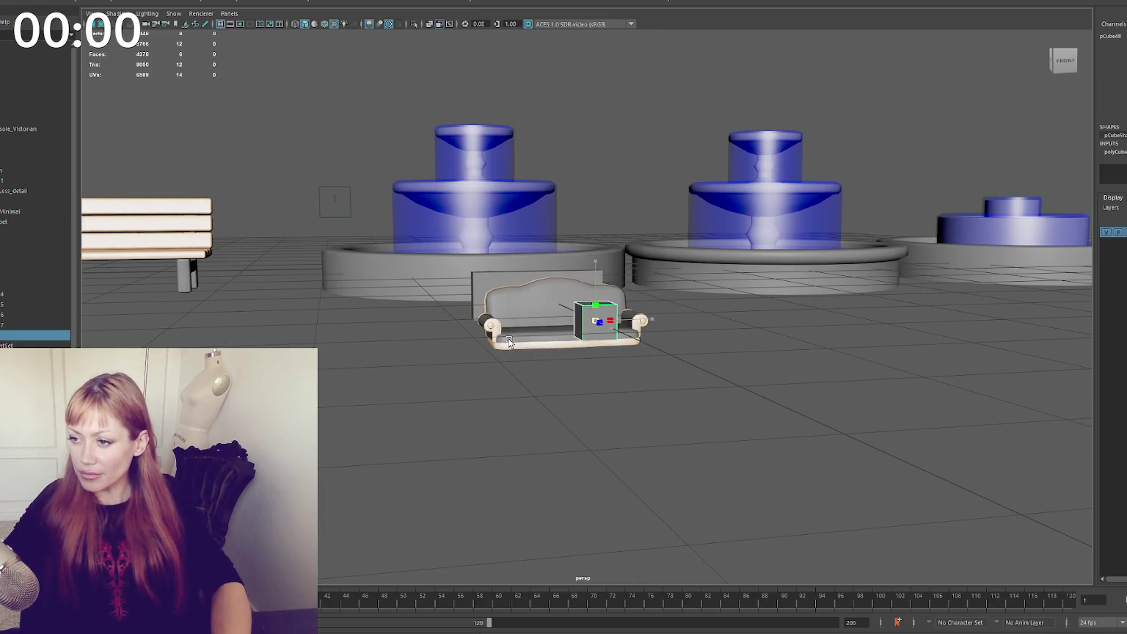
key("f")
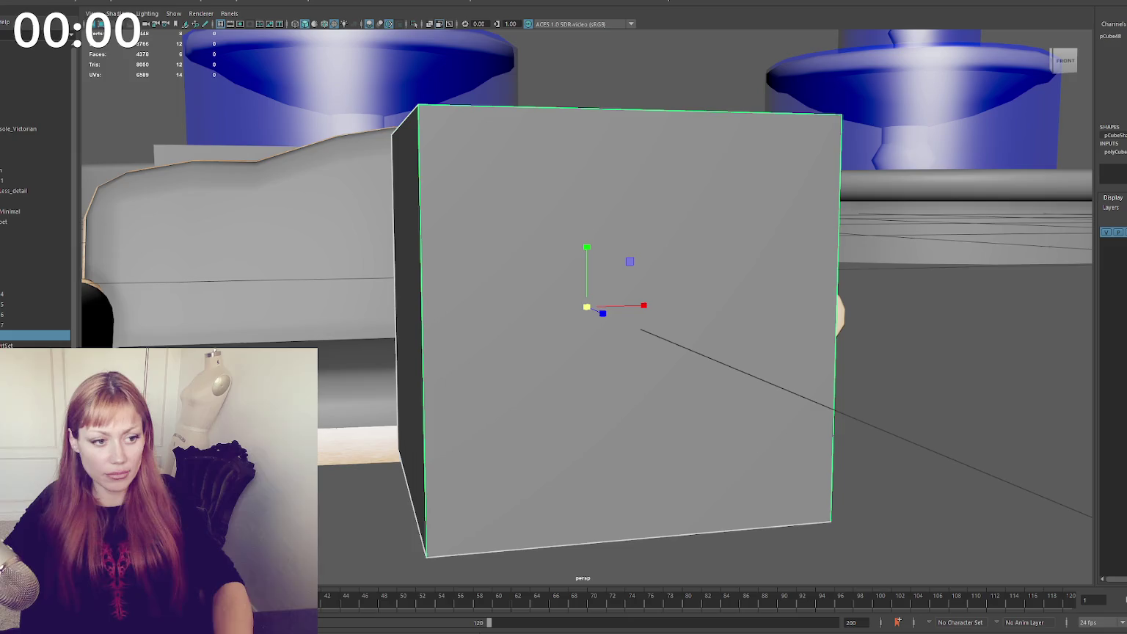
scroll(512, 313, "down", 5)
left_click_drag(645, 307, 319, 336)
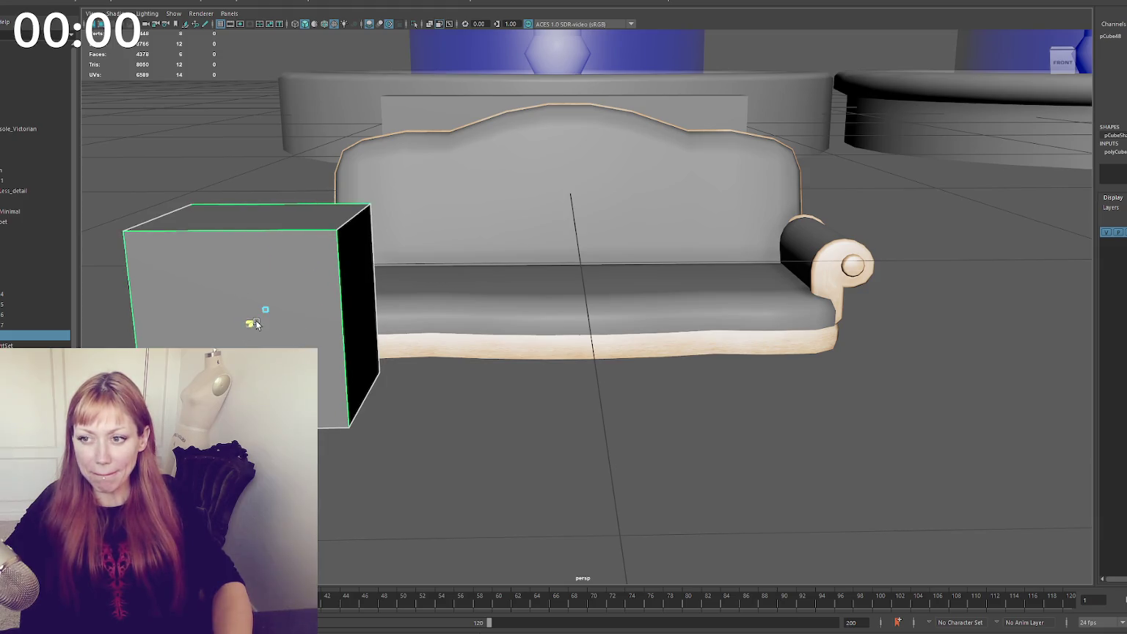
left_click_drag(262, 309, 124, 322)
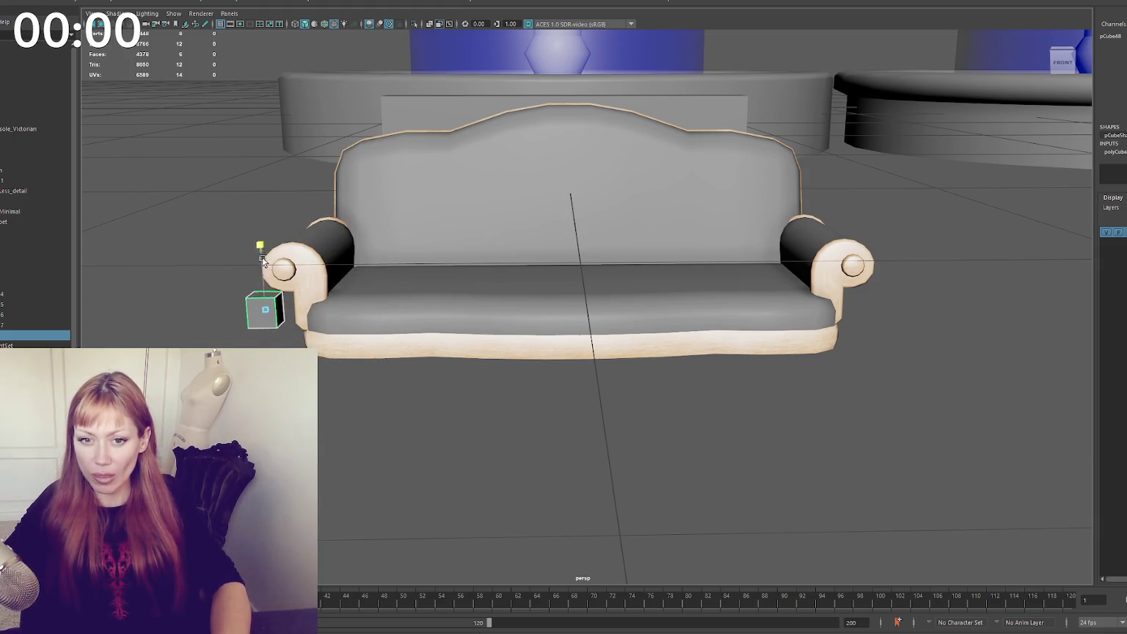
left_click_drag(263, 256, 264, 149)
key("w")
left_click_drag(285, 328, 496, 334)
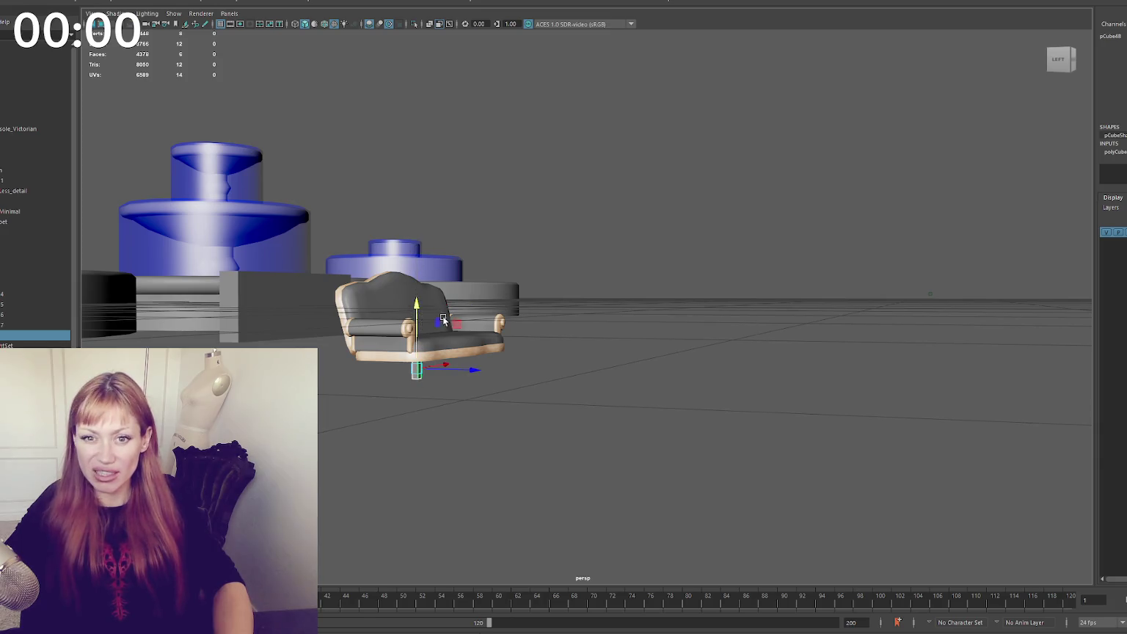
Orbit to inspect the new leg from close front and higher views of the sofa
left_click_drag(443, 320, 528, 312, "alt")
scroll(589, 308, "up", 5)
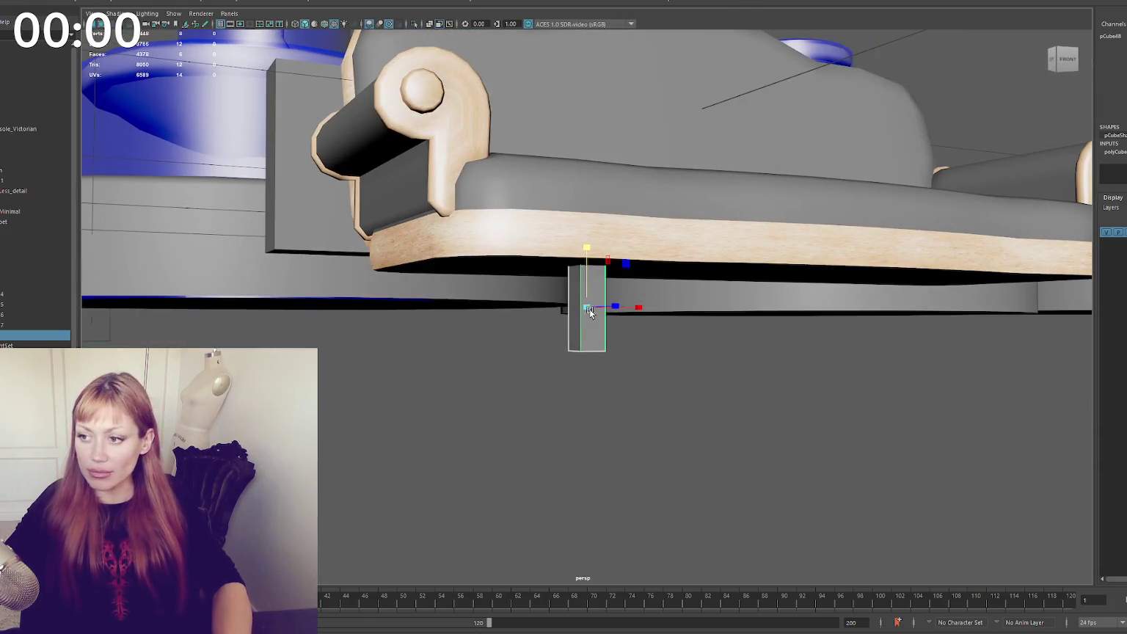
scroll(590, 308, "down", 8)
mouse_move(587, 316)
left_mouse_down("alt")
mouse_move(629, 306)
mouse_move(542, 314)
mouse_move(624, 308)
mouse_move(580, 317)
mouse_move(545, 294)
mouse_move(563, 299)
mouse_move(508, 222)
mouse_move(559, 251)
left_mouse_up("alt")
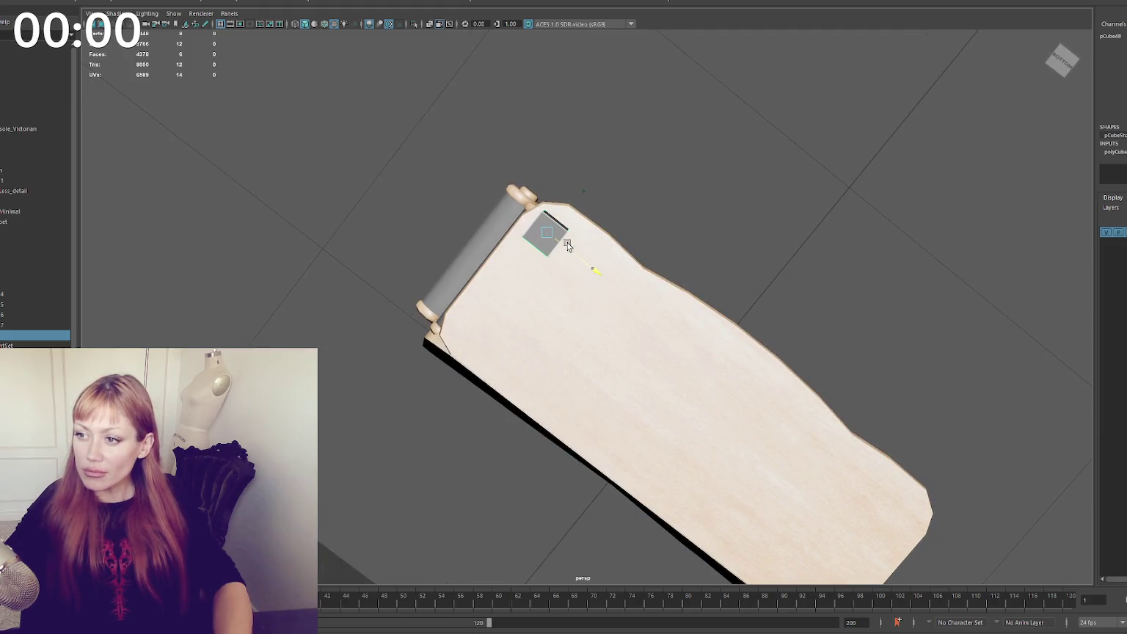
left_click_drag(628, 193, 639, 246, "alt")
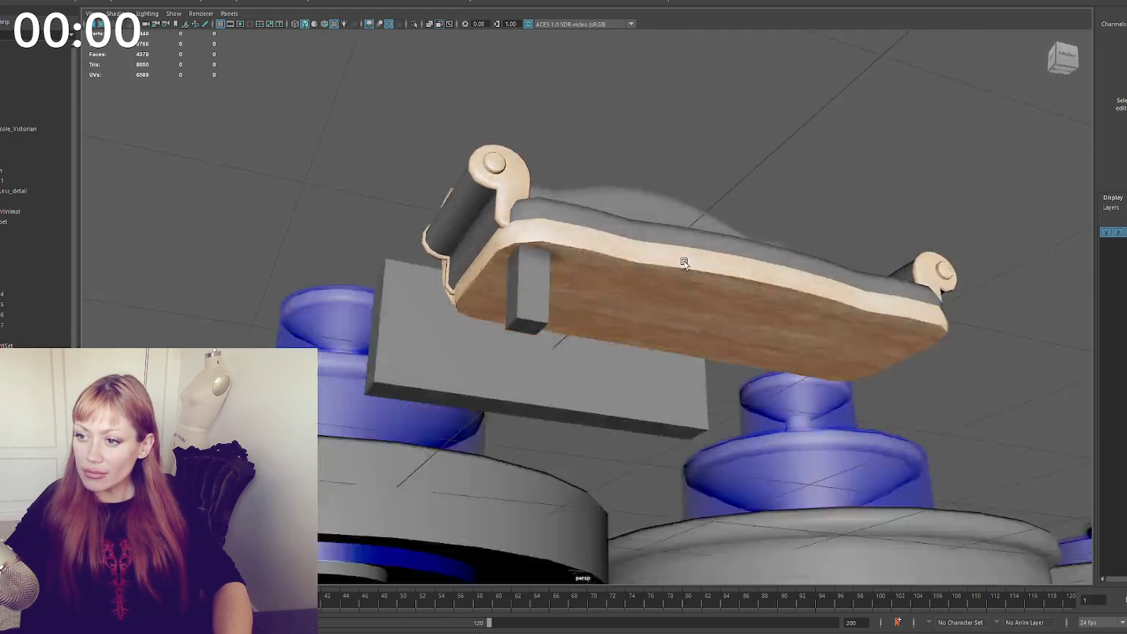
middle_click_drag(639, 245, 500, 361, "alt")
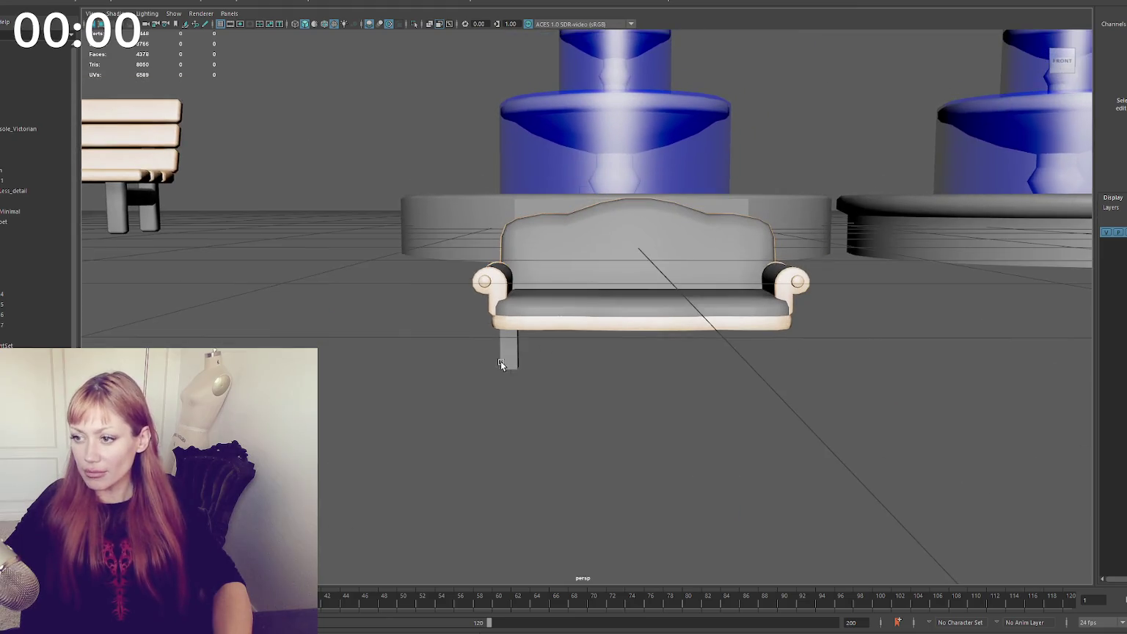
Select the front-left leg cube and inspect it from below the seat
left_click(503, 360)
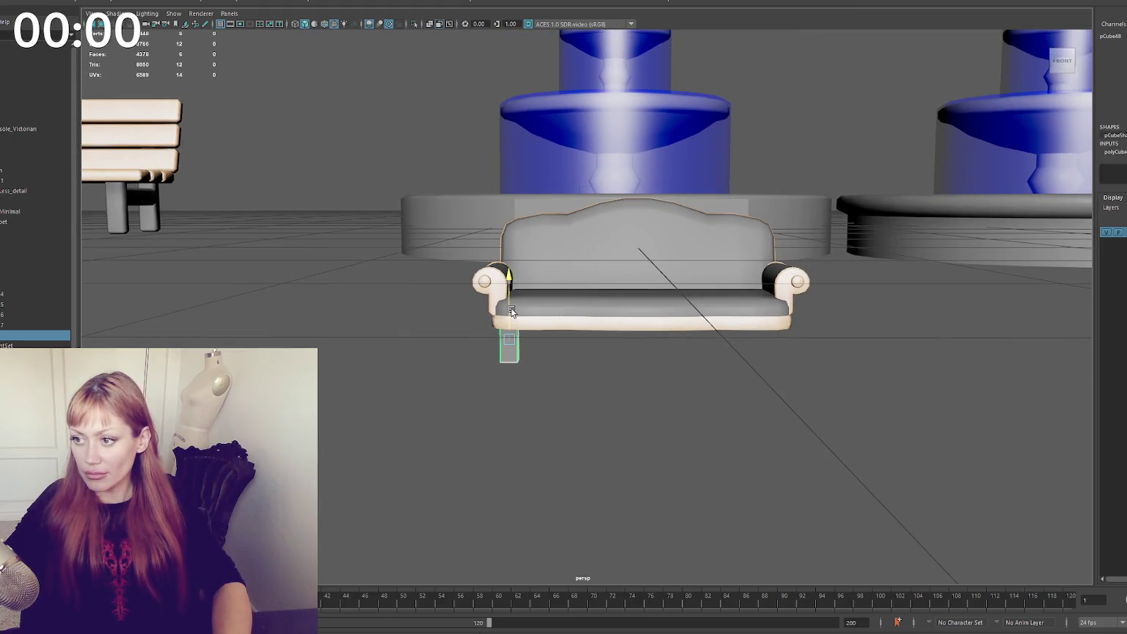
left_click_drag(509, 324, 512, 309, "alt")
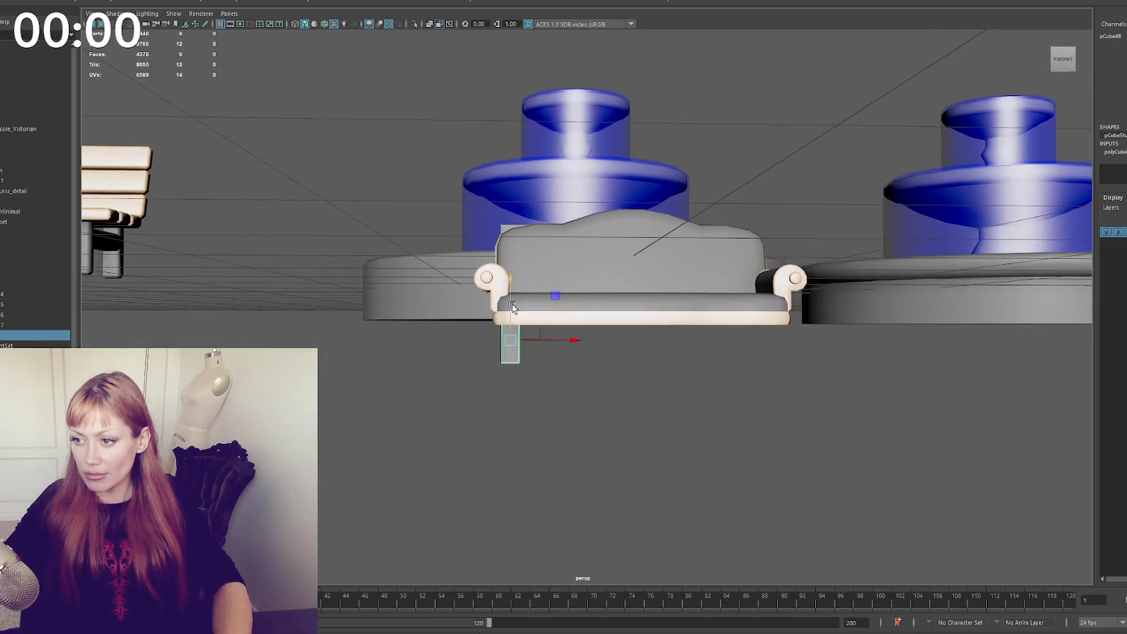
left_click_drag(545, 344, 631, 354, "alt")
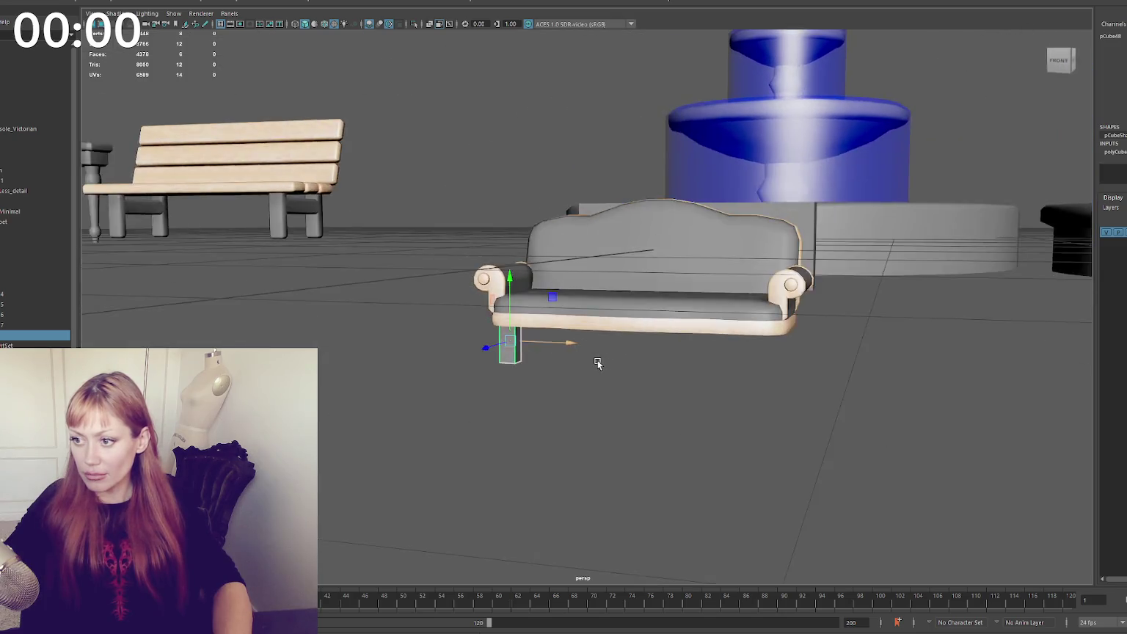
scroll(584, 287, "up", 3)
scroll(584, 287, "up", 2)
mouse_move(580, 288)
left_mouse_down("alt")
mouse_move(623, 299)
mouse_move(597, 317)
mouse_move(519, 266)
mouse_move(594, 263)
left_mouse_up("alt")
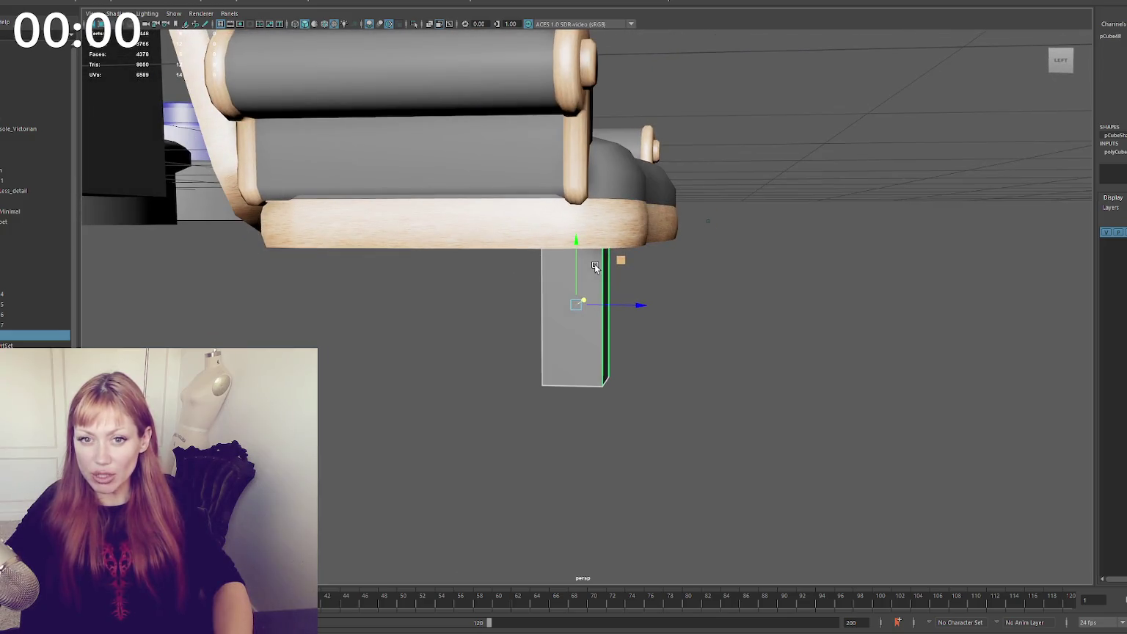
left_click_drag(655, 281, 529, 288, "alt")
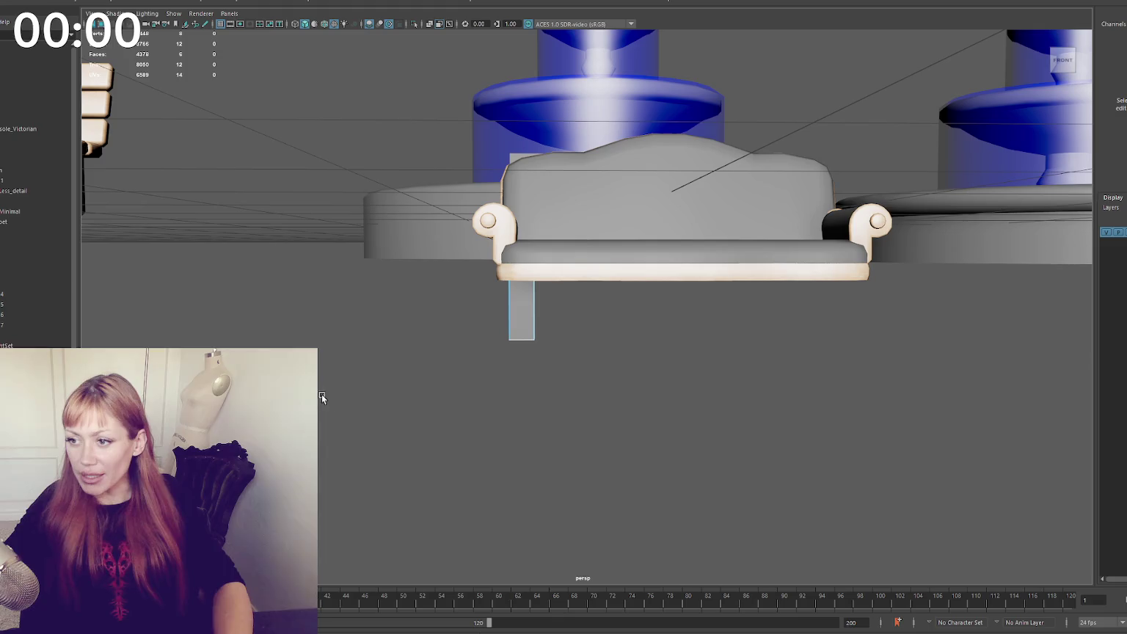
Bevel the leg's edges with Ctrl+B, widening the fraction from 0.5 to 0.6
key("ctrl+F11")
left_click_drag(418, 318, 416, 315)
scroll(419, 316, "up", 3)
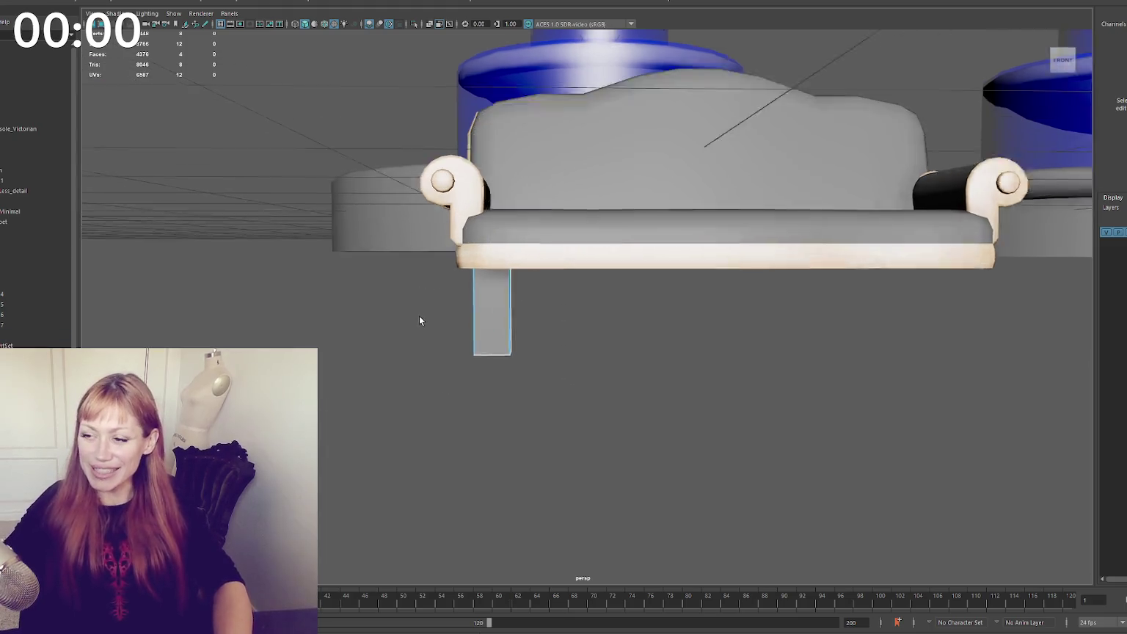
scroll(332, 232, "up", 3)
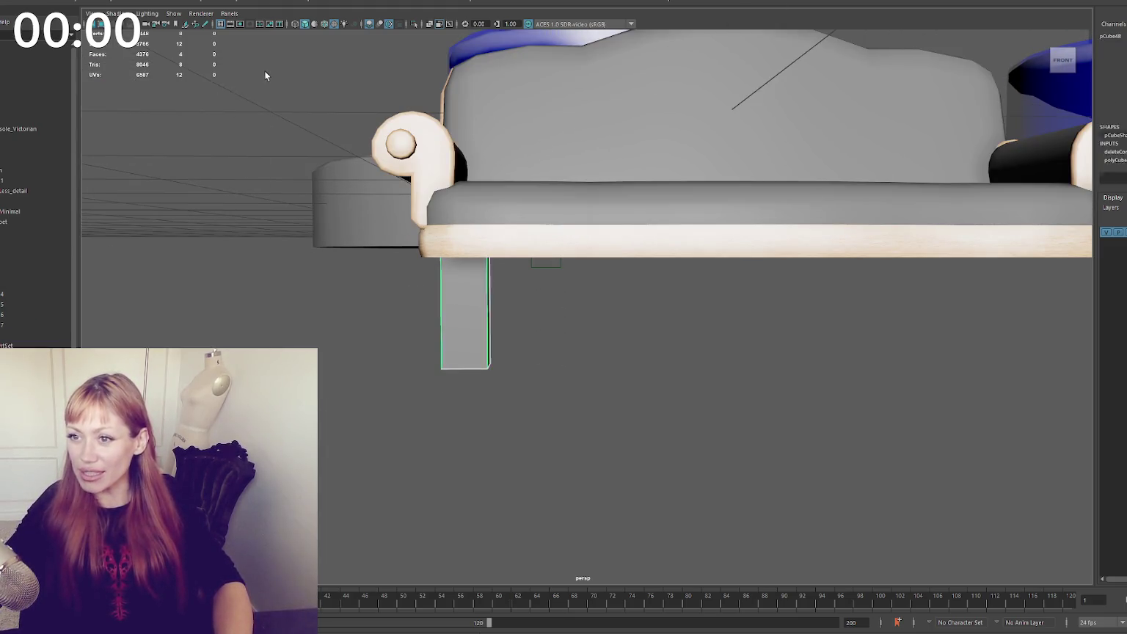
left_click(452, 298)
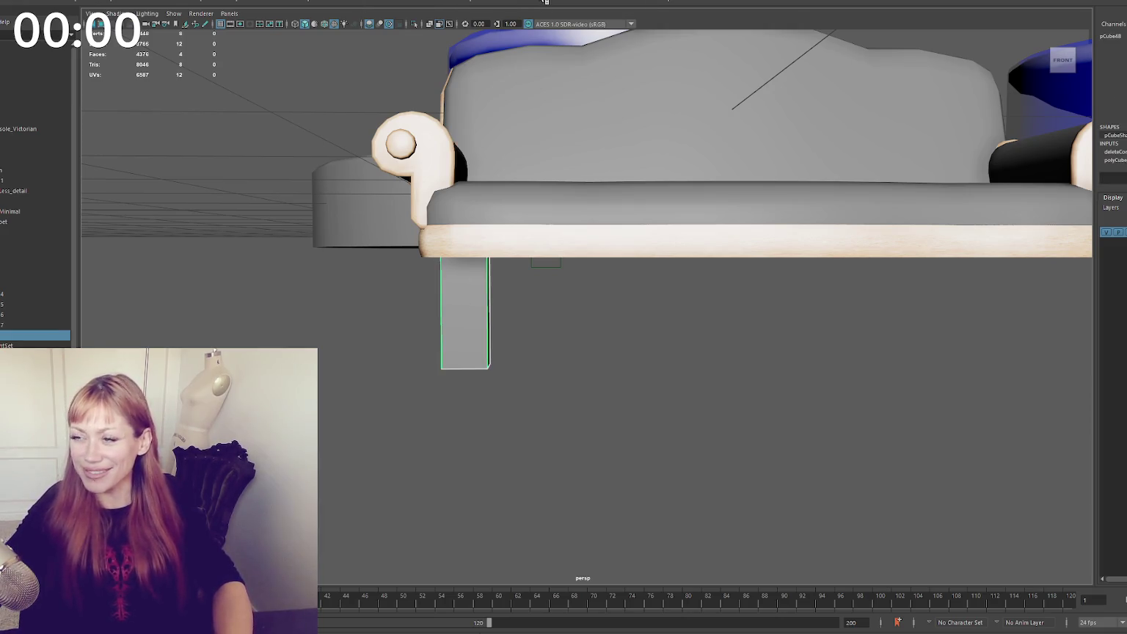
key("ctrl+b")
mouse_move(842, 247)
left_mouse_down("alt")
mouse_move(647, 255)
mouse_move(692, 247)
mouse_move(755, 259)
mouse_move(649, 259)
mouse_move(783, 311)
left_mouse_up("alt")
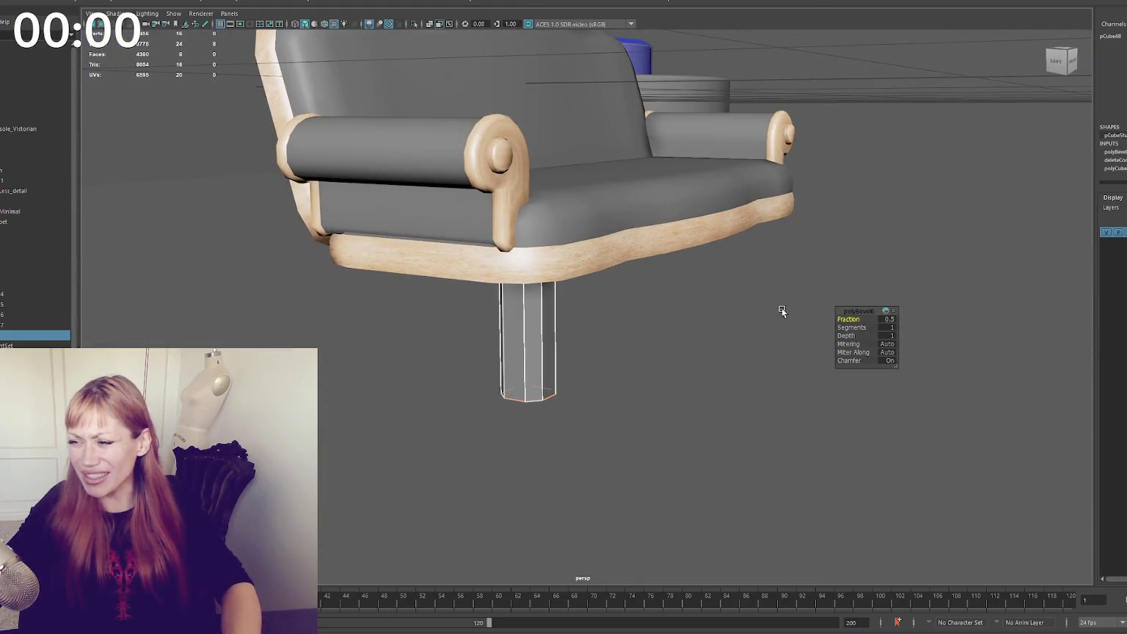
mouse_move(857, 320)
left_mouse_down()
mouse_move(838, 291)
mouse_move(714, 271)
mouse_move(724, 283)
left_mouse_up()
Insert several edge loops around the front-left sofa leg
double_click(741, 1)
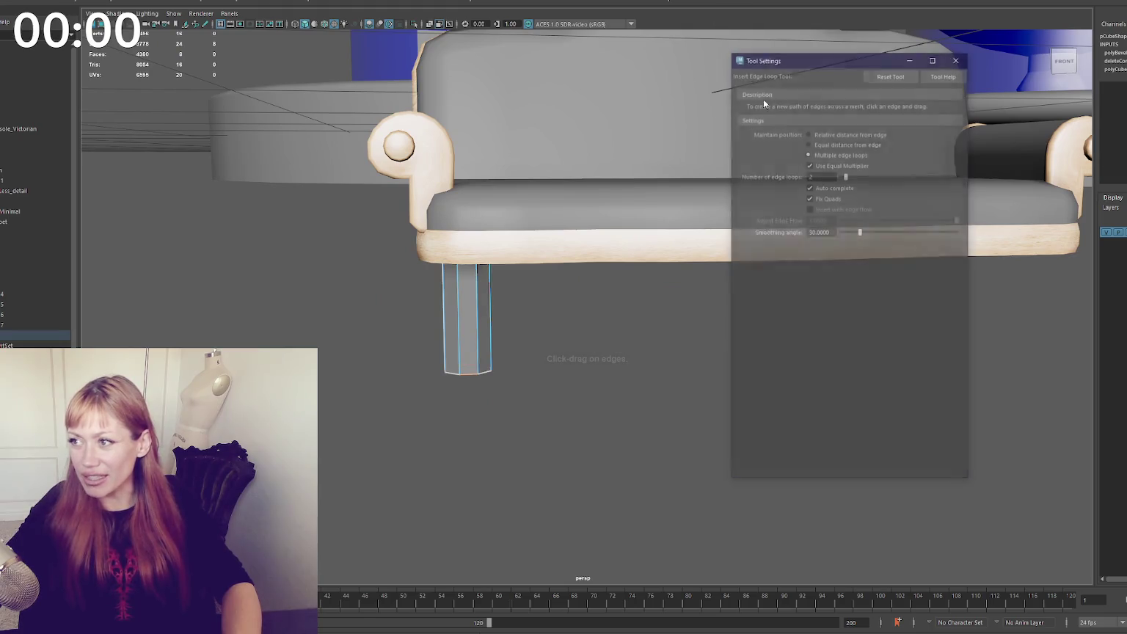
left_click(480, 337)
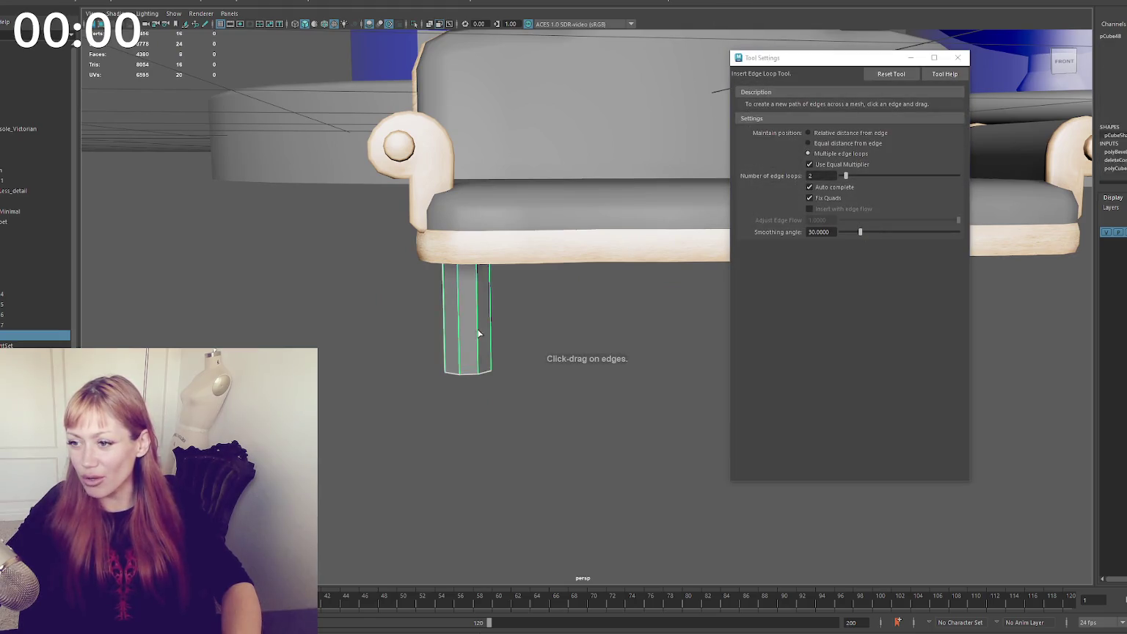
key("r")
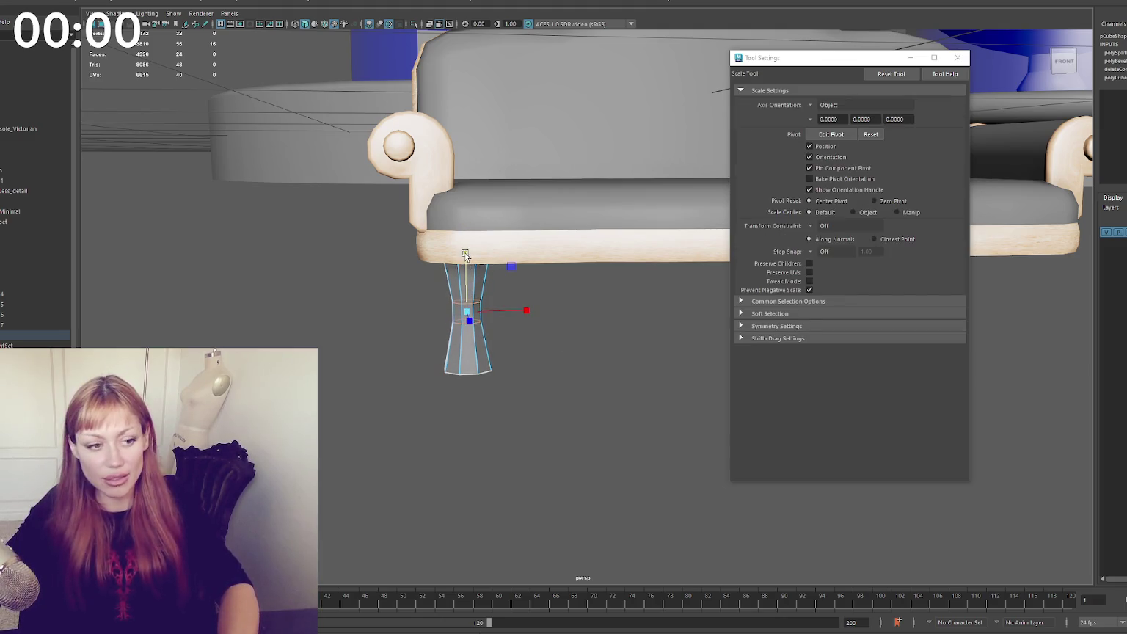
key("w")
left_click(468, 301)
right_click_drag(510, 295, 475, 294, "shift")
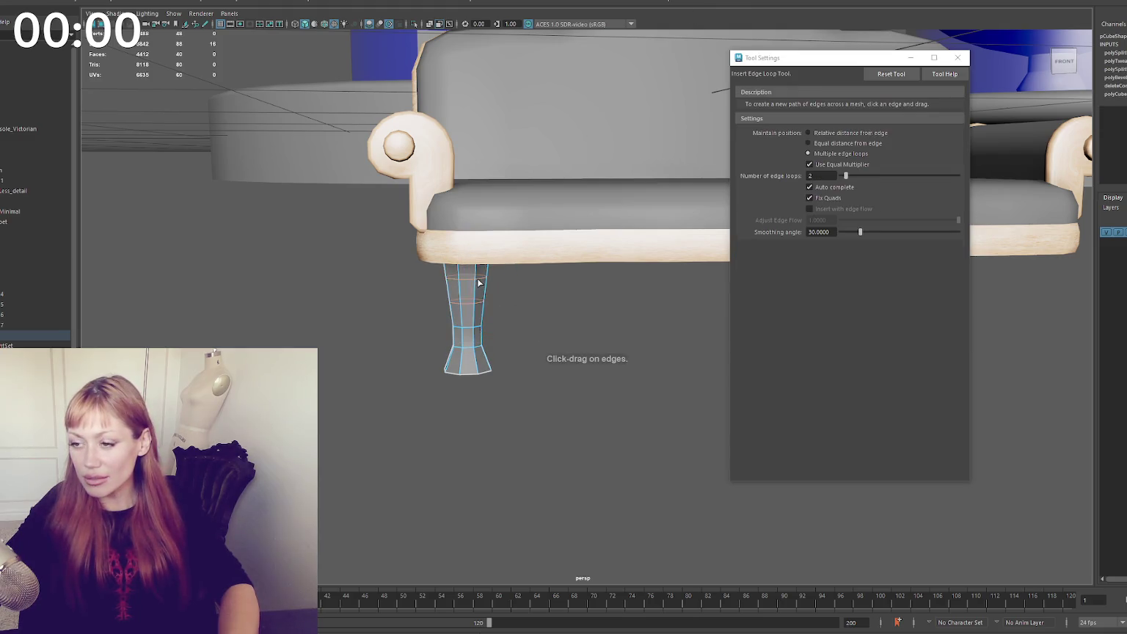
Scale the top edge loop under the seat outward to widen the leg's top
key("r")
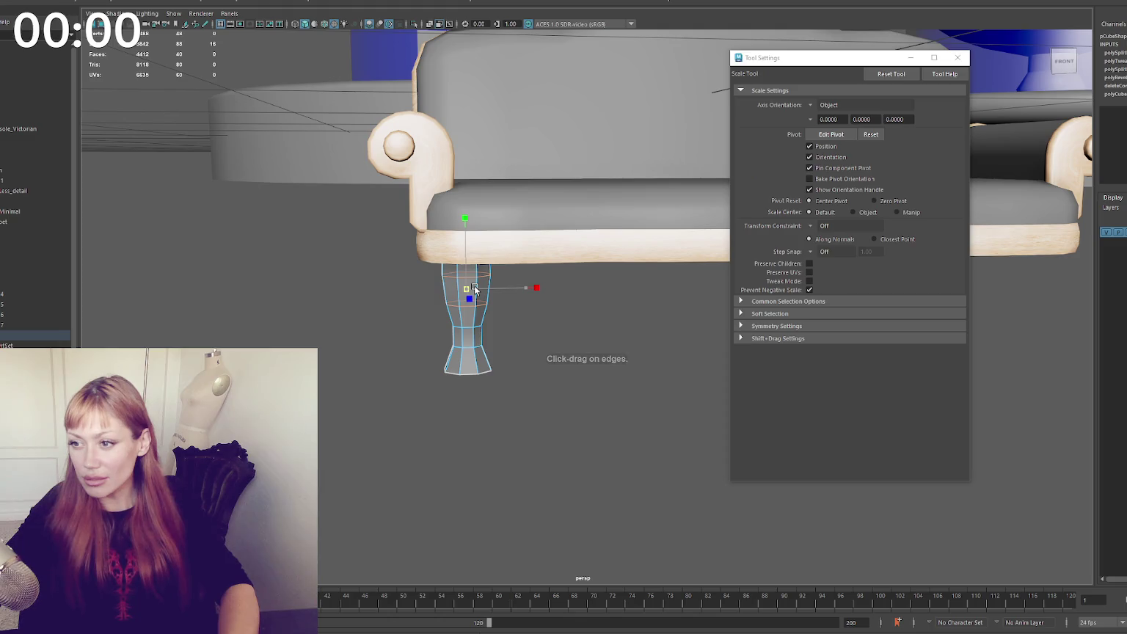
left_click_drag(367, 267, 557, 216)
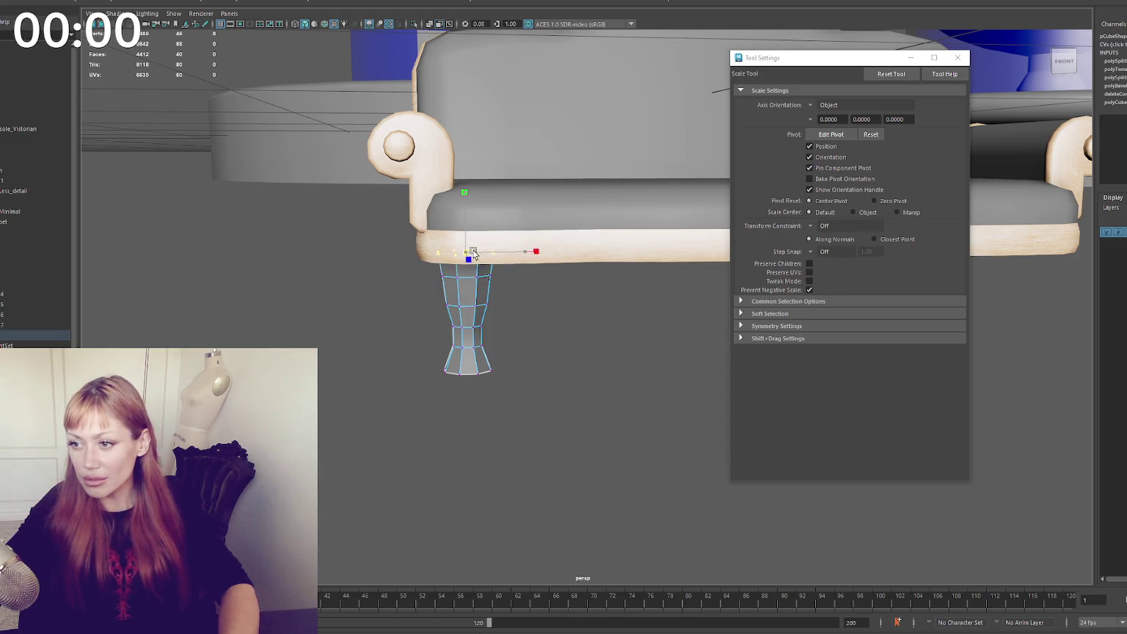
mouse_move(474, 253)
left_mouse_down()
mouse_move(490, 250)
mouse_move(451, 267)
left_mouse_up()
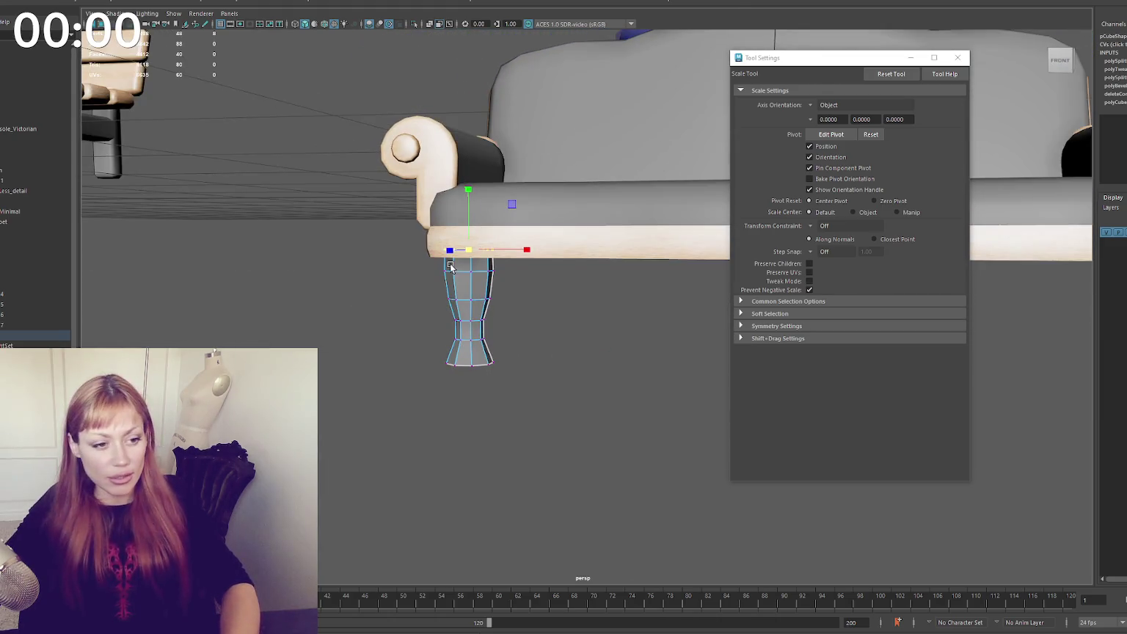
mouse_move(505, 338)
left_mouse_down("alt")
mouse_move(483, 327)
mouse_move(591, 332)
mouse_move(540, 330)
left_mouse_up("alt")
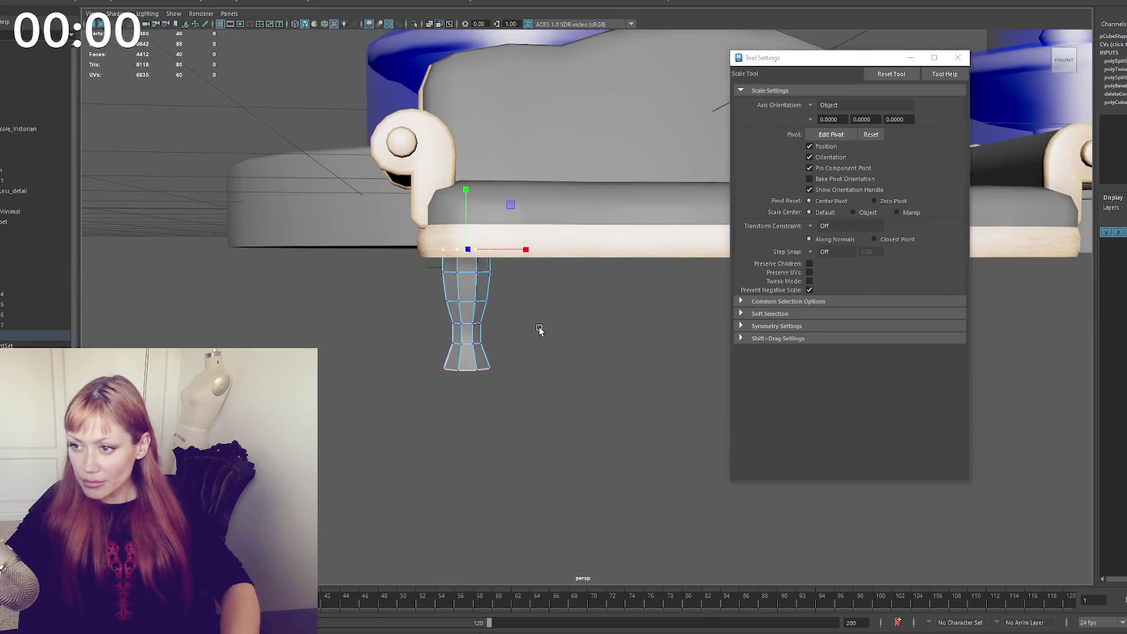
Bend the leg by shifting its lower vertices and scaling its top, bottom and middle rings
key("q")
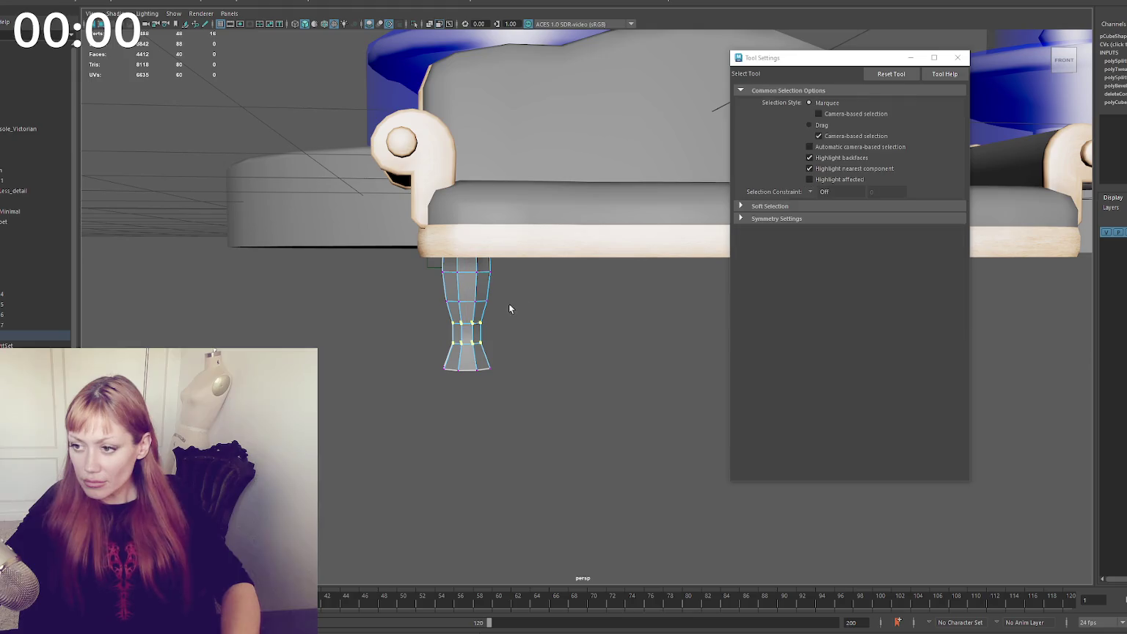
left_click_drag(518, 312, 431, 355)
key("w")
mouse_move(520, 334)
left_mouse_down()
mouse_move(492, 336)
mouse_move(535, 345)
left_mouse_up()
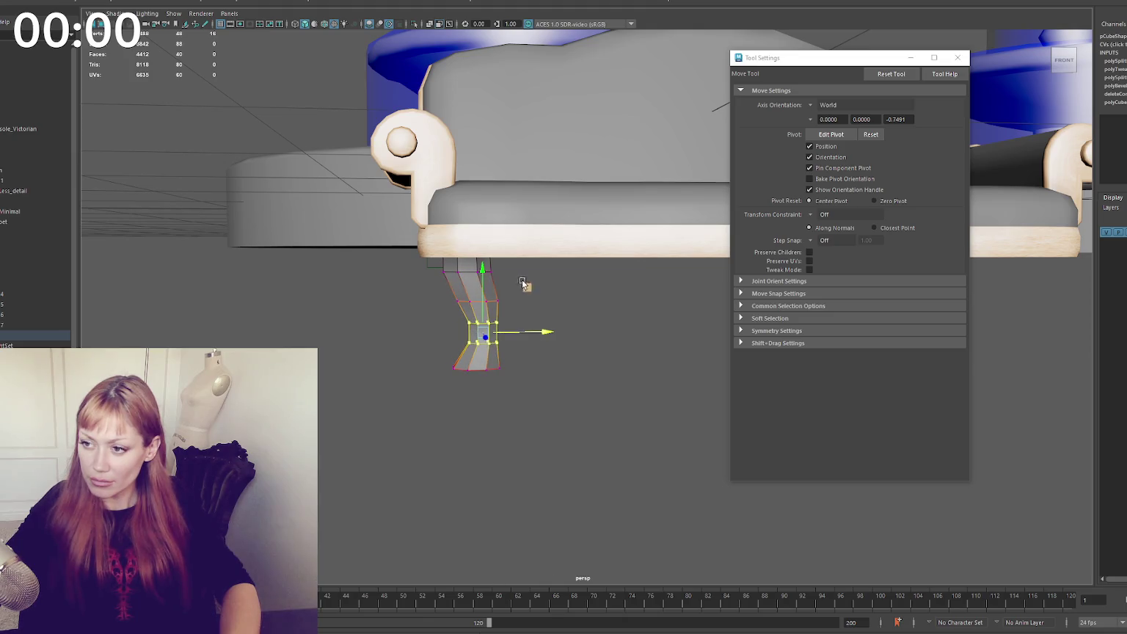
left_click_drag(360, 232, 359, 230)
key("r")
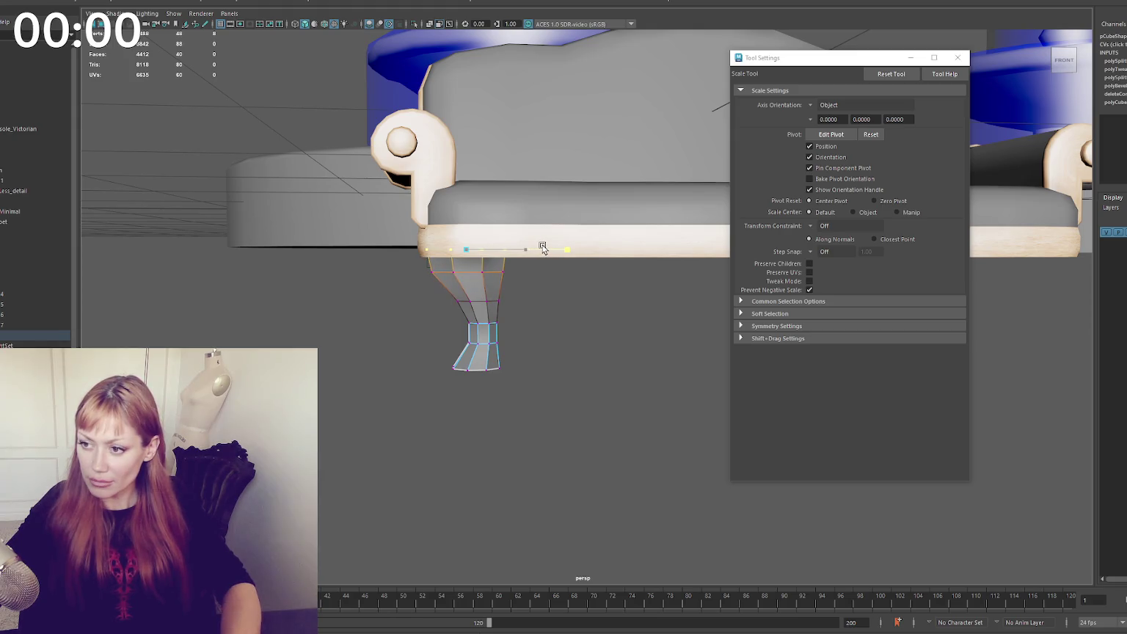
left_click_drag(536, 353, 387, 394)
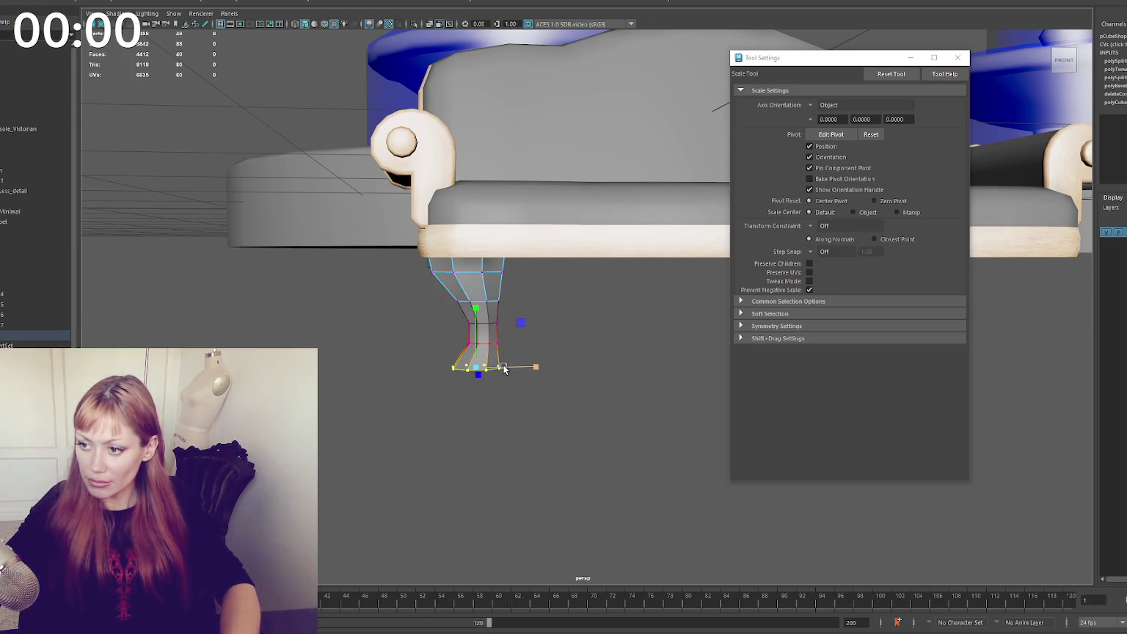
key("w")
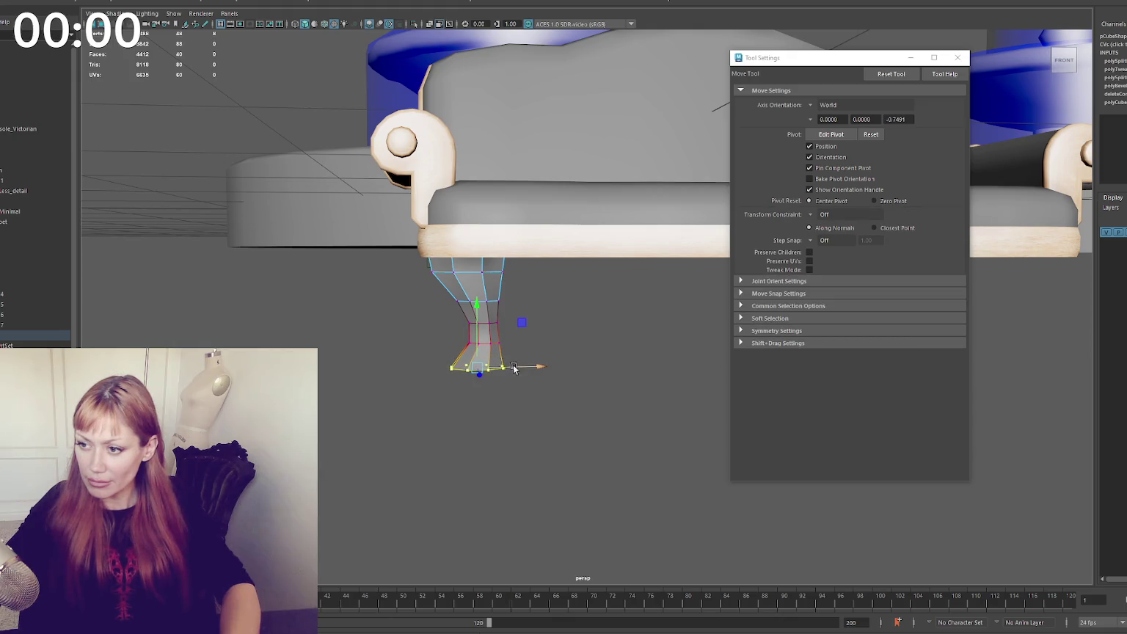
key("q")
key("r")
mouse_move(504, 317)
left_mouse_down()
mouse_move(463, 345)
mouse_move(483, 335)
left_mouse_up()
Extrude the leg's bottom face and pull it downward to form the foot
right_click_drag(509, 345, 544, 330)
key("q")
mouse_move(544, 331)
left_mouse_down("alt")
mouse_move(542, 348)
mouse_move(512, 360)
mouse_move(517, 347)
left_mouse_up("alt")
left_click(514, 339)
key("ctrl+e")
key("w")
mouse_move(476, 311)
left_mouse_down()
mouse_move(476, 326)
mouse_move(309, 332)
mouse_move(345, 352)
left_mouse_up()
Raise the whole leg up snug against the underside of the seat's front-left corner
right_click(344, 296)
left_click(476, 315)
left_click(476, 317)
mouse_move(514, 308)
left_mouse_down()
mouse_move(535, 294)
mouse_move(604, 320)
mouse_move(422, 356)
left_mouse_up()
left_click(421, 356)
scroll(421, 356, "down", 2)
Select the leg up close and bring up its material assignment options
left_click(336, 328)
right_click_drag(231, 155, 224, 147)
scroll(415, 364, "up", 2)
left_click_drag(415, 365, 347, 332, "alt")
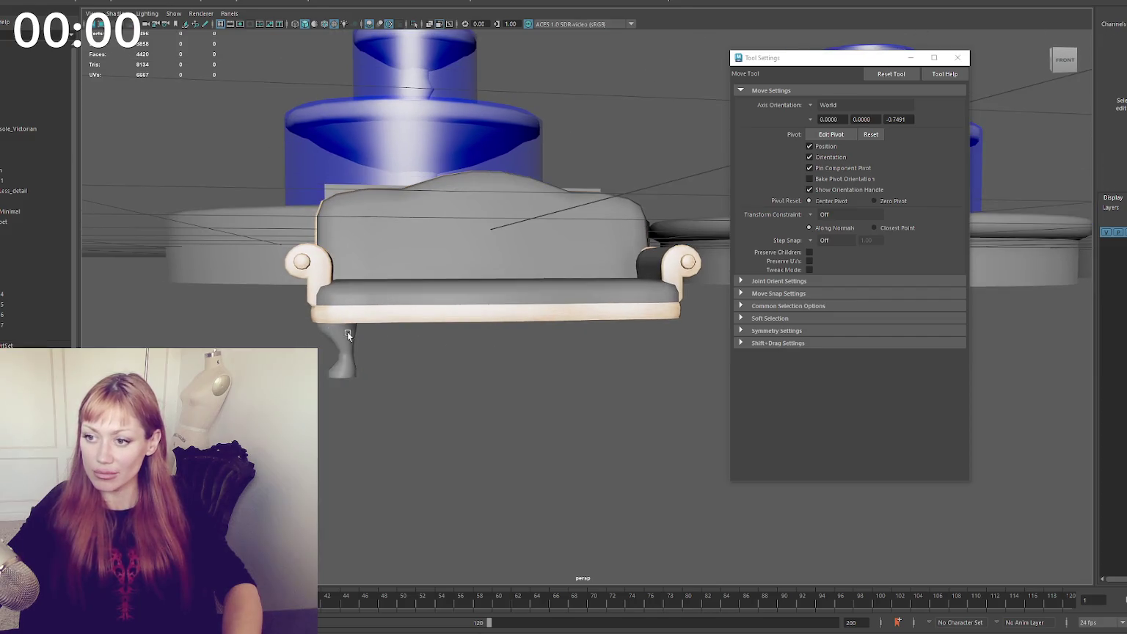
left_click(347, 332)
right_click(236, 111)
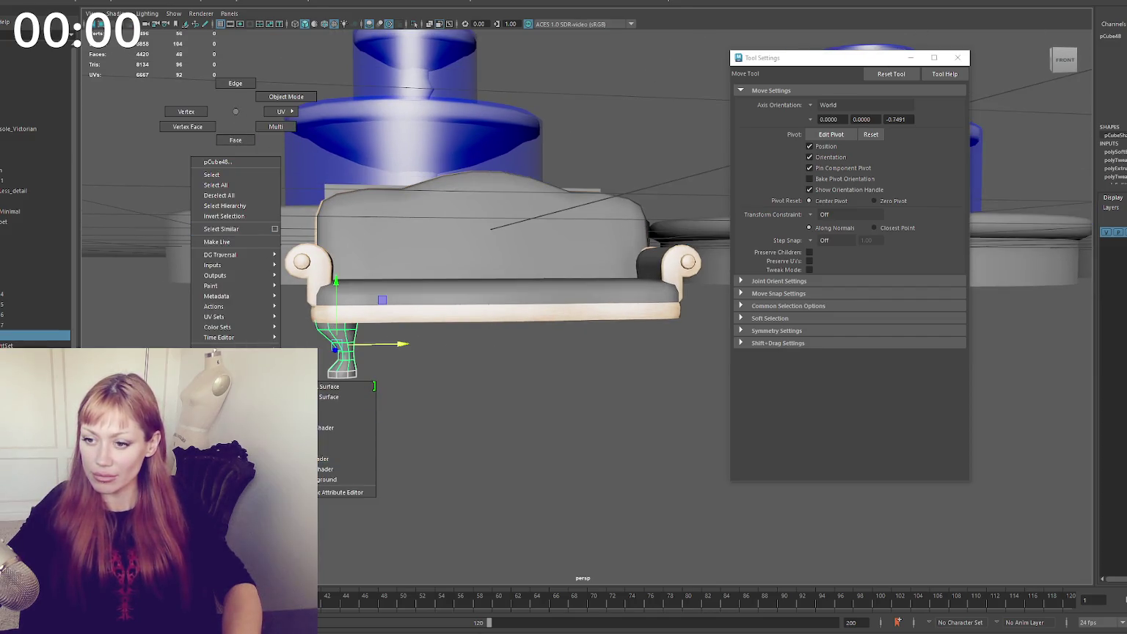
mouse_move(319, 391)
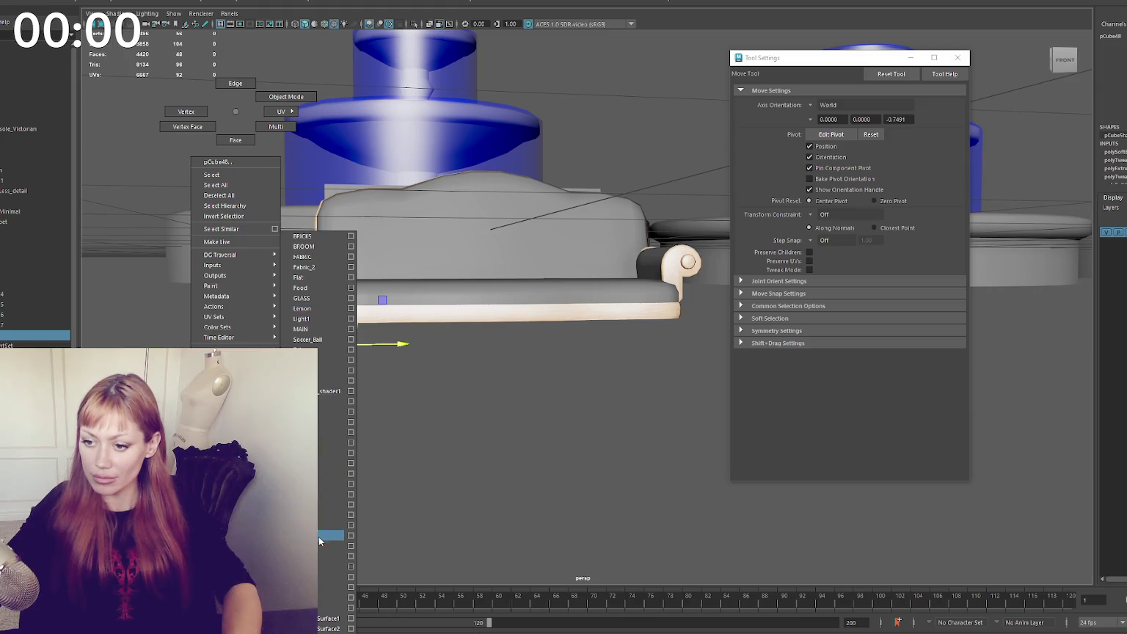
Give the leg the sofa frame's wood material and shift its vertices sideways
left_click(321, 555)
scroll(531, 364, "down", 3)
mouse_move(449, 371)
left_mouse_down("alt")
mouse_move(529, 378)
mouse_move(421, 348)
left_mouse_up("alt")
right_click_drag(421, 347, 360, 359)
mouse_move(497, 346)
left_mouse_down()
mouse_move(498, 358)
mouse_move(493, 347)
mouse_move(472, 354)
mouse_move(491, 354)
mouse_move(421, 386)
left_mouse_up()
Adjust the leg's vertices with the Move and Scale tools from a front-on view
scroll(476, 354, "up", 3)
key("q")
key("w")
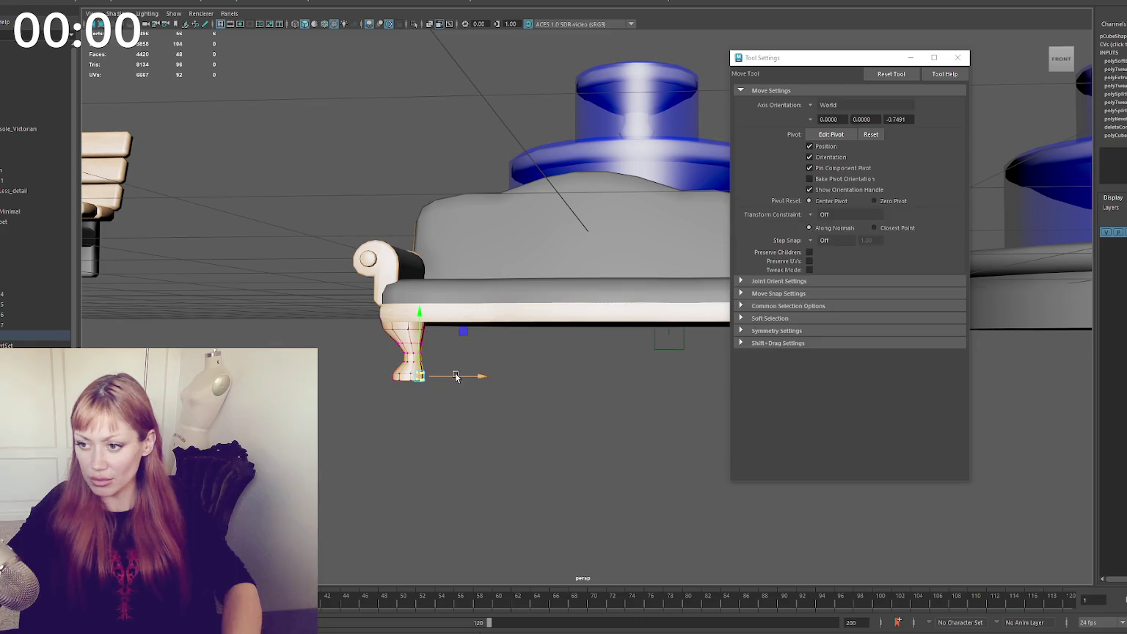
key("q")
key("r")
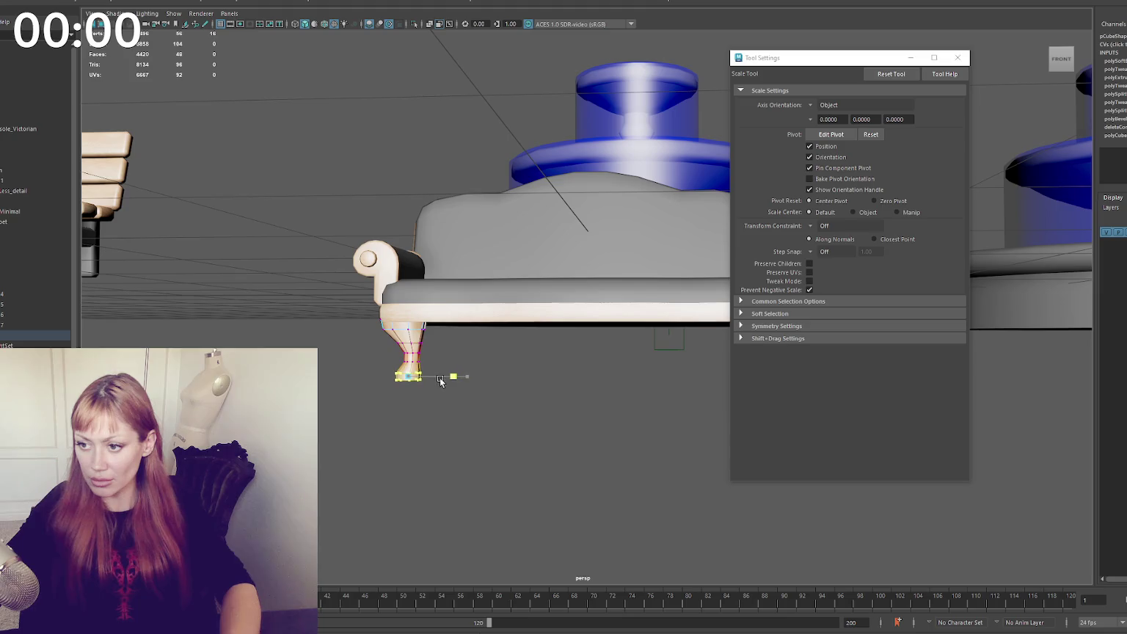
key("w")
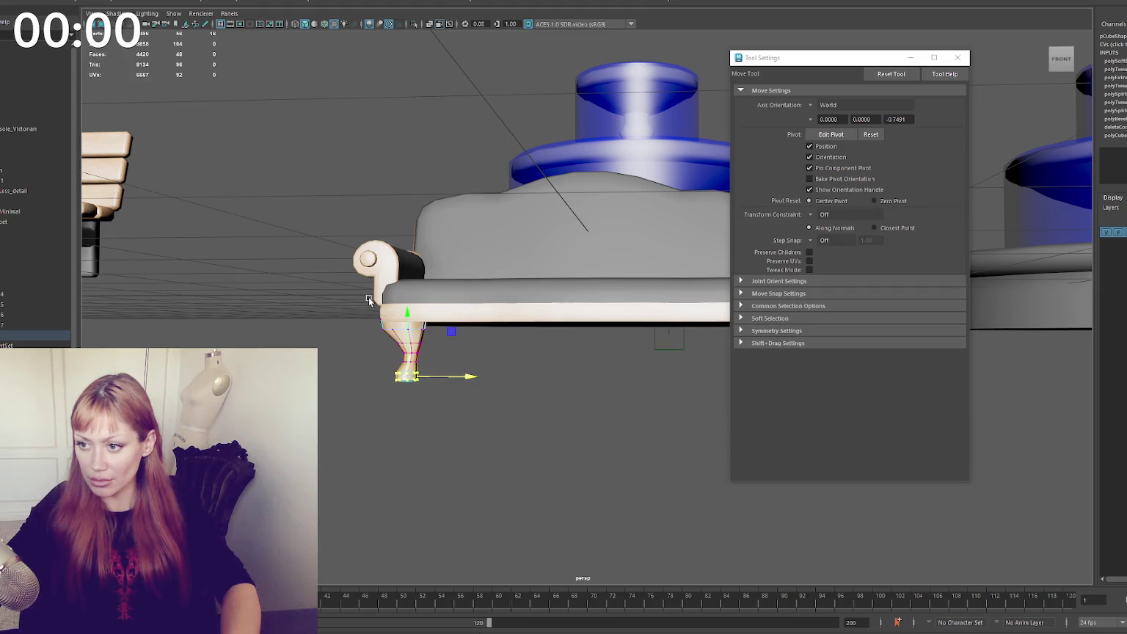
mouse_move(366, 186)
left_mouse_down("alt")
mouse_move(287, 294)
mouse_move(350, 297)
left_mouse_up("alt")
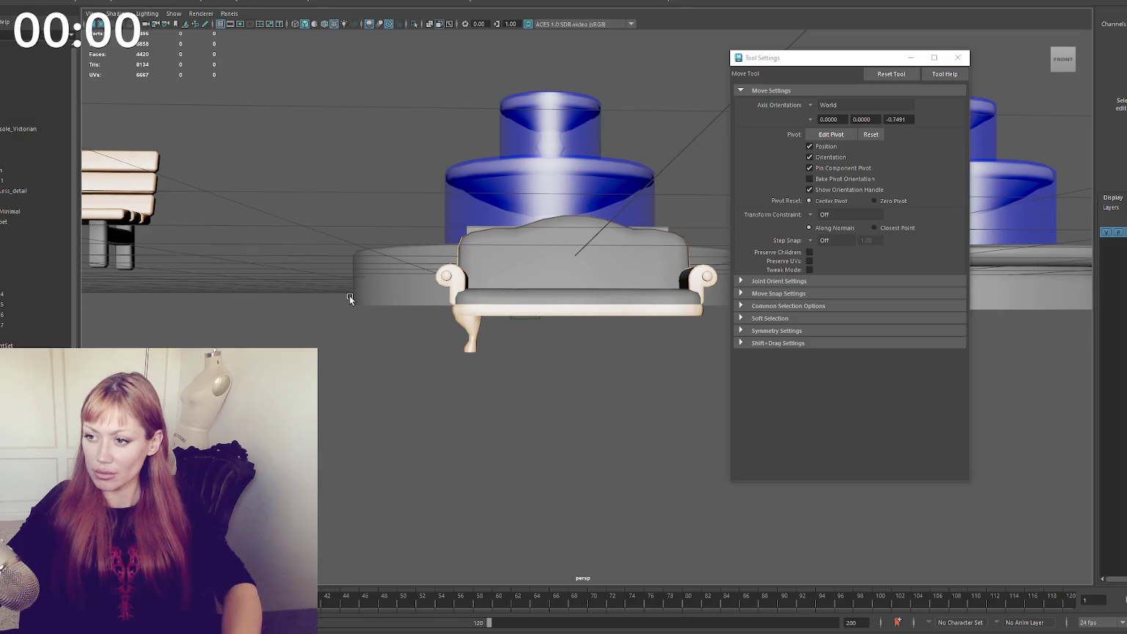
key("ctrl+z")
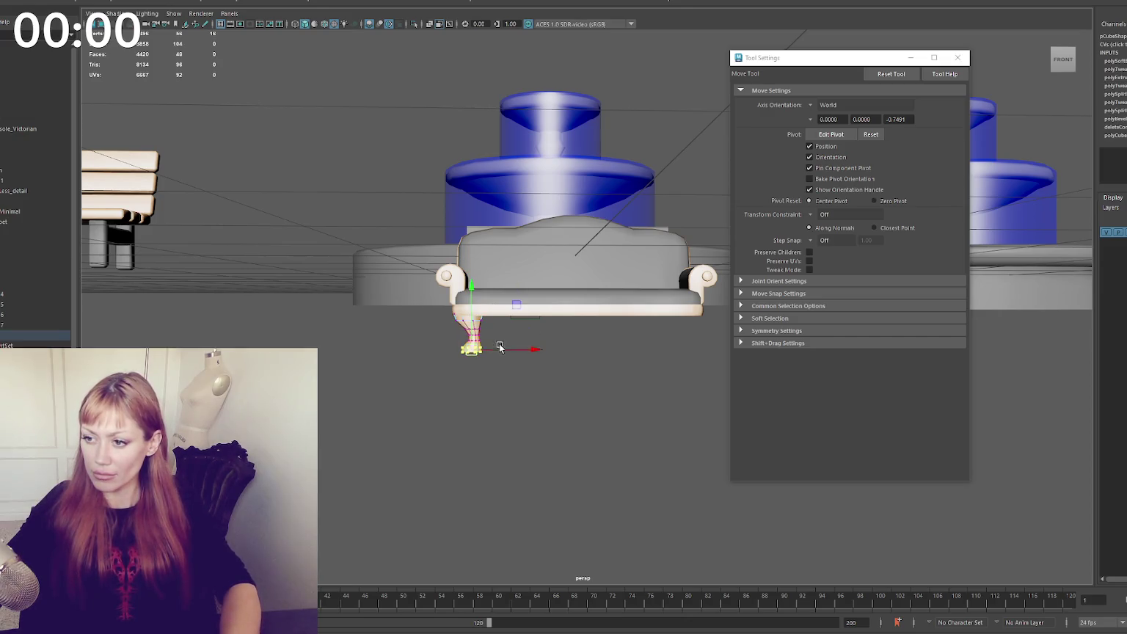
Frame the fountain base, then reselect the sofa leg to view it beside the fountain
left_click(322, 310)
left_click_drag(315, 182, 309, 204, "alt")
key("ctrl+z")
key("ctrl+z")
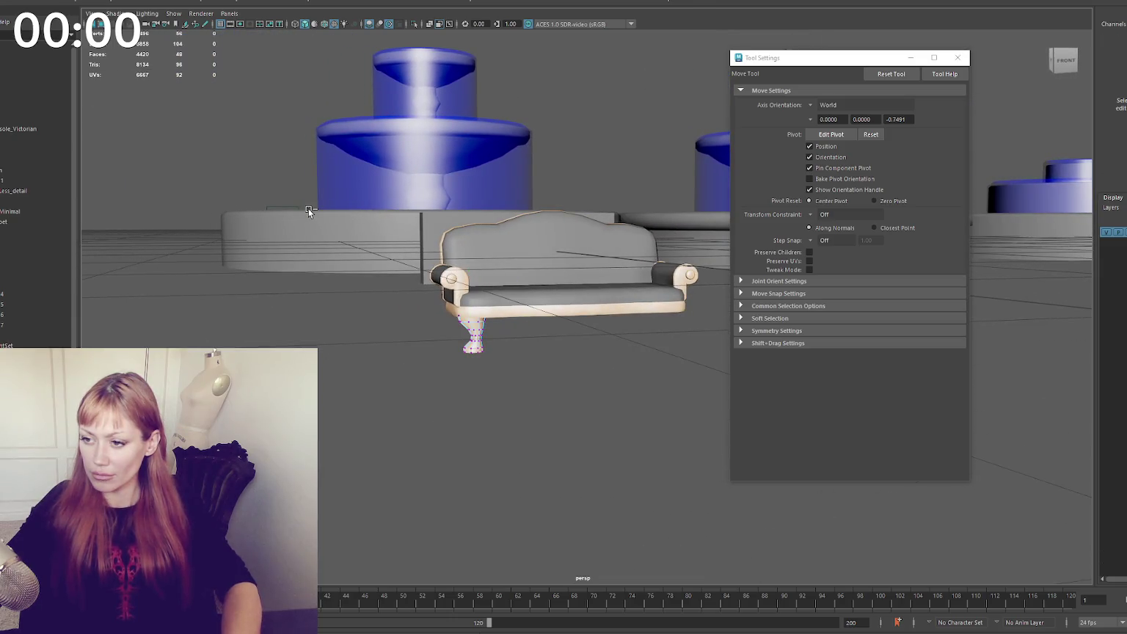
key("r")
key("w")
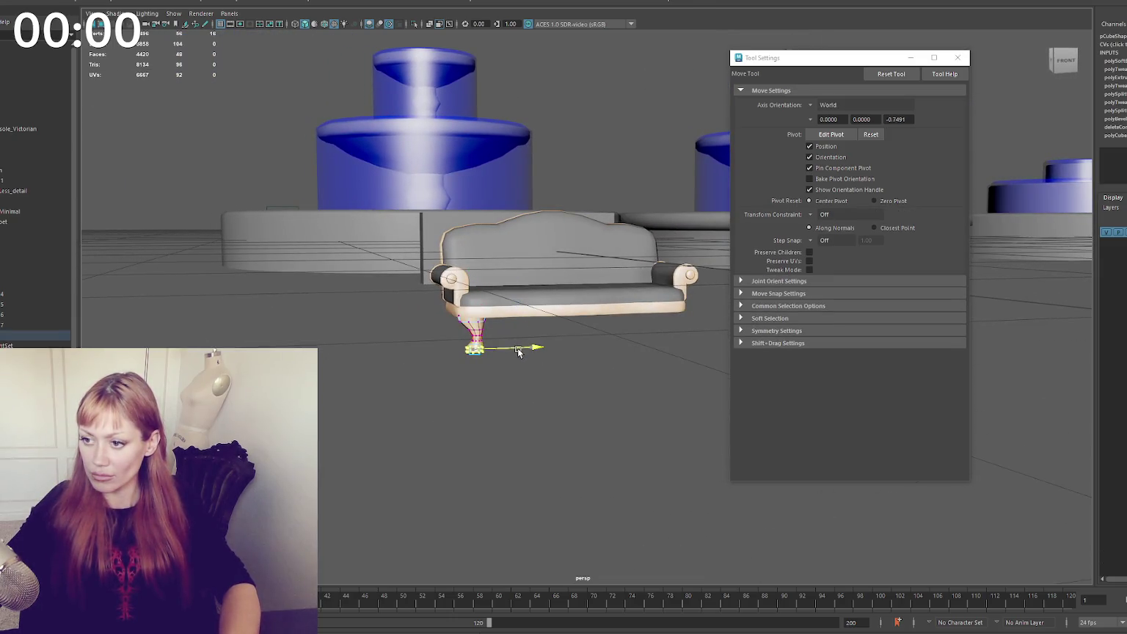
left_click(237, 232)
key("f")
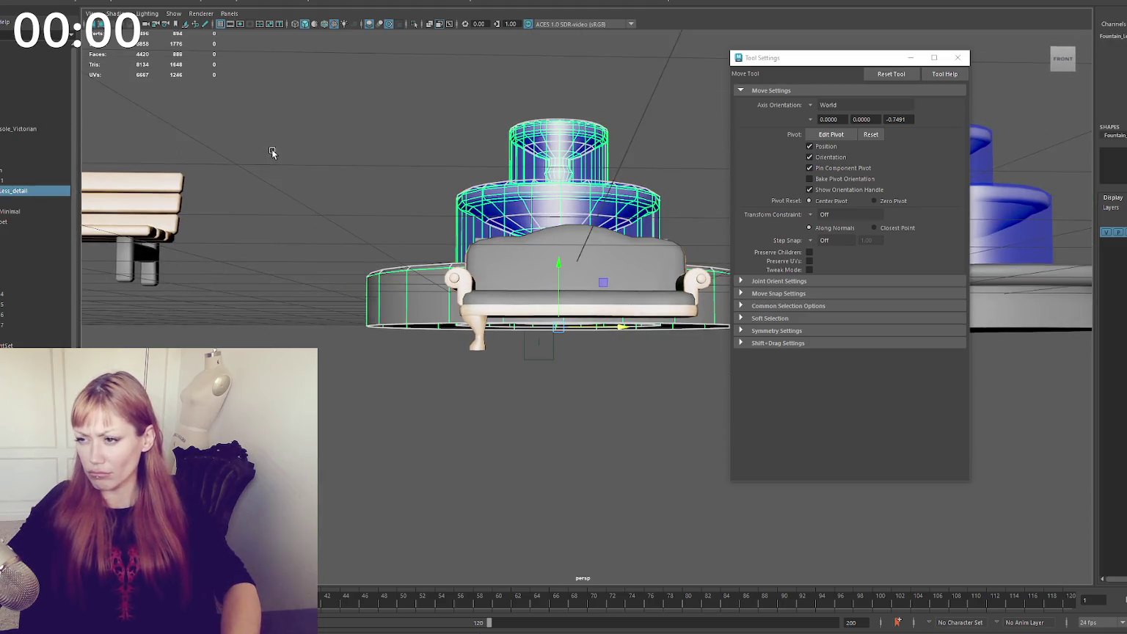
scroll(424, 333, "up", 3)
left_click(402, 343)
mouse_move(401, 342)
middle_mouse_down()
mouse_move(390, 332)
mouse_move(384, 258)
mouse_move(367, 284)
middle_mouse_up()
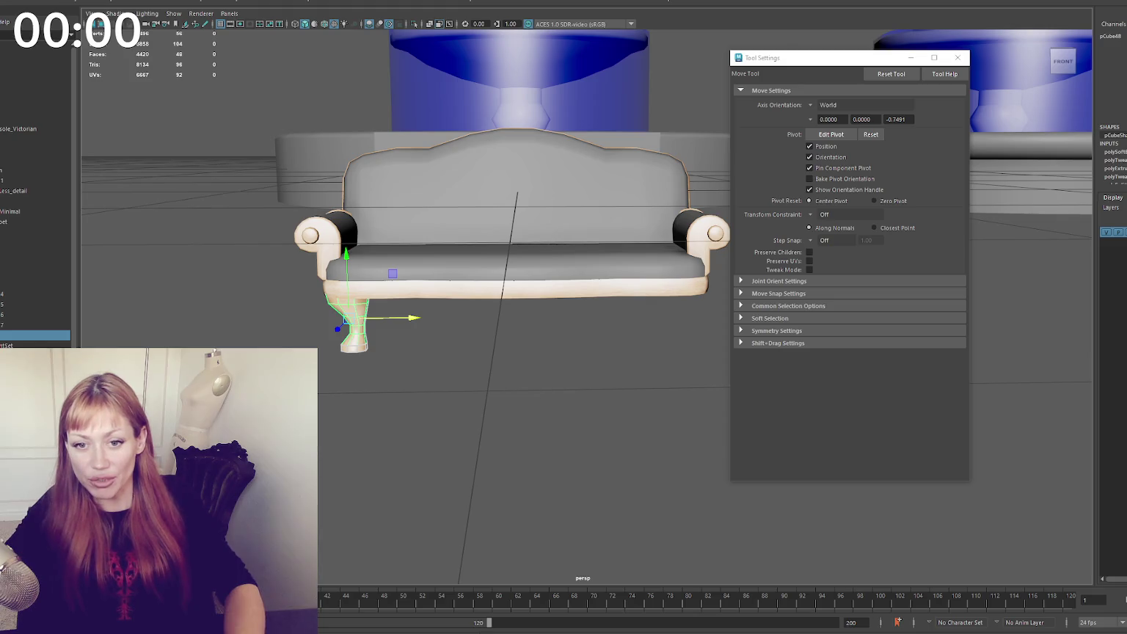
Reselect the front leg from a low side angle and enter vertex editing
left_click(209, 326)
left_click_drag(209, 326, 329, 331, "alt")
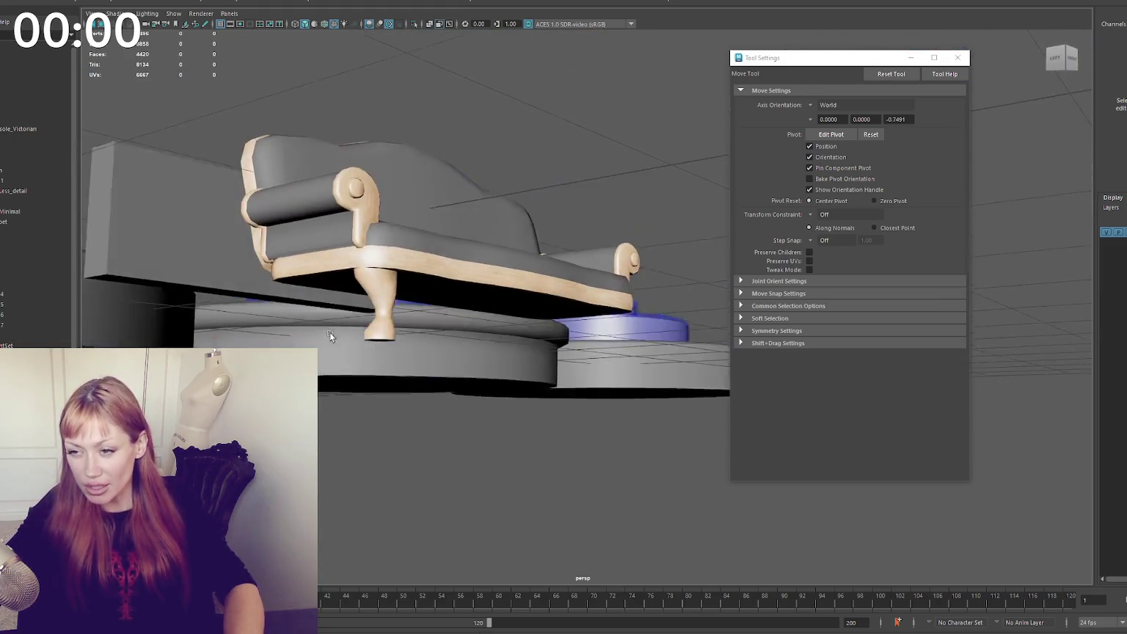
left_click(394, 309)
mouse_move(395, 308)
left_mouse_down("alt")
mouse_move(494, 317)
mouse_move(479, 308)
left_mouse_up("alt")
right_click_drag(605, 149, 580, 150)
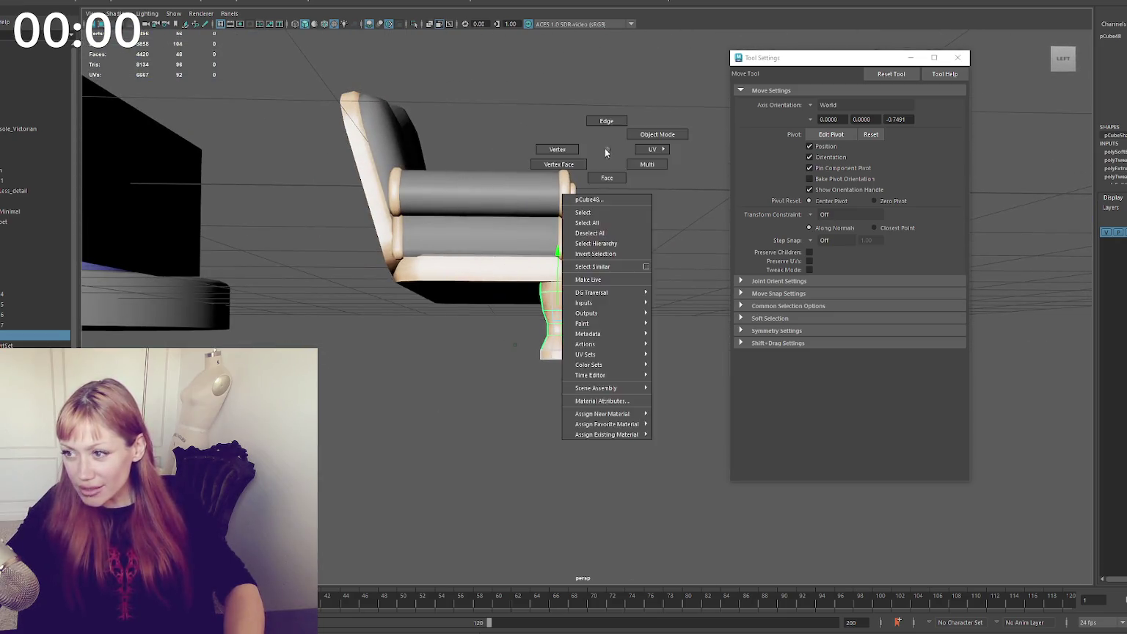
left_click_drag(671, 230, 629, 235)
Scale the leg's top and middle vertex rings to refine its curved profile
left_click_drag(477, 283, 477, 283)
mouse_move(477, 283)
left_mouse_down("alt")
mouse_move(604, 294)
mouse_move(598, 307)
left_mouse_up("alt")
key("r")
key("w")
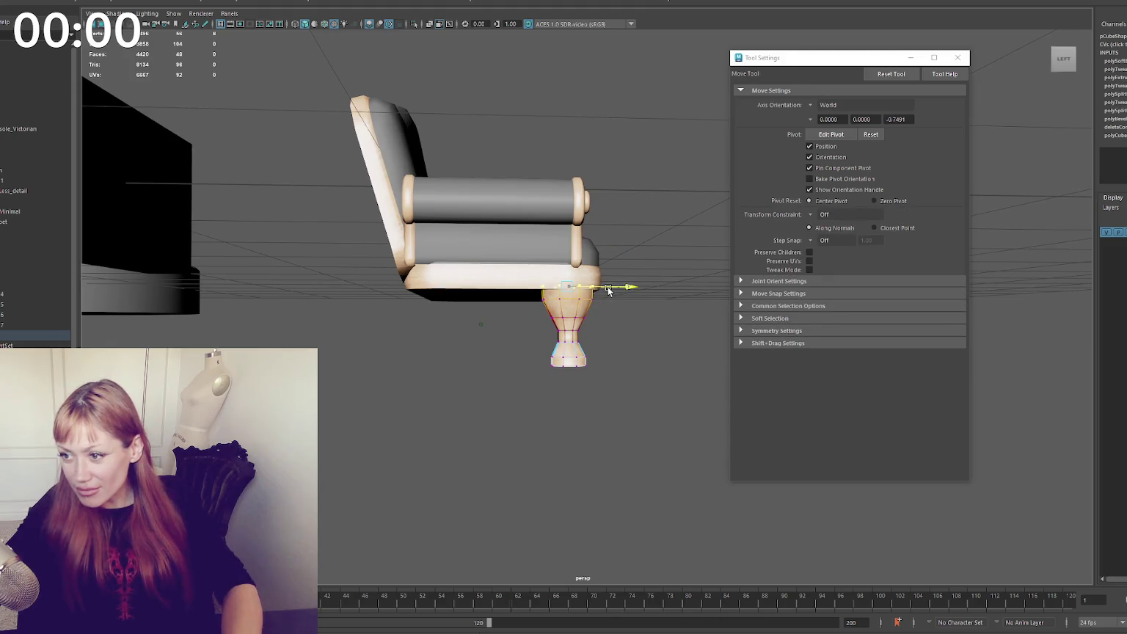
key("q")
left_click_drag(541, 342, 537, 344)
mouse_move(537, 343)
left_mouse_down("alt")
mouse_move(499, 349)
mouse_move(606, 350)
mouse_move(620, 325)
mouse_move(338, 408)
left_mouse_up("alt")
key("w")
key("r")
key("w")
Switch the leg between object and vertex modes and reselect it from a close front view
mouse_move(389, 332)
left_mouse_down("alt")
mouse_move(652, 173)
mouse_move(627, 174)
mouse_move(666, 177)
mouse_move(670, 213)
left_mouse_up("alt")
key("F8")
right_click(670, 213)
right_click_drag(670, 212, 627, 212)
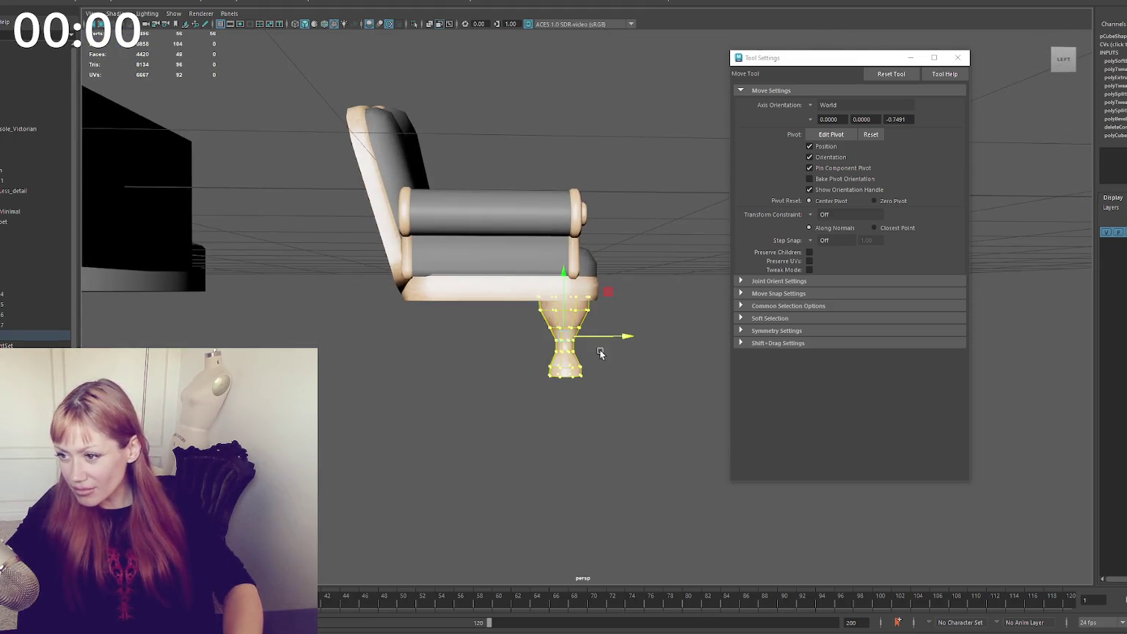
right_click(591, 193)
mouse_move(591, 192)
left_mouse_down("alt")
mouse_move(347, 312)
mouse_move(271, 149)
mouse_move(361, 151)
mouse_move(317, 131)
mouse_move(286, 138)
mouse_move(302, 321)
left_mouse_up("alt")
left_click(347, 312)
key("q")
left_click(302, 321)
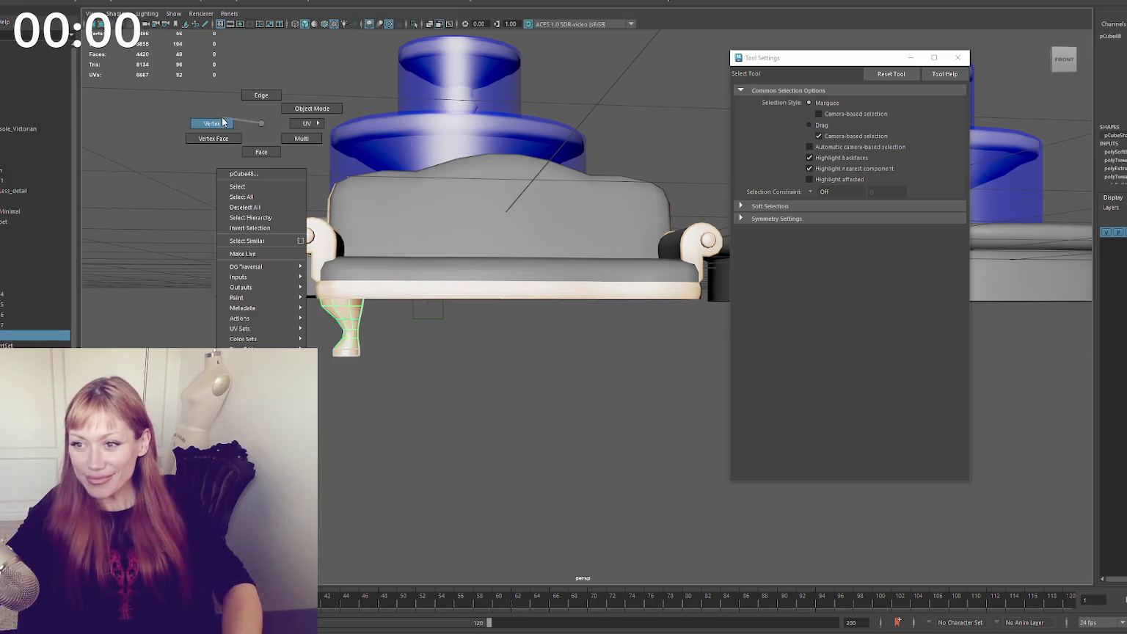
Scale the leg's bottom vertex ring with Soft Select turned on
right_click_drag(345, 342, 308, 342)
left_click_drag(323, 343, 379, 353)
key("b")
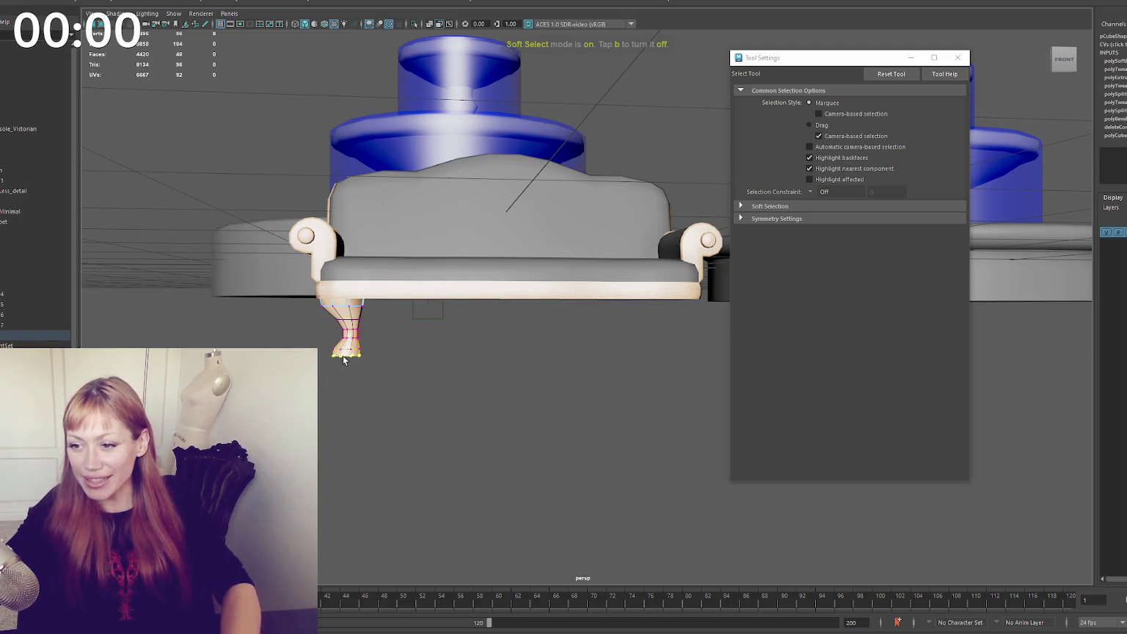
key("r")
key("e")
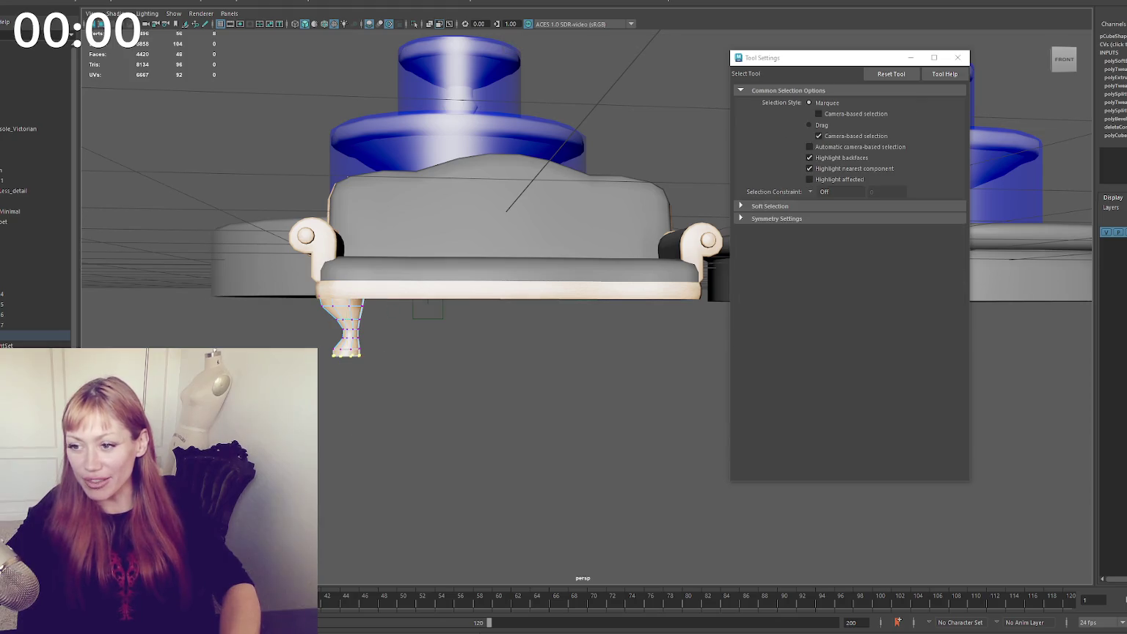
key("w")
key("F8")
key("q")
Duplicate the finished leg and move the copy under the sofa's right front corner
left_click_drag(181, 228, 210, 250, "alt")
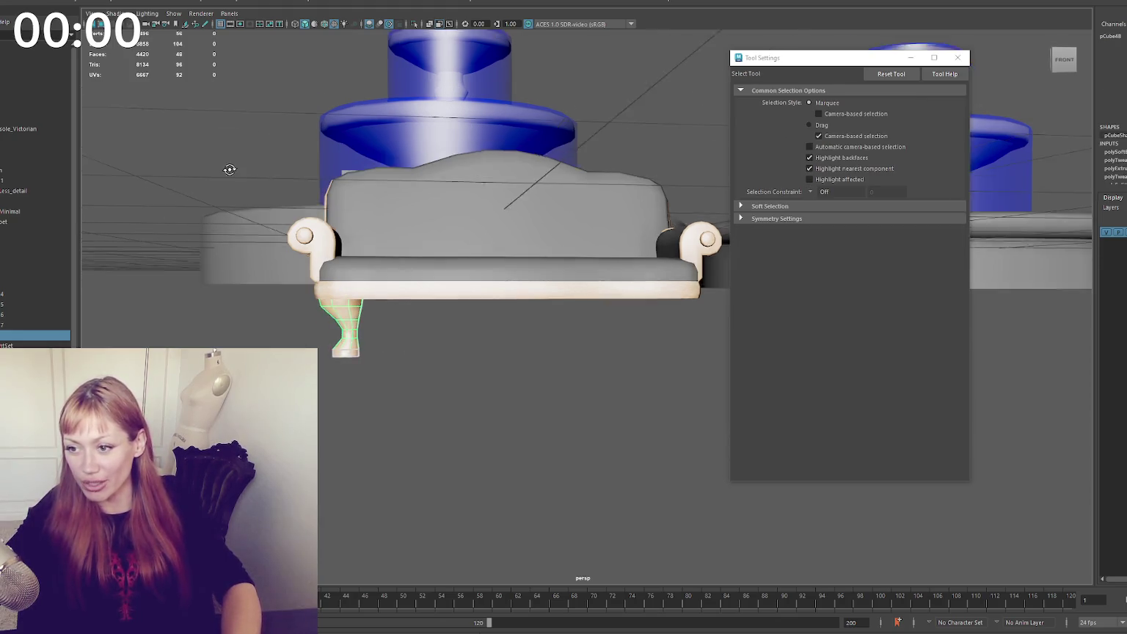
scroll(335, 320, "down", 3)
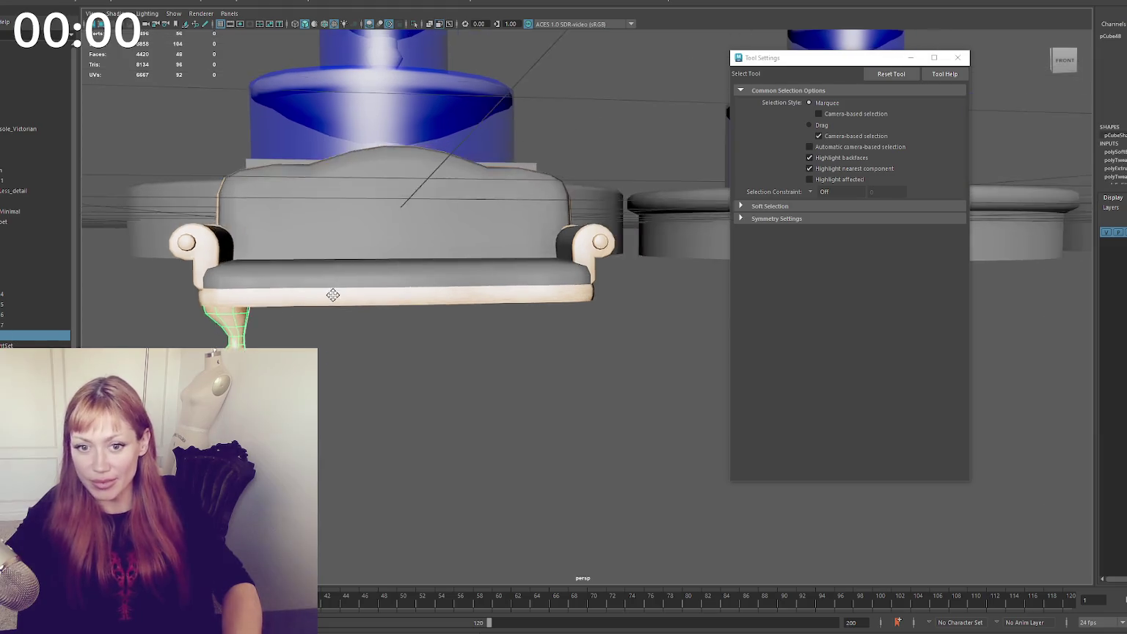
scroll(327, 294, "down", 3)
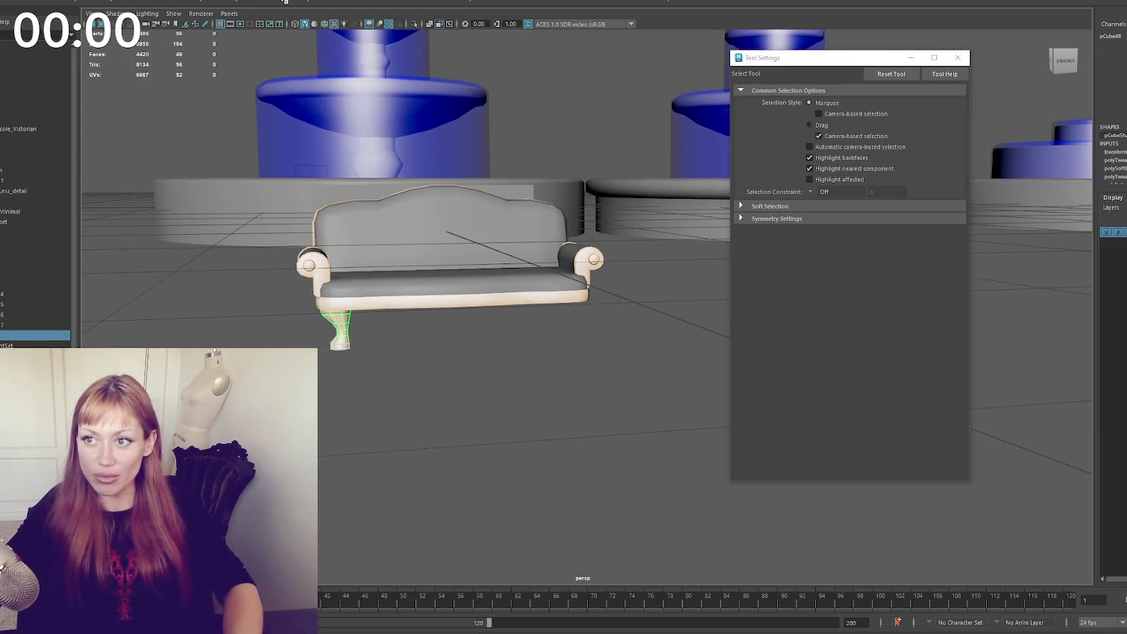
scroll(324, 192, "down", 3)
key("ctrl+d")
key("w")
left_click_drag(481, 315, 611, 315)
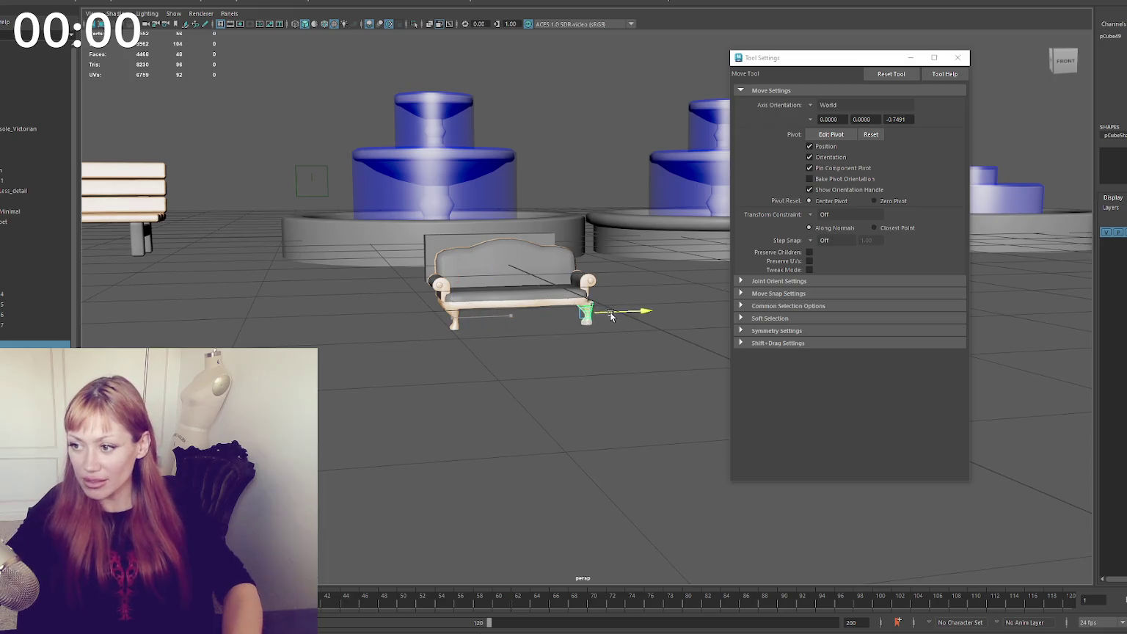
Frame the copied leg and pick an item from the mesh operations menu
key("f")
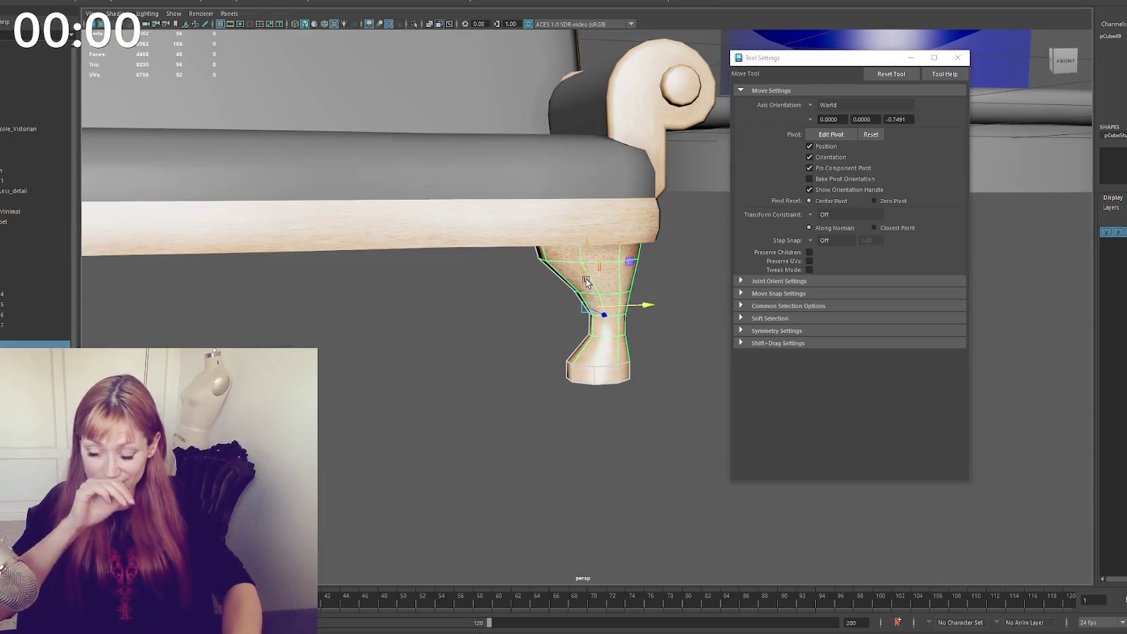
left_click_drag(586, 282, 417, 339, "alt")
scroll(424, 220, "up", 3)
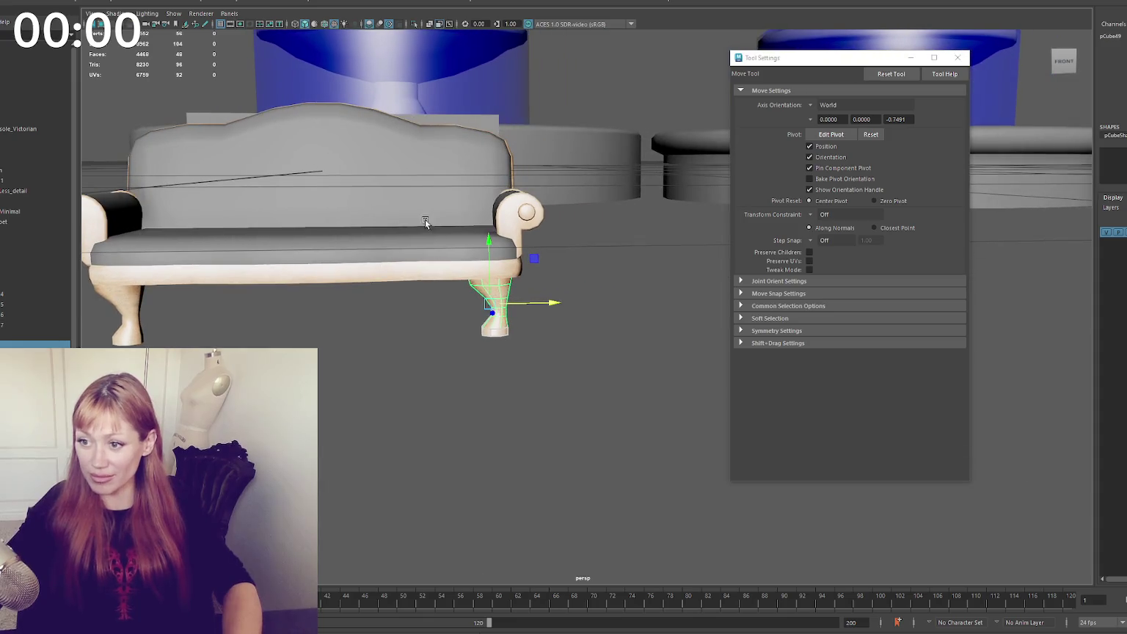
left_click(115, 13)
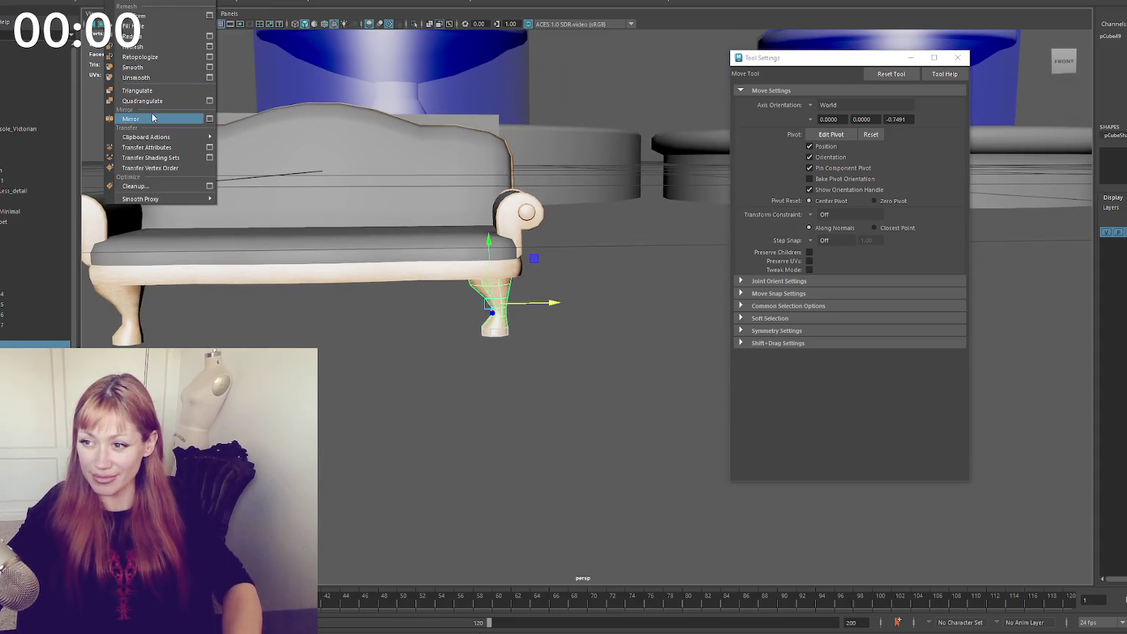
left_click(154, 116)
left_click_drag(551, 306, 531, 306, "alt")
mouse_move(170, 294)
left_mouse_down("alt")
mouse_move(411, 322)
mouse_move(486, 314)
left_mouse_up("alt")
Group the left and right armrest rolls together with Ctrl+G
left_click(411, 322)
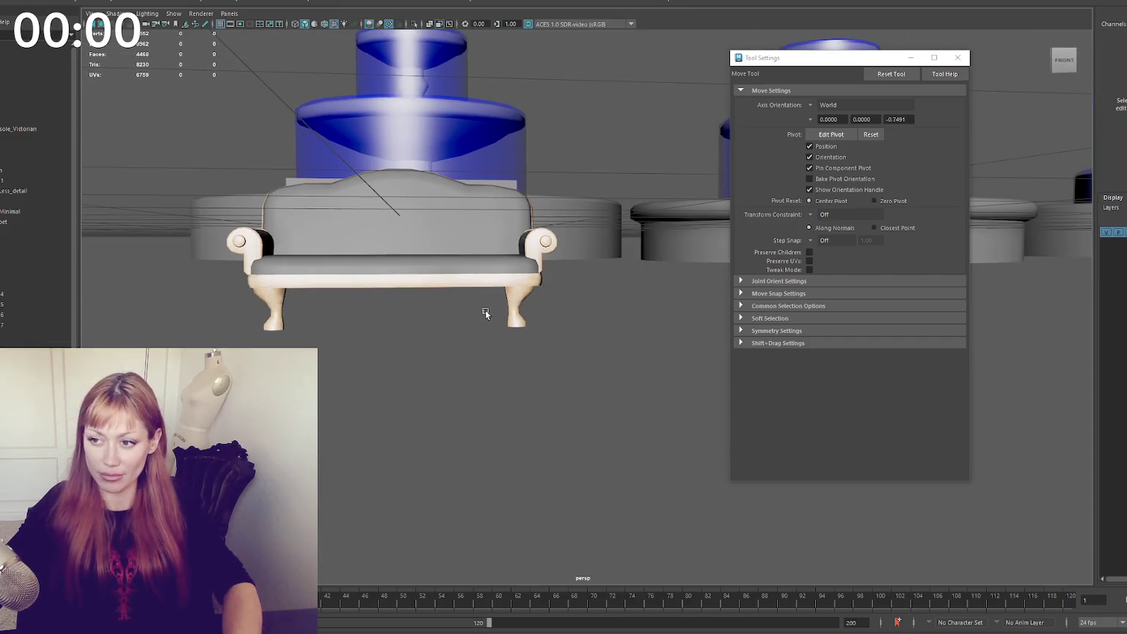
left_click(516, 301)
left_click(273, 308, "shift")
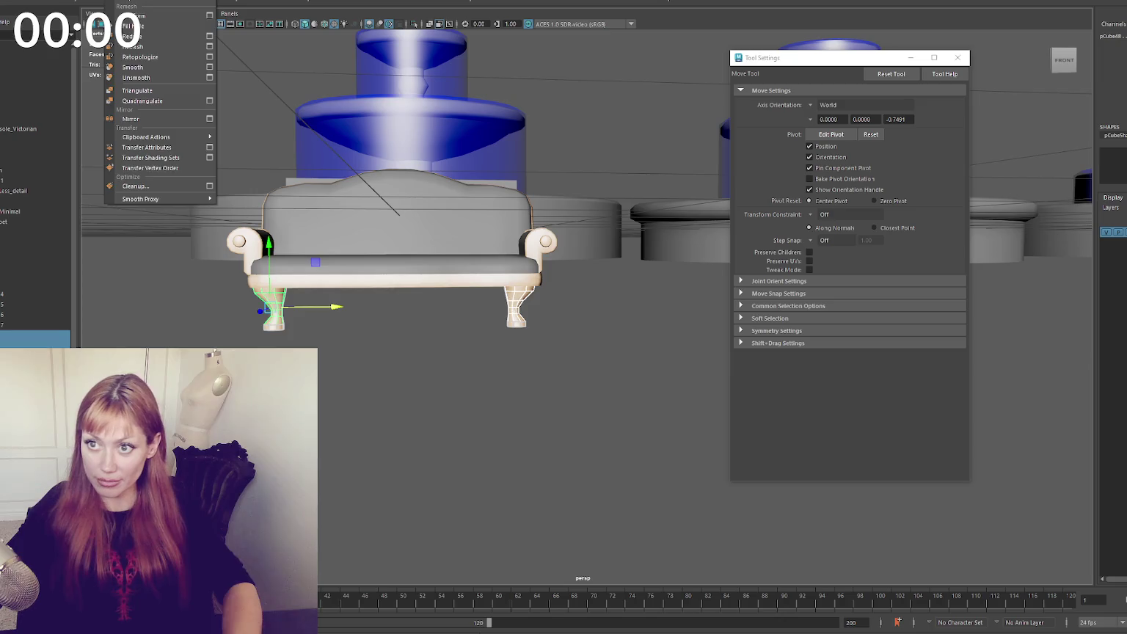
left_click(389, 252)
left_click(239, 242)
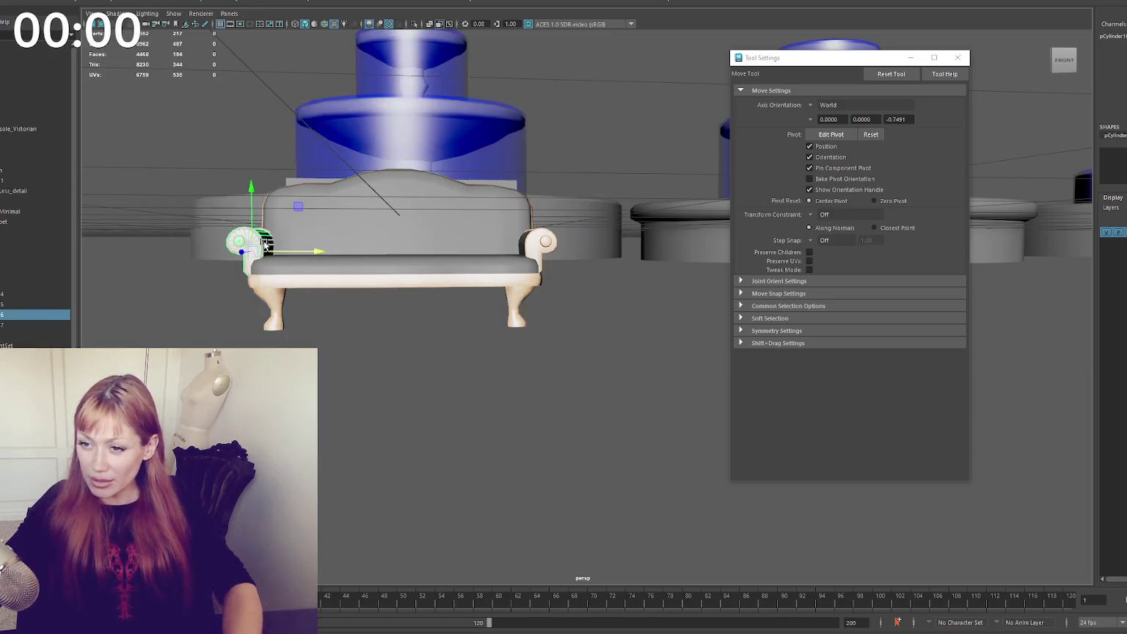
left_click_drag(239, 246, 468, 259, "alt")
left_click(542, 247, "shift")
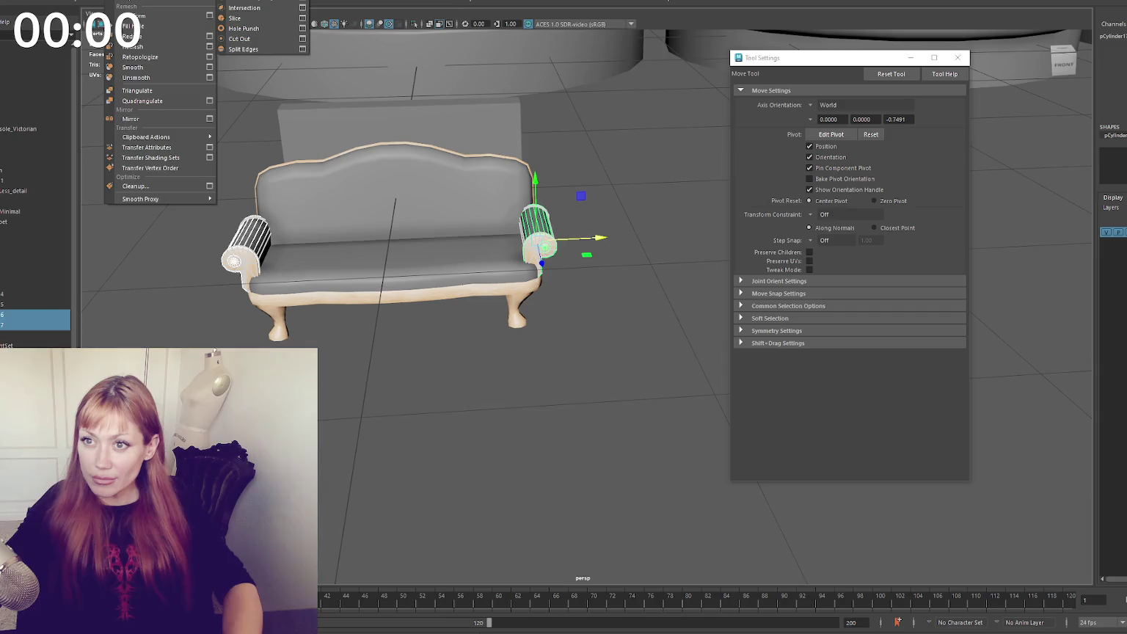
key("ctrl+g")
Select the seat base together with the sofa back and arms from a top-down view
mouse_move(281, 211)
left_mouse_down("alt")
mouse_move(220, 150)
mouse_move(332, 75)
left_mouse_up("alt")
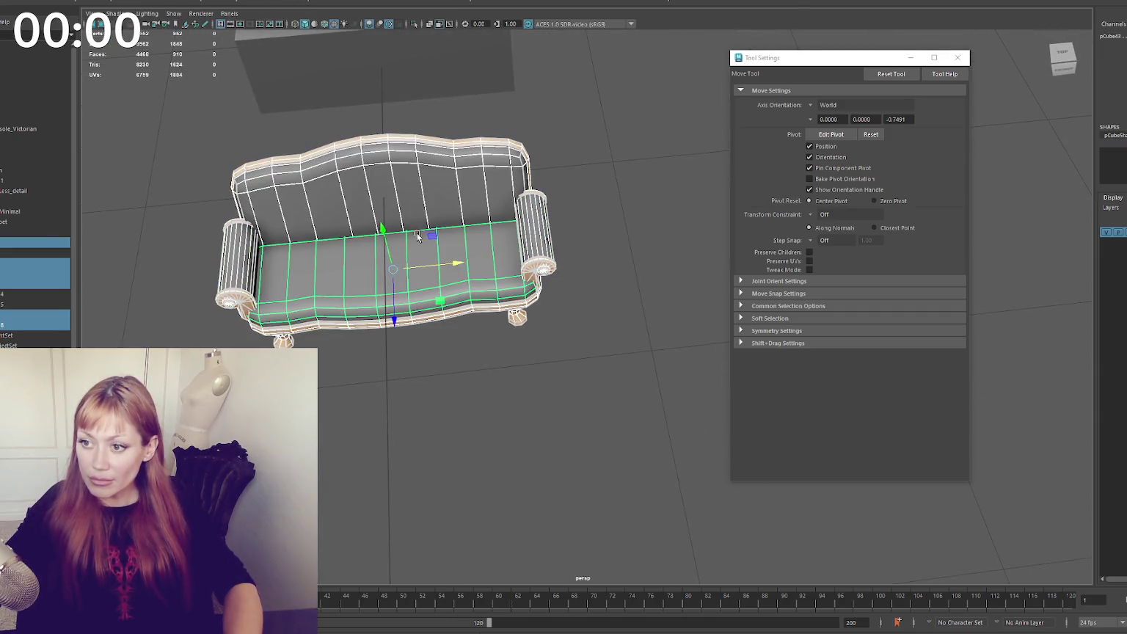
left_click(433, 268)
left_click_drag(276, 124, 594, 379, "shift")
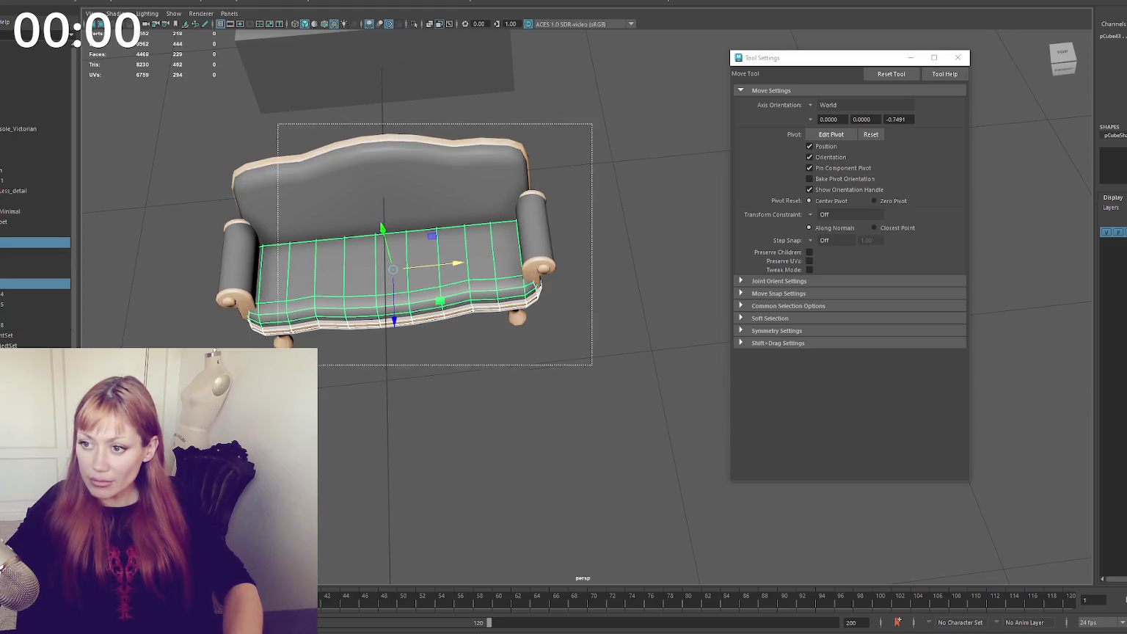
mouse_move(325, 267)
left_mouse_down("alt")
mouse_move(382, 213)
mouse_move(313, 67)
left_mouse_up("alt")
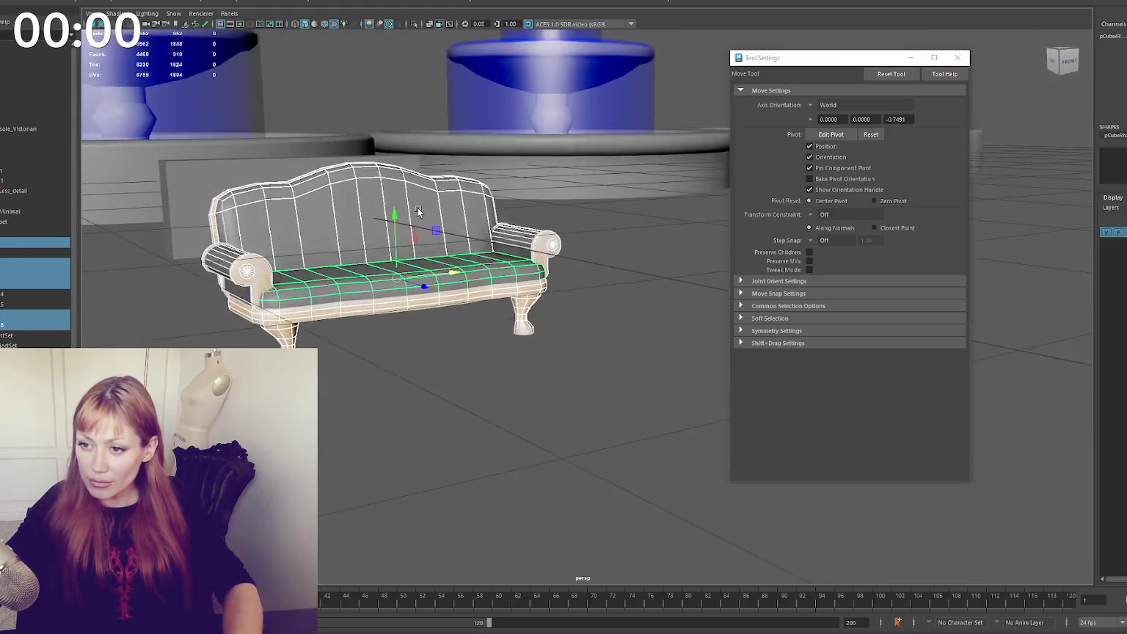
Move a pair of legs toward the sofa's rear and rotate them to face outward
left_click_drag(500, 343, 518, 338, "alt")
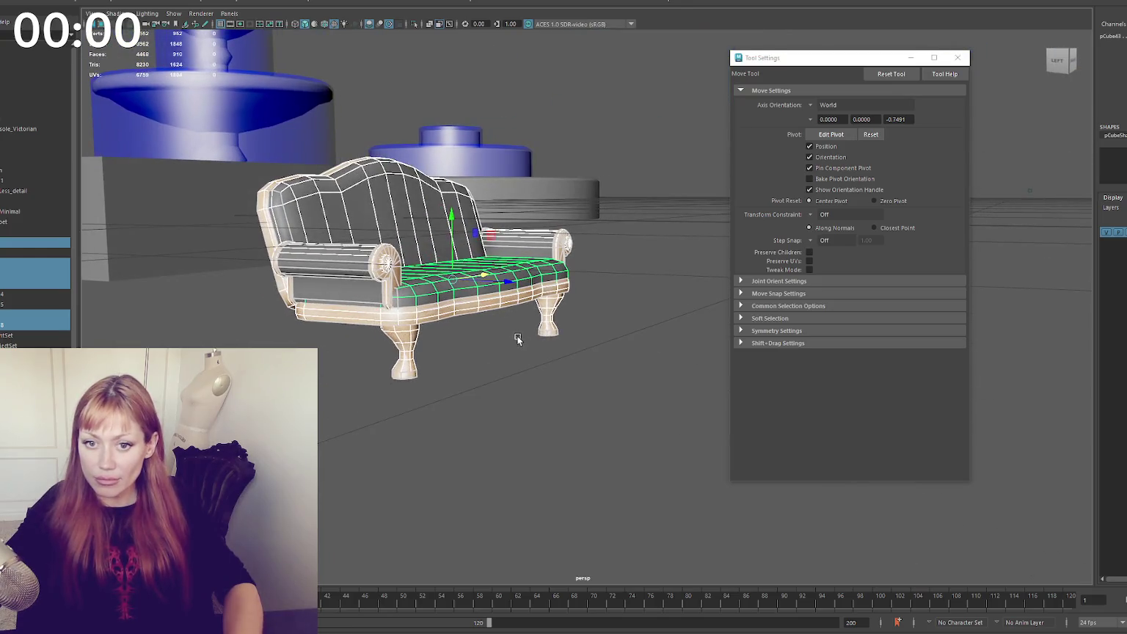
left_click(552, 333)
left_click(547, 332, "shift")
left_click(544, 331)
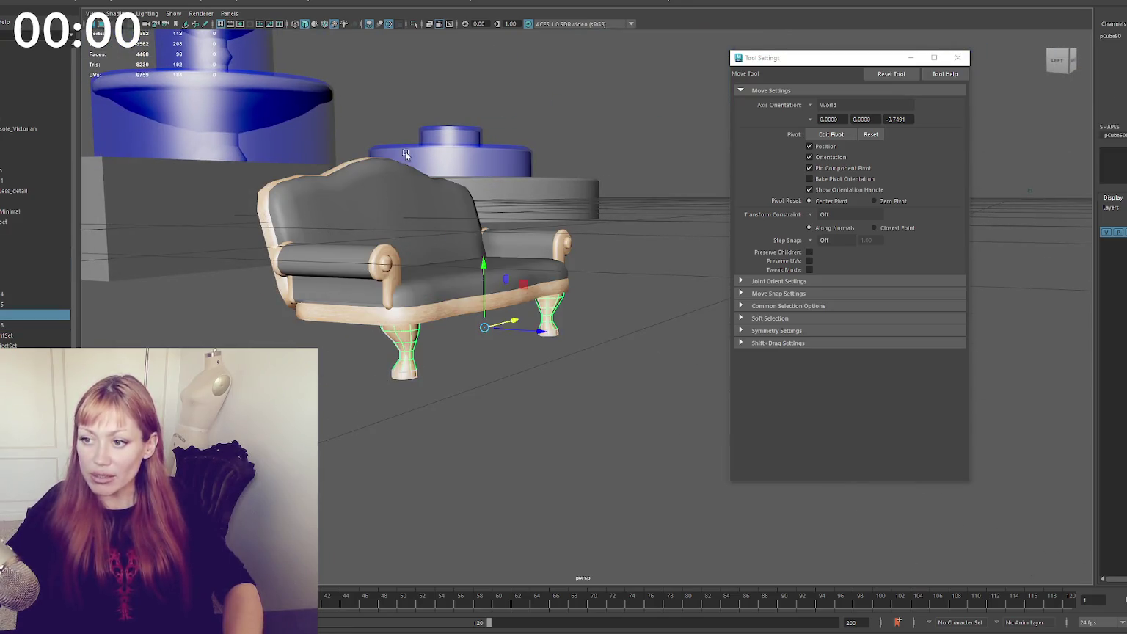
middle_click_drag(545, 331, 430, 321)
mouse_move(440, 323)
left_mouse_down("alt")
mouse_move(469, 326)
mouse_move(341, 322)
mouse_move(516, 314)
mouse_move(544, 334)
mouse_move(575, 331)
mouse_move(567, 218)
mouse_move(603, 203)
mouse_move(664, 210)
mouse_move(586, 206)
mouse_move(567, 229)
mouse_move(557, 291)
mouse_move(470, 309)
left_mouse_up("alt")
key("e")
key("w")
key("ctrl+z")
Select the back leg's top vertices with soft selection in wireframe and scale the top ring
right_click_drag(476, 171, 459, 171)
left_click_drag(440, 171, 461, 242, "alt")
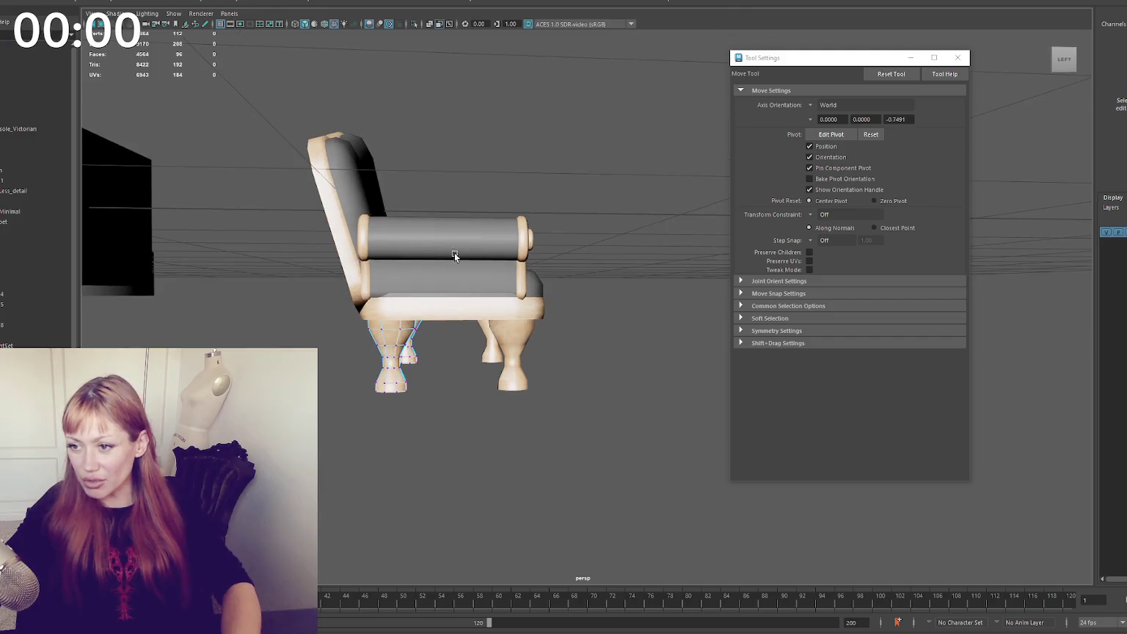
key("4")
middle_click_drag(451, 278, 451, 274, "alt")
key("q")
left_click(430, 312)
key("b")
key("6")
key("w")
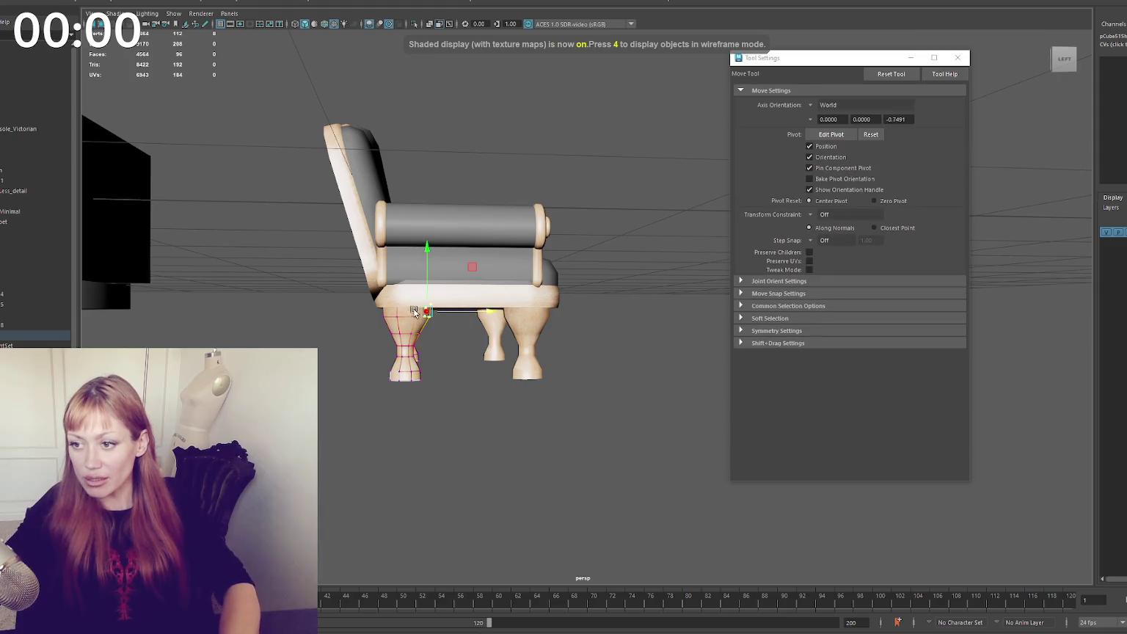
mouse_move(335, 261)
left_mouse_down()
mouse_move(437, 321)
mouse_move(404, 324)
left_mouse_up()
key("r")
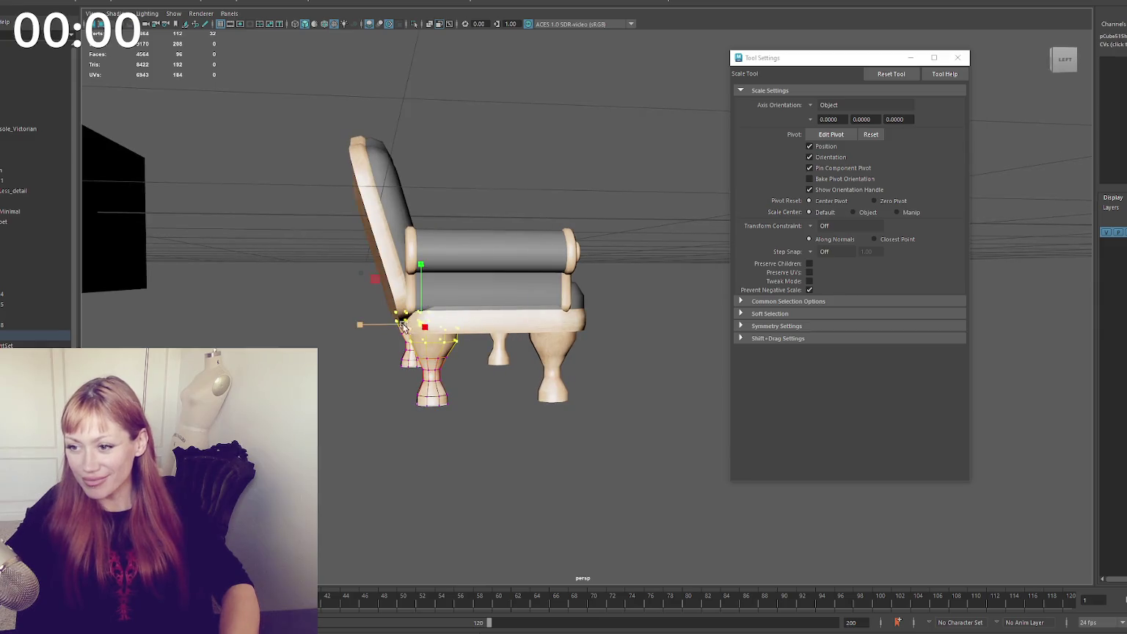
left_click_drag(301, 262, 449, 461)
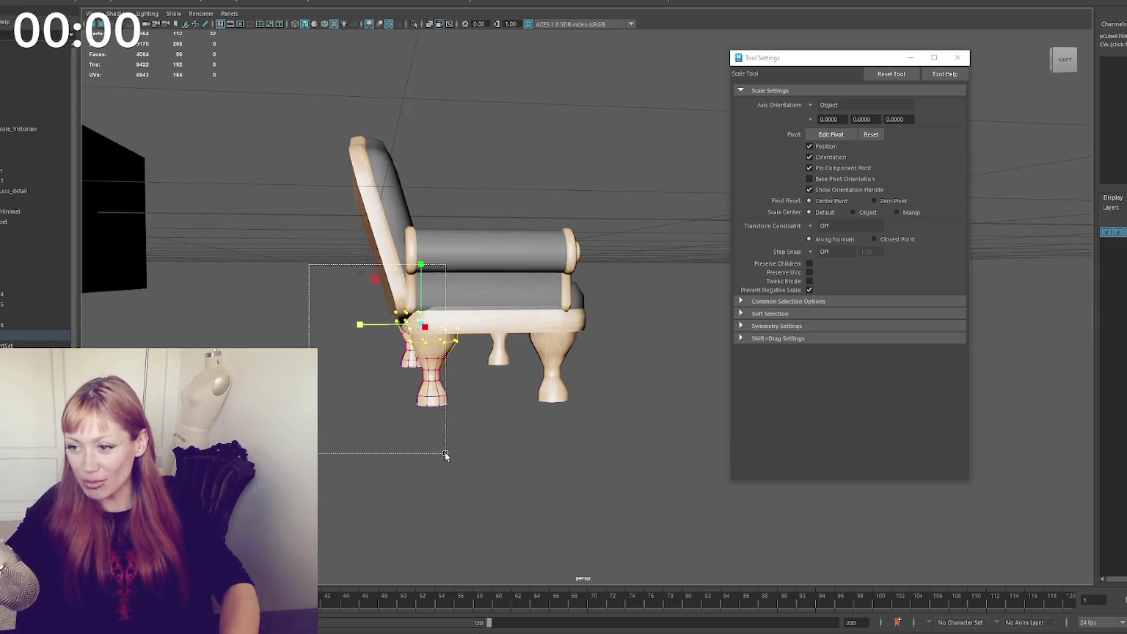
key("w")
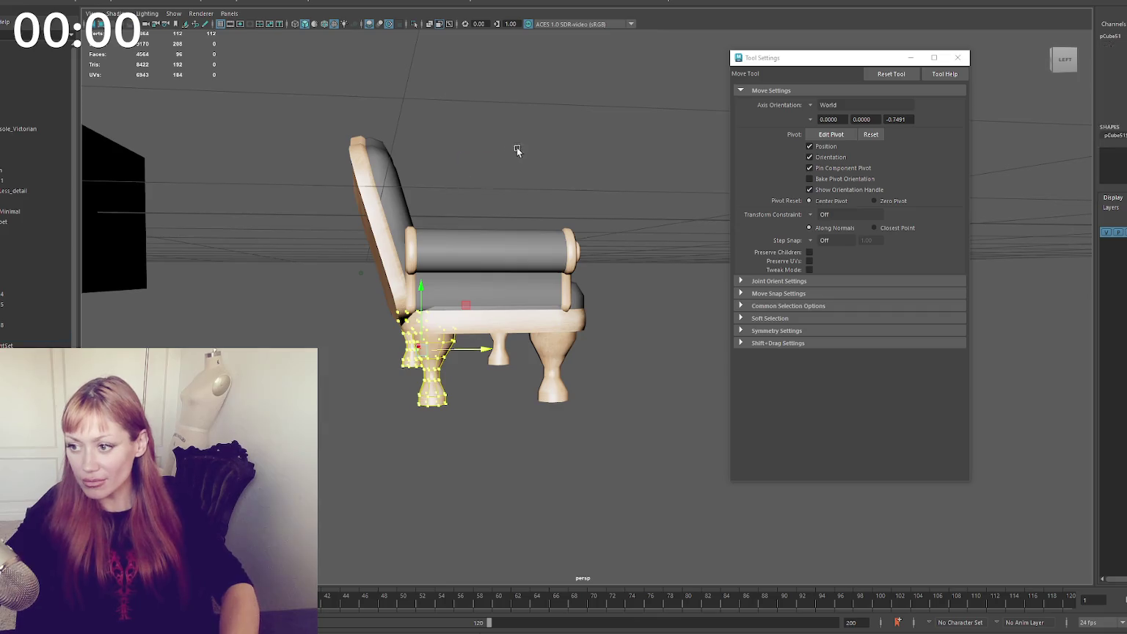
Adjust the upper vertices of the leg under the sofa's back, then return to shaded view
left_click(516, 147)
left_click_drag(516, 147, 499, 165, "alt")
left_click(416, 331)
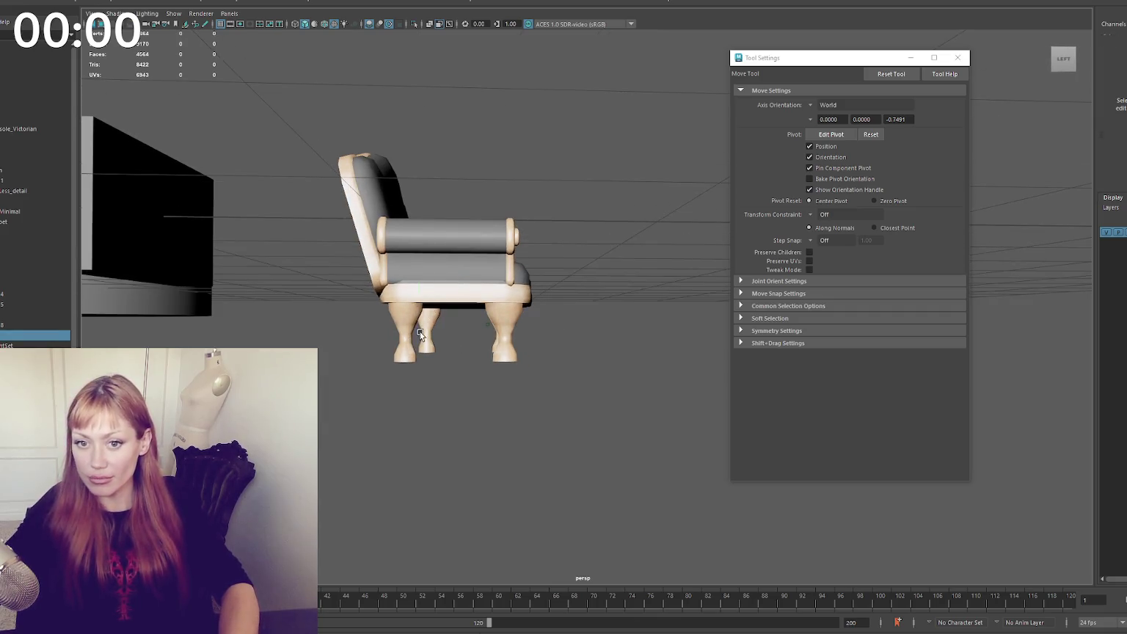
scroll(403, 313, "up", 2)
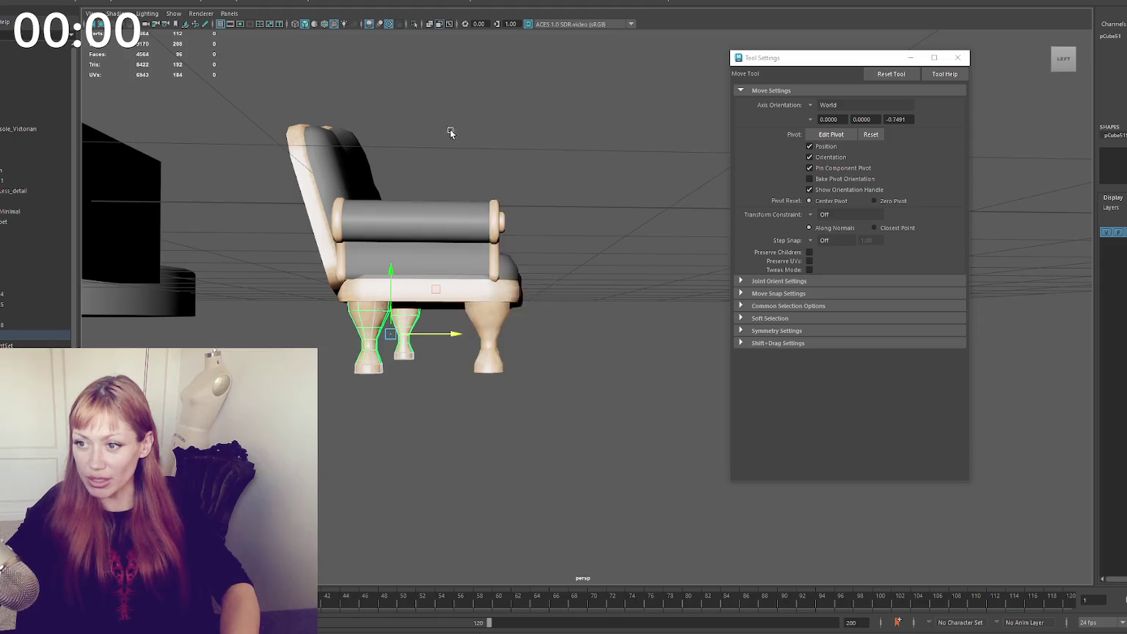
left_click_drag(450, 130, 438, 187, "alt")
key("F8")
key("4")
key("q")
mouse_move(446, 263)
left_mouse_down()
mouse_move(430, 301)
mouse_move(461, 314)
left_mouse_up()
key("w")
key("6")
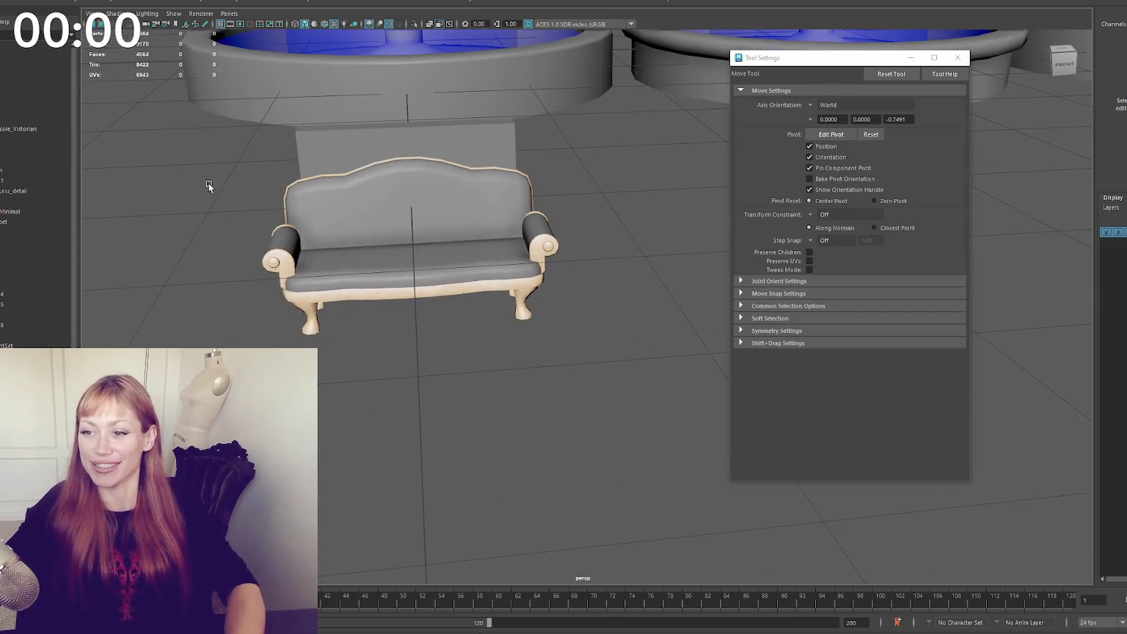
Select the whole sofa and move its pivot down to the base
mouse_move(618, 330)
left_mouse_down("alt")
mouse_move(623, 271)
mouse_move(620, 315)
left_mouse_up("alt")
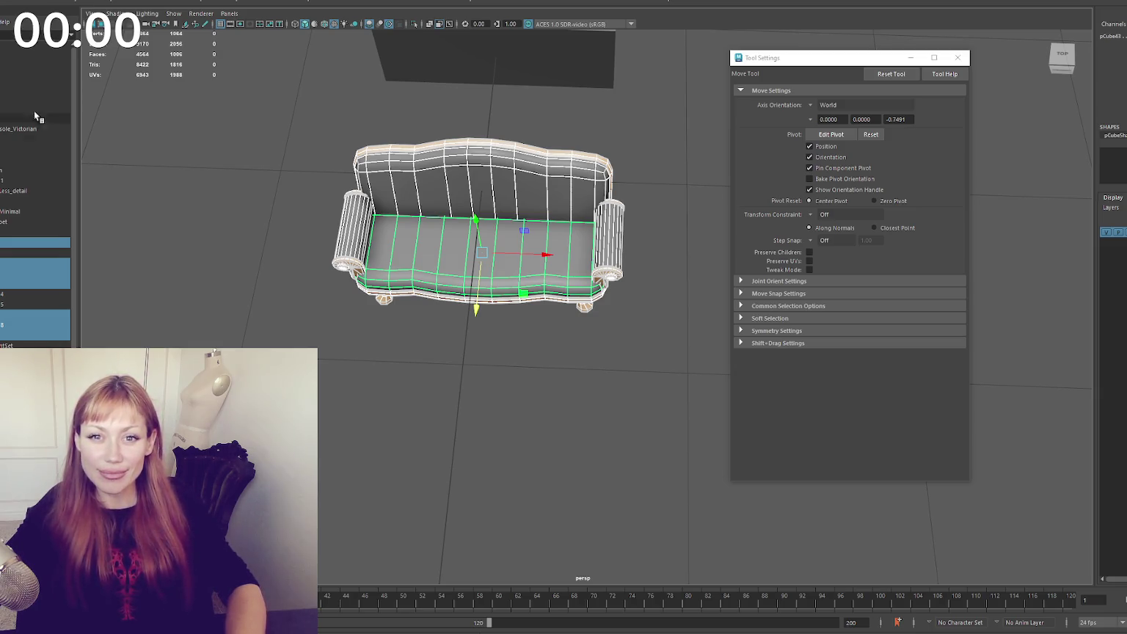
left_click(147, 33)
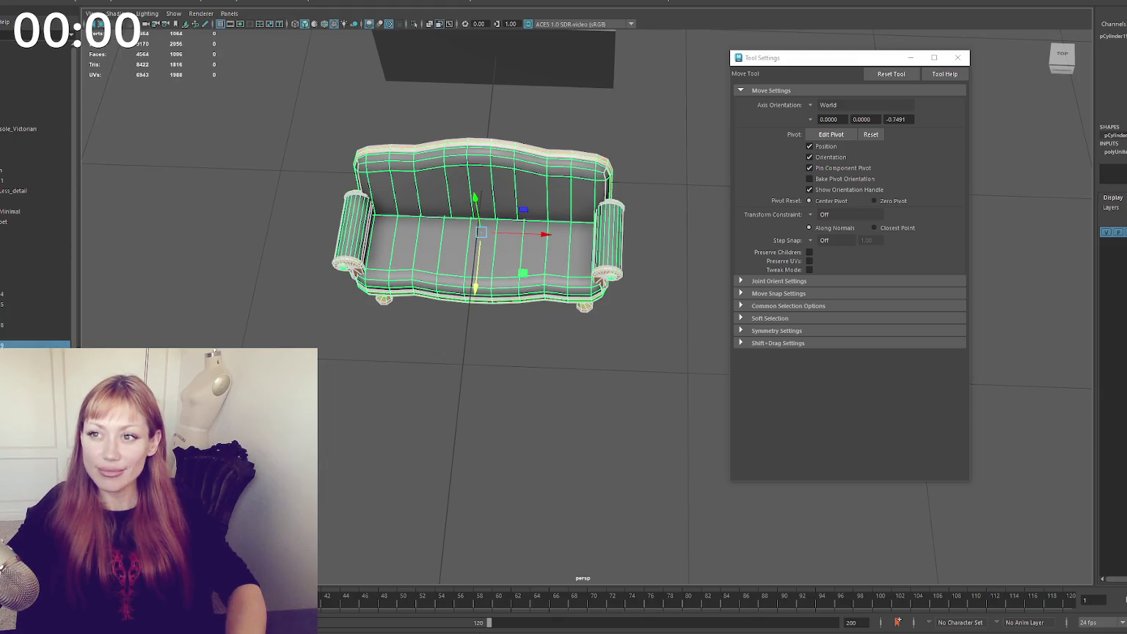
mouse_move(271, 183)
left_mouse_down("alt")
mouse_move(471, 273)
mouse_move(461, 381)
left_mouse_up("alt")
key("d")
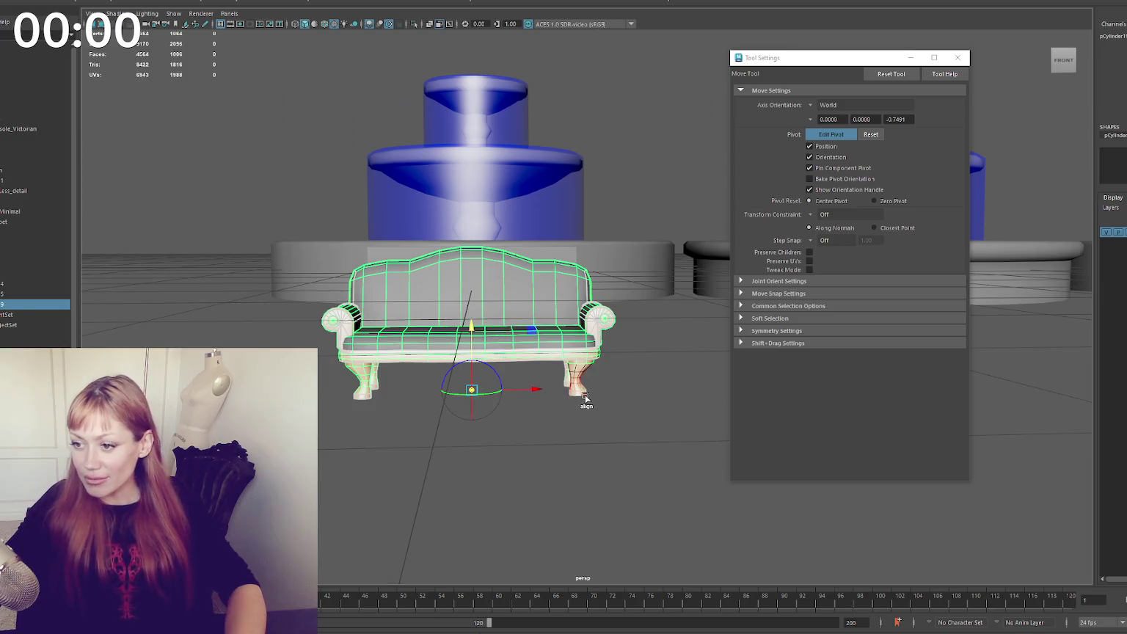
left_click_drag(587, 389, 123, 309, "alt")
Rename the sofa object to 'Couch_Victorian' in the Outliner
double_click(56, 305)
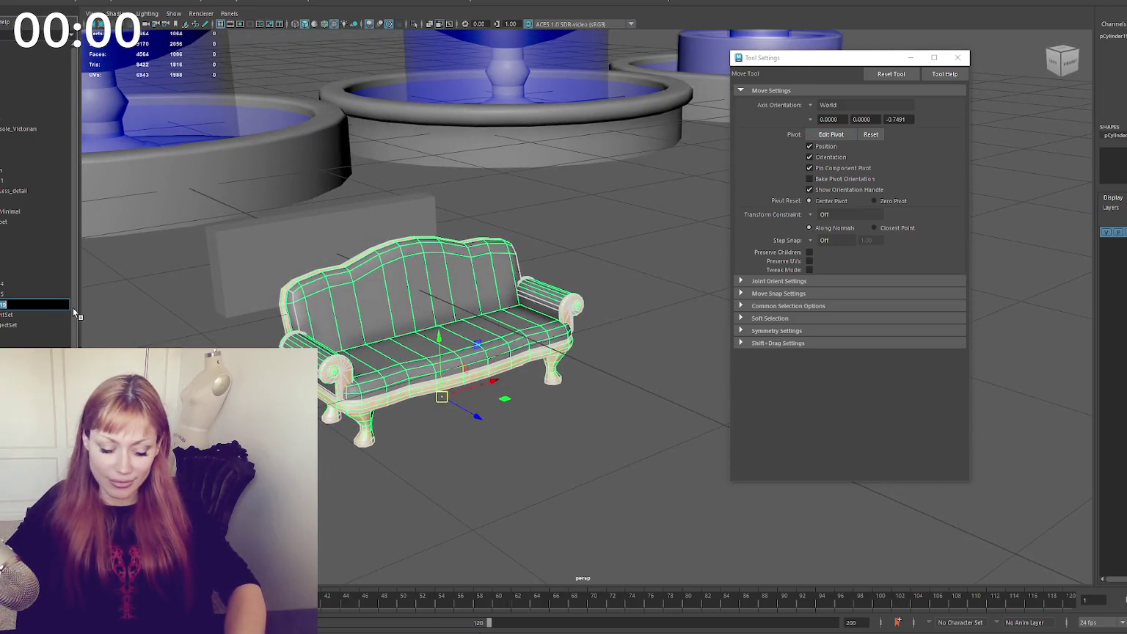
type("Couch_Victorian")
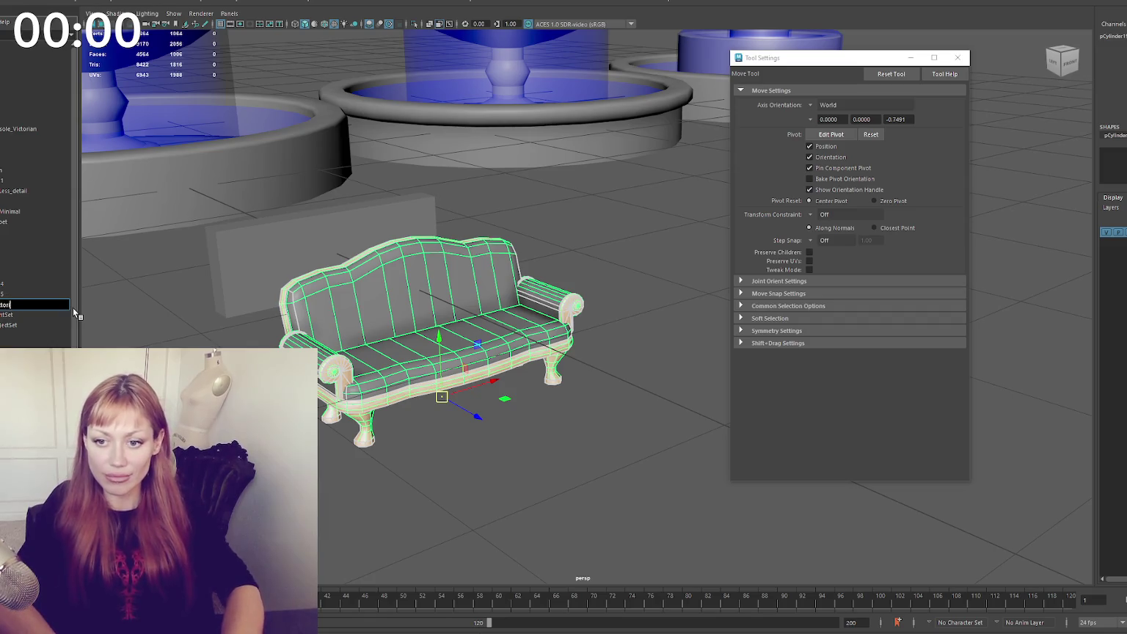
key("Return")
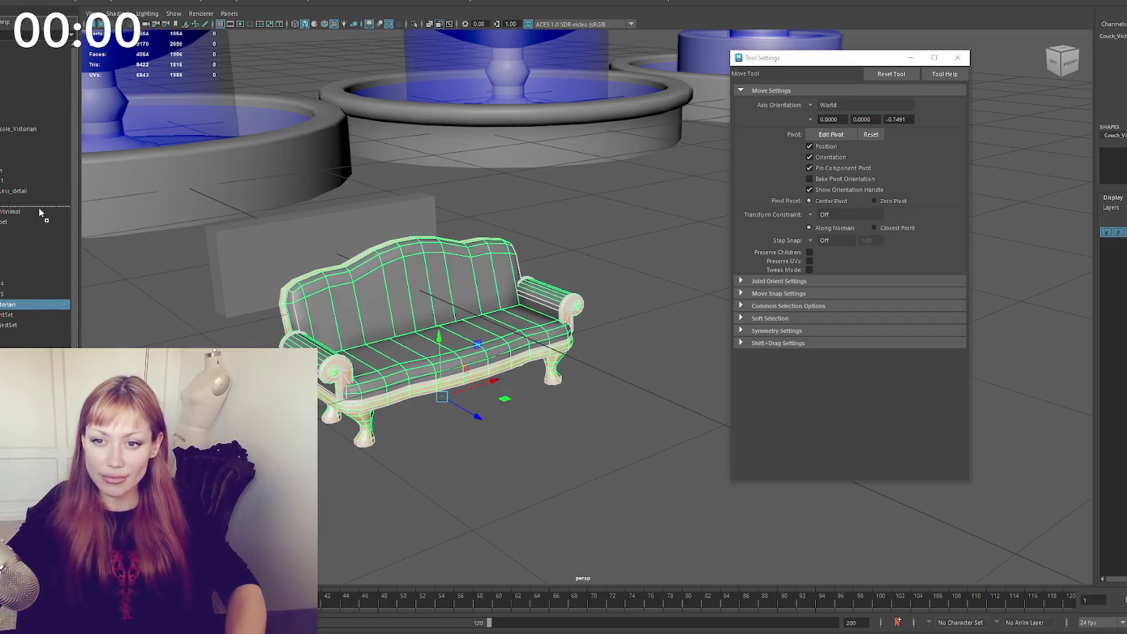
left_click(2, 13)
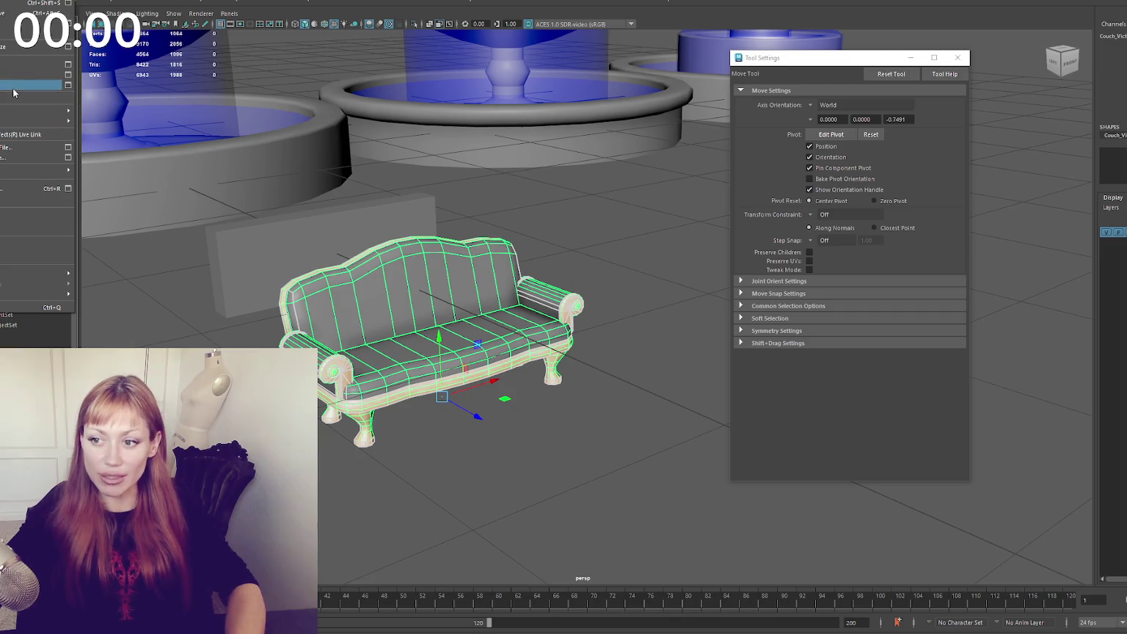
key("Escape")
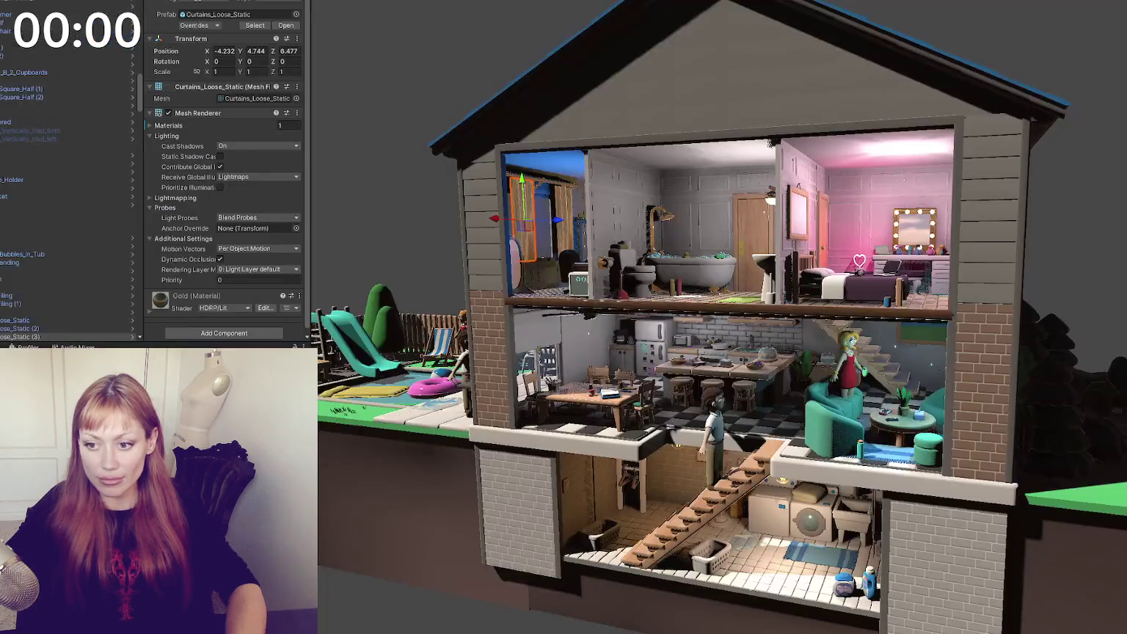
Deselect the curtain and texture asset, then orbit the Scene view around the white-rendered house
key("Escape")
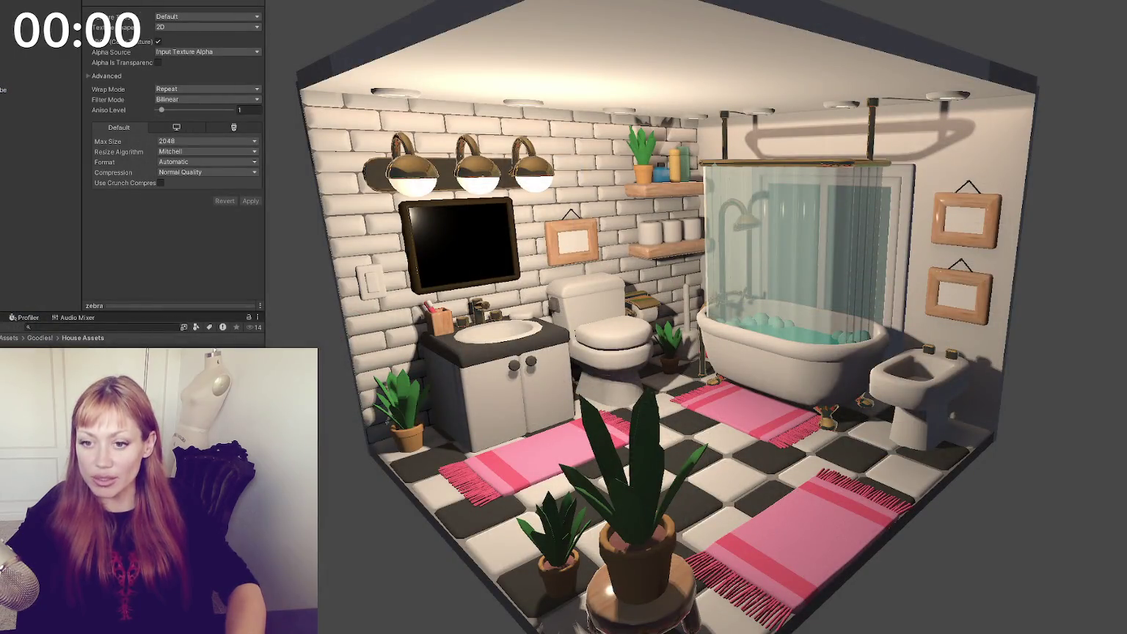
left_click(335, 306)
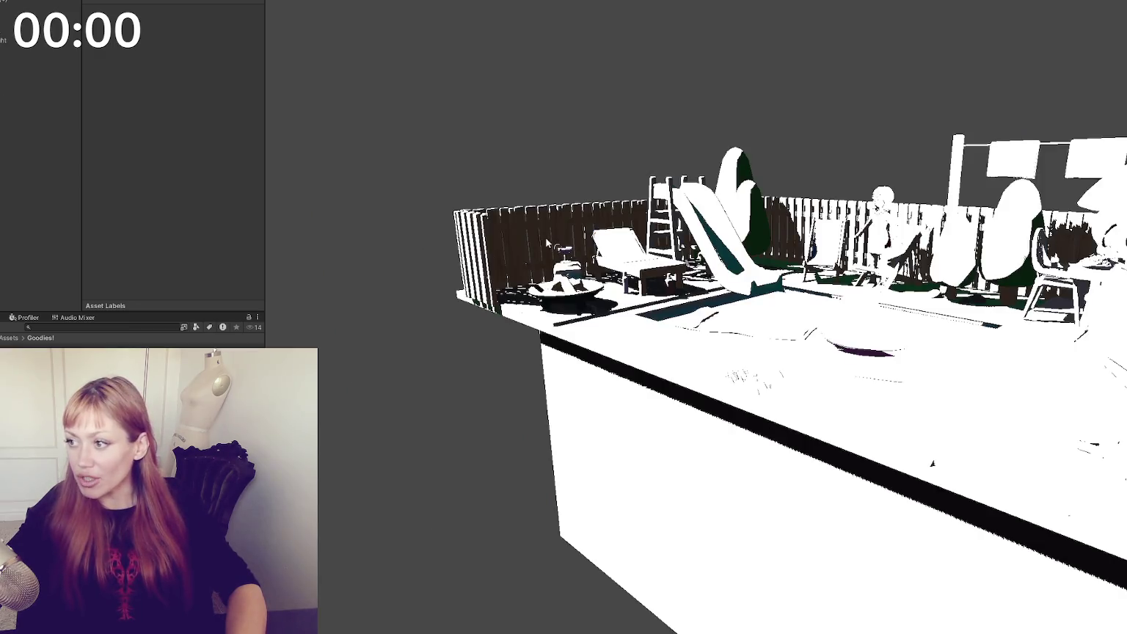
left_click_drag(547, 245, 637, 282, "alt")
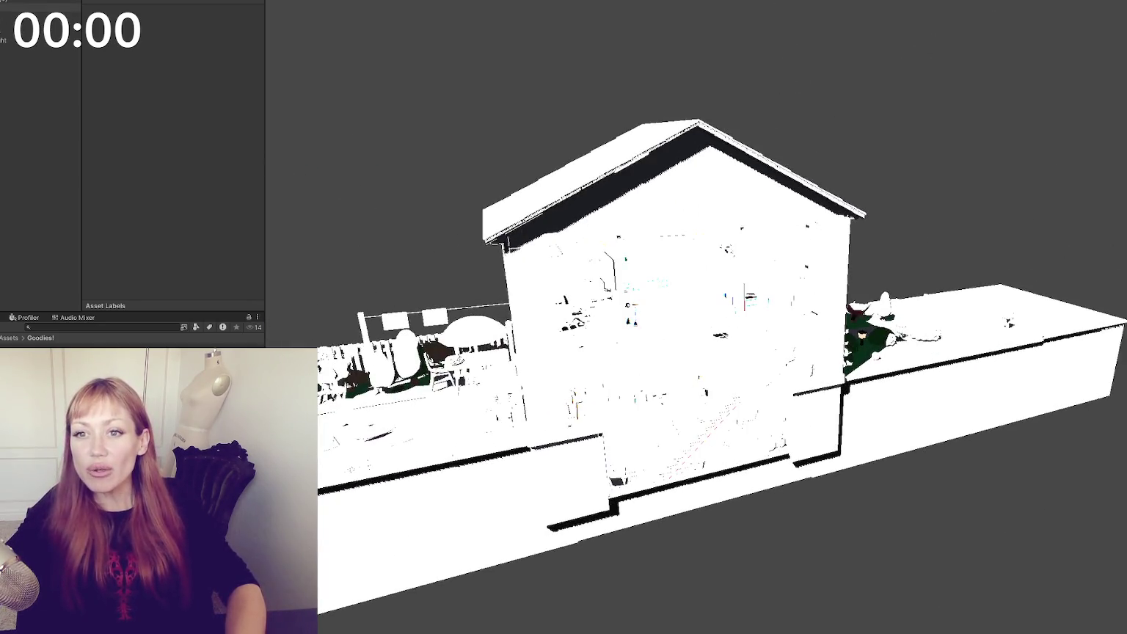
Set the Intensity of all the house's point lights to 1
left_click(6, 15)
left_click(6, 118, "shift")
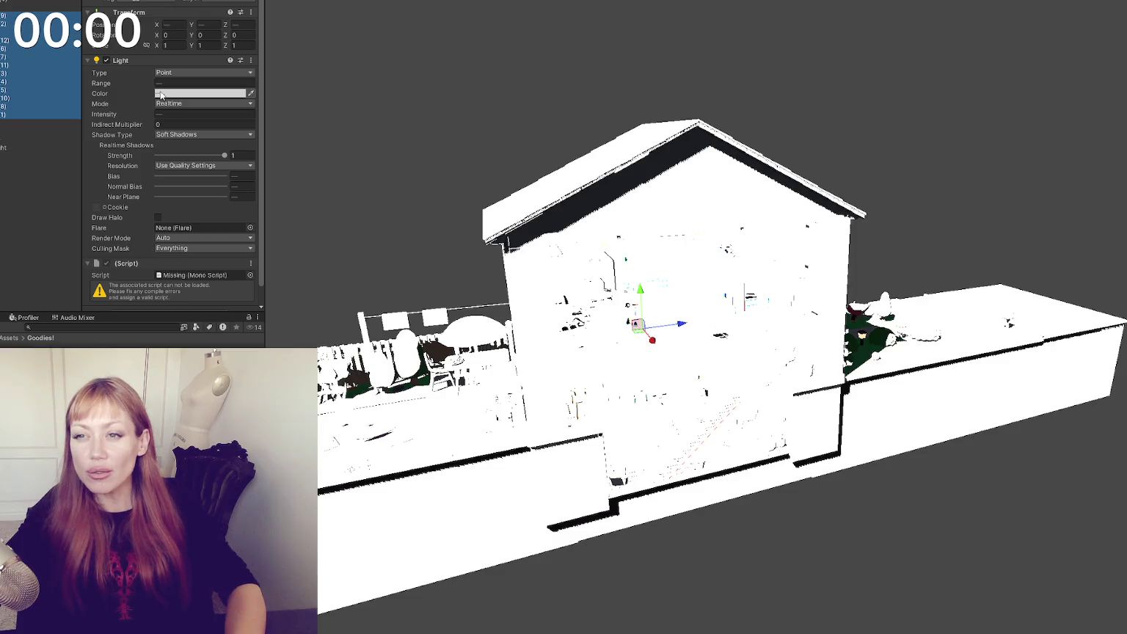
left_click(167, 113)
type("1")
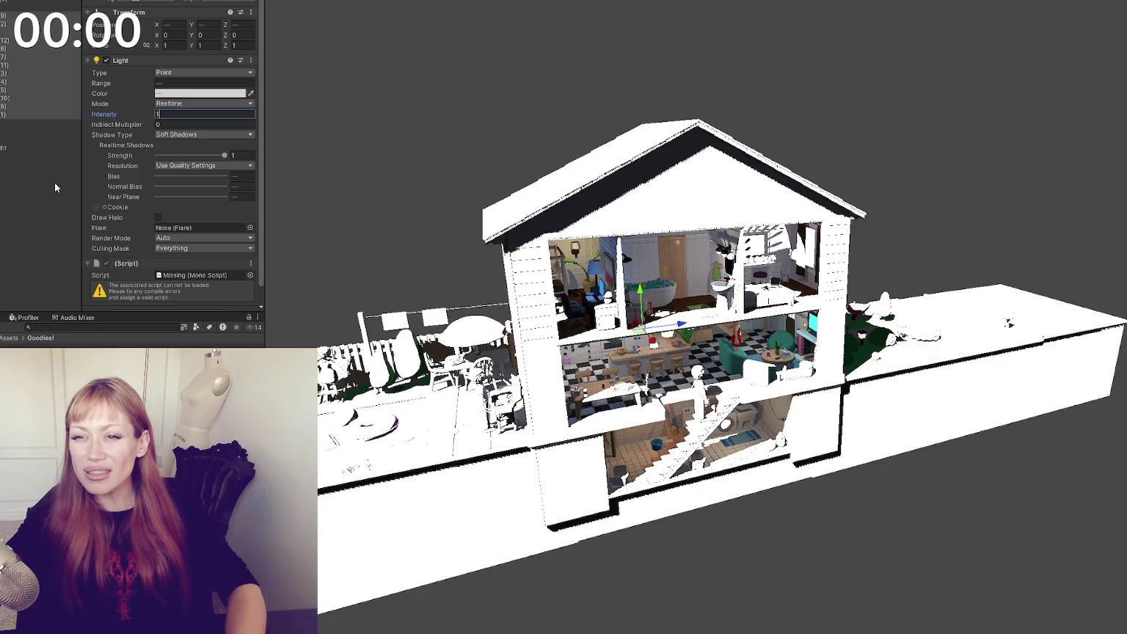
Set the Directional Light's Intensity from 100000 to 1
left_click(39, 149)
left_click(184, 104)
type("1")
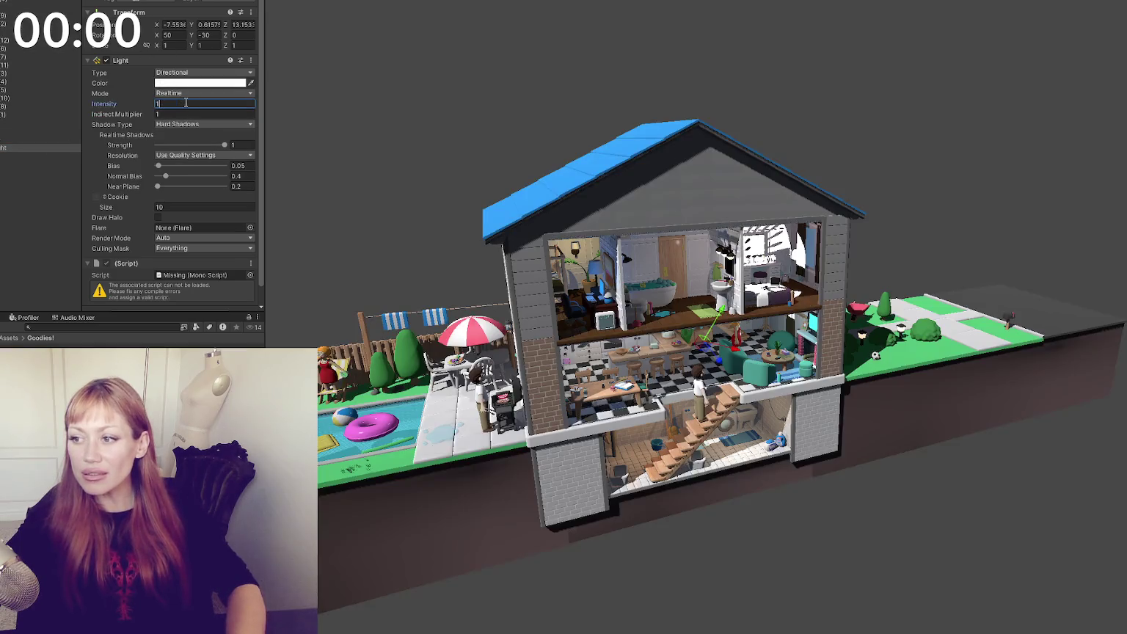
left_click(400, 137)
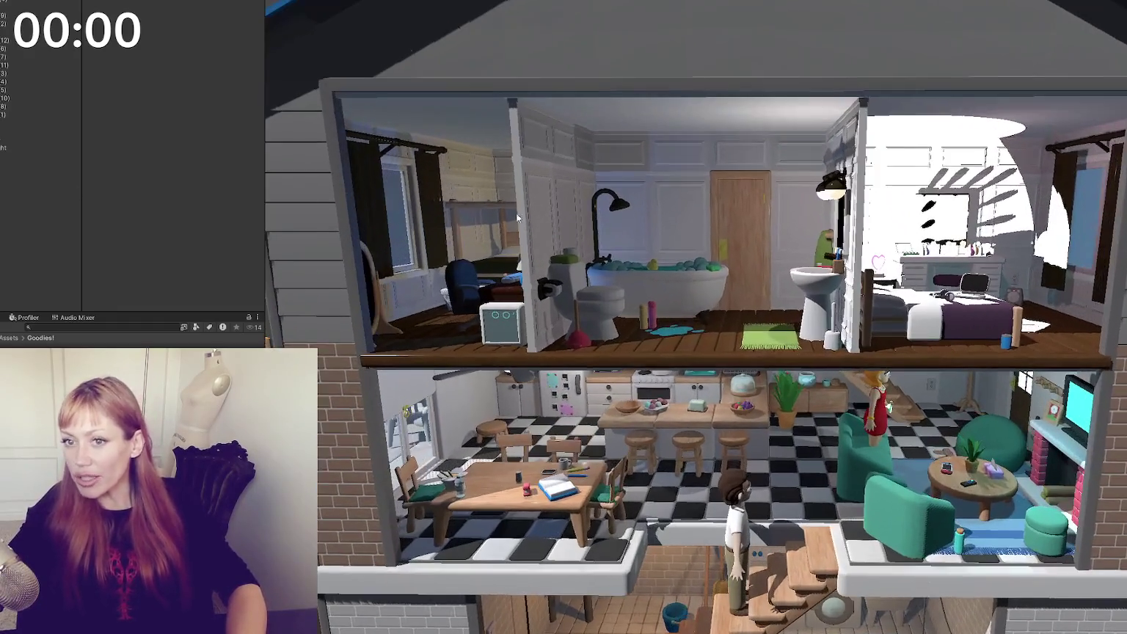
left_click(5, 134)
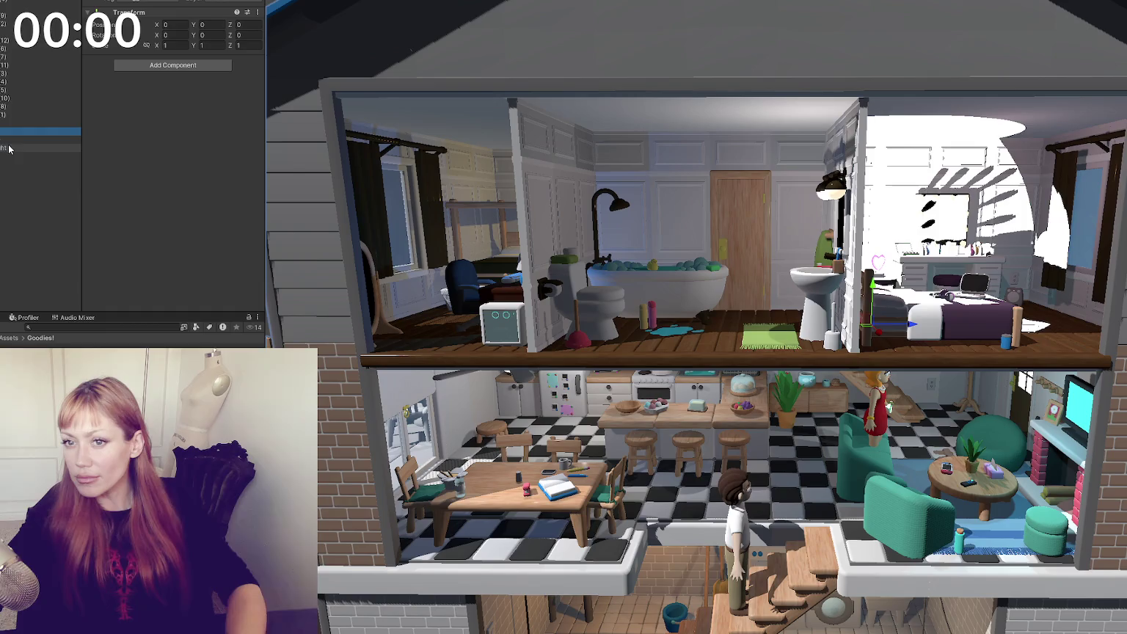
Toggle the interior lights group off and back on, then select the heart lamp's tube mesh
left_click(22, 11)
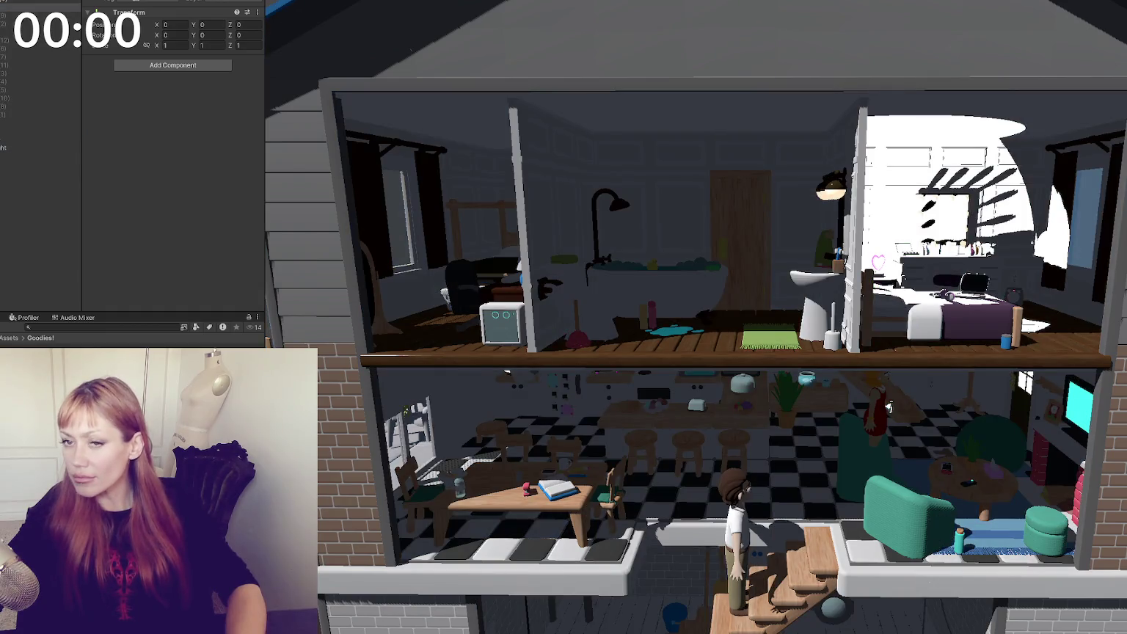
left_click(44, 147)
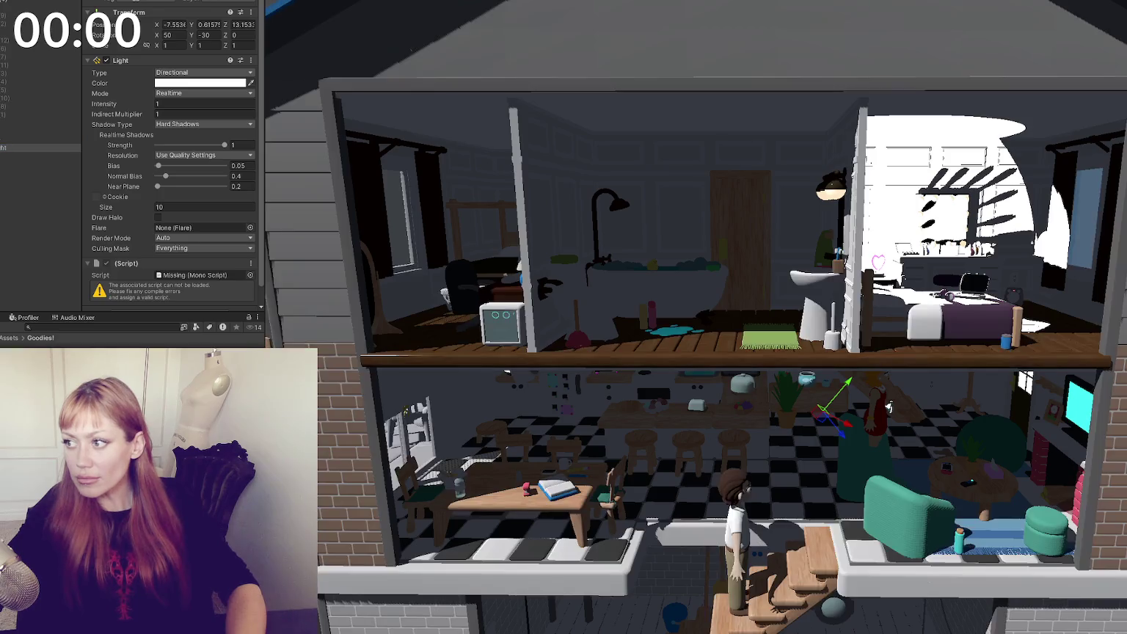
left_click(29, 5)
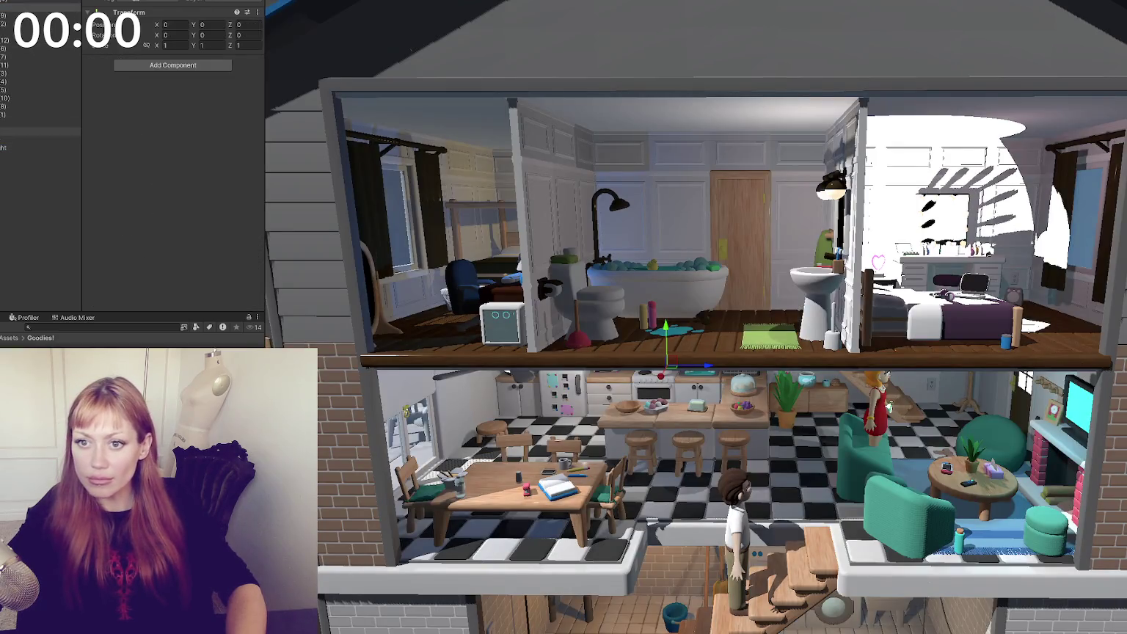
left_click(36, 131)
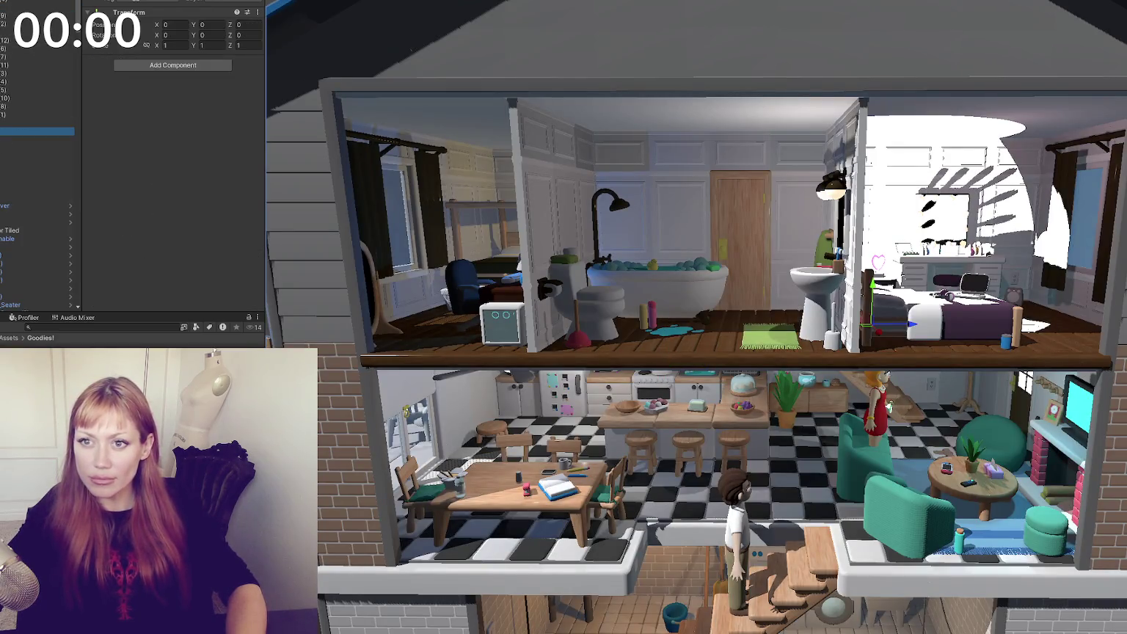
scroll(41, 146, "down", 5)
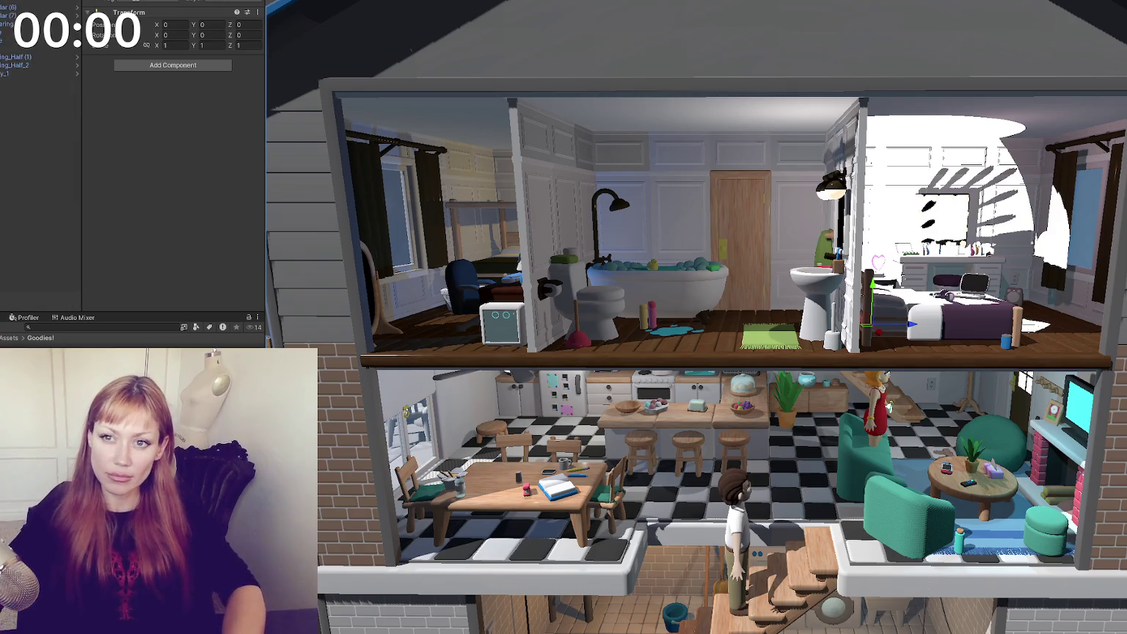
left_click(12, 23)
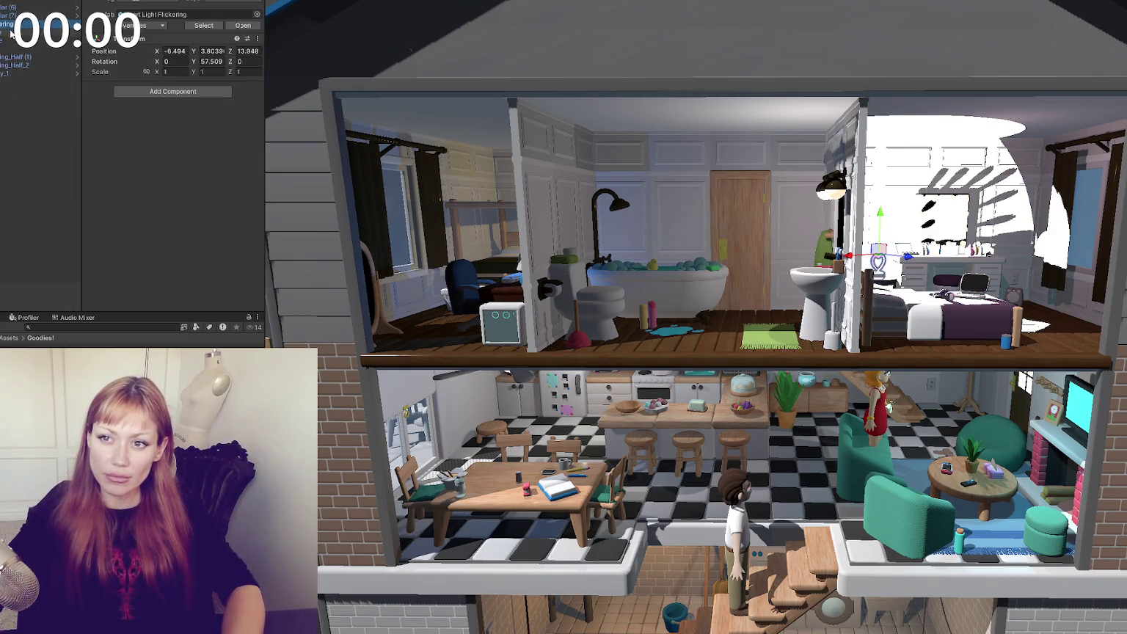
left_click(11, 33)
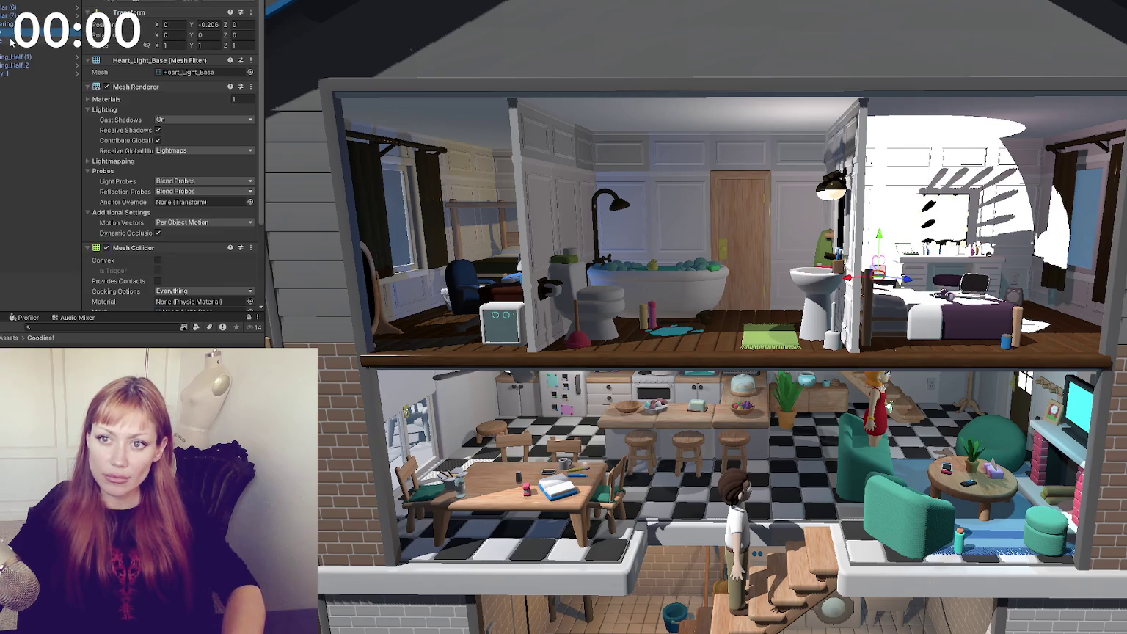
left_click(13, 41)
Check the heart tube's Emission colour, leave it white, and show light icons via Gizmos
scroll(126, 173, "down", 3)
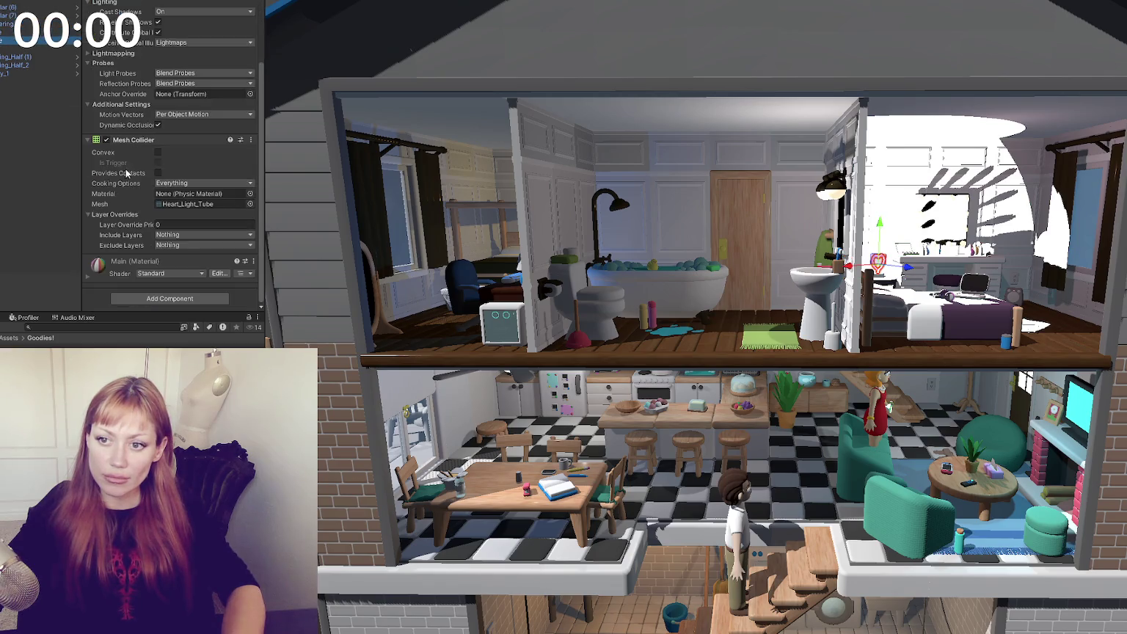
left_click(135, 260)
scroll(147, 213, "down", 5)
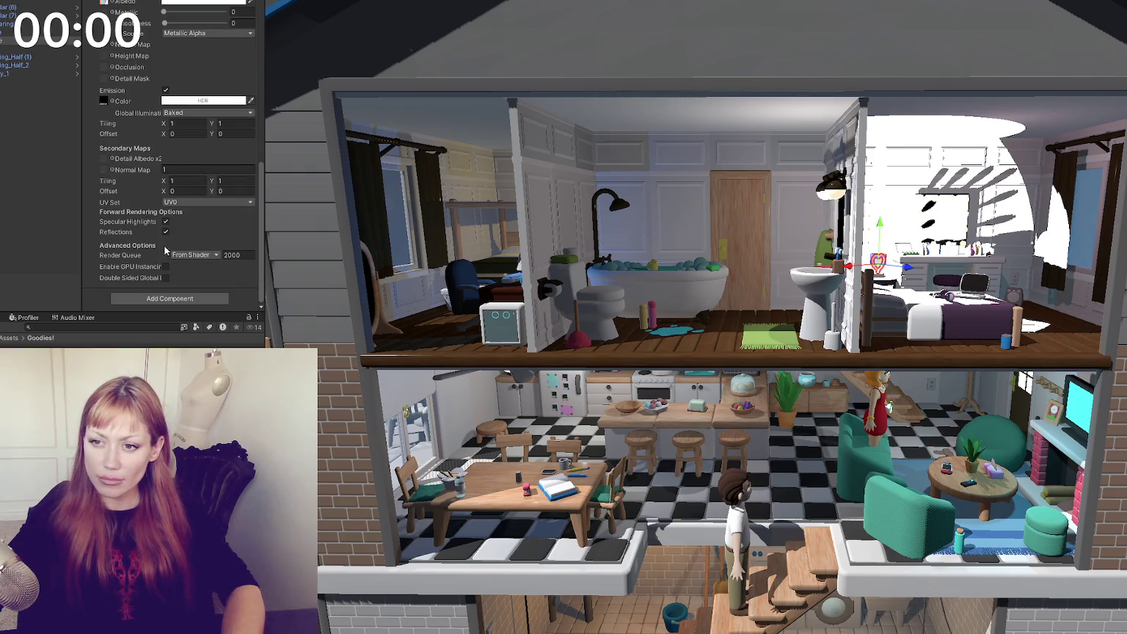
left_click(195, 101)
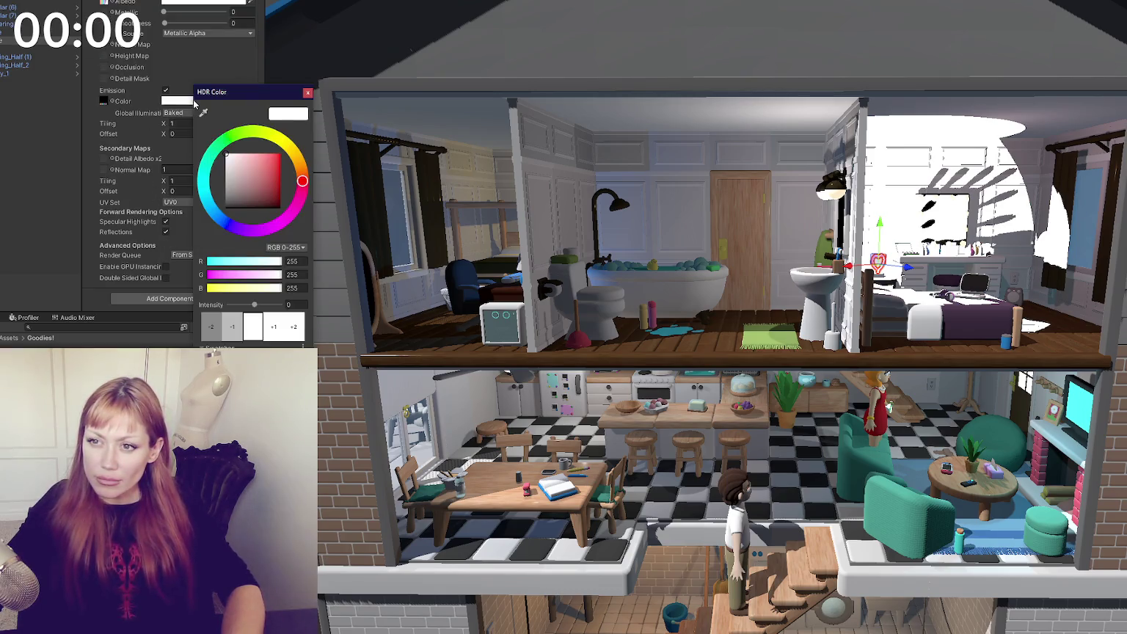
left_click(239, 320)
left_click(238, 322)
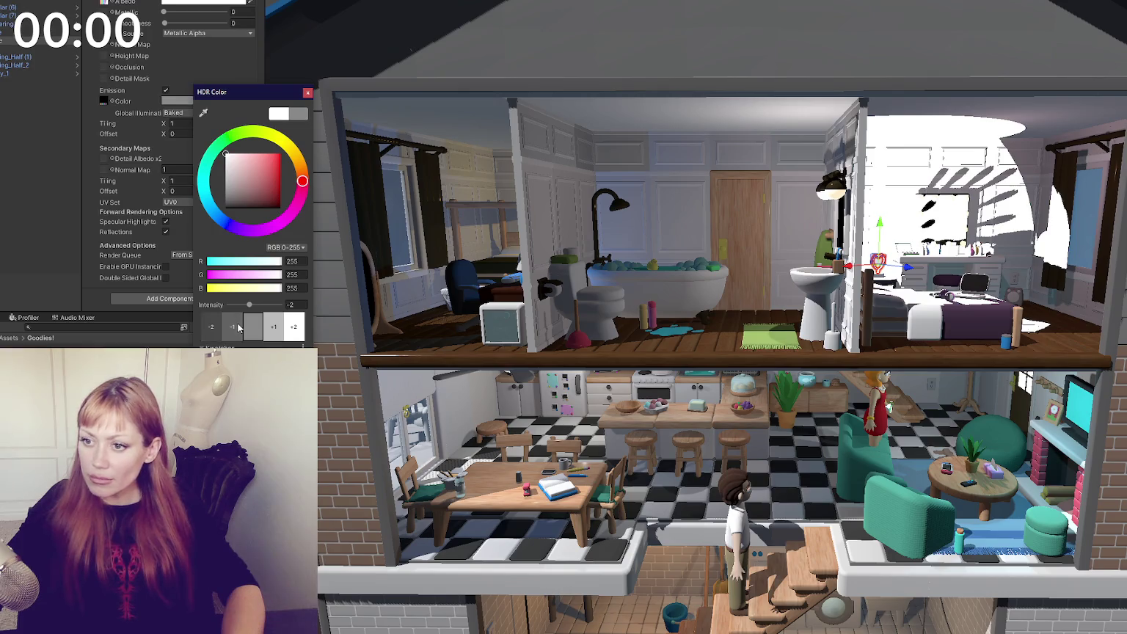
left_click(275, 328)
left_click(268, 329)
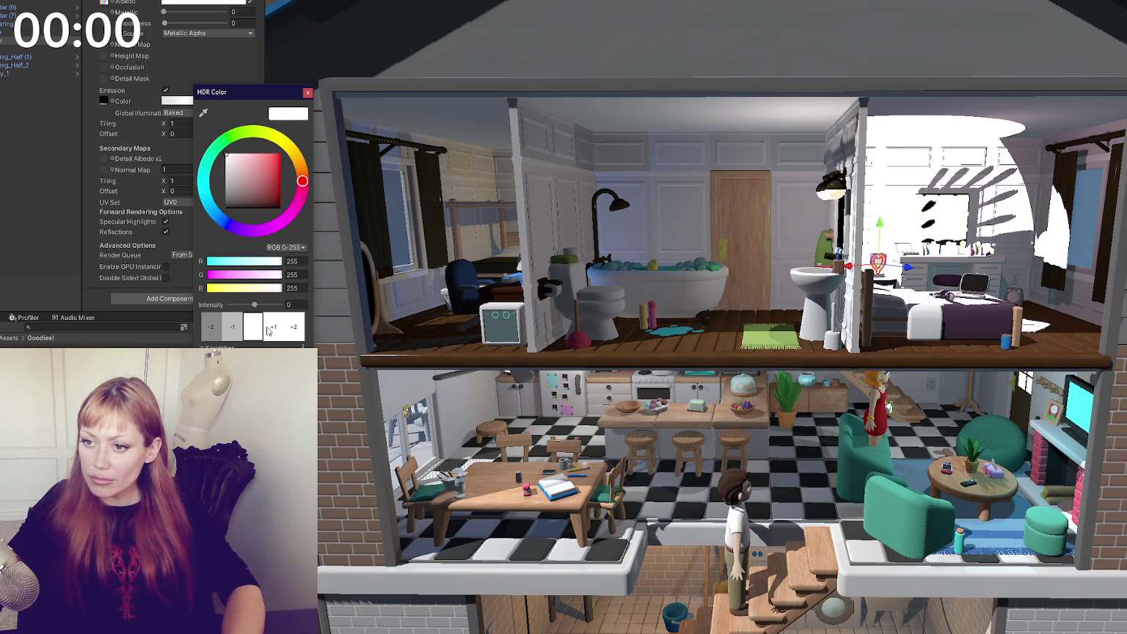
left_click(307, 93)
left_click(20, 53)
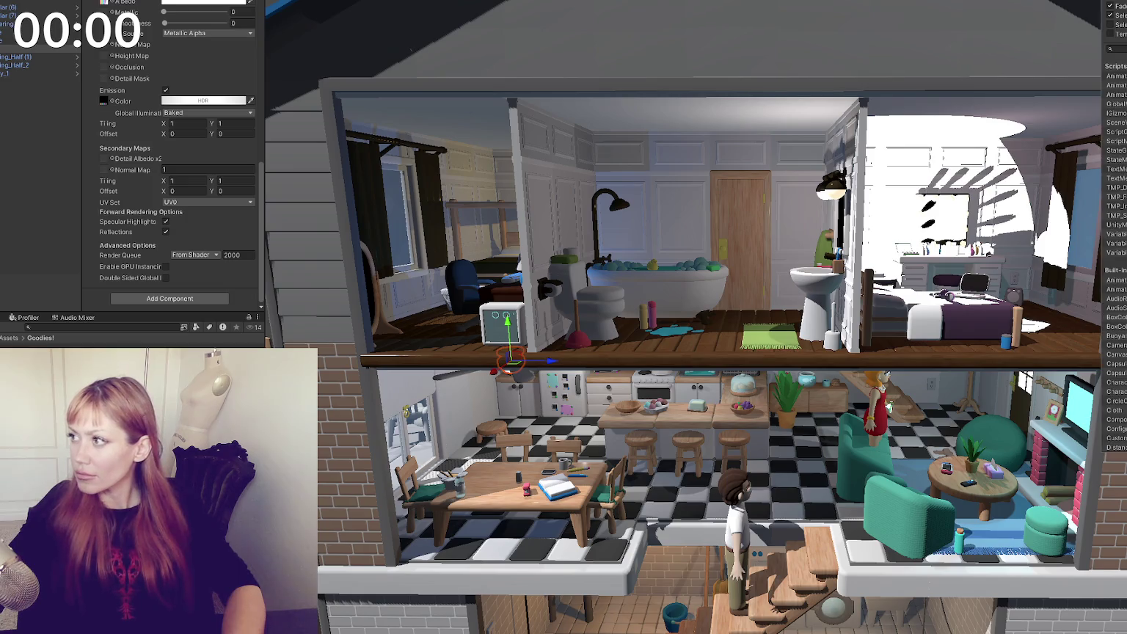
left_click(990, 161)
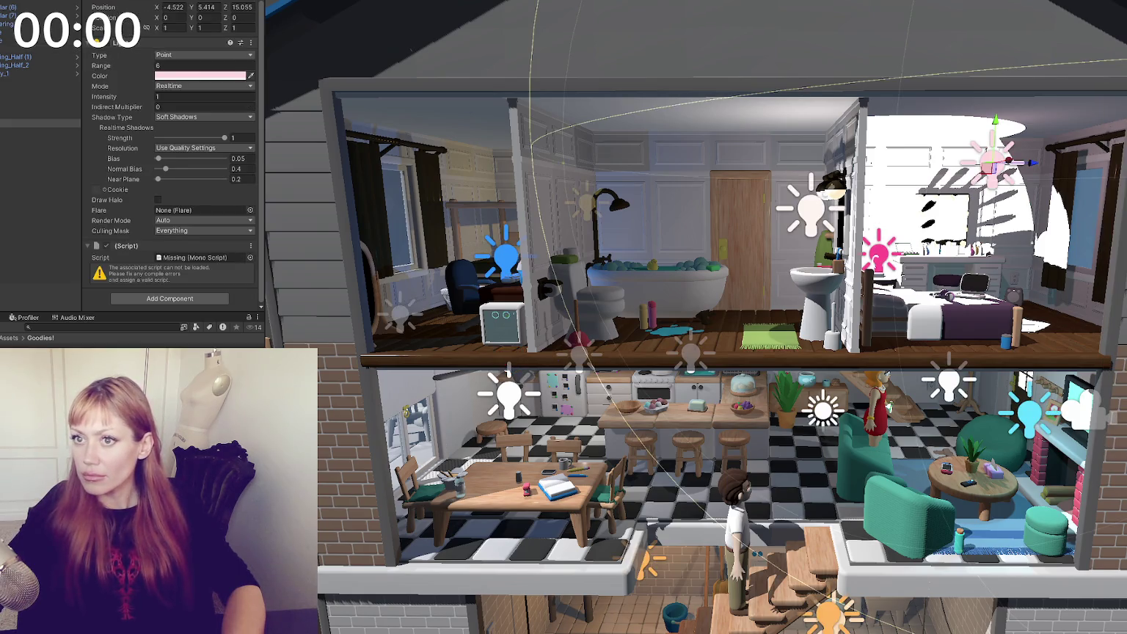